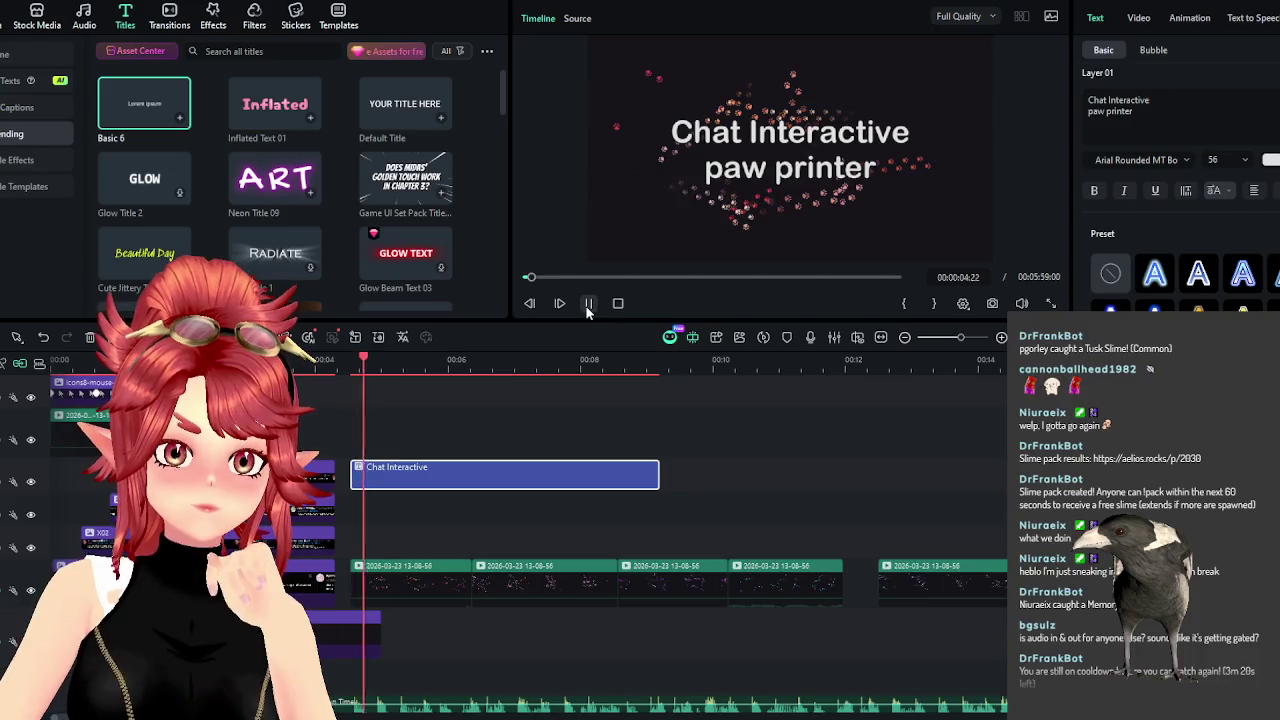
# Trim the first green recording clips to about one second each and butt them together.
pyautogui.click(445, 588)
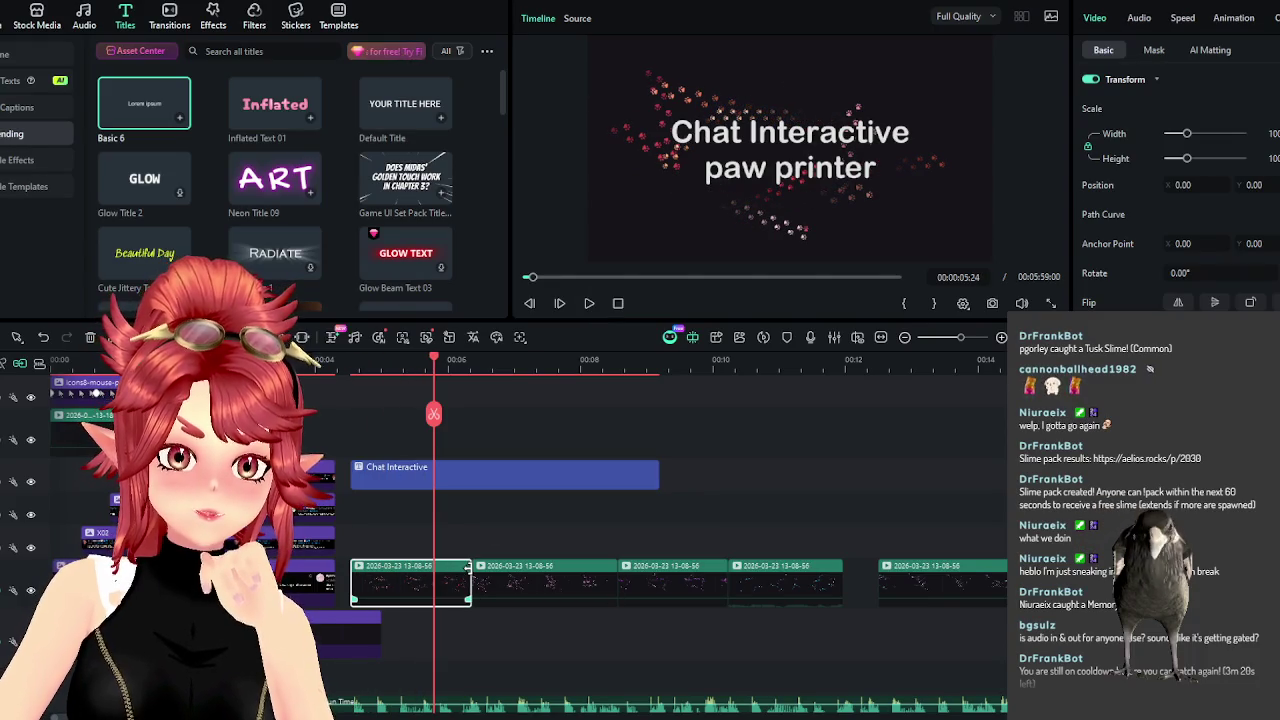
pyautogui.moveTo(469, 570); pyautogui.dragTo(433, 570)
pyautogui.moveTo(515, 578)
pyautogui.mouseDown()
pyautogui.moveTo(478, 578)
pyautogui.moveTo(496, 569)
pyautogui.mouseUp()
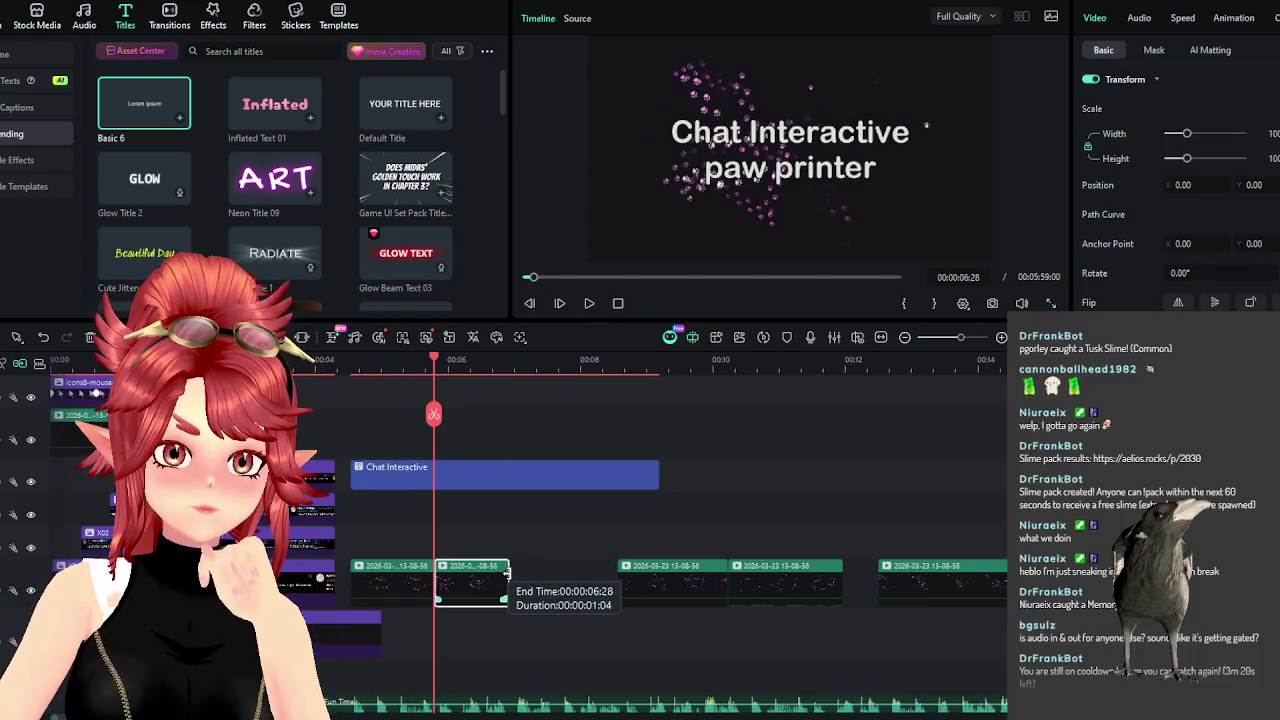
pyautogui.moveTo(660, 580); pyautogui.dragTo(657, 585)
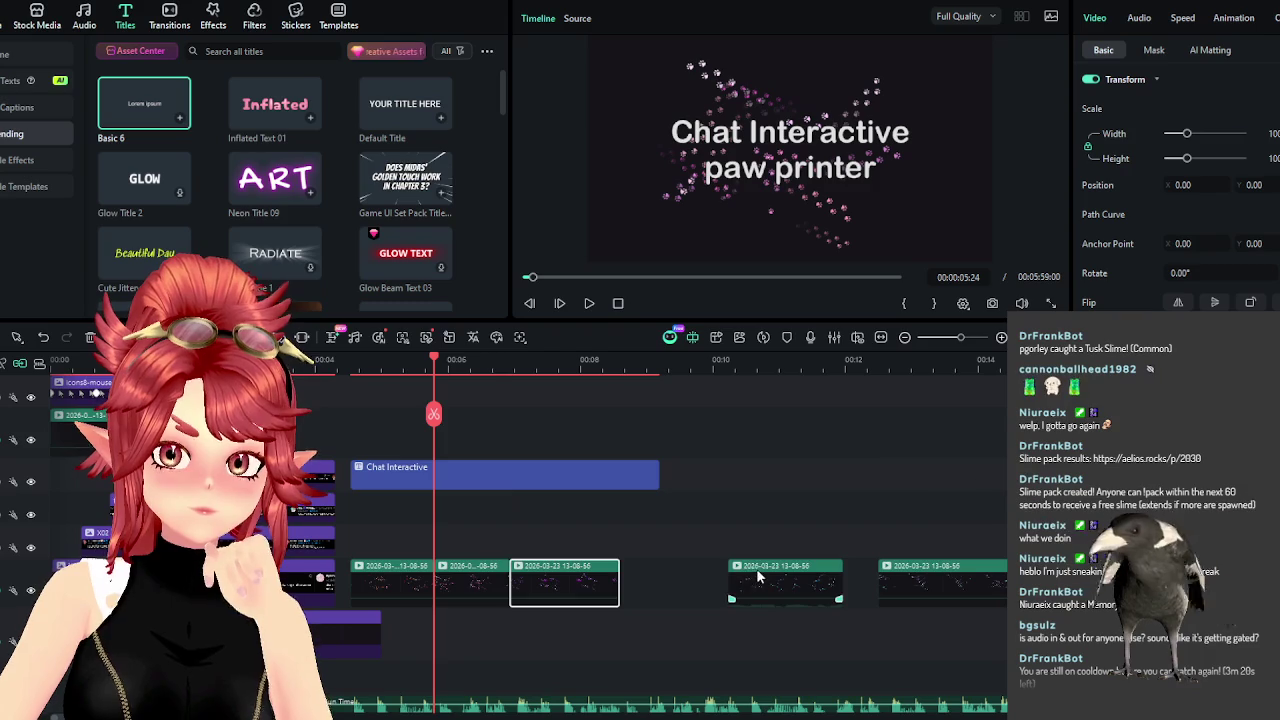
pyautogui.moveTo(614, 575)
pyautogui.mouseDown()
pyautogui.moveTo(581, 577)
pyautogui.moveTo(592, 582)
pyautogui.mouseUp()
pyautogui.moveTo(732, 575); pyautogui.dragTo(648, 575)
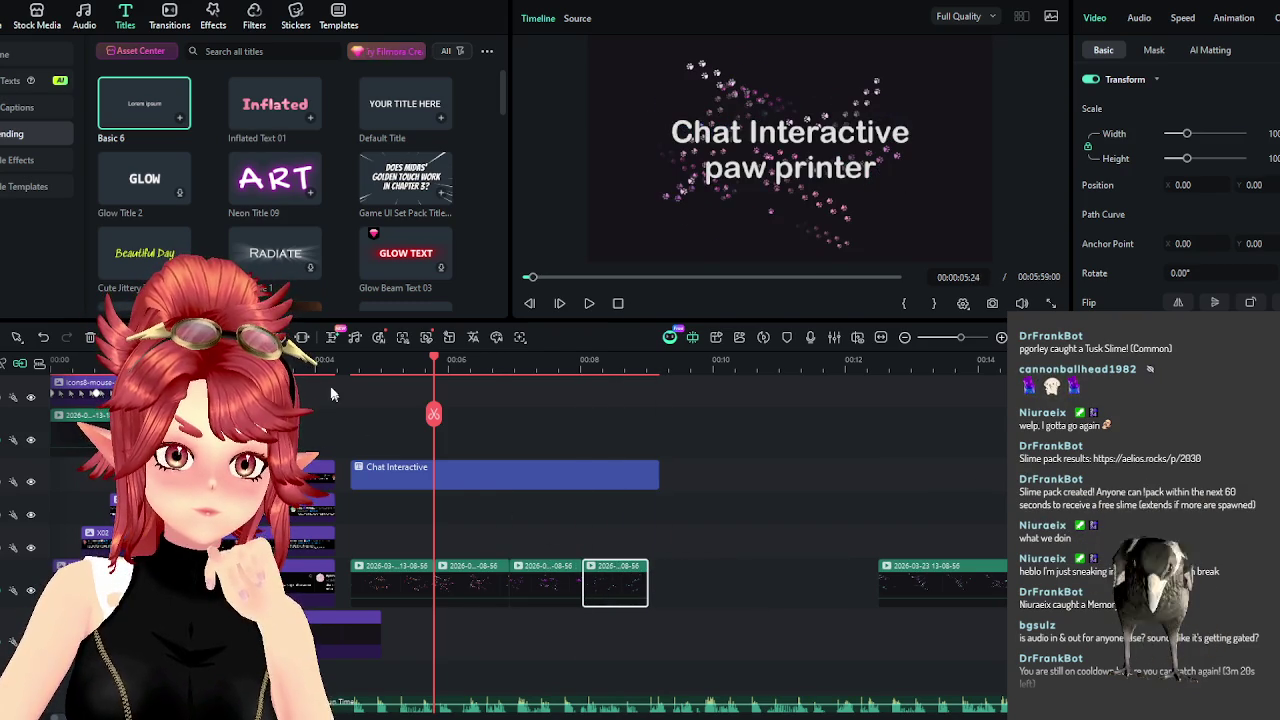
# Play back the title section to check the clip timing.
pyautogui.click(591, 303)
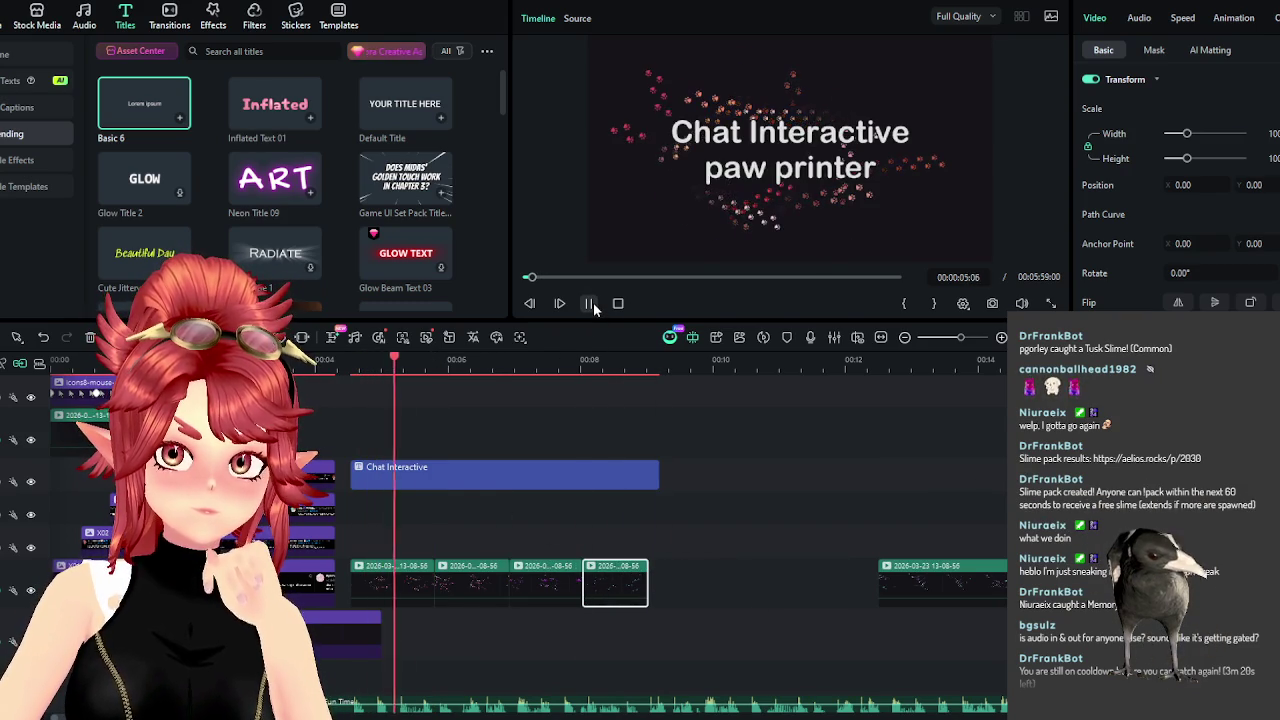
pyautogui.click(591, 303)
pyautogui.click(355, 366)
pyautogui.click(589, 303)
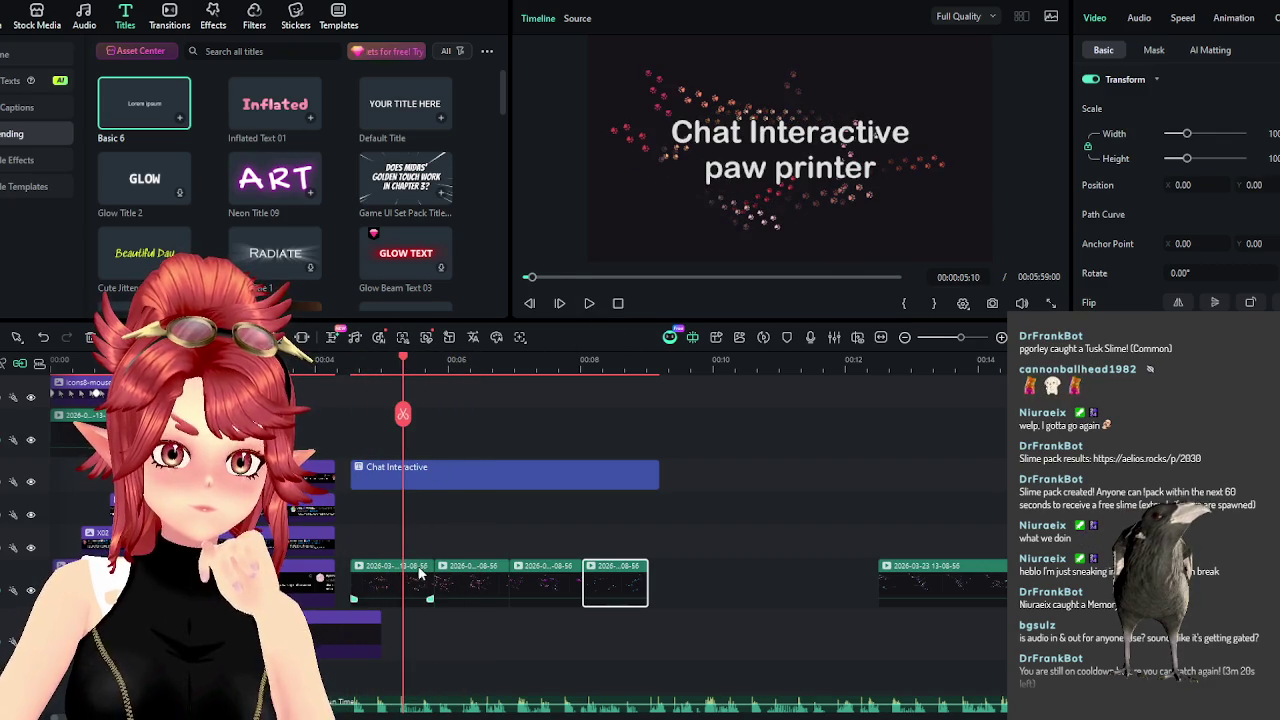
# Slide the remaining recording clips left to close the gaps, then replay from the title start.
pyautogui.moveTo(419, 566)
pyautogui.mouseDown()
pyautogui.moveTo(473, 566)
pyautogui.moveTo(453, 566)
pyautogui.mouseUp()
pyautogui.moveTo(538, 581); pyautogui.dragTo(490, 585)
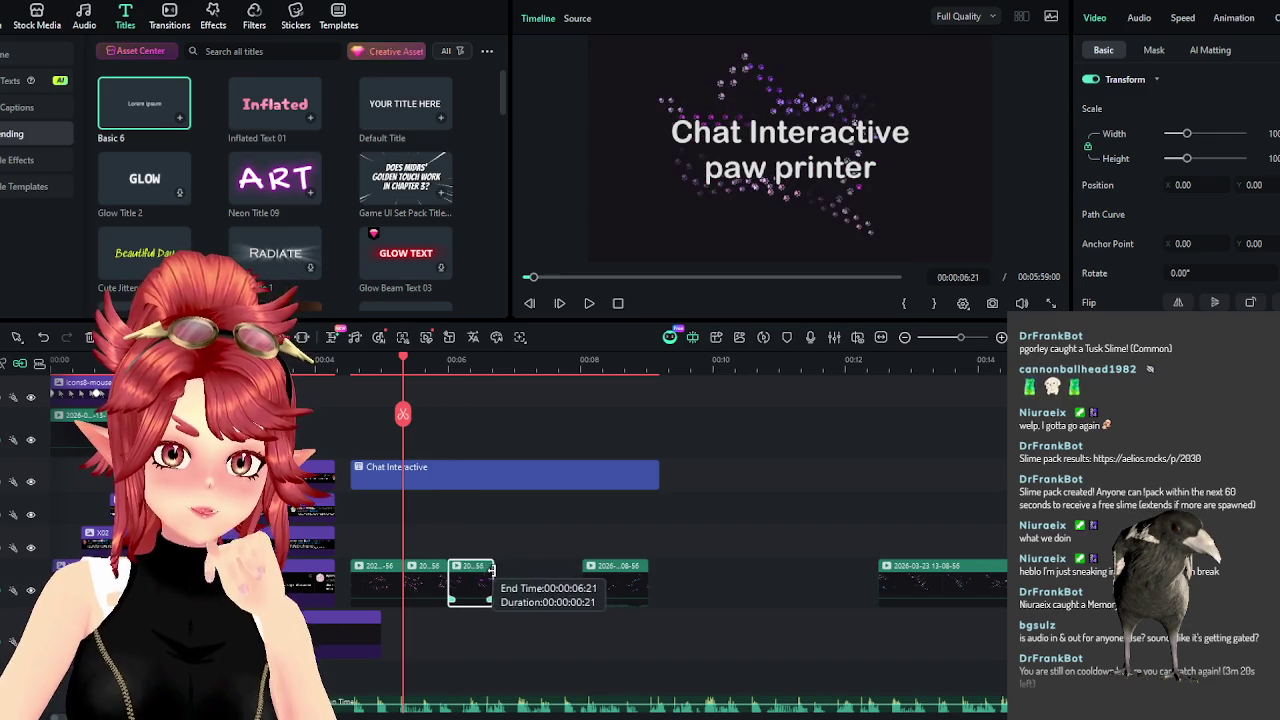
pyautogui.moveTo(609, 585); pyautogui.dragTo(543, 585)
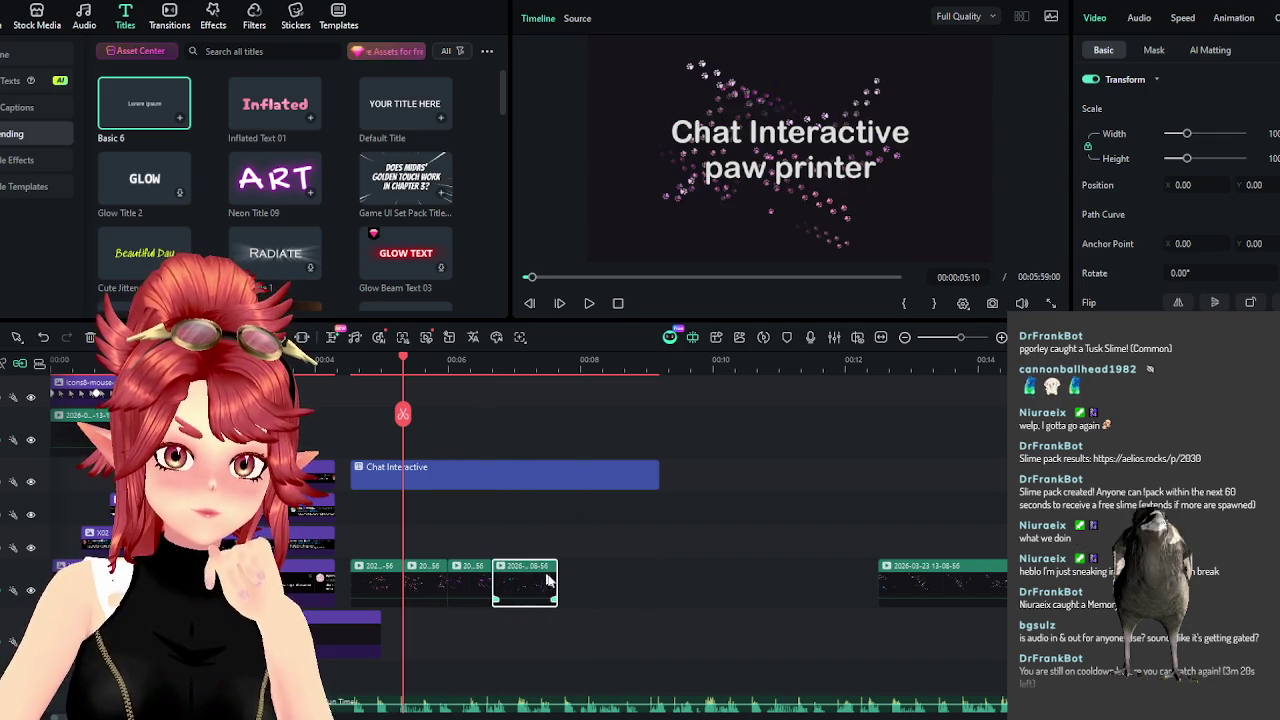
pyautogui.moveTo(947, 585); pyautogui.dragTo(573, 578)
pyautogui.click(340, 365)
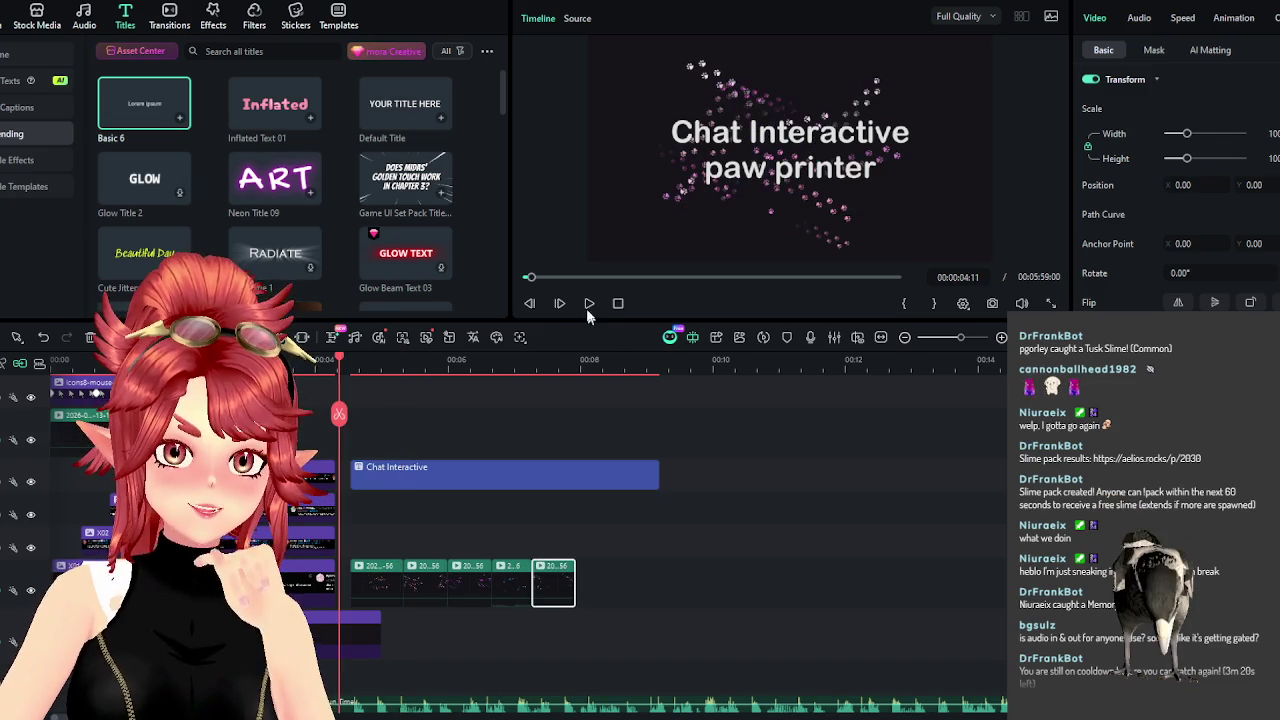
pyautogui.click(588, 310)
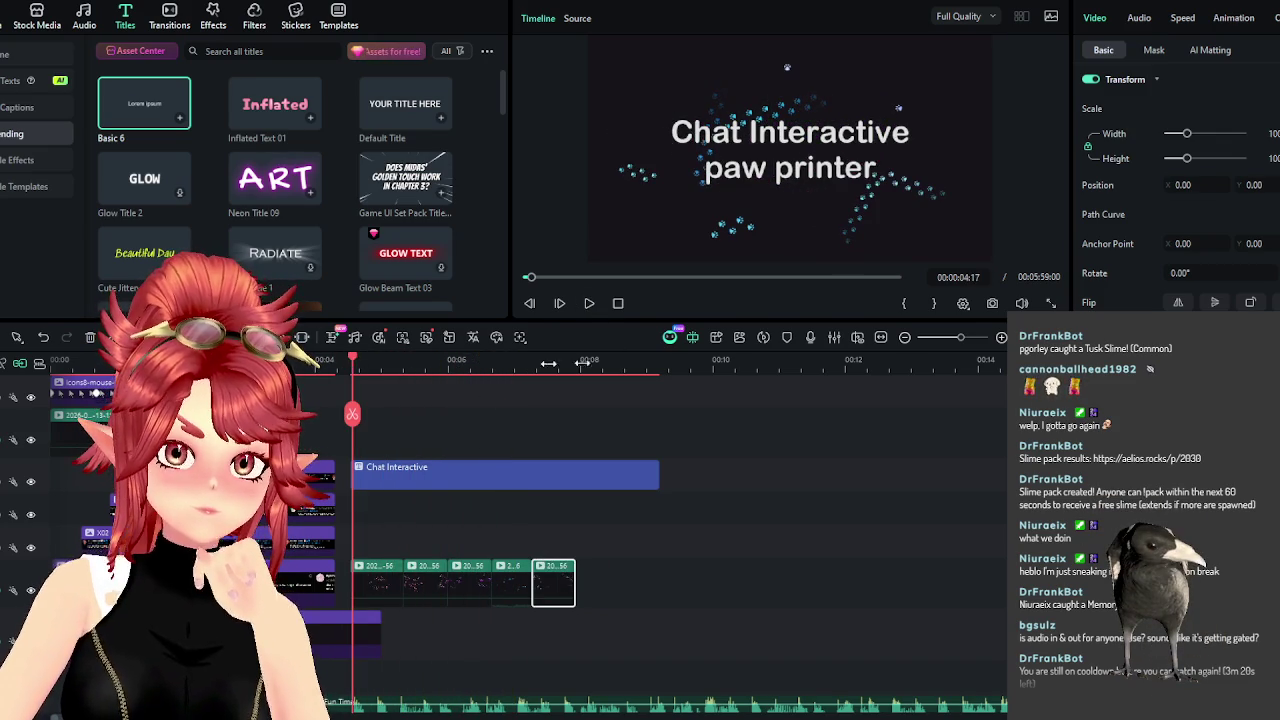
pyautogui.click(414, 484)
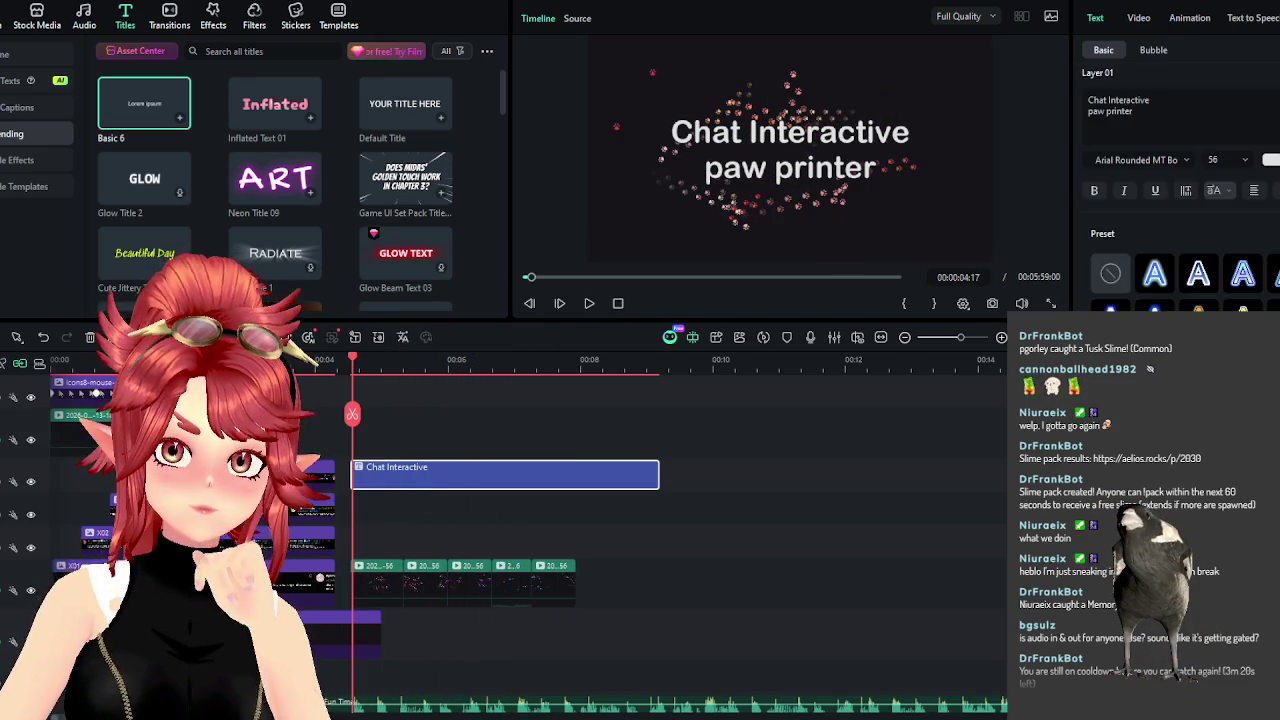
# Insert 'cat' before 'paw' in the title text and preview it.
pyautogui.click(1115, 116)
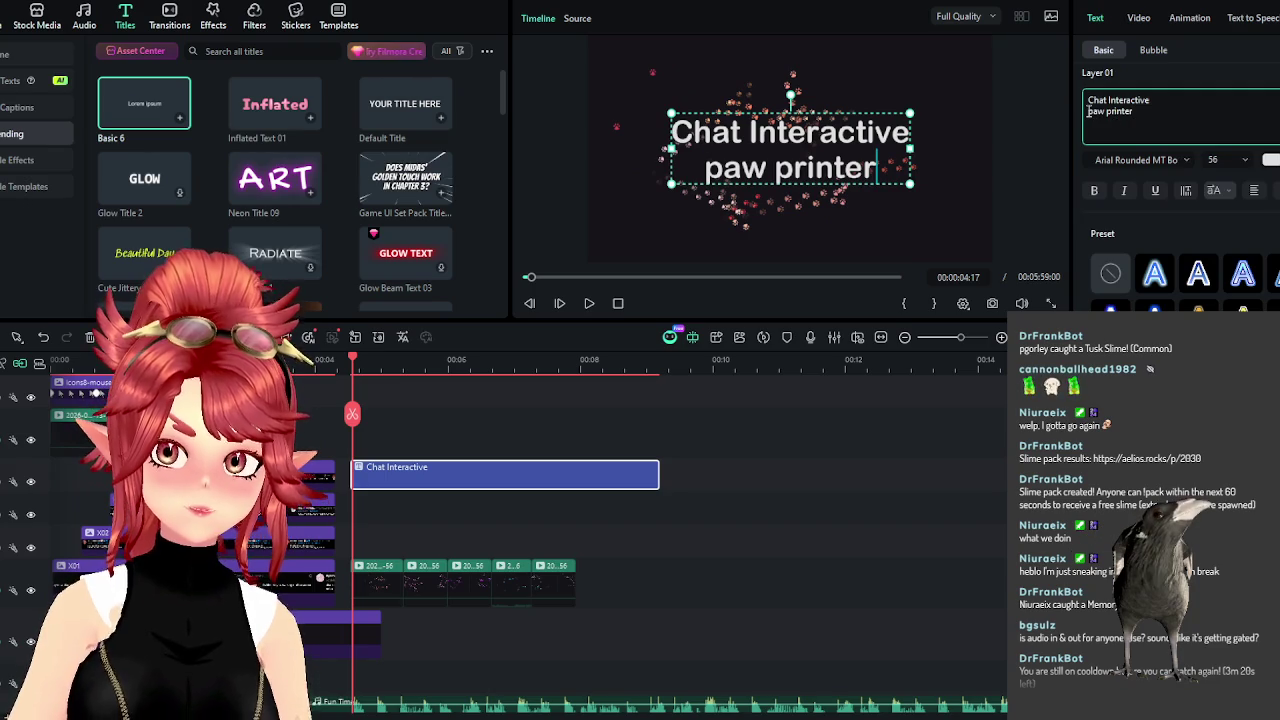
pyautogui.write('cat')
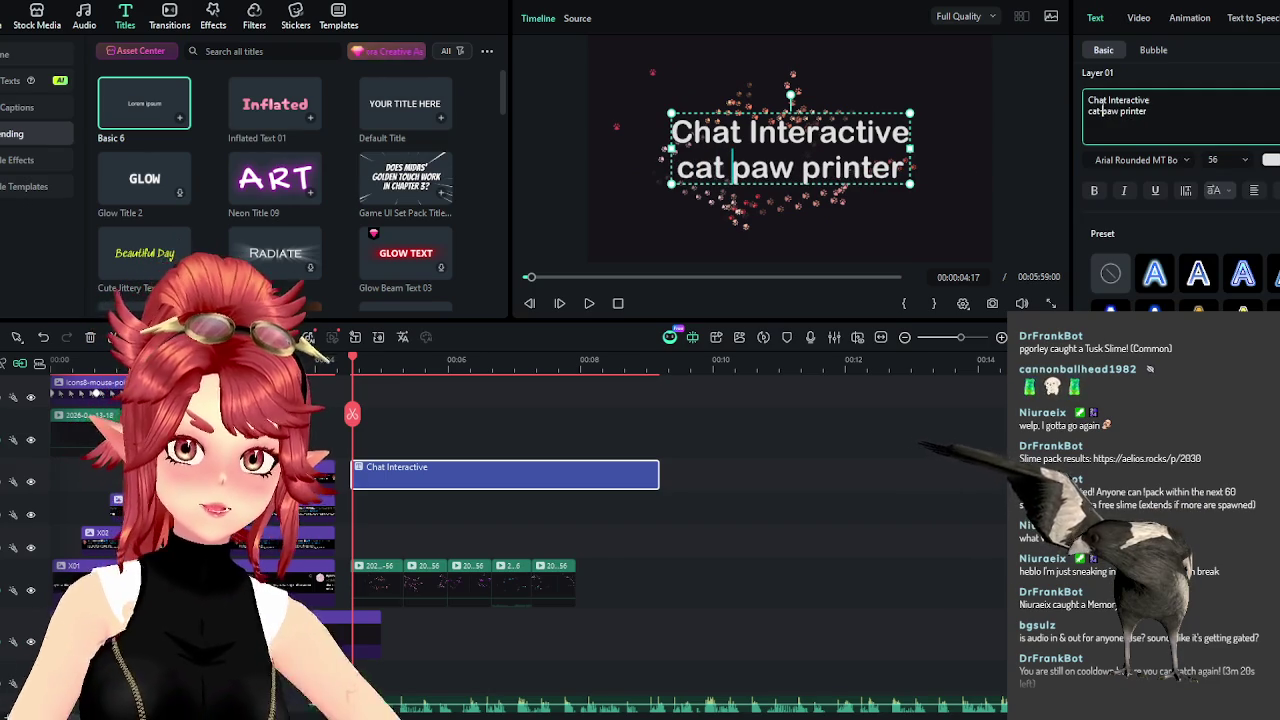
pyautogui.click(589, 303)
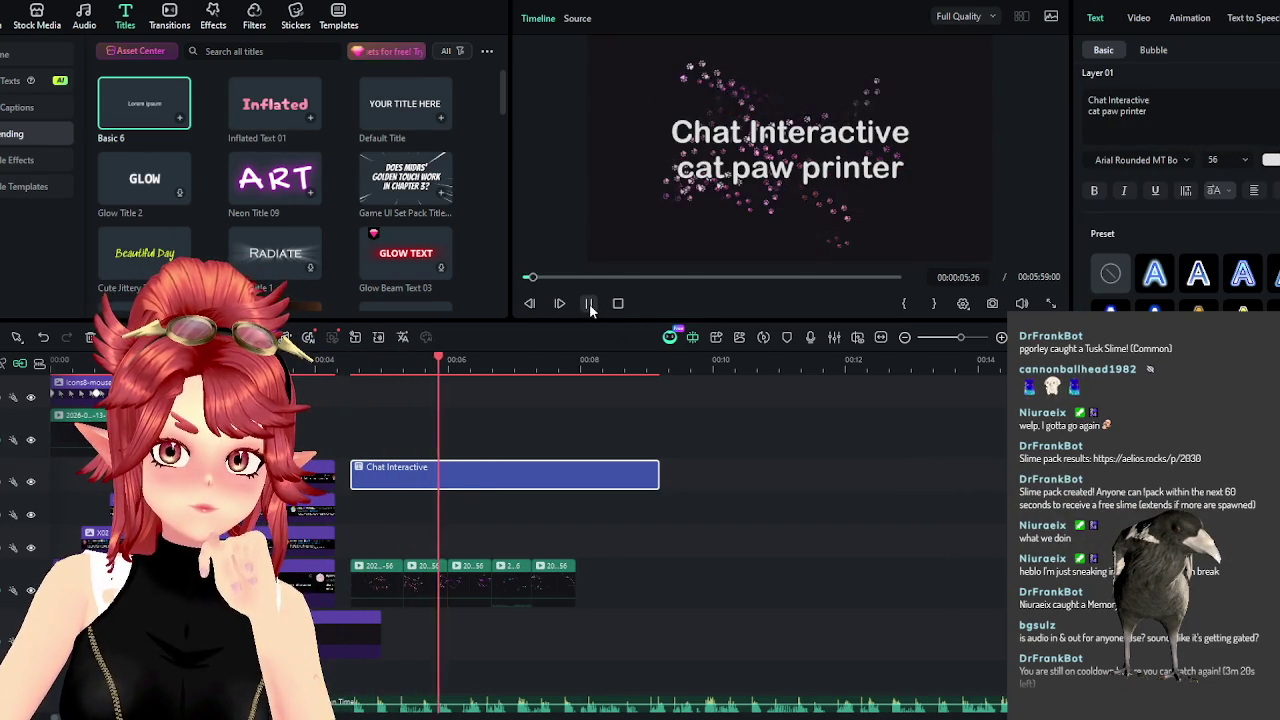
pyautogui.click(589, 305)
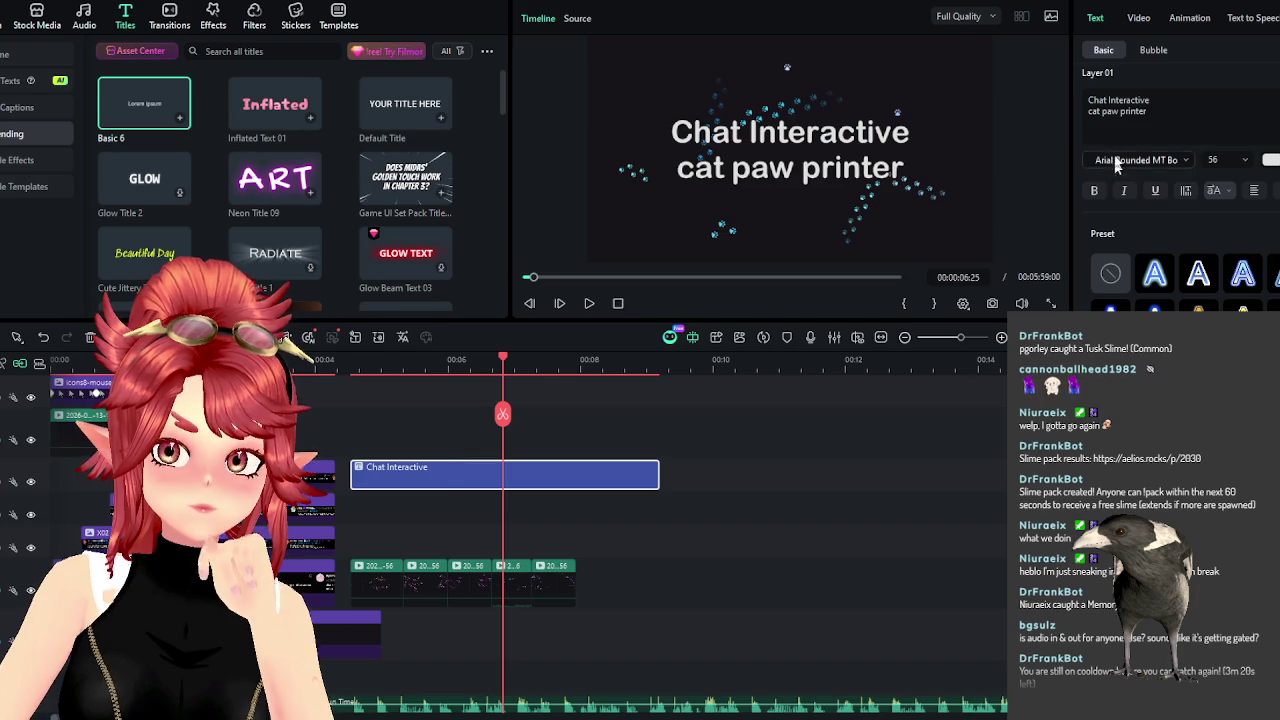
# Replace 'printer' with 's' so the title reads 'Chat Interactive cat paws', then replay it.
pyautogui.doubleClick(1124, 112)
pyautogui.press('BackSpace')
pyautogui.press('BackSpace')
pyautogui.write('s')
pyautogui.click(336, 363)
pyautogui.click(589, 303)
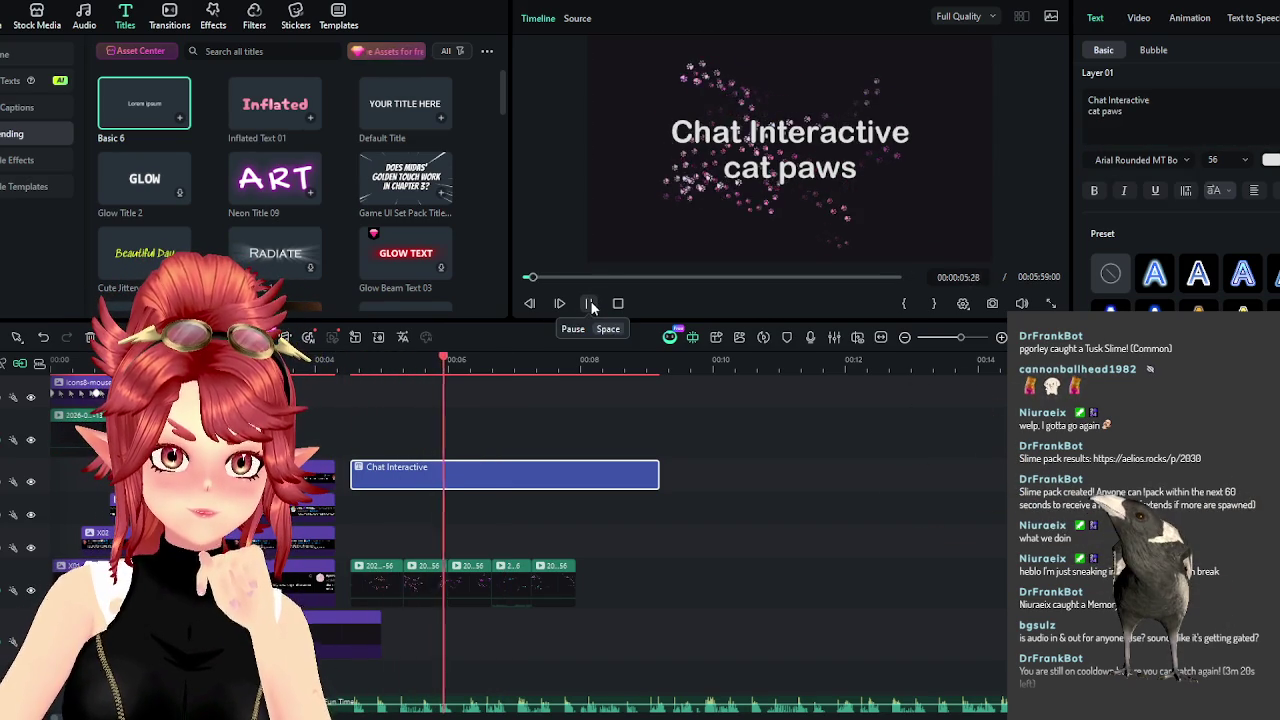
# Move the later recording clip left to sit right after the paw clips, undoing one mistaken move.
pyautogui.click(590, 303)
pyautogui.hscroll(3, 798, 547)
pyautogui.hscroll(3, 798, 547)
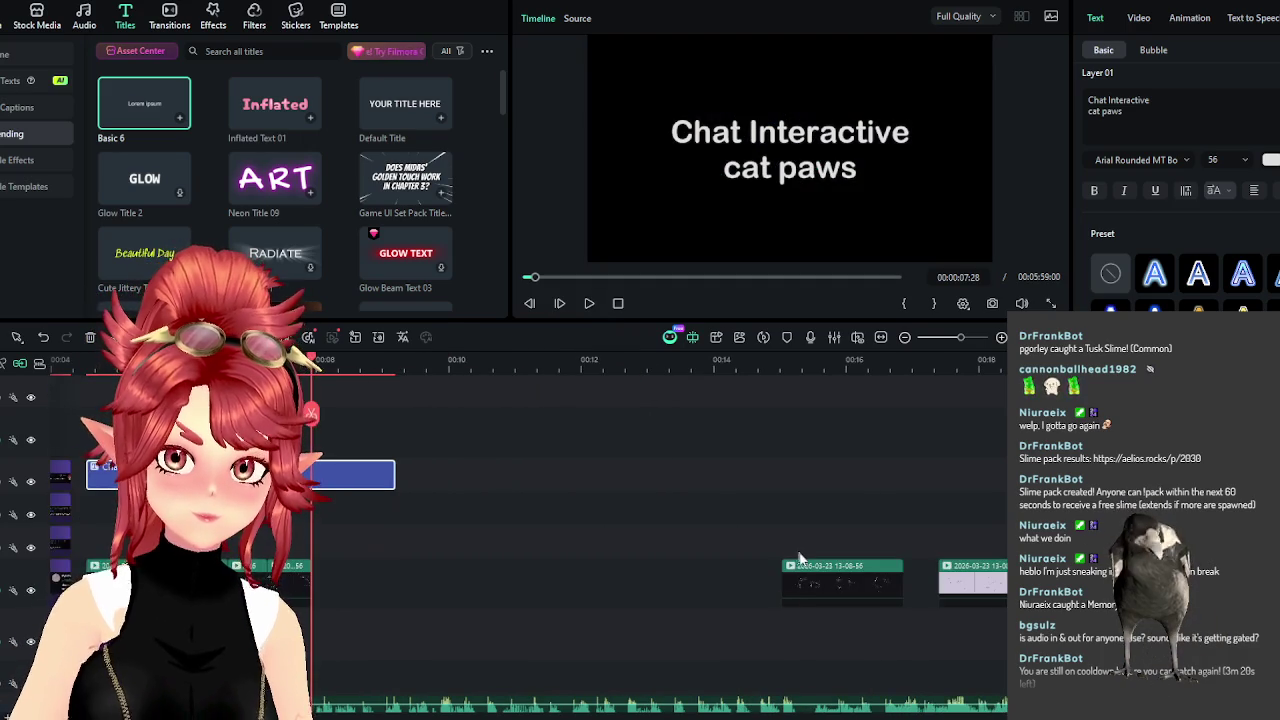
pyautogui.hscroll(3, 843, 537)
pyautogui.moveTo(710, 580); pyautogui.dragTo(295, 598)
pyautogui.hotkey('ctrl', 'z')
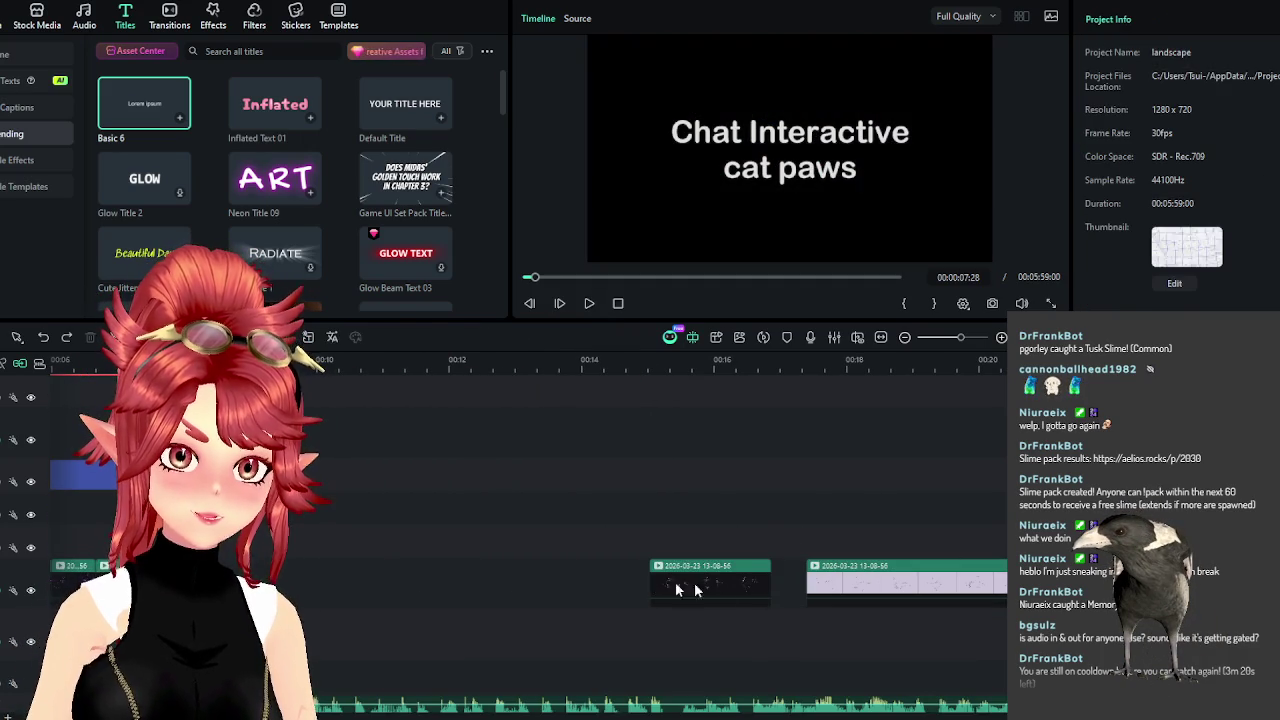
pyautogui.moveTo(735, 573); pyautogui.dragTo(285, 592)
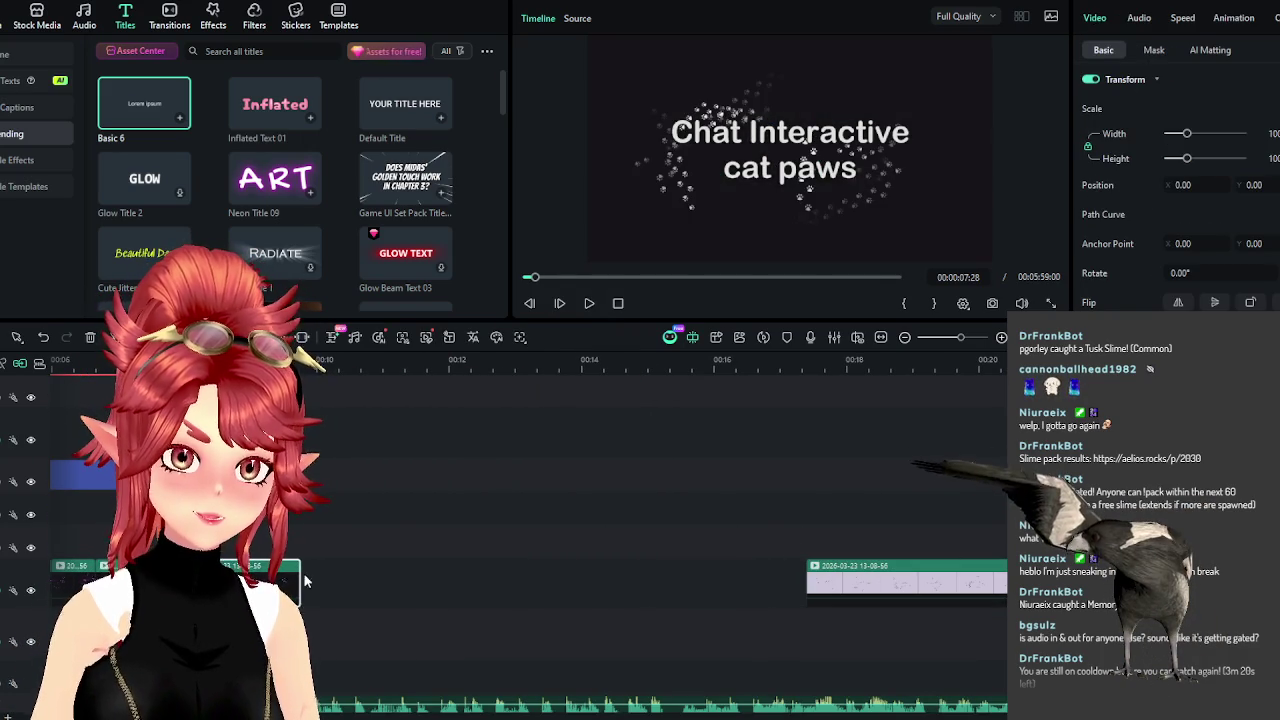
pyautogui.moveTo(870, 580)
pyautogui.mouseDown()
pyautogui.moveTo(388, 590)
pyautogui.moveTo(495, 590)
pyautogui.mouseUp()
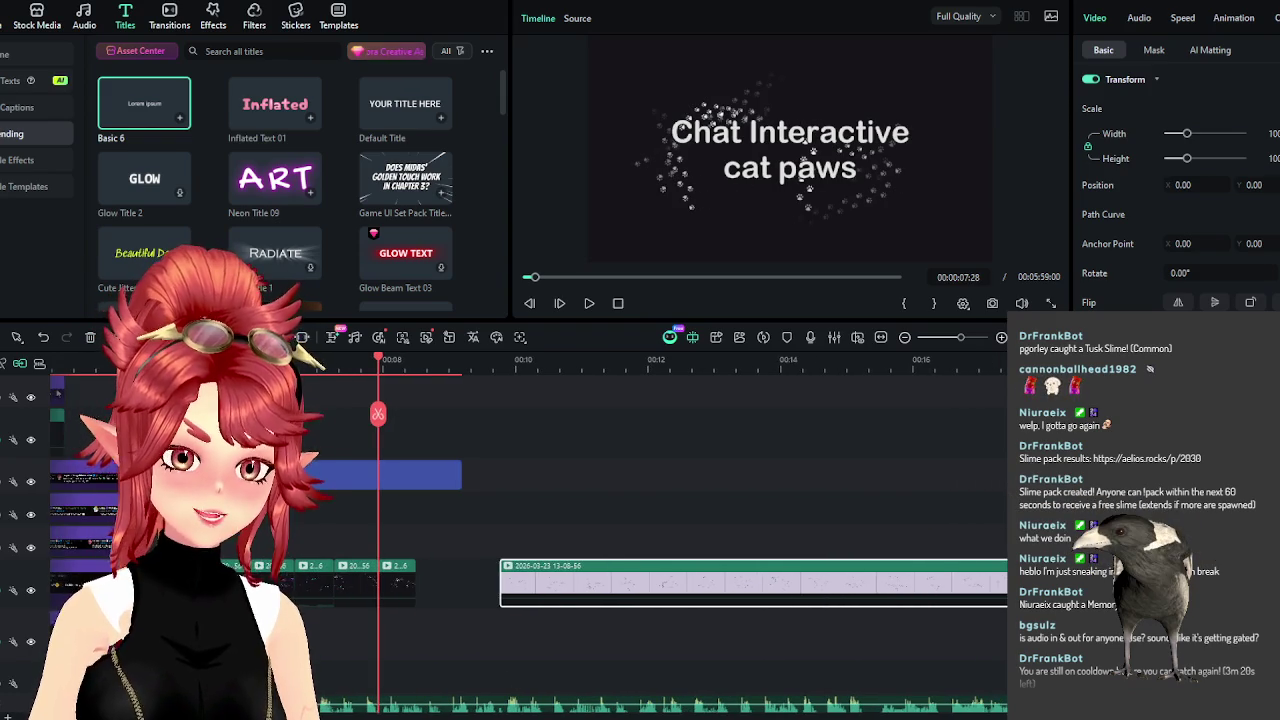
# Trim the title clip to end at the 08:09 playhead.
pyautogui.scroll(-1, 700, 480)
pyautogui.scroll(3, 700, 480)
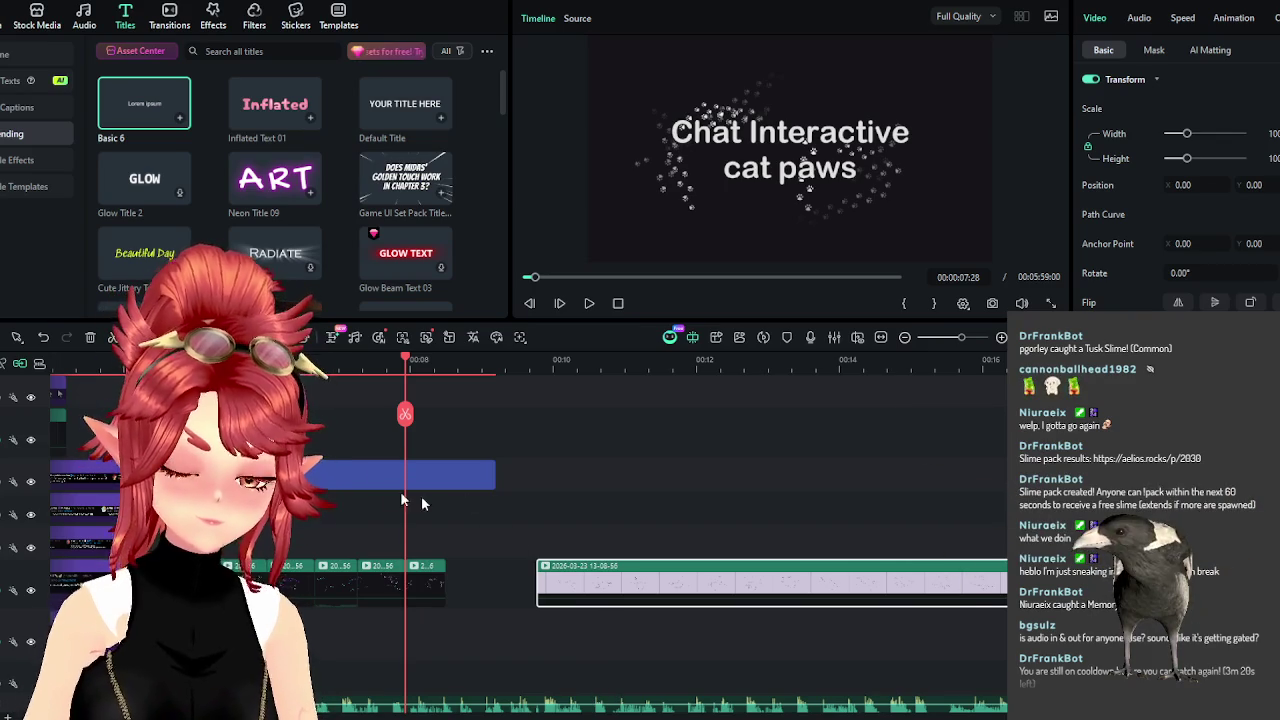
pyautogui.click(590, 308)
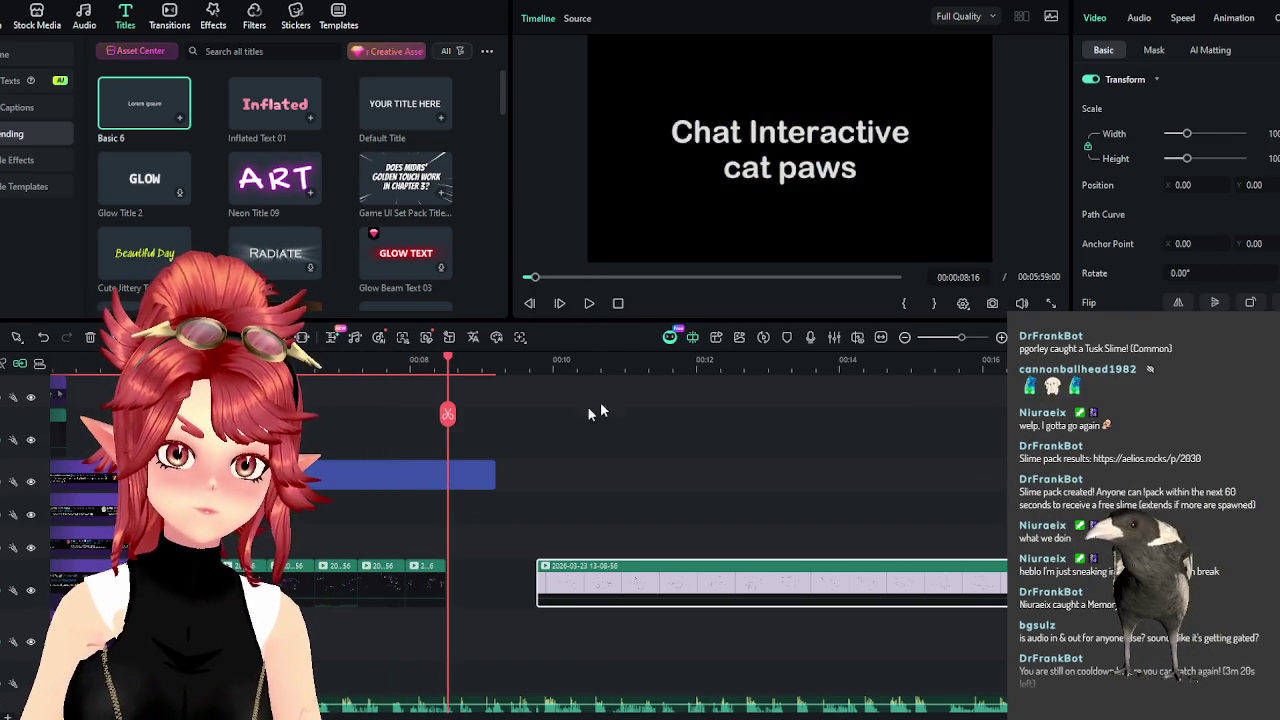
pyautogui.moveTo(448, 366); pyautogui.dragTo(431, 366)
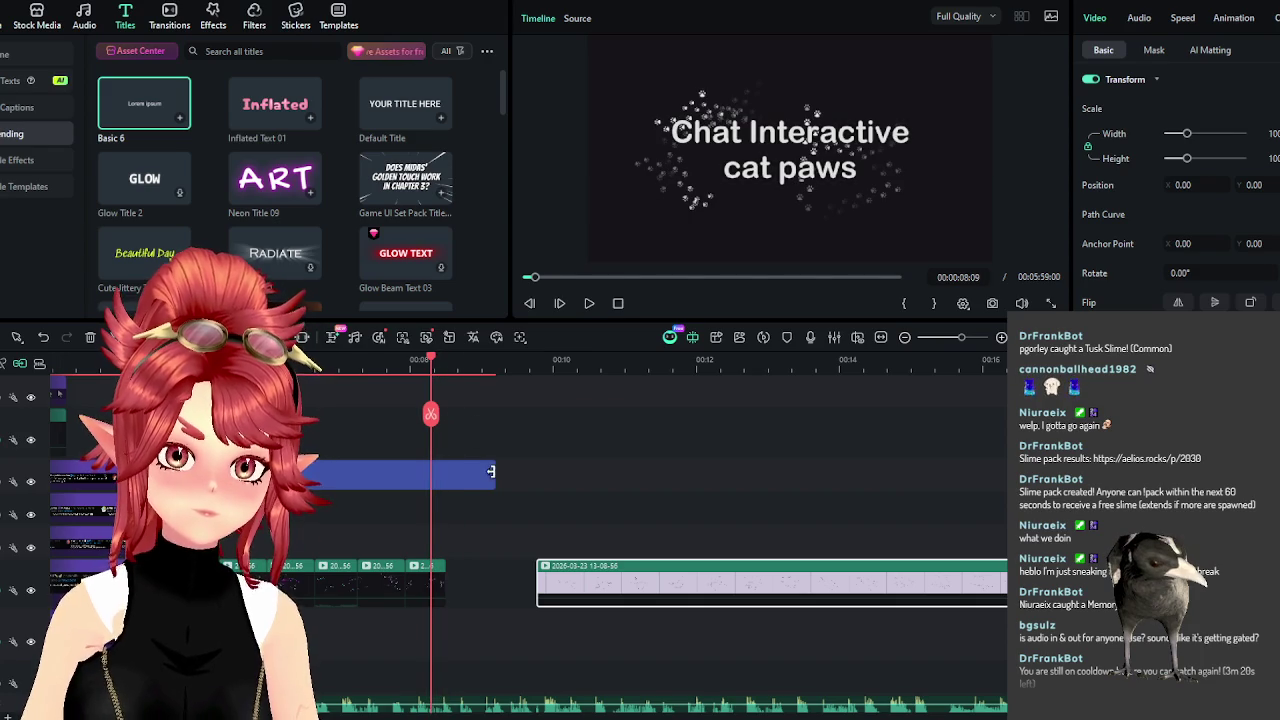
pyautogui.moveTo(490, 471); pyautogui.dragTo(444, 471)
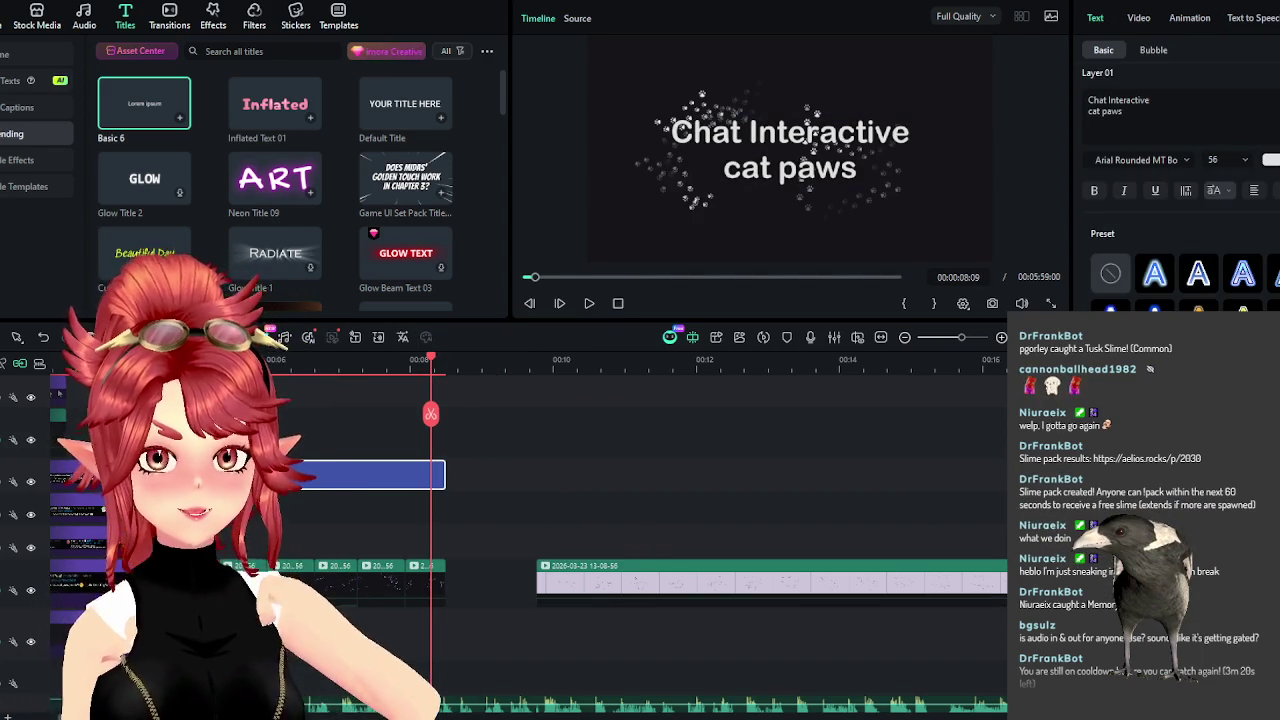
pyautogui.hotkey('alt', 'Tab')
# Search YouTube for 'sound effect tape break' and open the Sudden Stop sound effect video.
pyautogui.tripleClick(602, 75)
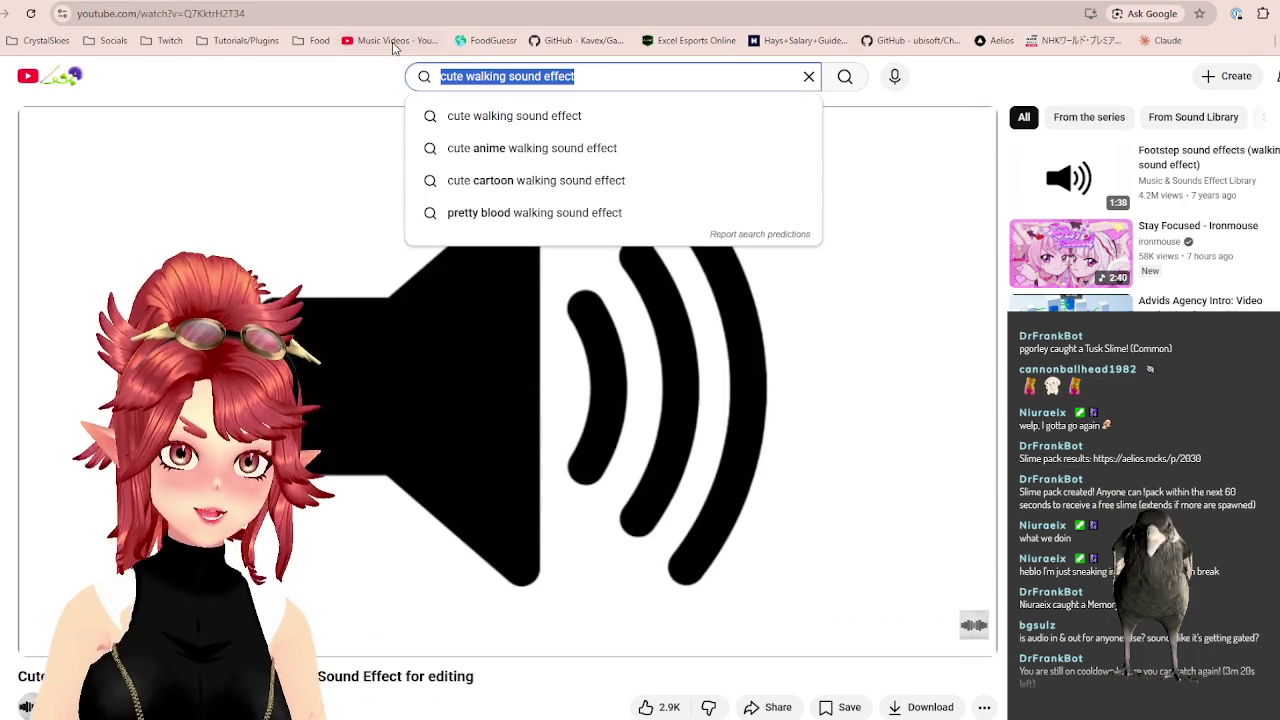
pyautogui.write('sound effect ta')
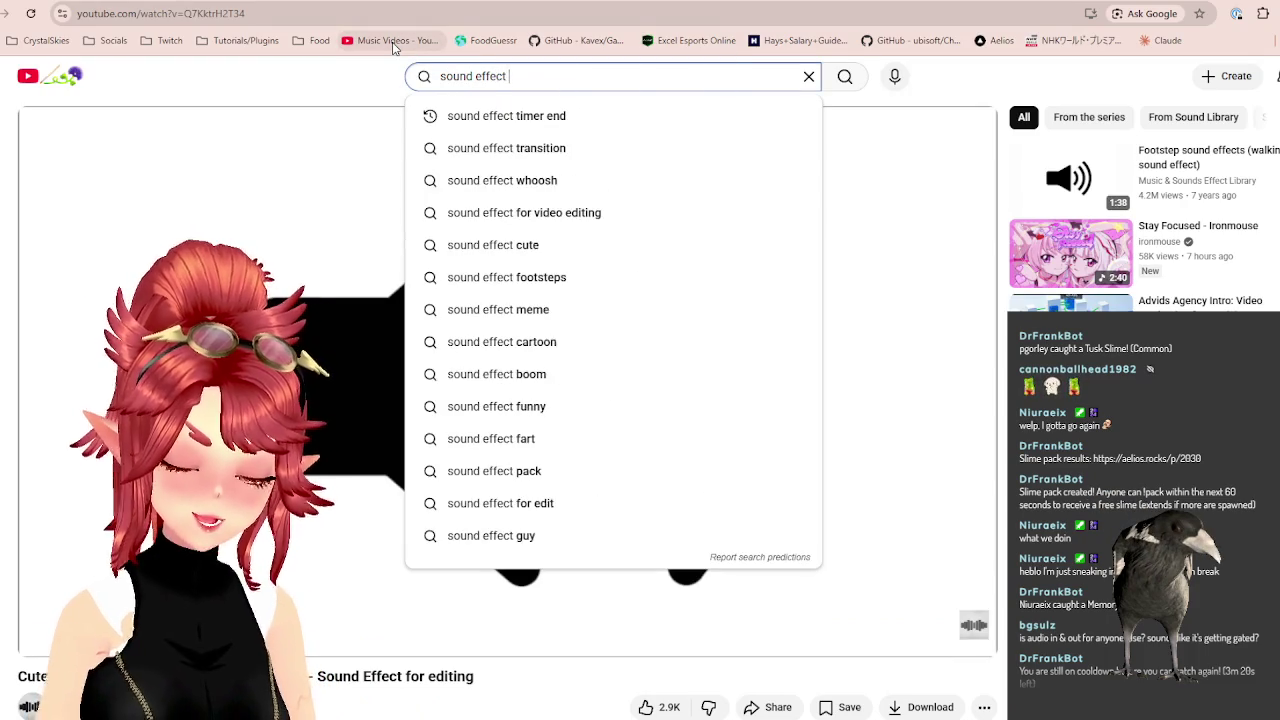
pyautogui.write('pe ')
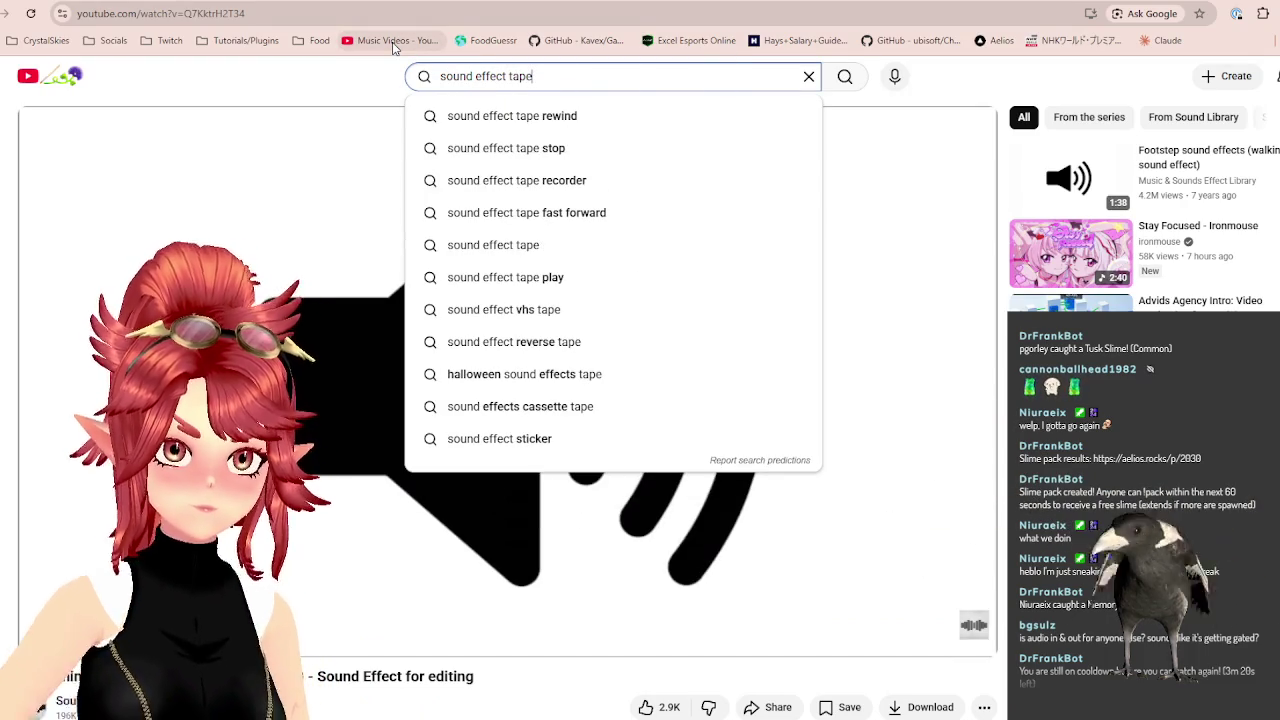
pyautogui.write('break')
pyautogui.press('Return')
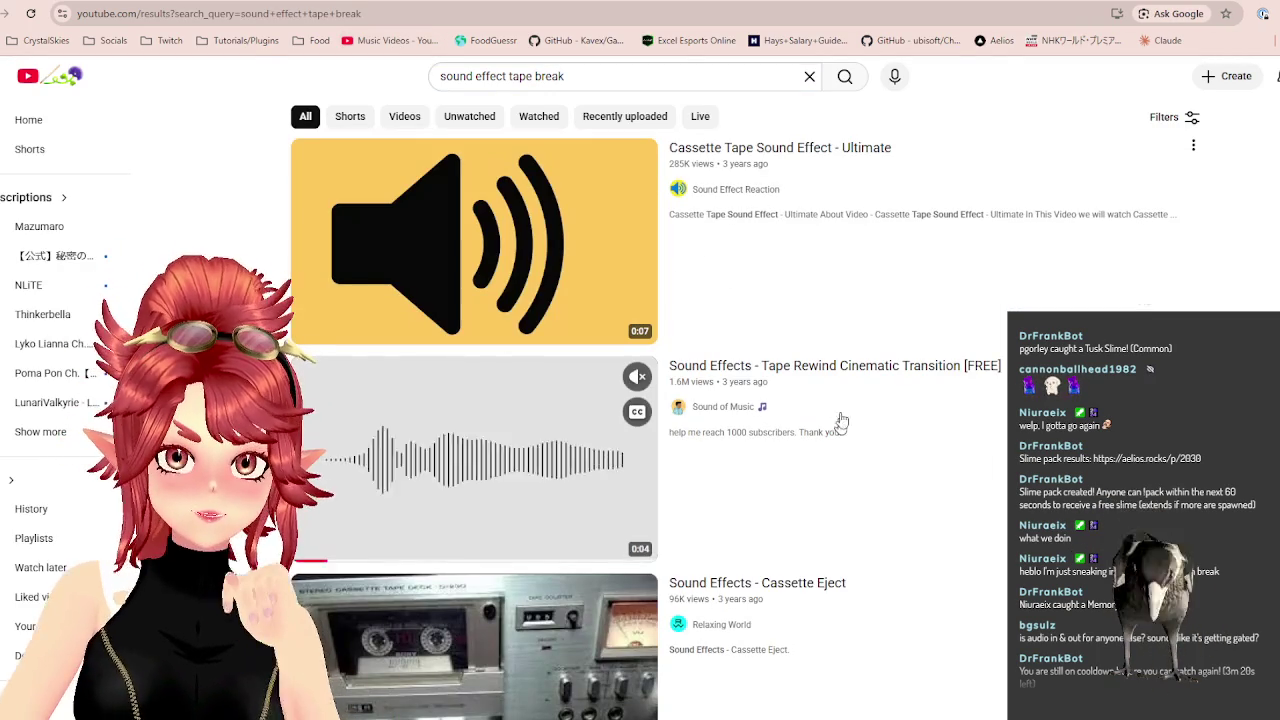
pyautogui.scroll(-3, 845, 430)
pyautogui.moveTo(474, 308)
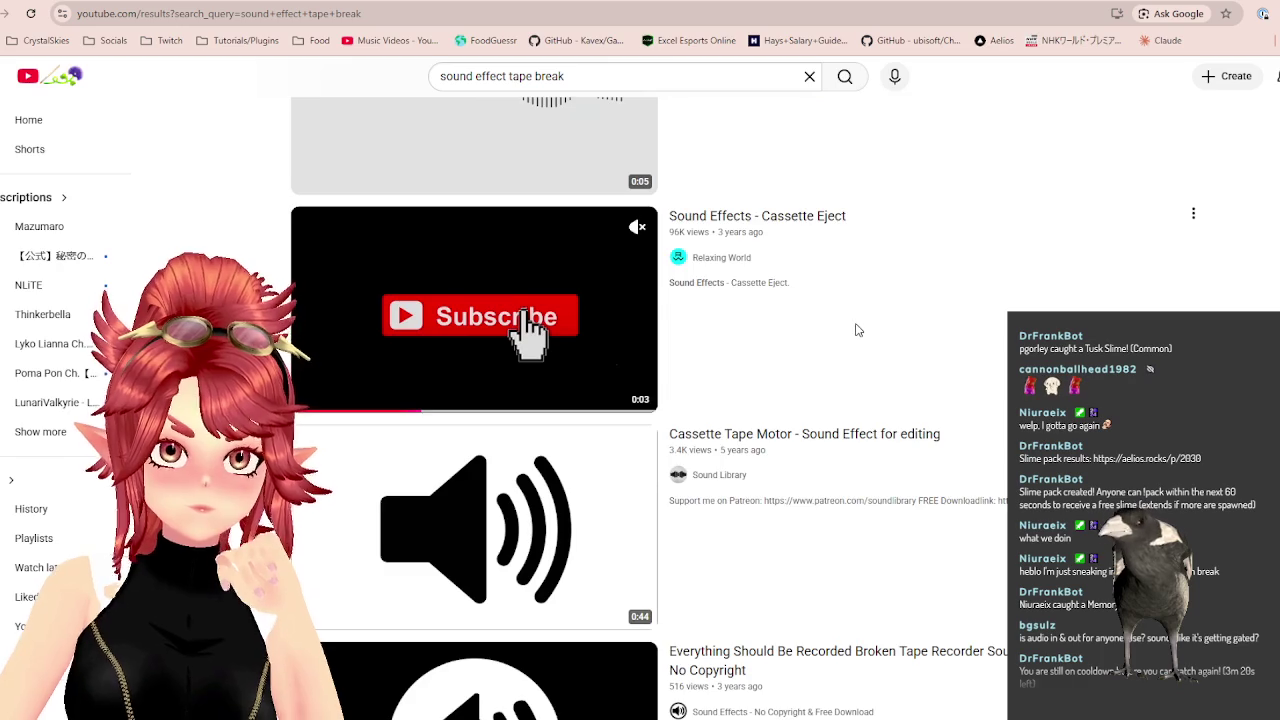
pyautogui.scroll(-1, 855, 330)
pyautogui.scroll(-1, 855, 330)
pyautogui.scroll(-1, 852, 335)
pyautogui.scroll(-1, 850, 341)
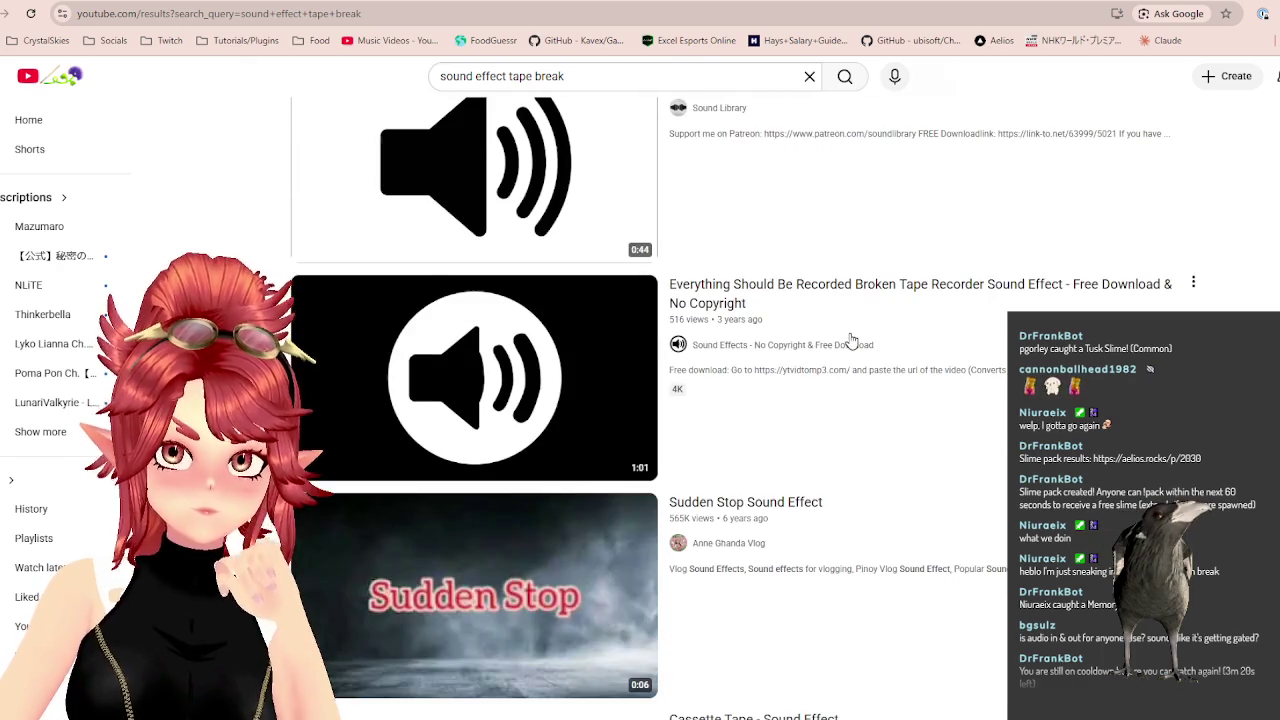
pyautogui.scroll(-1, 850, 339)
pyautogui.scroll(-1, 849, 340)
pyautogui.scroll(-1, 845, 336)
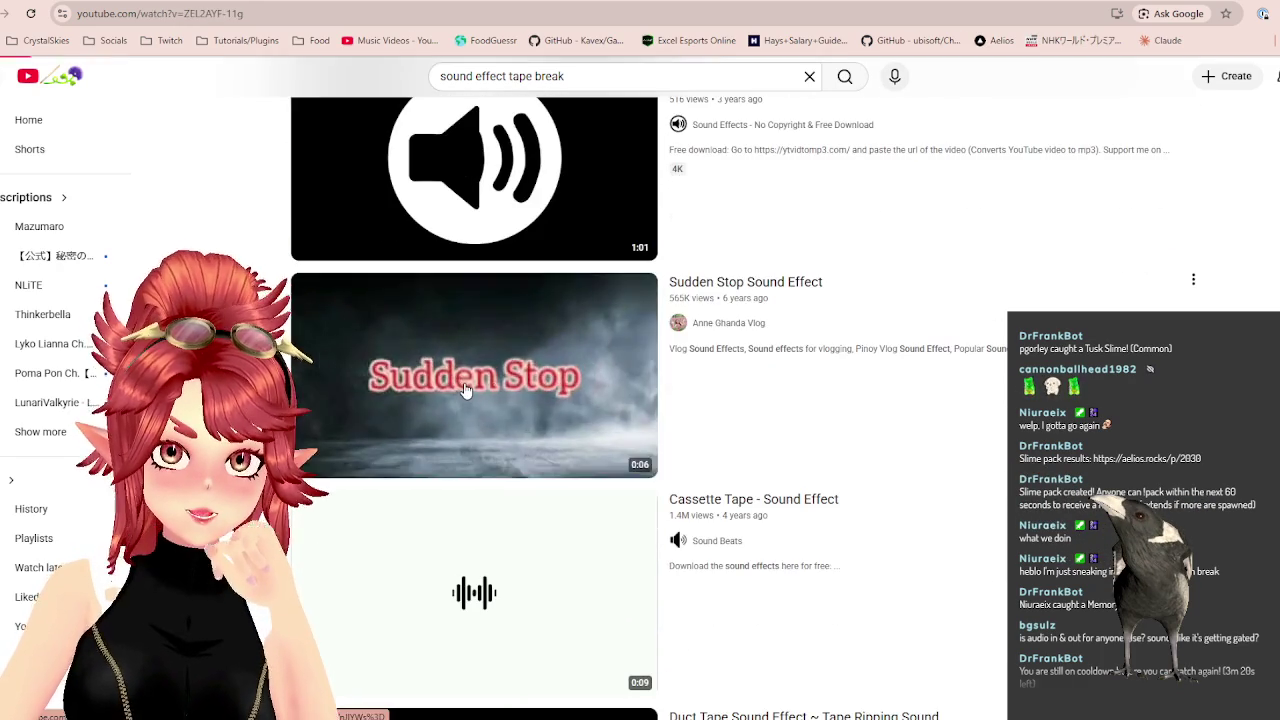
pyautogui.click(465, 390)
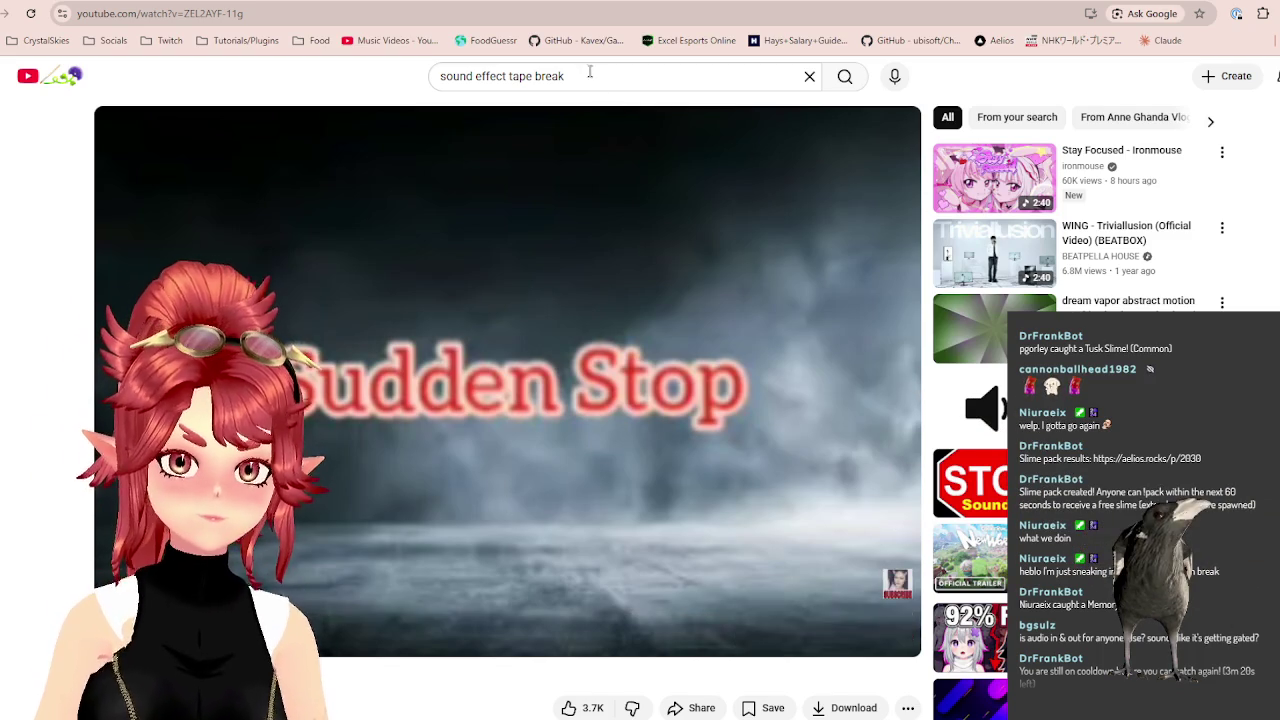
# Search 'flip table sound effect' and play the Flip a table result.
pyautogui.press('/')
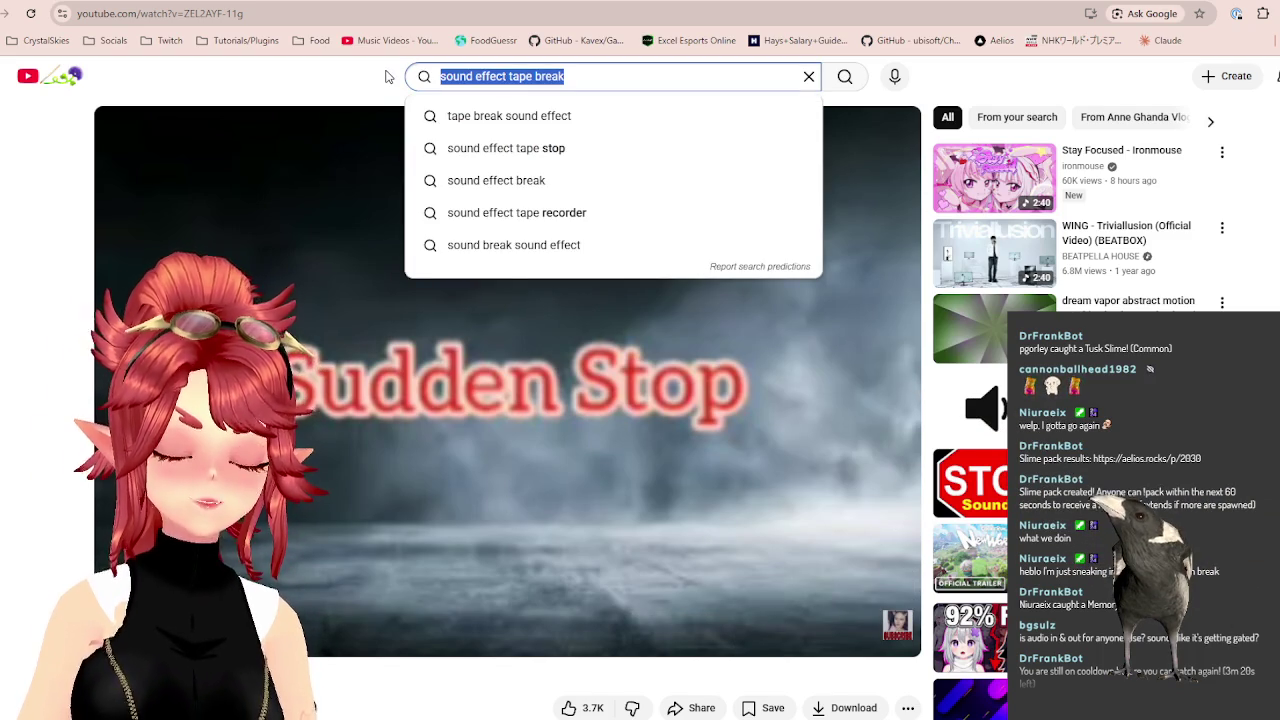
pyautogui.write('flip table sou')
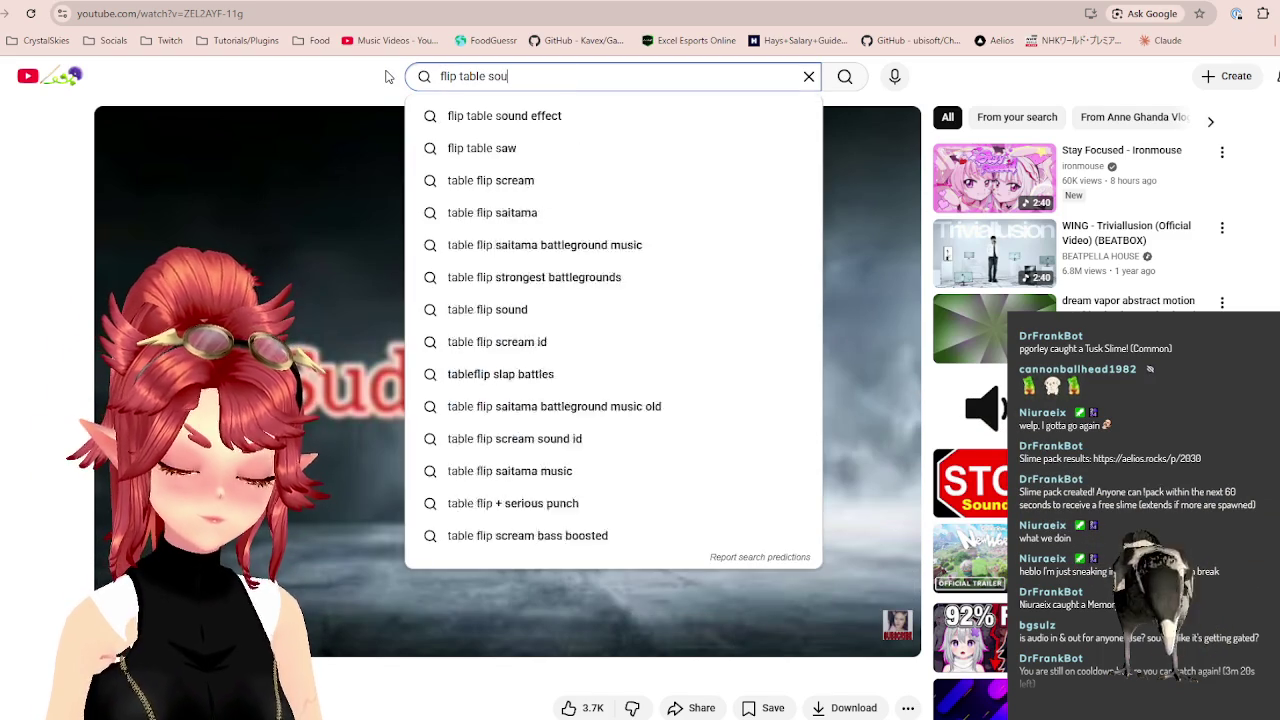
pyautogui.write('nd effect')
pyautogui.press('Return')
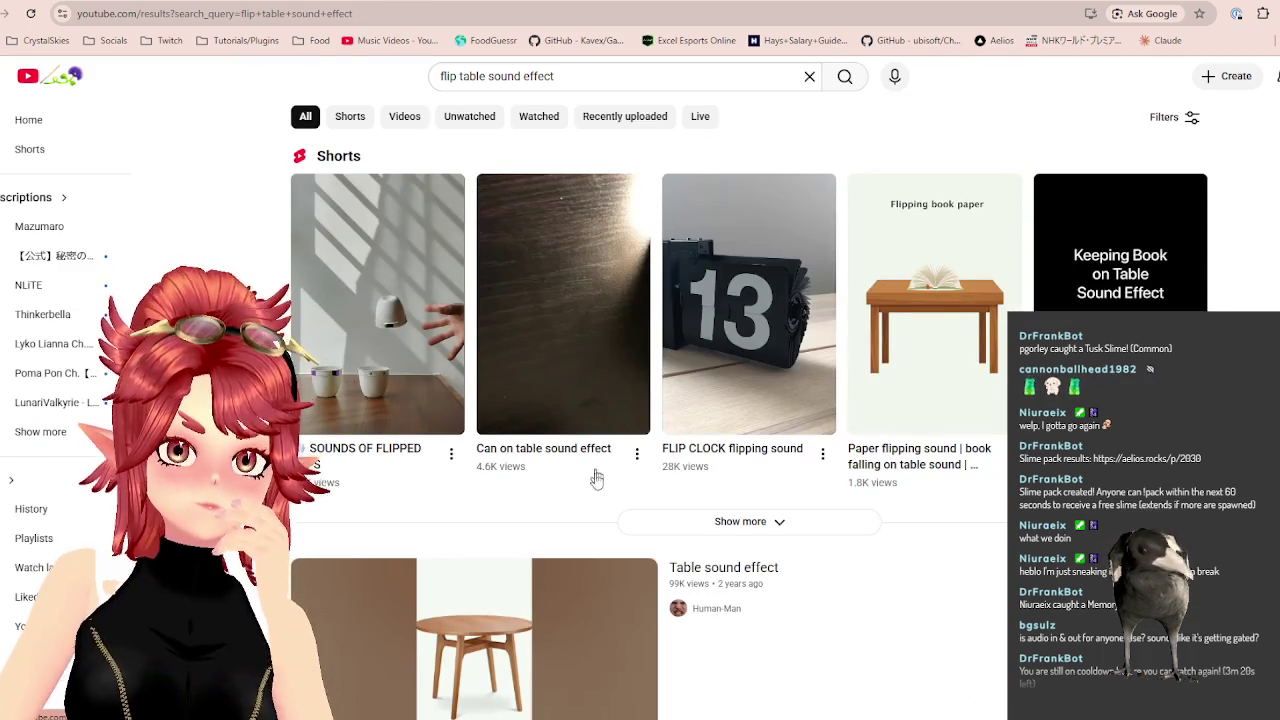
pyautogui.scroll(-2, 595, 462)
pyautogui.scroll(-2, 595, 462)
pyautogui.scroll(-3, 520, 400)
pyautogui.scroll(-1, 477, 330)
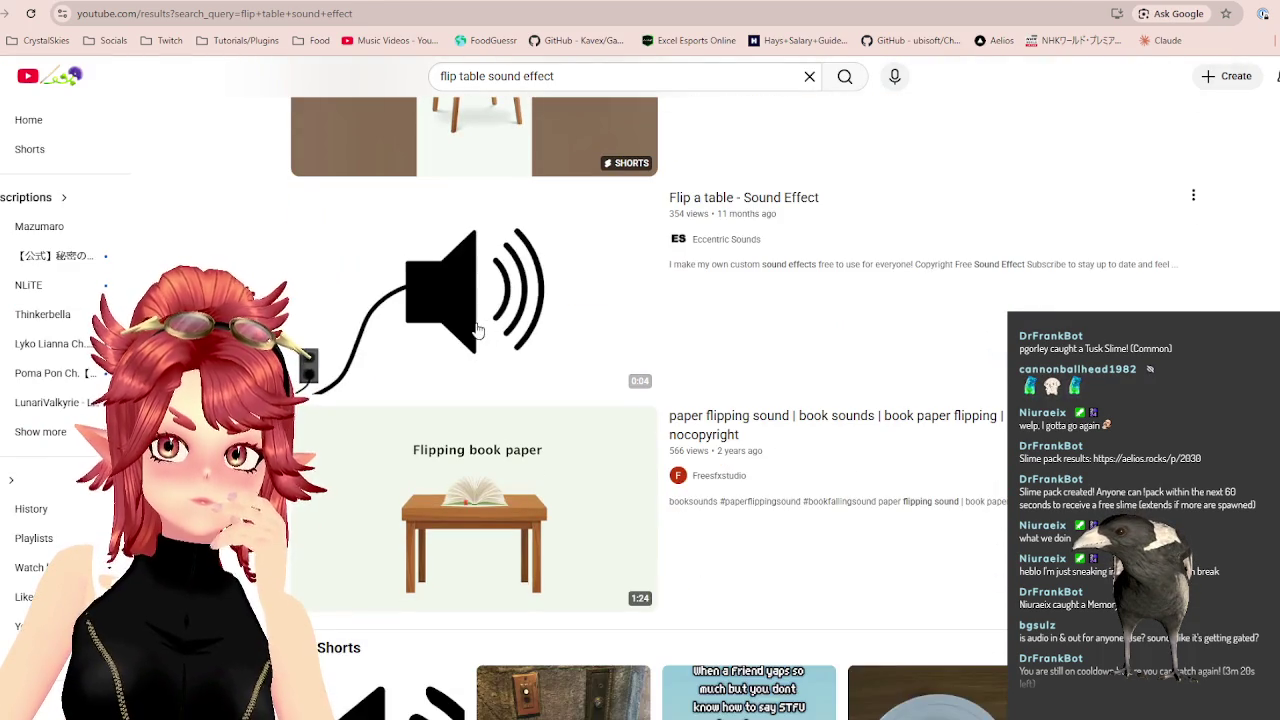
pyautogui.click(477, 330)
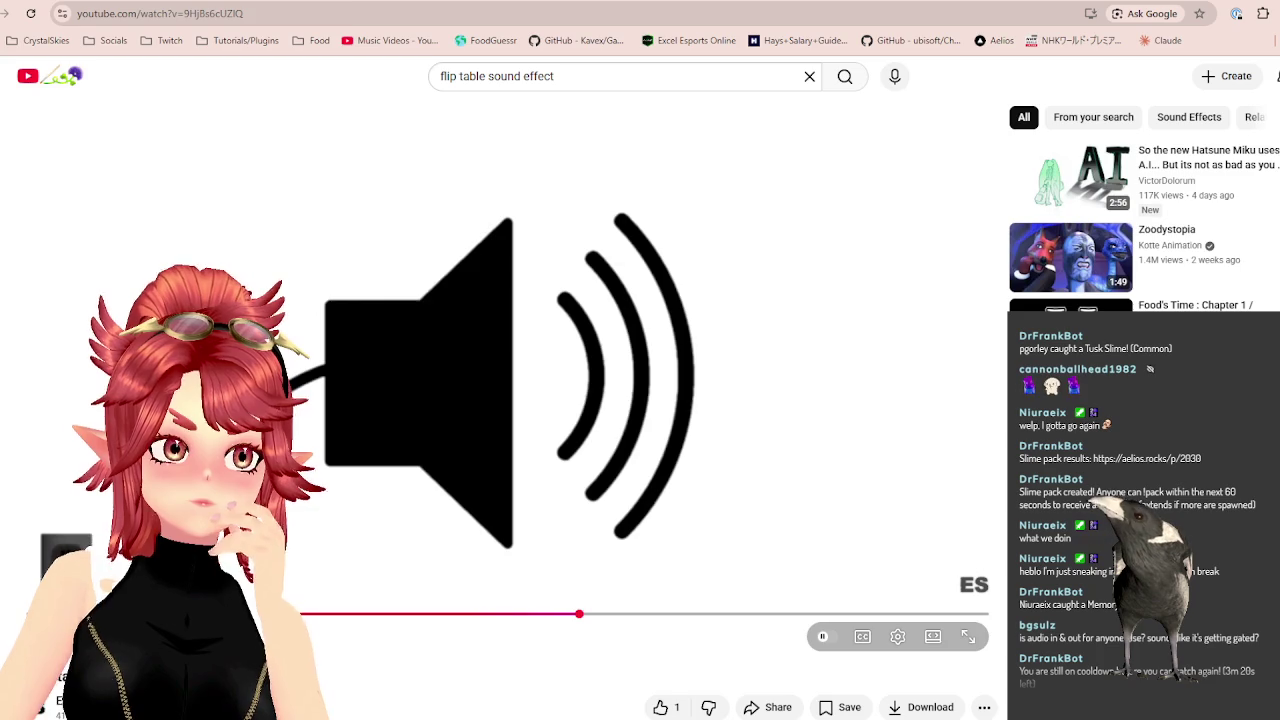
pyautogui.hotkey('alt', 'Left')
# Browse the results further and play the punch a table sound effect.
pyautogui.scroll(-1, 572, 461)
pyautogui.scroll(-5, 572, 461)
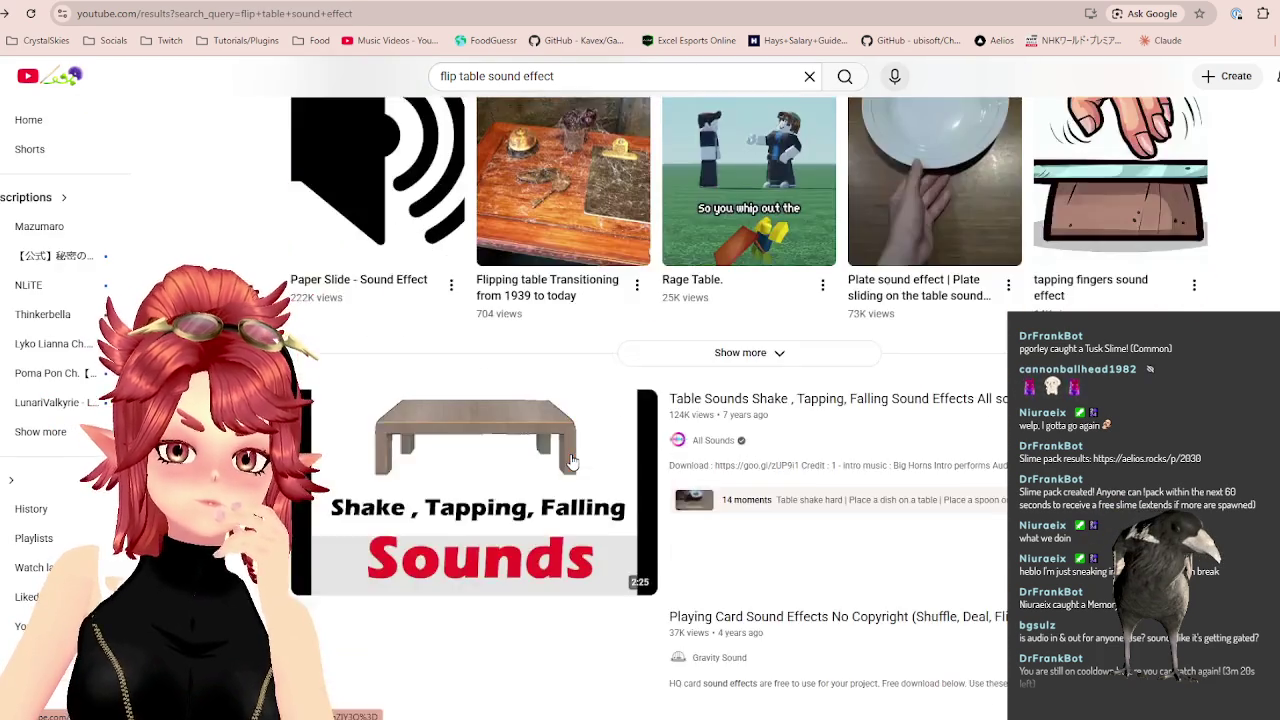
pyautogui.scroll(-4, 572, 461)
pyautogui.scroll(1, 571, 457)
pyautogui.scroll(3, 571, 457)
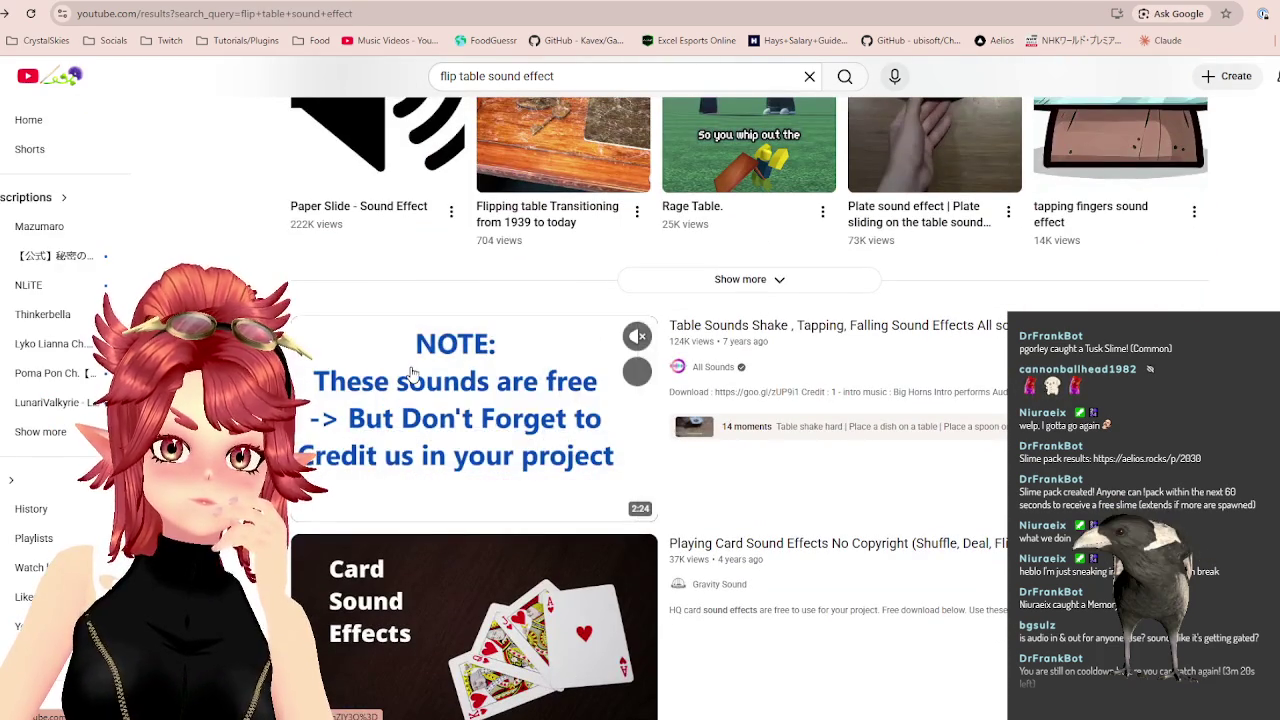
pyautogui.scroll(-2, 474, 413)
pyautogui.scroll(-1, 474, 413)
pyautogui.scroll(-2, 483, 327)
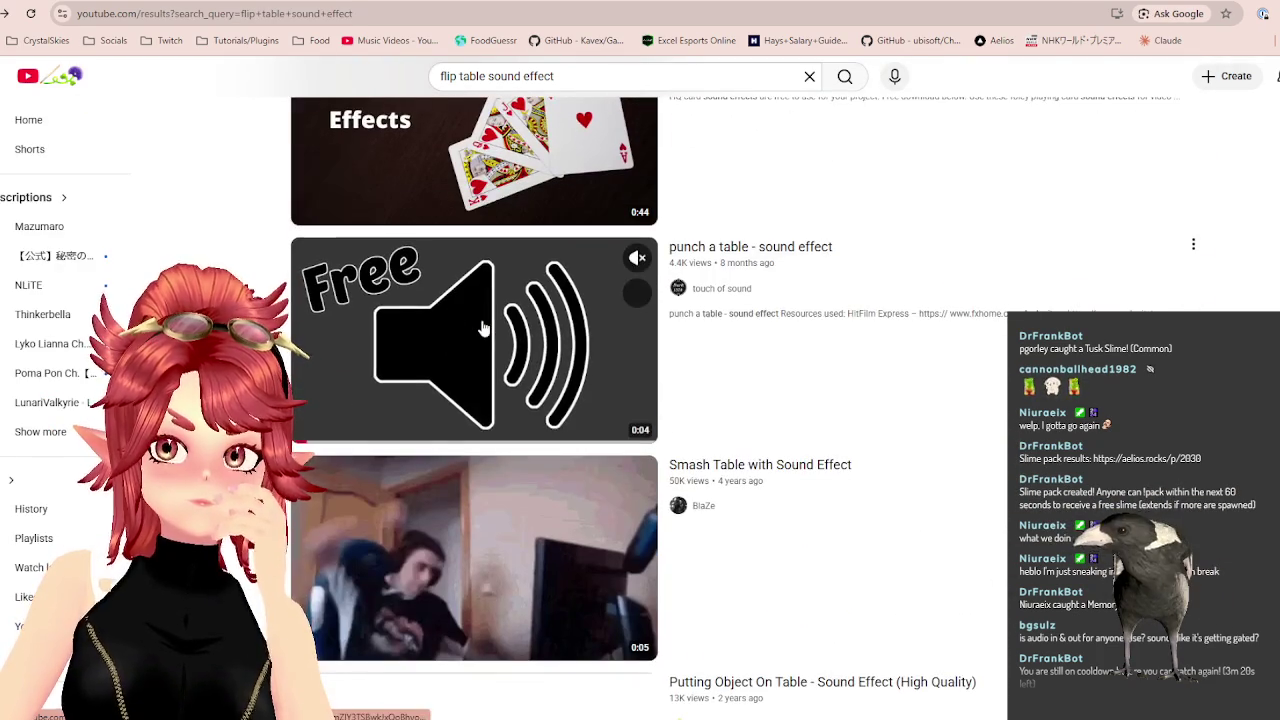
pyautogui.click(482, 325)
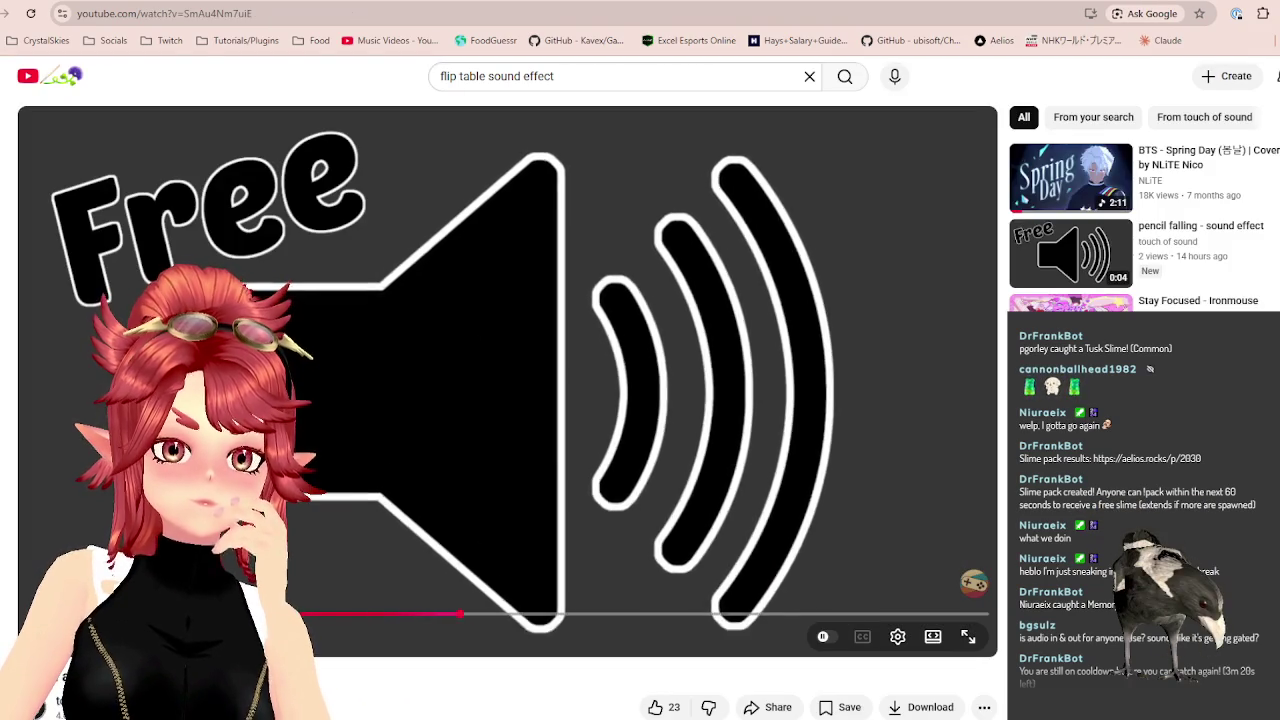
pyautogui.hotkey('alt', 'Left')
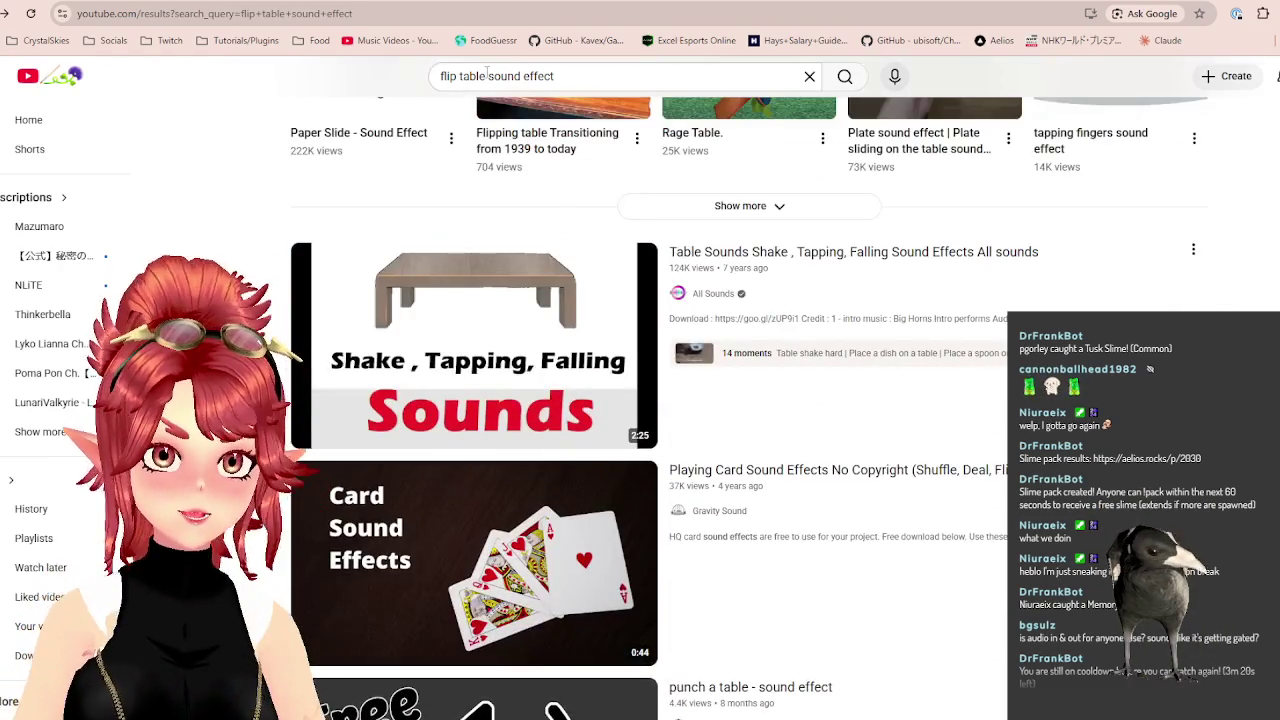
# Search 'break things sound effect', play a result, and return to the Sudden Stop video.
pyautogui.moveTo(487, 76); pyautogui.dragTo(438, 76)
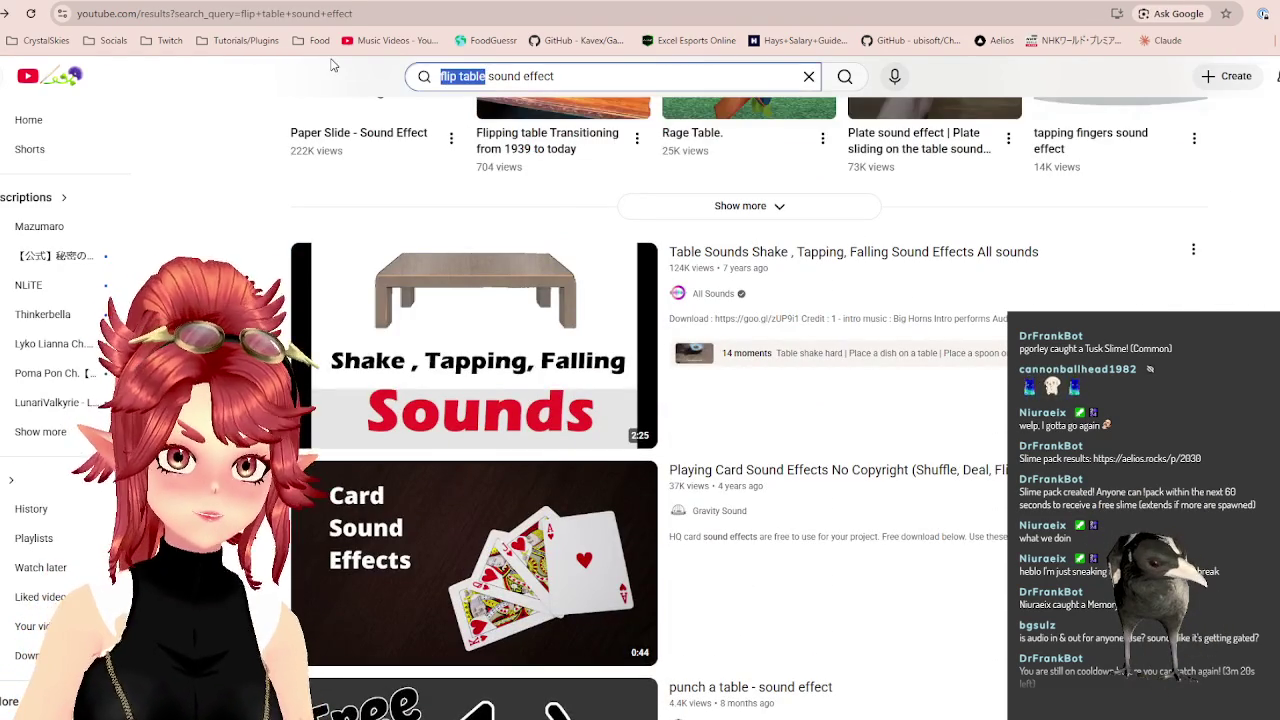
pyautogui.write('reak things')
pyautogui.press('Return')
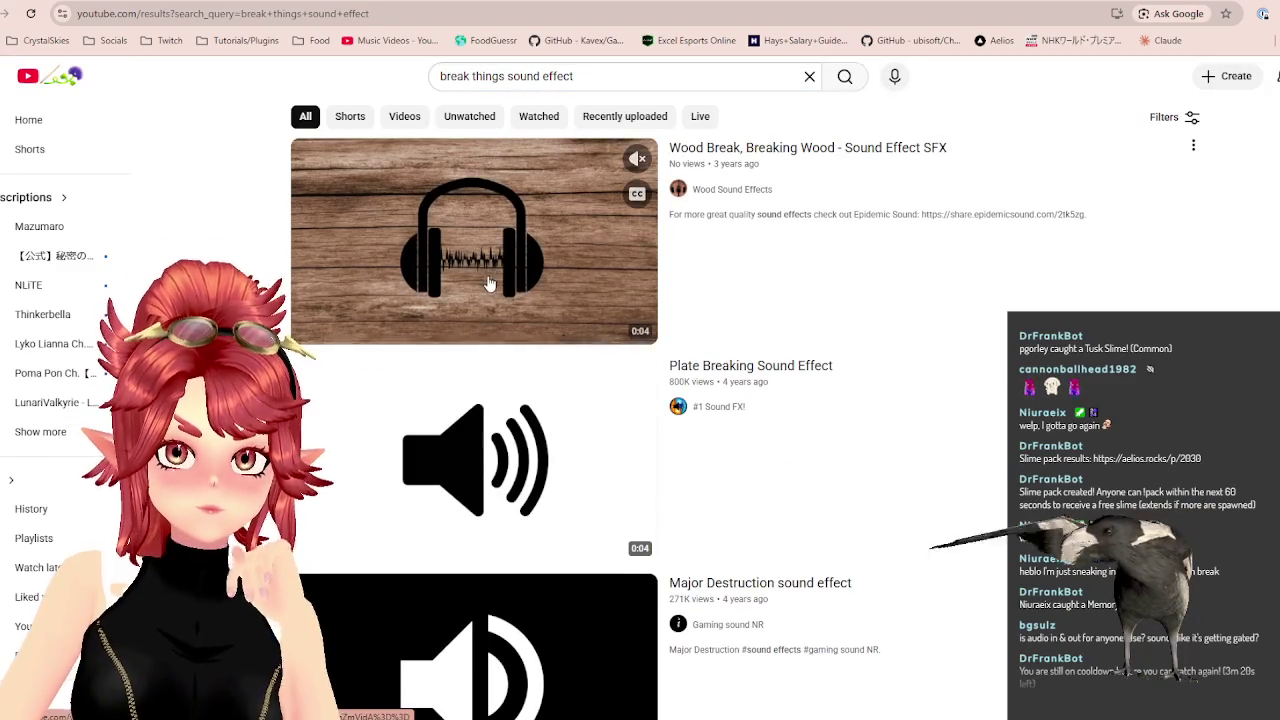
pyautogui.scroll(-2, 489, 292)
pyautogui.click(466, 310)
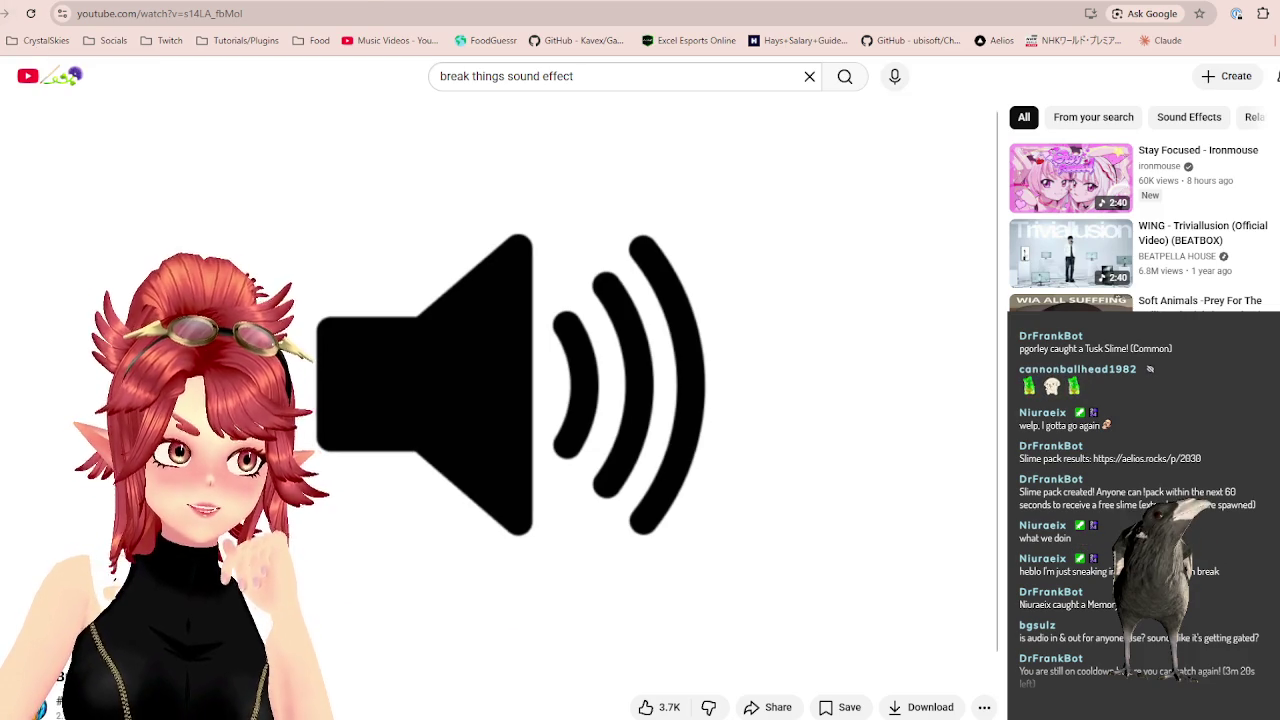
pyautogui.hotkey('alt', 'Left')
pyautogui.hotkey('alt', 'Left')
pyautogui.hotkey('alt', 'Left')
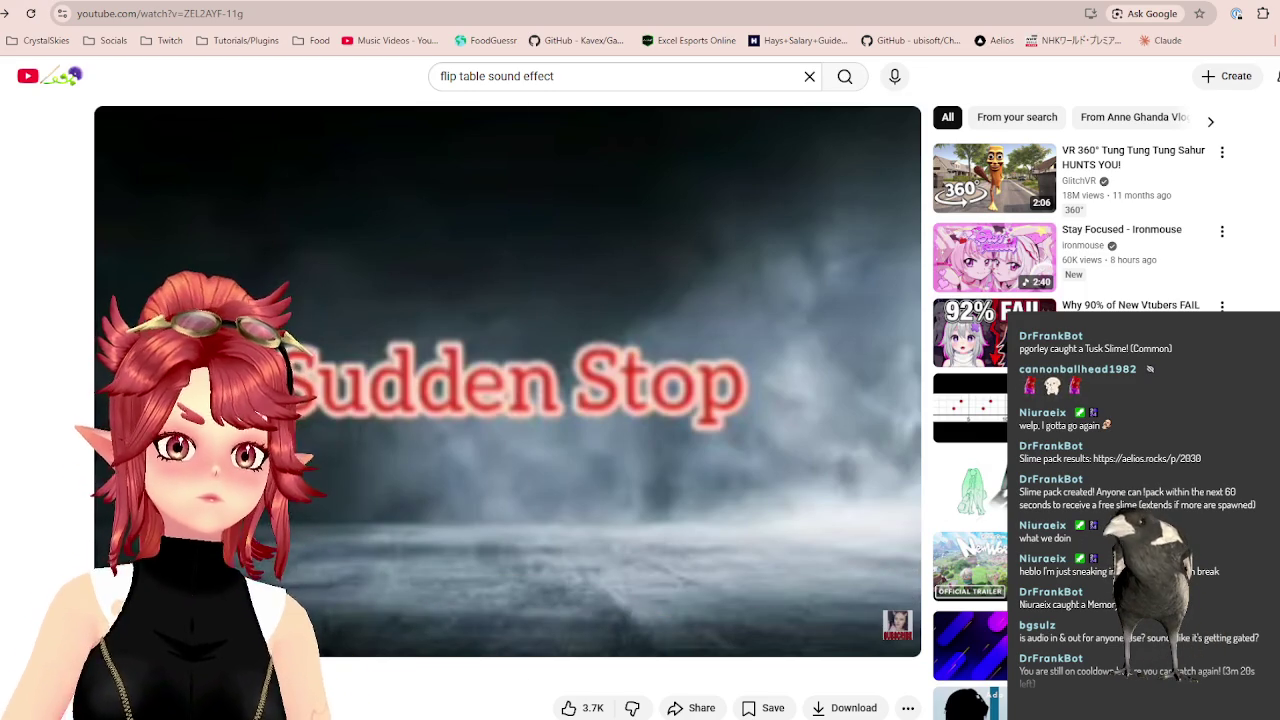
pyautogui.hotkey('alt', 'Tab')
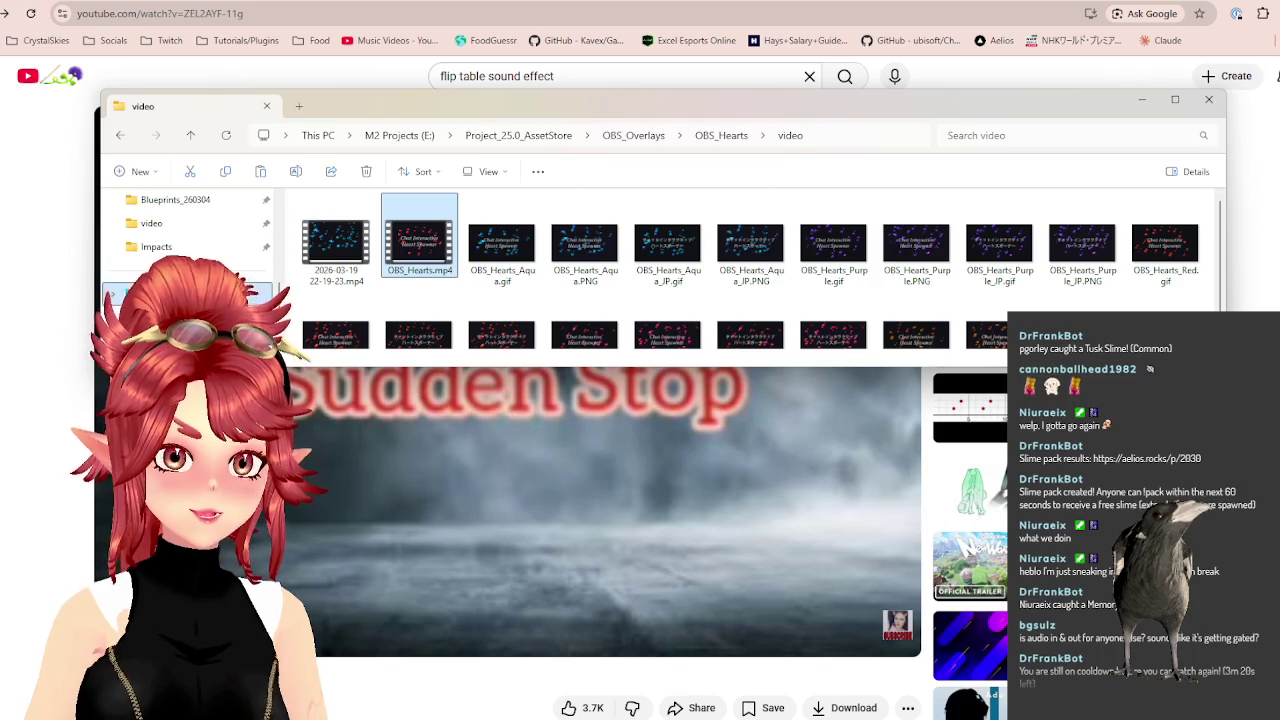
# Rename the newest recording in Videos to suddenstop.mp4.
pyautogui.moveTo(400, 350); pyautogui.dragTo(400, 517)
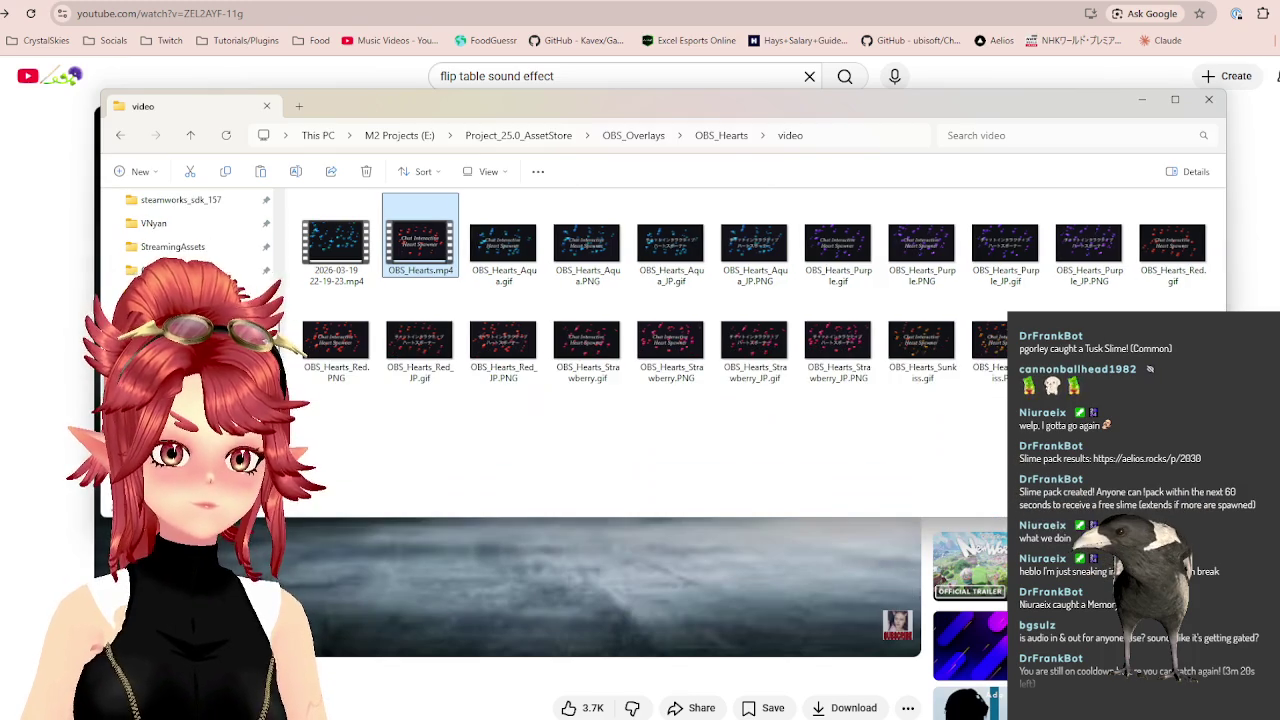
pyautogui.click(160, 400)
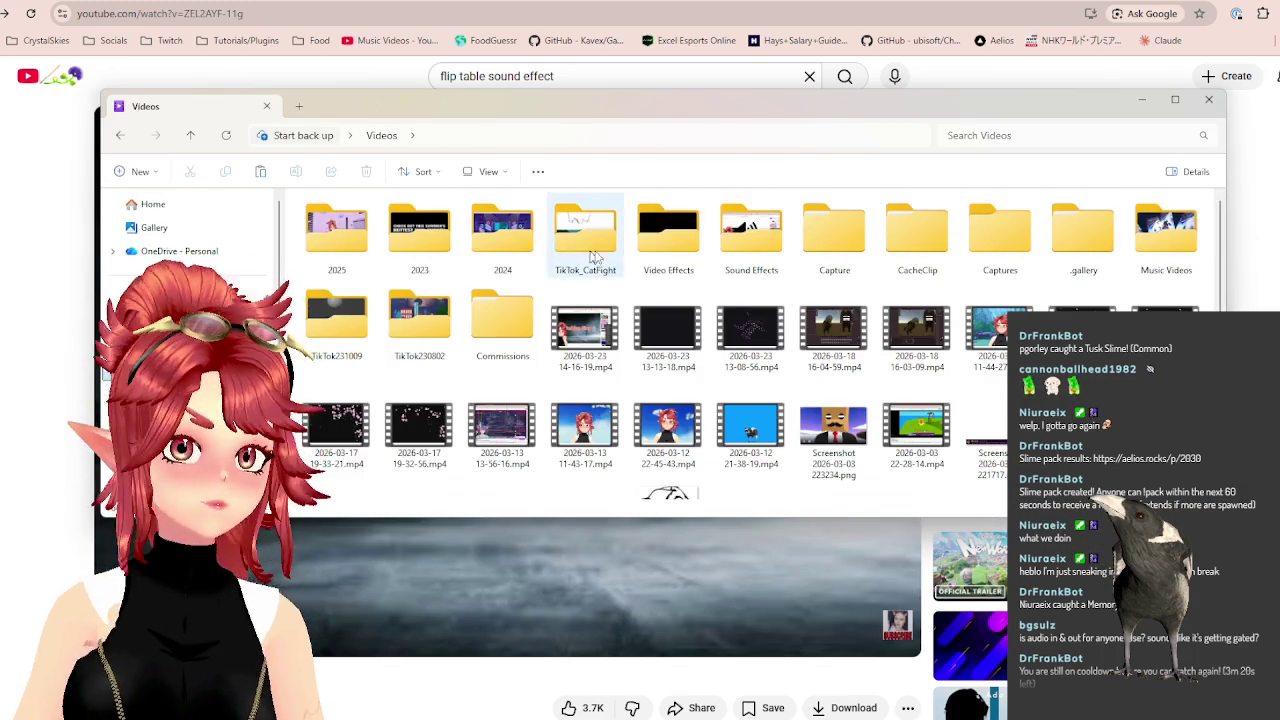
pyautogui.click(577, 330)
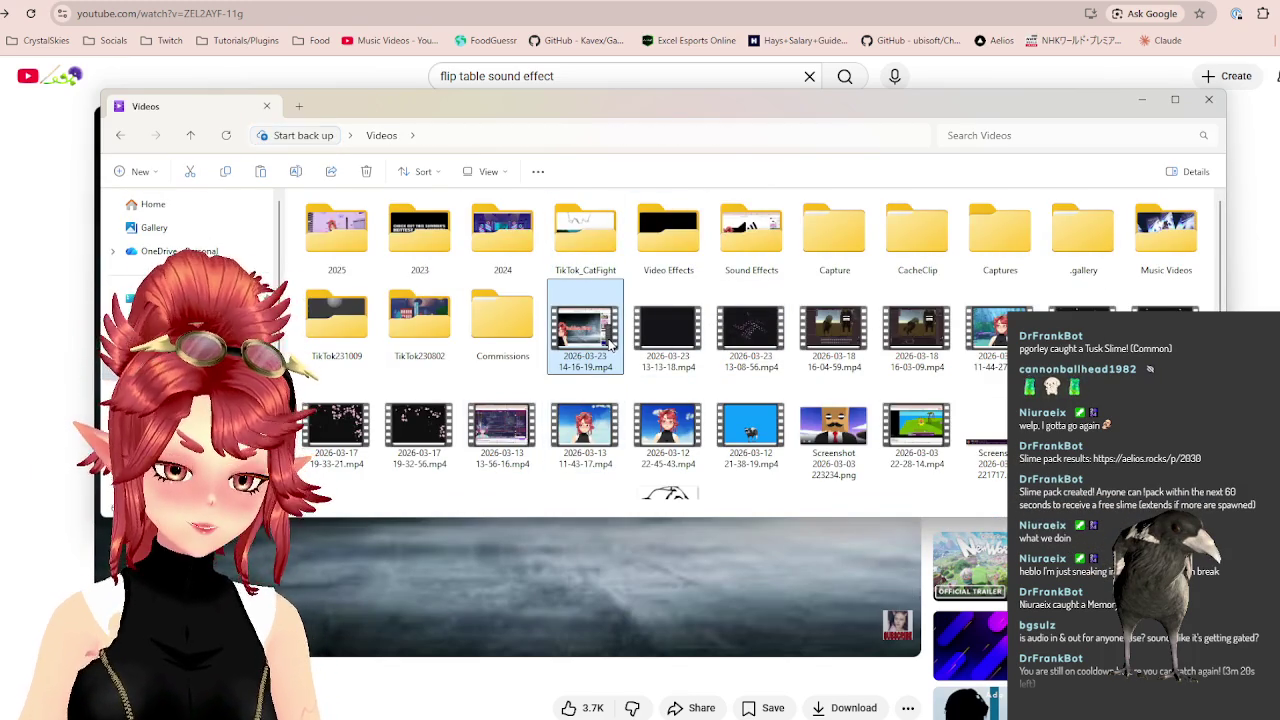
pyautogui.press('F2')
pyautogui.write('sudden.mp4')
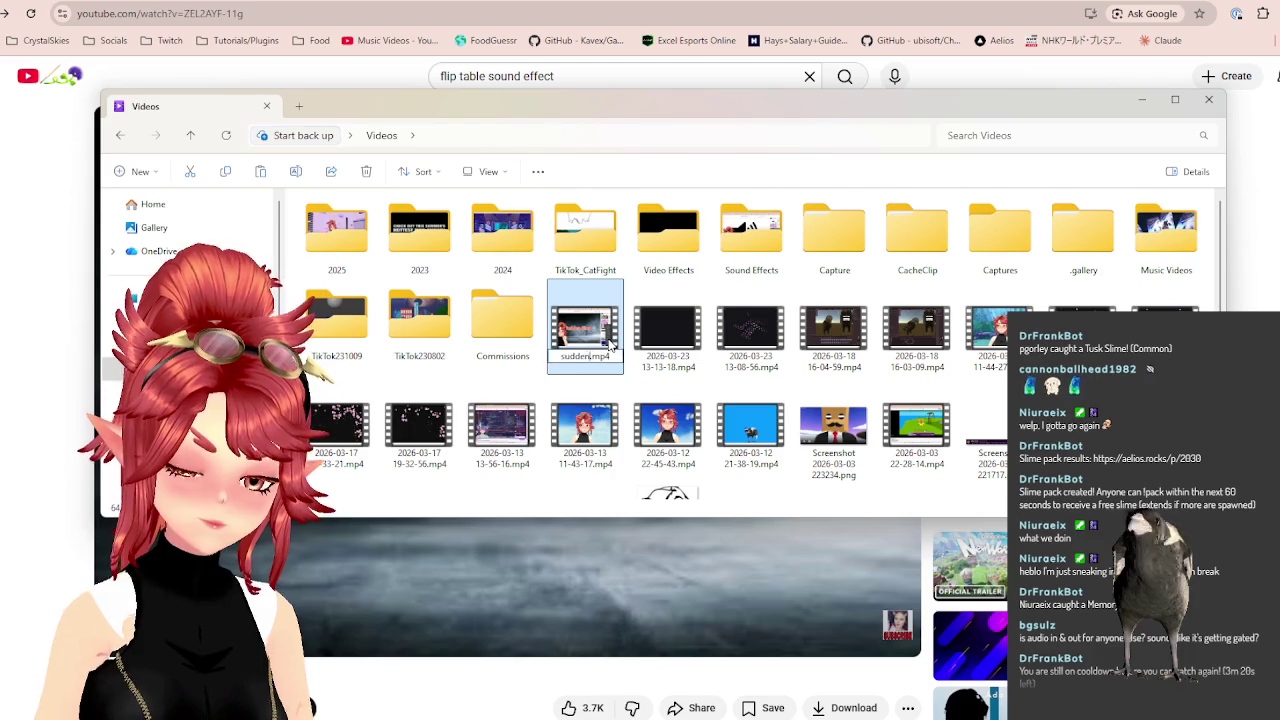
pyautogui.write('stop')
pyautogui.press('Return')
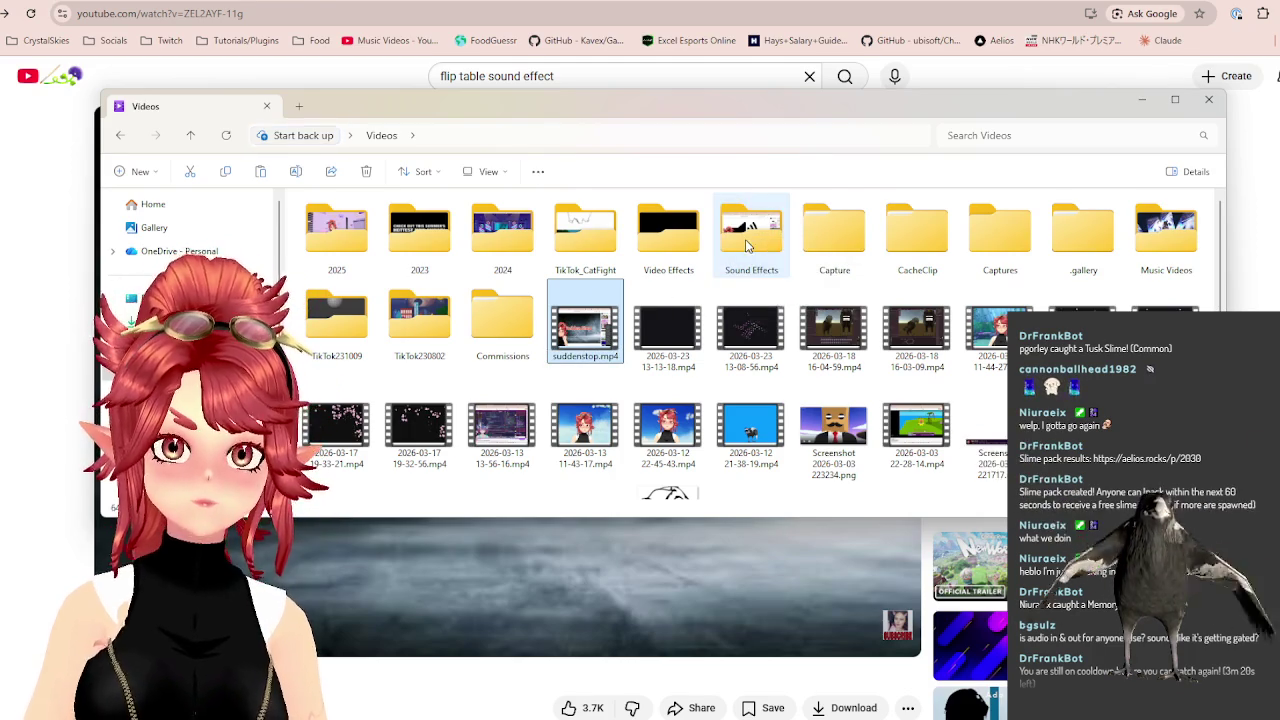
# Move suddenstop.mp4 into Sound Effects and drop it onto Filmora's timeline after the title.
pyautogui.moveTo(585, 330); pyautogui.dragTo(745, 239)
pyautogui.hotkey('alt', 'Tab')
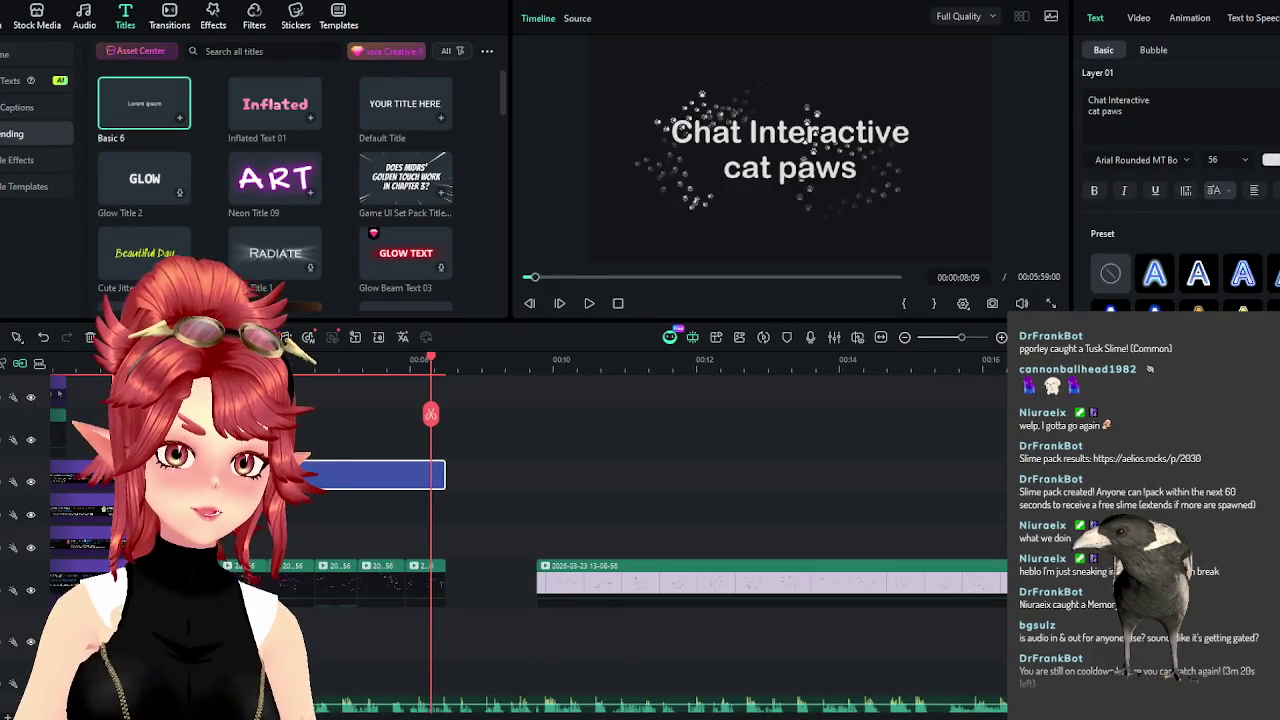
pyautogui.hotkey('alt', 'Tab')
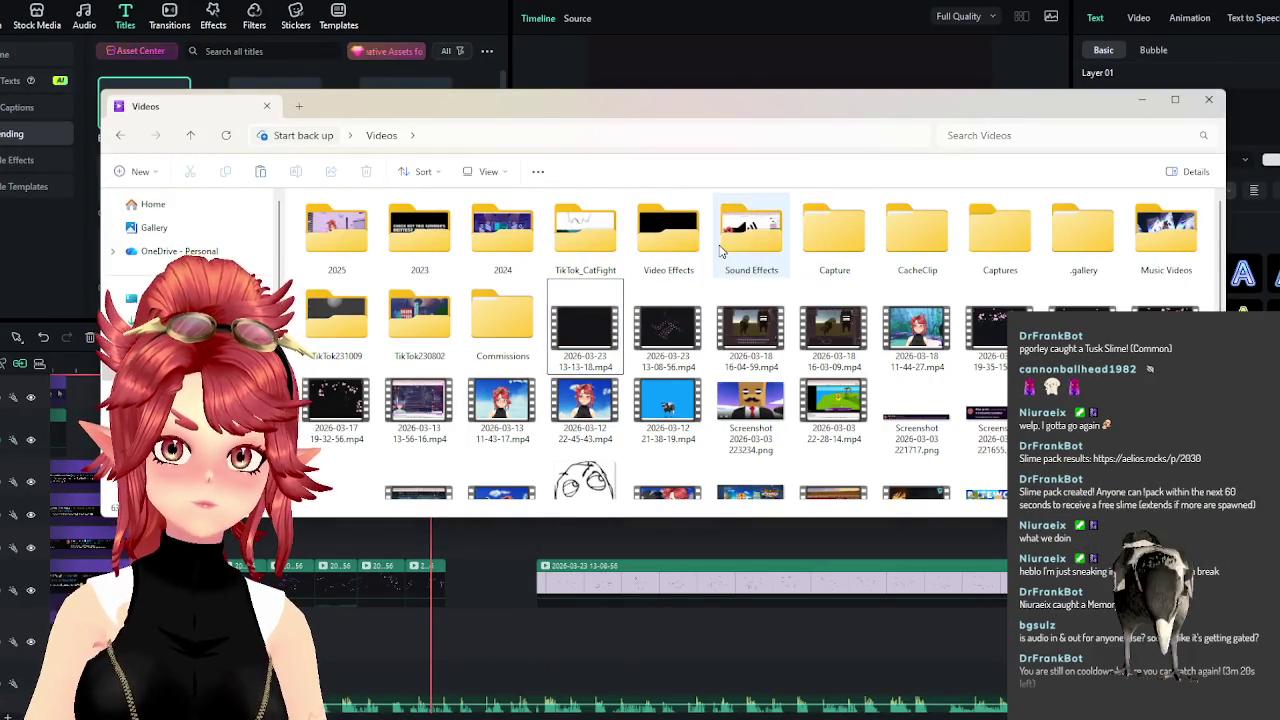
pyautogui.moveTo(729, 109); pyautogui.dragTo(699, 27)
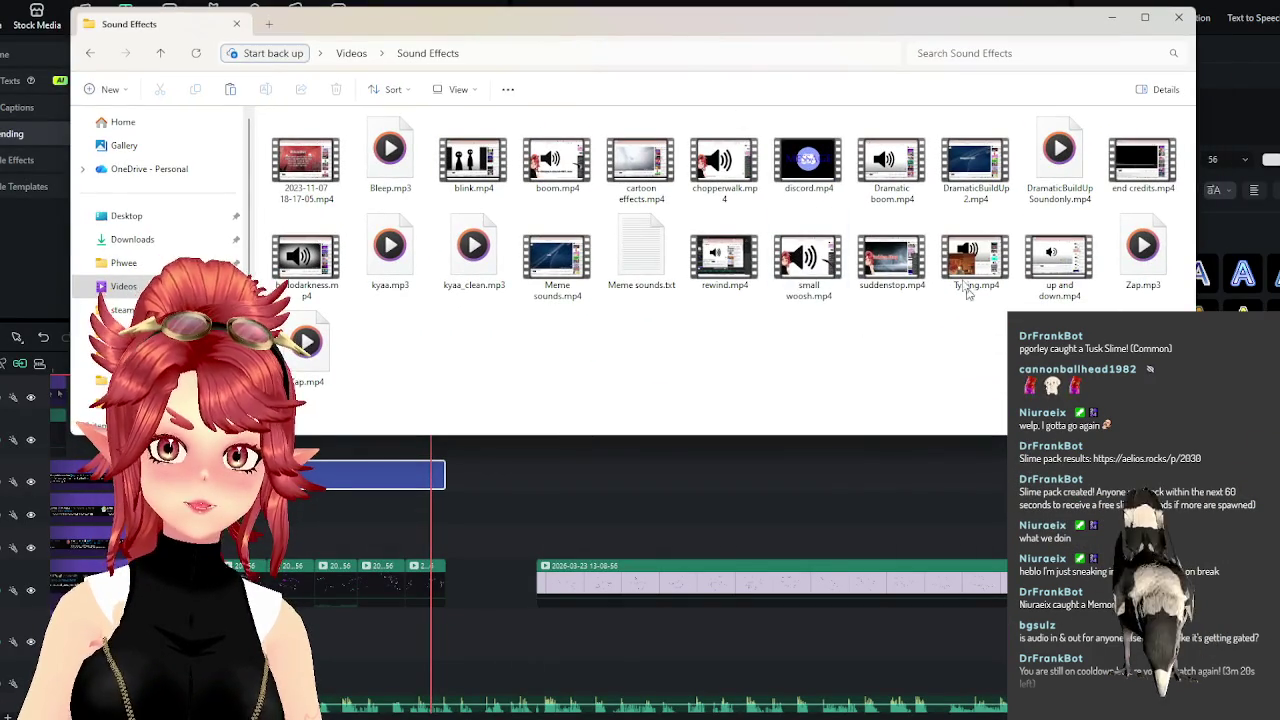
pyautogui.moveTo(822, 306); pyautogui.dragTo(595, 478)
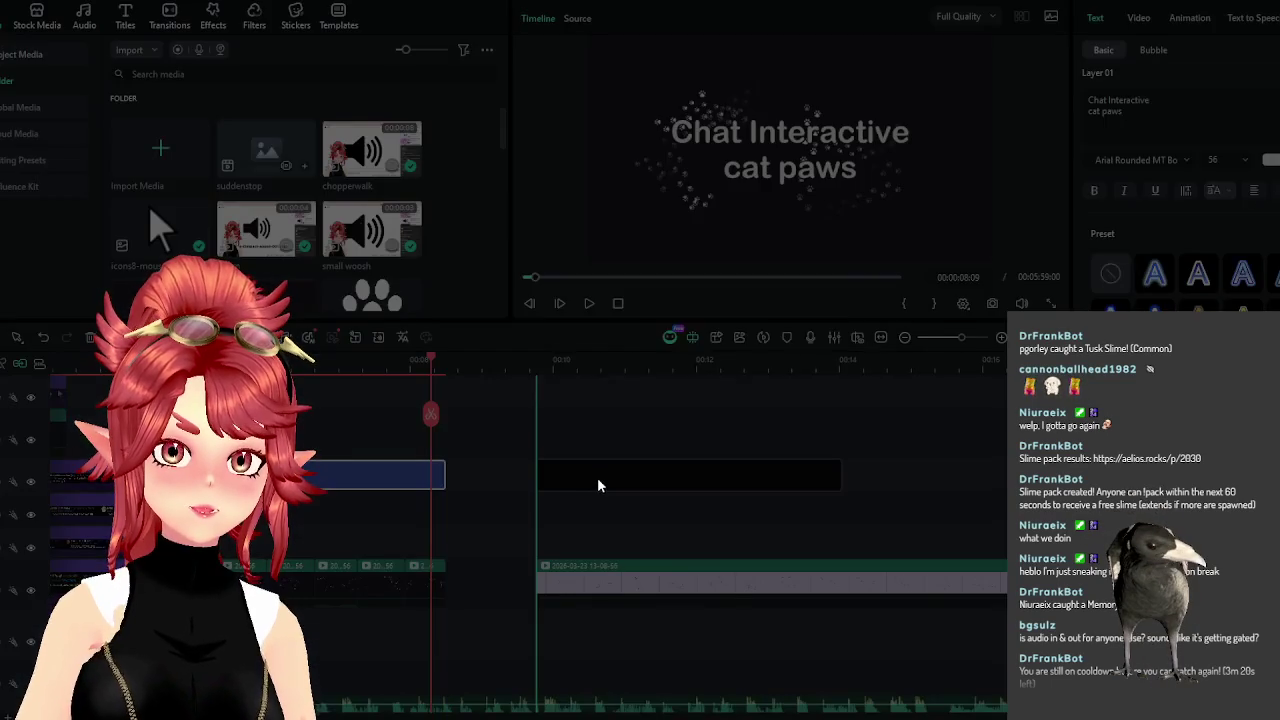
pyautogui.click(753, 374)
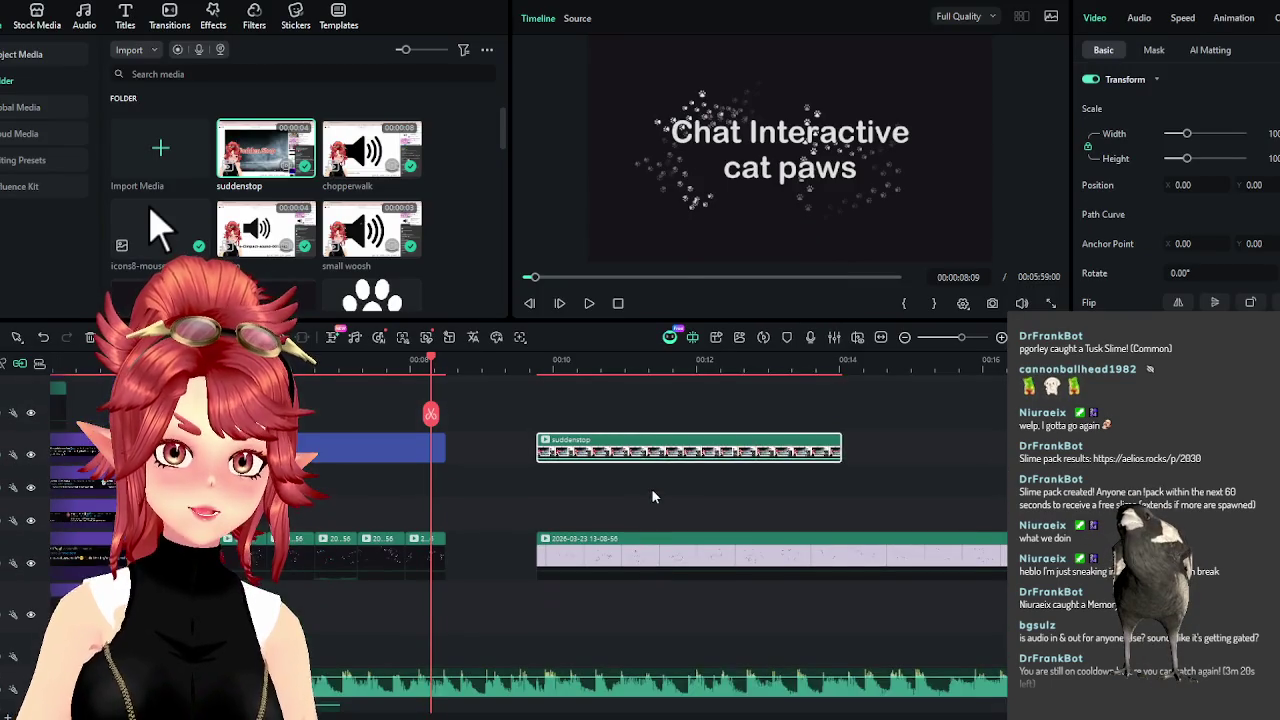
# Detach the suddenstop clip's audio, delete its video, and trim the audio's start.
pyautogui.rightClick(647, 451)
pyautogui.click(714, 237)
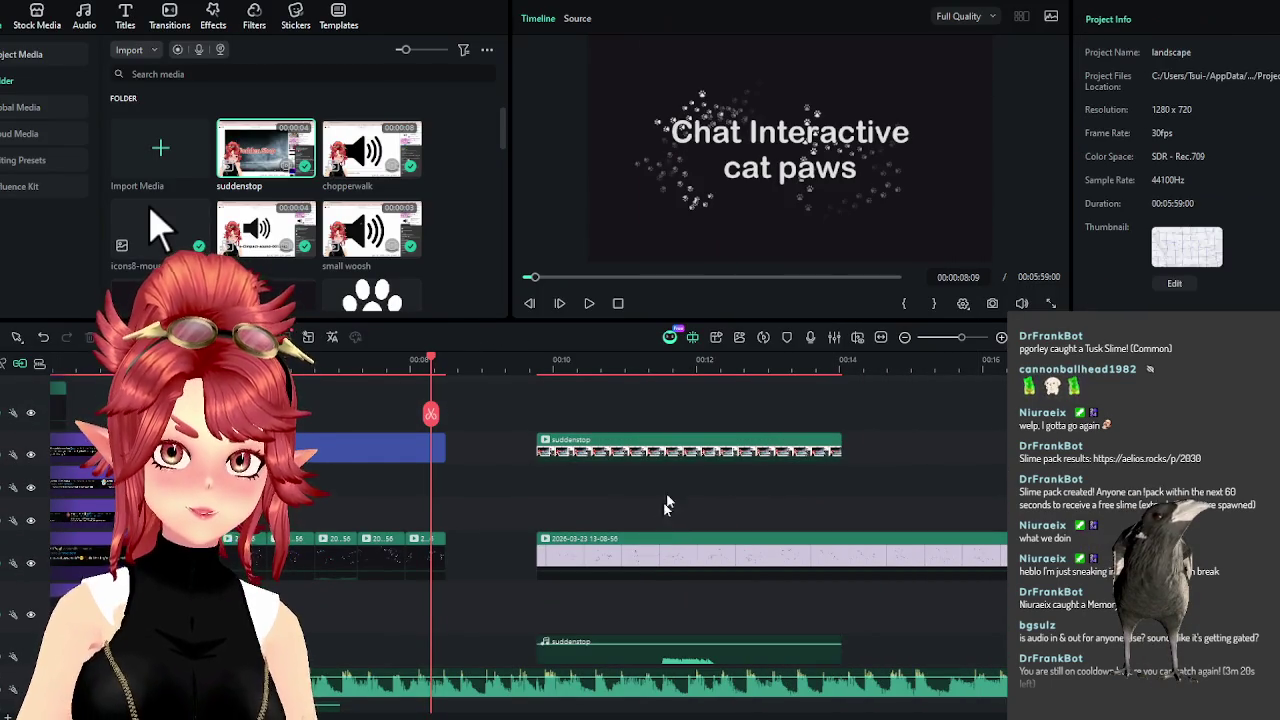
pyautogui.click(657, 461)
pyautogui.press('Delete')
pyautogui.moveTo(543, 650)
pyautogui.mouseDown()
pyautogui.moveTo(571, 650)
pyautogui.moveTo(493, 641)
pyautogui.mouseUp()
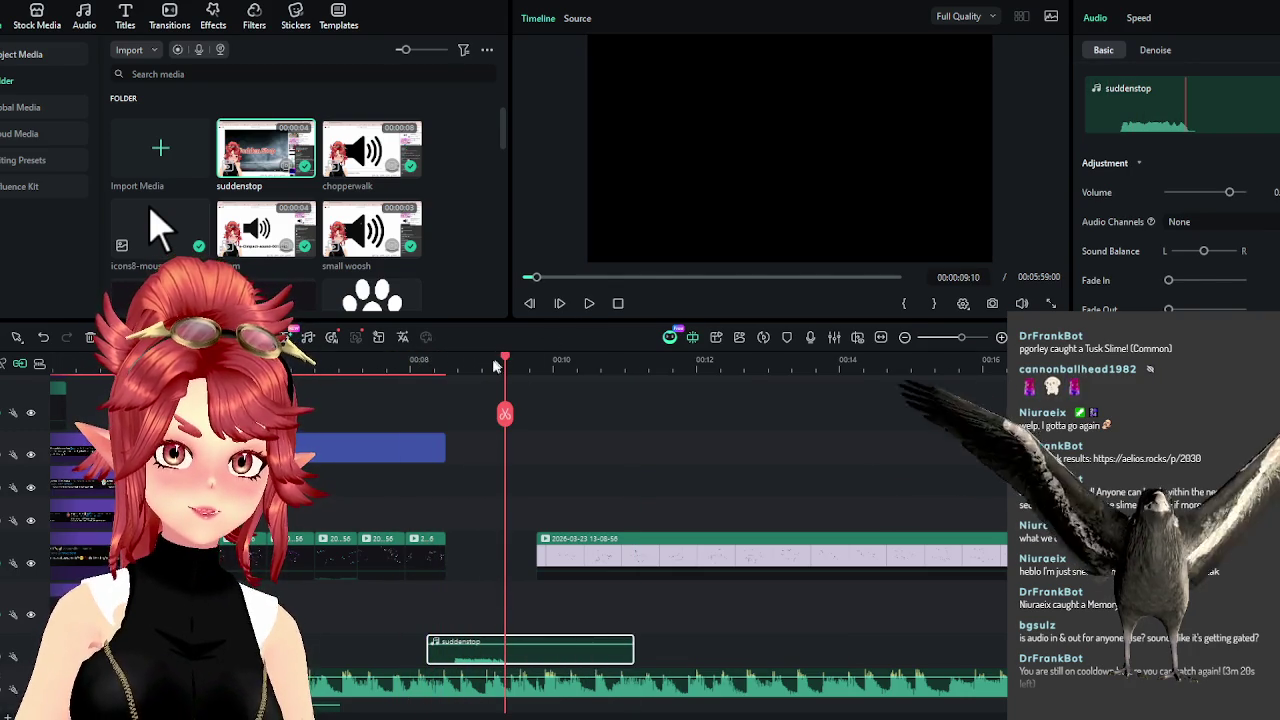
# Split the Fun Time music at 08:15 and shift the later part after the stop sound.
pyautogui.moveTo(453, 372); pyautogui.dragTo(432, 372)
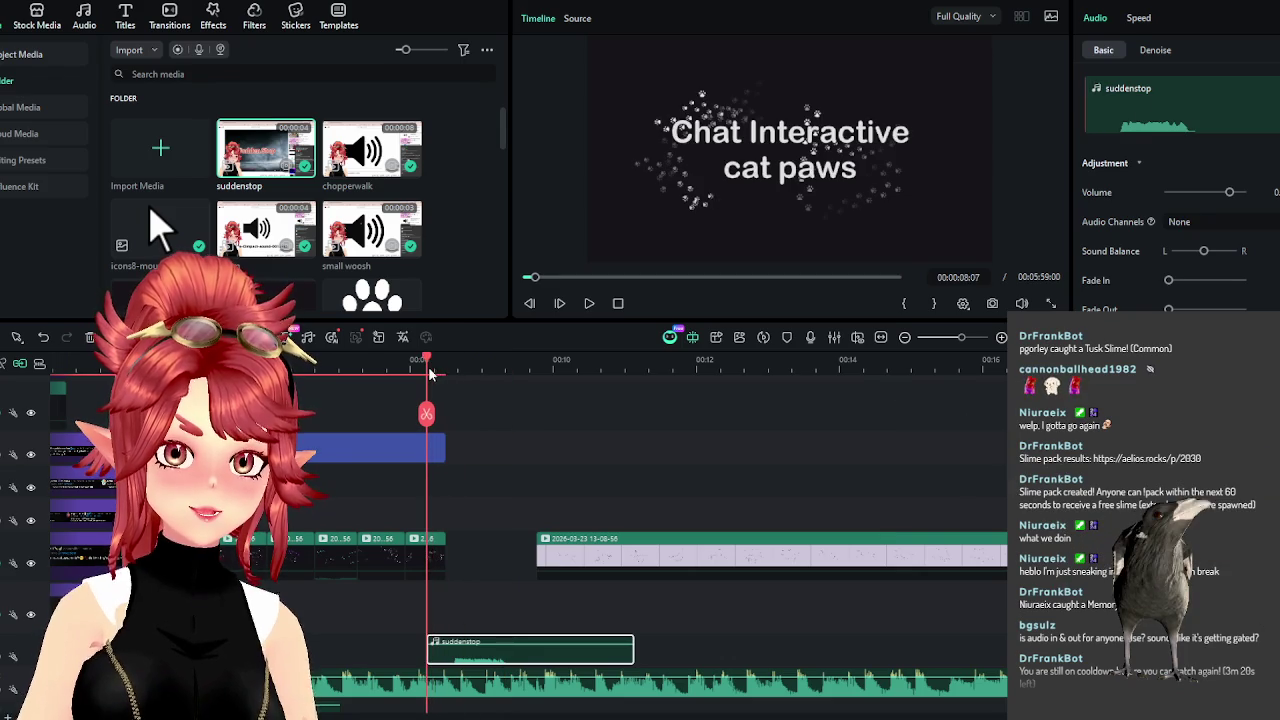
pyautogui.click(436, 692)
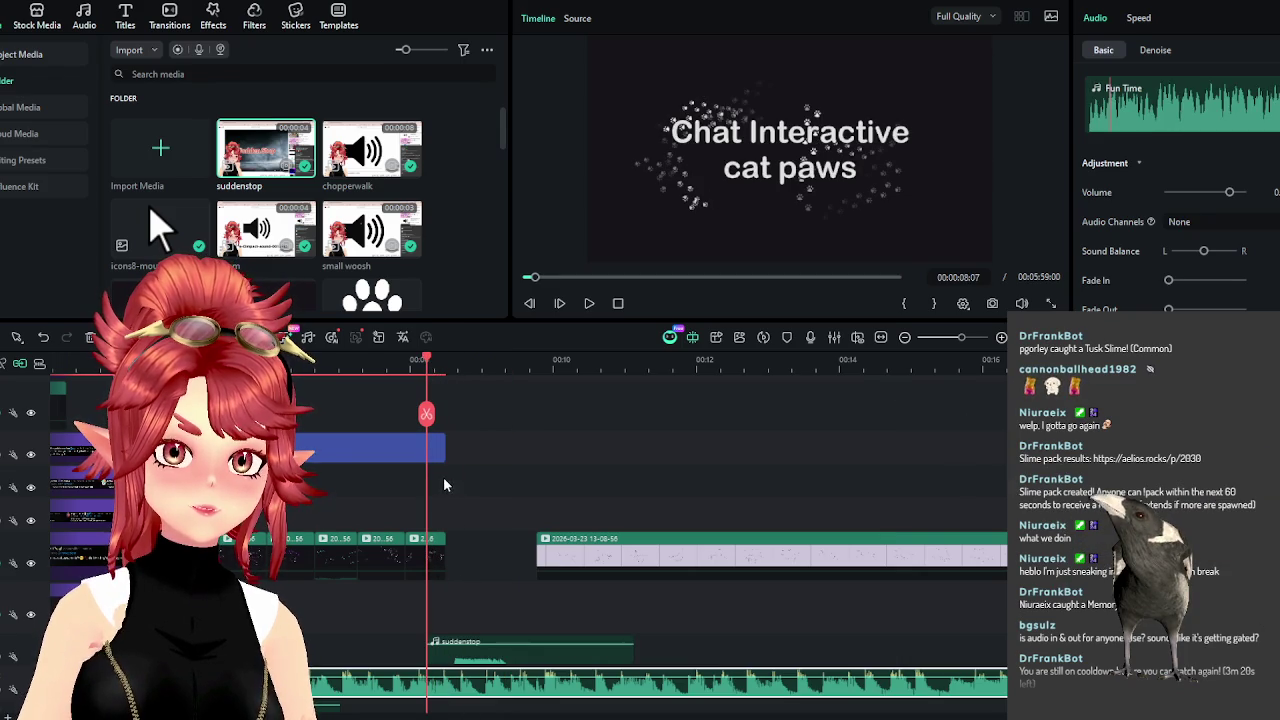
pyautogui.moveTo(428, 364); pyautogui.dragTo(446, 364)
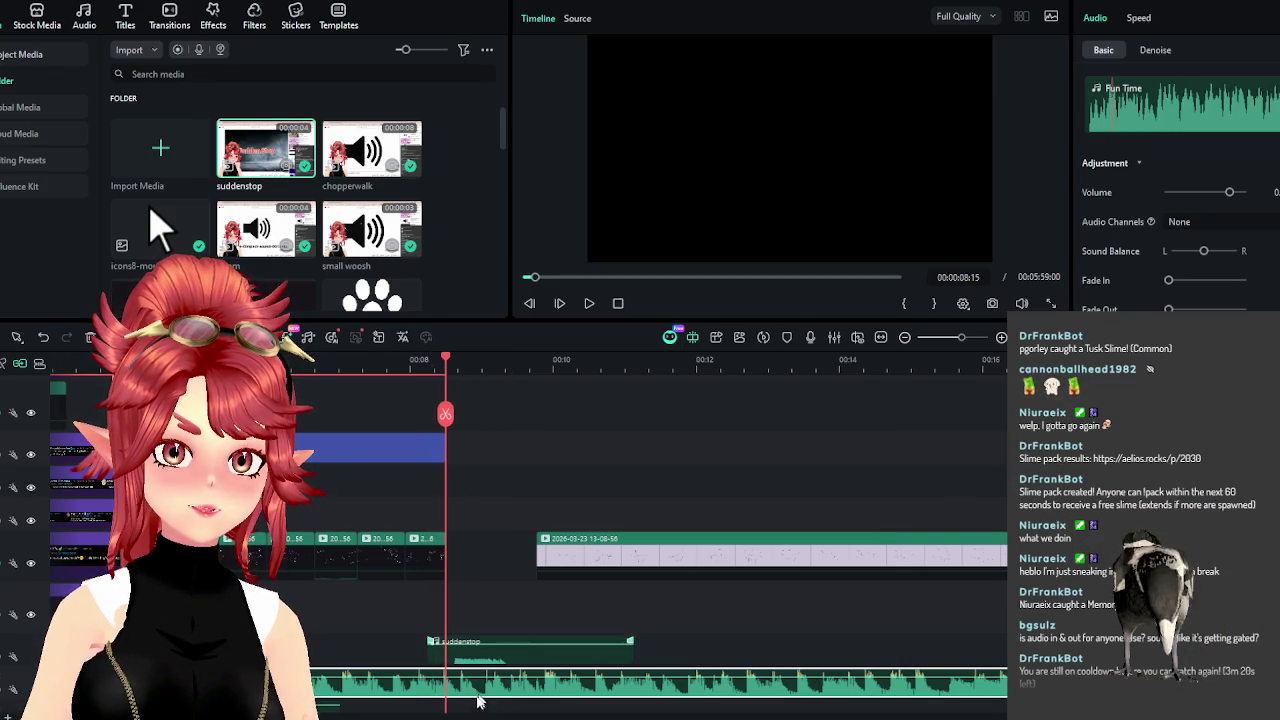
pyautogui.hotkey('ctrl', 'b')
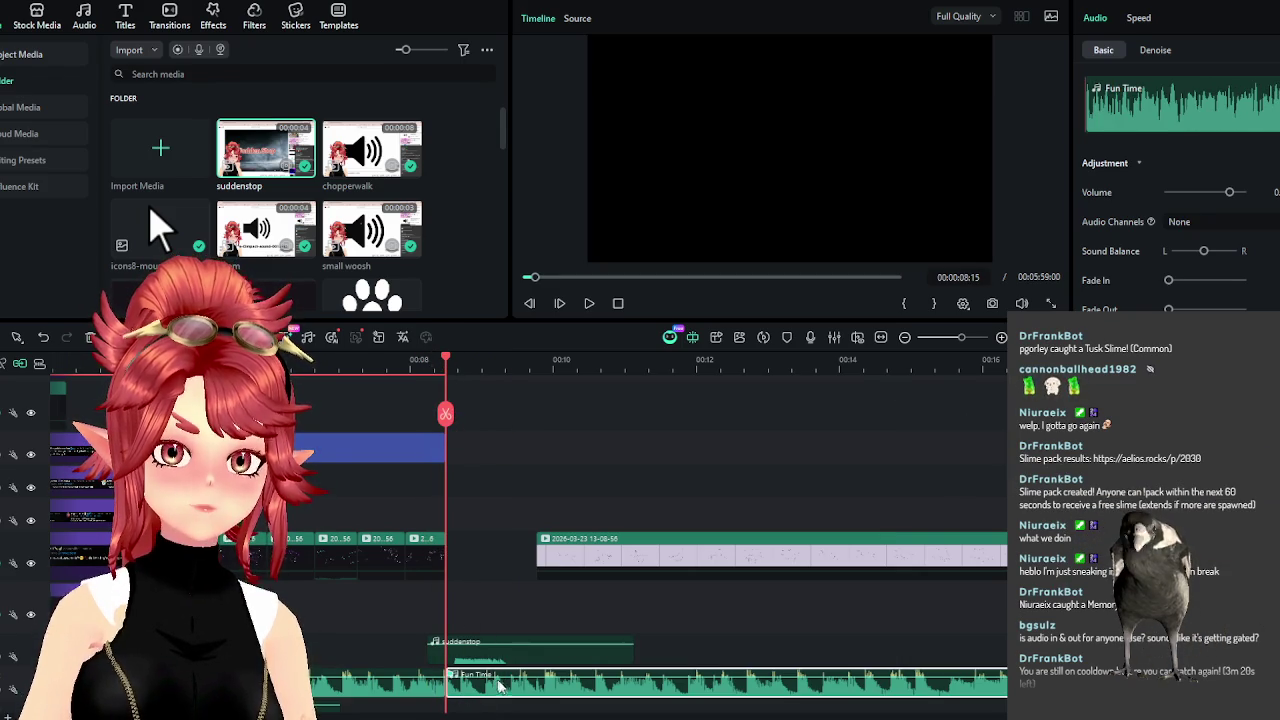
pyautogui.moveTo(520, 690)
pyautogui.mouseDown()
pyautogui.moveTo(543, 662)
pyautogui.moveTo(520, 637)
pyautogui.mouseUp()
pyautogui.press('Left')
pyautogui.press('Left')
pyautogui.press('Left')
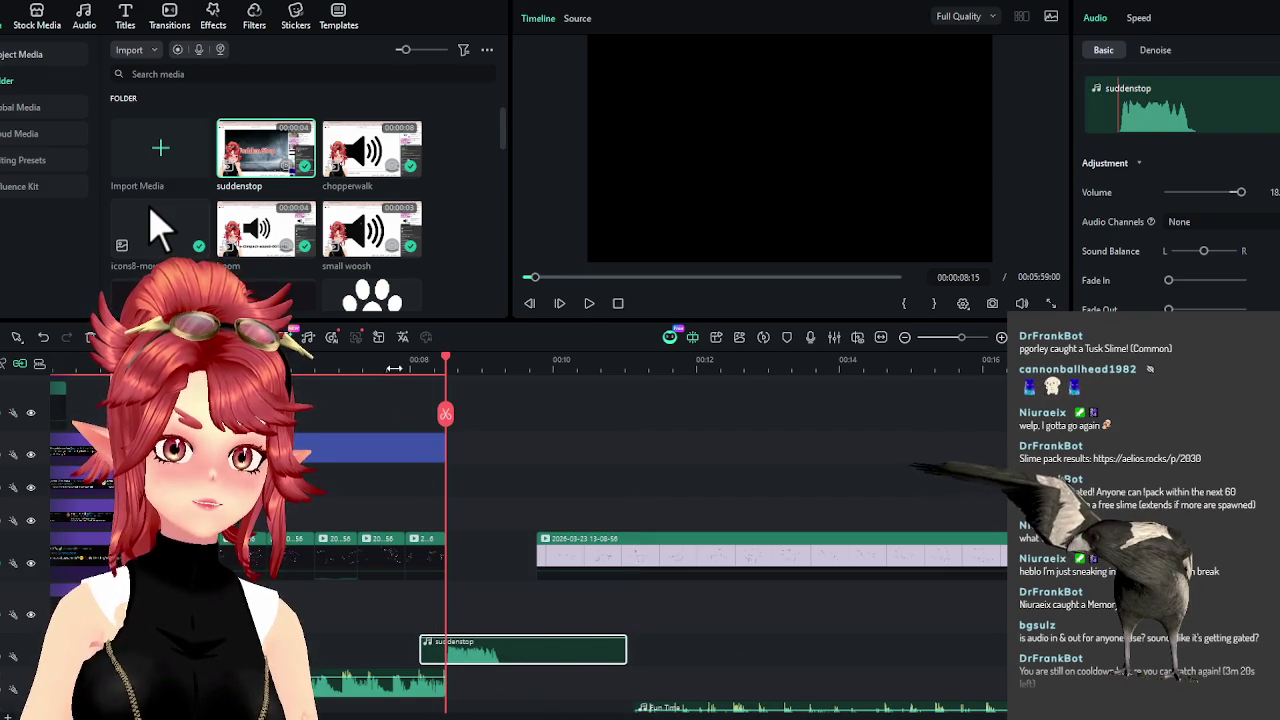
# Preview the title section with the suddenstop sound, then rewind the playhead to about 07:28.
pyautogui.click(589, 304)
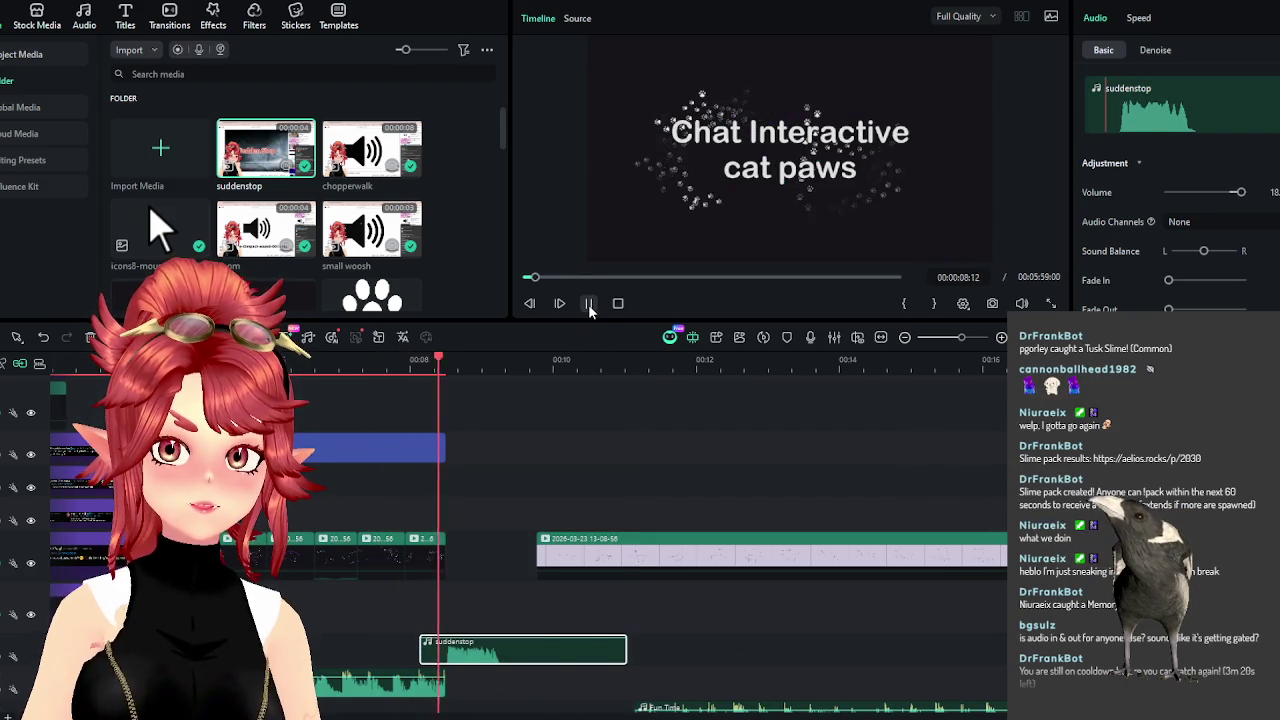
pyautogui.click(397, 366)
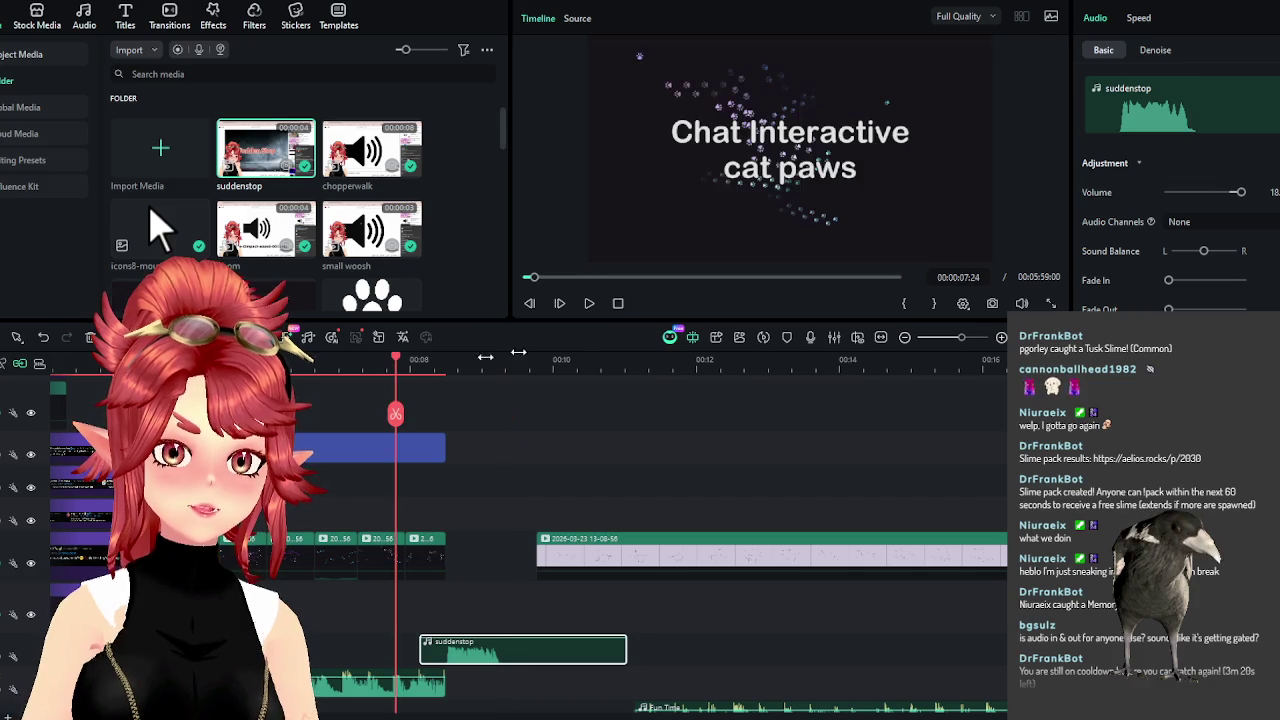
pyautogui.click(589, 304)
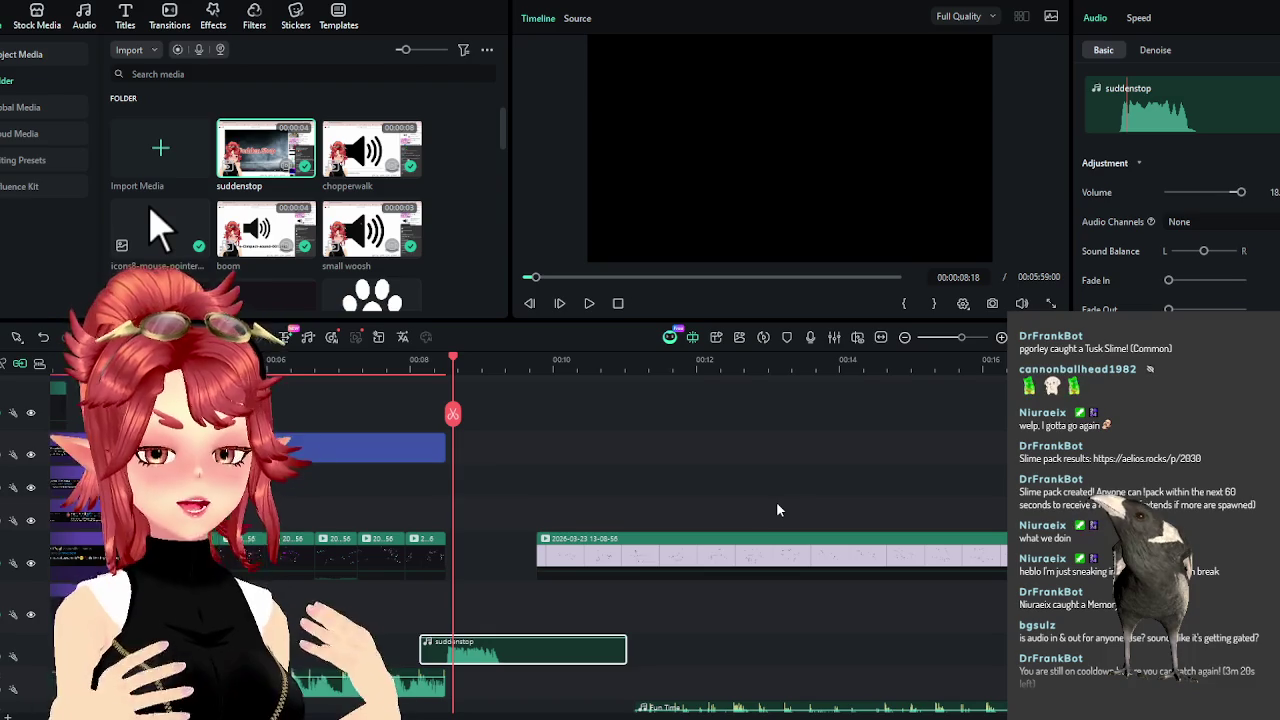
pyautogui.moveTo(453, 368)
pyautogui.mouseDown()
pyautogui.moveTo(405, 370)
pyautogui.moveTo(445, 375)
pyautogui.mouseUp()
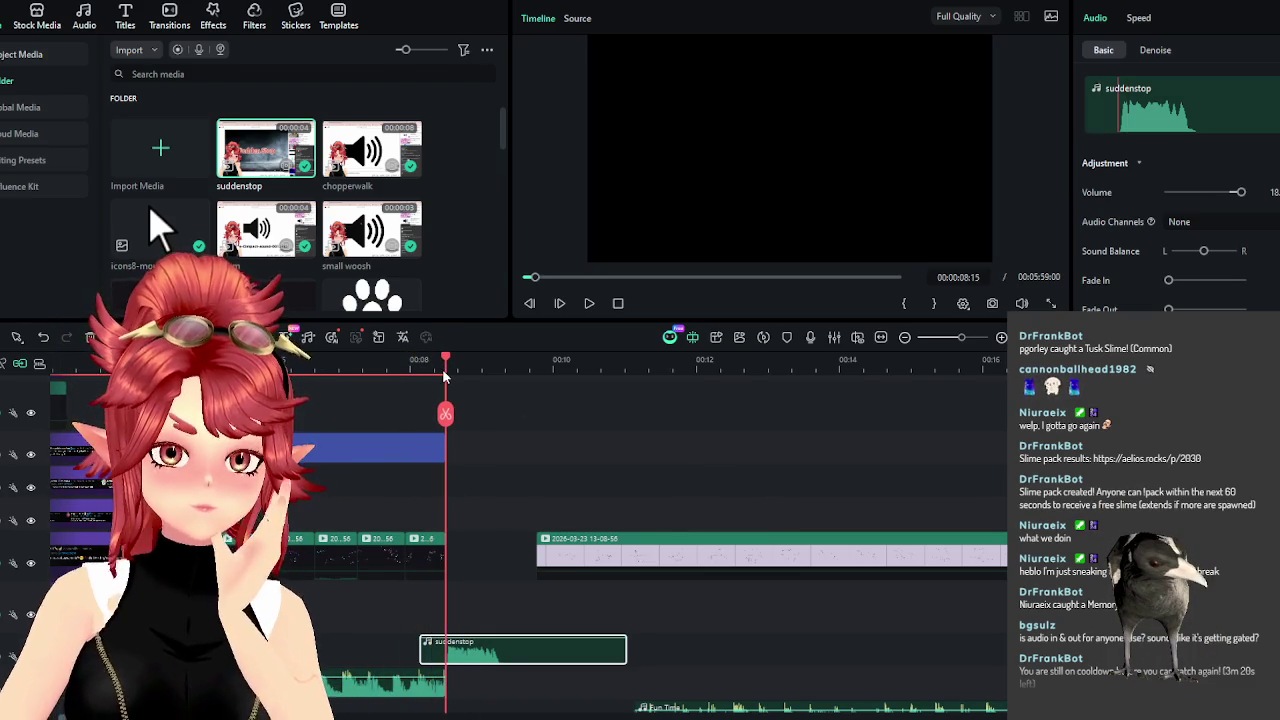
pyautogui.click(505, 705)
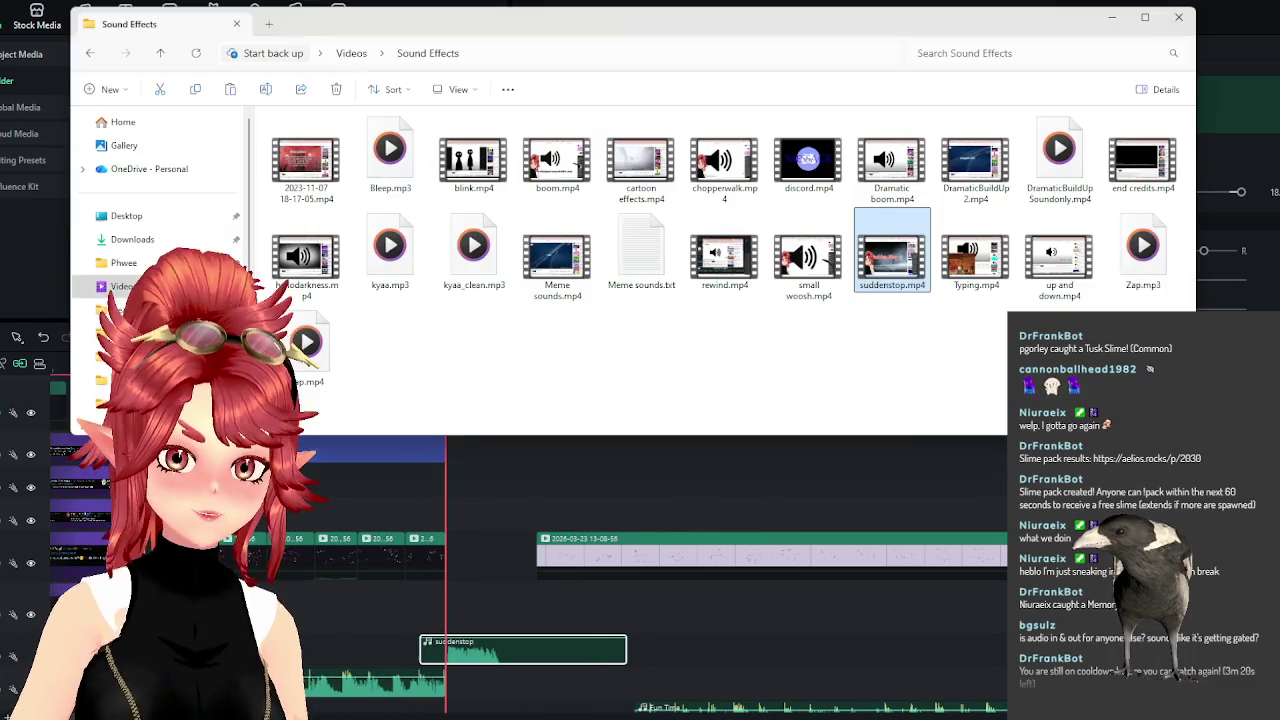
# Drag dogpaw.png from the OBS_Paws folder onto the Filmora timeline.
pyautogui.scroll(-3, 160, 260)
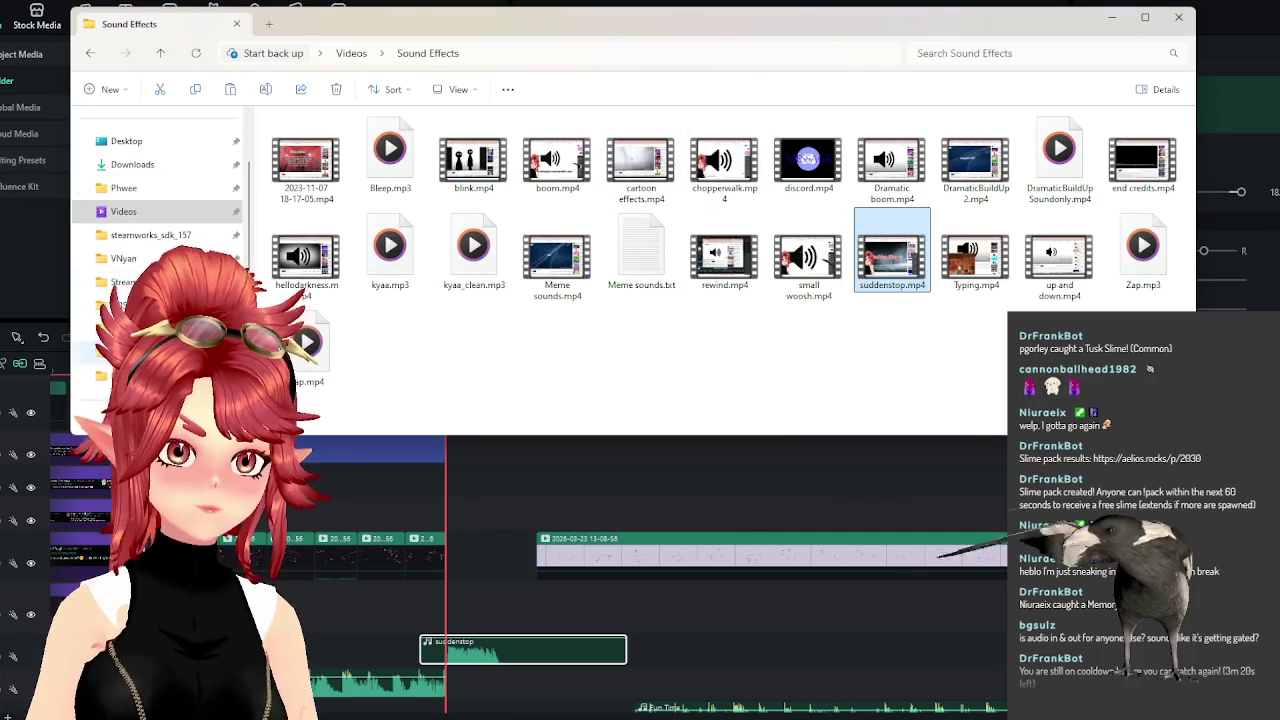
pyautogui.click(130, 352)
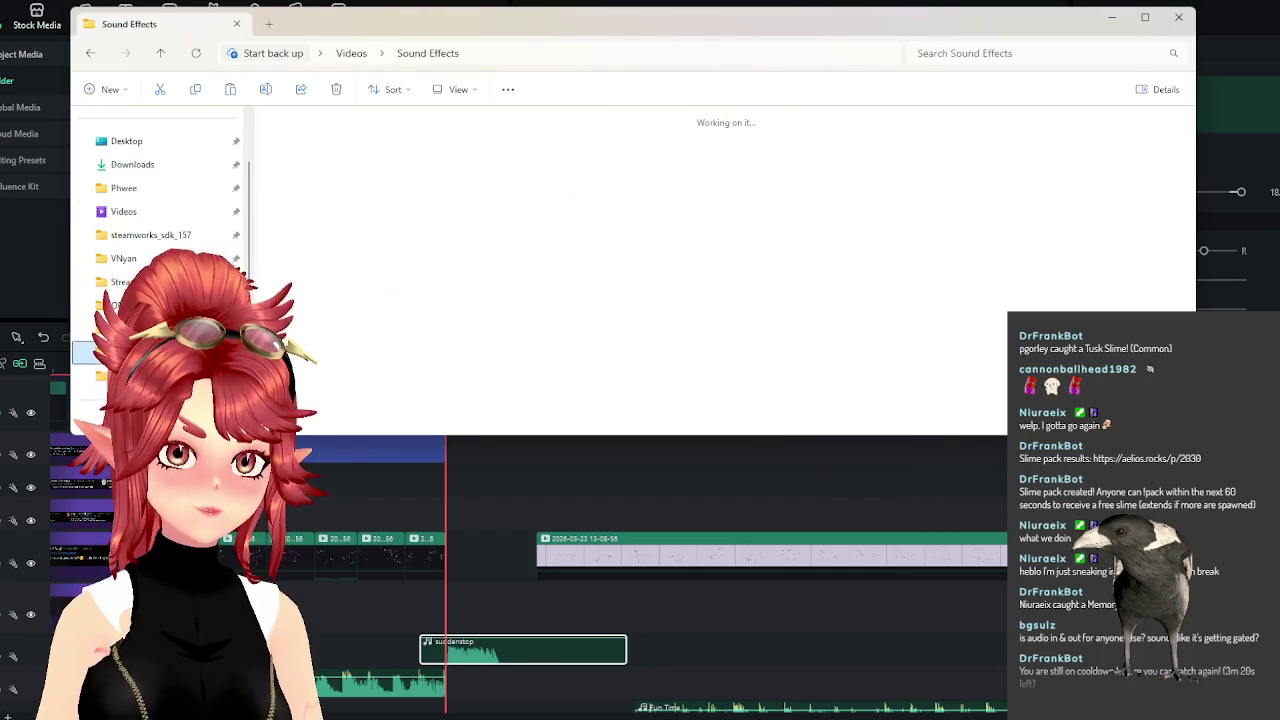
pyautogui.moveTo(477, 163); pyautogui.dragTo(545, 480)
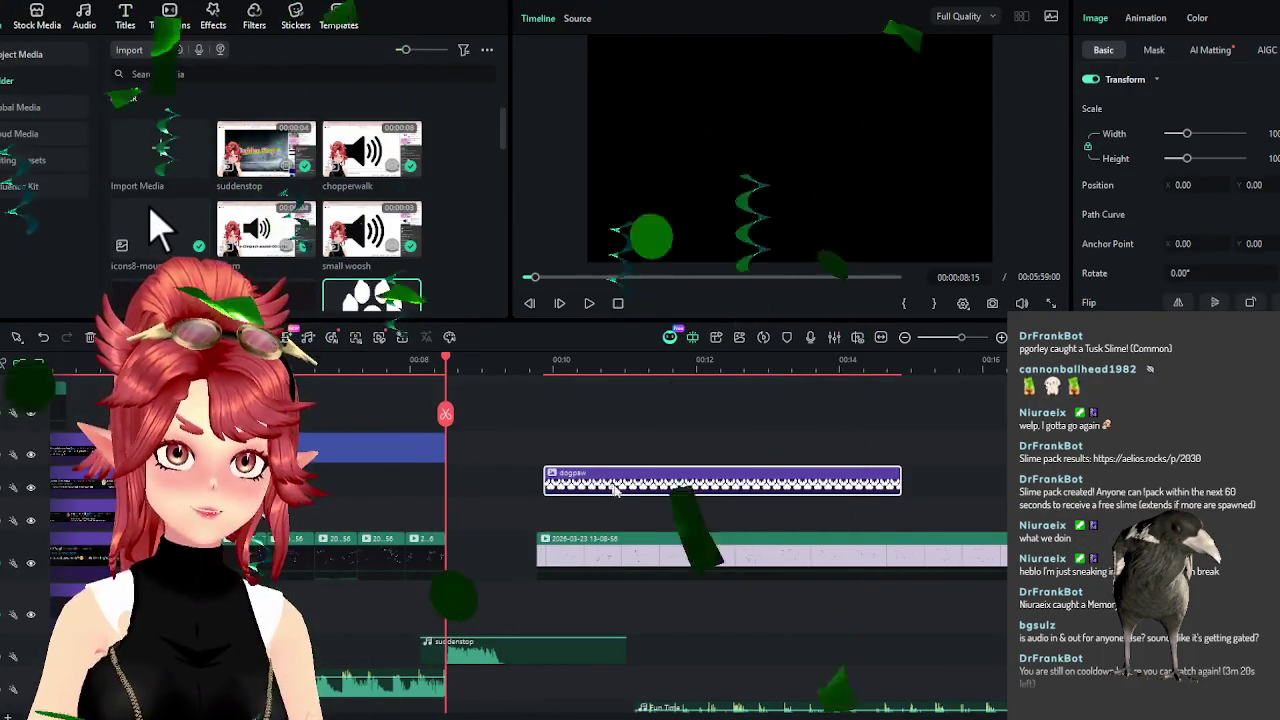
# Move the dogpaw clip earlier so it starts where the title ends.
pyautogui.moveTo(633, 484); pyautogui.dragTo(535, 487)
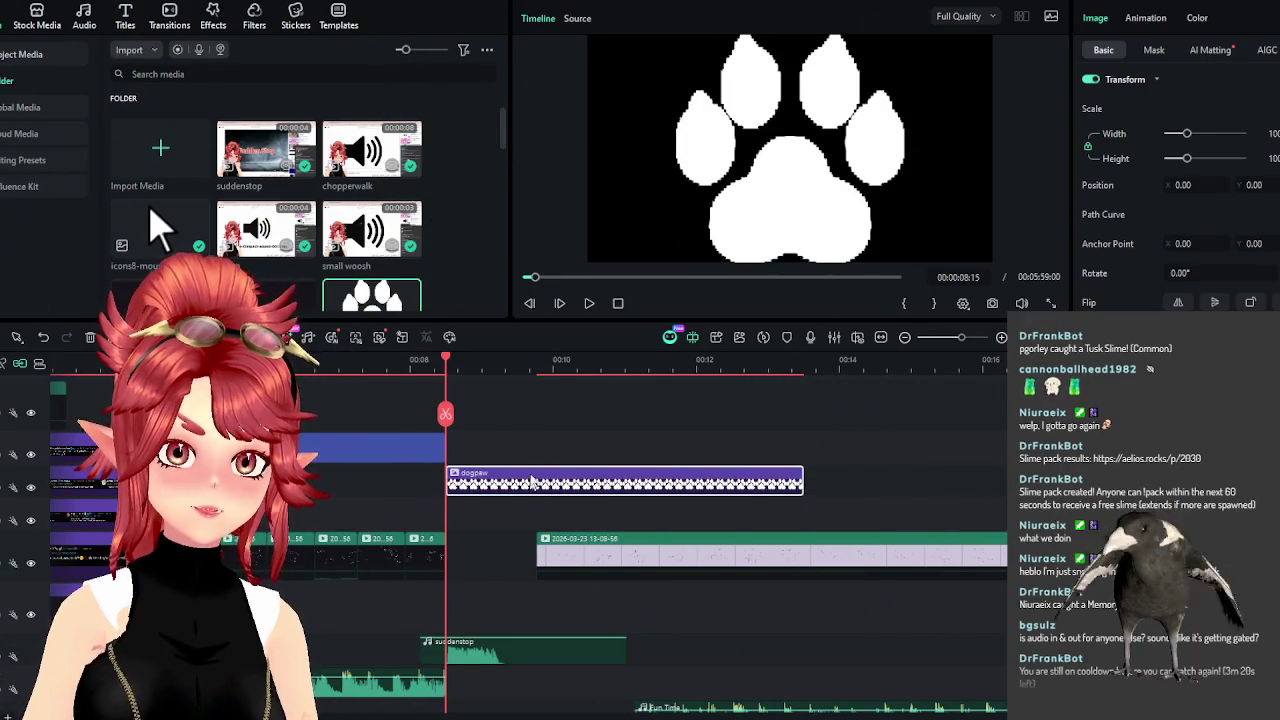
pyautogui.click(492, 362)
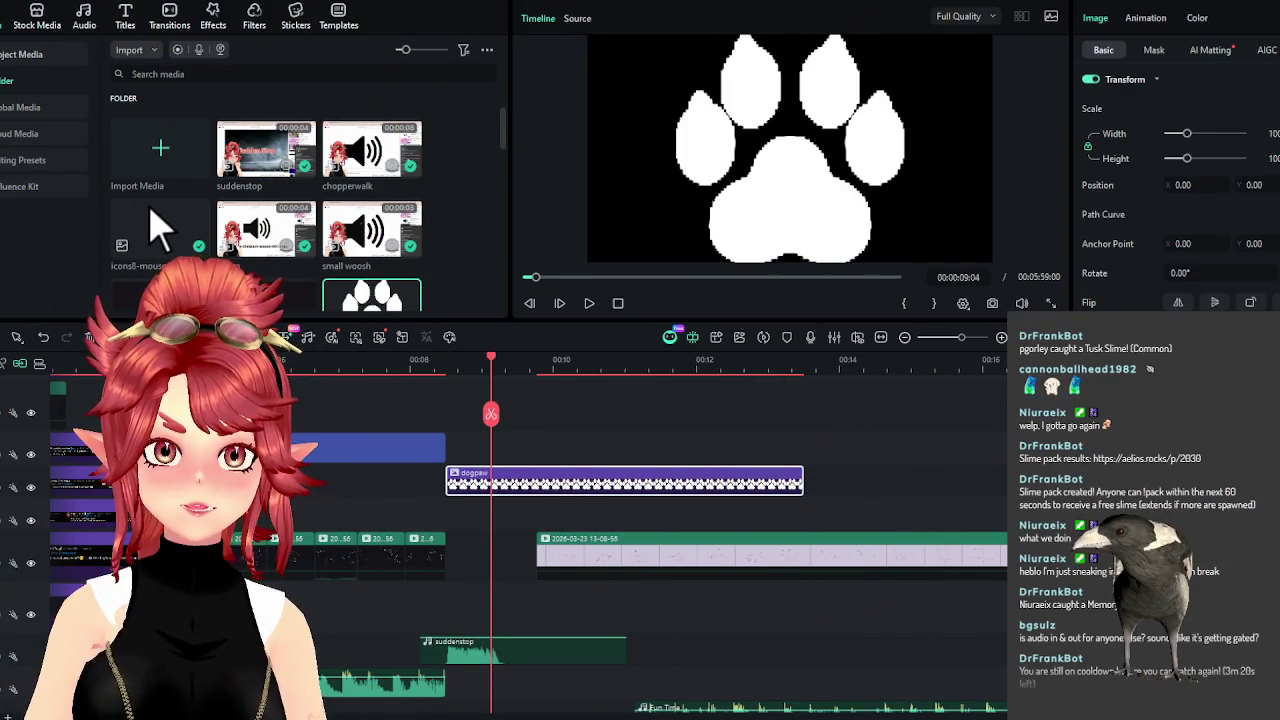
pyautogui.moveTo(470, 478); pyautogui.dragTo(429, 478)
pyautogui.click(419, 362)
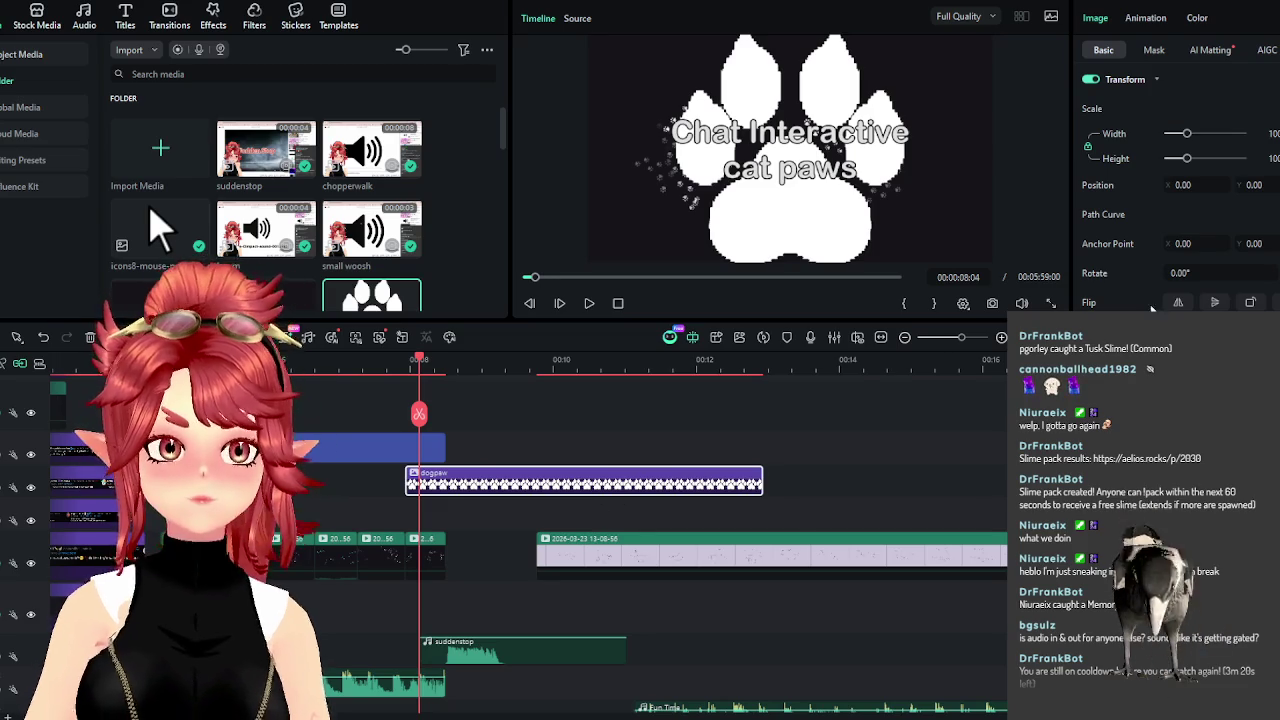
# Lower the paw's Scale and adjust the dogpaw clip's placement on the timeline.
pyautogui.moveTo(1187, 135); pyautogui.dragTo(1177, 137)
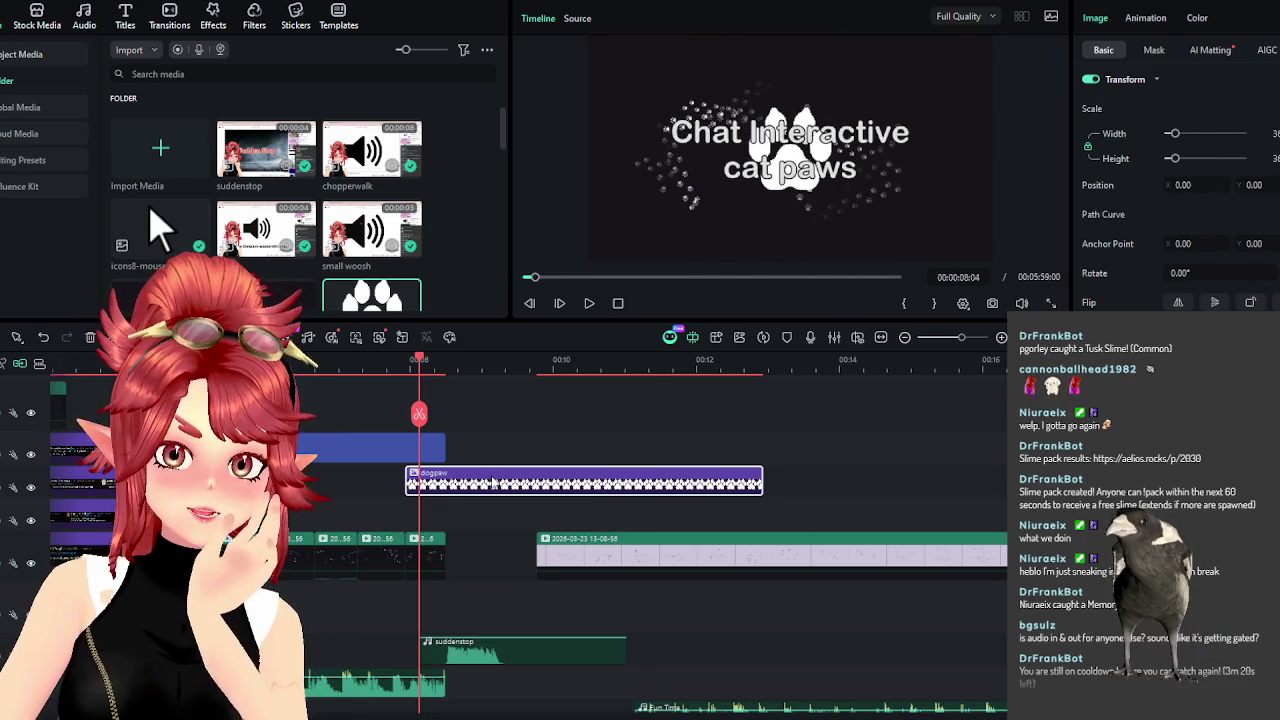
pyautogui.moveTo(492, 482); pyautogui.dragTo(533, 483)
pyautogui.scroll(-1, 455, 575)
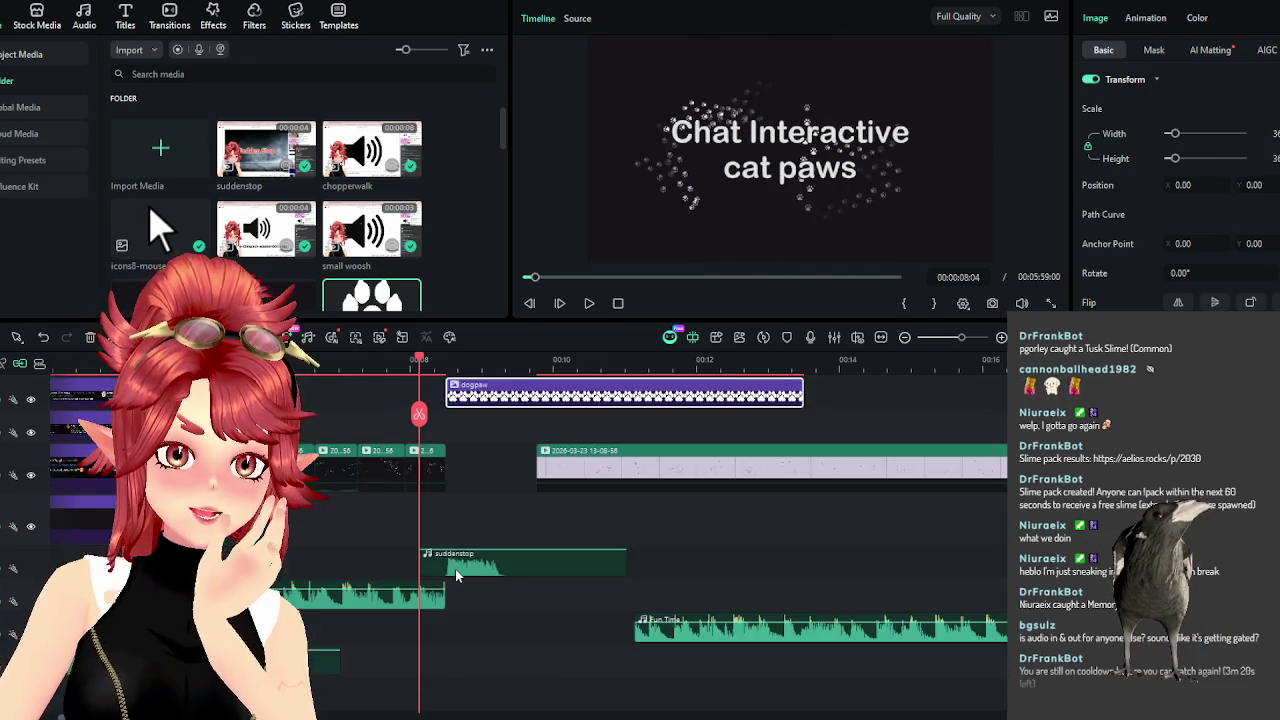
pyautogui.scroll(-2, 455, 572)
pyautogui.moveTo(421, 528)
pyautogui.mouseDown()
pyautogui.moveTo(391, 491)
pyautogui.moveTo(724, 491)
pyautogui.mouseUp()
pyautogui.scroll(2, 463, 523)
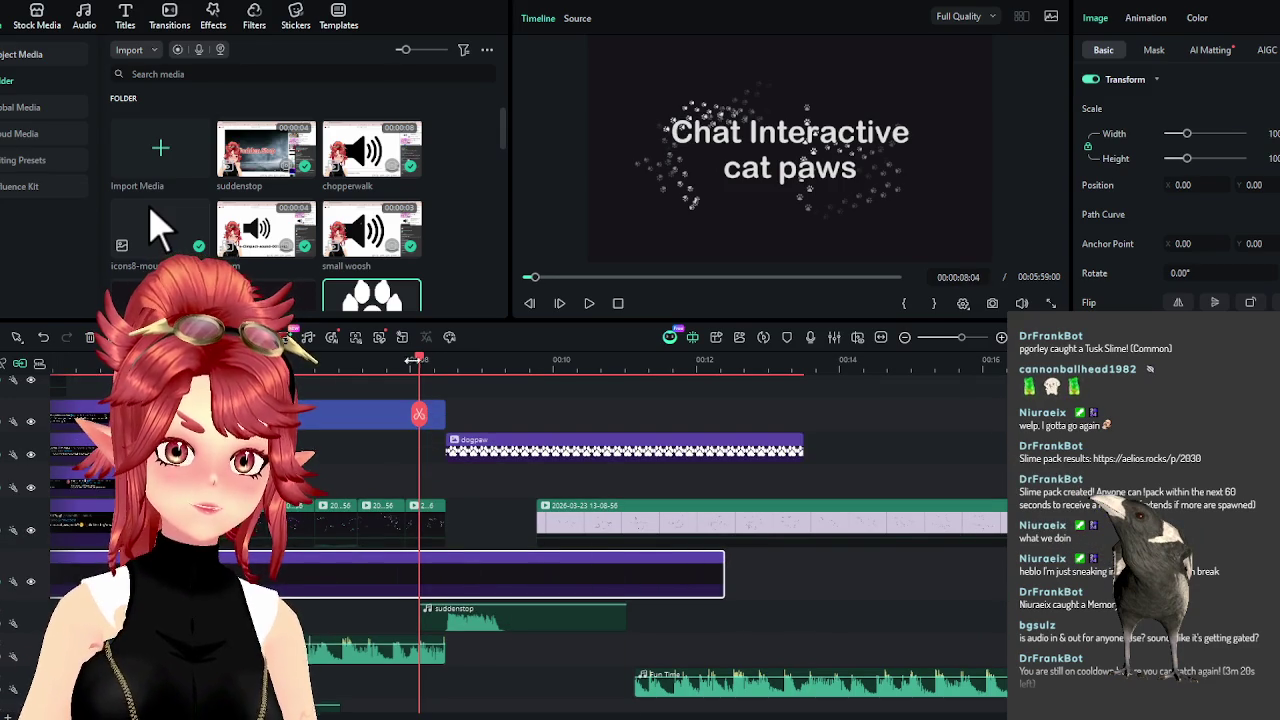
pyautogui.moveTo(426, 365); pyautogui.dragTo(463, 367)
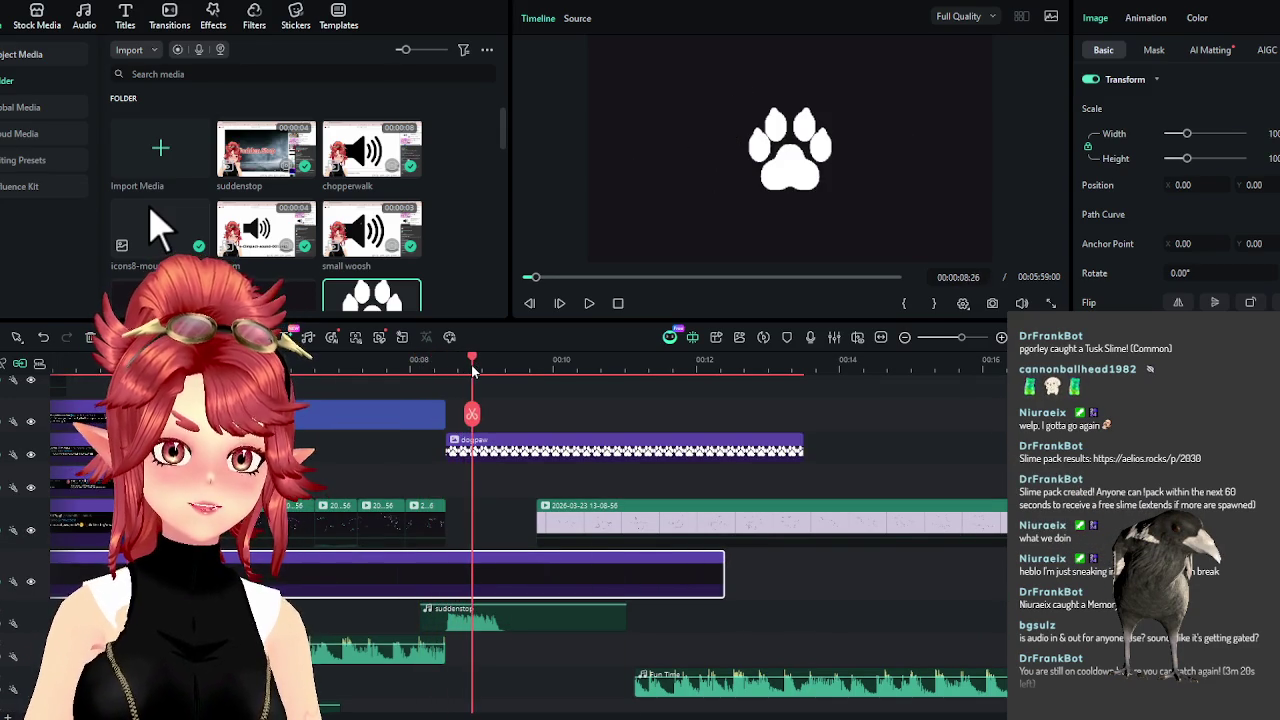
pyautogui.click(503, 460)
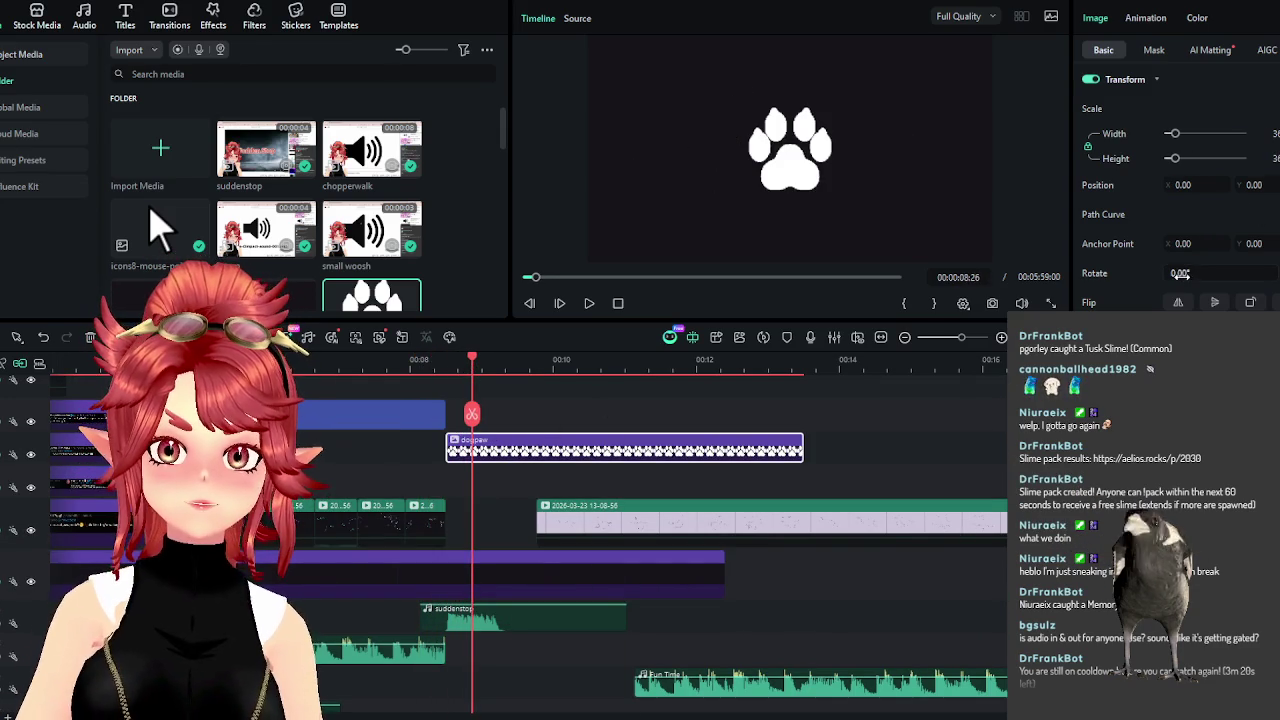
# Rotate the paw to -59° and position it top-left at X -482, Y 230.
pyautogui.moveTo(1180, 273); pyautogui.dragTo(1150, 273)
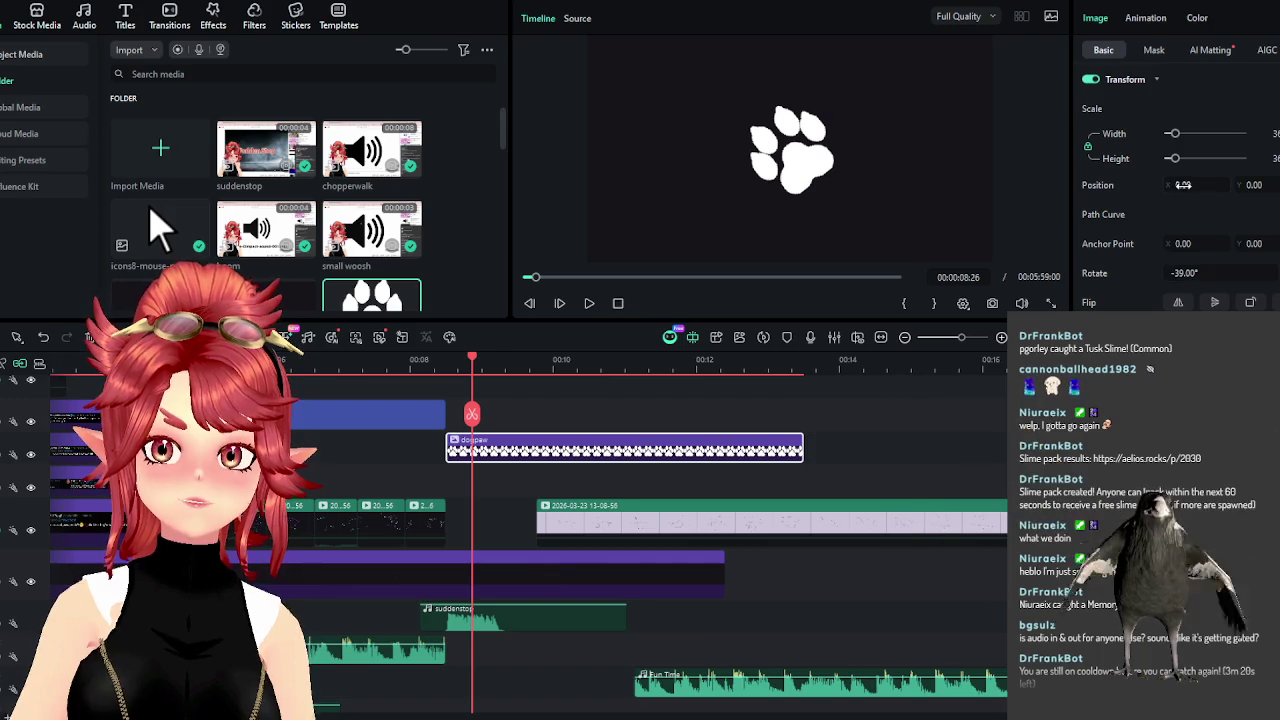
pyautogui.moveTo(1183, 185); pyautogui.dragTo(1150, 185)
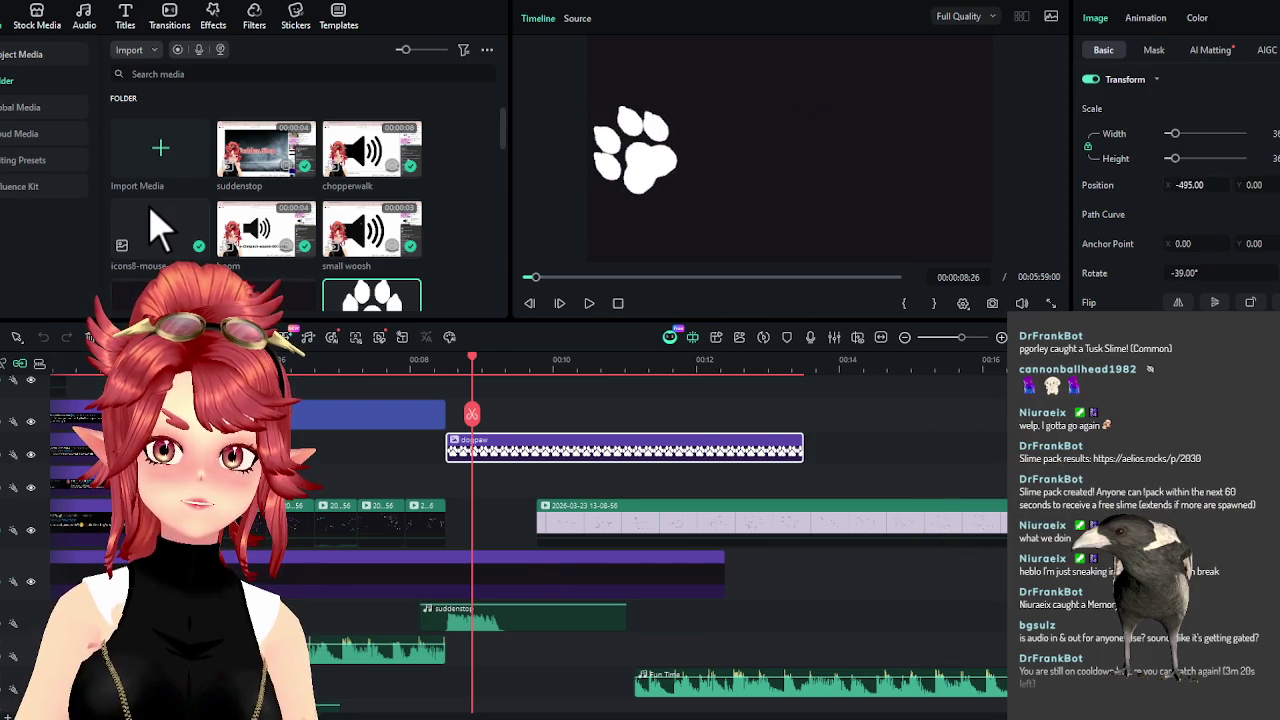
pyautogui.moveTo(1252, 185); pyautogui.dragTo(1233, 195)
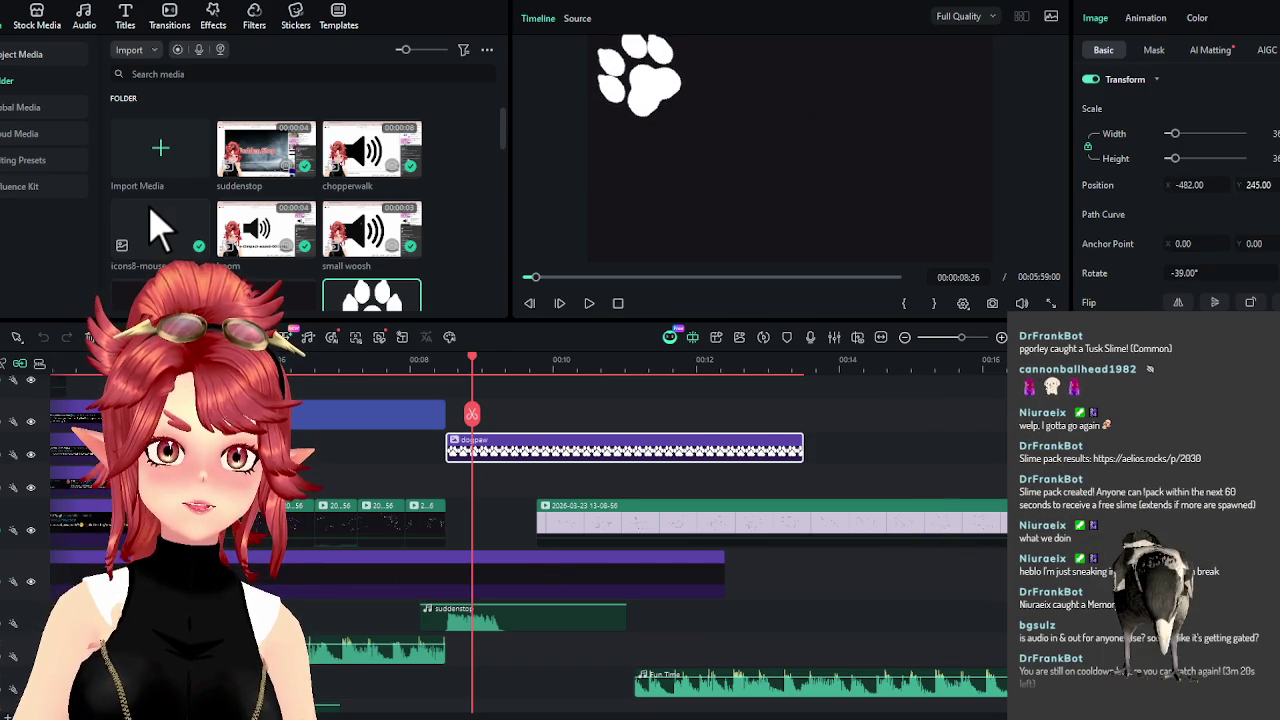
pyautogui.write('-59')
pyautogui.press('Return')
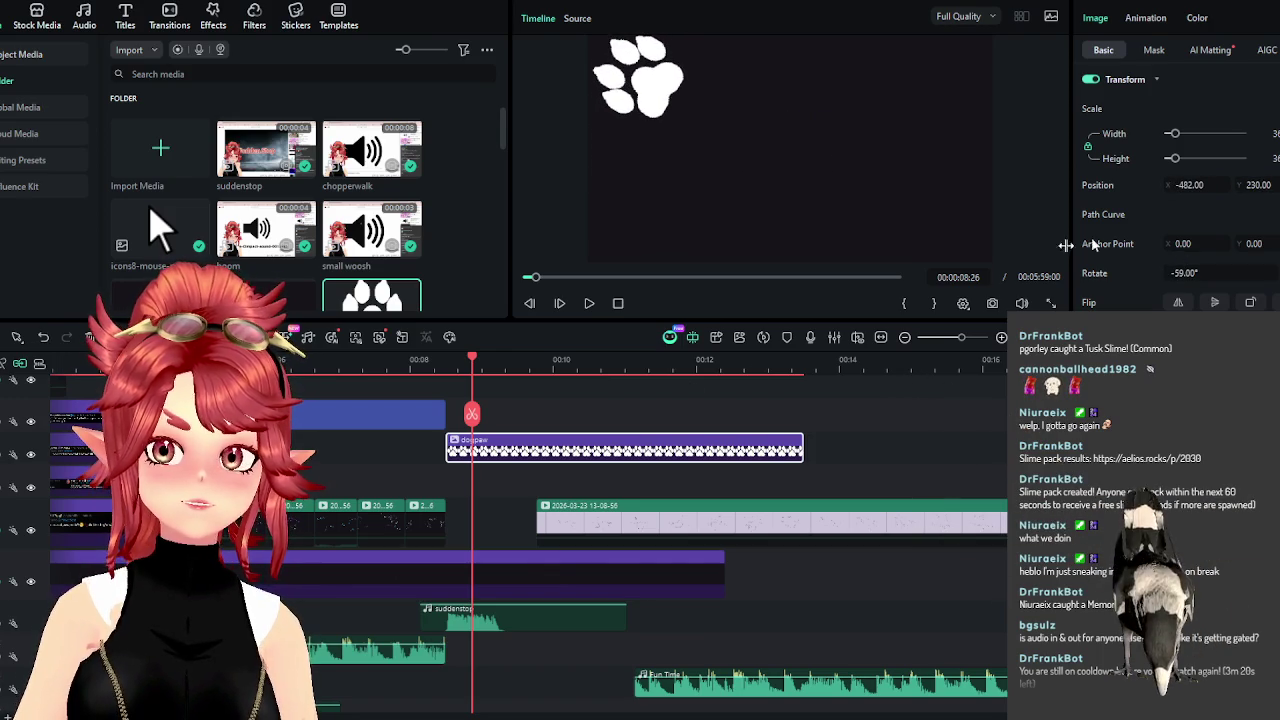
pyautogui.moveTo(447, 368); pyautogui.dragTo(433, 368)
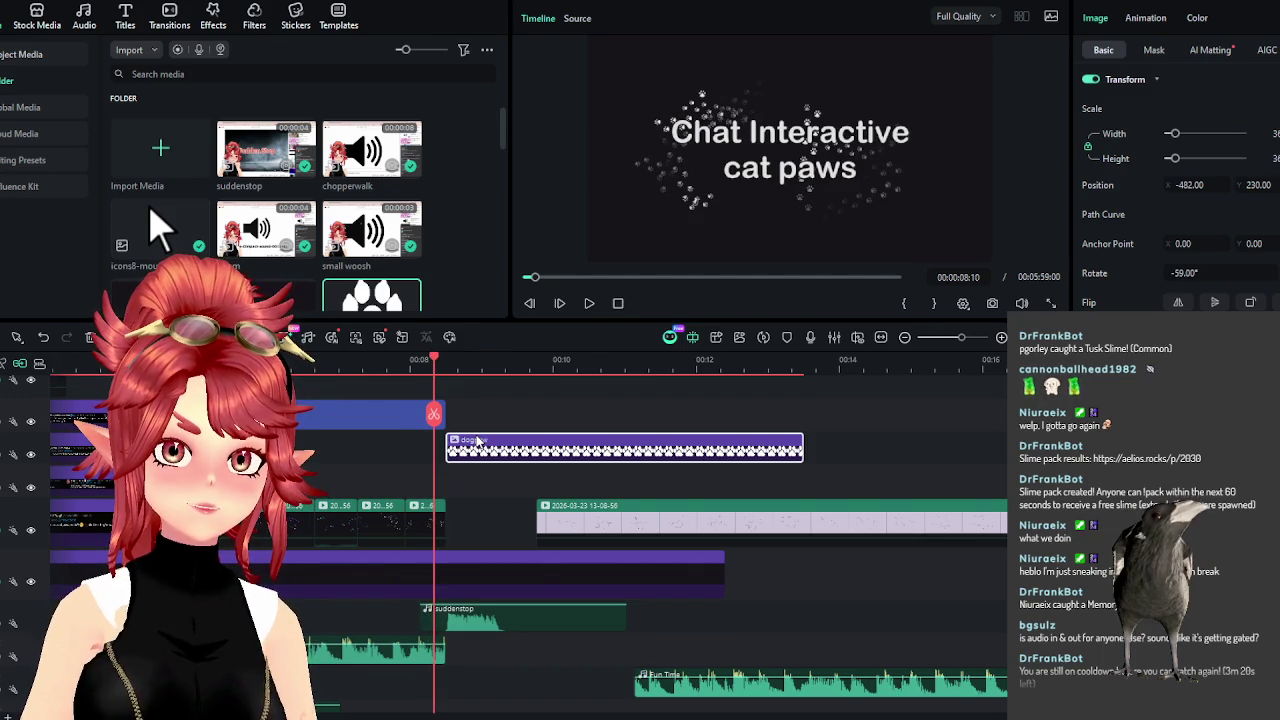
# Move the dogpaw clip onto a track above the title, starting at the playhead.
pyautogui.moveTo(477, 440); pyautogui.dragTo(477, 408)
pyautogui.moveTo(315, 413); pyautogui.dragTo(323, 457)
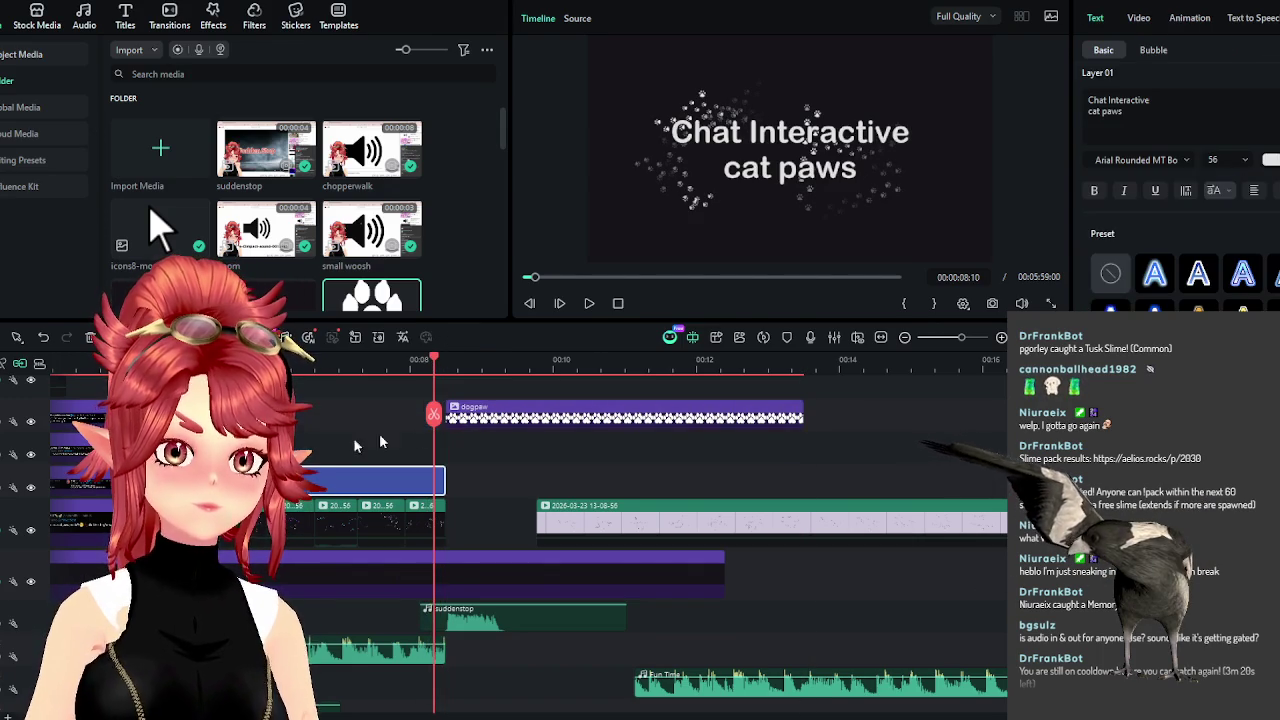
pyautogui.moveTo(477, 413); pyautogui.dragTo(463, 447)
# Keyframe the paw's Position at 08:10, 09:03 and 08:13 so it sweeps across the frame.
pyautogui.moveTo(416, 366); pyautogui.dragTo(437, 371)
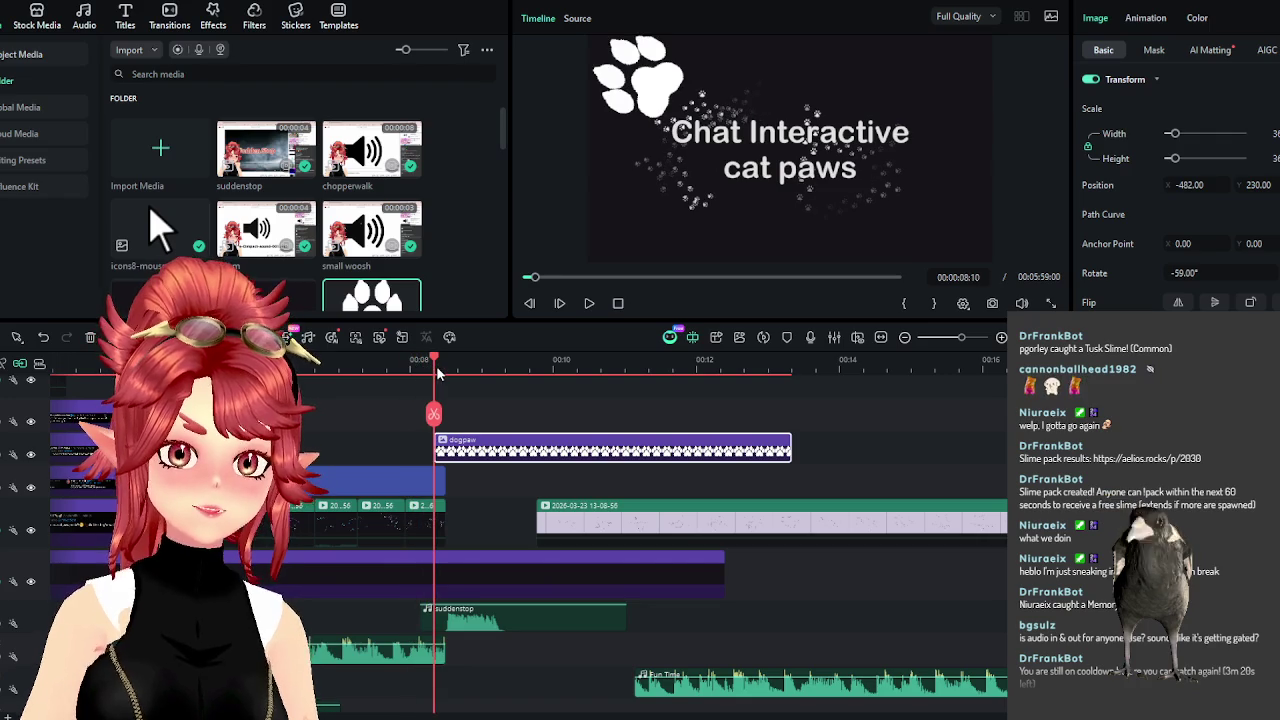
pyautogui.click(462, 443)
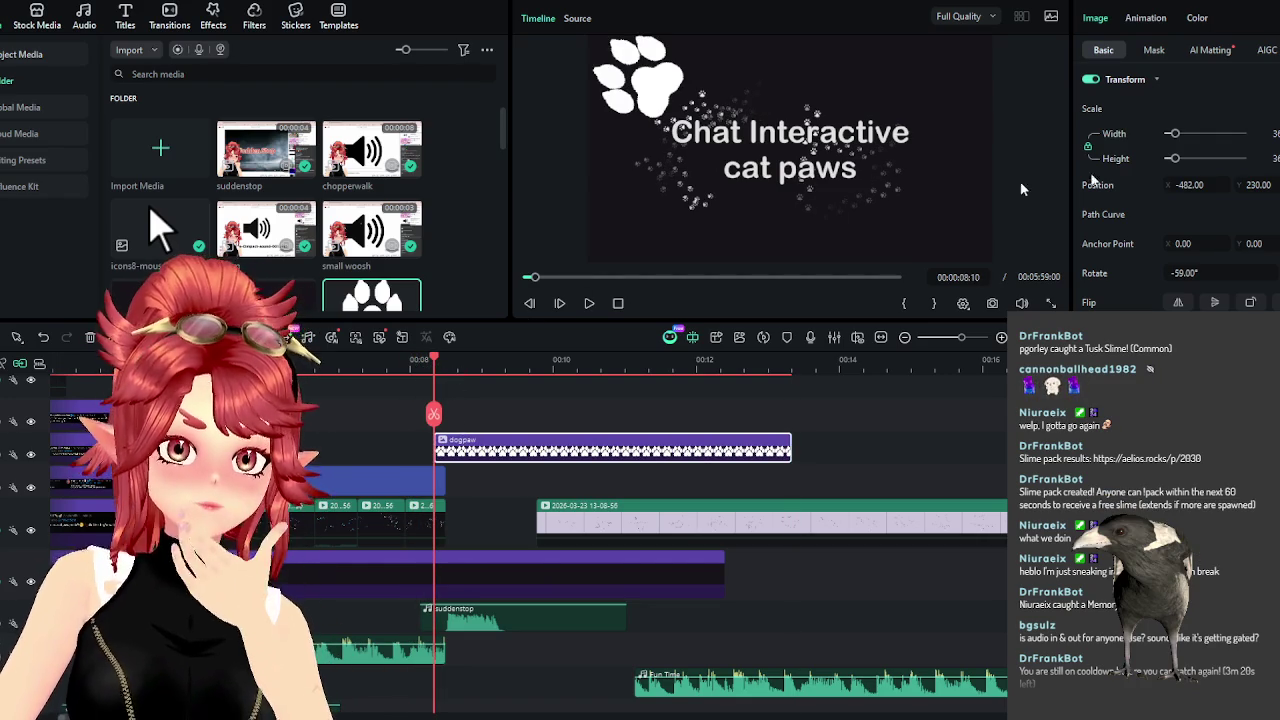
pyautogui.moveTo(1190, 185); pyautogui.dragTo(1205, 187)
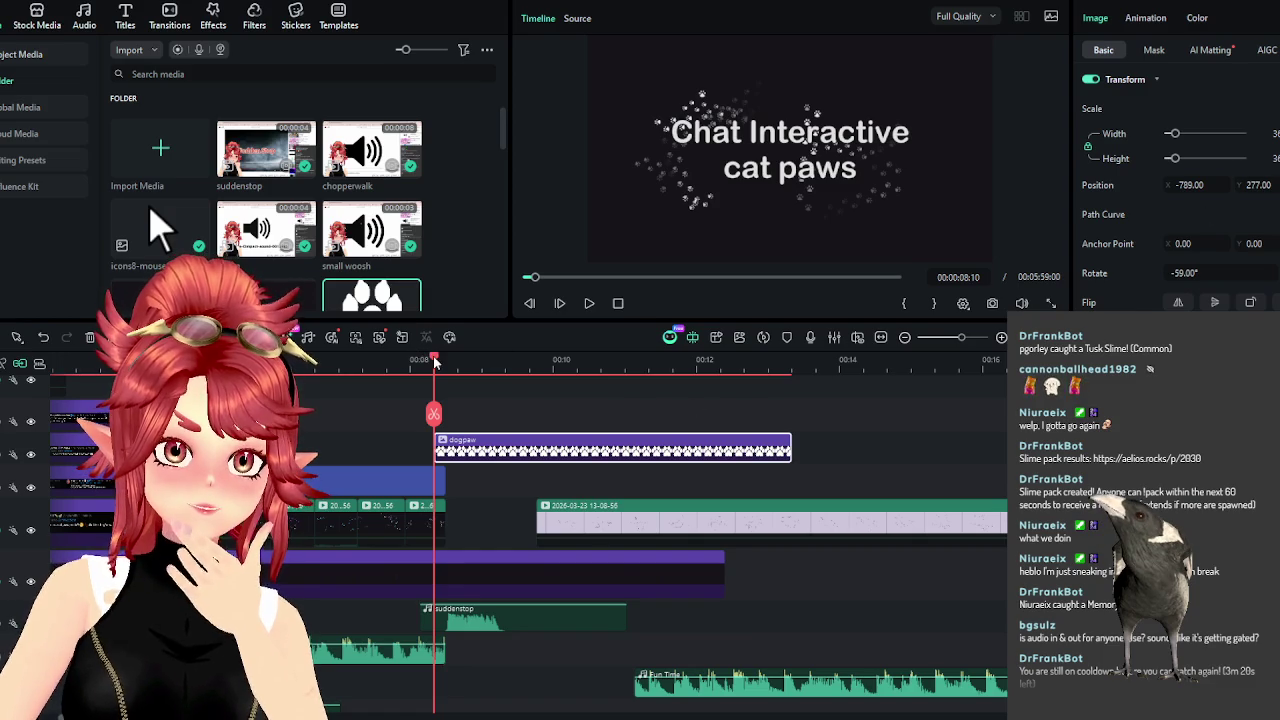
pyautogui.moveTo(437, 364); pyautogui.dragTo(493, 376)
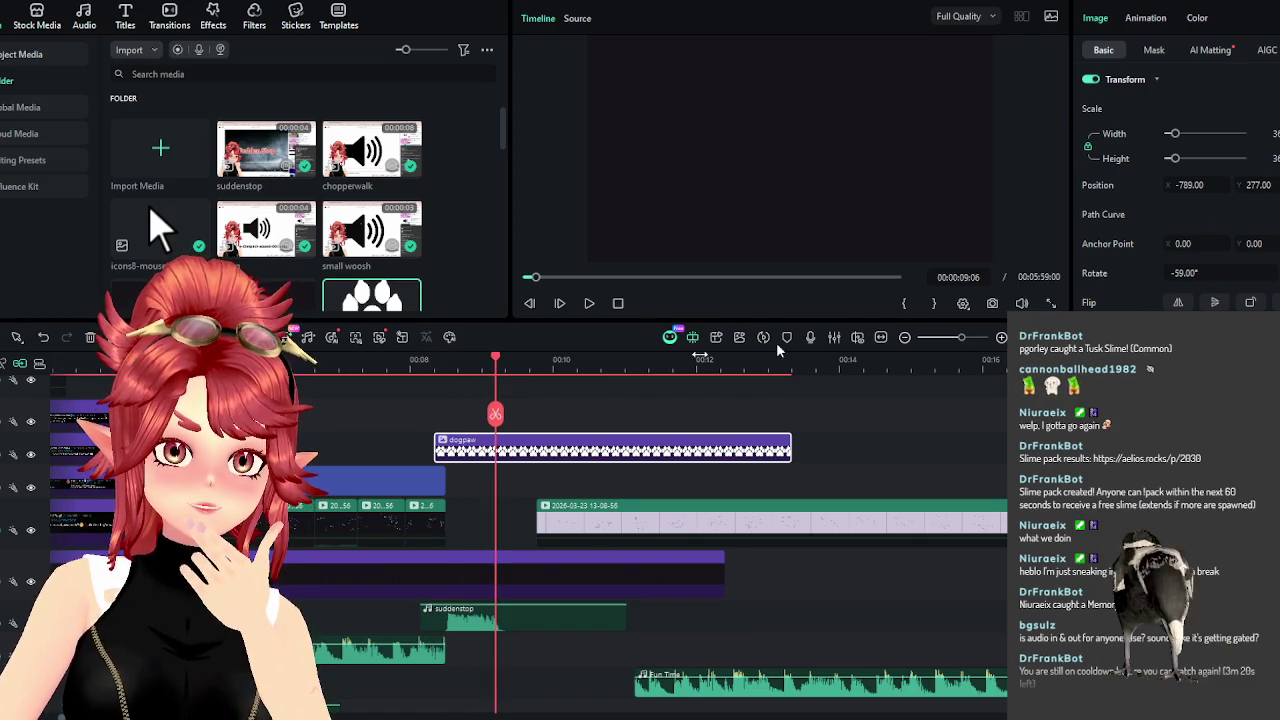
pyautogui.moveTo(1190, 185); pyautogui.dragTo(1230, 186)
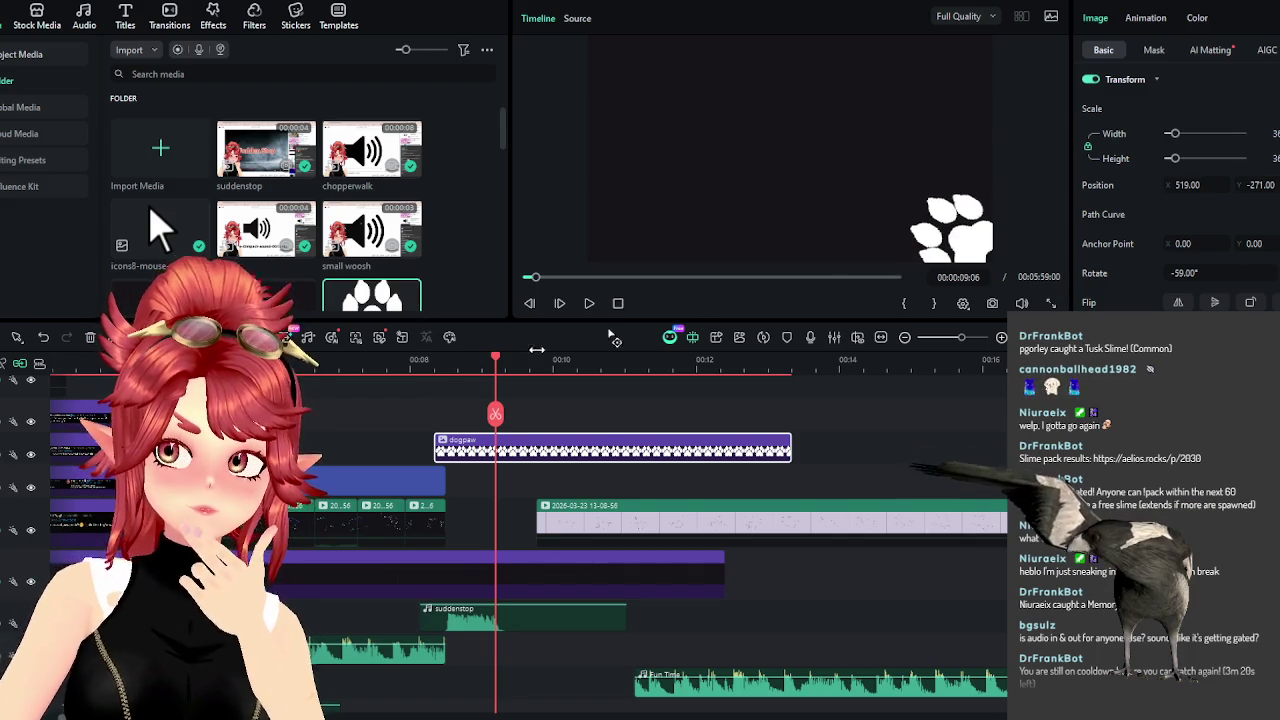
pyautogui.click(440, 368)
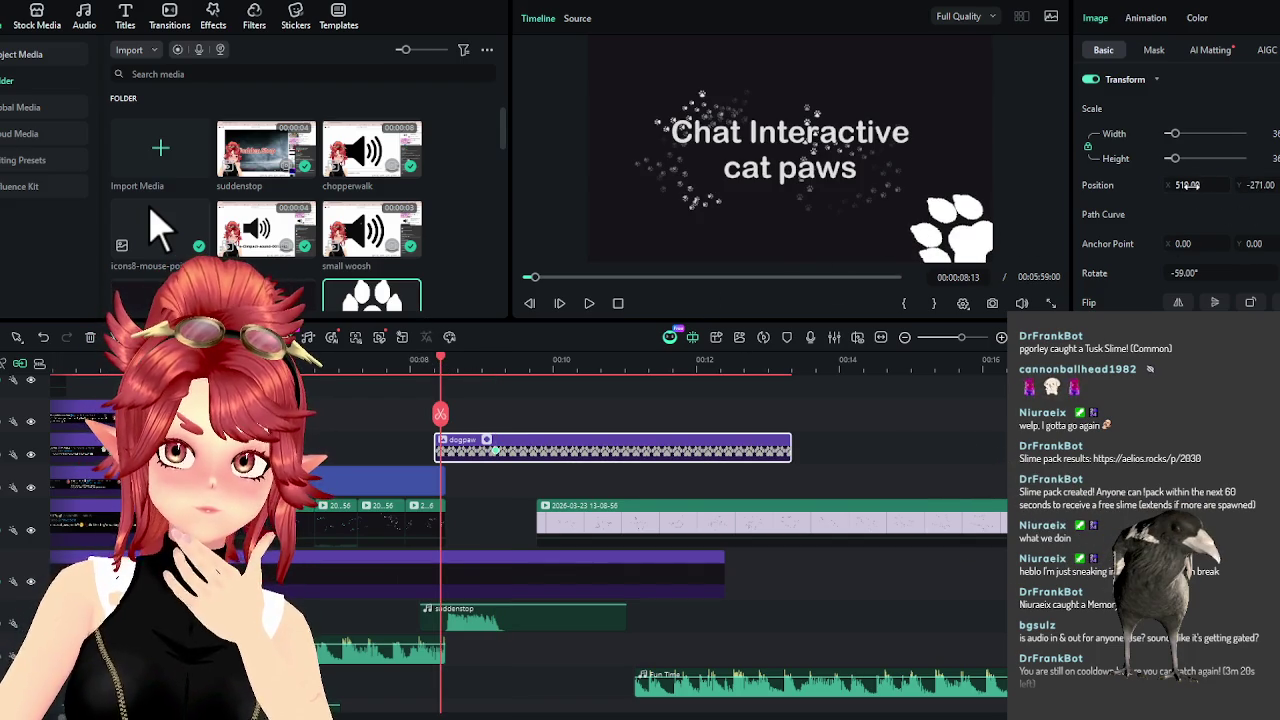
pyautogui.moveTo(1188, 186); pyautogui.dragTo(1150, 186)
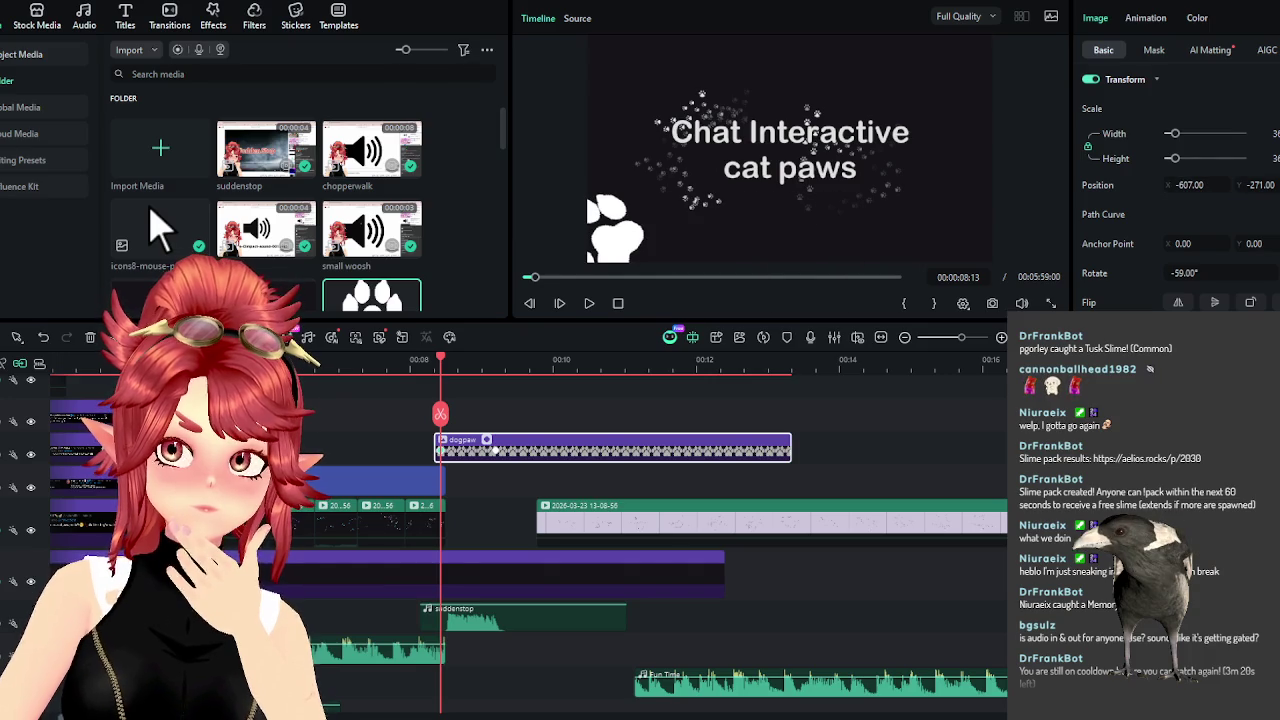
pyautogui.moveTo(1268, 187); pyautogui.dragTo(1160, 185)
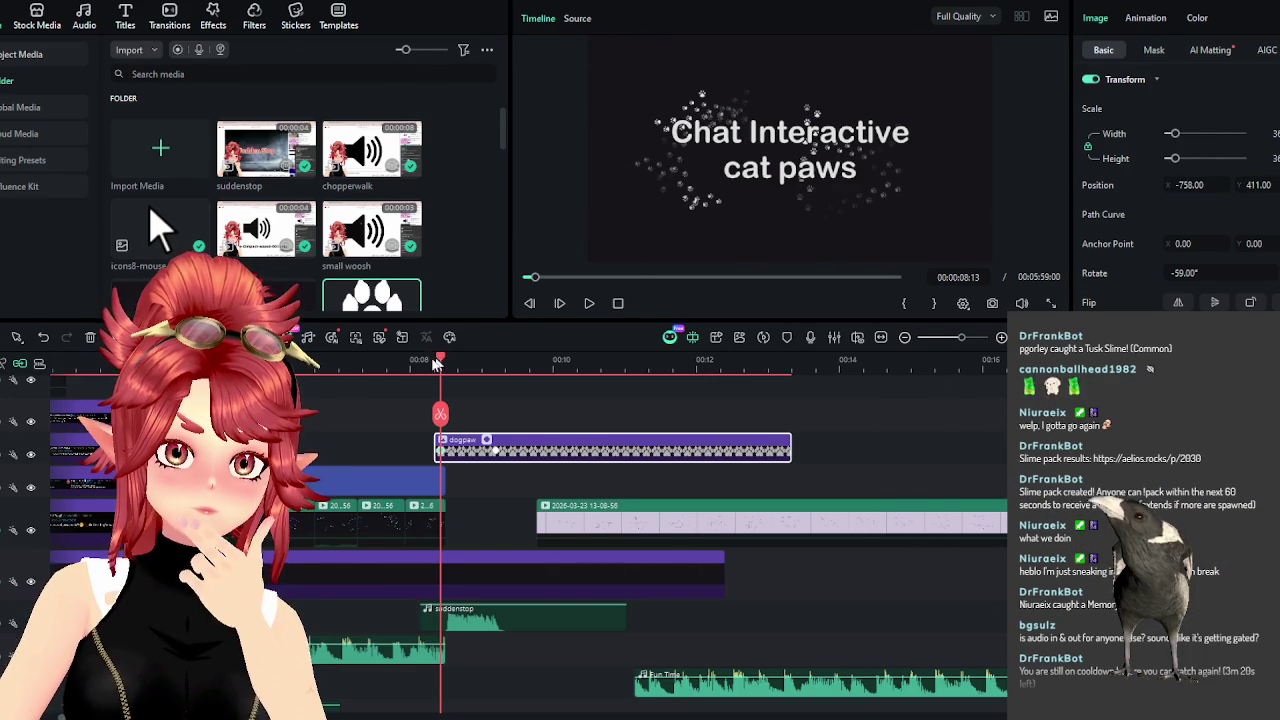
# Preview the paw animation and trim the dogpaw clip to end at 10:08.
pyautogui.moveTo(443, 362); pyautogui.dragTo(427, 360)
pyautogui.click(590, 304)
pyautogui.click(590, 304)
pyautogui.moveTo(505, 358); pyautogui.dragTo(497, 363)
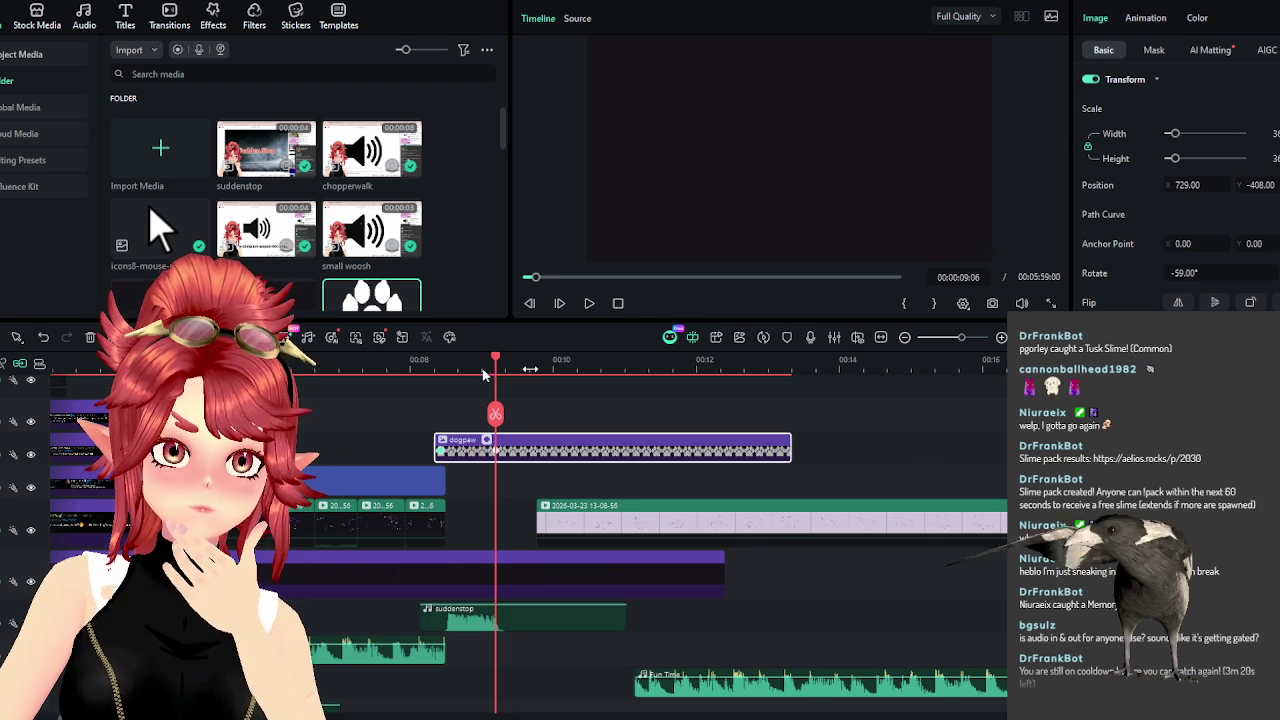
pyautogui.moveTo(789, 447); pyautogui.dragTo(494, 441)
pyautogui.click(400, 358)
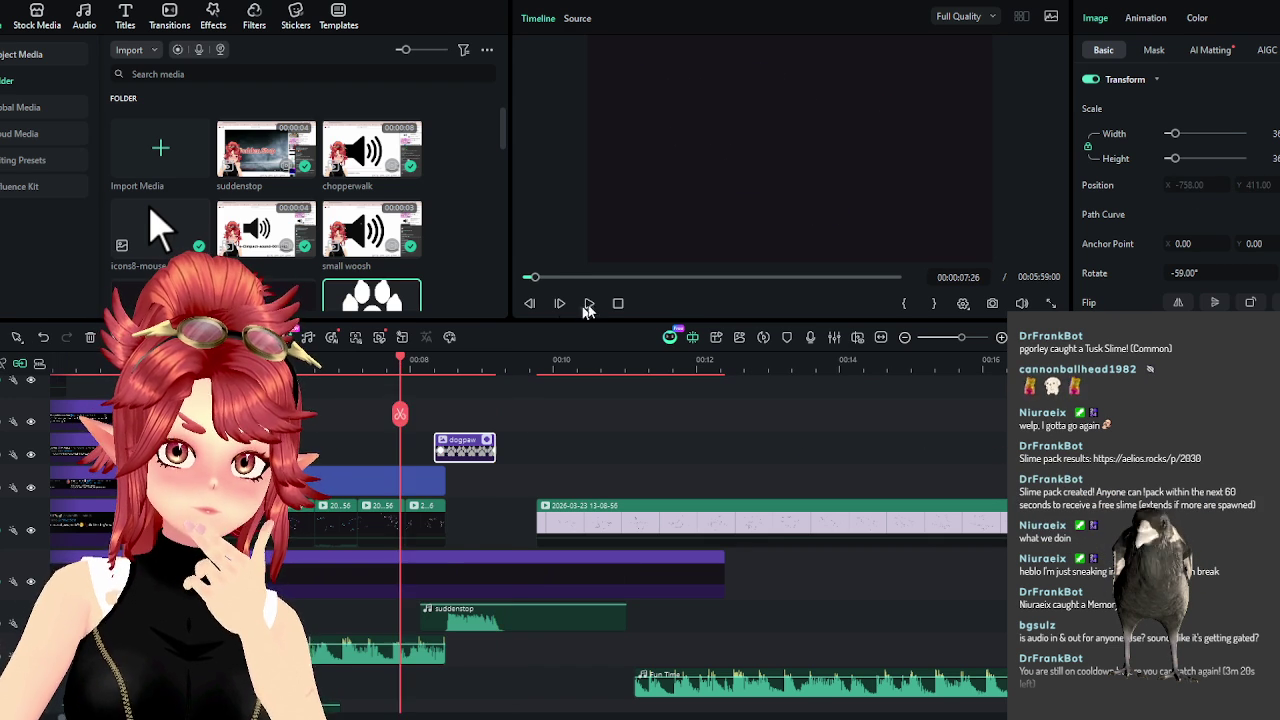
pyautogui.click(561, 310)
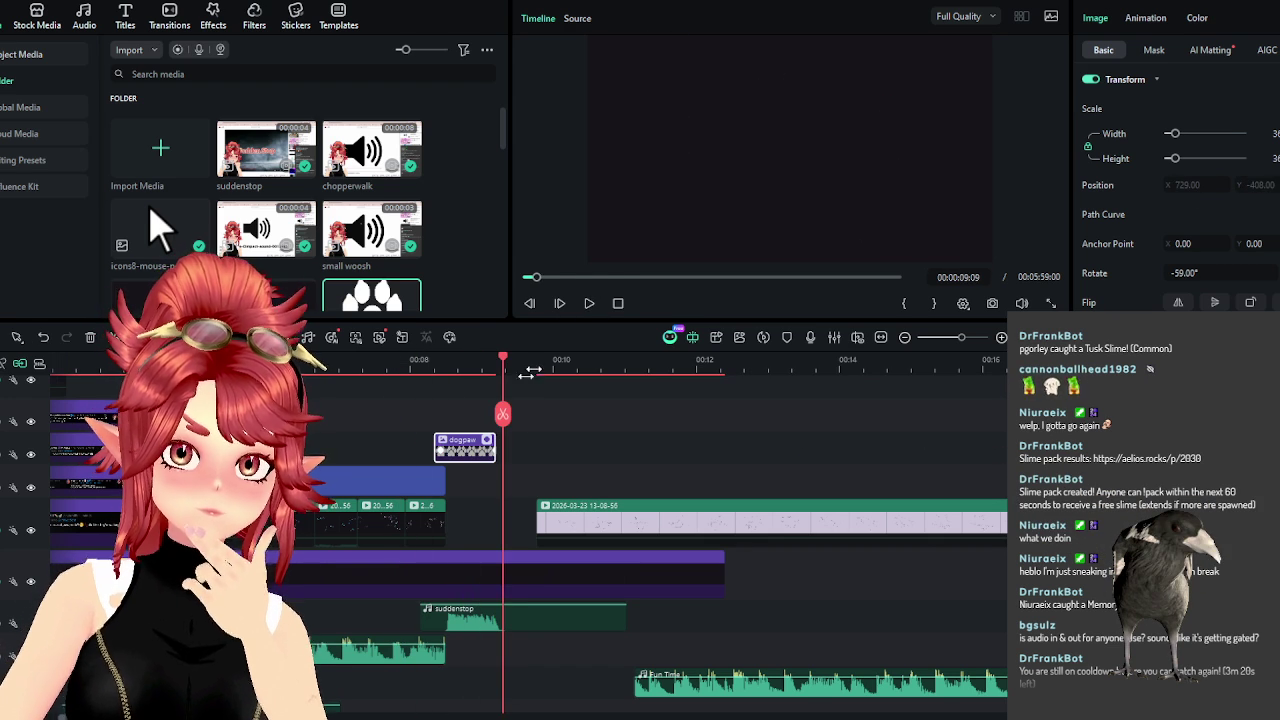
# Shift the dogpaw overlay and the suddenstop sound slightly earlier on the timeline.
pyautogui.click(418, 415)
pyautogui.click(447, 450)
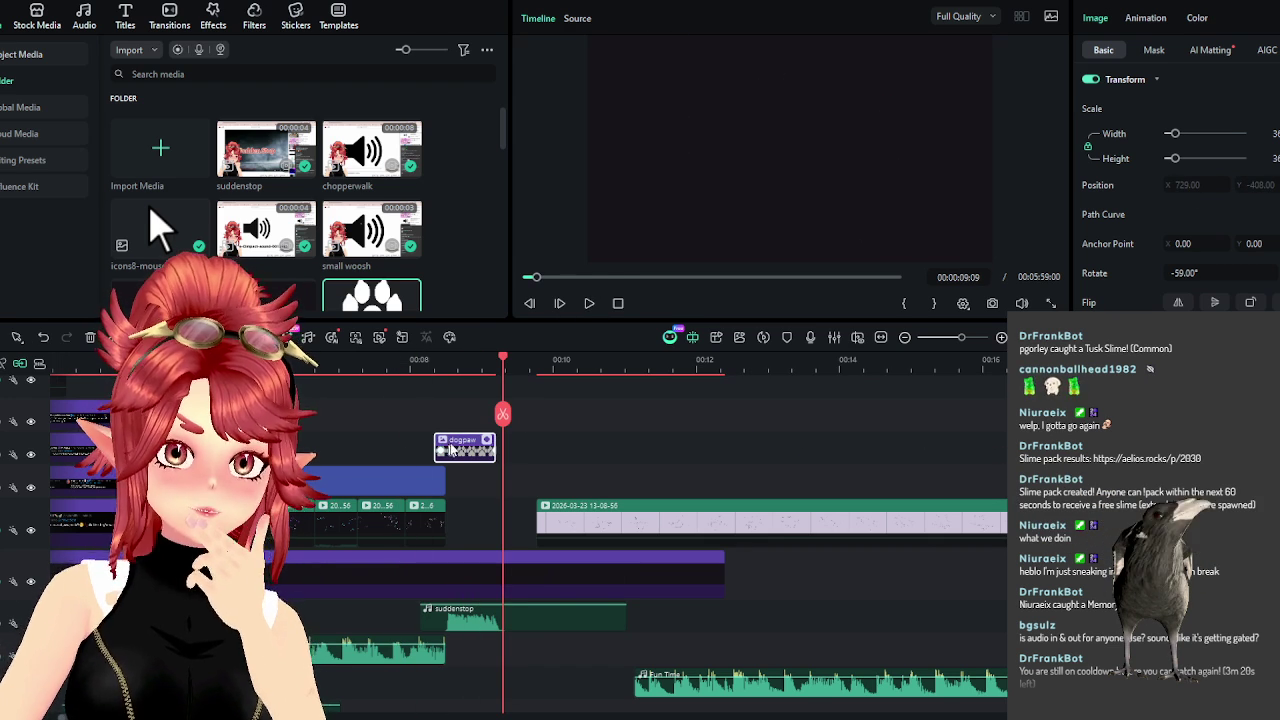
pyautogui.moveTo(464, 447); pyautogui.dragTo(436, 447)
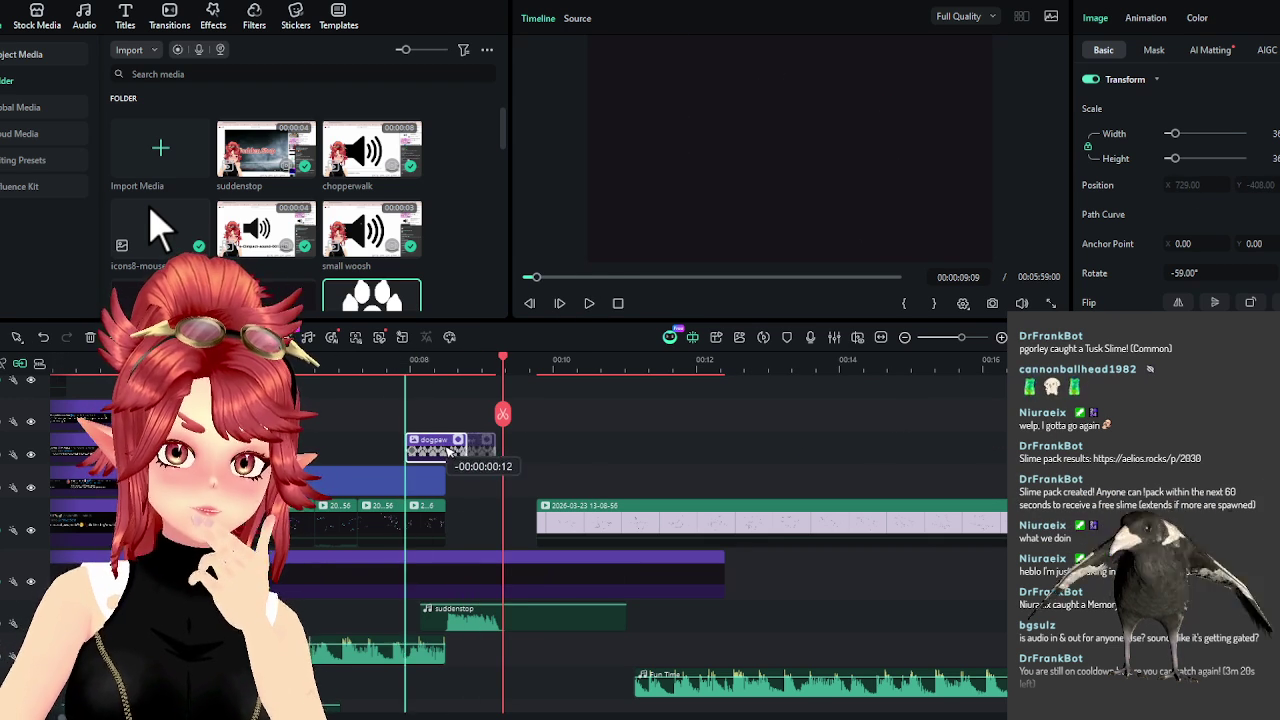
pyautogui.moveTo(523, 618); pyautogui.dragTo(487, 618)
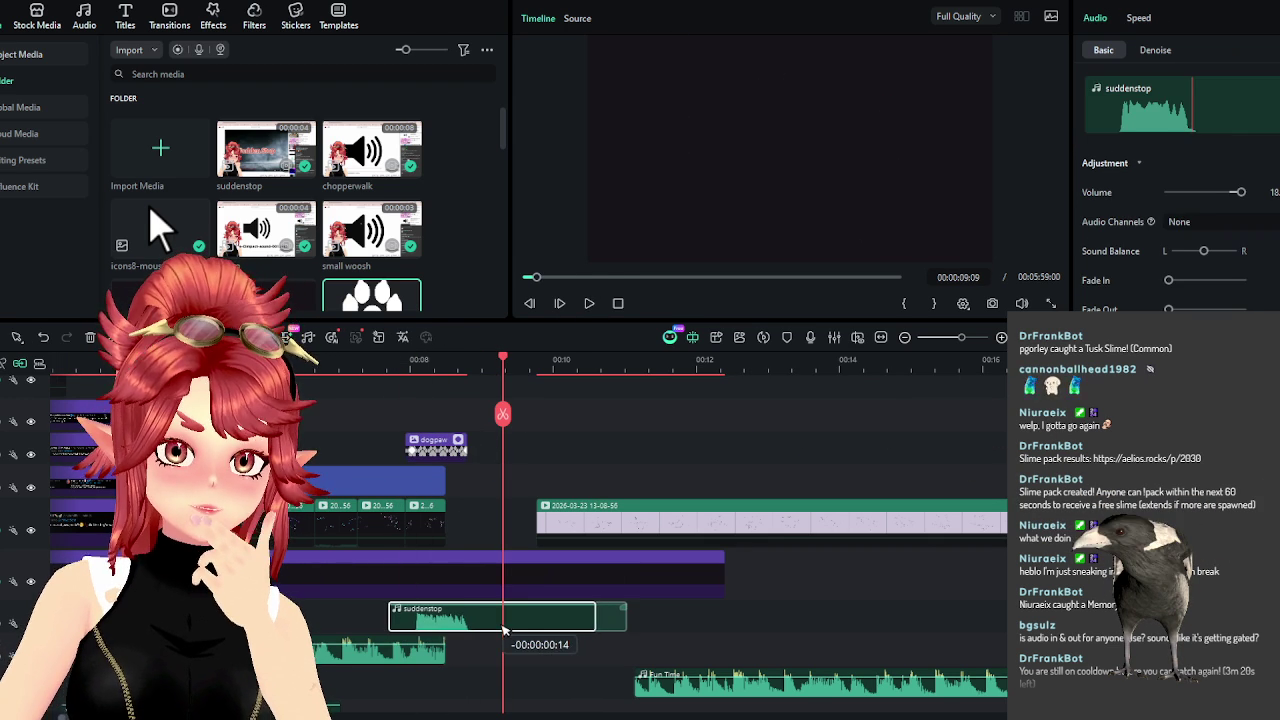
# Replay and scrub the title to check the paw timing, then select both title clips.
pyautogui.click(379, 368)
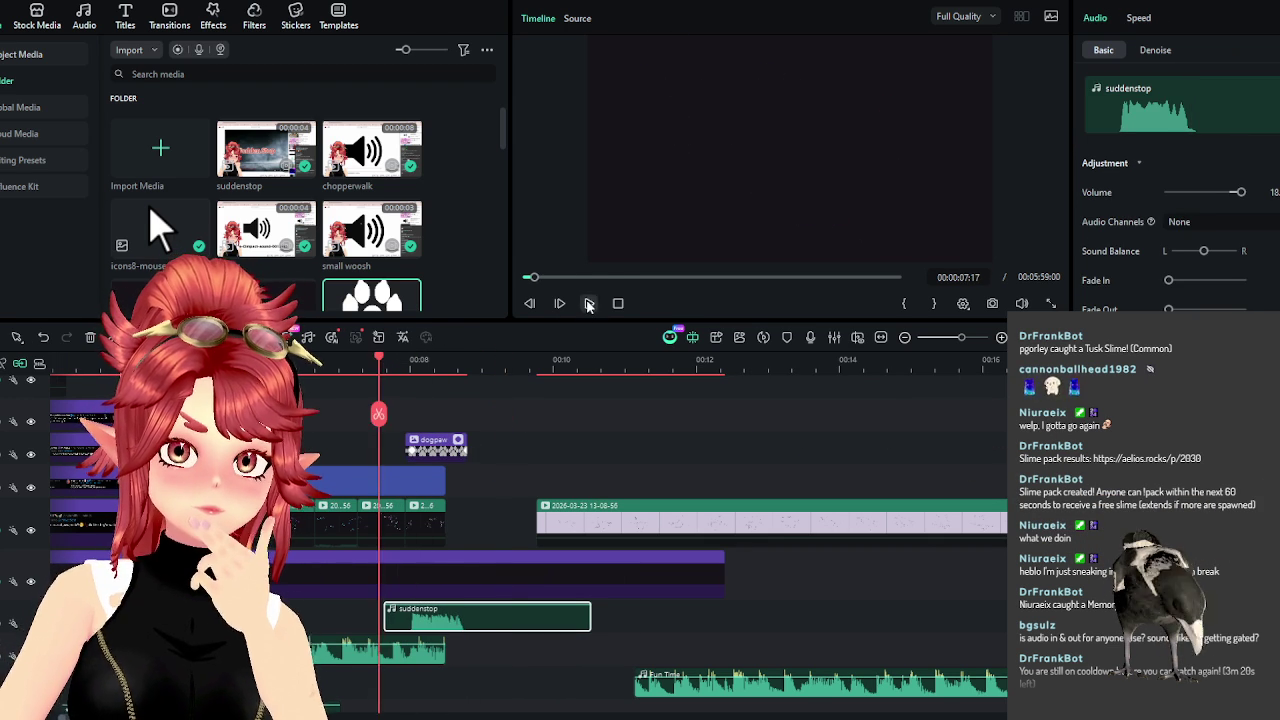
pyautogui.click(589, 303)
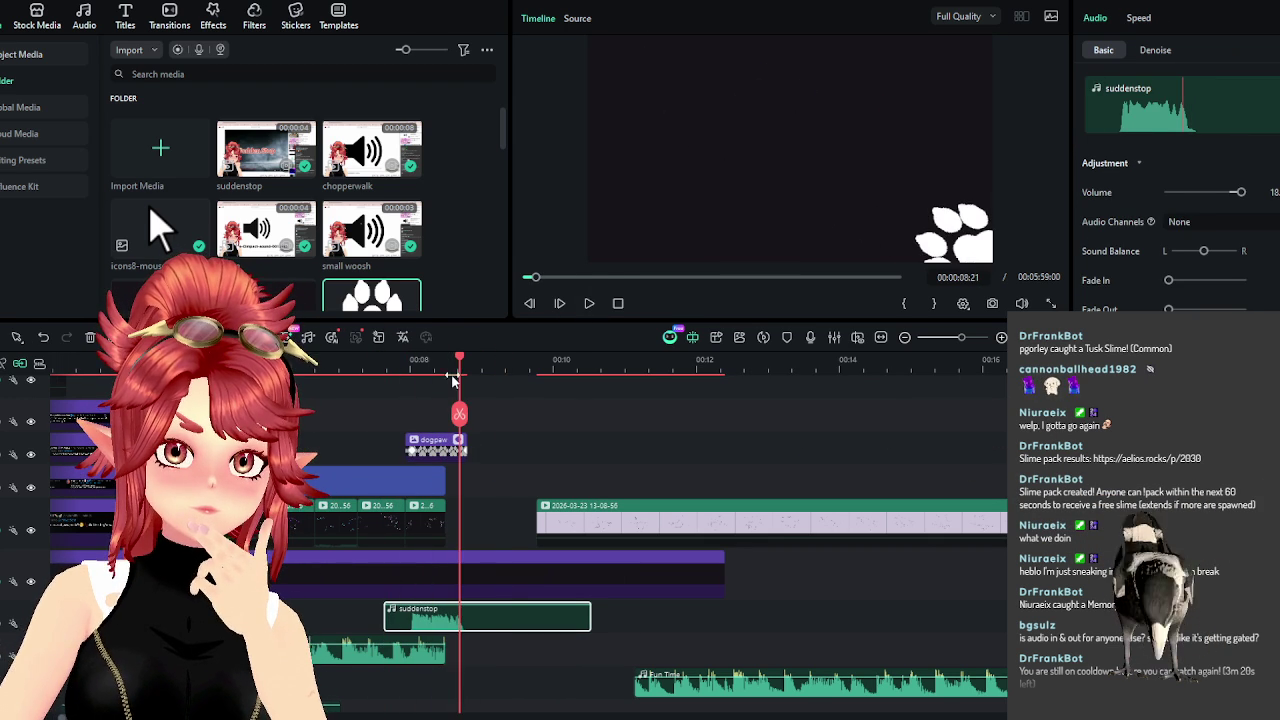
pyautogui.click(618, 303)
pyautogui.click(589, 303)
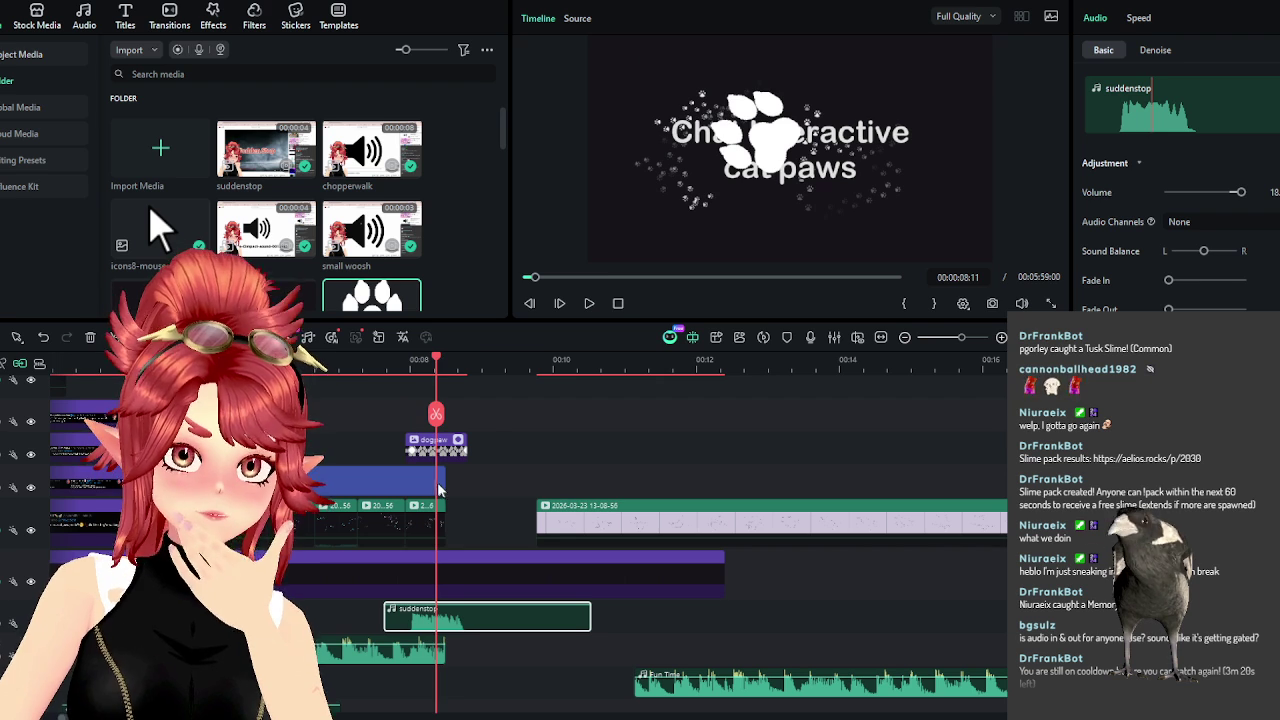
pyautogui.moveTo(435, 370)
pyautogui.mouseDown()
pyautogui.moveTo(386, 372)
pyautogui.moveTo(468, 400)
pyautogui.mouseUp()
pyautogui.moveTo(475, 528)
pyautogui.mouseDown()
pyautogui.moveTo(429, 492)
pyautogui.moveTo(466, 481)
pyautogui.mouseUp()
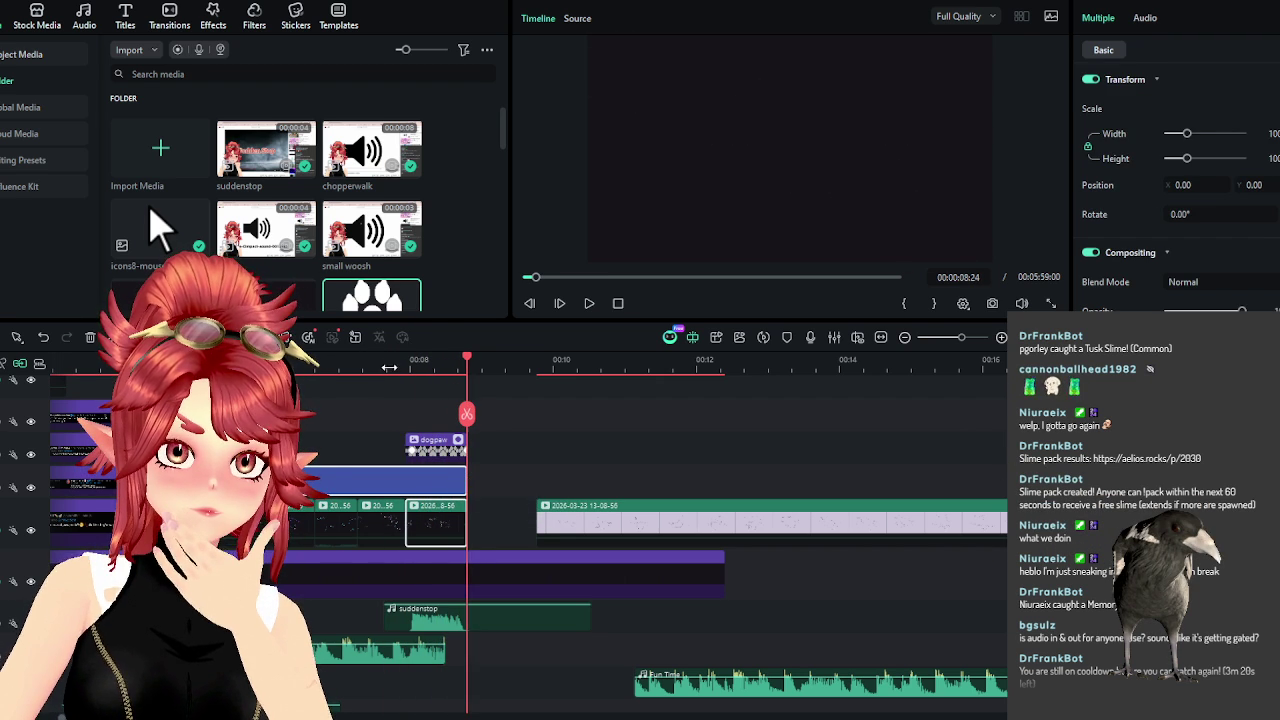
# Apply the Old Film effect to the selected title clips and preview it.
pyautogui.click(589, 303)
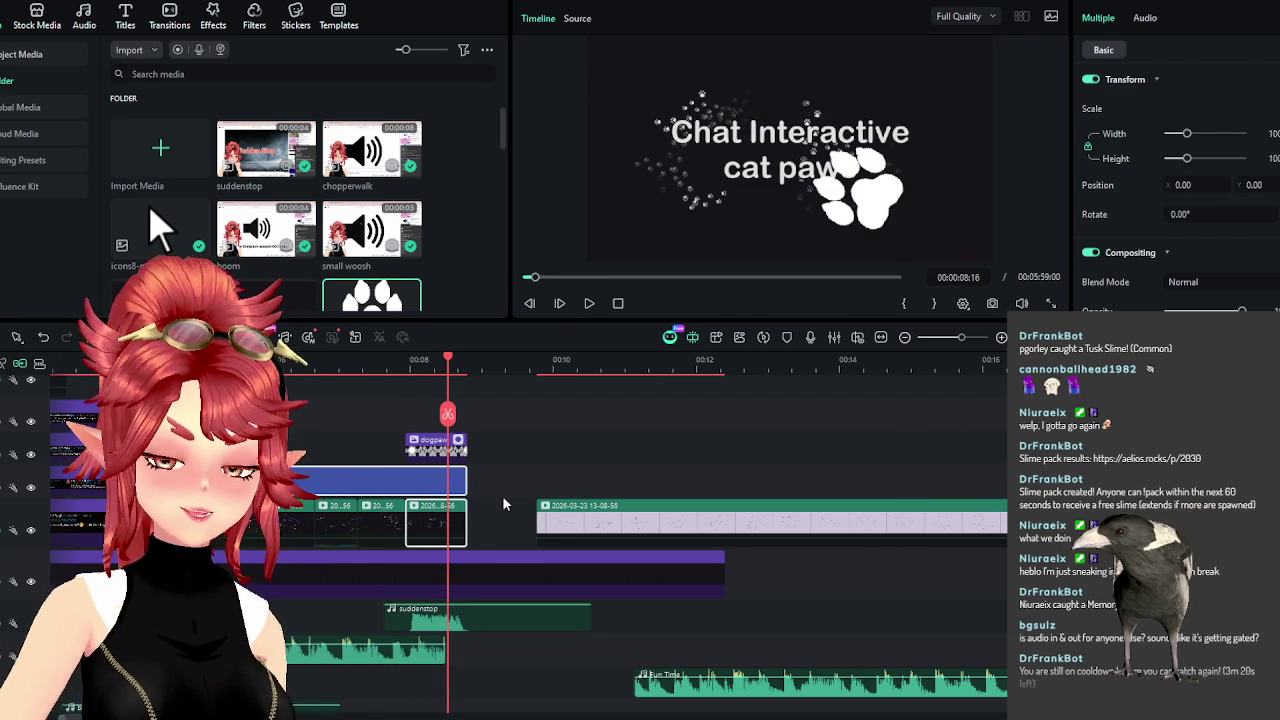
pyautogui.click(211, 14)
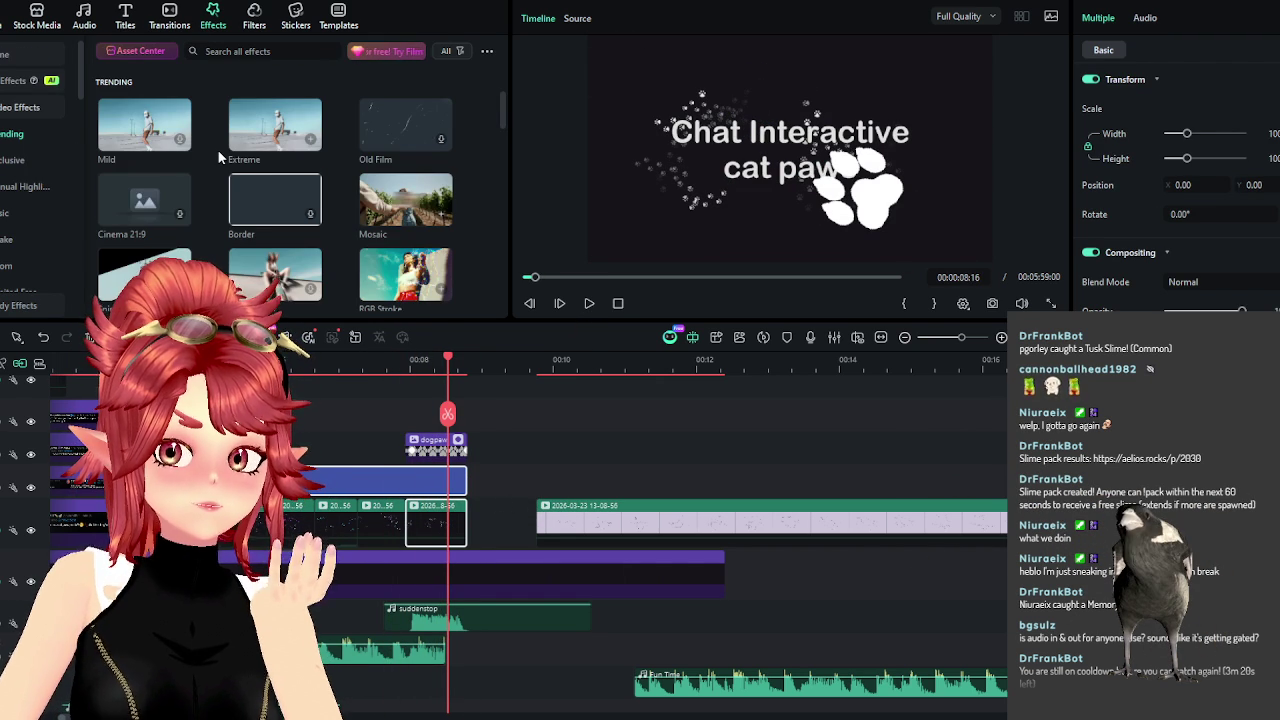
pyautogui.moveTo(405, 125)
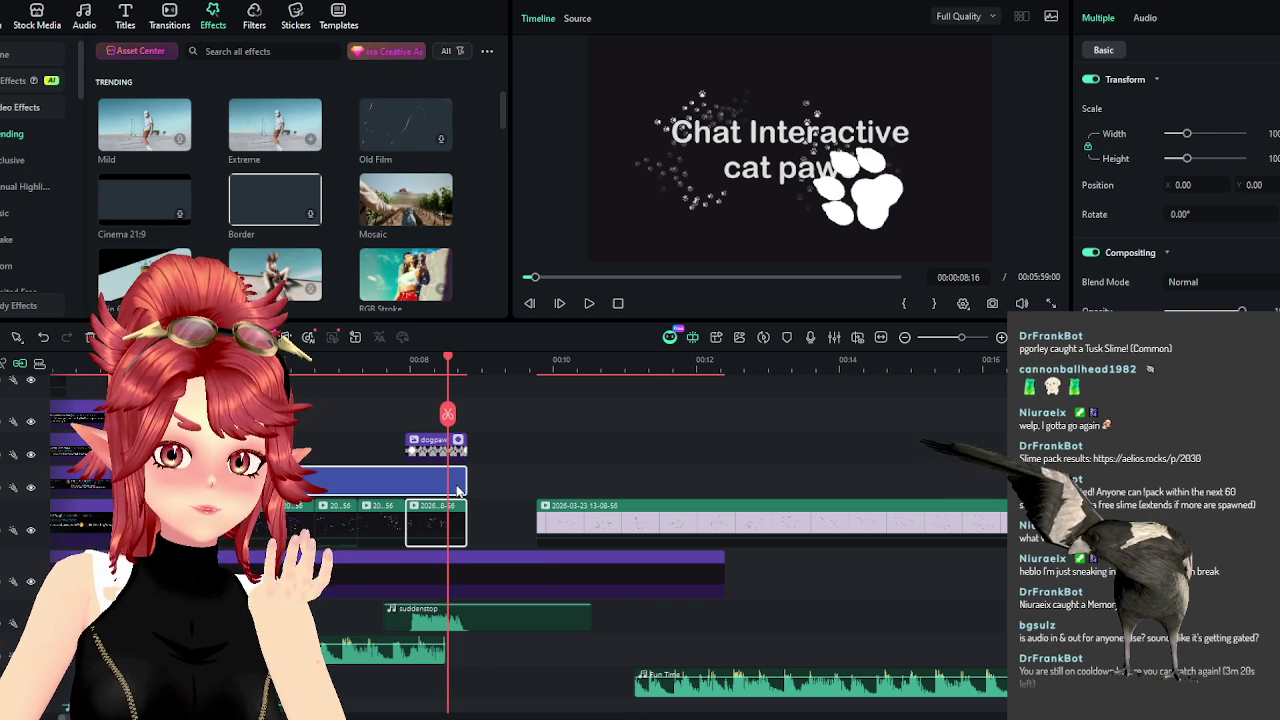
pyautogui.moveTo(446, 359); pyautogui.dragTo(443, 535)
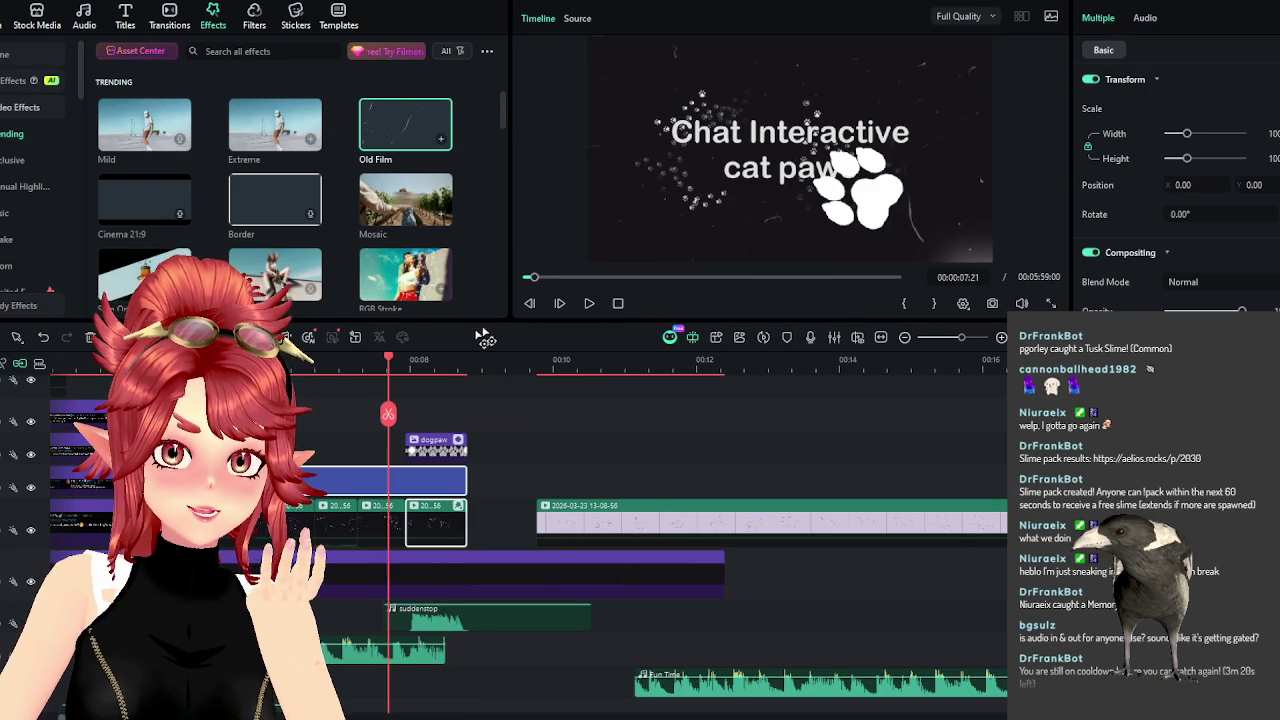
pyautogui.click(589, 303)
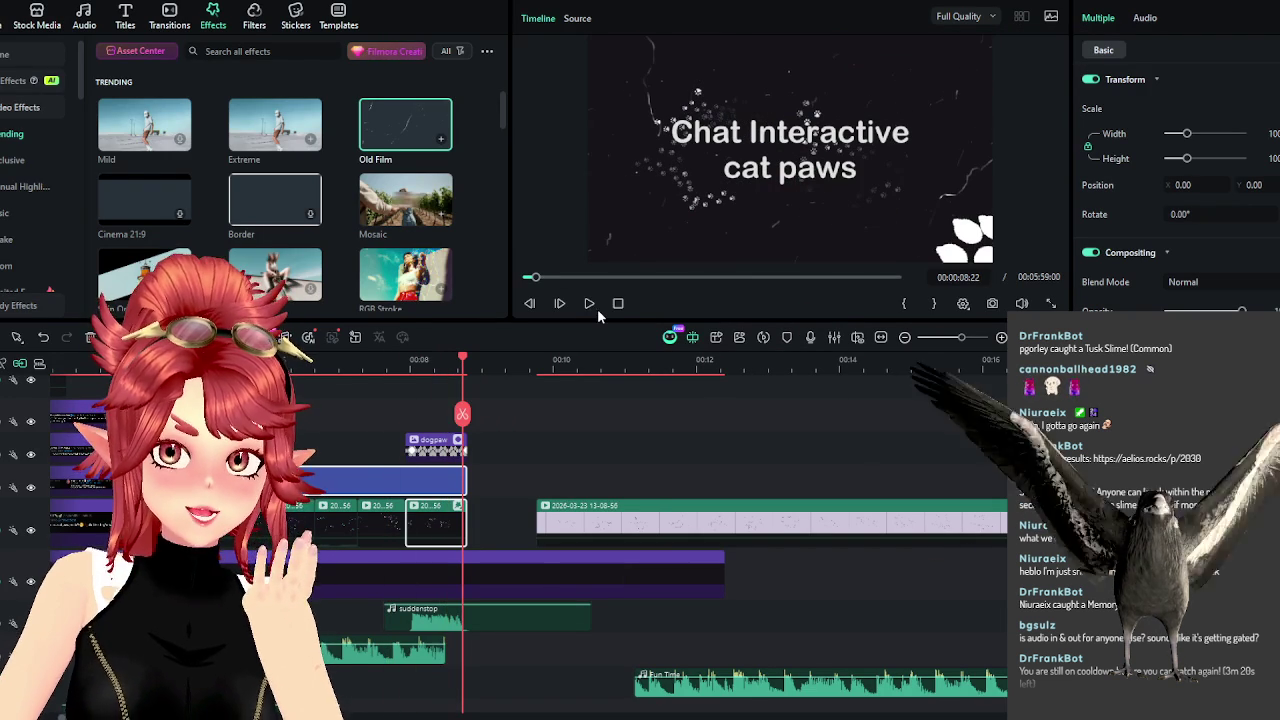
# Browse the effects library and show the Basic effects category.
pyautogui.scroll(-5, 310, 187)
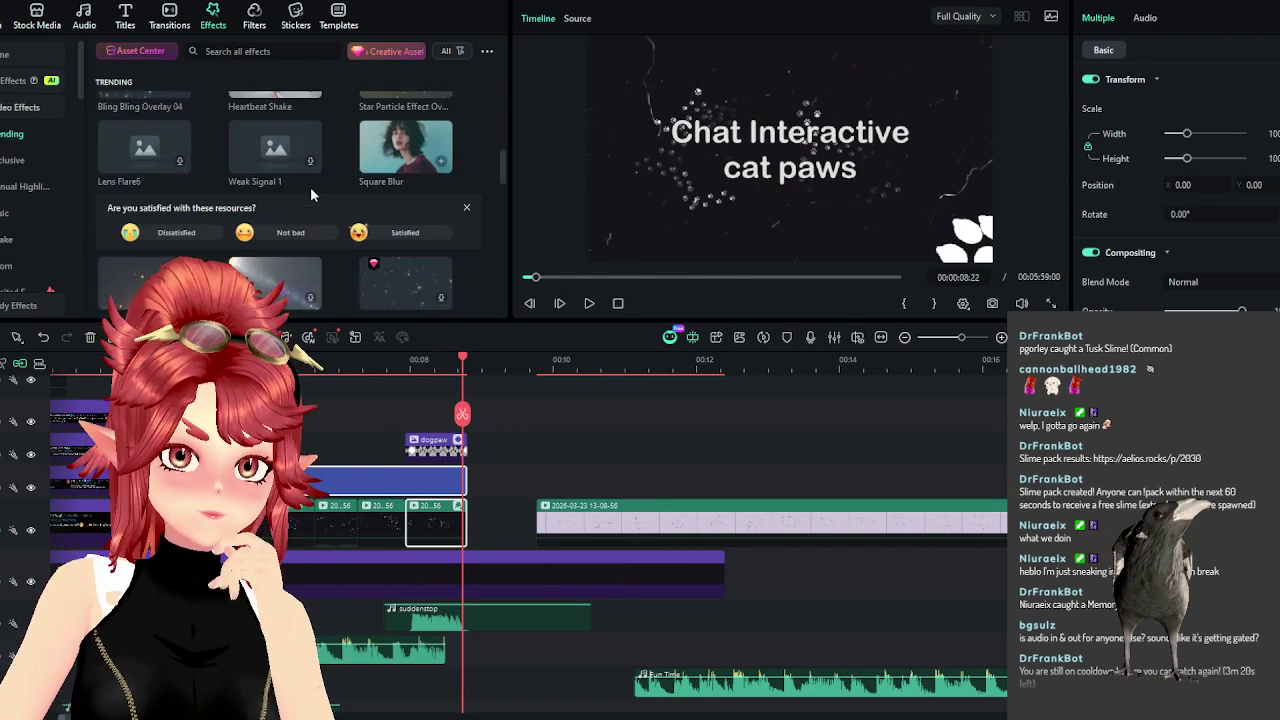
pyautogui.scroll(2, 310, 187)
pyautogui.scroll(-3, 310, 187)
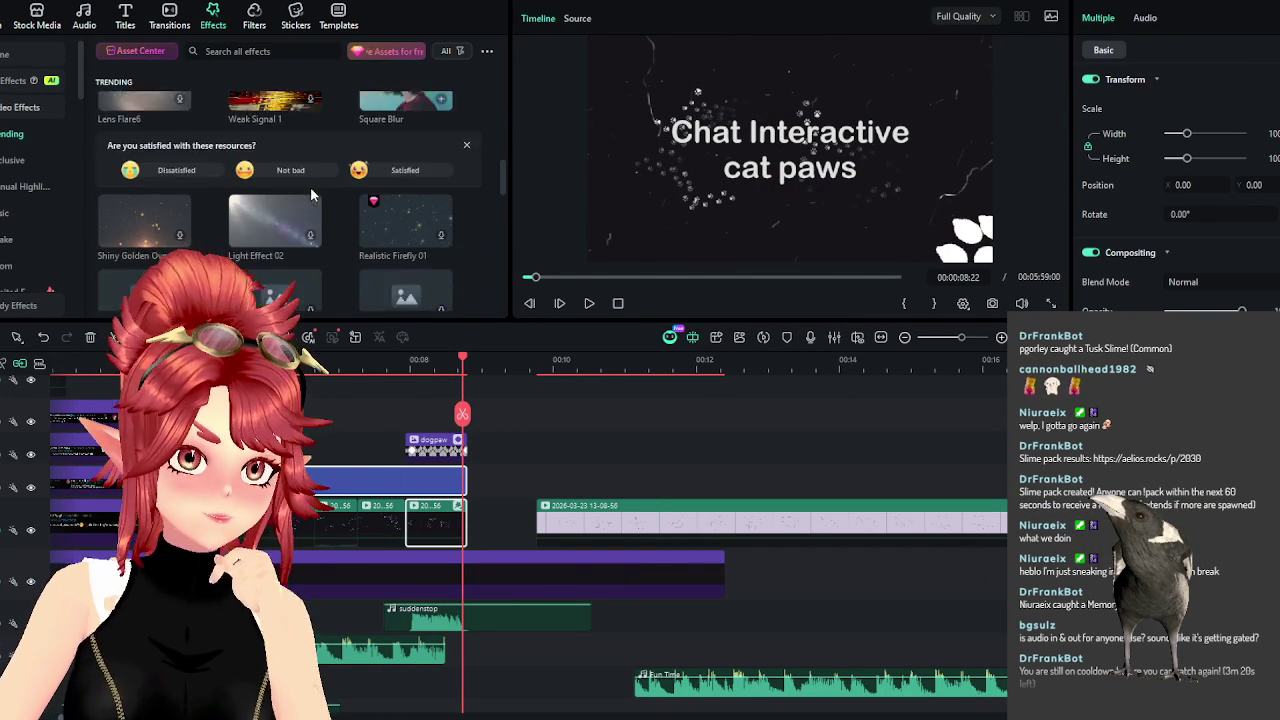
pyautogui.scroll(-3, 310, 188)
pyautogui.scroll(-3, 315, 210)
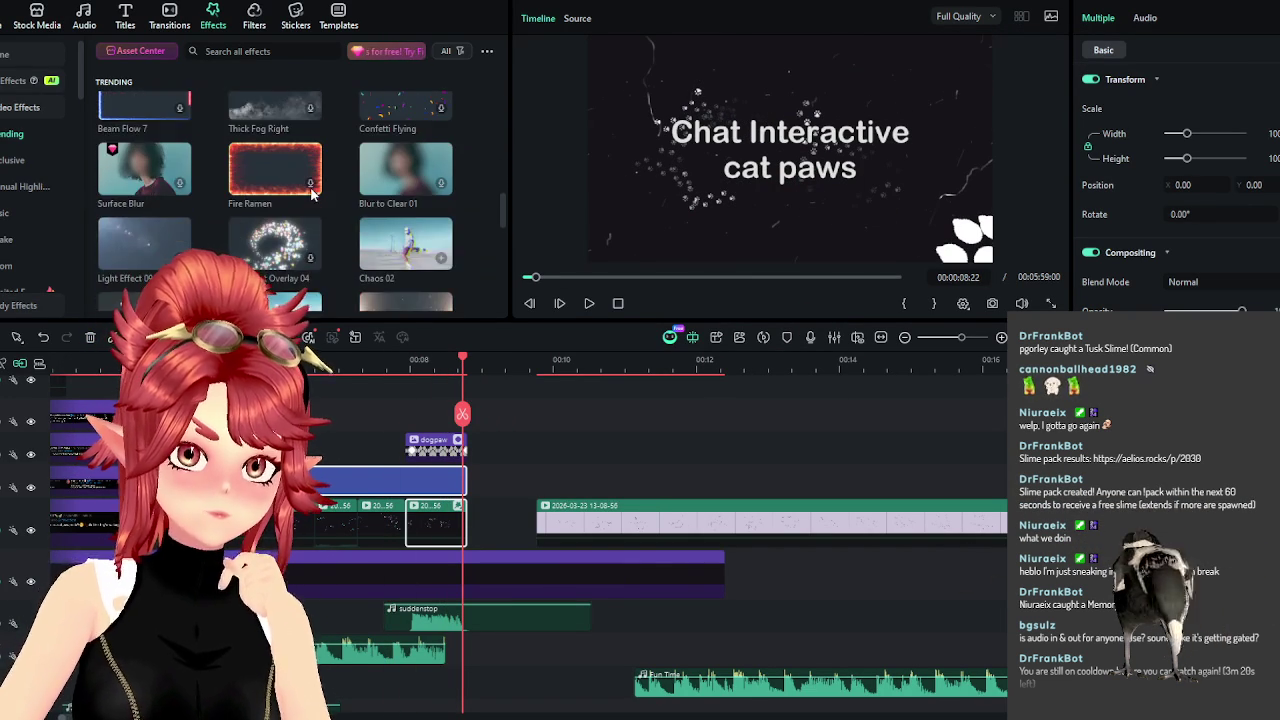
pyautogui.scroll(-3, 330, 257)
pyautogui.scroll(-2, 330, 257)
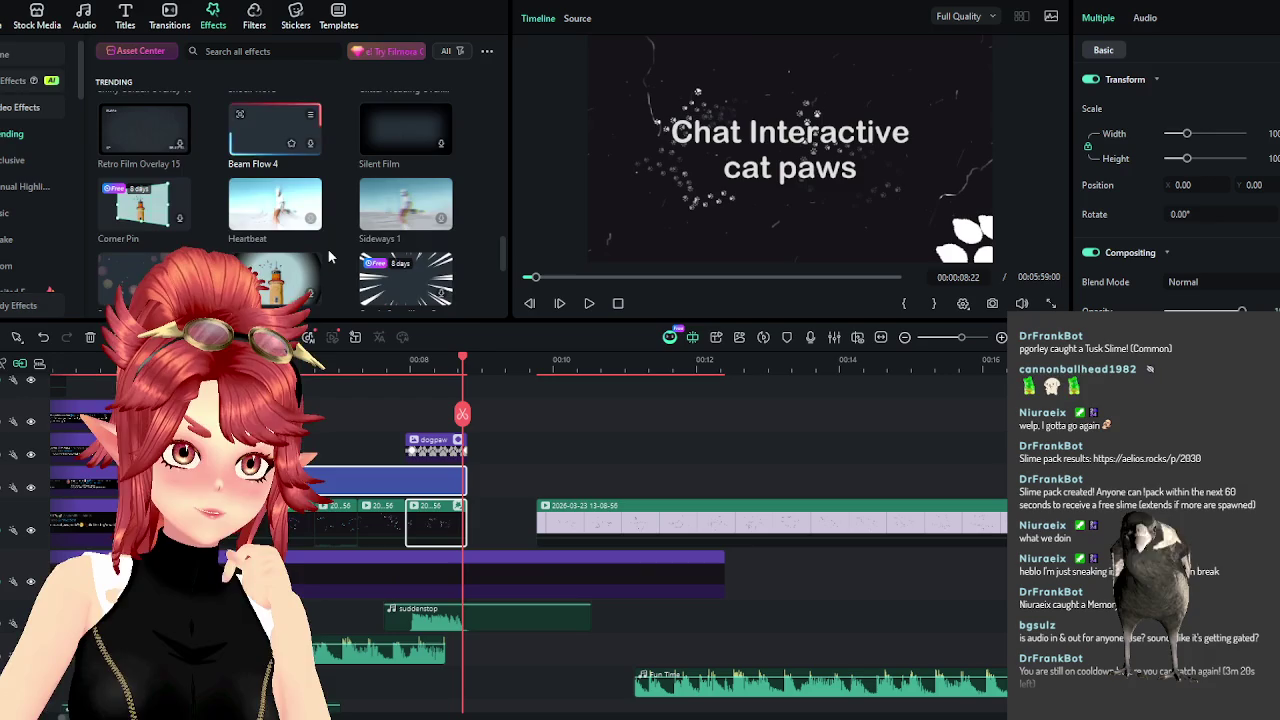
pyautogui.scroll(-2, 330, 257)
pyautogui.scroll(-2, 327, 257)
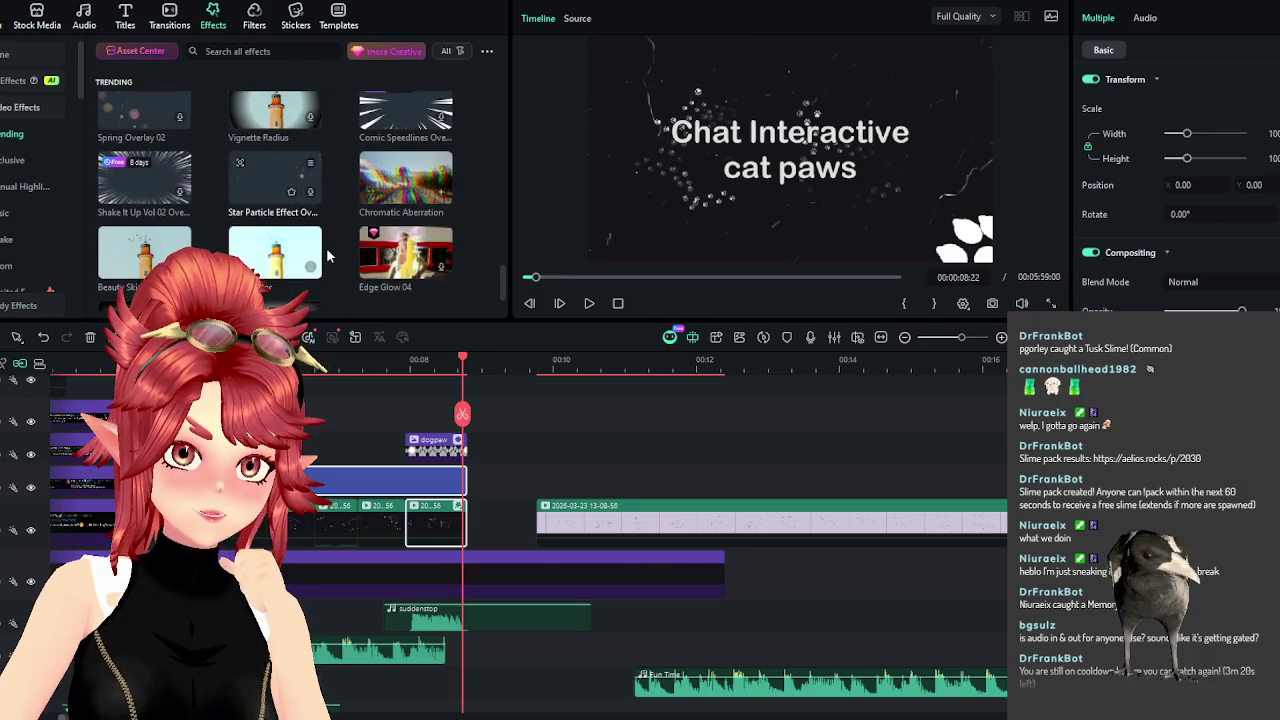
pyautogui.scroll(-2, 327, 257)
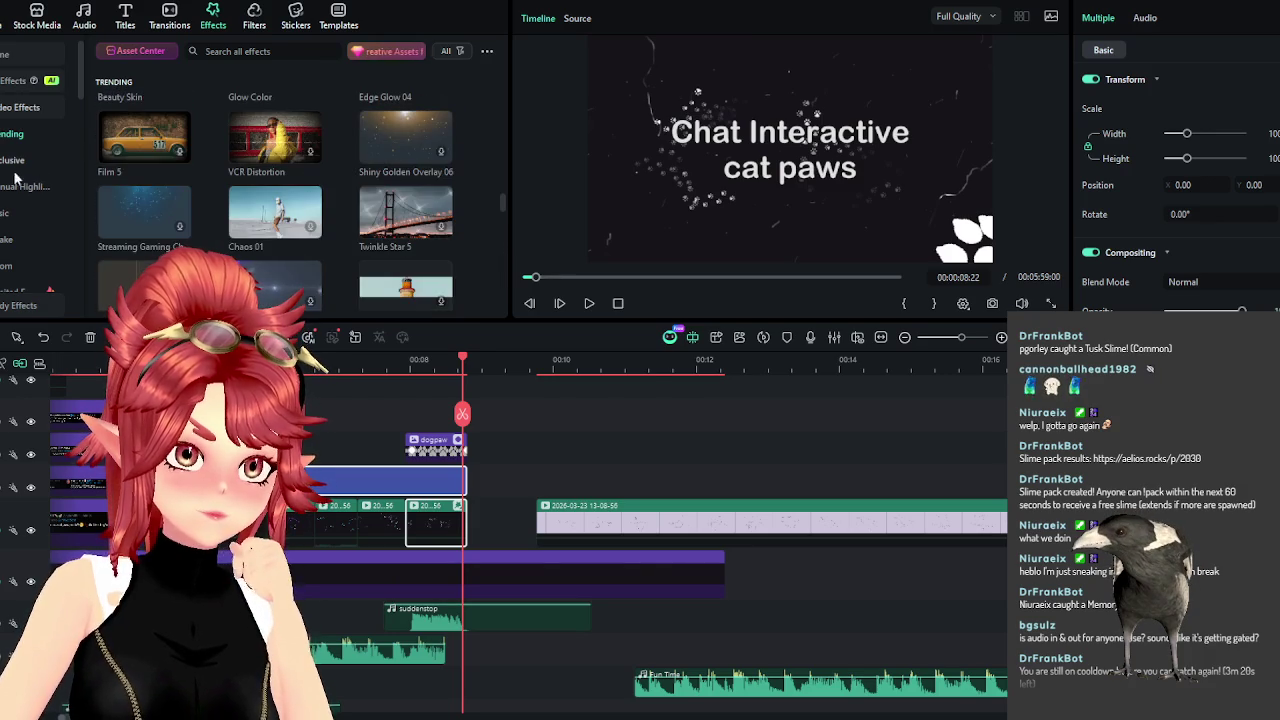
pyautogui.click(8, 218)
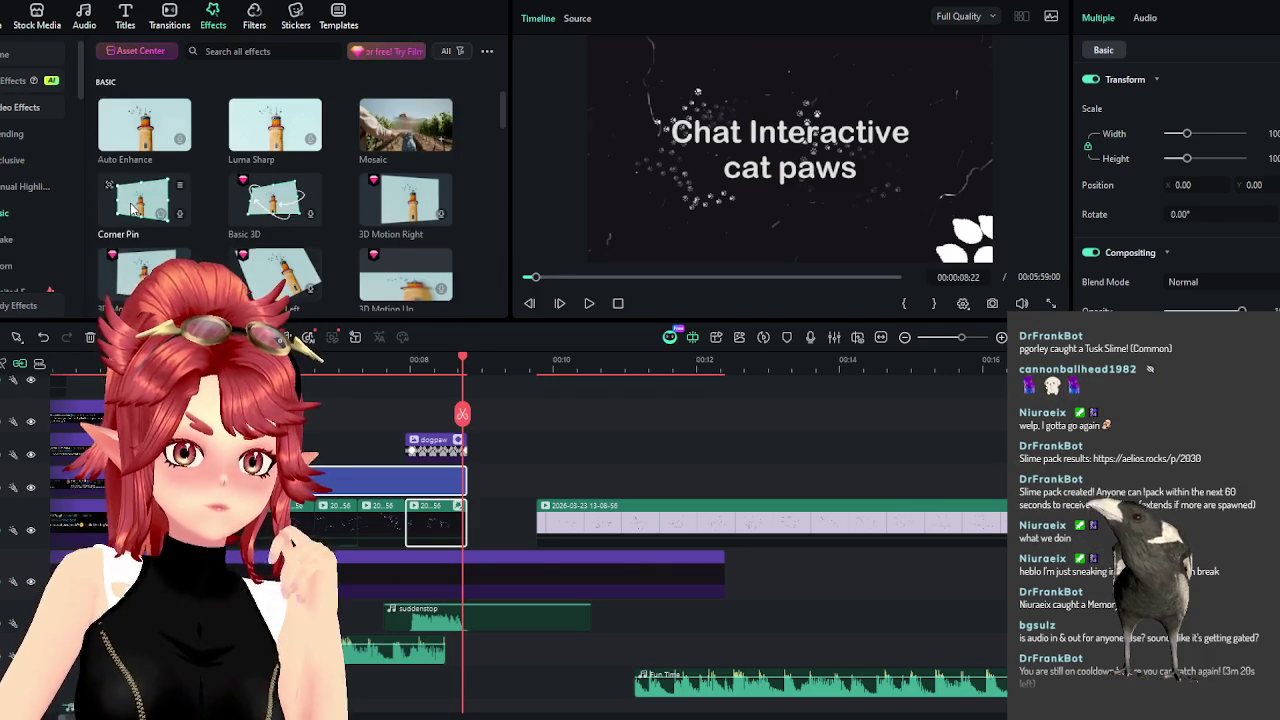
pyautogui.scroll(-2, 214, 130)
pyautogui.scroll(-2, 214, 130)
pyautogui.scroll(-2, 214, 130)
pyautogui.scroll(-1, 214, 130)
pyautogui.moveTo(144, 148)
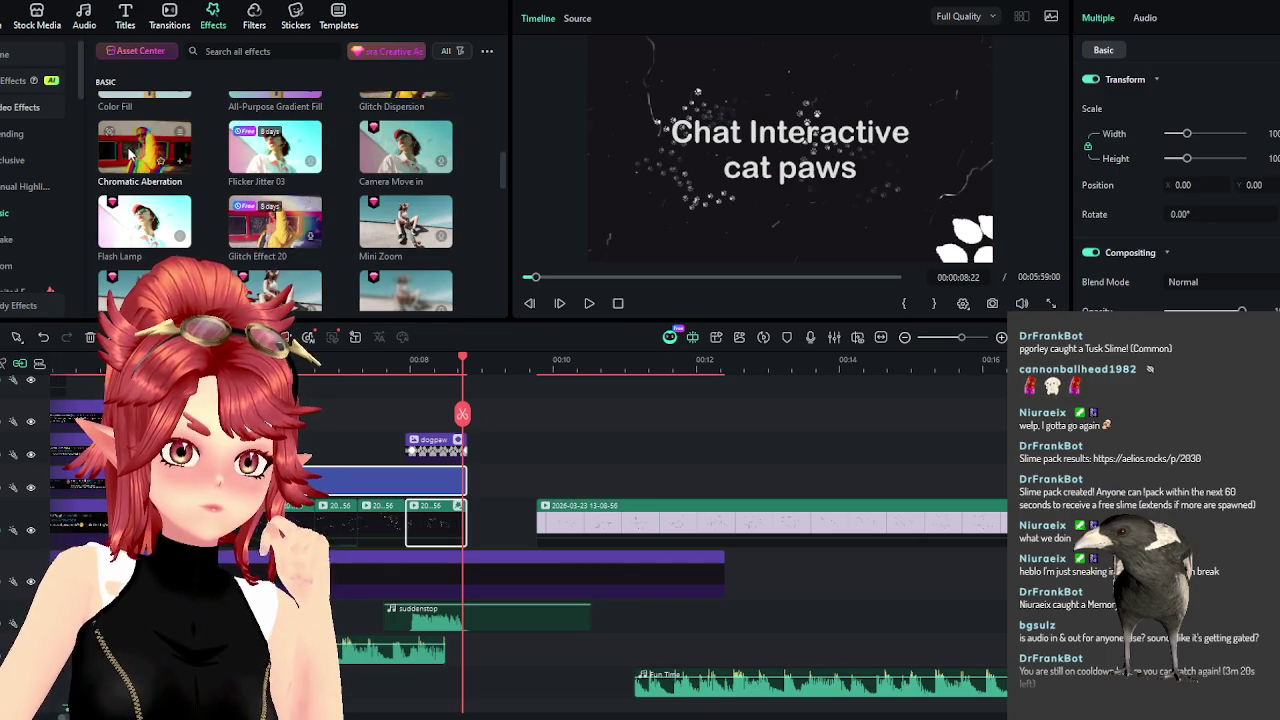
# Try Chromatic Aberration on the title clip, preview it, then undo it.
pyautogui.moveTo(145, 177); pyautogui.dragTo(435, 523)
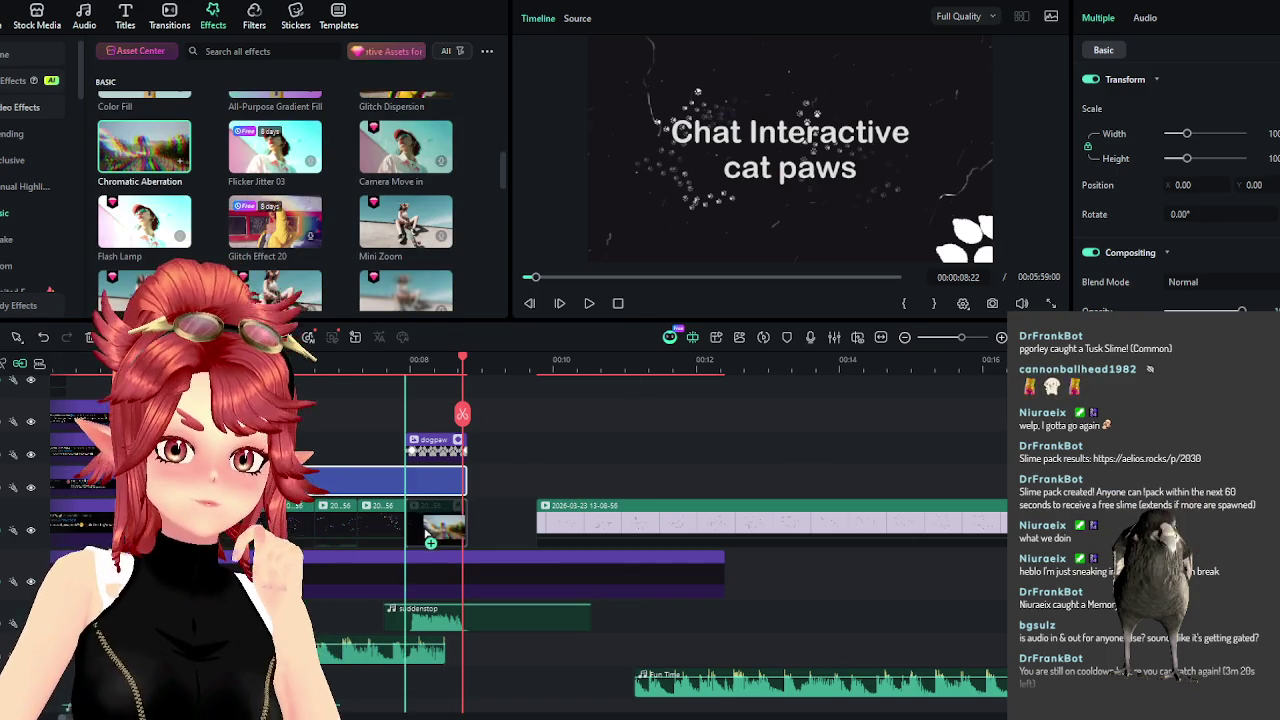
pyautogui.click(396, 365)
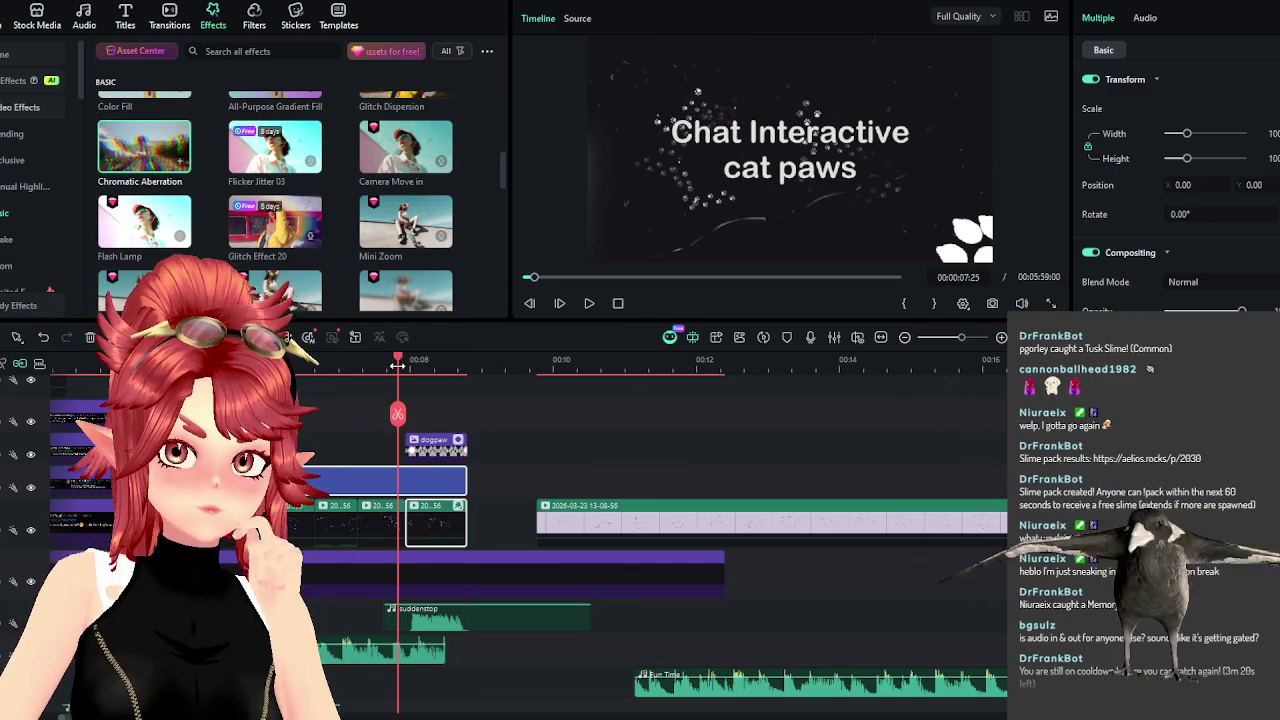
pyautogui.click(590, 303)
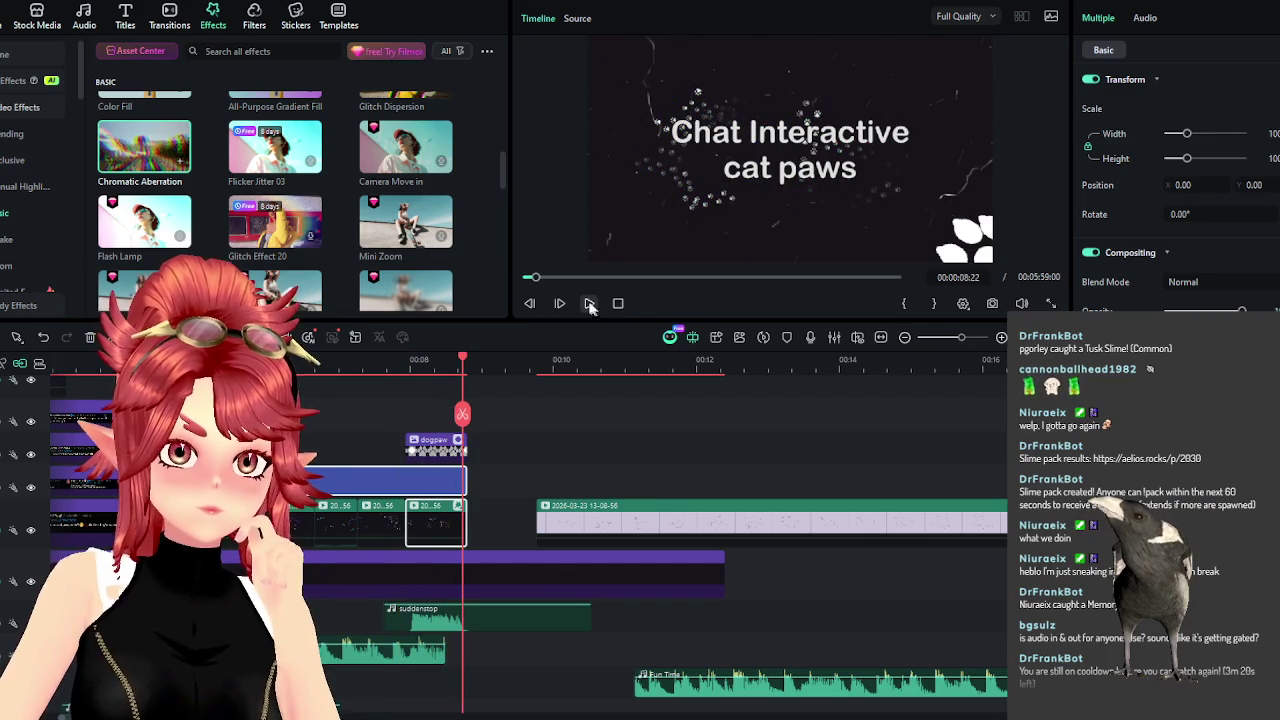
pyautogui.hotkey('ctrl', 'z')
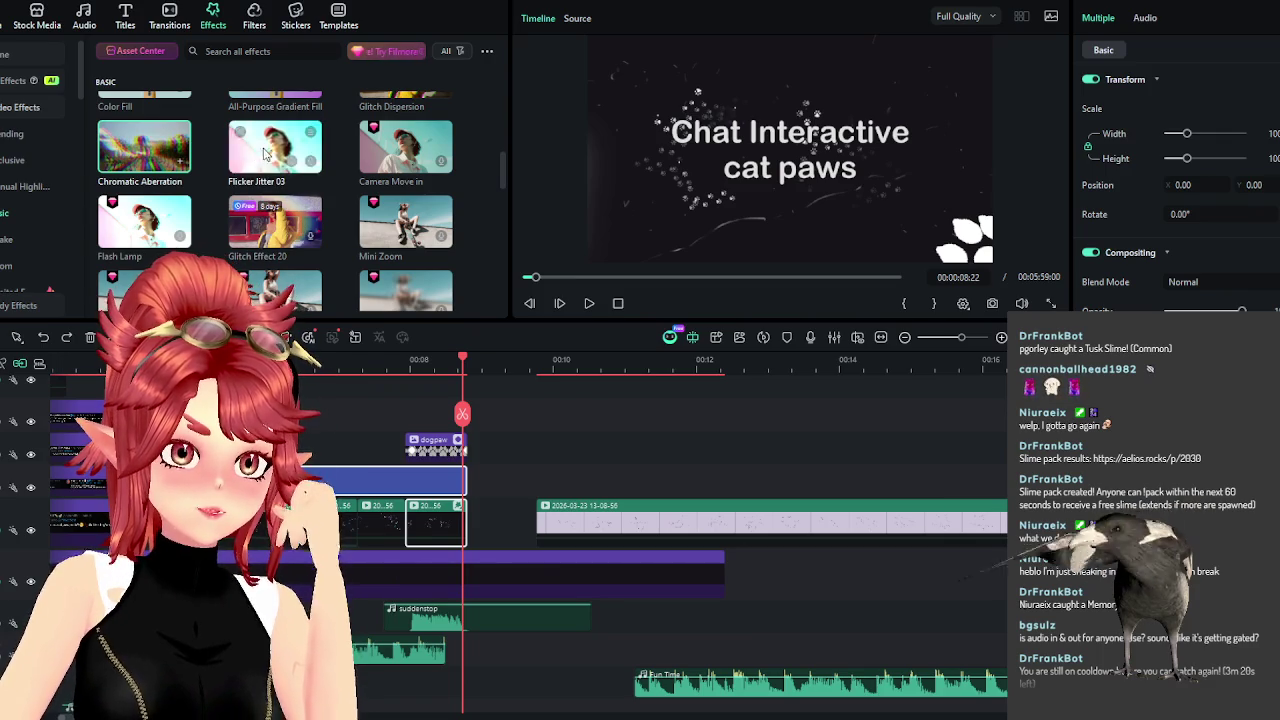
# Apply Flicker Jitter 03 to the title clip and preview it.
pyautogui.moveTo(283, 160); pyautogui.dragTo(428, 534)
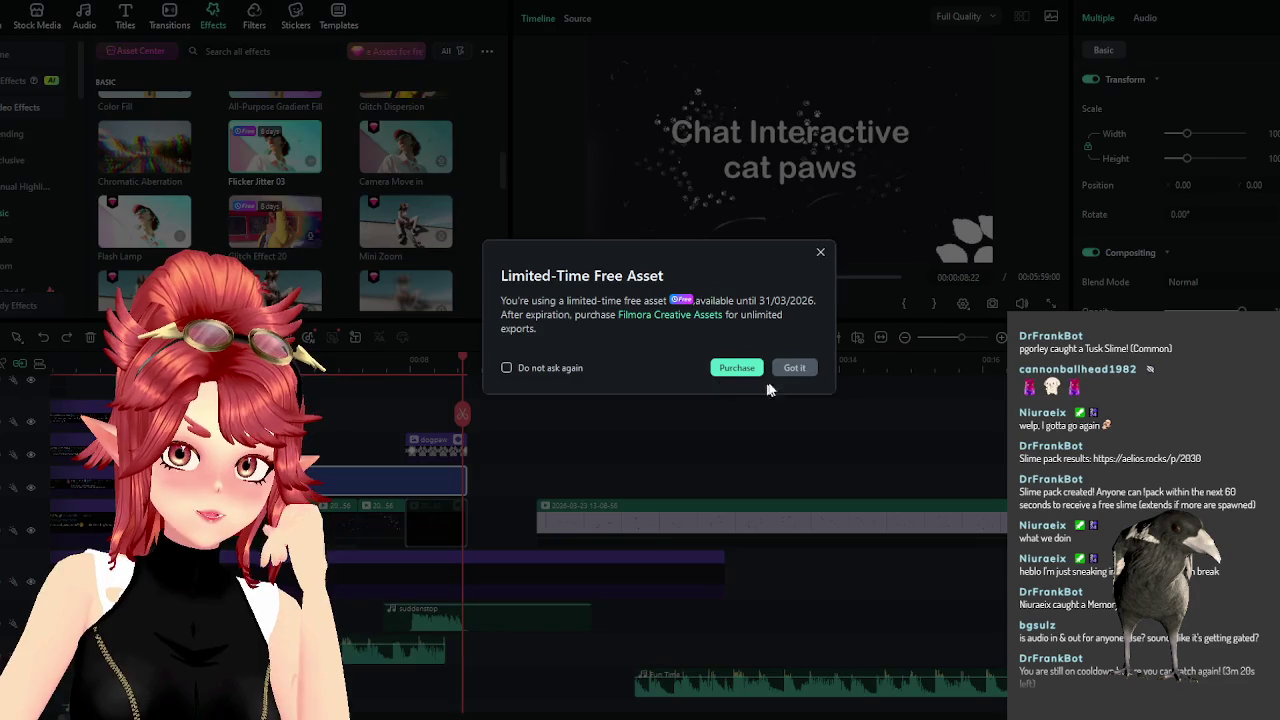
pyautogui.click(792, 368)
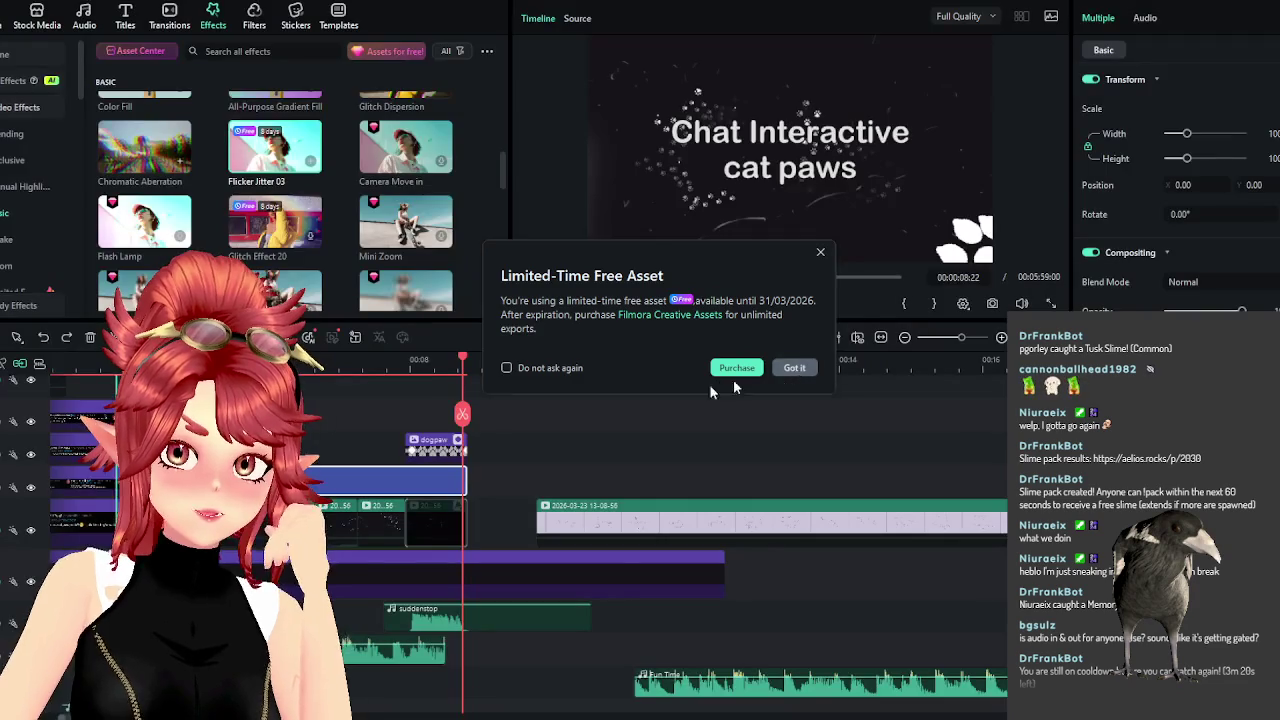
pyautogui.click(588, 303)
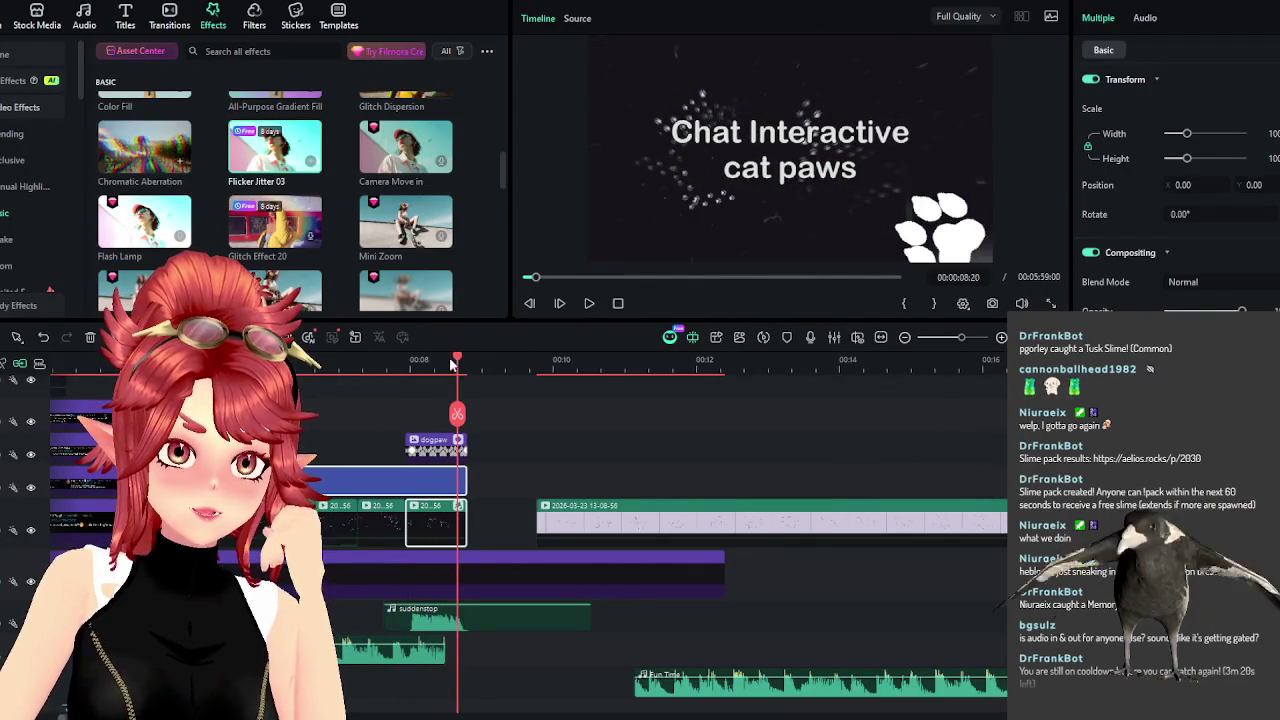
# Find Glitch Effect 20 in the effects list and apply it to the title clip.
pyautogui.scroll(-5, 258, 250)
pyautogui.scroll(-2, 258, 250)
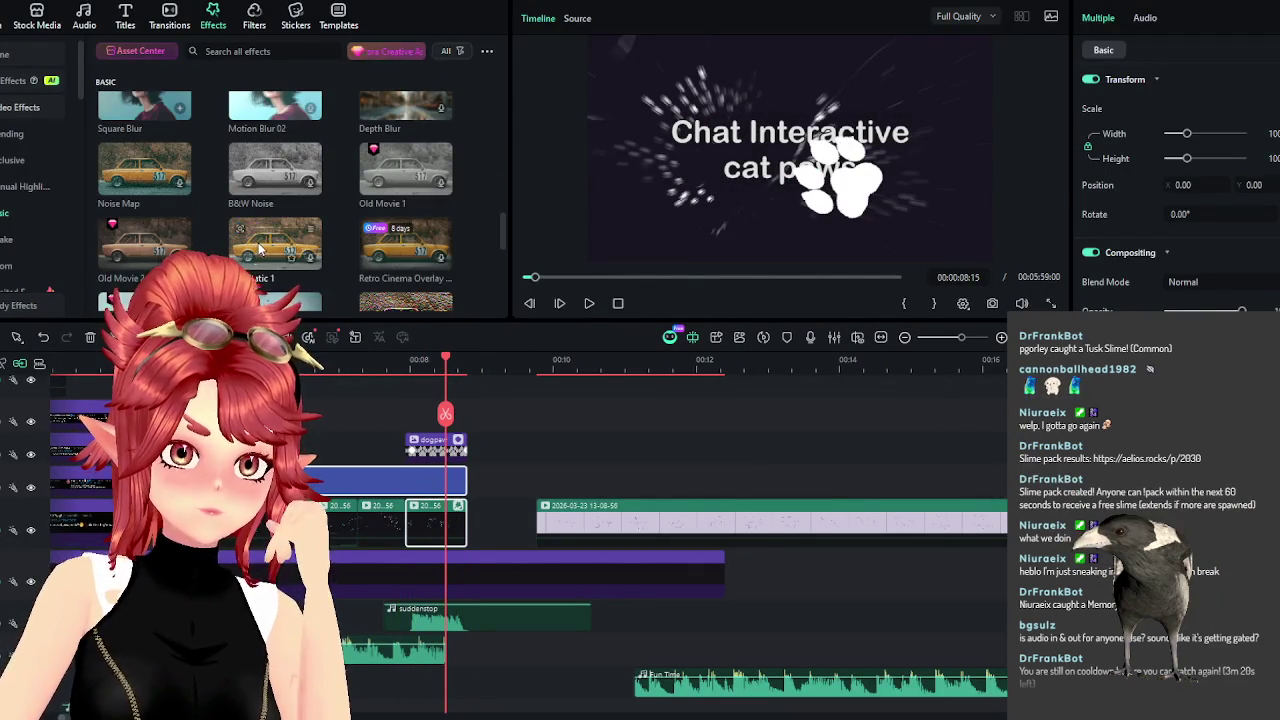
pyautogui.scroll(-2, 258, 250)
pyautogui.scroll(-1, 258, 250)
pyautogui.scroll(-1, 258, 250)
pyautogui.scroll(-1, 258, 250)
pyautogui.scroll(-1, 258, 250)
pyautogui.scroll(1, 258, 250)
pyautogui.scroll(-1, 258, 250)
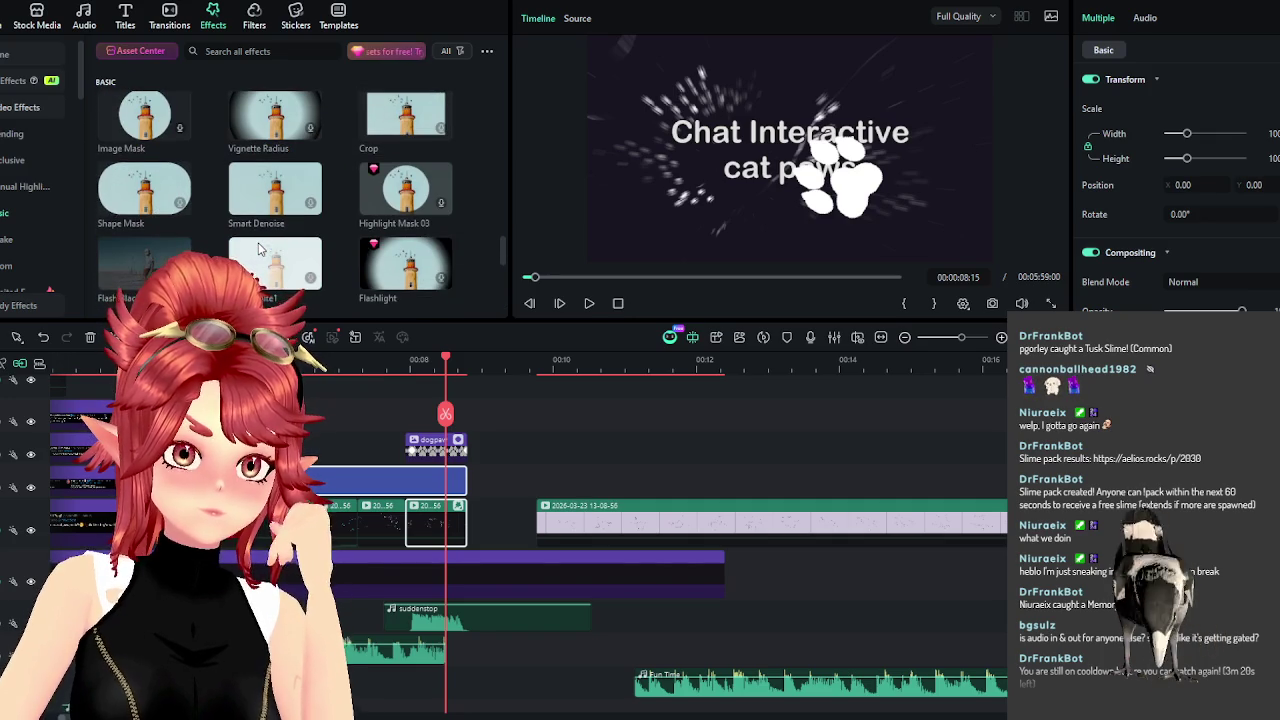
pyautogui.scroll(-2, 258, 248)
pyautogui.scroll(-2, 258, 248)
pyautogui.scroll(-2, 258, 248)
pyautogui.scroll(-1, 258, 248)
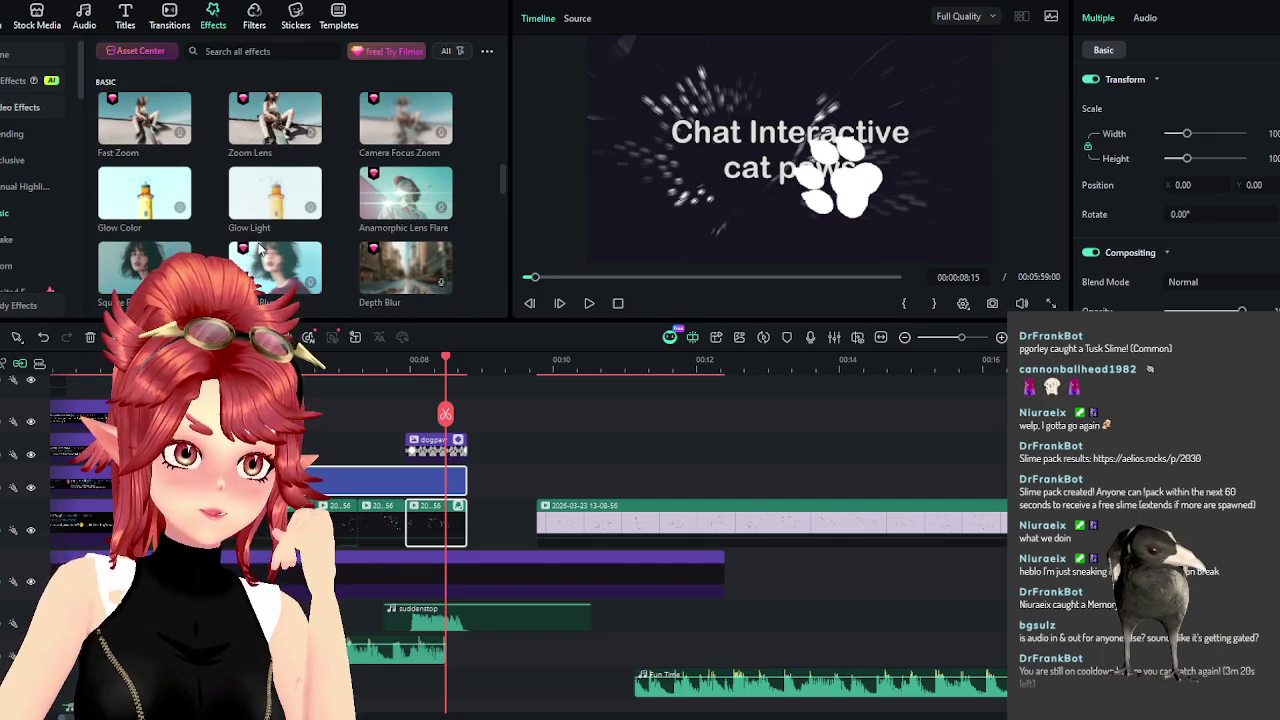
pyautogui.scroll(-2, 258, 237)
pyautogui.scroll(-2, 258, 235)
pyautogui.scroll(-1, 259, 231)
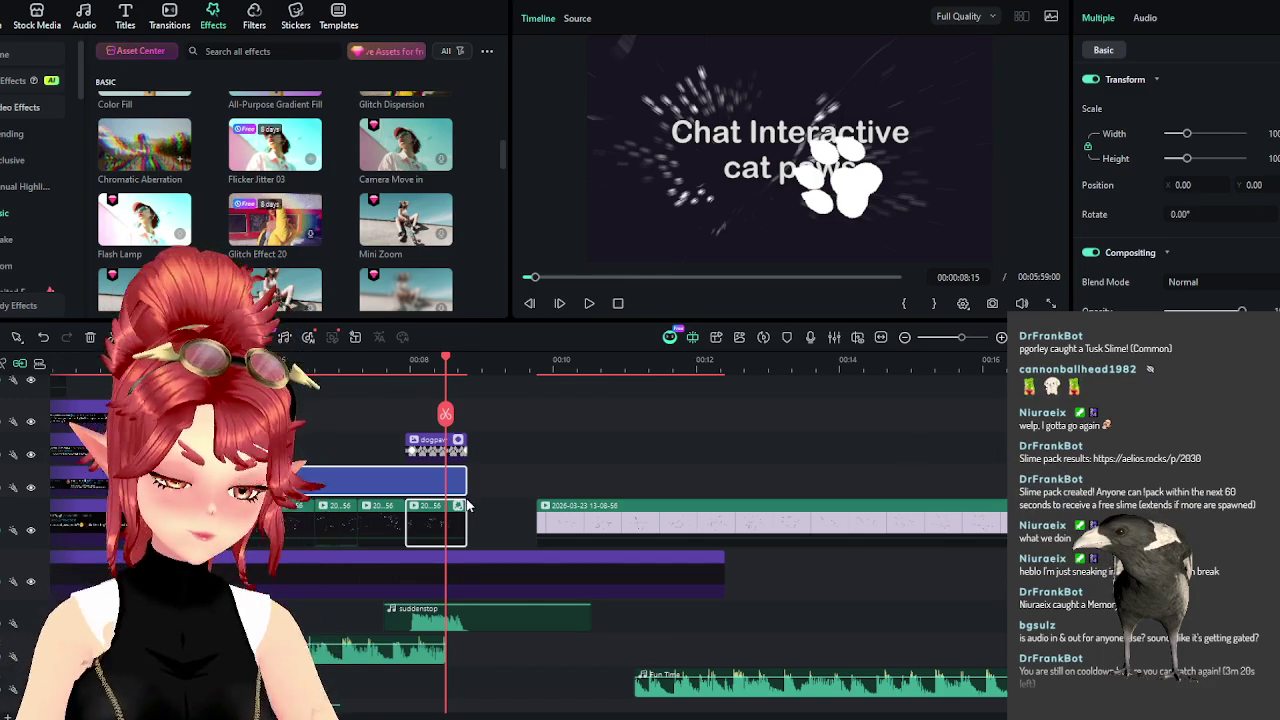
pyautogui.moveTo(275, 220); pyautogui.dragTo(420, 527)
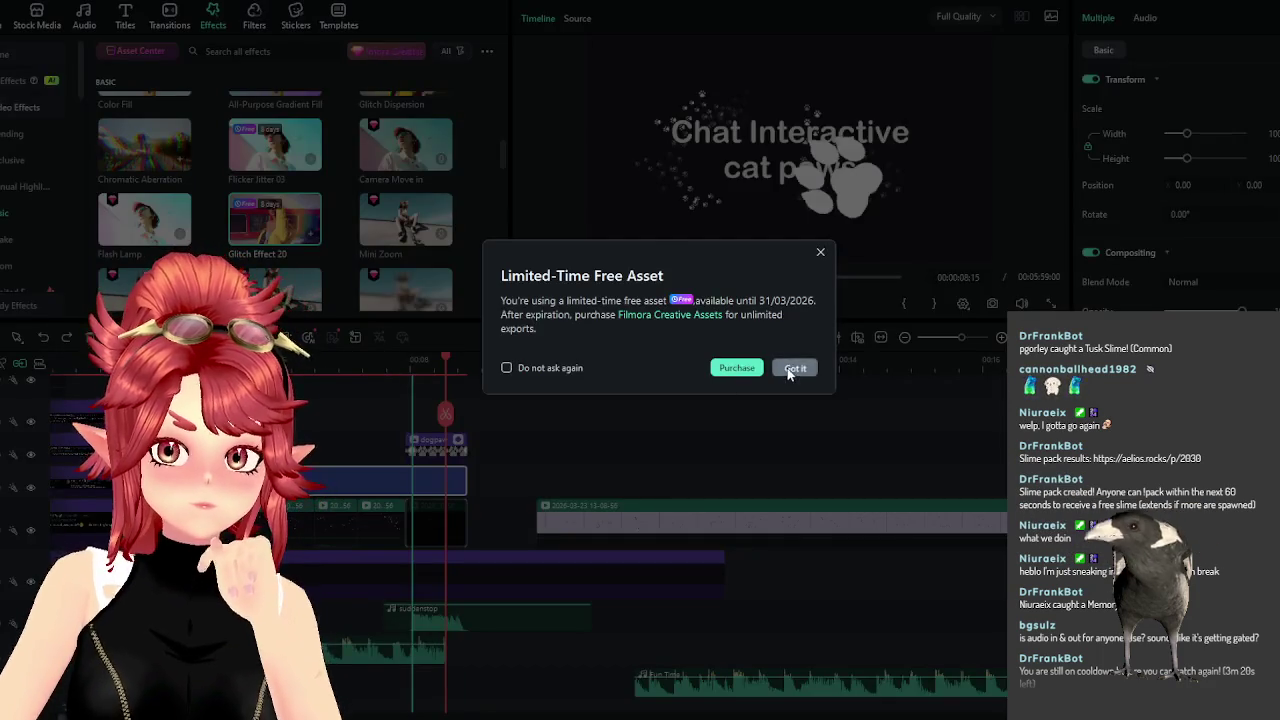
pyautogui.click(792, 368)
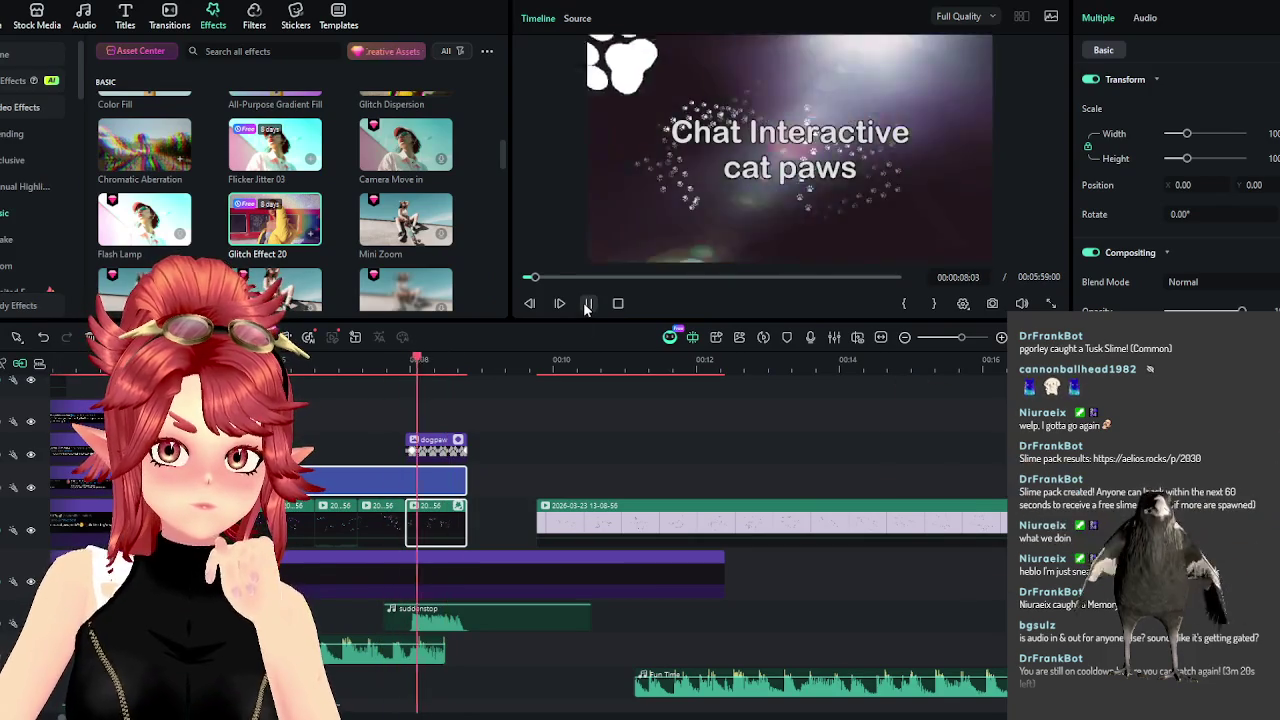
pyautogui.click(588, 303)
# Set the playhead to 00:00:08:24 and select the dogpaw overlay clip.
pyautogui.click(364, 365)
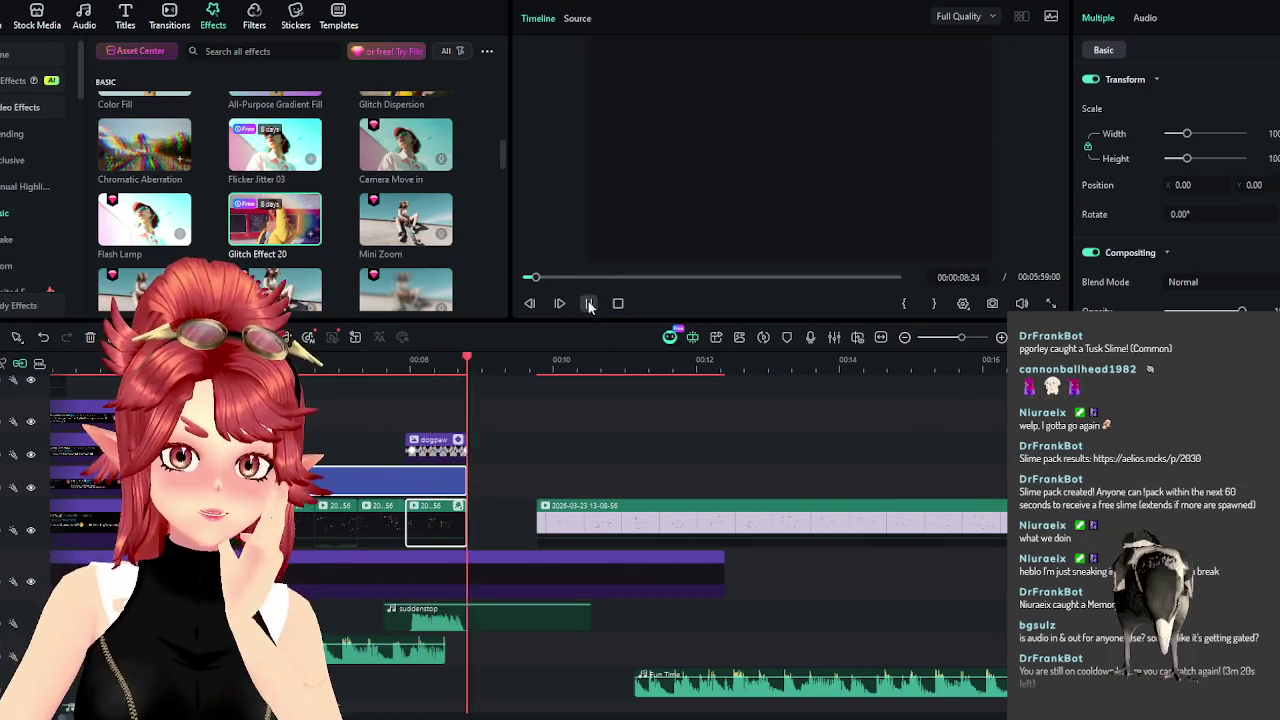
pyautogui.moveTo(474, 365); pyautogui.dragTo(466, 364)
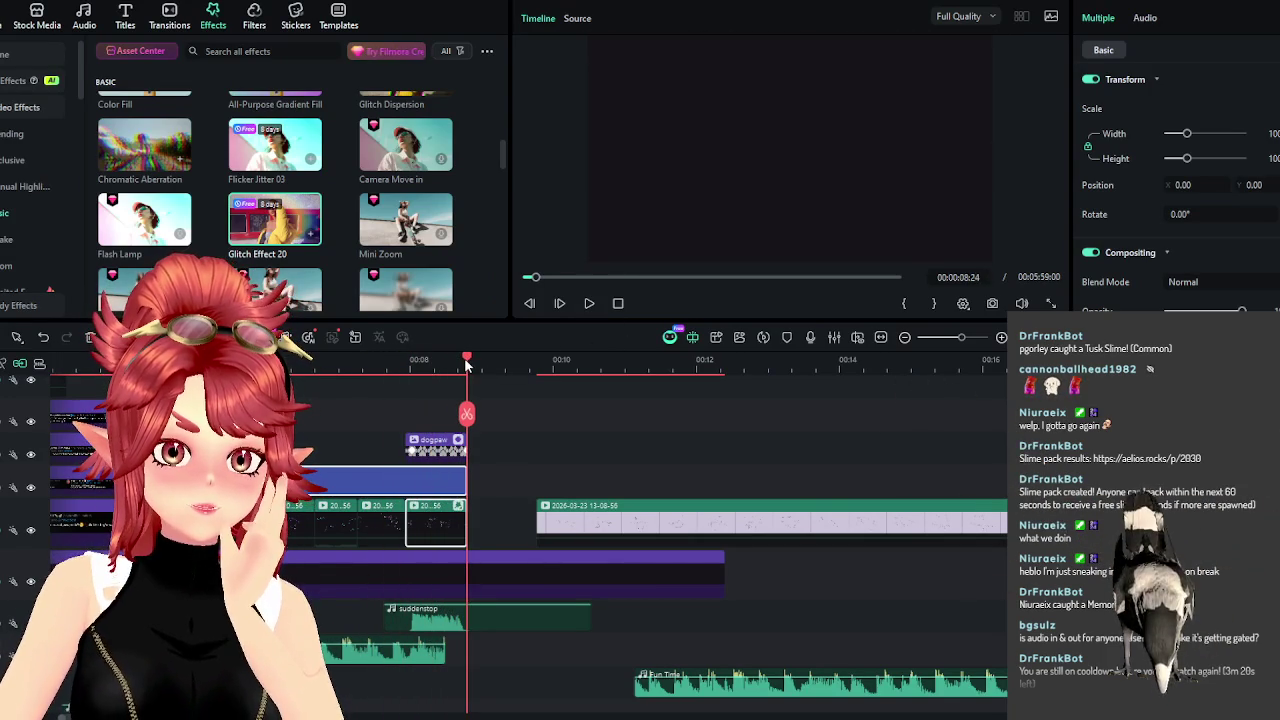
pyautogui.click(455, 447)
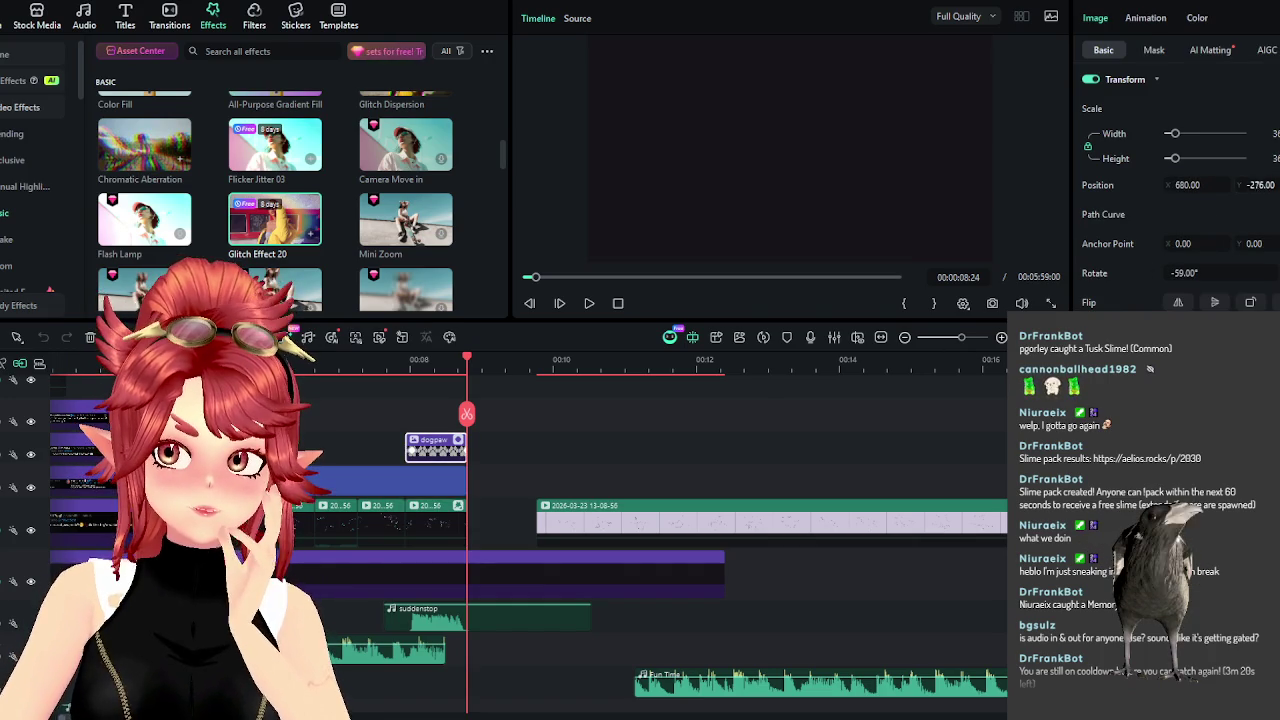
# Nudge the paw further left and preview the end of the title.
pyautogui.moveTo(1187, 185); pyautogui.dragTo(1160, 185)
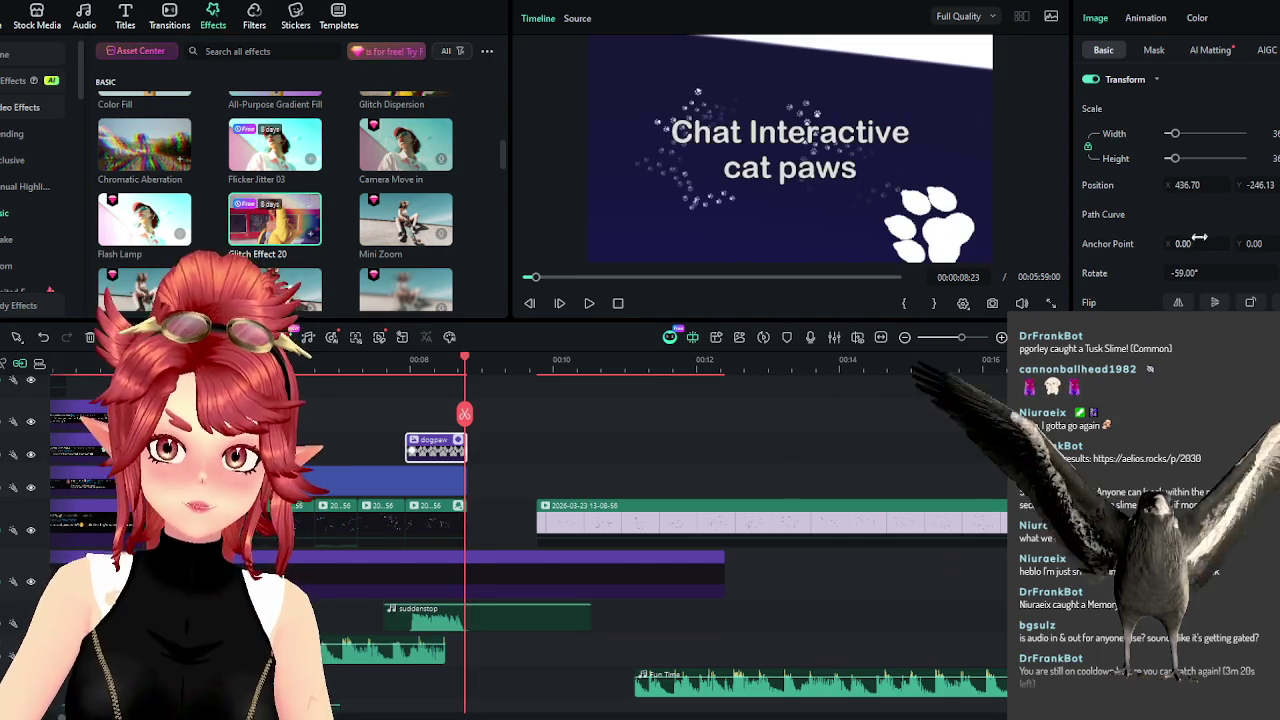
pyautogui.scroll(3, 922, 390)
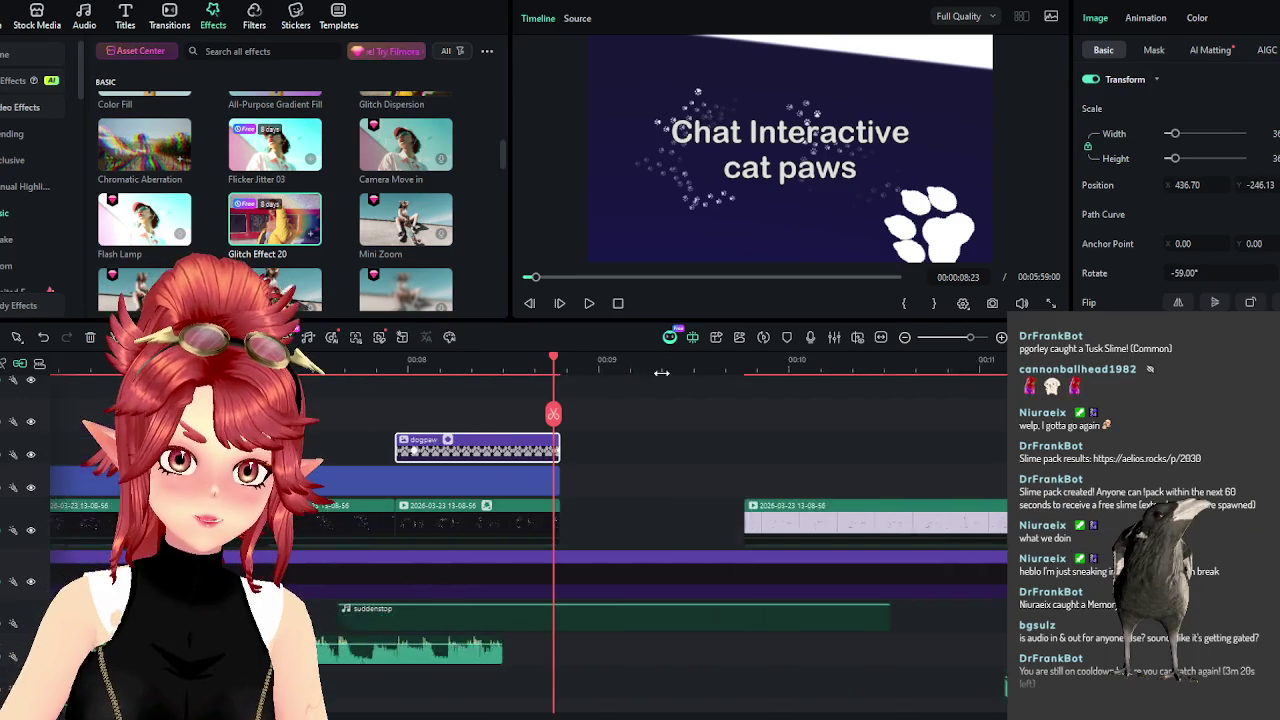
pyautogui.press('Right')
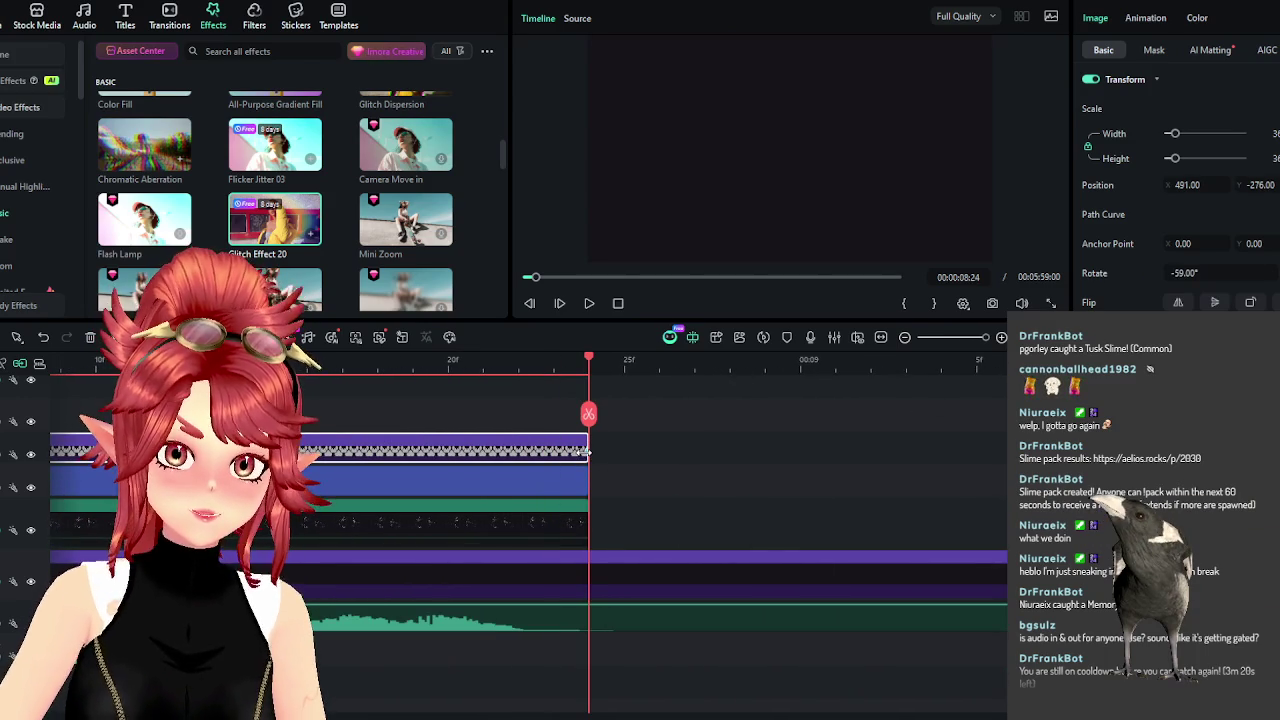
pyautogui.click(552, 370)
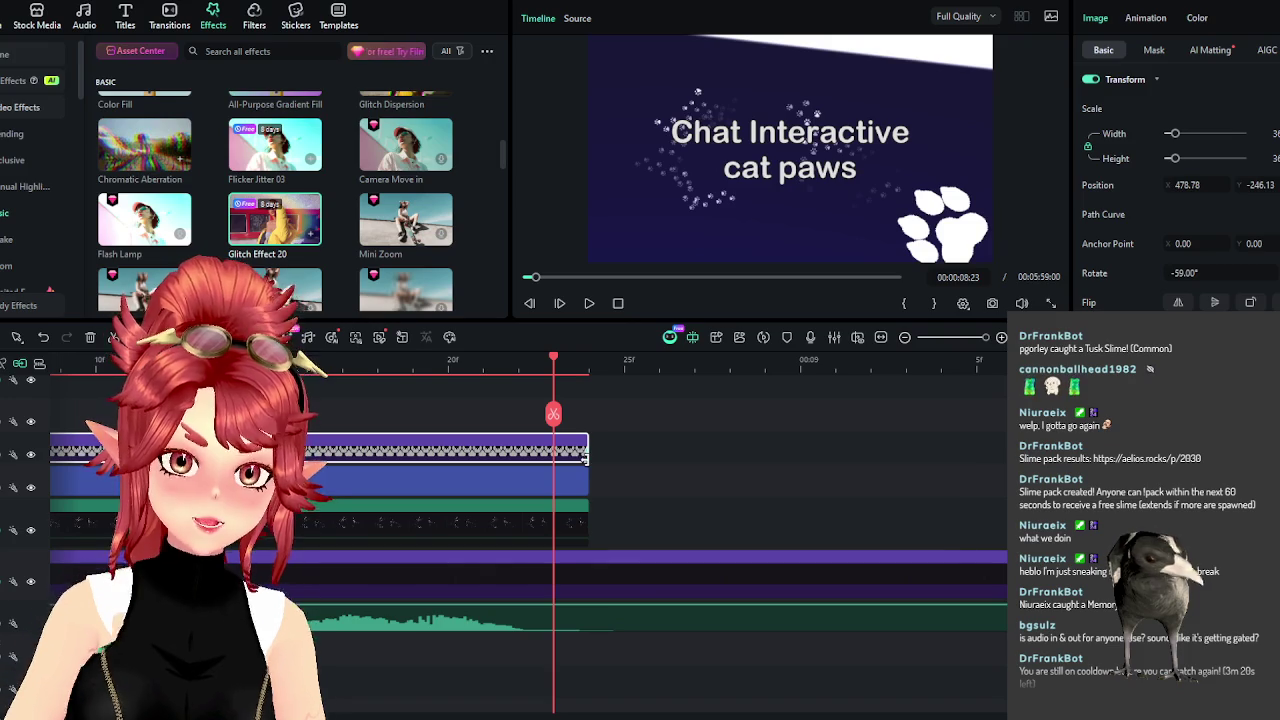
pyautogui.scroll(-3, 585, 459)
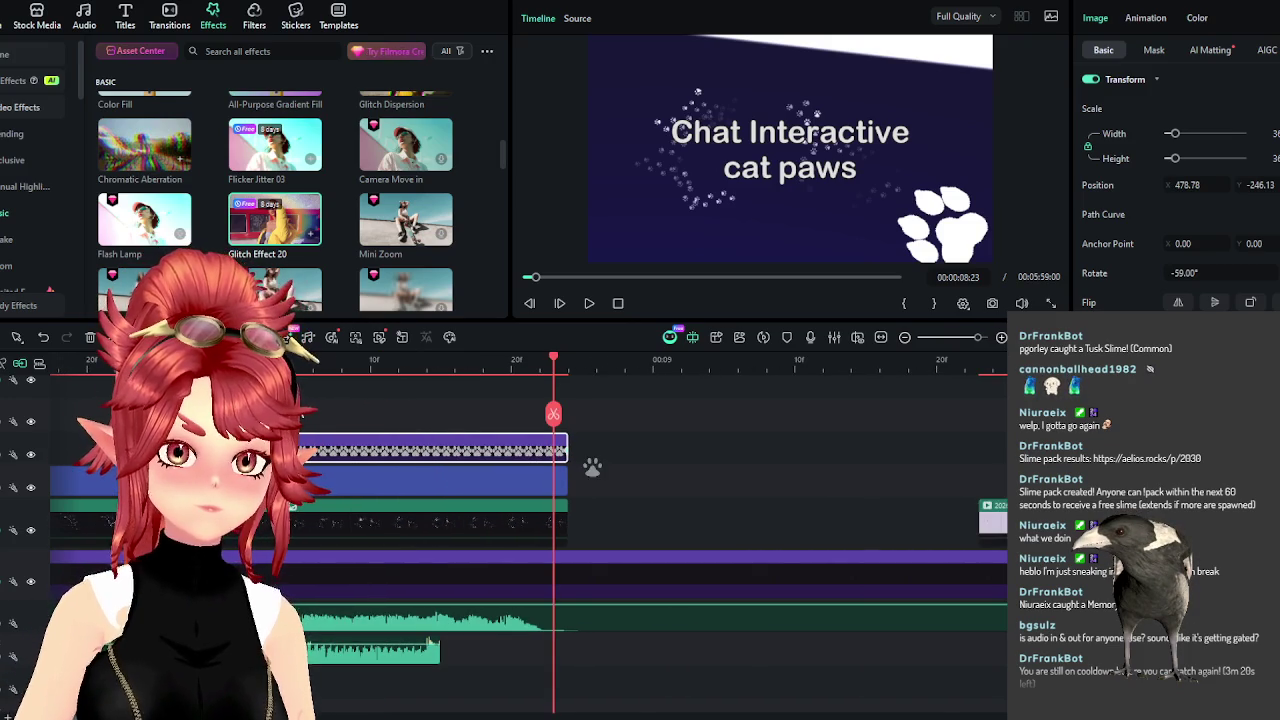
pyautogui.moveTo(553, 413); pyautogui.dragTo(188, 413)
pyautogui.click(588, 303)
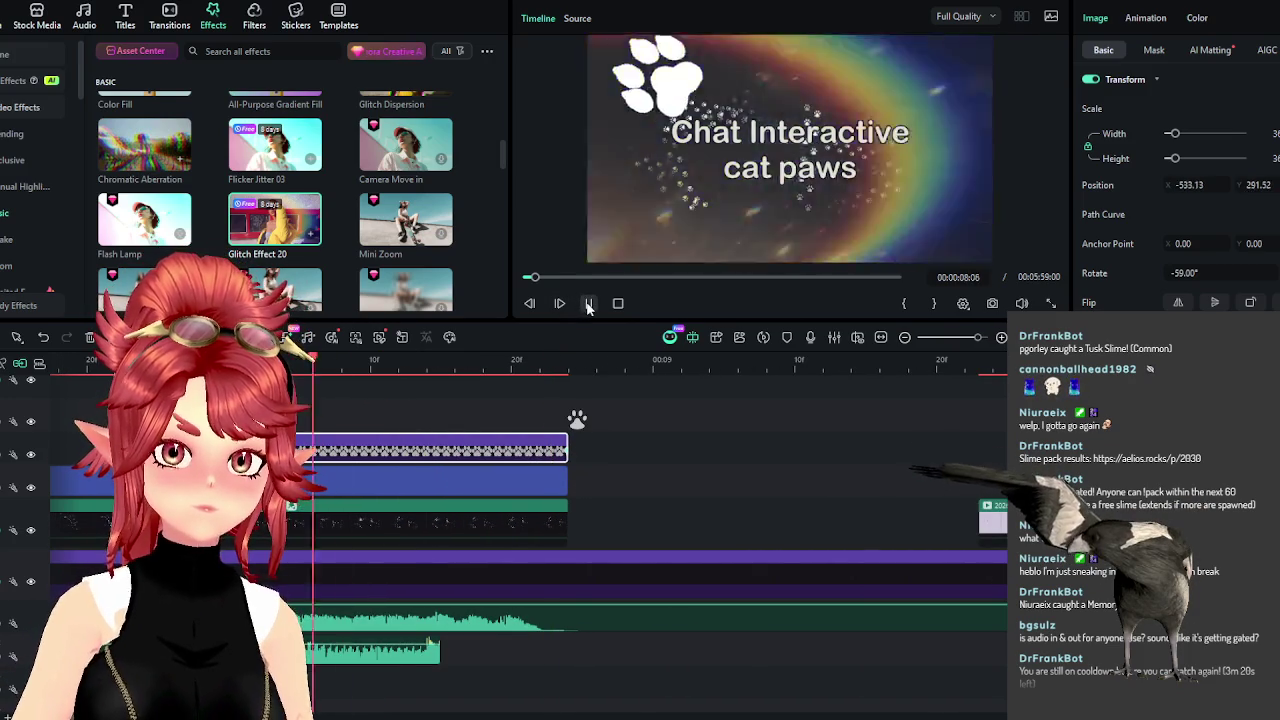
pyautogui.click(588, 303)
# At 08:20, set the paw's position to X 388, Y -182.
pyautogui.moveTo(461, 363); pyautogui.dragTo(527, 364)
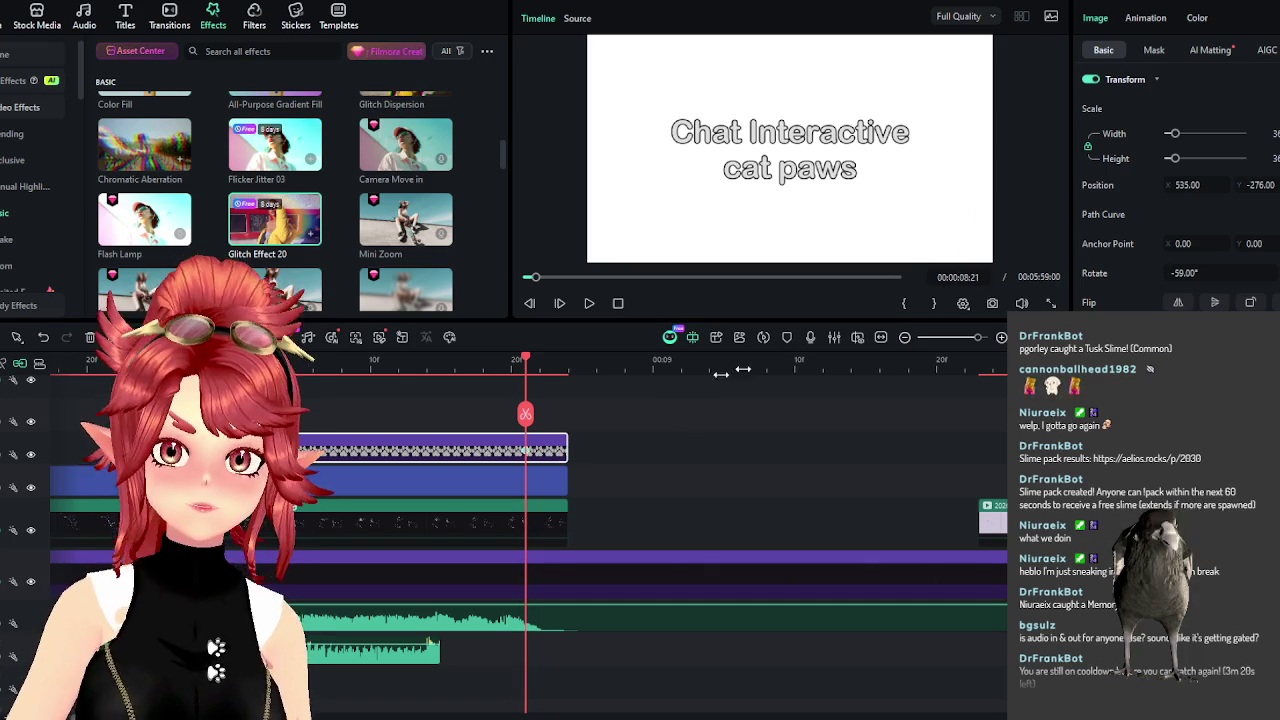
pyautogui.press('Left')
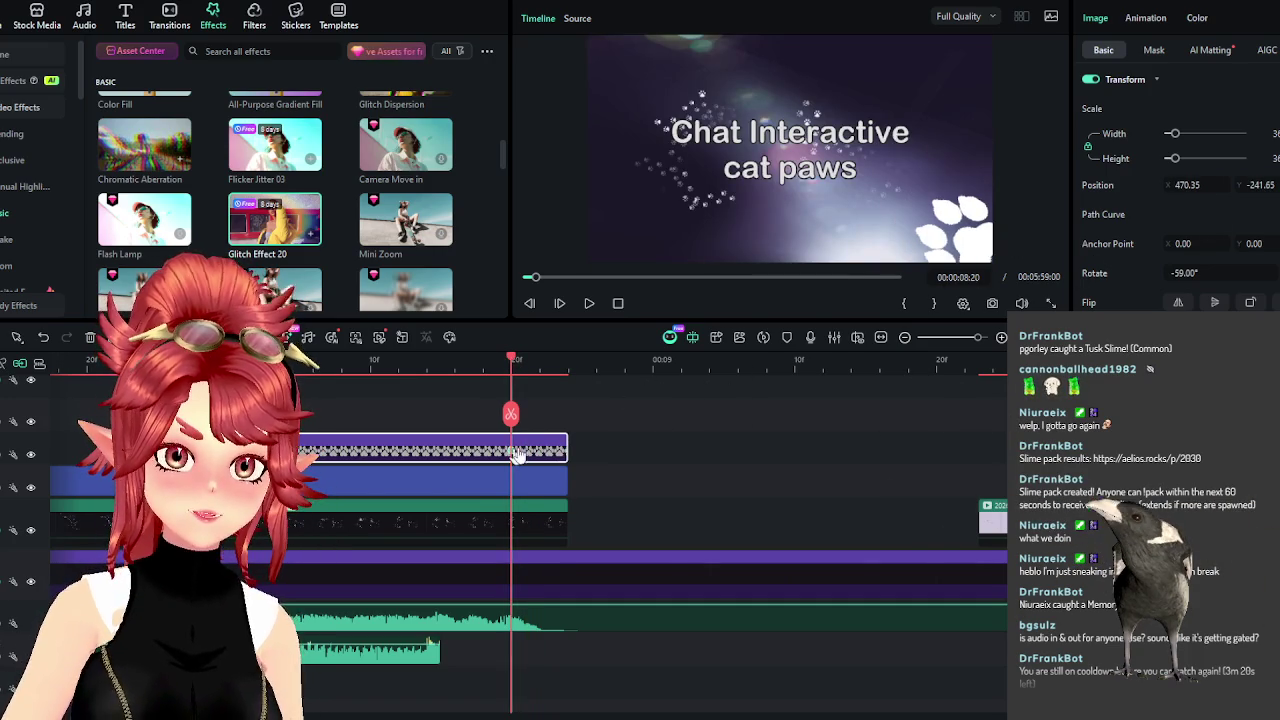
pyautogui.hotkey('ctrl', 'z')
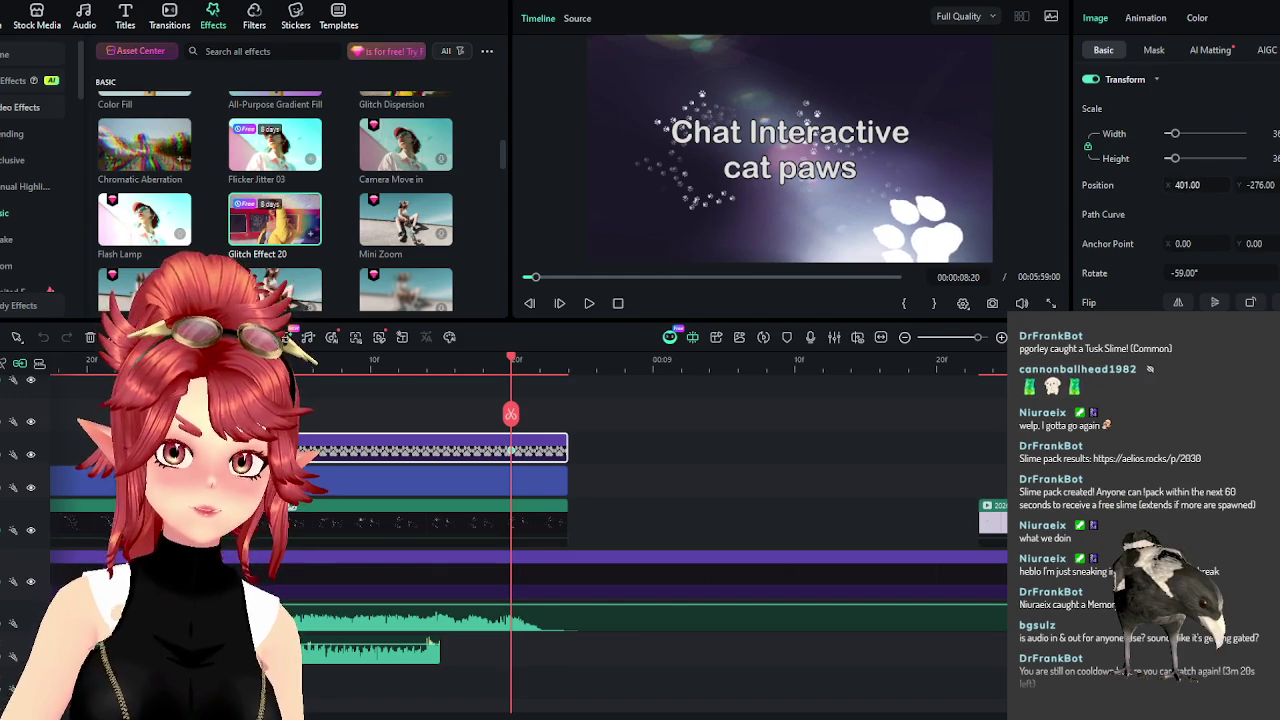
pyautogui.hotkey('ctrl', 'z')
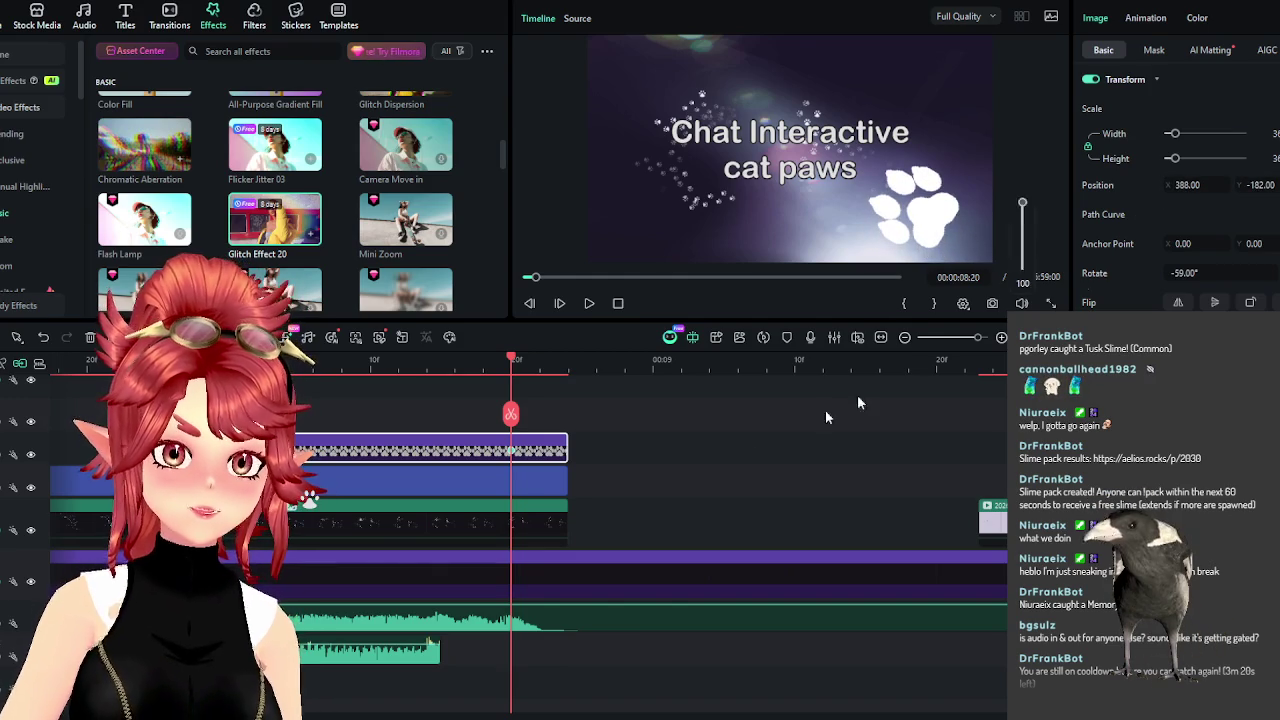
# Trim the title text and video clips to end at the playhead, then replay.
pyautogui.click(537, 486)
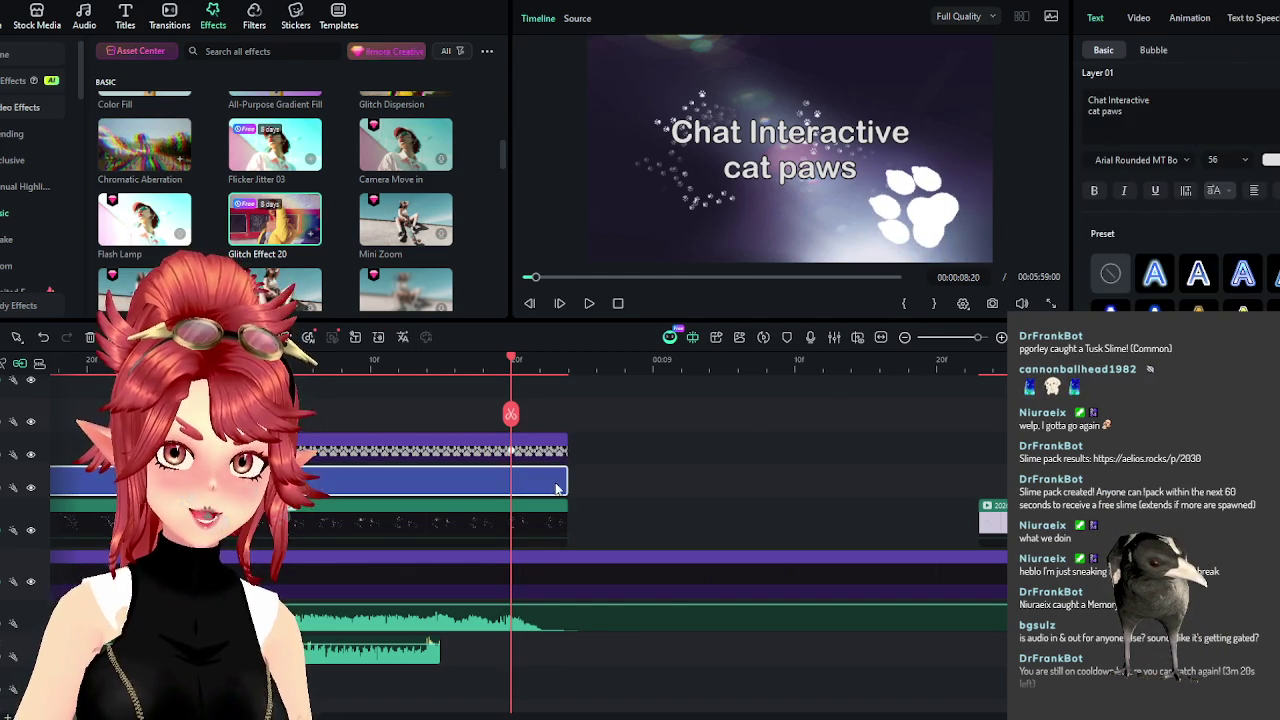
pyautogui.moveTo(547, 482); pyautogui.dragTo(511, 482)
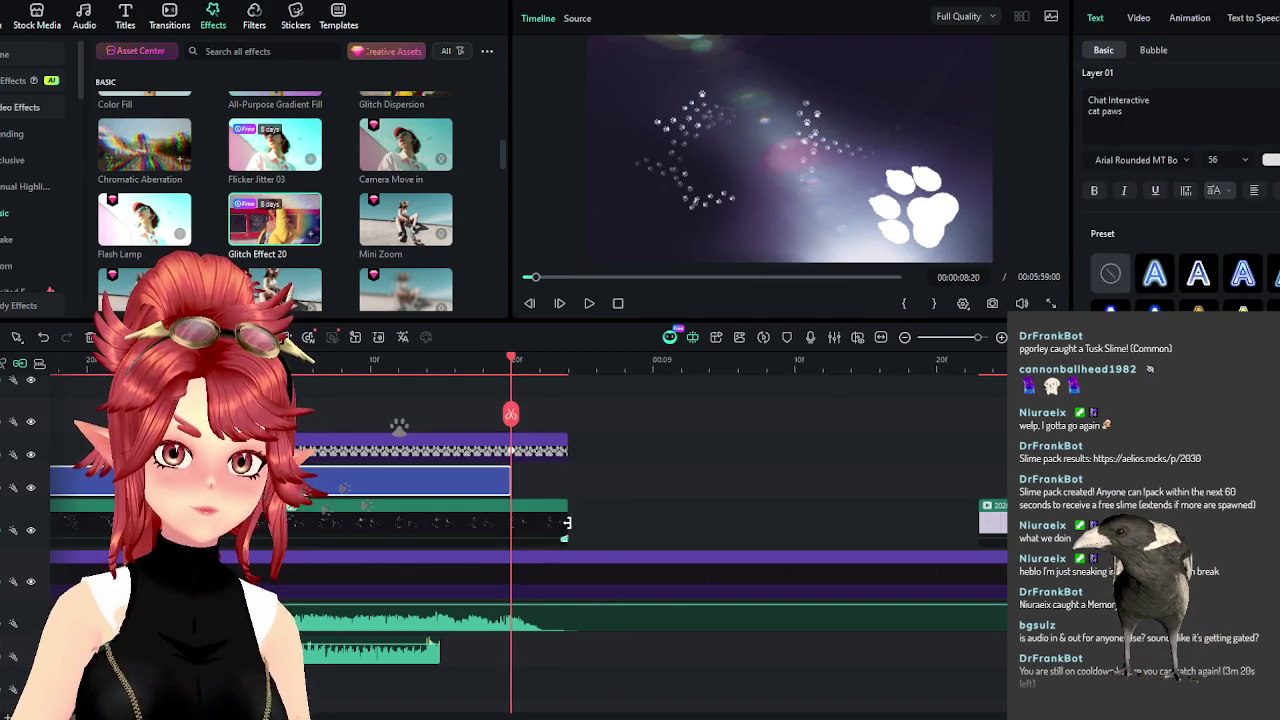
pyautogui.moveTo(566, 523); pyautogui.dragTo(510, 523)
pyautogui.scroll(-2, 636, 491)
pyautogui.click(354, 363)
pyautogui.click(589, 303)
pyautogui.click(589, 303)
# Extend the dogpaw clip so the paw lingers longer, and replay the ending.
pyautogui.click(567, 388)
pyautogui.moveTo(579, 448); pyautogui.dragTo(778, 448)
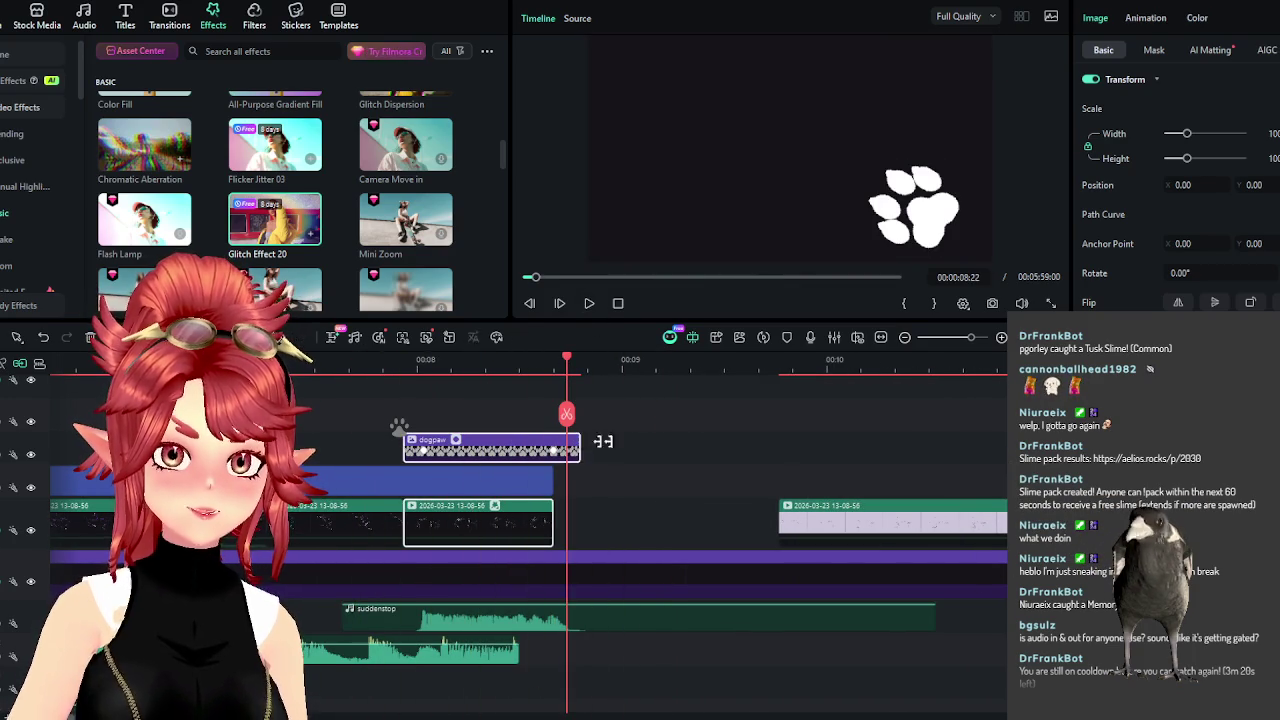
pyautogui.click(517, 361)
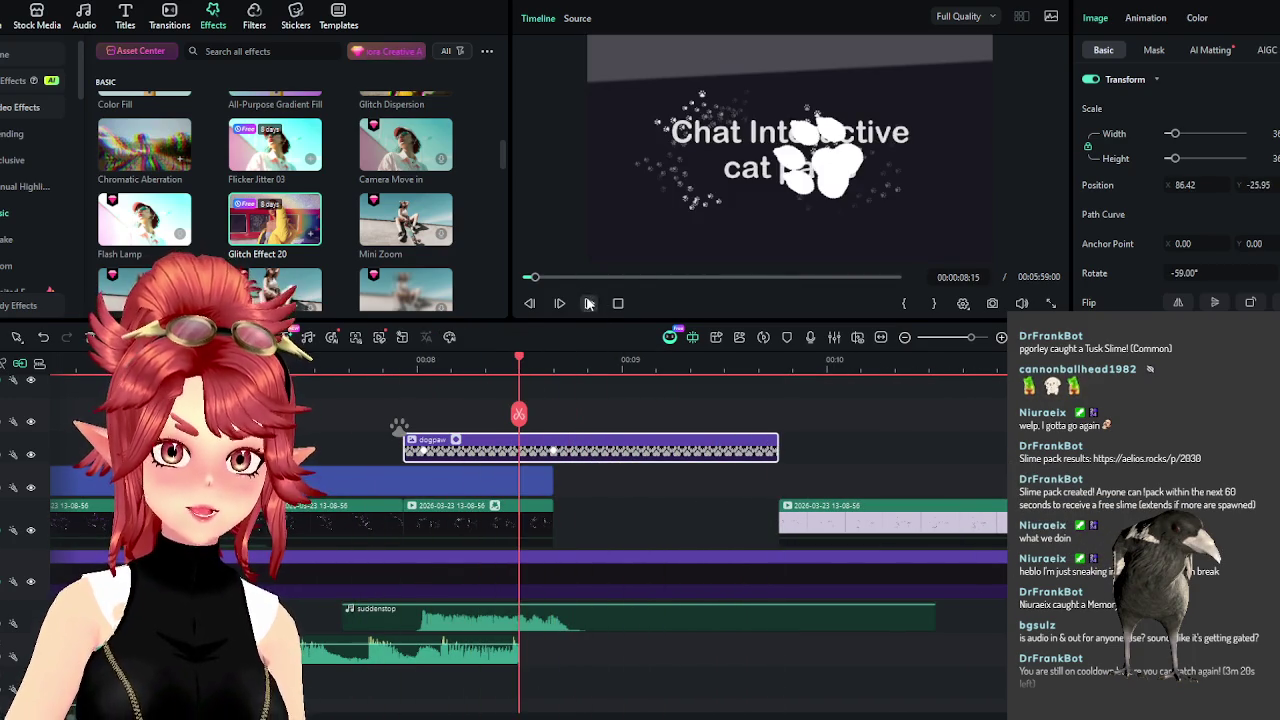
pyautogui.click(589, 303)
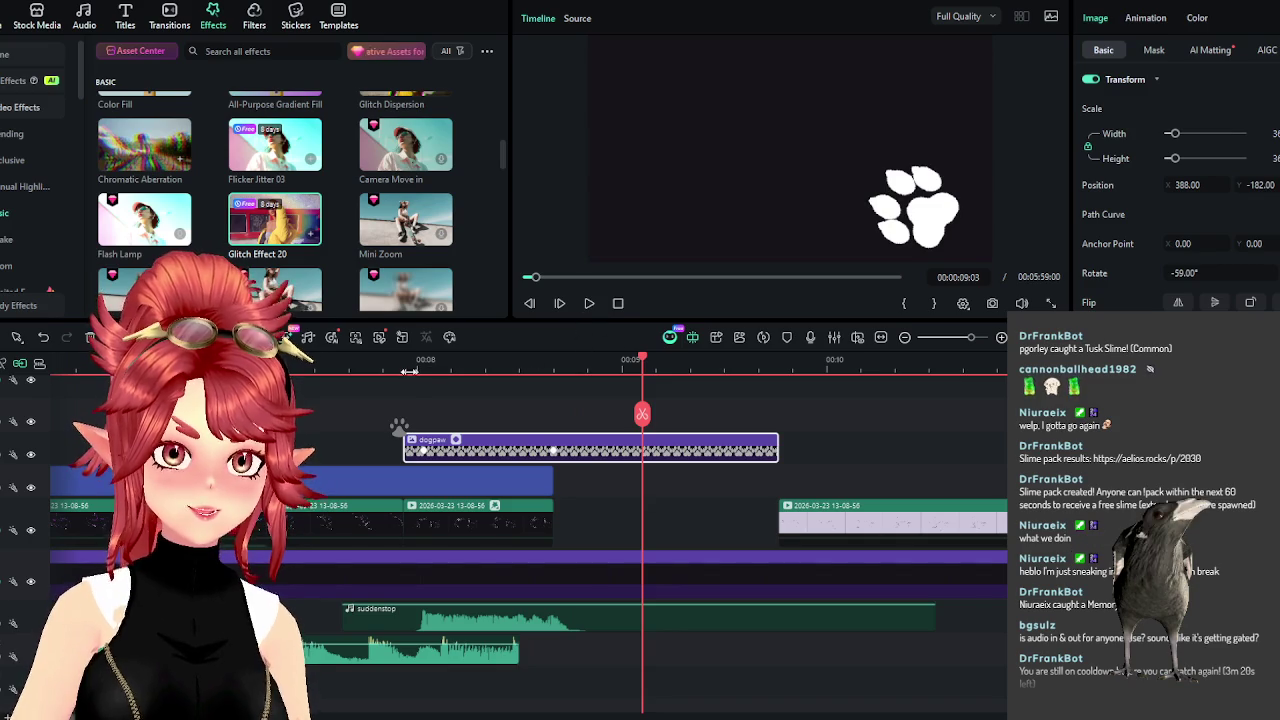
pyautogui.click(416, 371)
pyautogui.click(589, 303)
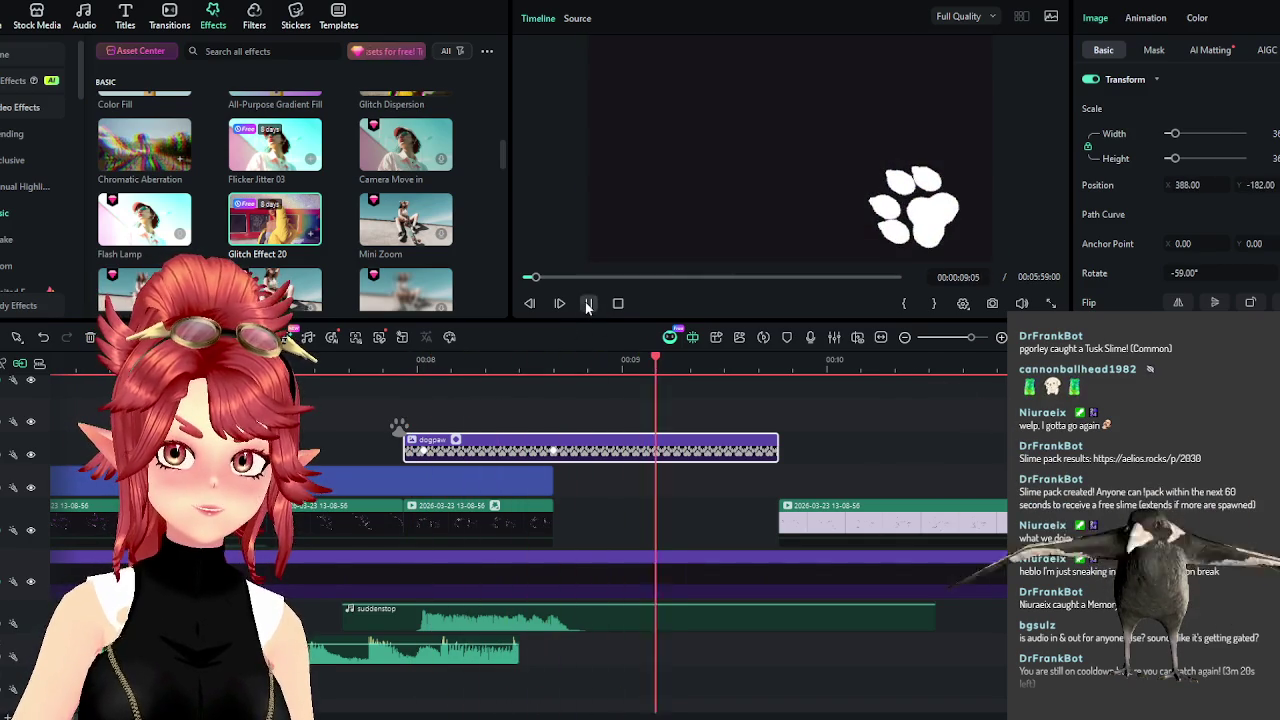
pyautogui.click(589, 303)
pyautogui.hotkey('alt', 'Tab')
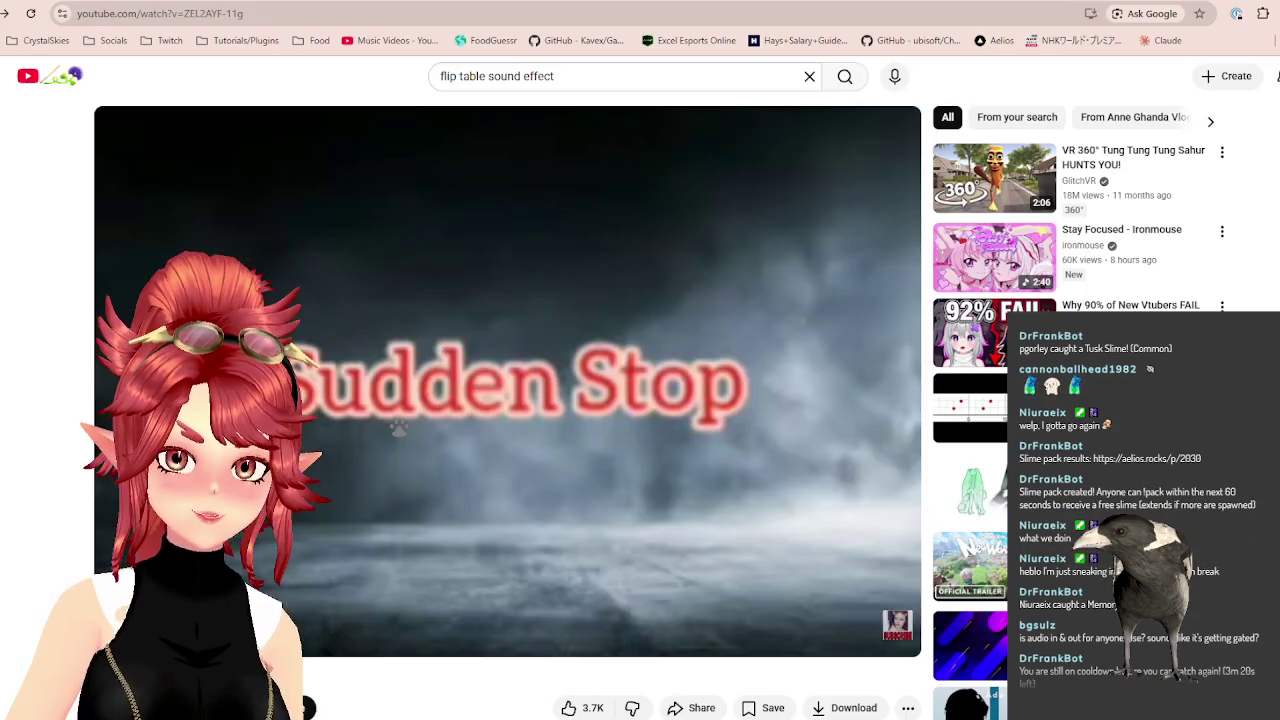
# Search Google for 'dog barking' in a new tab and show image results.
pyautogui.hotkey('ctrl', 't')
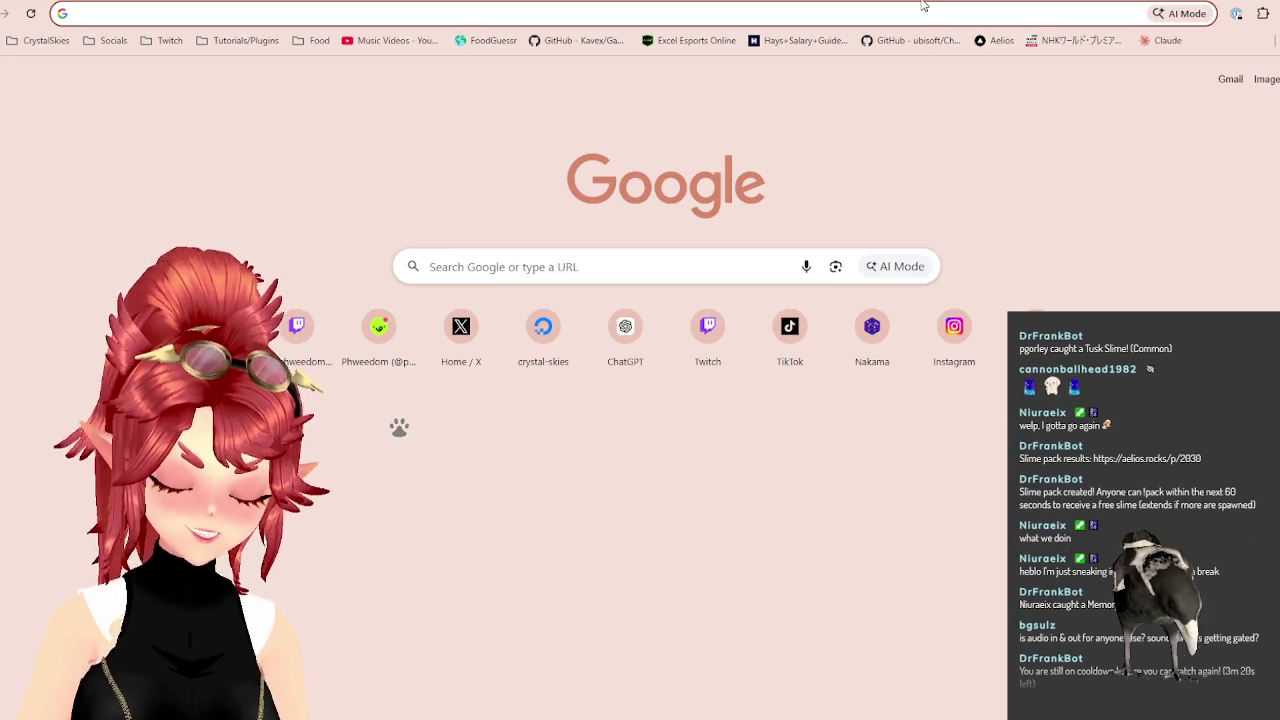
pyautogui.write('dog')
pyautogui.press('Return')
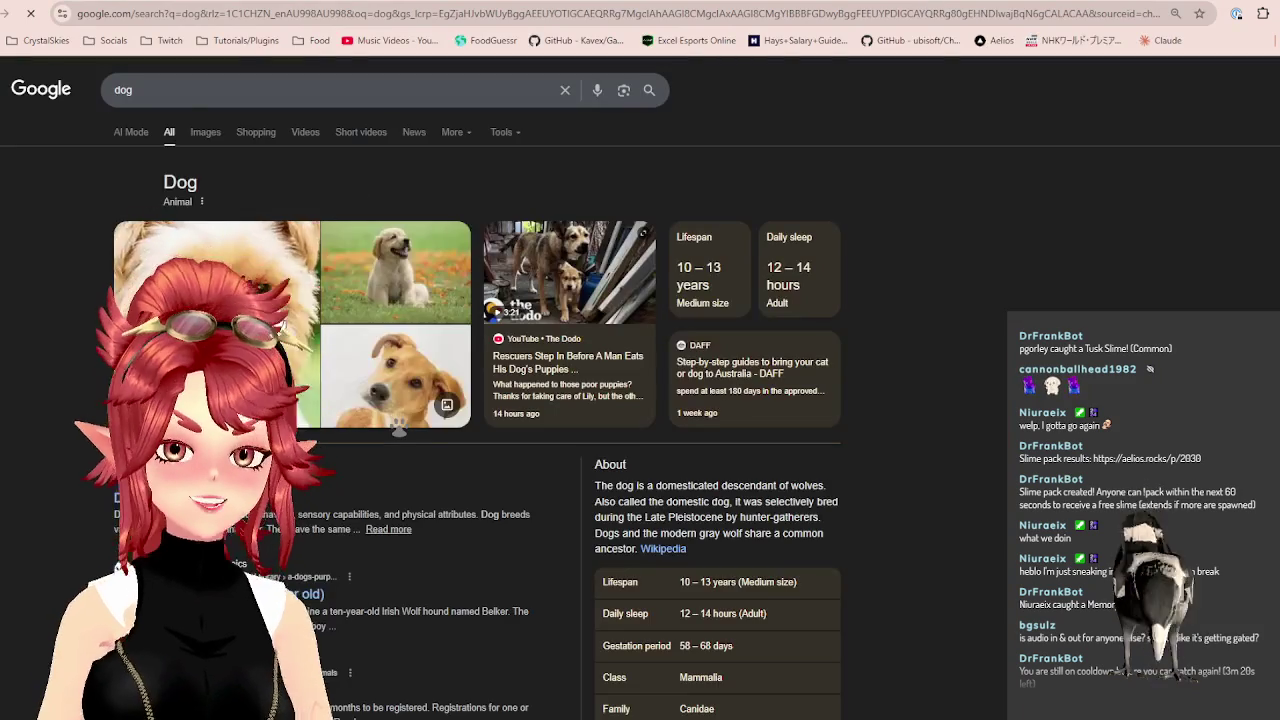
pyautogui.click(184, 97)
pyautogui.write('barking')
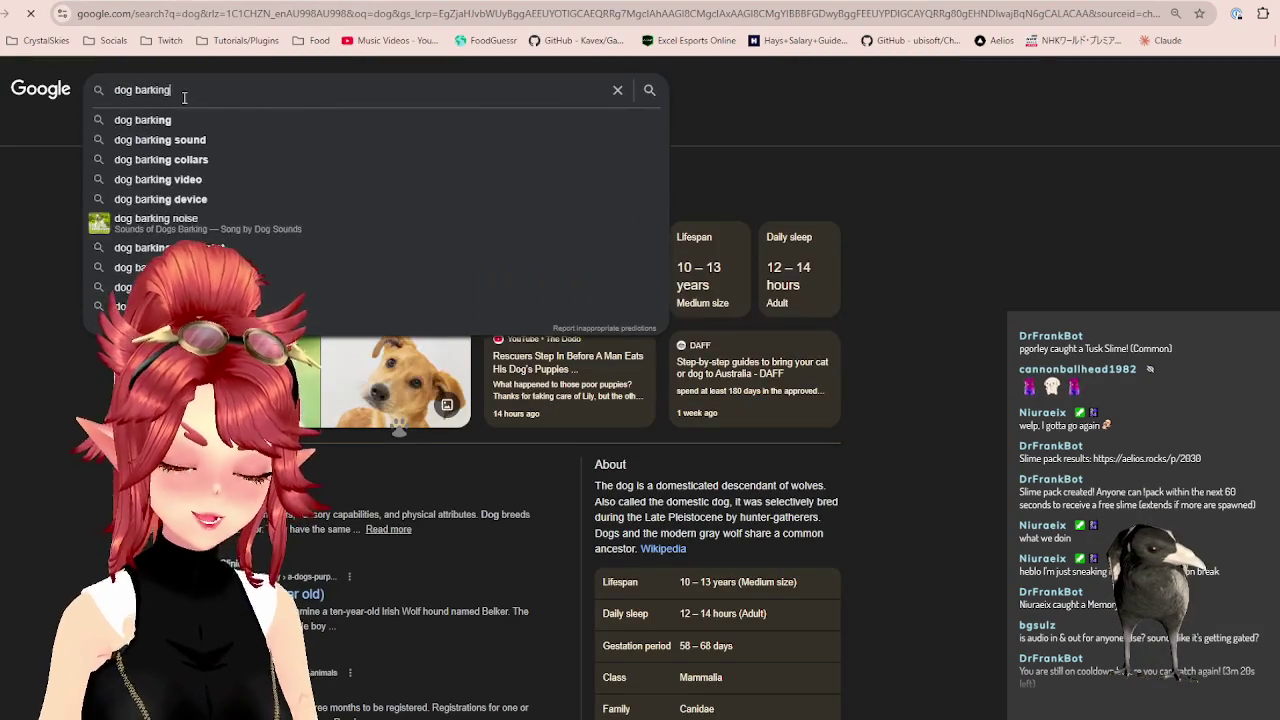
pyautogui.press('Return')
pyautogui.click(253, 132)
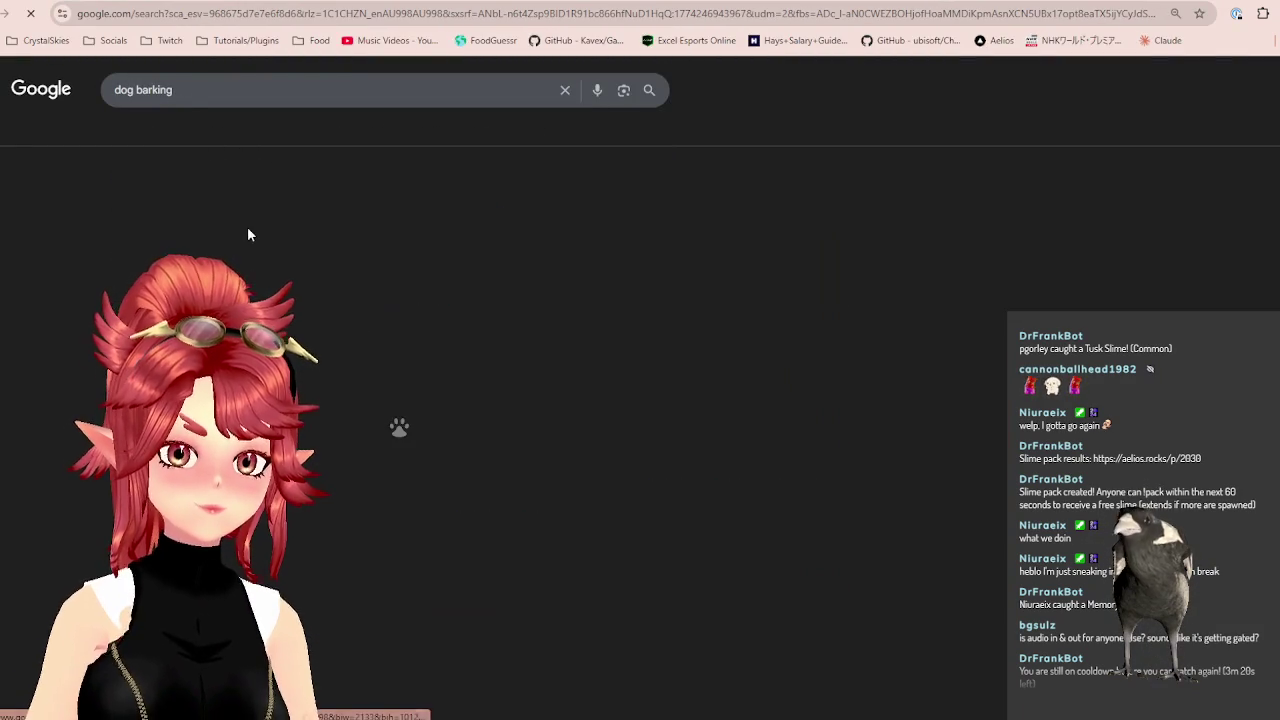
pyautogui.scroll(-2, 480, 343)
pyautogui.scroll(2, 480, 343)
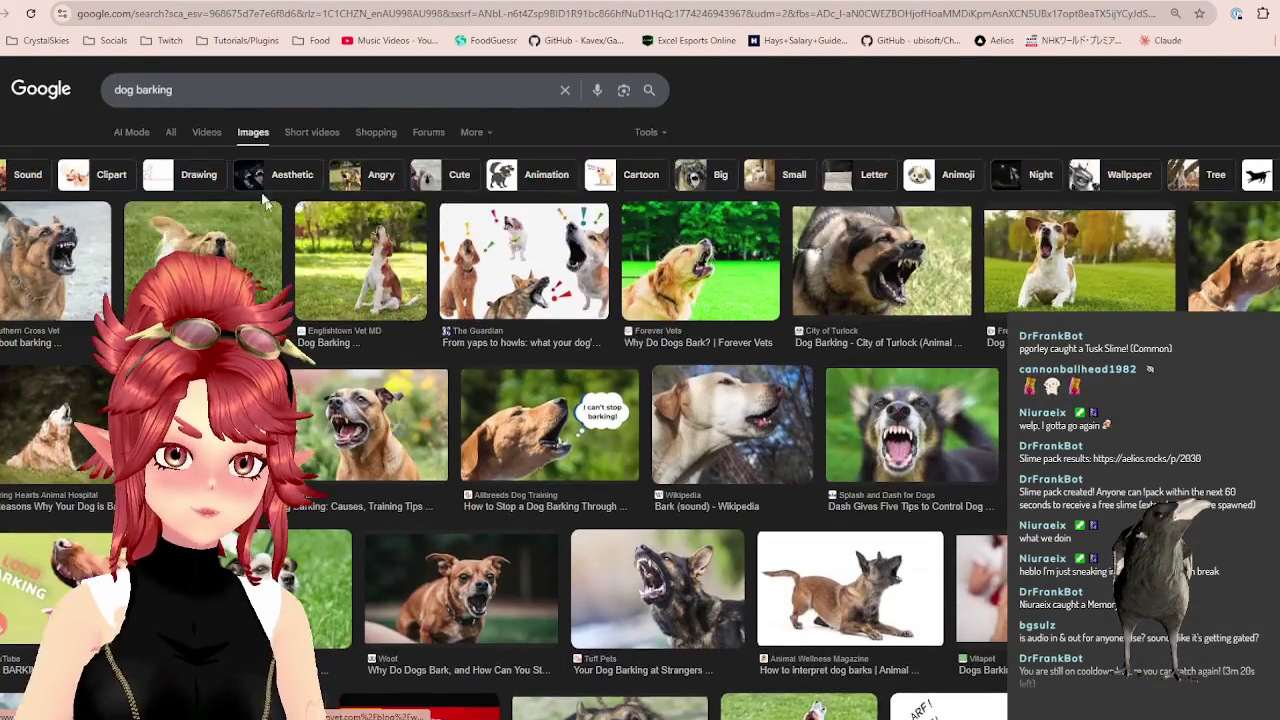
# Refine the image search to 'dog barking meme' and browse the results.
pyautogui.click(189, 87)
pyautogui.write('meme')
pyautogui.press('Return')
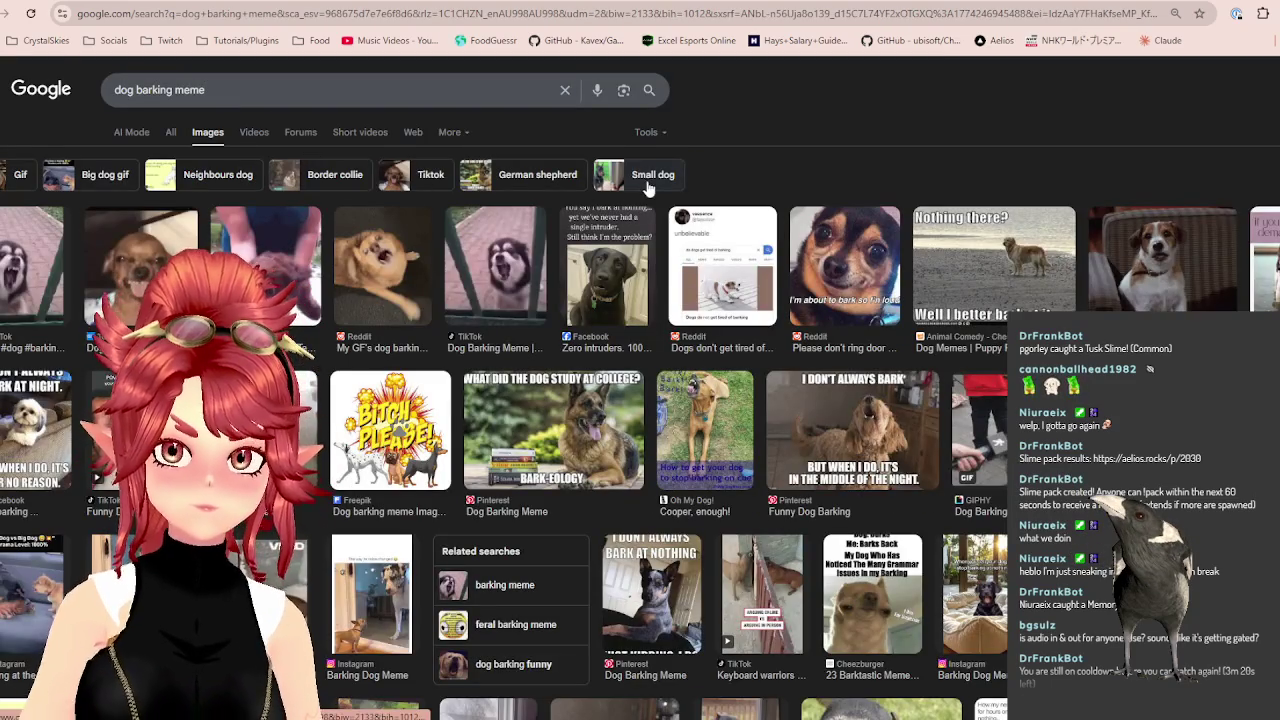
pyautogui.scroll(-2, 600, 200)
pyautogui.scroll(-3, 647, 210)
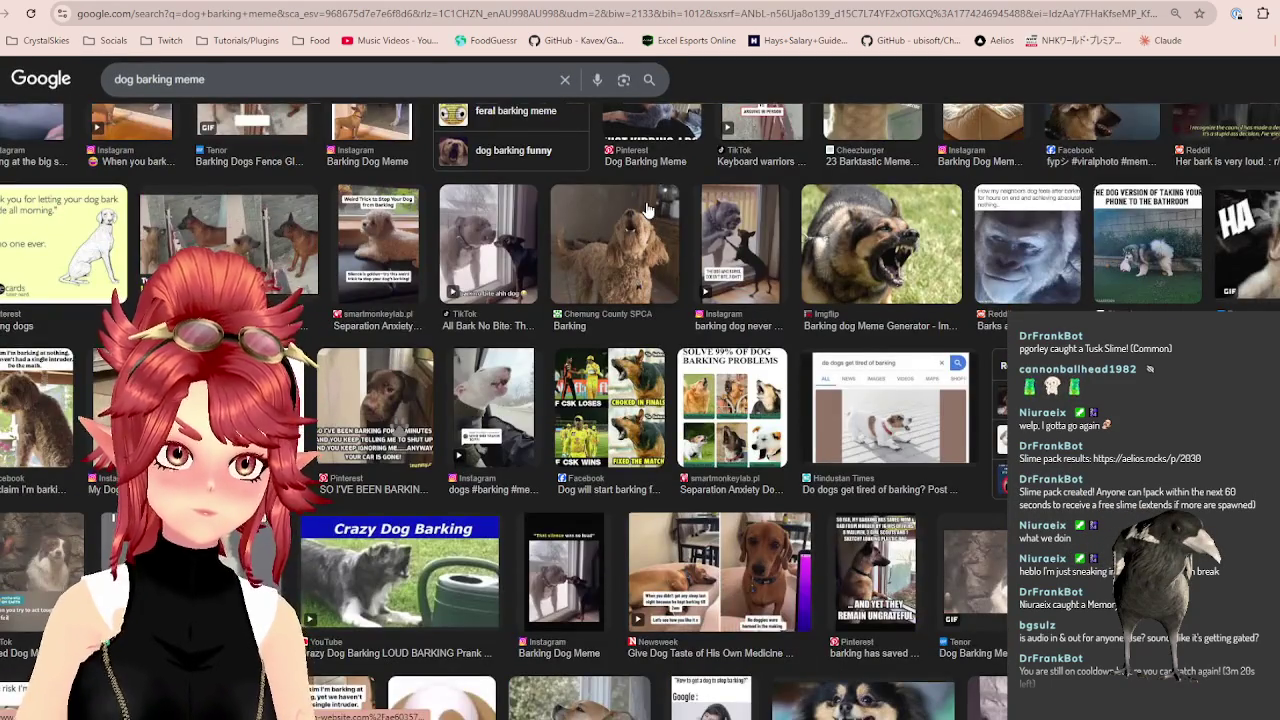
pyautogui.scroll(2, 647, 210)
pyautogui.scroll(3, 647, 210)
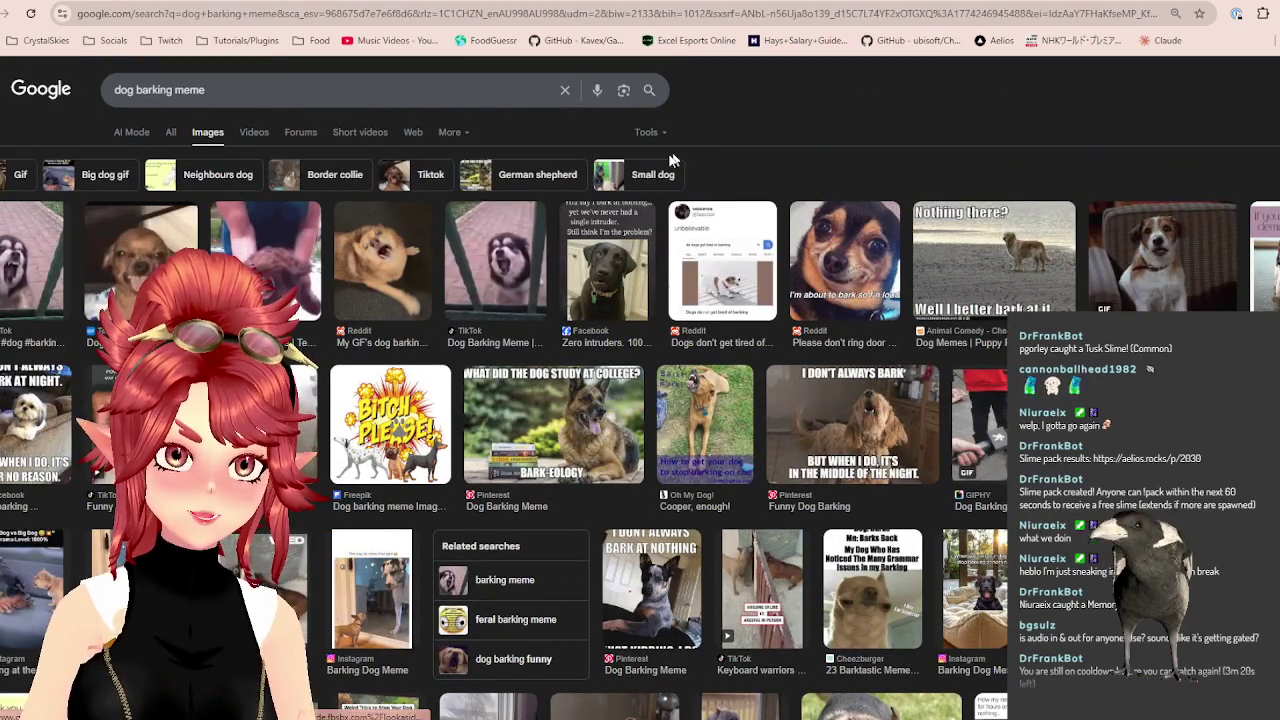
pyautogui.scroll(-3, 845, 290)
pyautogui.scroll(-2, 845, 290)
pyautogui.scroll(-3, 845, 290)
pyautogui.scroll(4, 844, 300)
pyautogui.scroll(2, 843, 312)
pyautogui.scroll(1, 843, 312)
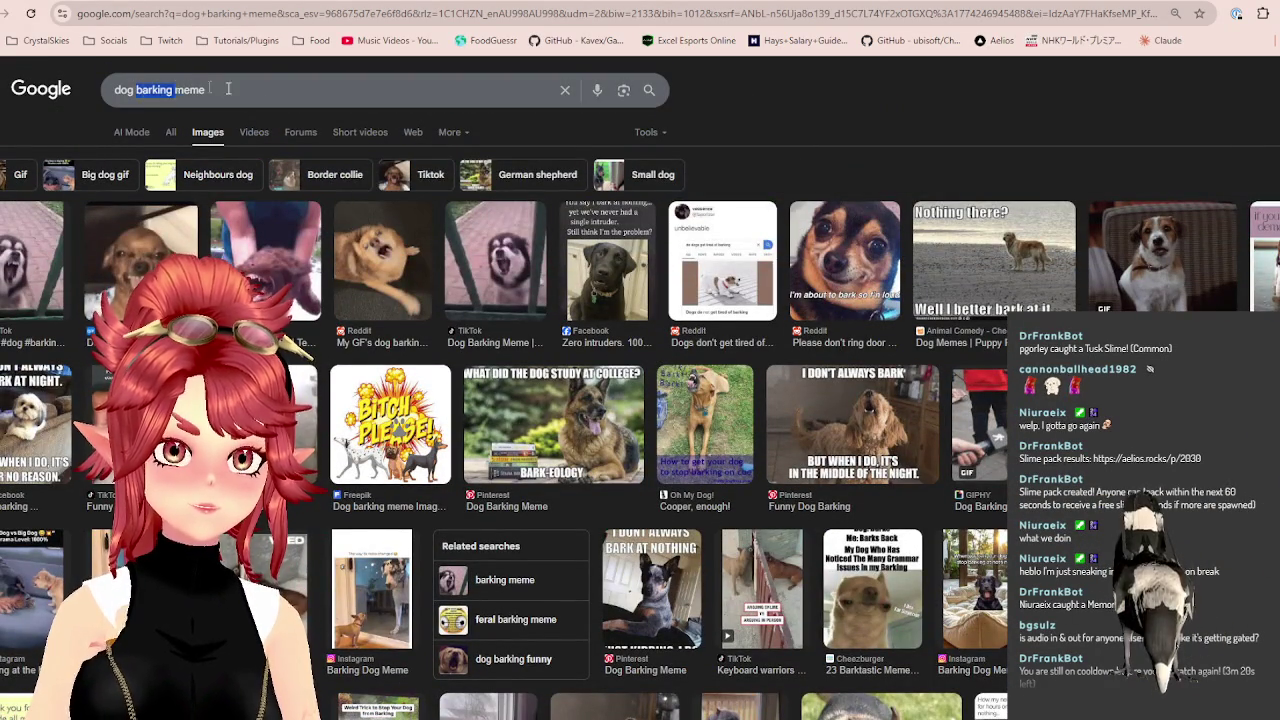
# Remove 'barking' from the query and browse the plain 'dog meme' image results.
pyautogui.doubleClick(150, 89)
pyautogui.press('BackSpace')
pyautogui.press('Return')
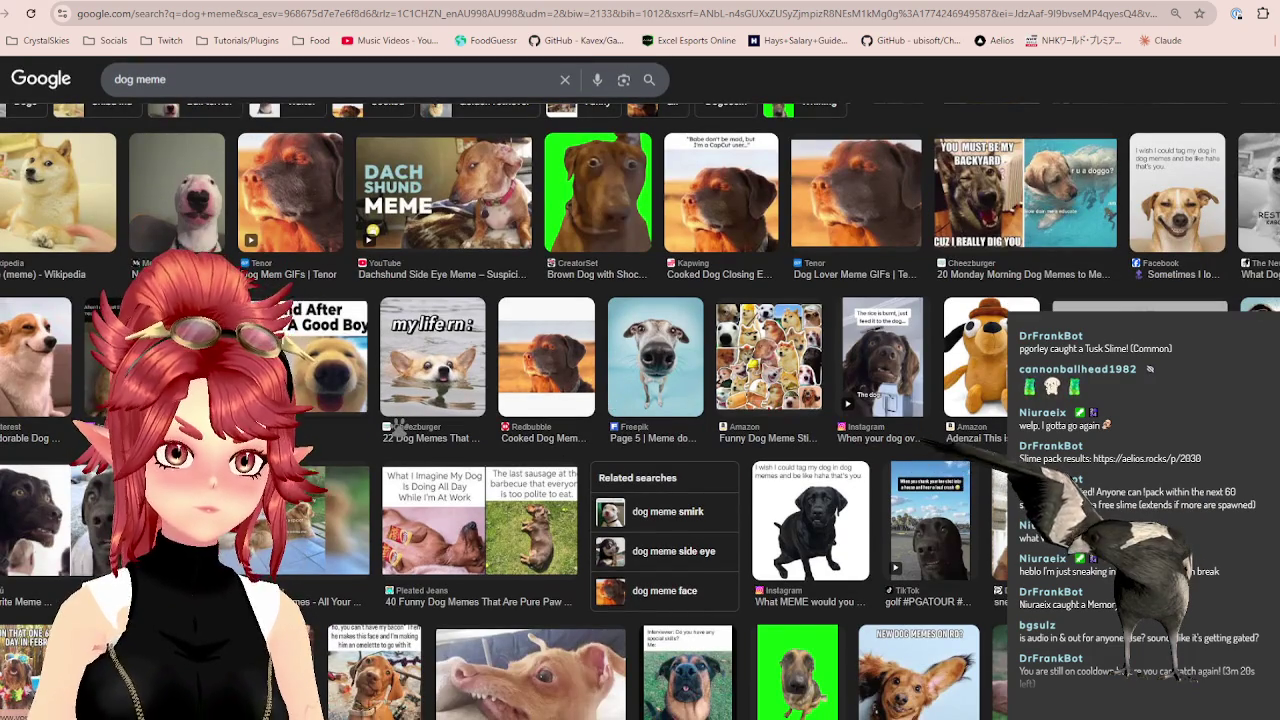
pyautogui.scroll(-2, 347, 537)
pyautogui.scroll(-1, 347, 537)
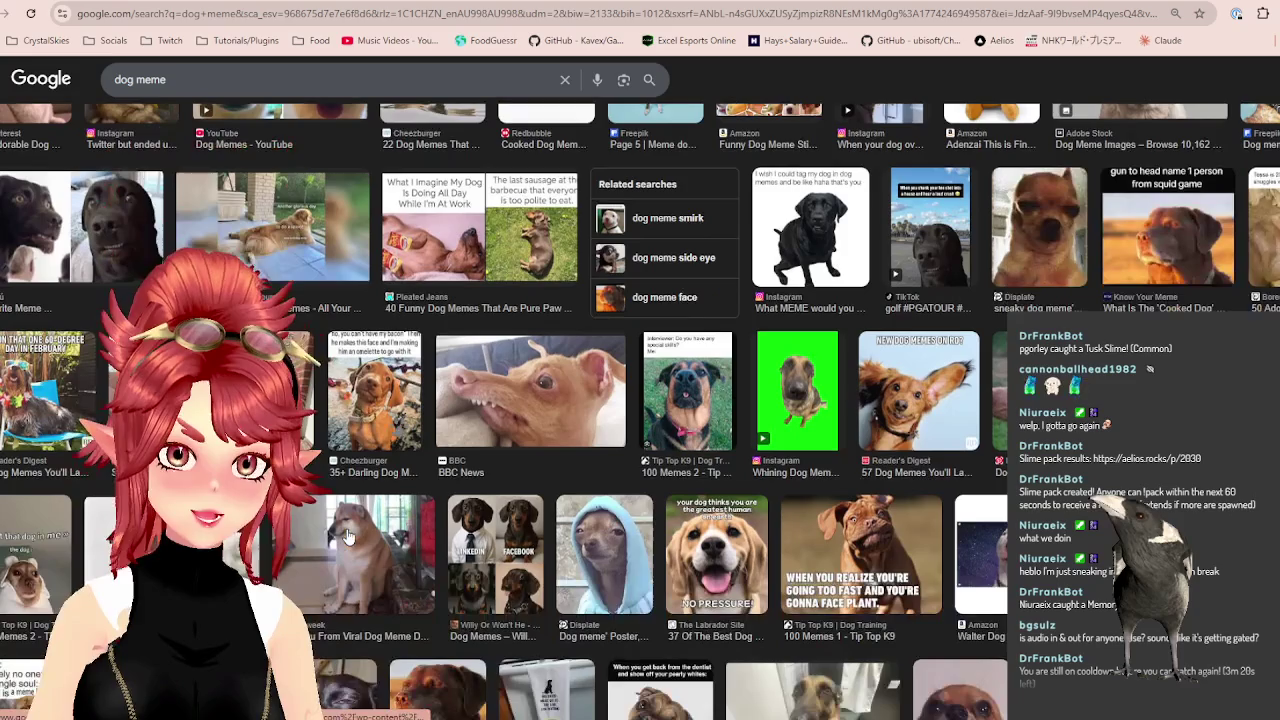
pyautogui.scroll(-2, 347, 537)
pyautogui.scroll(-1, 347, 537)
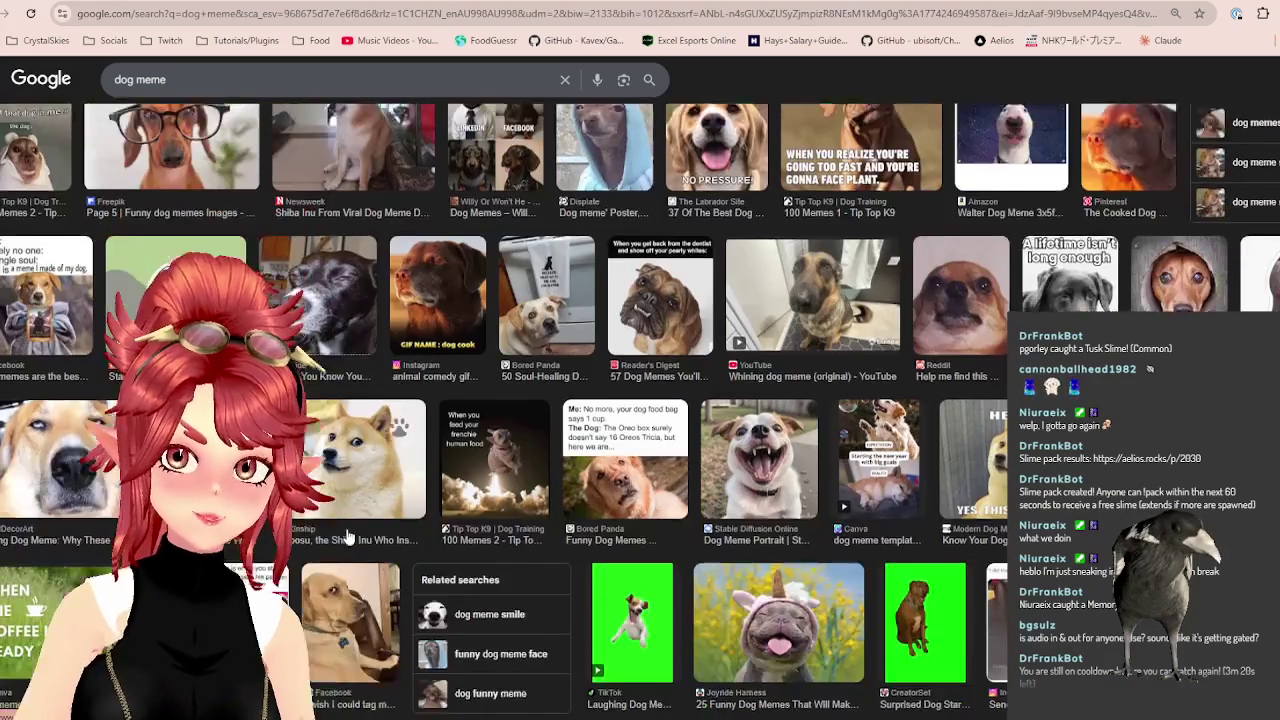
pyautogui.scroll(3, 347, 537)
pyautogui.scroll(2, 347, 537)
# Search for 'dog meme talk' and scroll through the talking-dog image results.
pyautogui.click(207, 78)
pyautogui.write('talk')
pyautogui.press('Return')
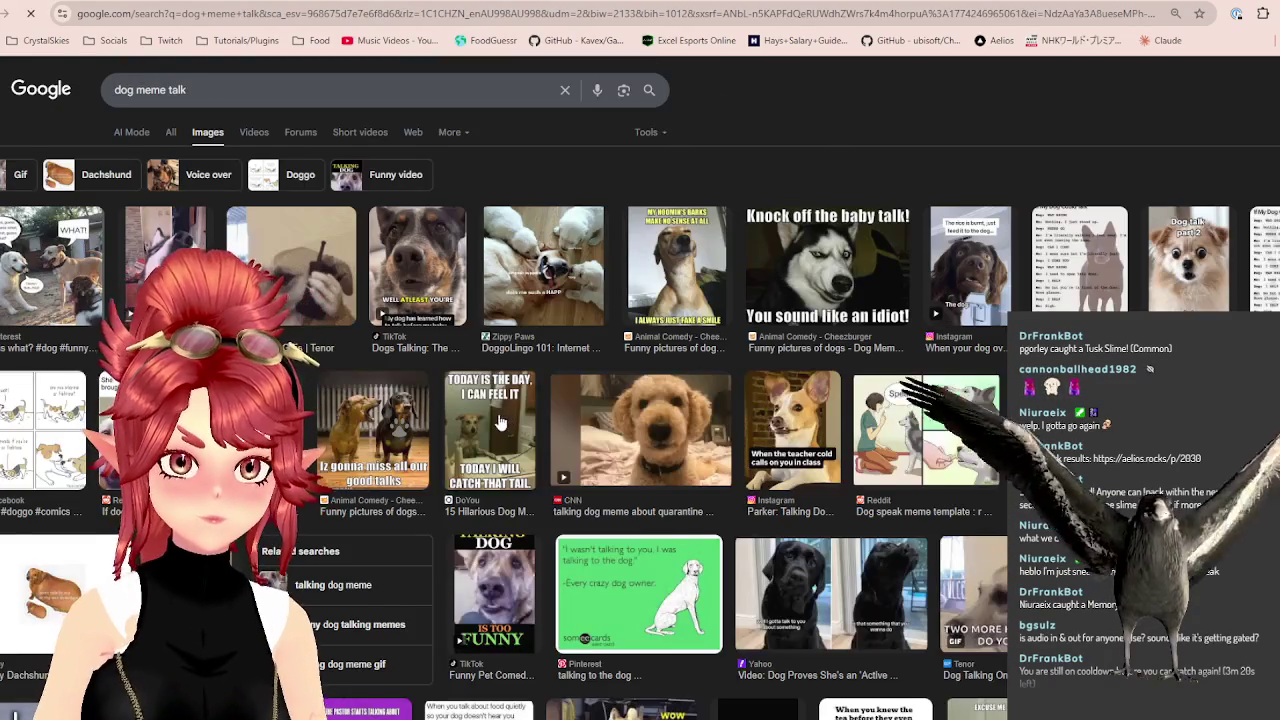
pyautogui.scroll(-2, 829, 437)
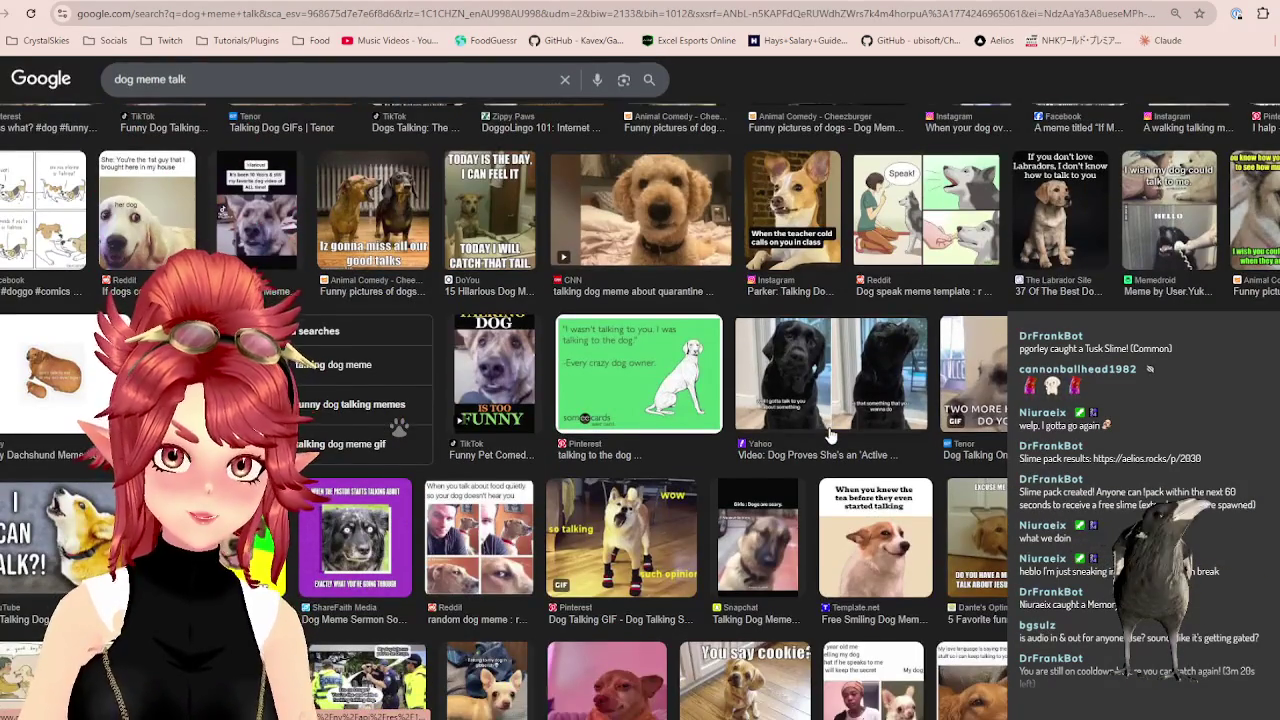
pyautogui.scroll(-2, 829, 437)
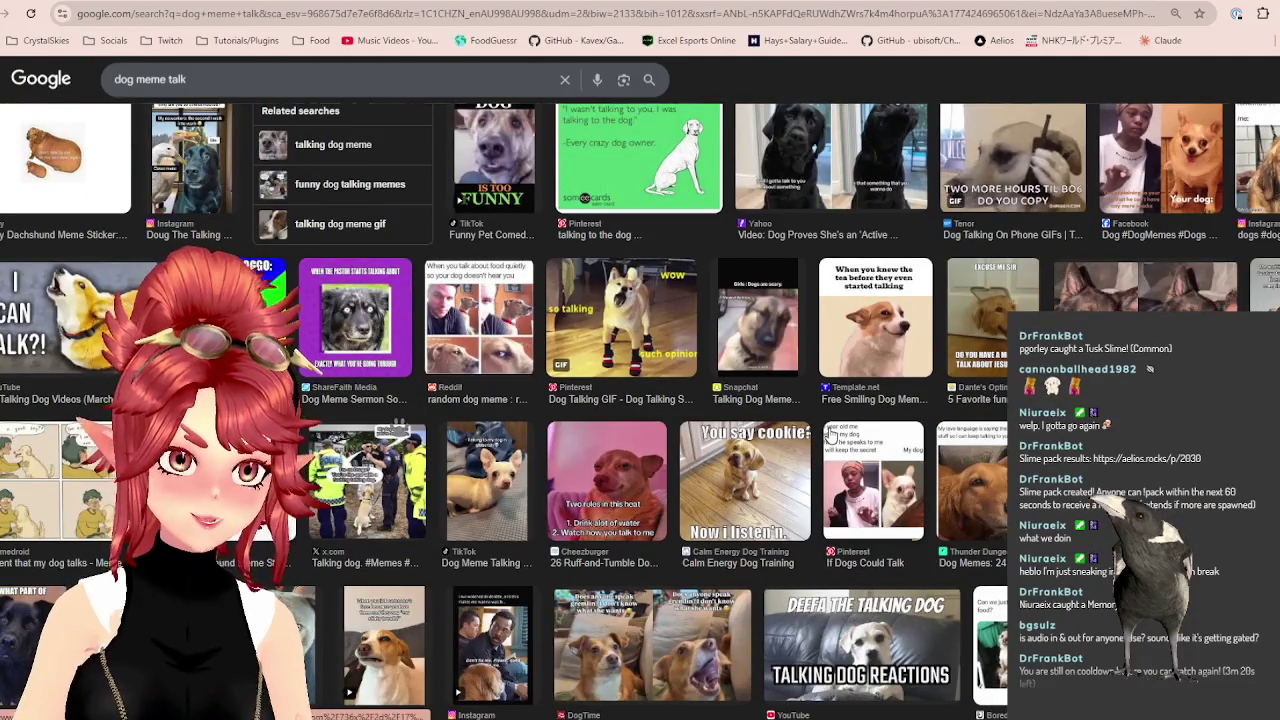
pyautogui.scroll(-3, 829, 434)
pyautogui.scroll(2, 797, 543)
pyautogui.scroll(3, 794, 545)
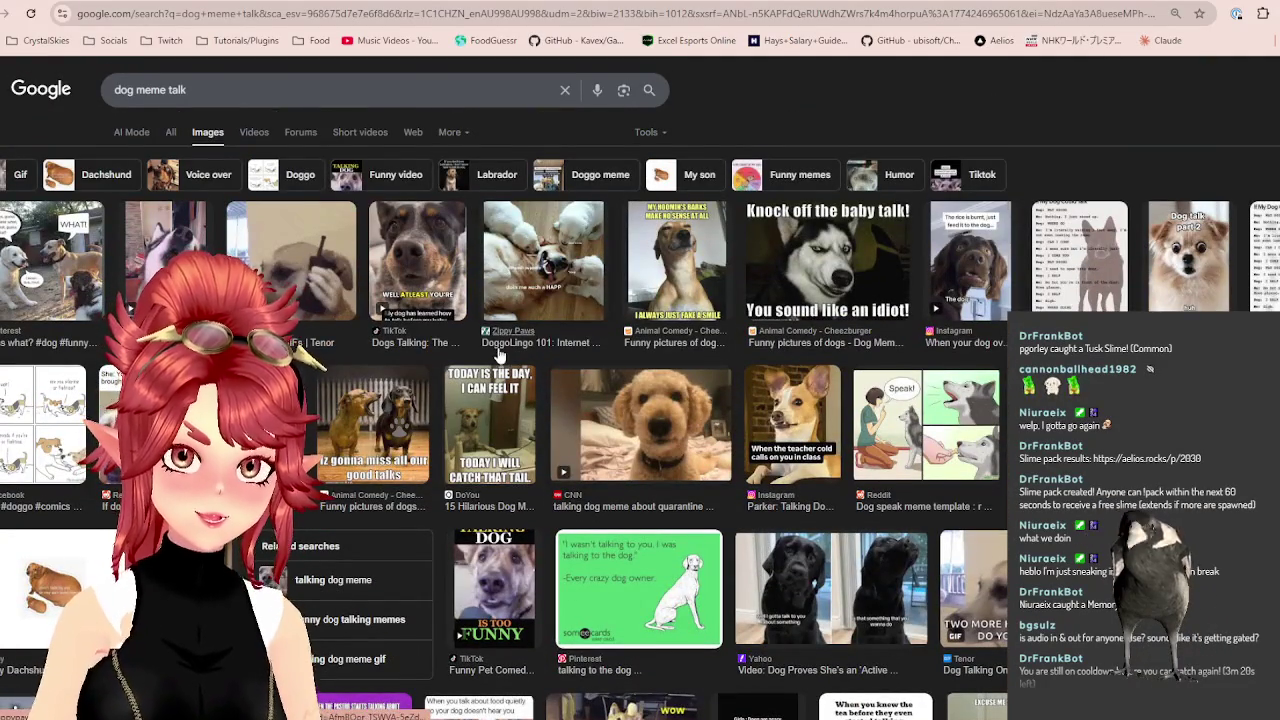
pyautogui.doubleClick(171, 89)
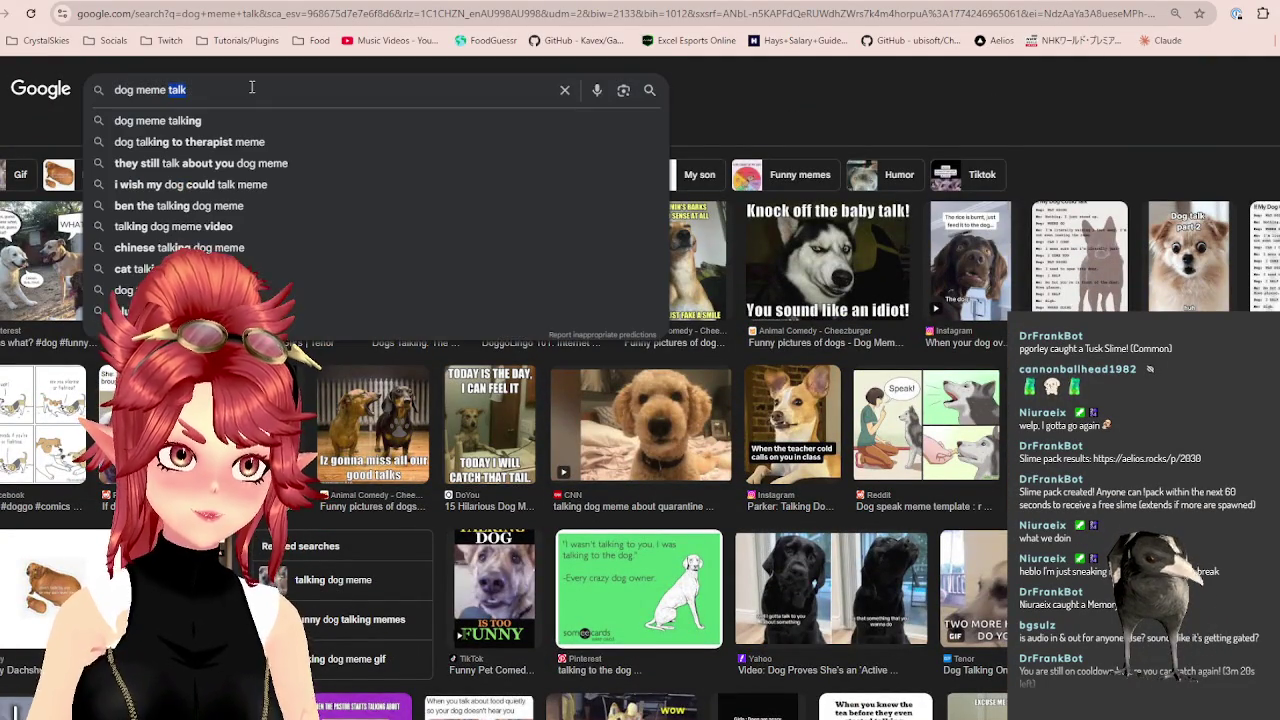
# Search for 'dog meme pog' and preview the Imgflip dog pog image.
pyautogui.write('pog')
pyautogui.press('Return')
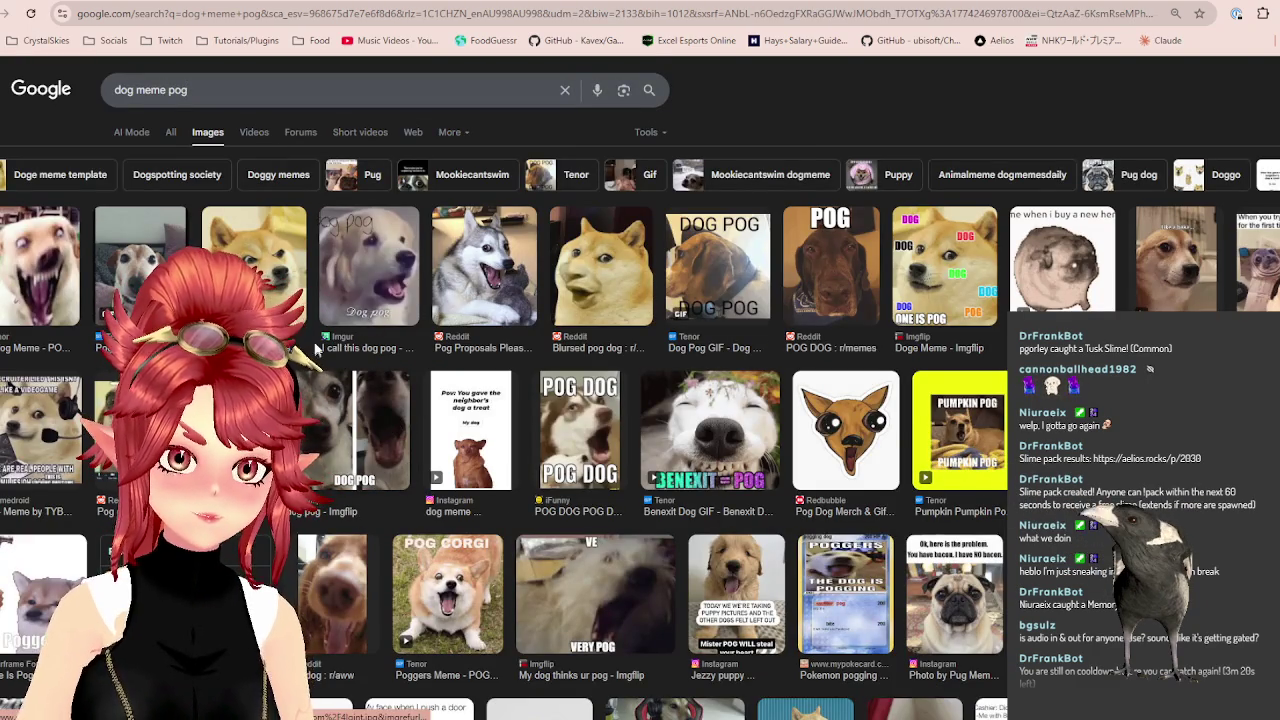
pyautogui.click(368, 438)
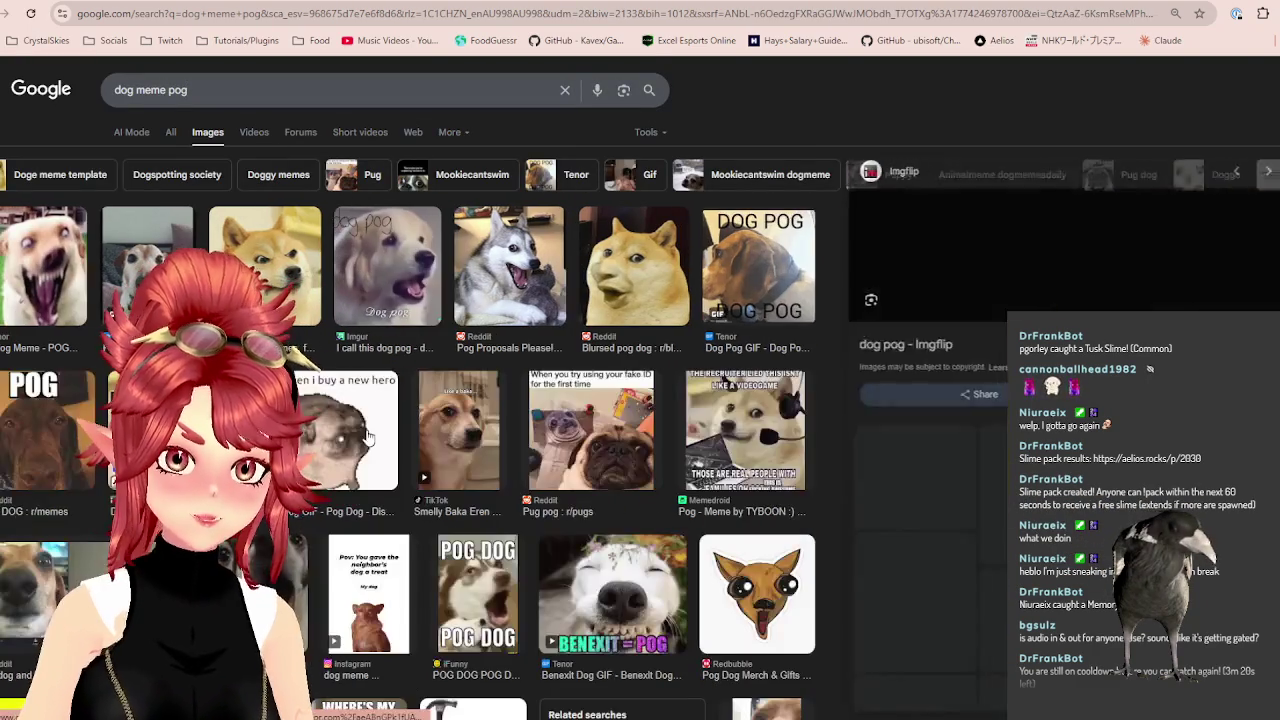
pyautogui.scroll(-3, 1006, 352)
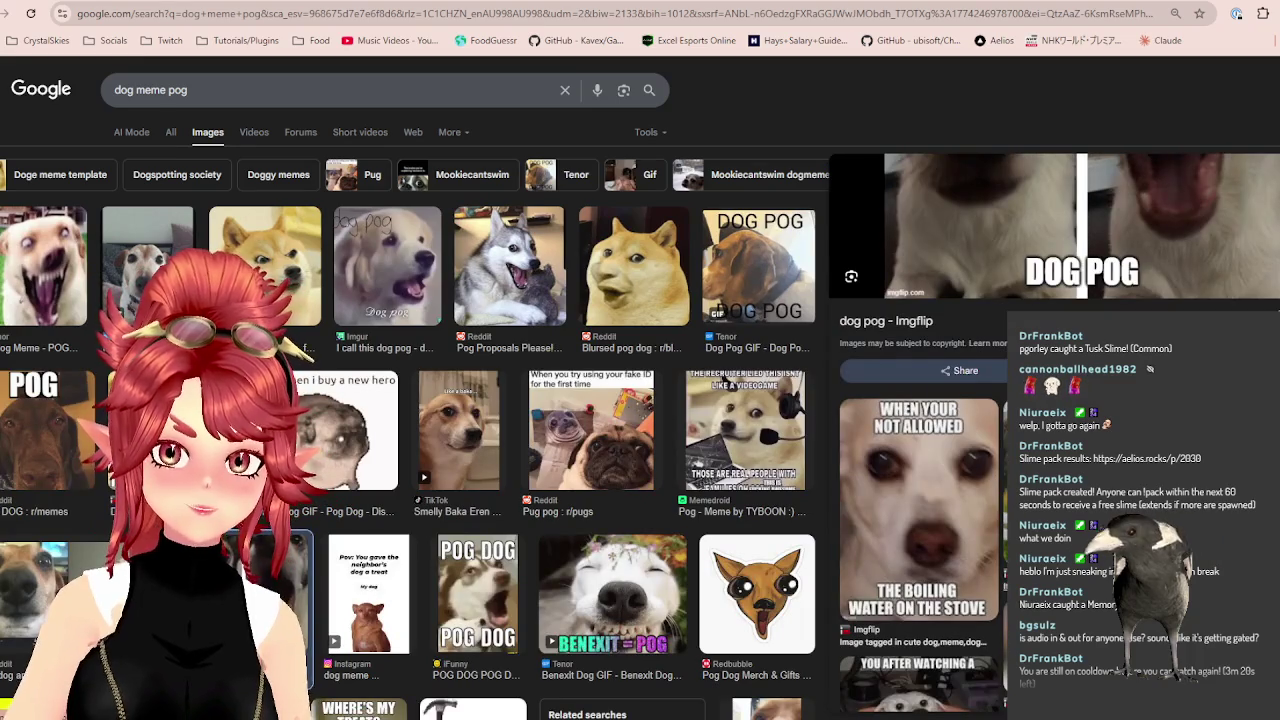
pyautogui.scroll(-3, 1006, 352)
pyautogui.scroll(-3, 590, 487)
pyautogui.scroll(3, 590, 487)
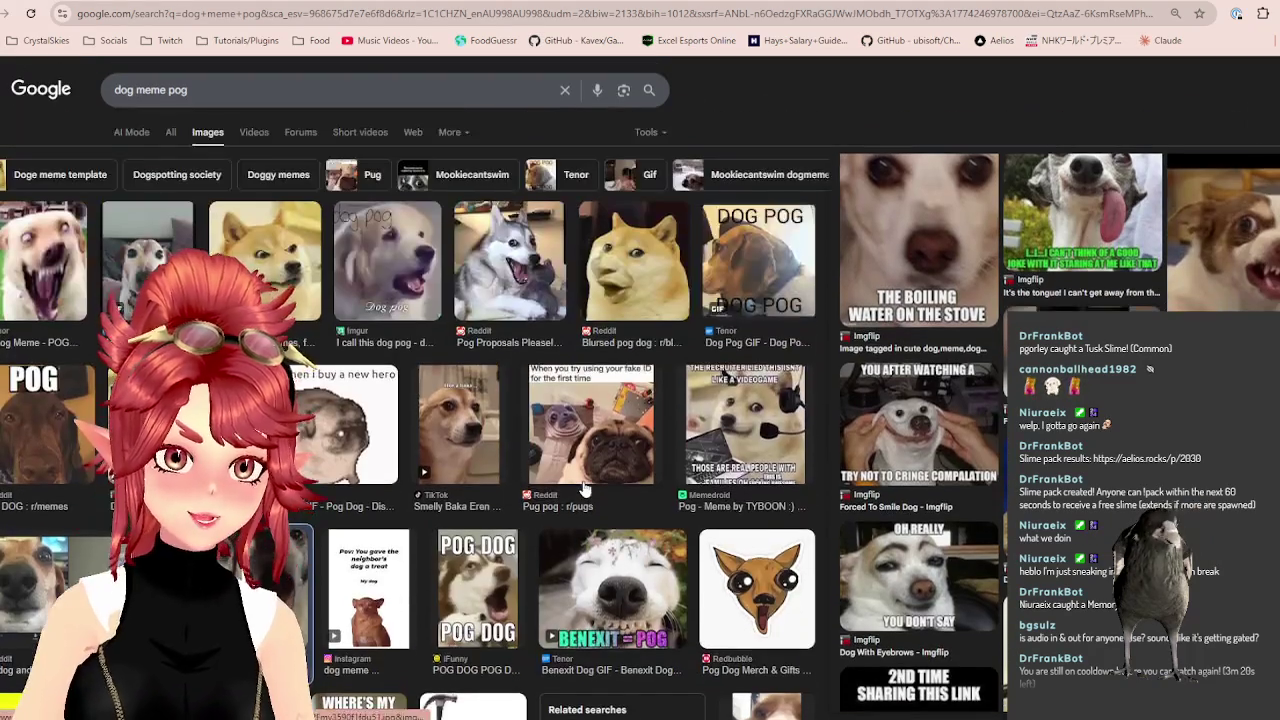
pyautogui.scroll(3, 920, 480)
pyautogui.scroll(3, 920, 450)
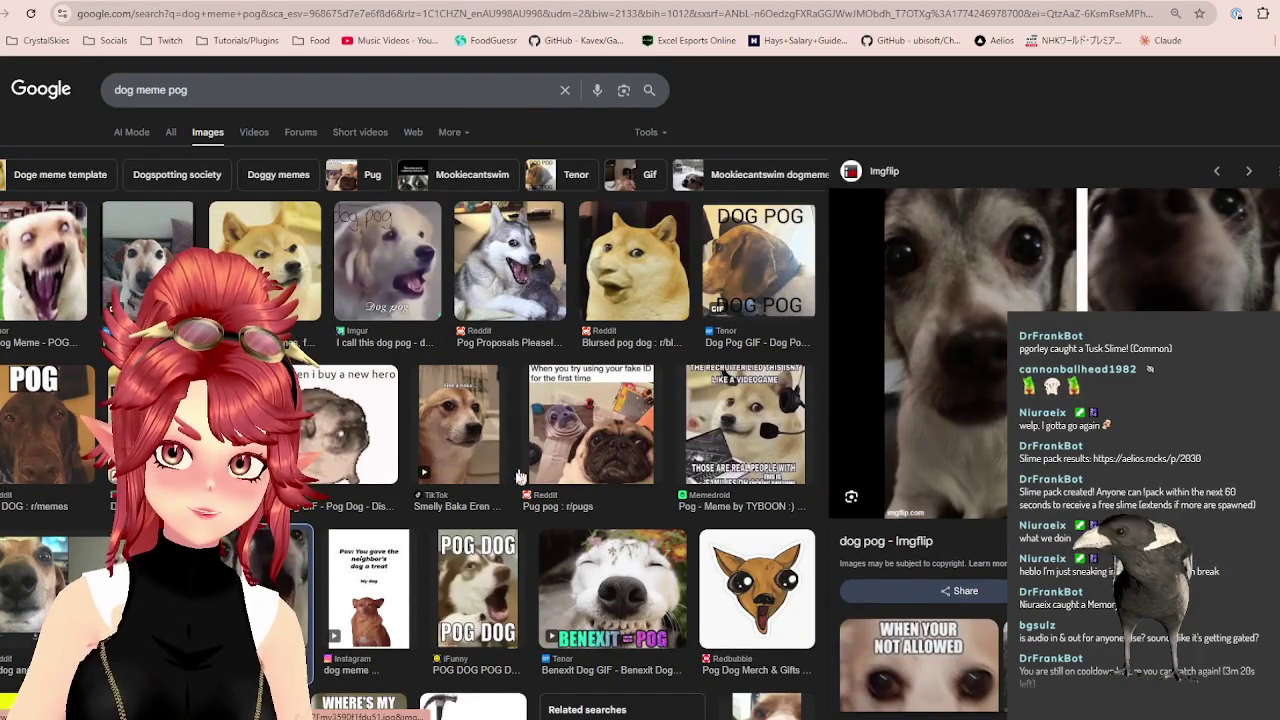
pyautogui.scroll(-2, 483, 473)
pyautogui.scroll(-2, 480, 474)
pyautogui.scroll(-2, 478, 475)
pyautogui.scroll(-2, 476, 476)
pyautogui.scroll(-2, 476, 476)
pyautogui.scroll(1, 476, 477)
pyautogui.scroll(2, 476, 478)
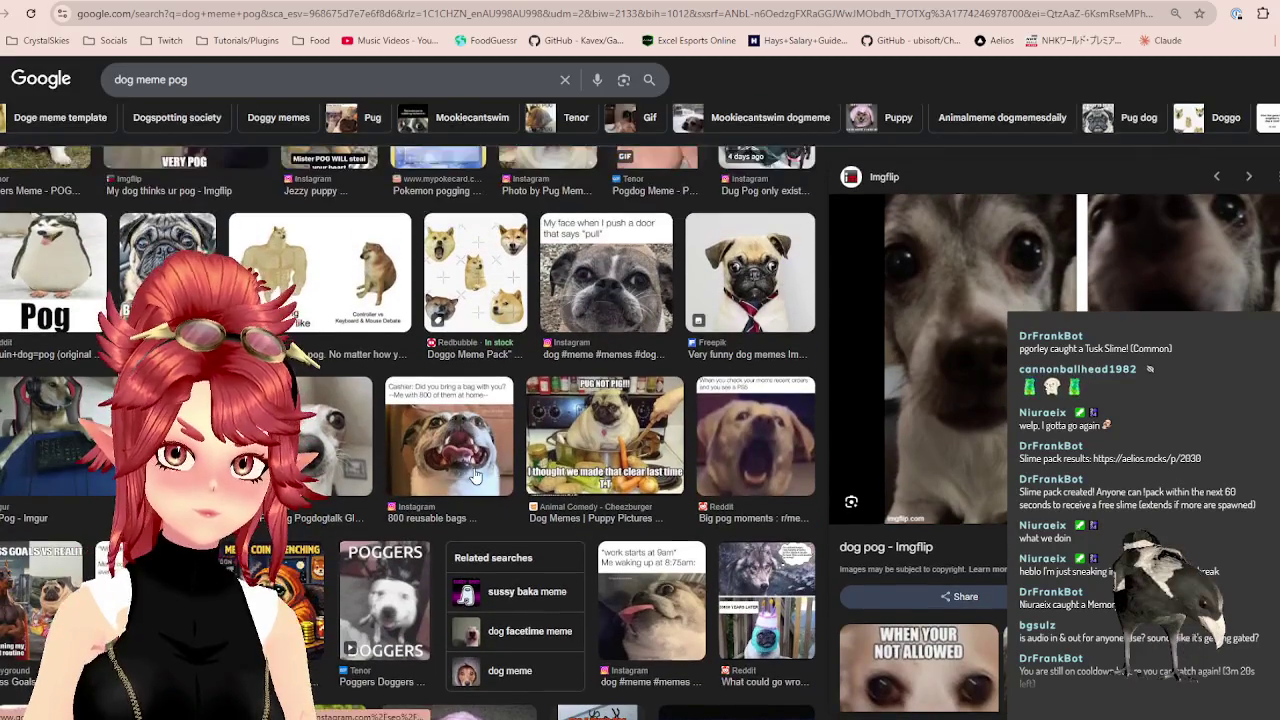
pyautogui.scroll(2, 476, 476)
pyautogui.scroll(2, 476, 476)
pyautogui.scroll(2, 476, 476)
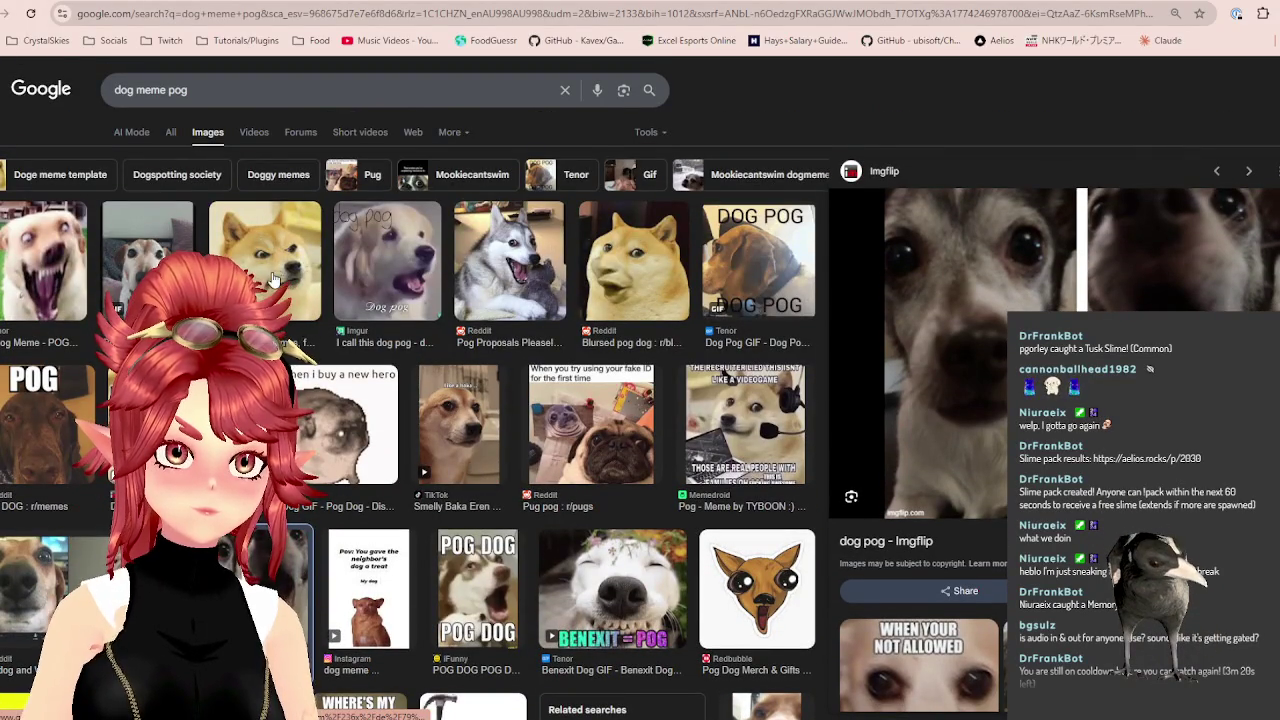
# Preview the Pinterest doge image, then the Reddit husky 'Pog Proposals' image.
pyautogui.click(289, 316)
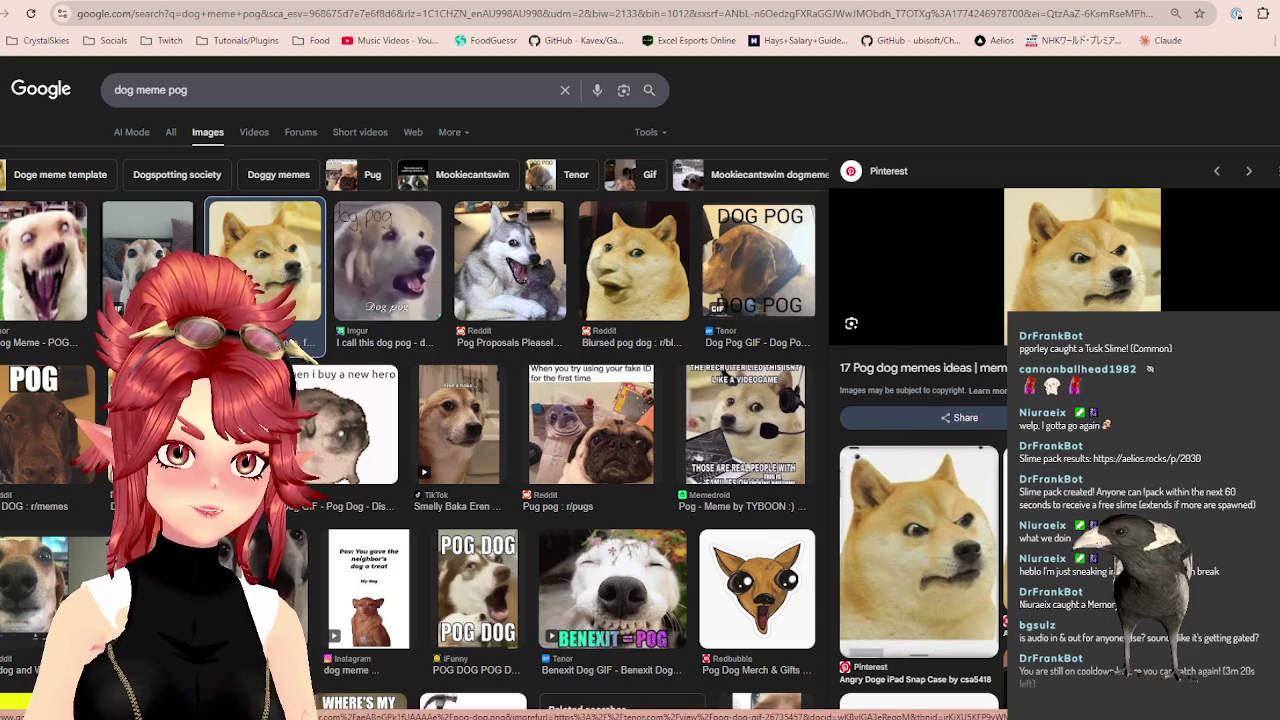
pyautogui.click(533, 290)
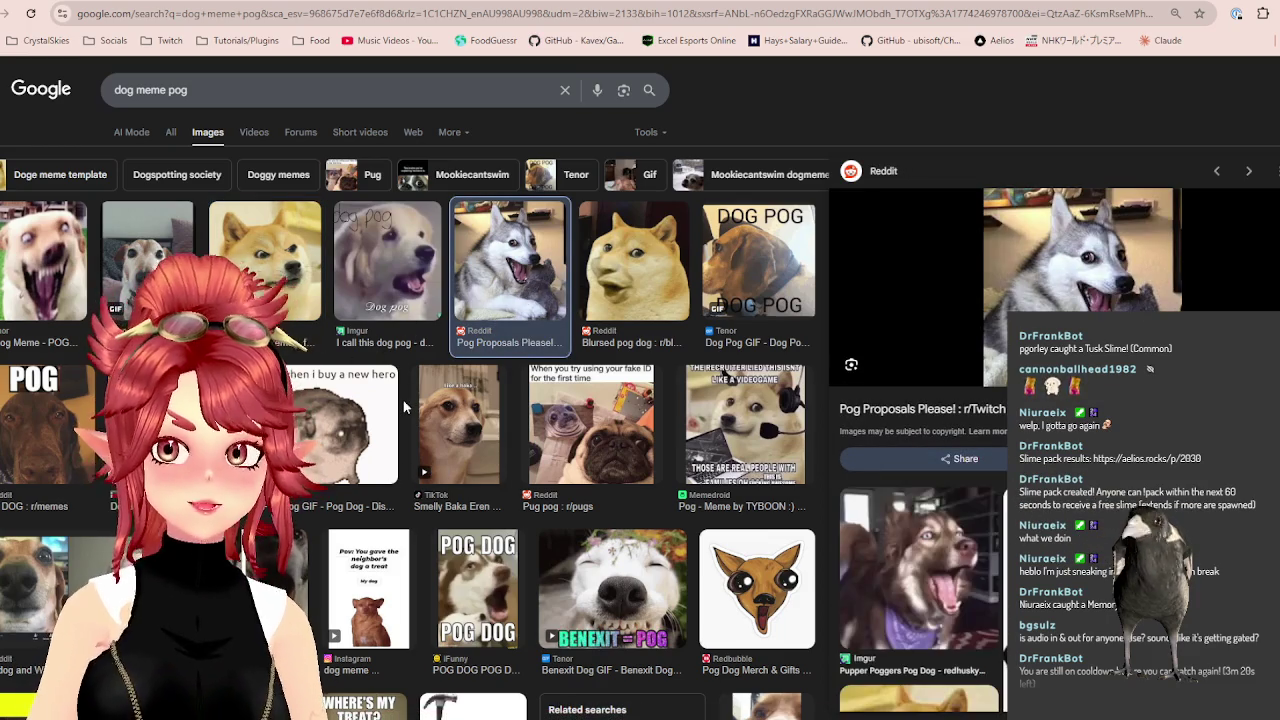
pyautogui.scroll(-2, 930, 520)
pyautogui.scroll(2, 932, 522)
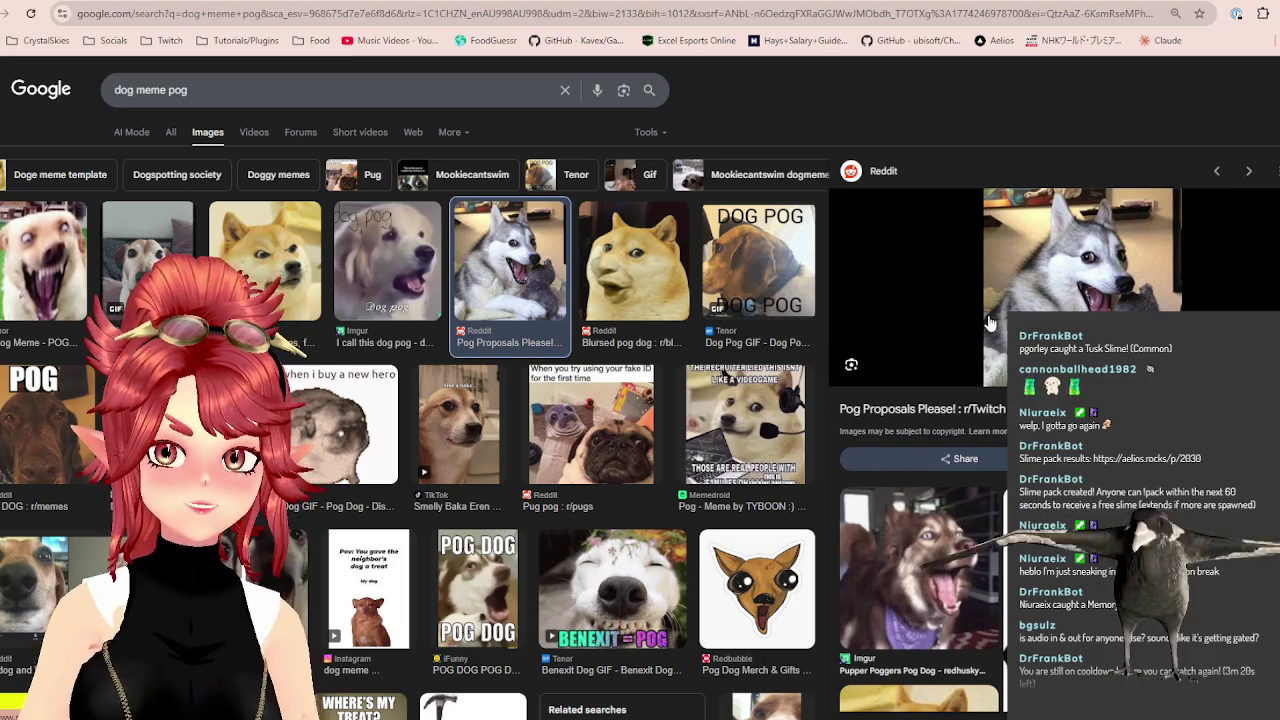
pyautogui.scroll(-2, 990, 322)
pyautogui.scroll(-4, 990, 322)
pyautogui.scroll(5, 990, 322)
pyautogui.scroll(-4, 285, 280)
pyautogui.scroll(-5, 285, 280)
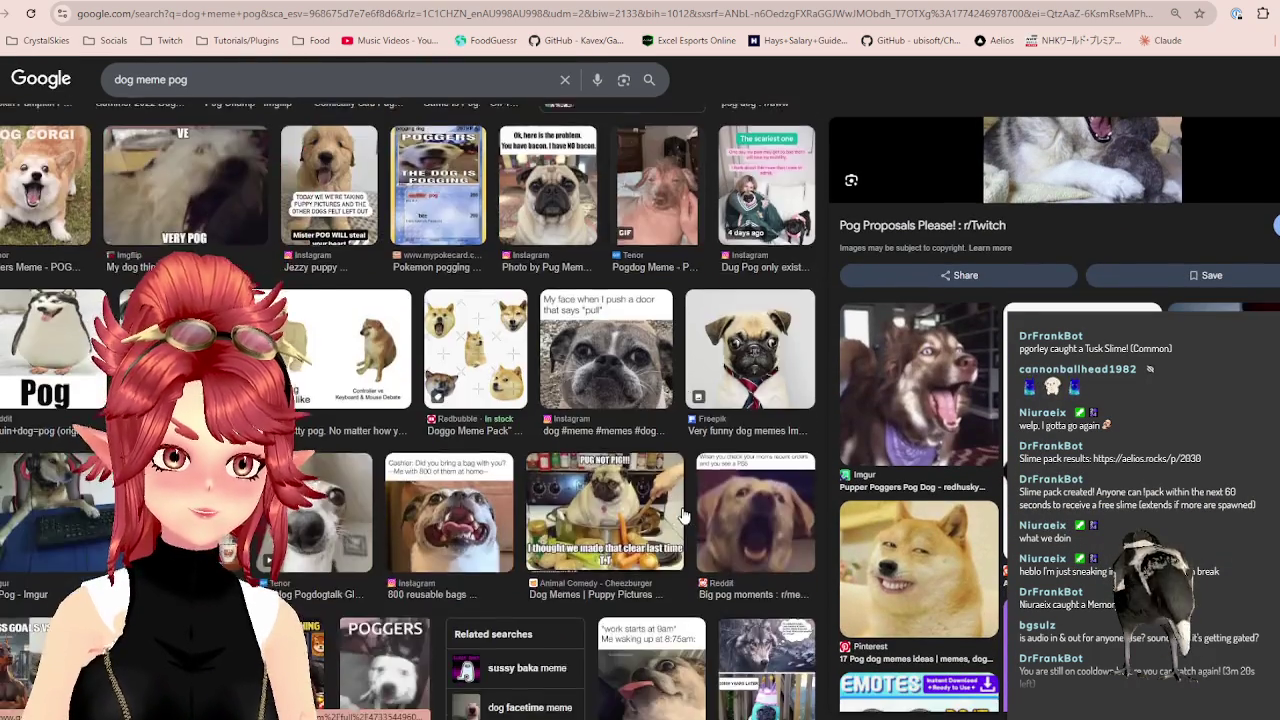
pyautogui.scroll(10, 285, 280)
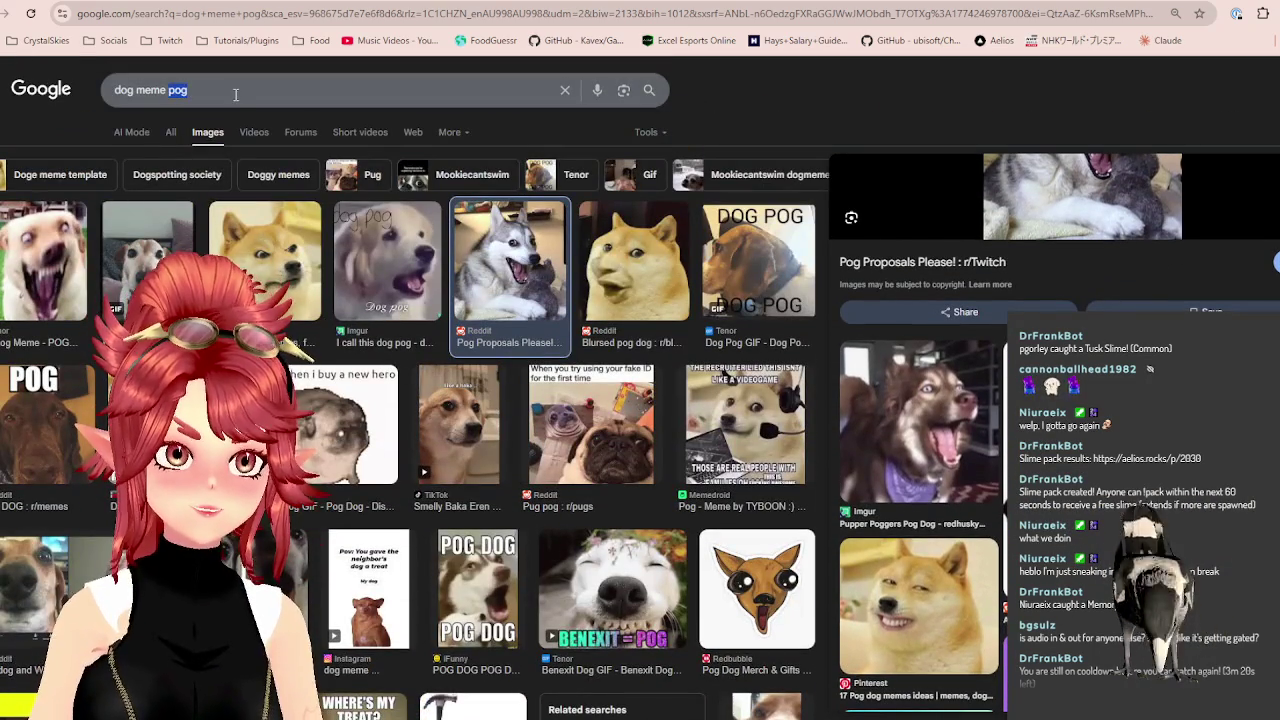
# Rerun the plain 'dog meme' search and browse the Displate sneaky dog poster preview.
pyautogui.press('Return')
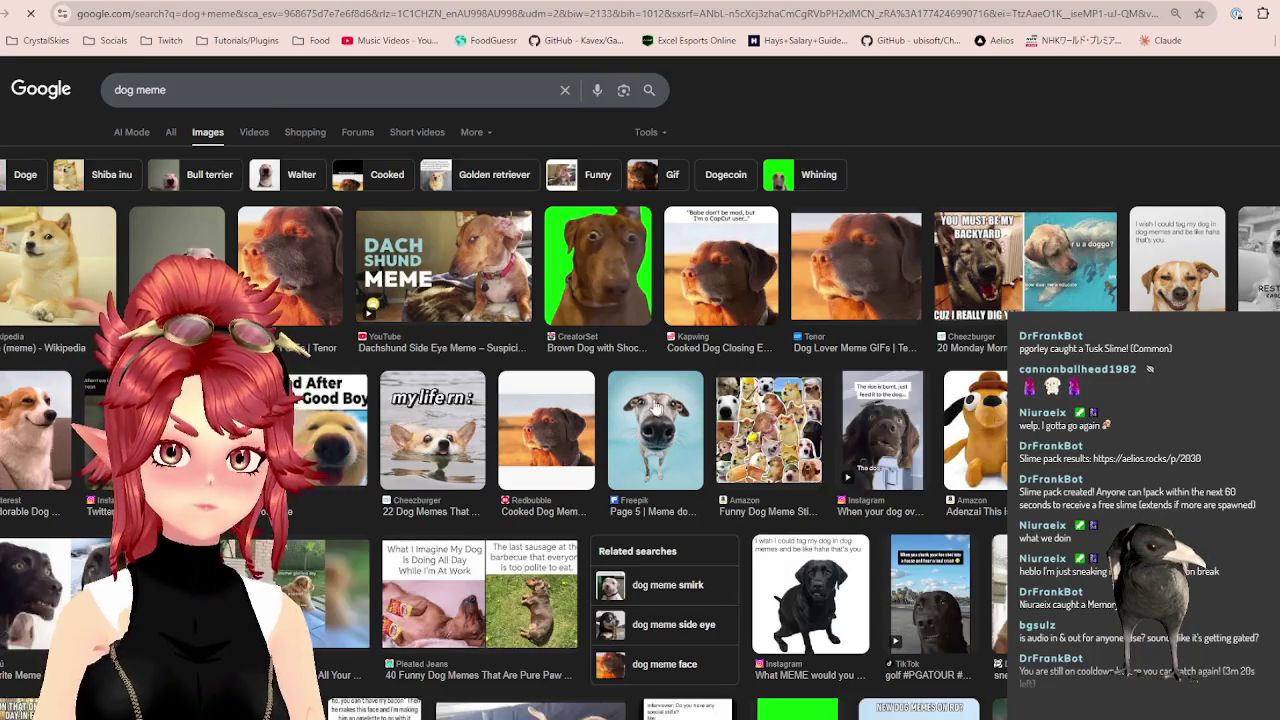
pyautogui.scroll(-1, 580, 490)
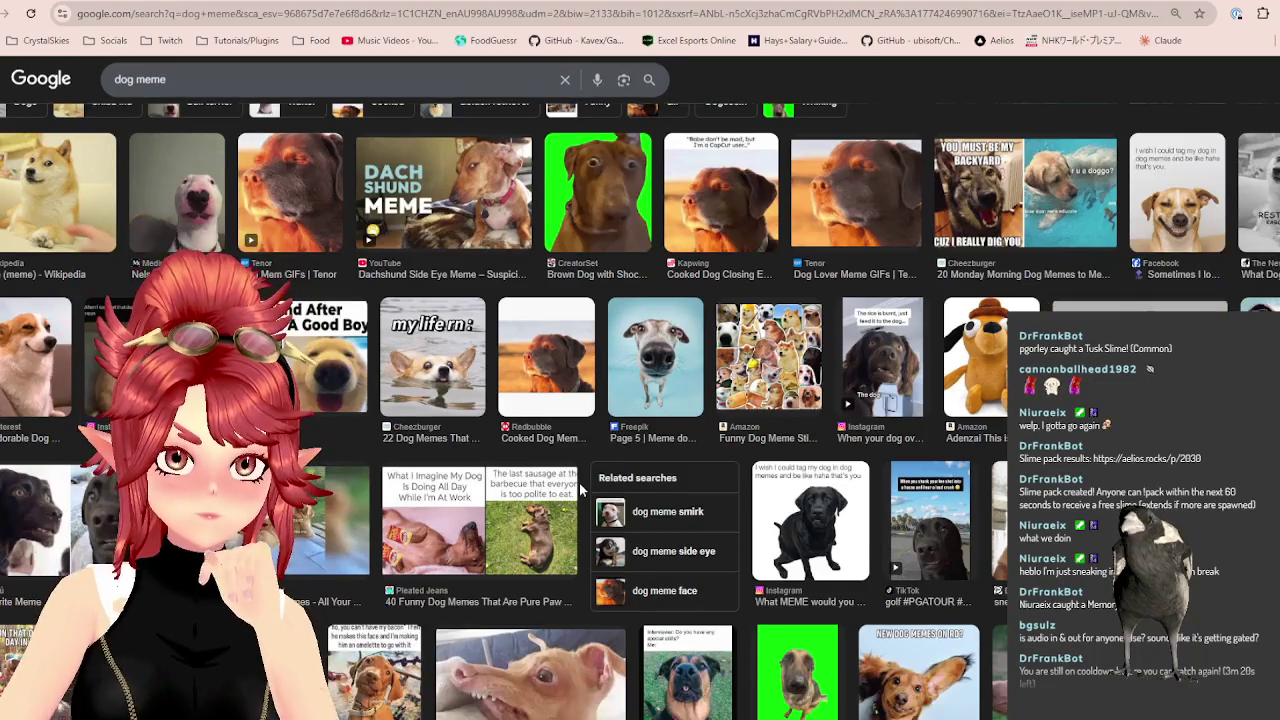
pyautogui.scroll(-3, 588, 485)
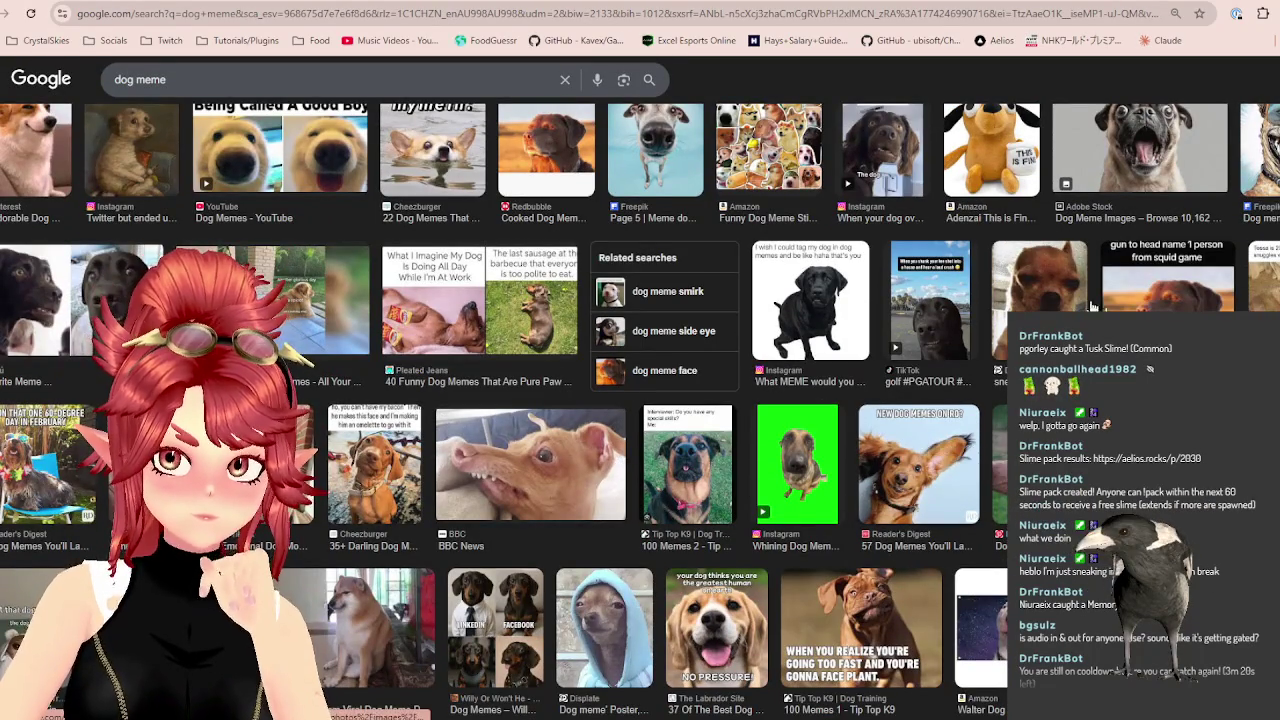
pyautogui.click(604, 625)
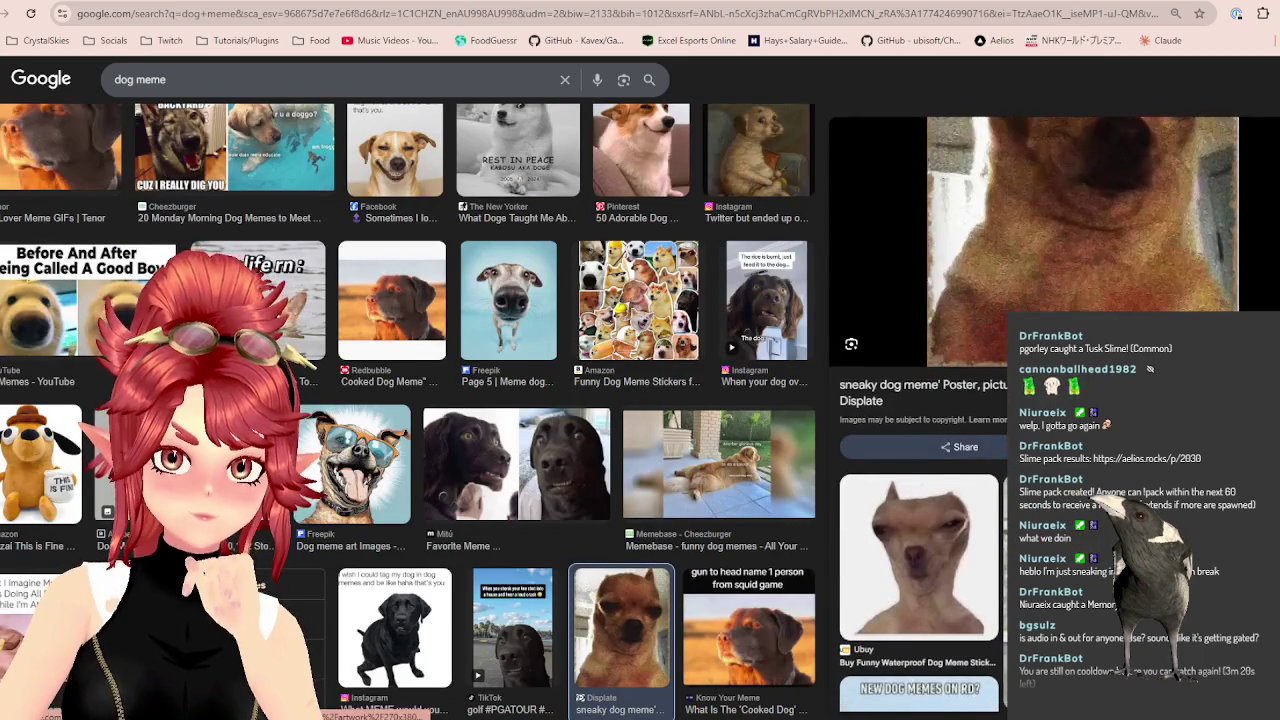
pyautogui.scroll(-2, 1050, 400)
pyautogui.scroll(-1, 1050, 400)
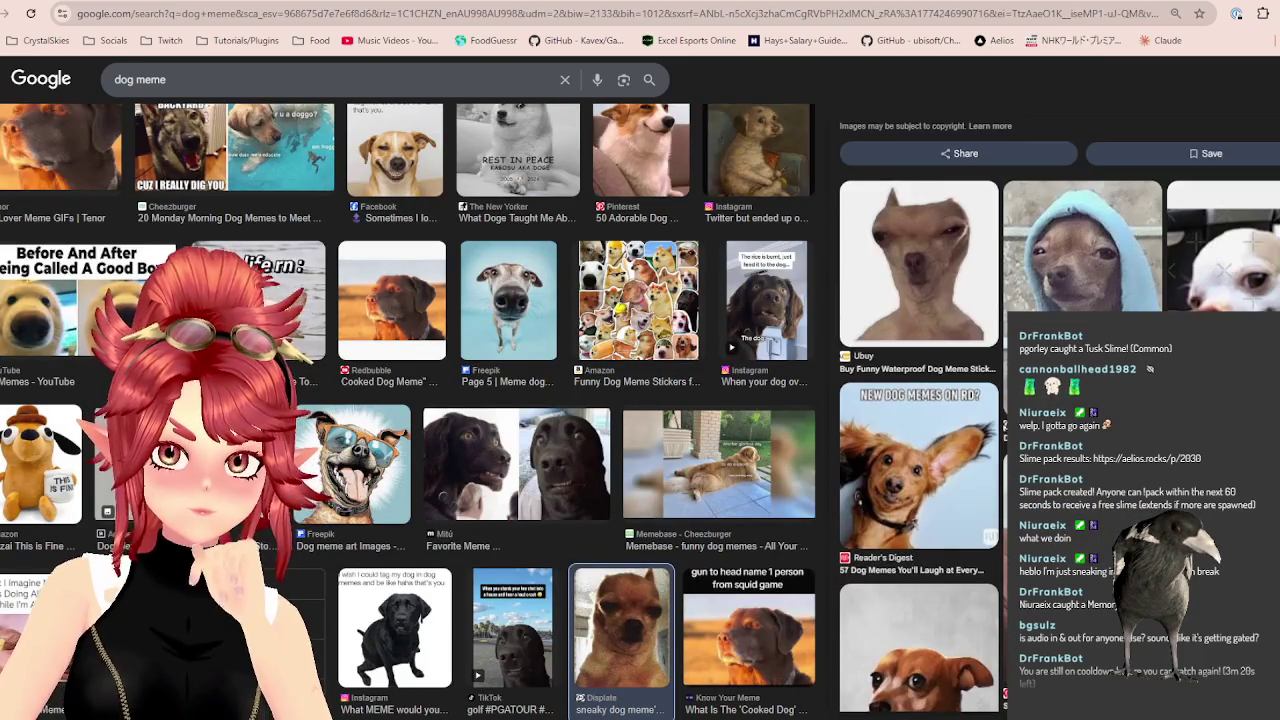
pyautogui.scroll(3, 1050, 400)
pyautogui.scroll(-3, 1050, 400)
pyautogui.scroll(-2, 1050, 400)
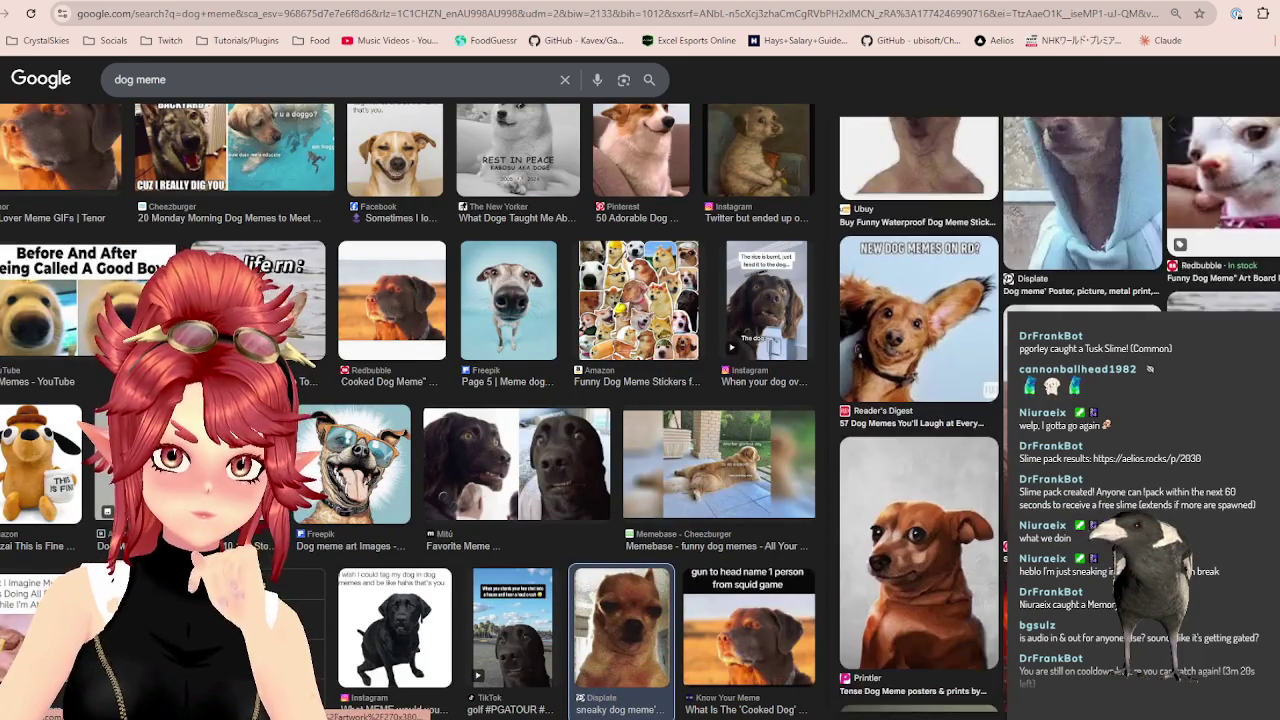
pyautogui.scroll(-2, 1050, 400)
pyautogui.scroll(2, 1050, 400)
pyautogui.scroll(3, 1050, 400)
pyautogui.scroll(-2, 503, 462)
pyautogui.scroll(-3, 503, 462)
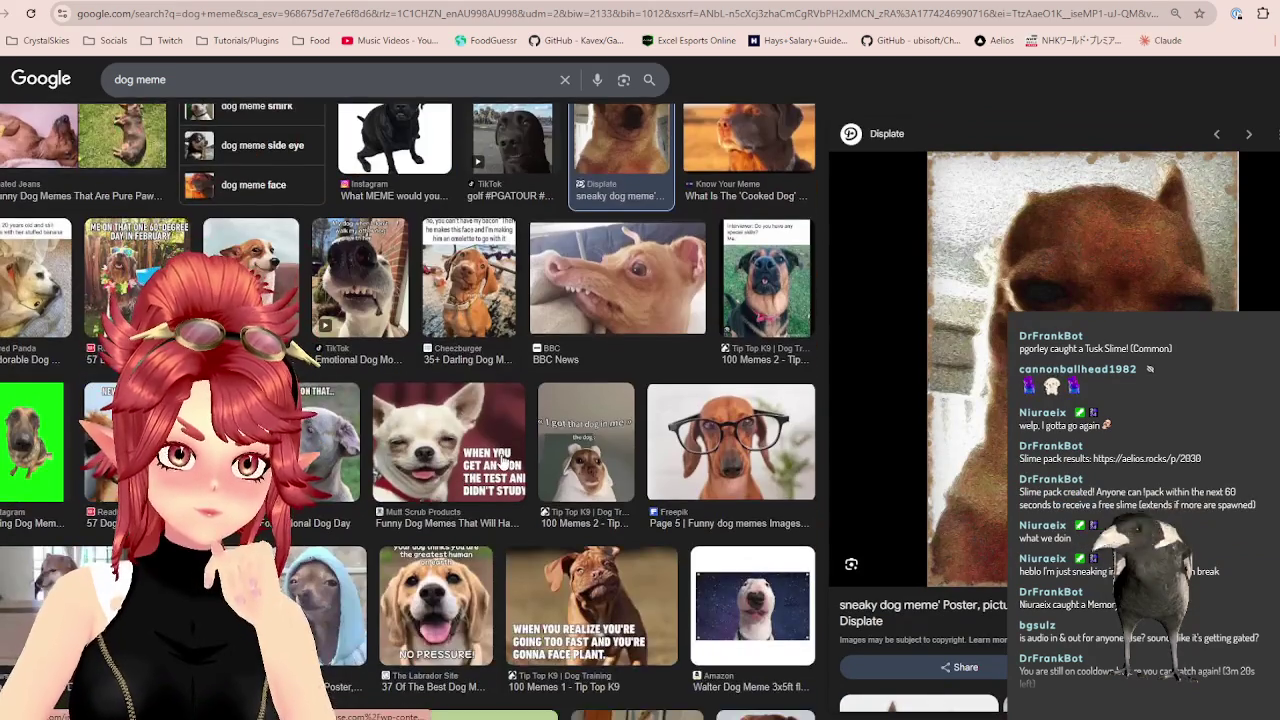
pyautogui.scroll(-1, 440, 445)
pyautogui.scroll(-1, 440, 445)
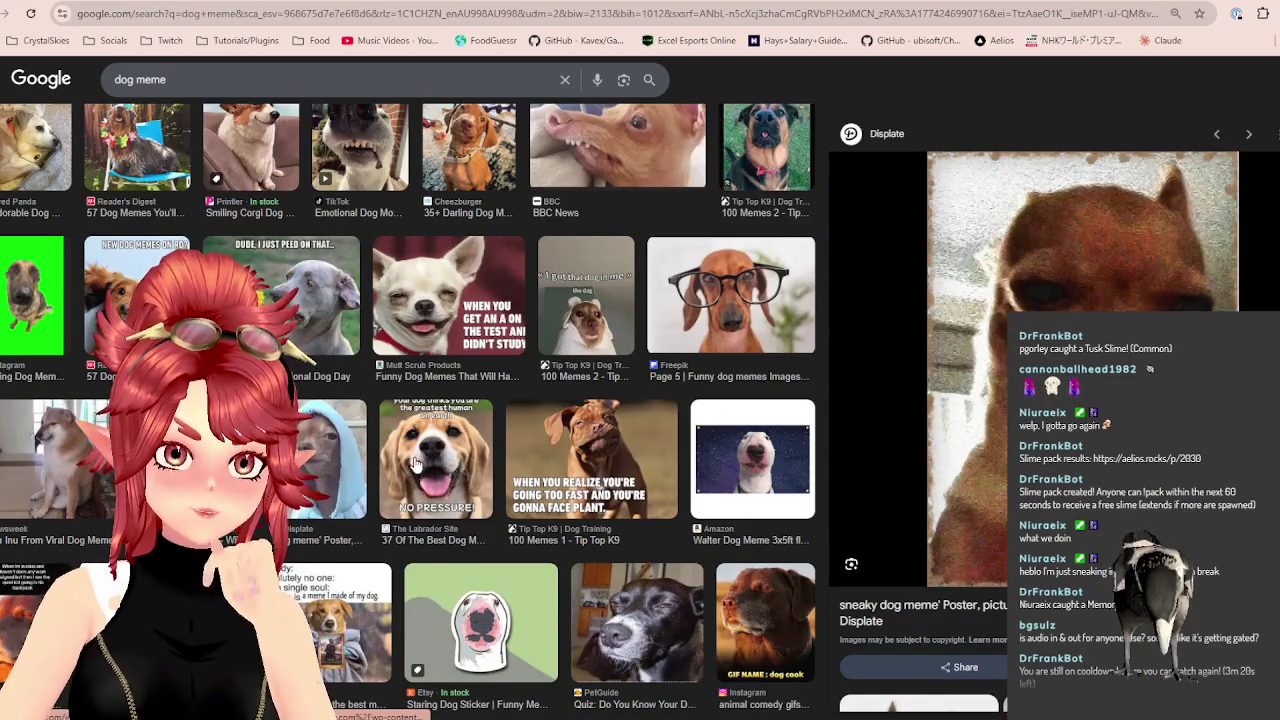
pyautogui.scroll(-1, 418, 462)
pyautogui.scroll(-1, 418, 462)
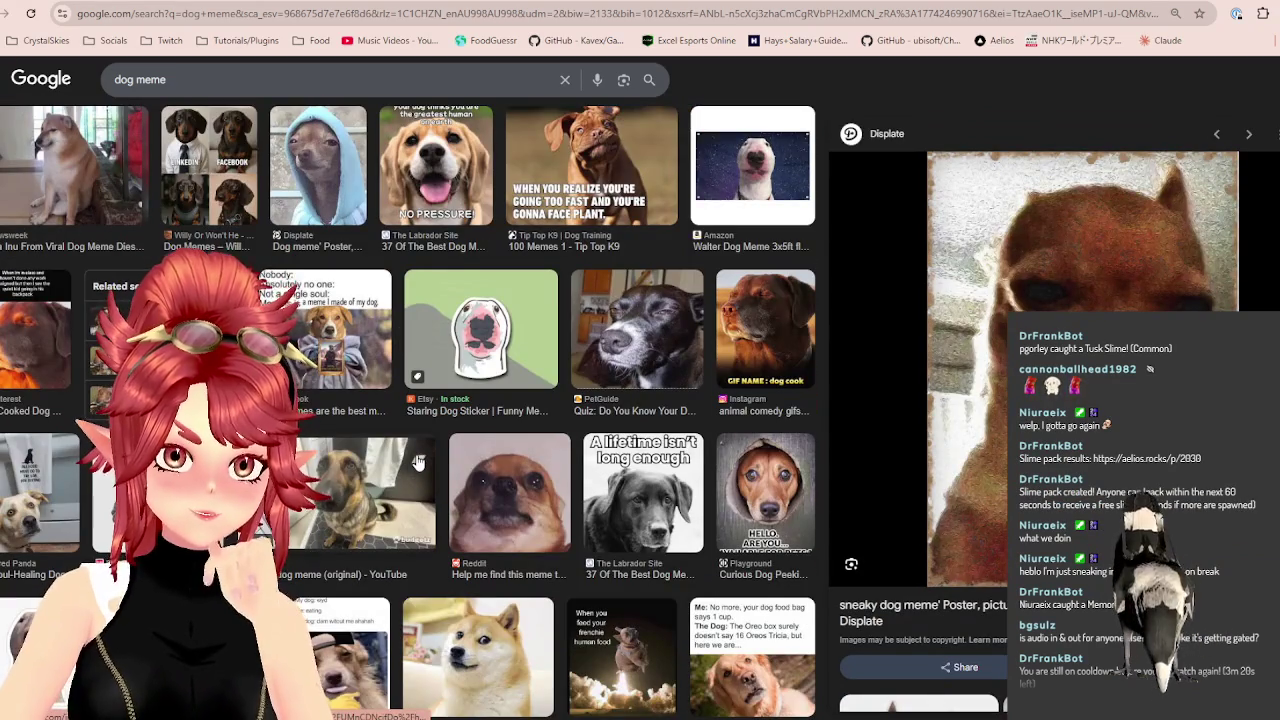
pyautogui.scroll(-1, 401, 474)
pyautogui.scroll(-2, 383, 470)
pyautogui.scroll(-3, 368, 466)
pyautogui.scroll(2, 367, 466)
pyautogui.scroll(-2, 366, 460)
pyautogui.scroll(-4, 365, 458)
pyautogui.scroll(3, 368, 468)
pyautogui.scroll(-5, 367, 467)
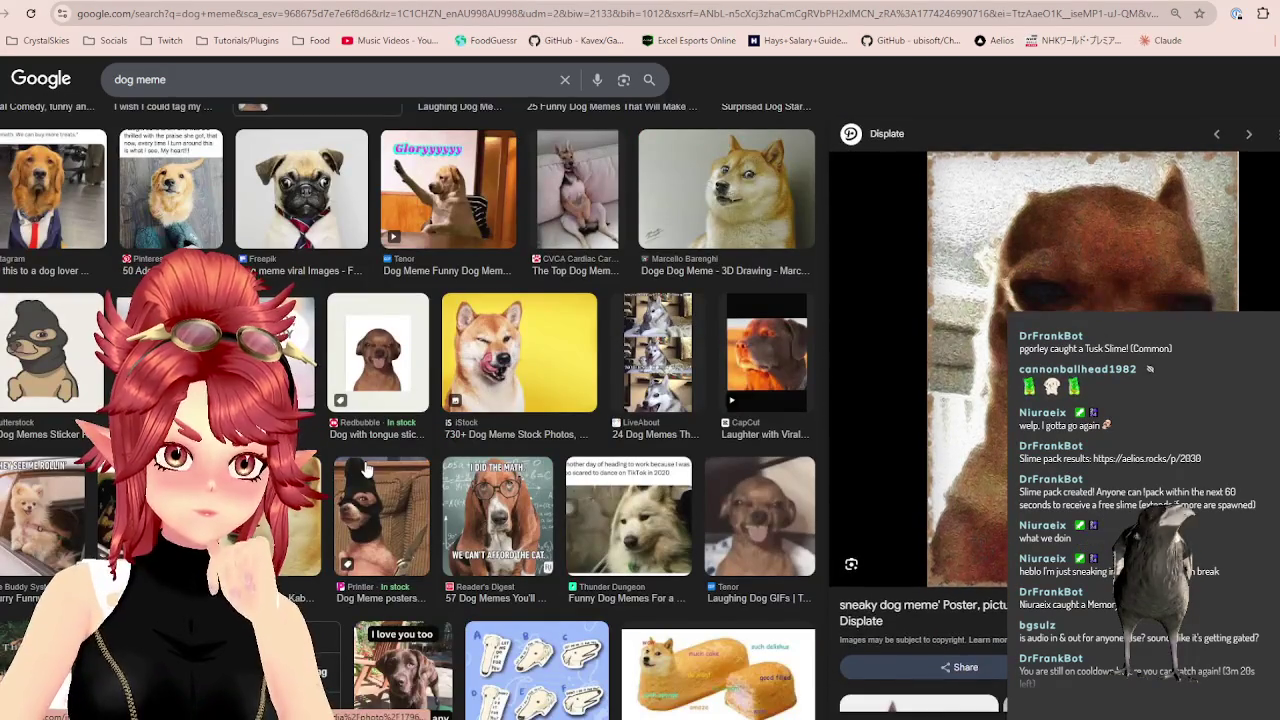
pyautogui.scroll(-2, 365, 469)
pyautogui.scroll(-1, 366, 468)
pyautogui.scroll(-1, 366, 468)
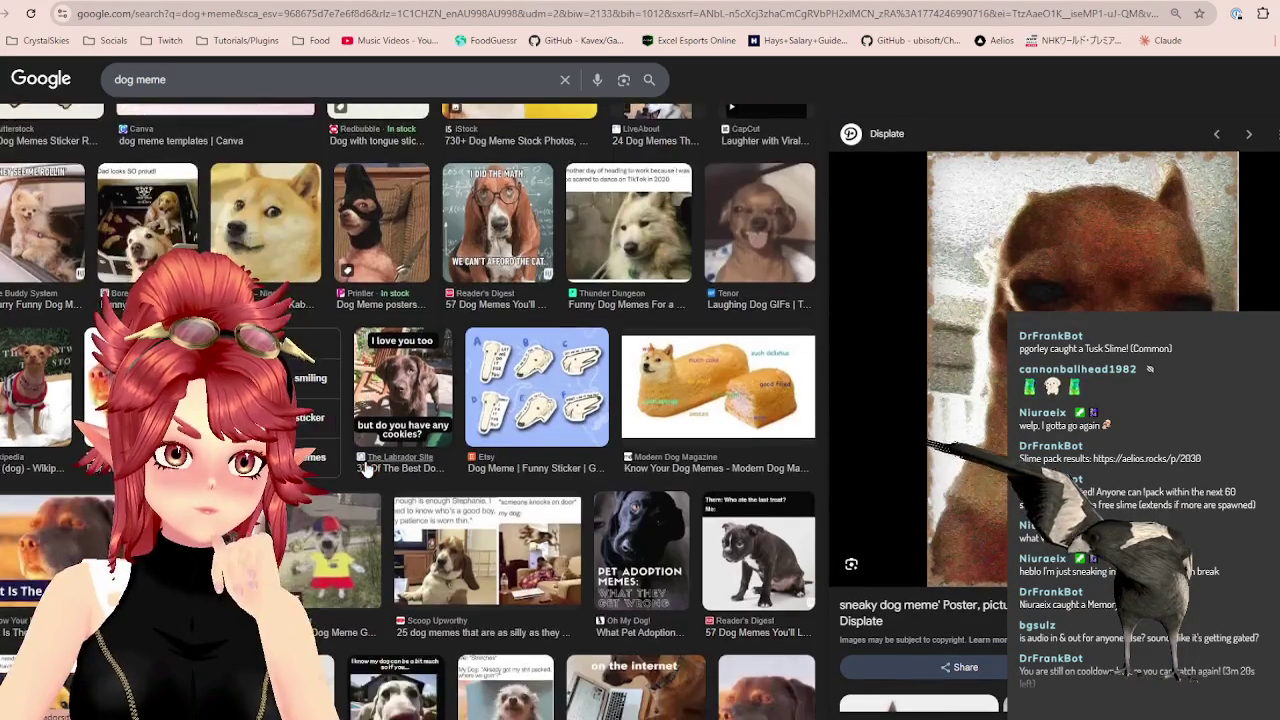
pyautogui.scroll(-2, 367, 468)
pyautogui.scroll(-2, 366, 468)
pyautogui.scroll(1, 366, 468)
pyautogui.scroll(-6, 365, 468)
pyautogui.scroll(3, 364, 468)
pyautogui.scroll(-6, 364, 468)
pyautogui.scroll(1, 365, 468)
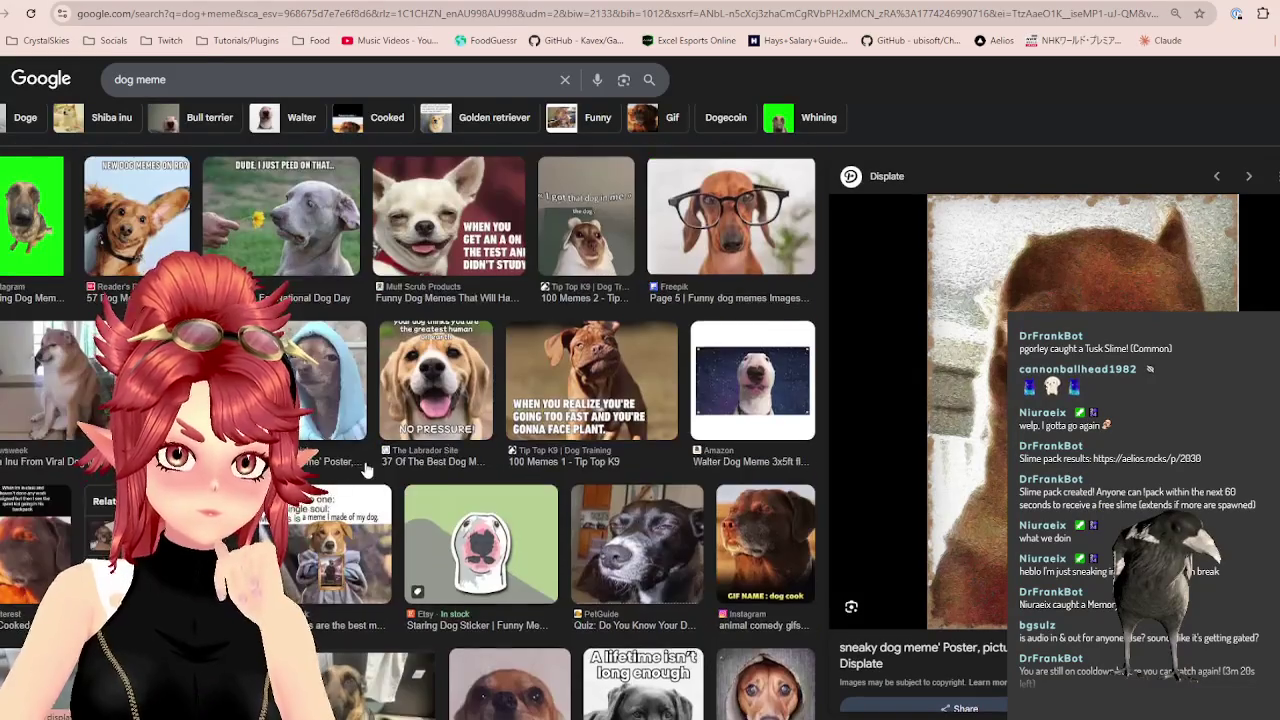
pyautogui.scroll(2, 365, 468)
pyautogui.scroll(2, 366, 469)
pyautogui.scroll(2, 366, 468)
pyautogui.scroll(2, 366, 468)
pyautogui.scroll(2, 366, 470)
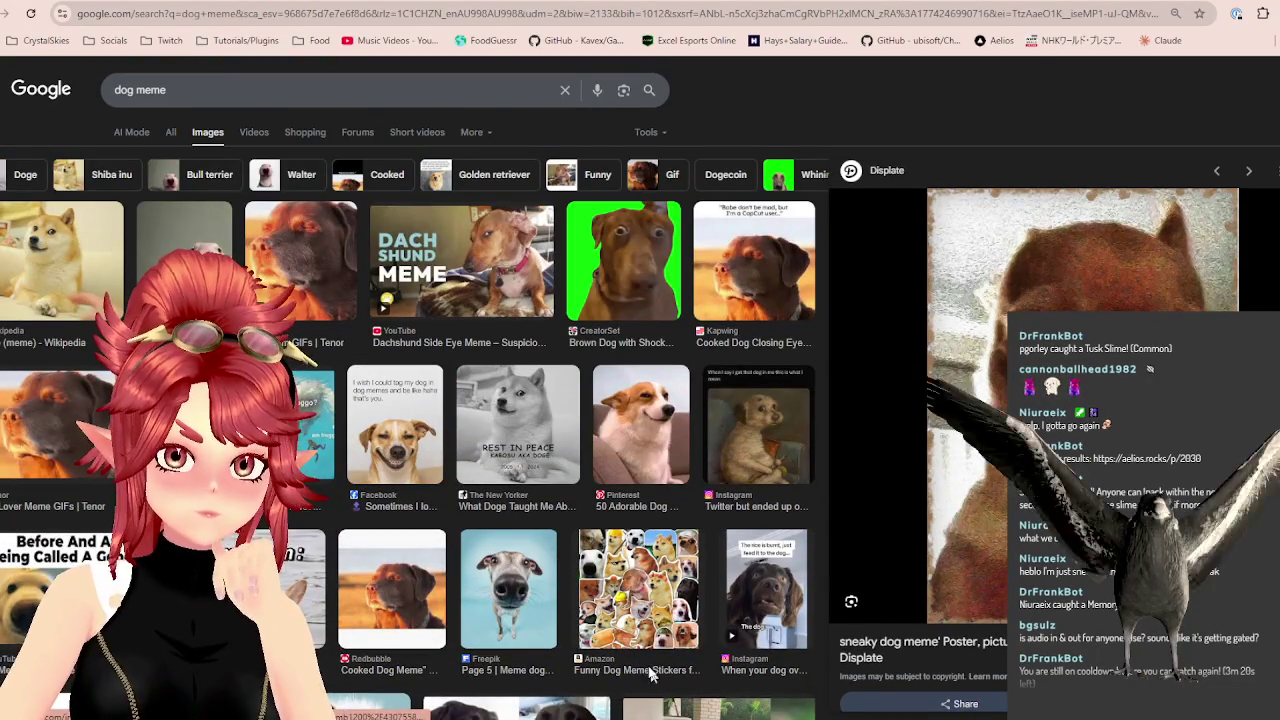
# Preview the Amazon 'Funny Dog Meme Stickers' result and scroll through its panel.
pyautogui.click(638, 592)
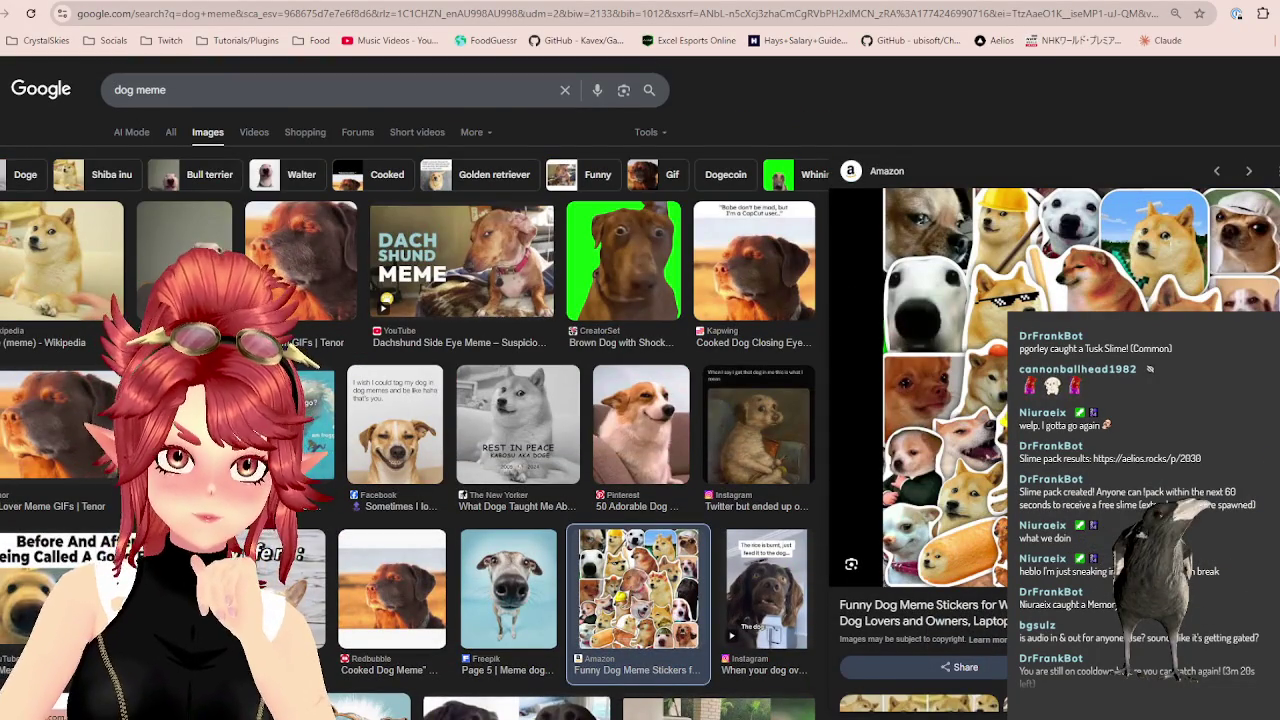
pyautogui.scroll(-3, 920, 450)
pyautogui.scroll(-3, 920, 450)
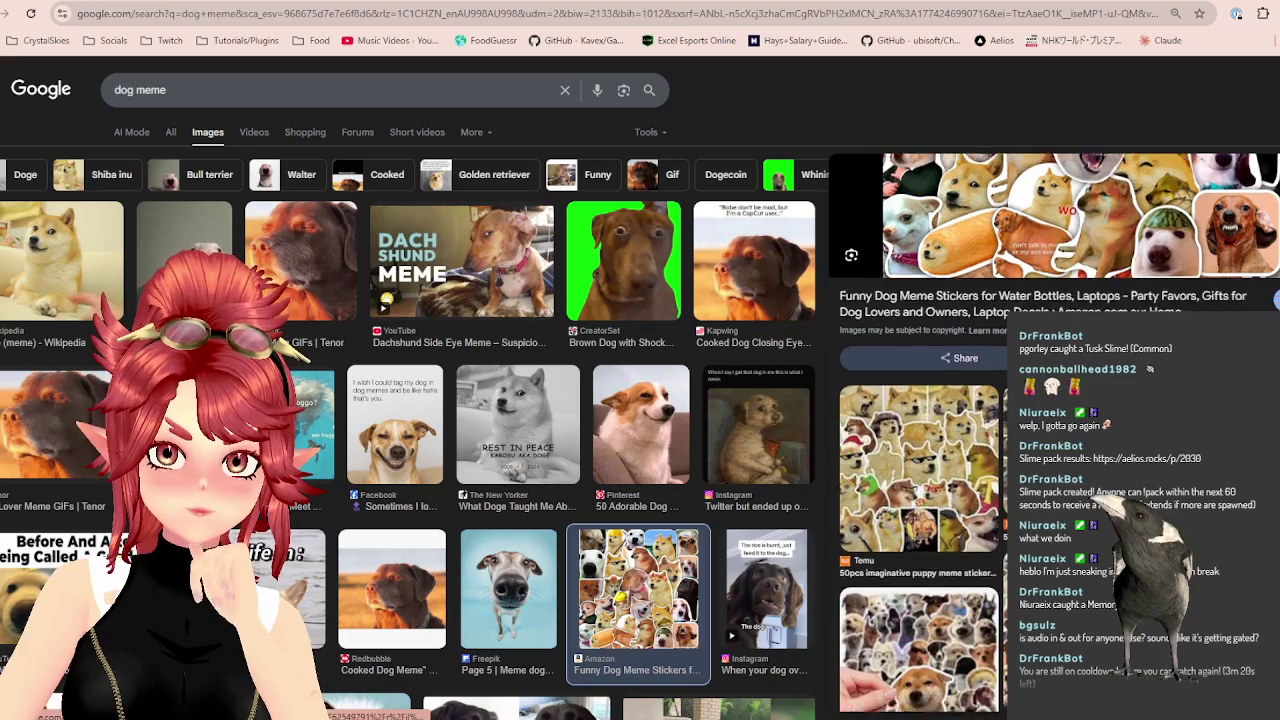
pyautogui.scroll(2, 1054, 433)
pyautogui.scroll(2, 1054, 433)
pyautogui.scroll(3, 1054, 433)
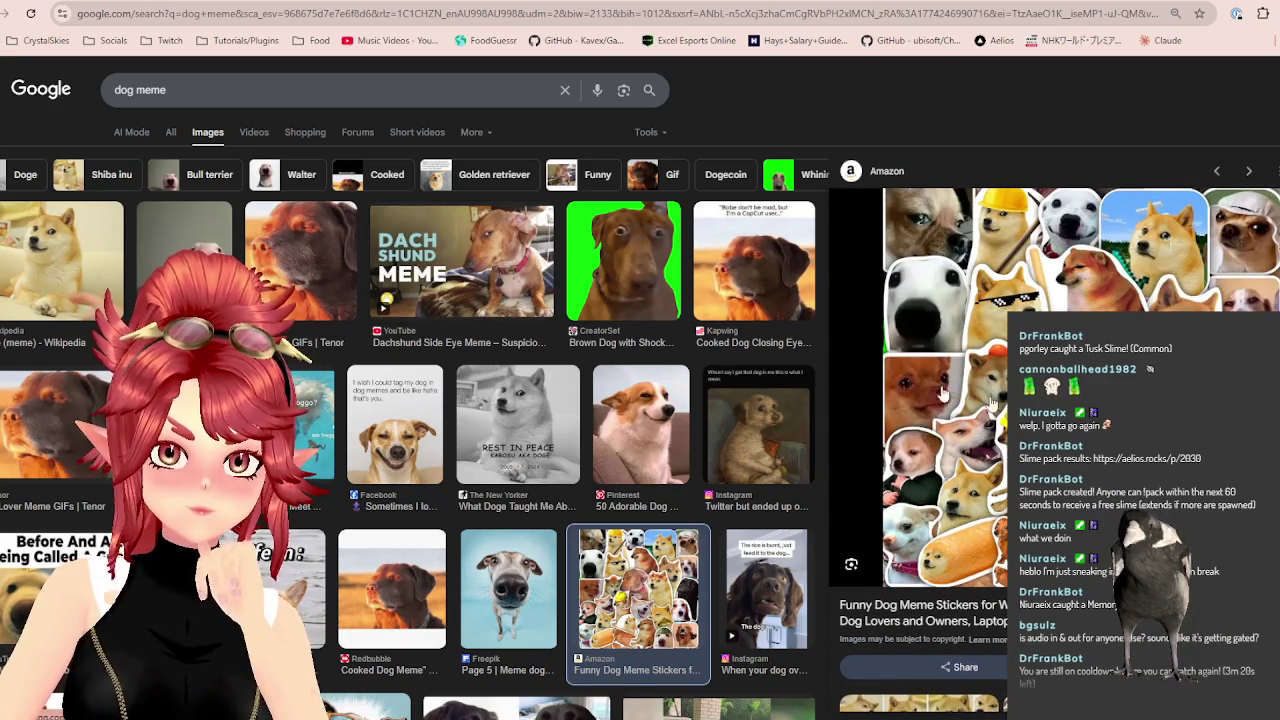
pyautogui.click(212, 89)
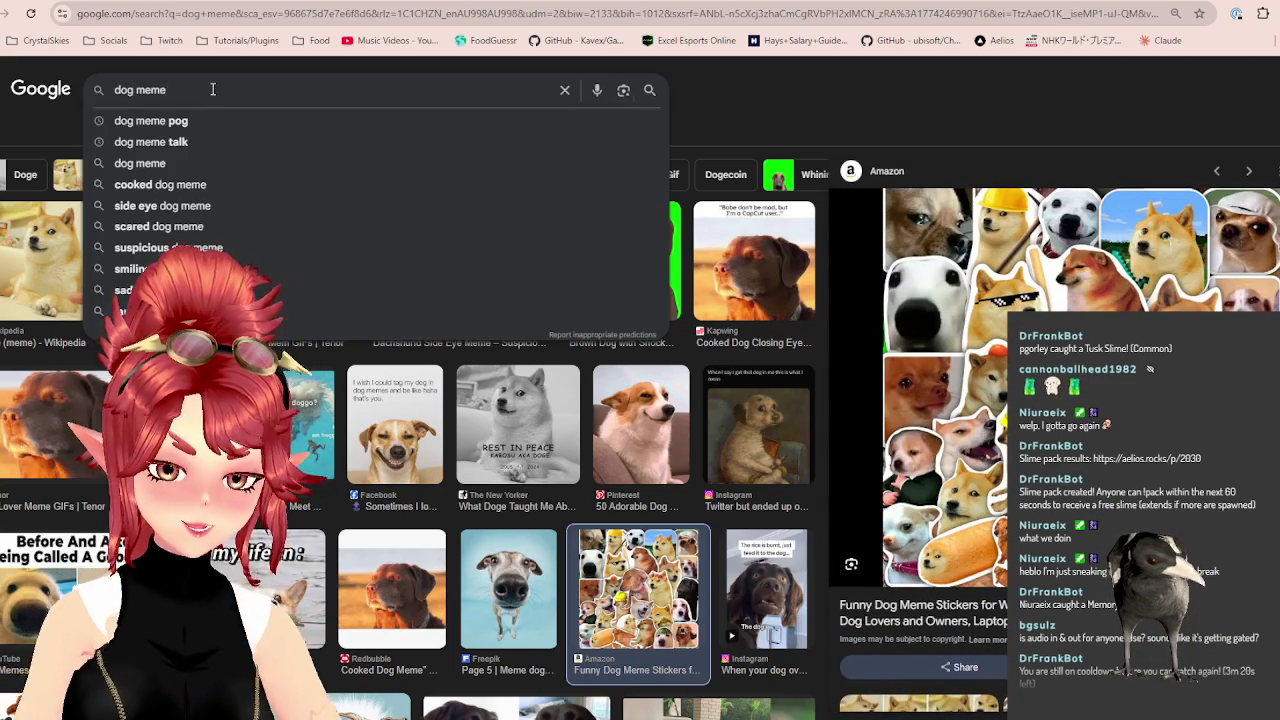
pyautogui.write('list')
# Search 'dog meme list', preview the Dog Memes alignment chart, then view the All results.
pyautogui.press('Return')
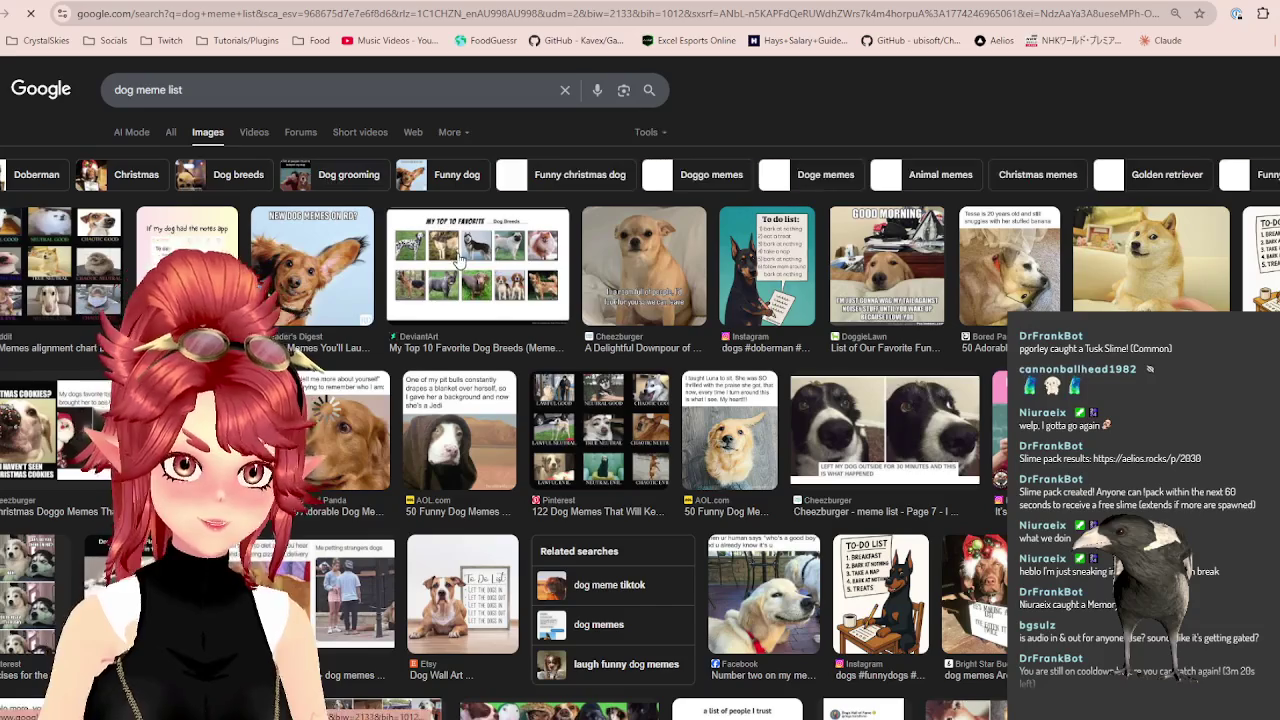
pyautogui.click(48, 276)
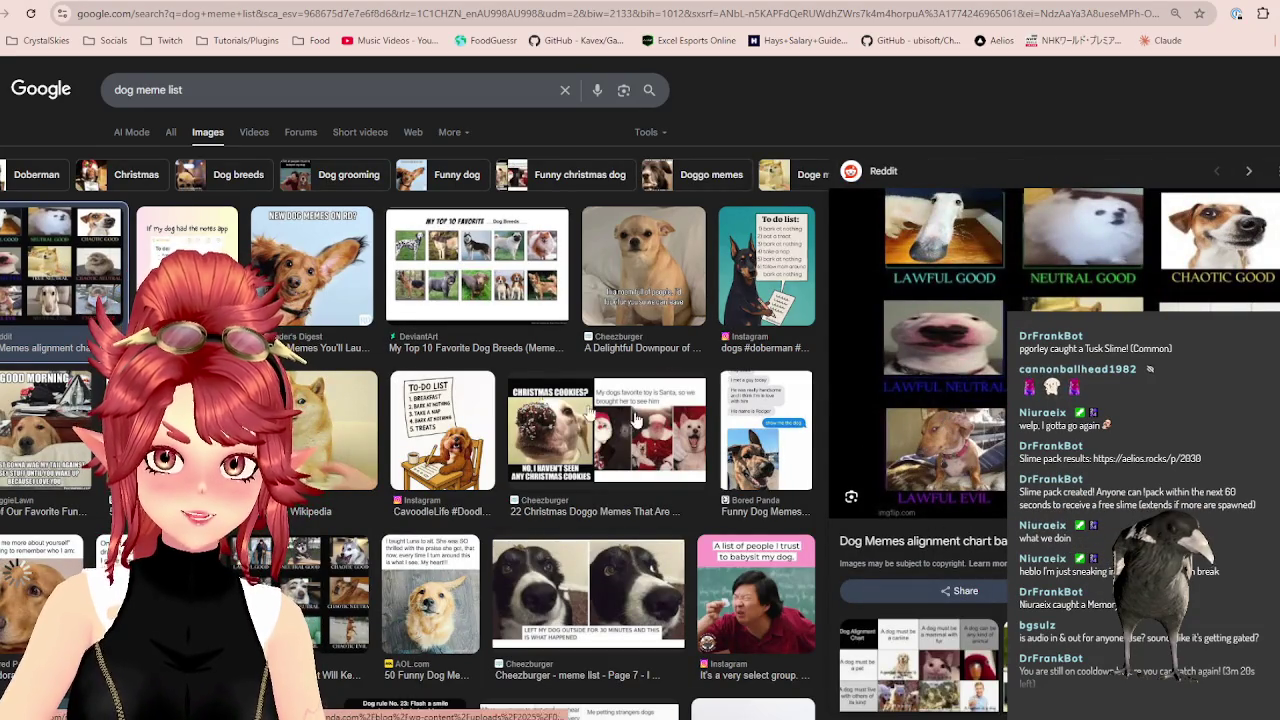
pyautogui.scroll(-2, 461, 372)
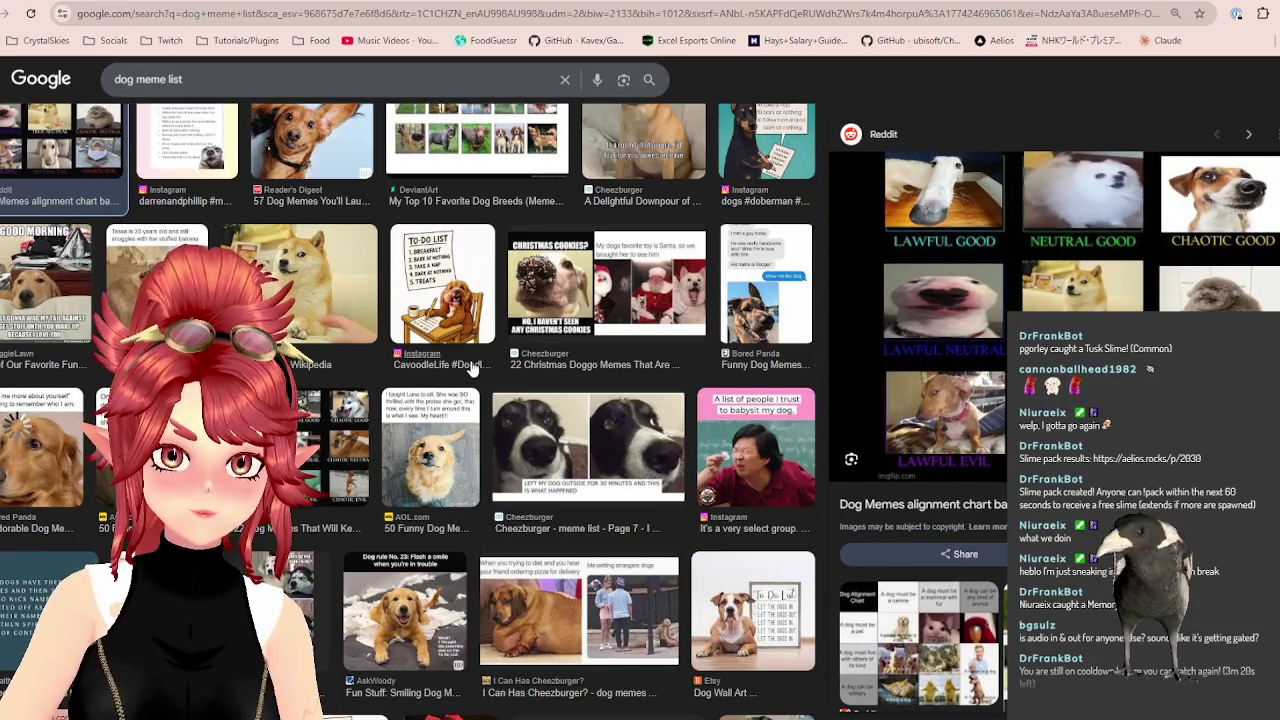
pyautogui.scroll(-3, 474, 368)
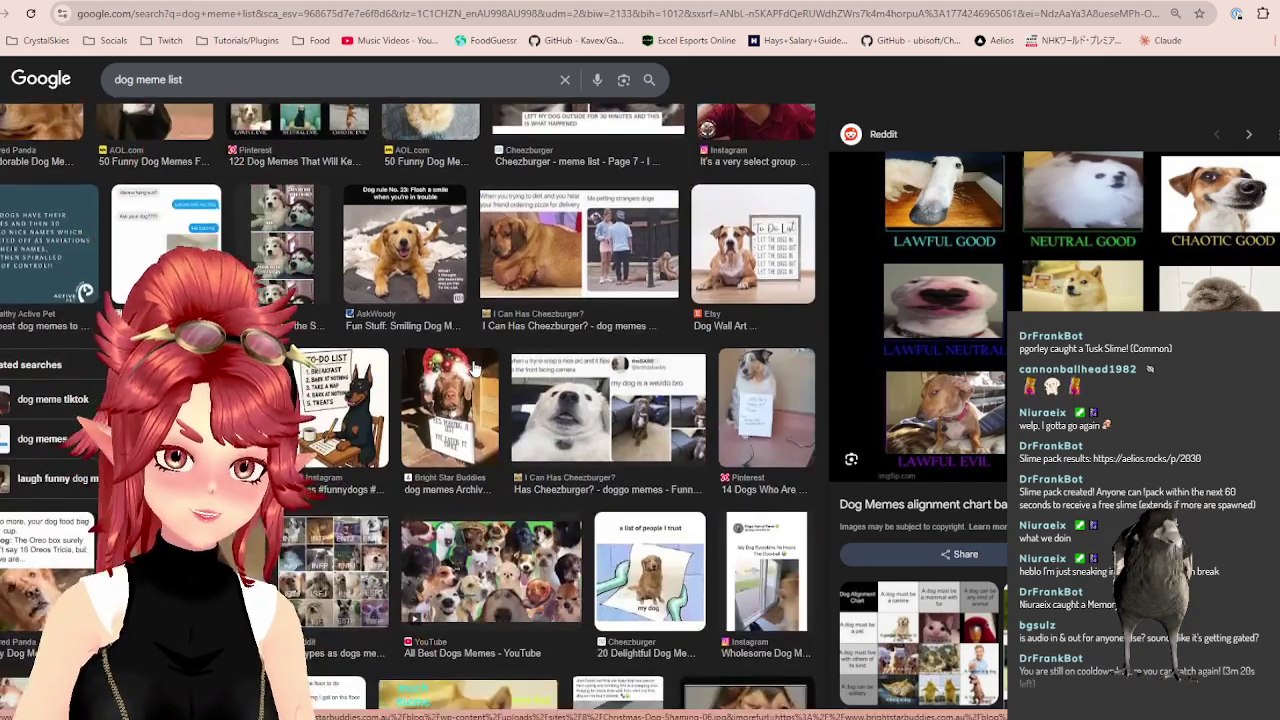
pyautogui.scroll(3, 474, 368)
pyautogui.scroll(5, 300, 250)
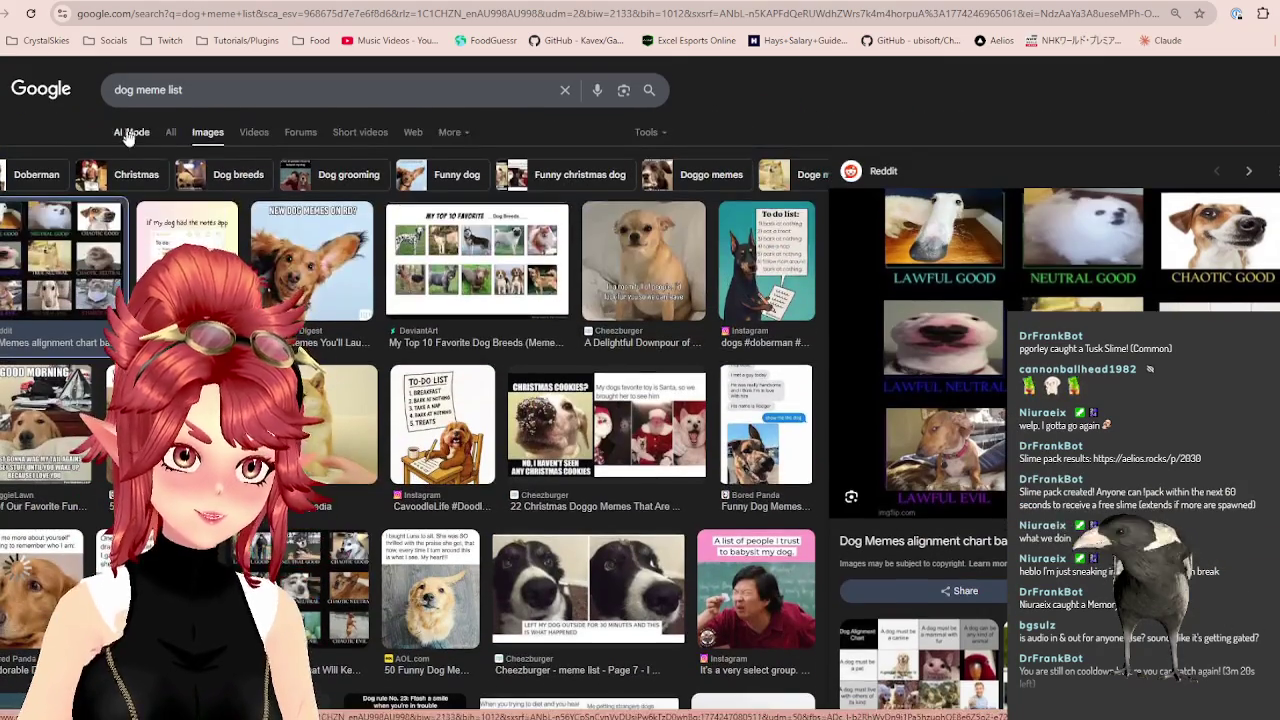
pyautogui.click(171, 131)
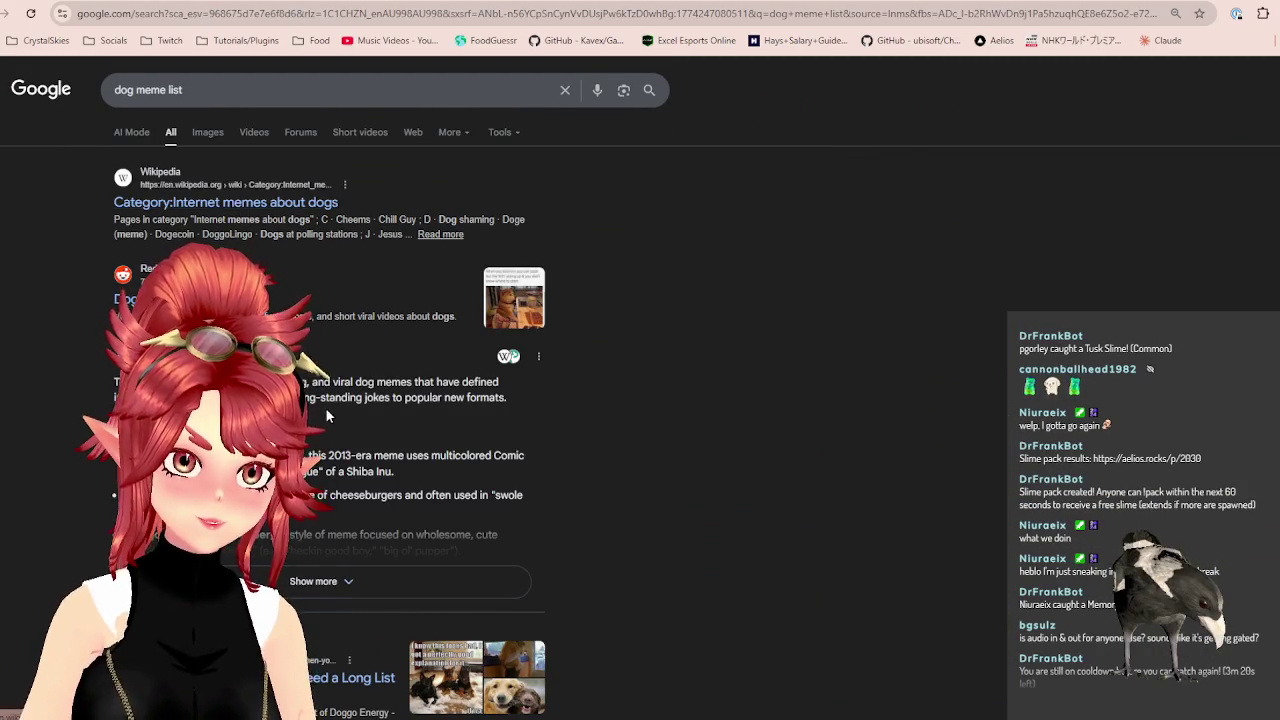
pyautogui.scroll(-2, 325, 407)
pyautogui.scroll(2, 325, 405)
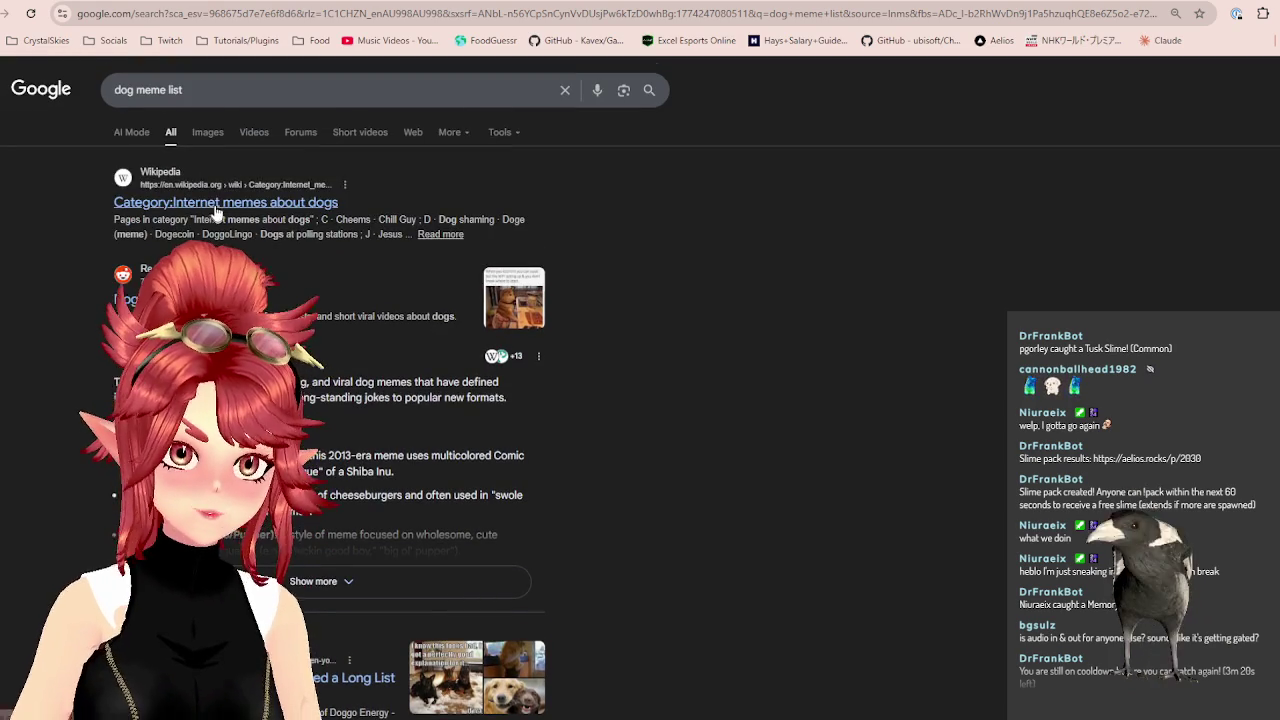
pyautogui.click(214, 204)
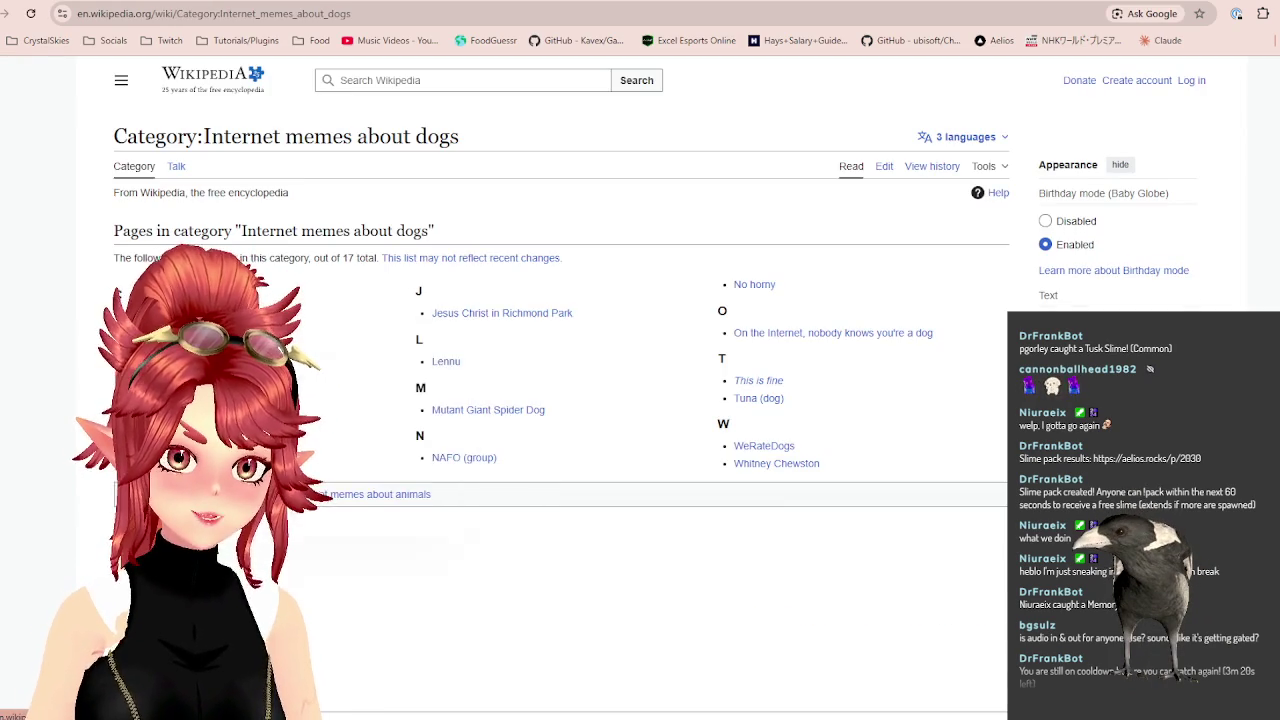
pyautogui.hotkey('ctrl', 'Tab')
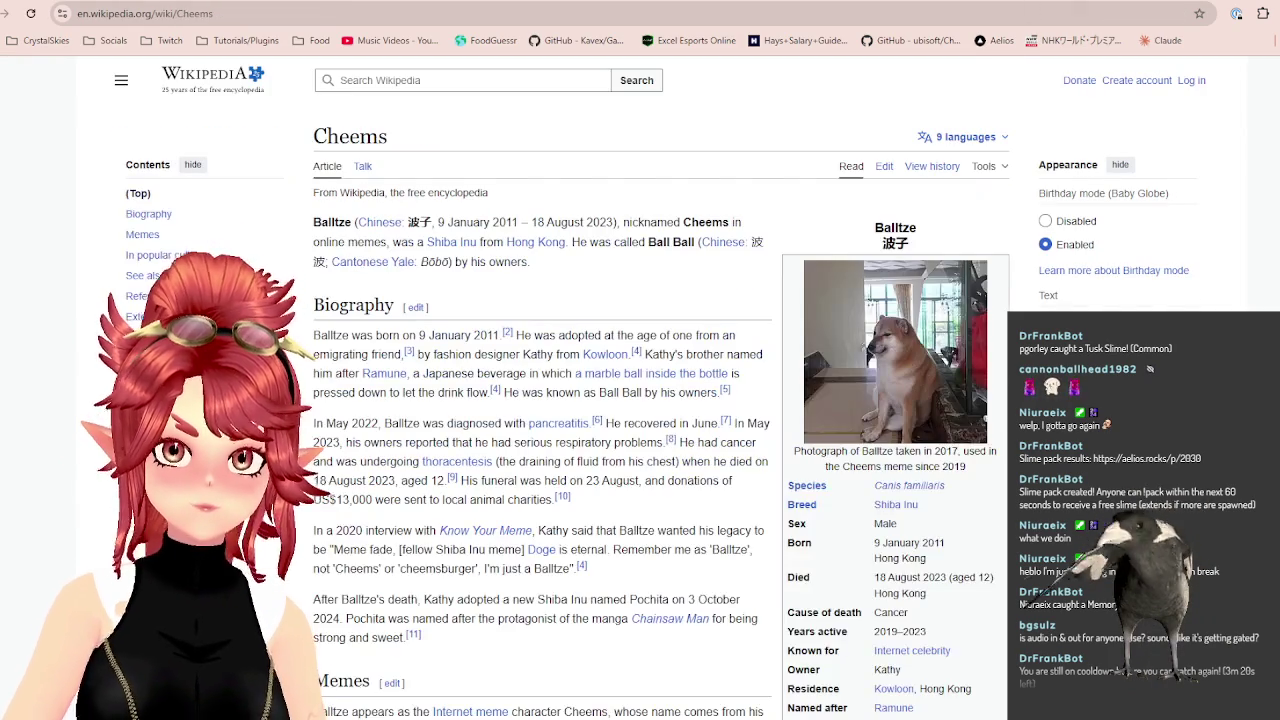
pyautogui.hotkey('ctrl', 'Tab')
pyautogui.hotkey('ctrl', 'Tab')
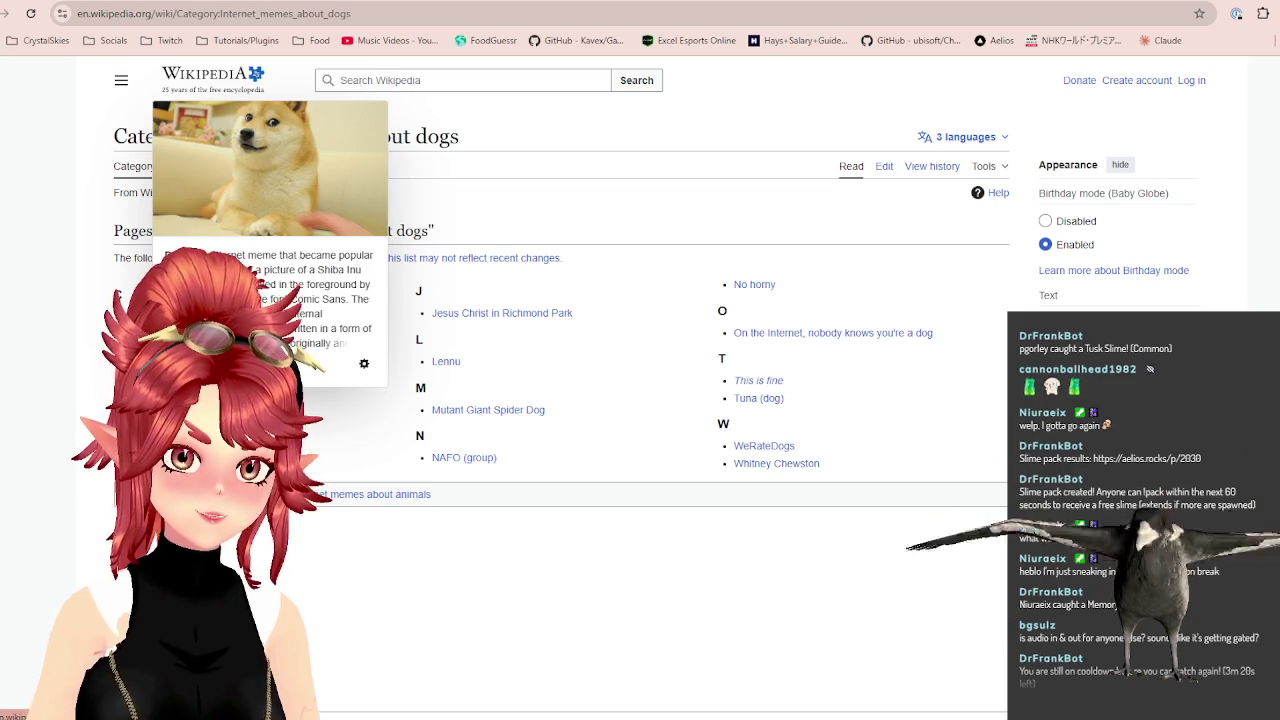
pyautogui.hotkey('alt', 'Left')
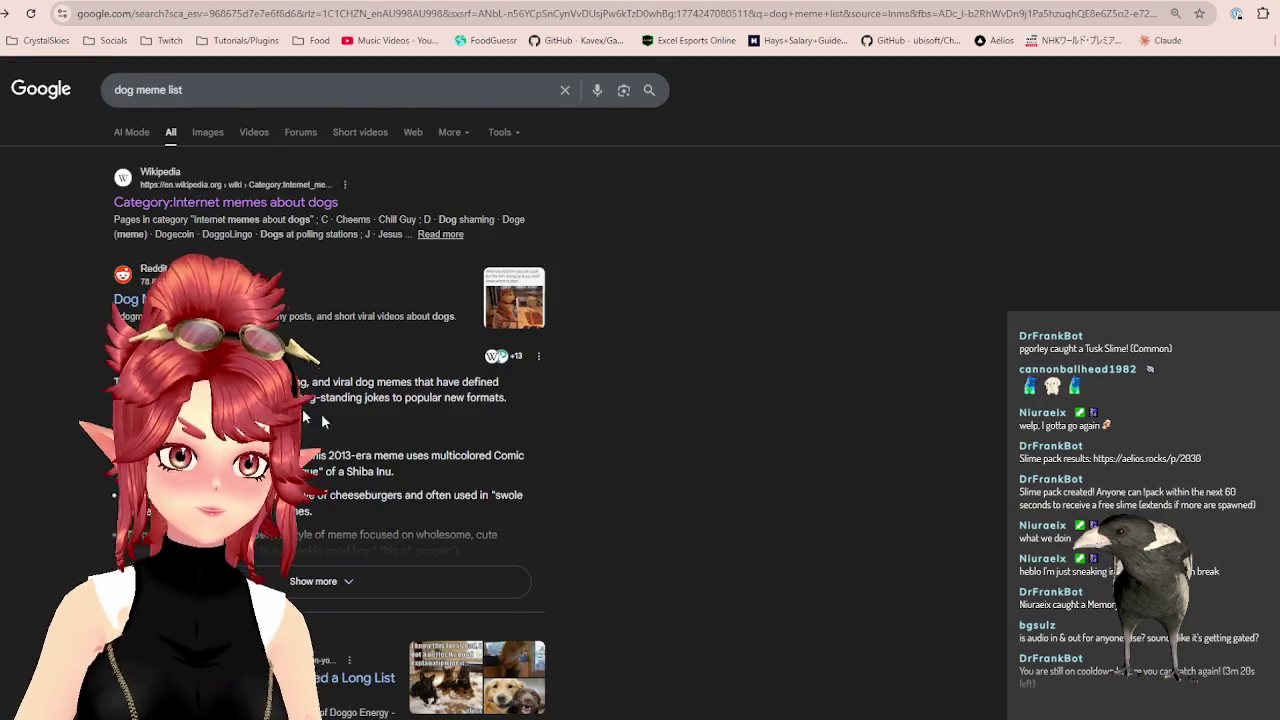
pyautogui.scroll(-5, 347, 422)
pyautogui.scroll(-3, 347, 422)
pyautogui.scroll(-4, 347, 422)
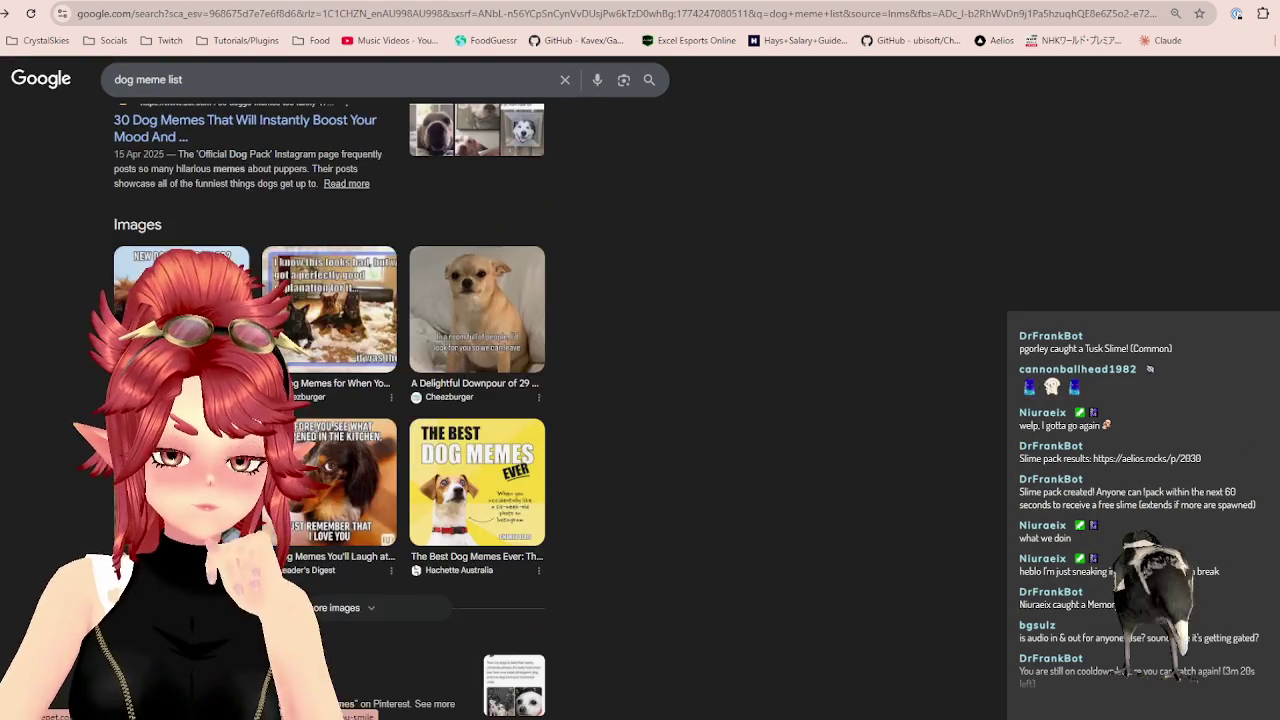
# Open the Cheezburger chihuahua meme image full-size in a new tab.
pyautogui.click(477, 310)
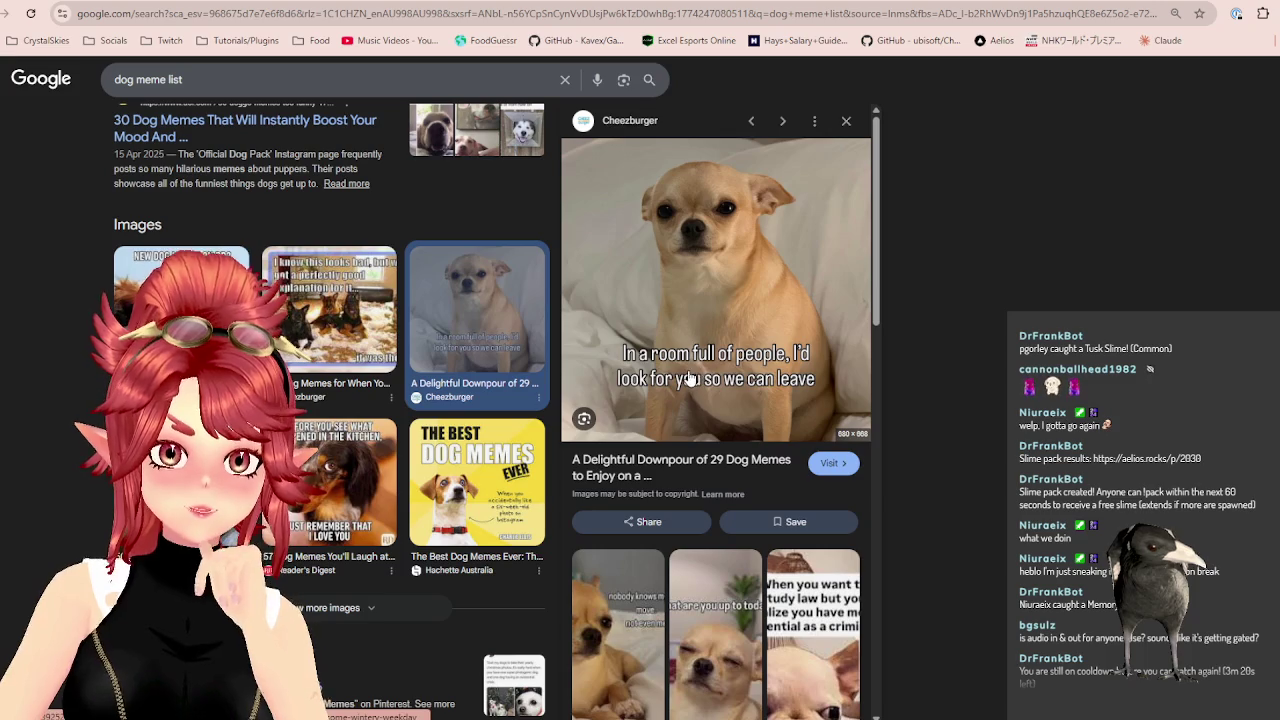
pyautogui.click(707, 327)
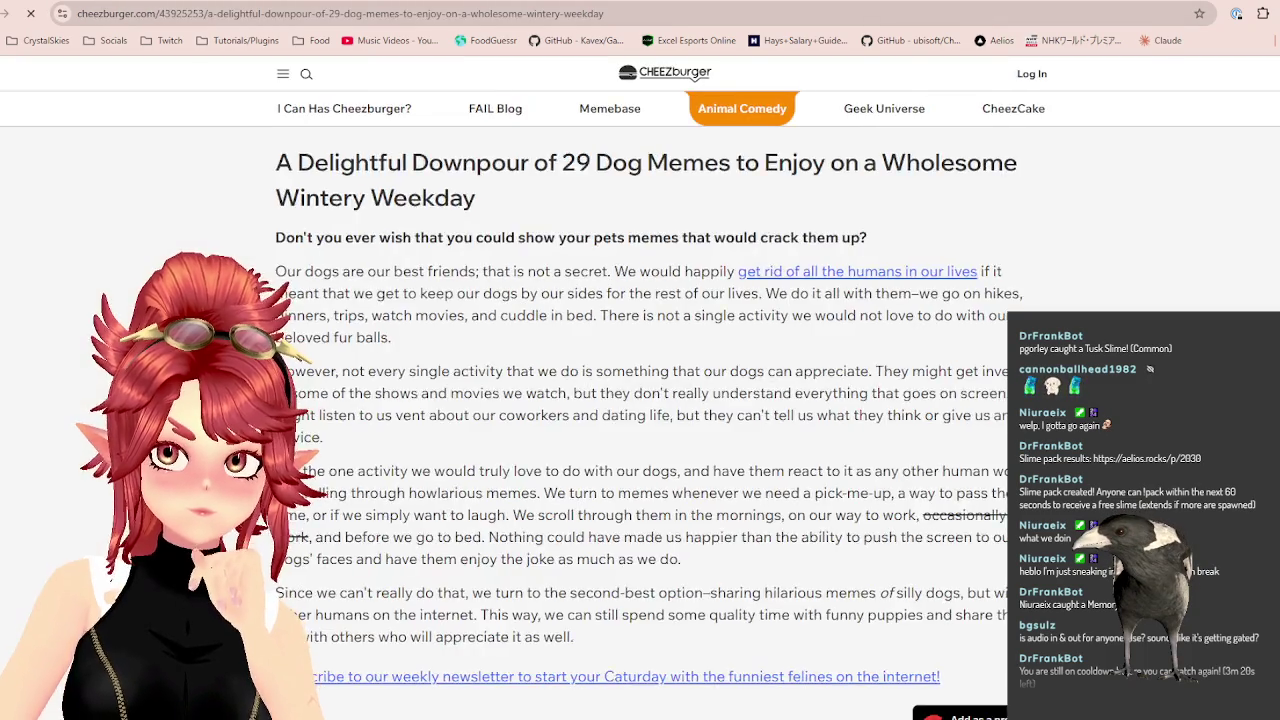
pyautogui.hotkey('alt', 'Left')
pyautogui.rightClick(753, 291)
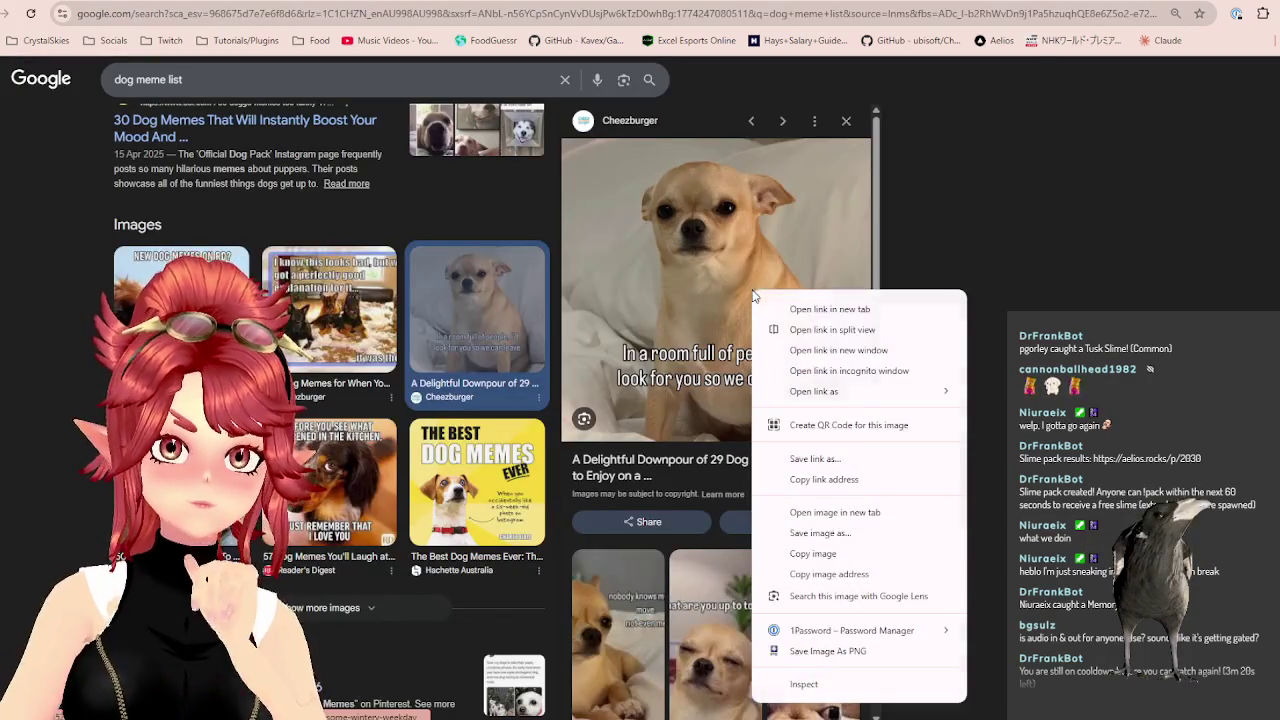
pyautogui.click(849, 532)
# Zoom in and screen-capture the chihuahua photo without its caption, then return to Filmora.
pyautogui.click(1138, 5)
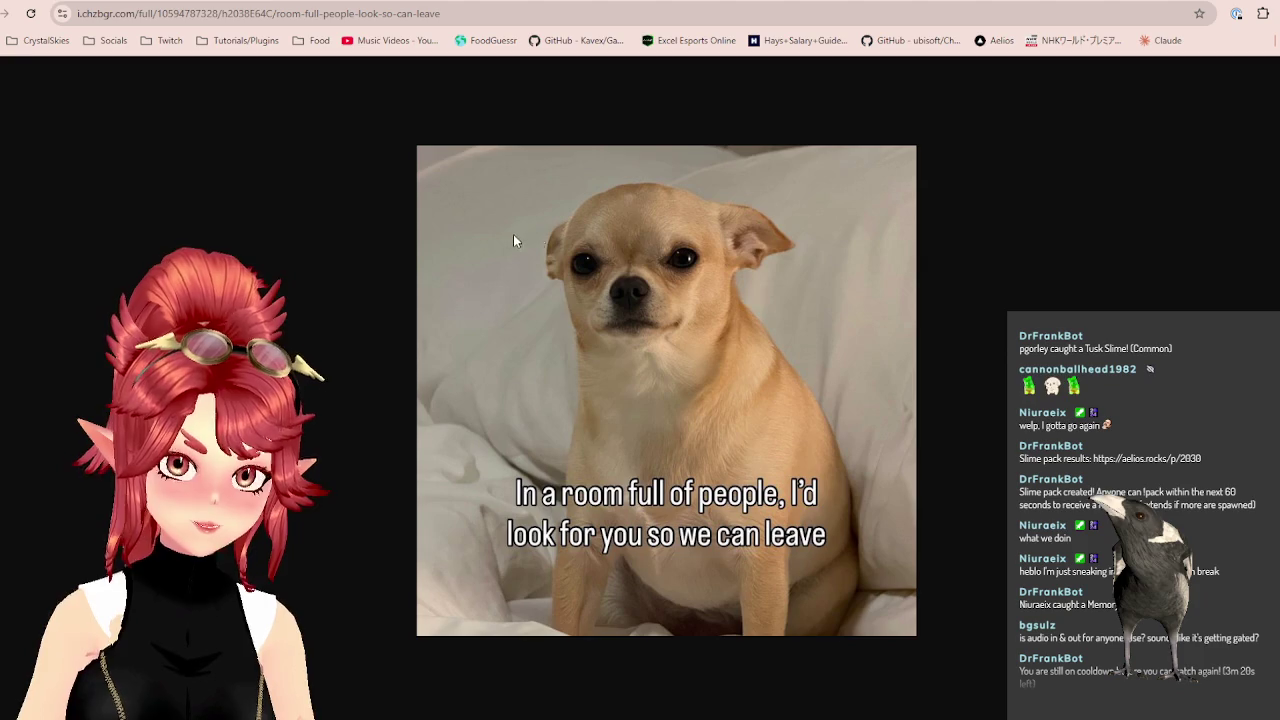
pyautogui.hotkey('ctrl', '+')
pyautogui.hotkey('ctrl', '+')
pyautogui.hotkey('ctrl', '+')
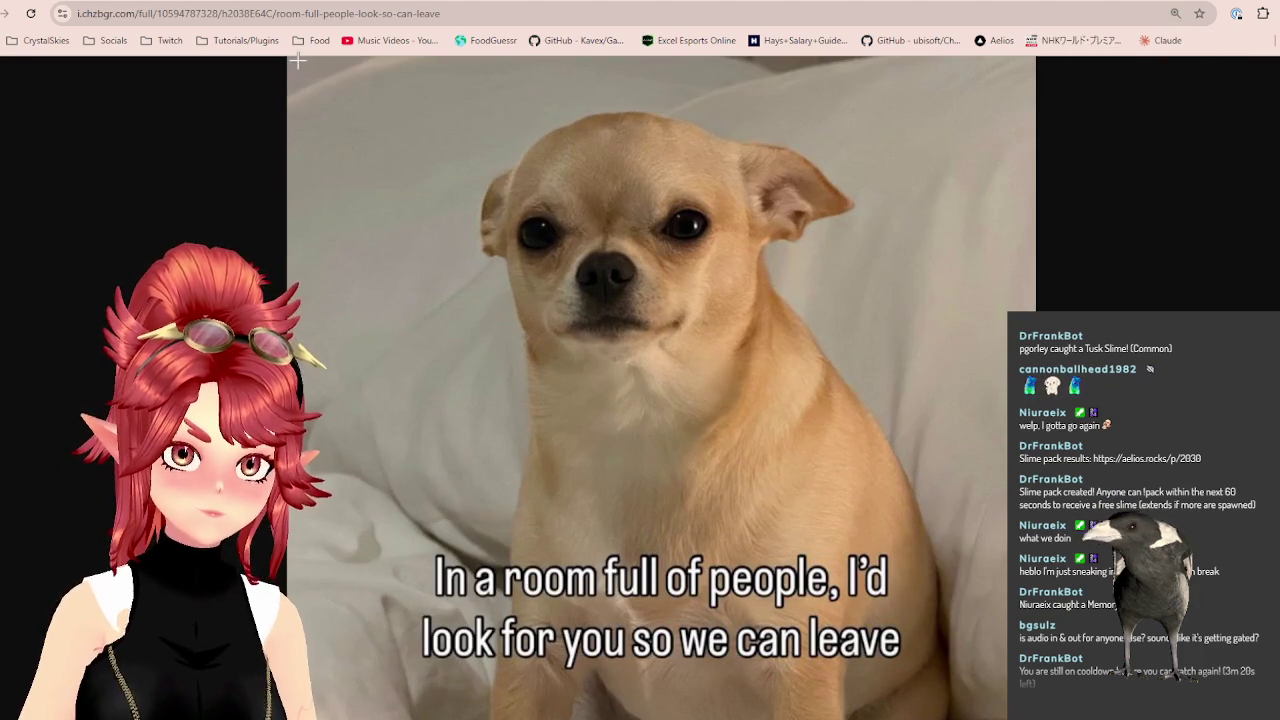
pyautogui.moveTo(298, 62); pyautogui.dragTo(1025, 495)
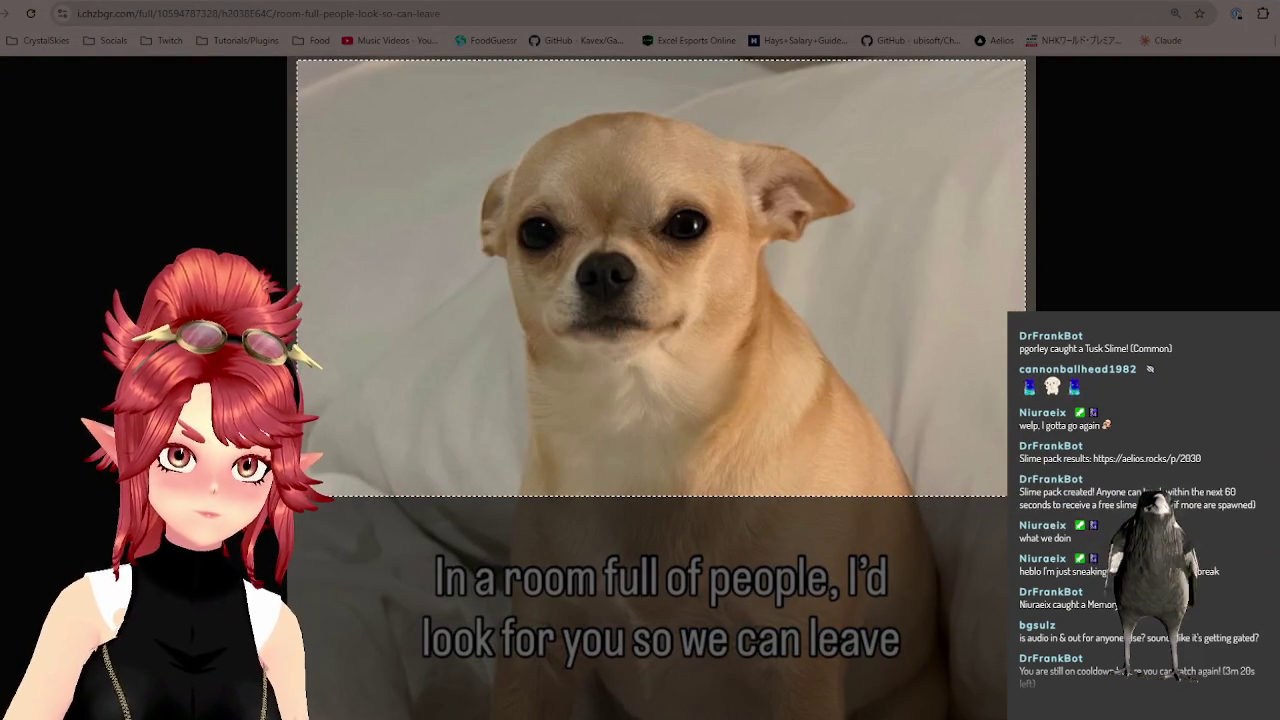
pyautogui.moveTo(1025, 495); pyautogui.dragTo(1030, 550)
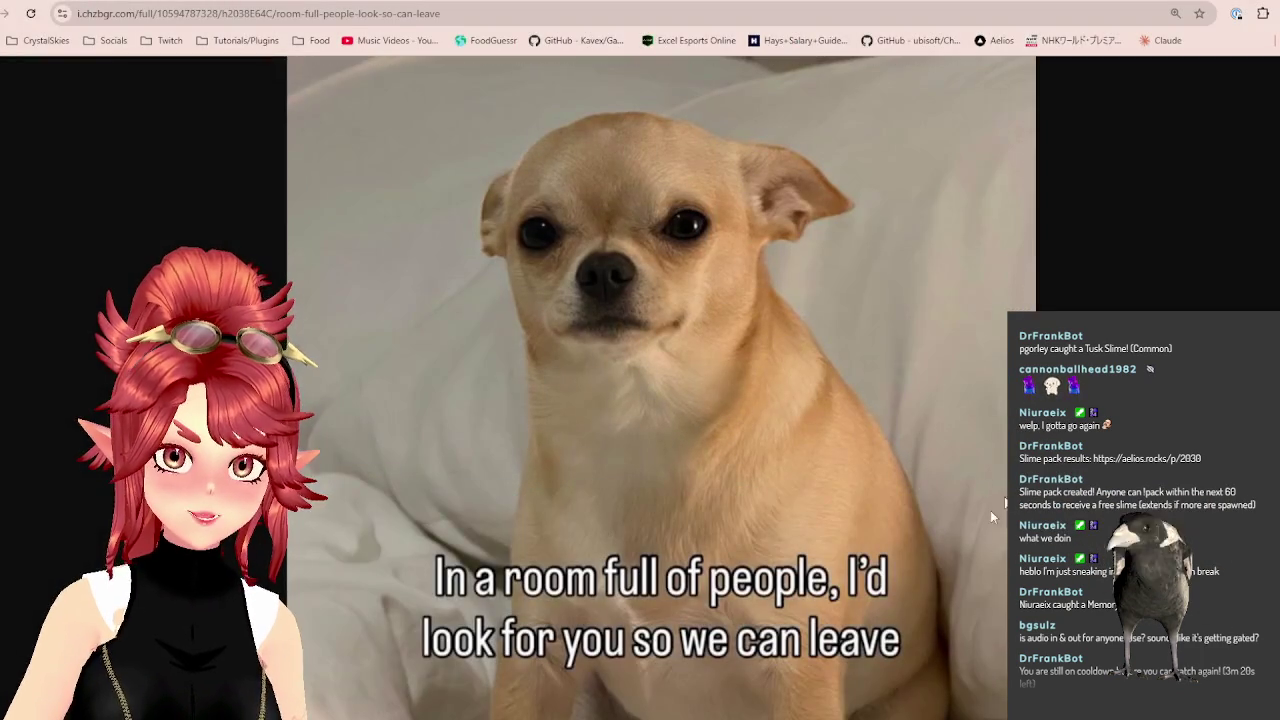
pyautogui.hotkey('alt', 'Tab')
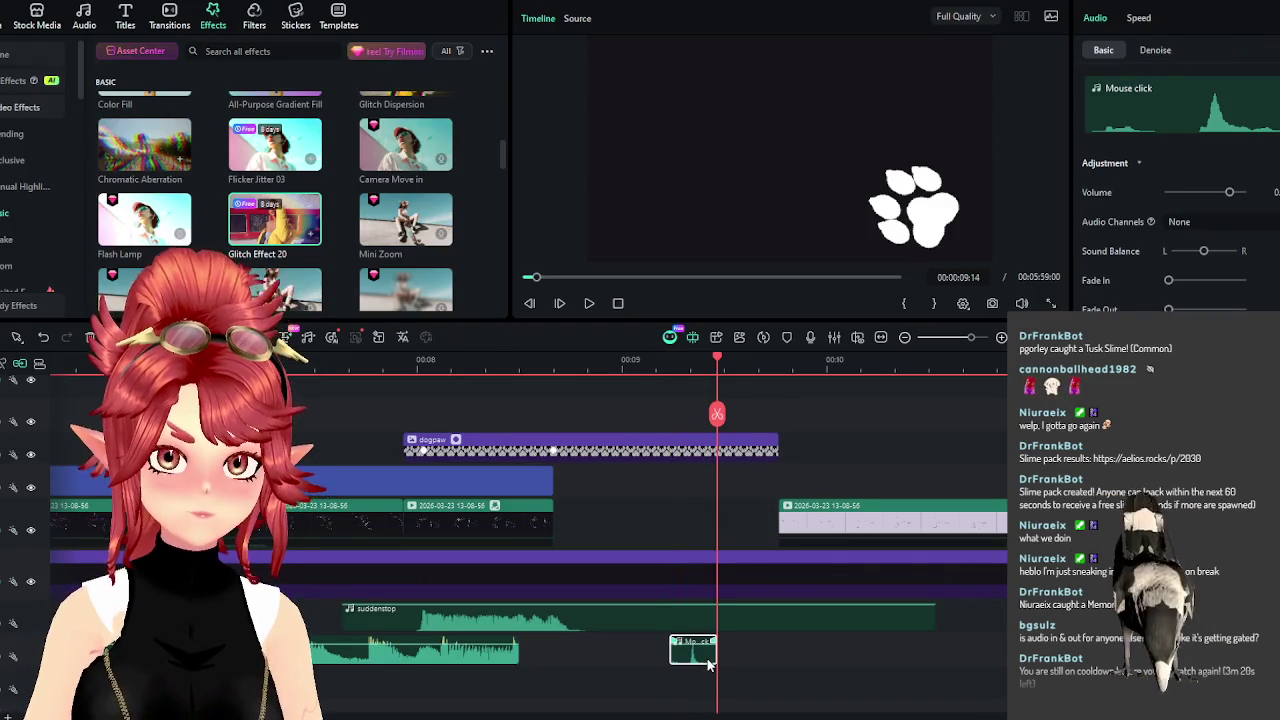
# Delete the short audio clip, save the capture as grumpydog.png in OBS_Paws > video, and open that folder.
pyautogui.press('Delete')
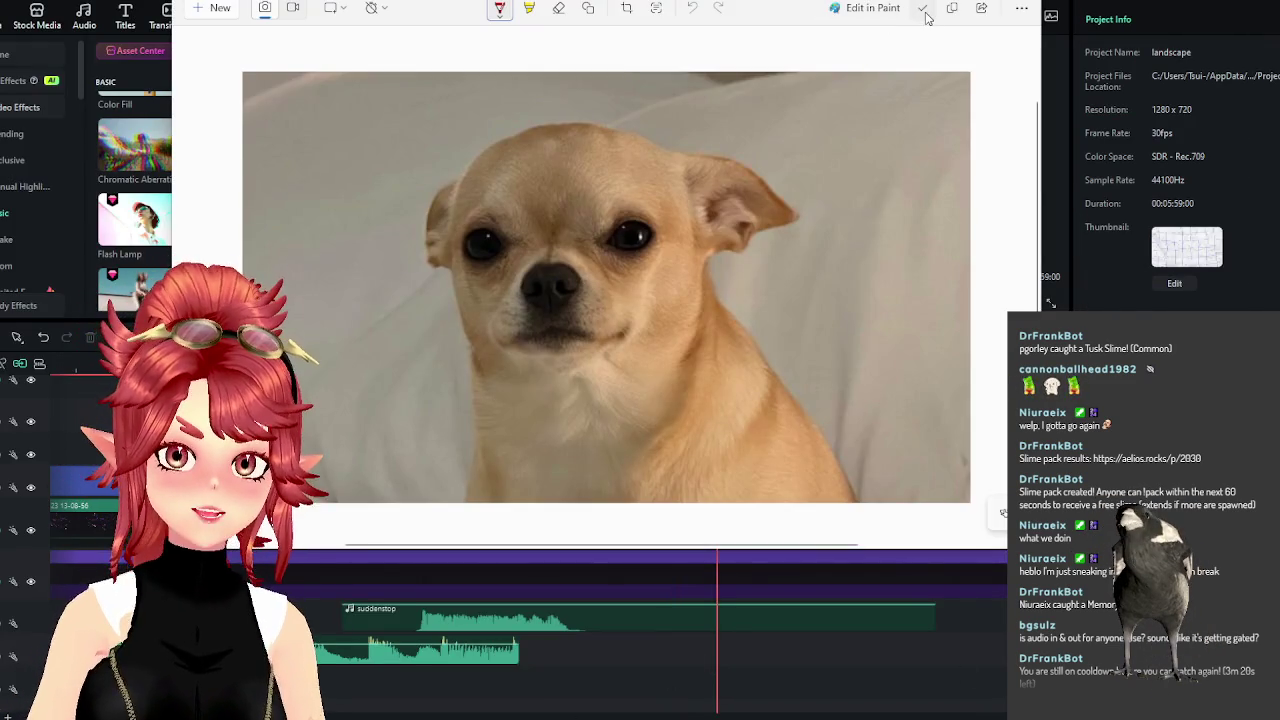
pyautogui.click(923, 8)
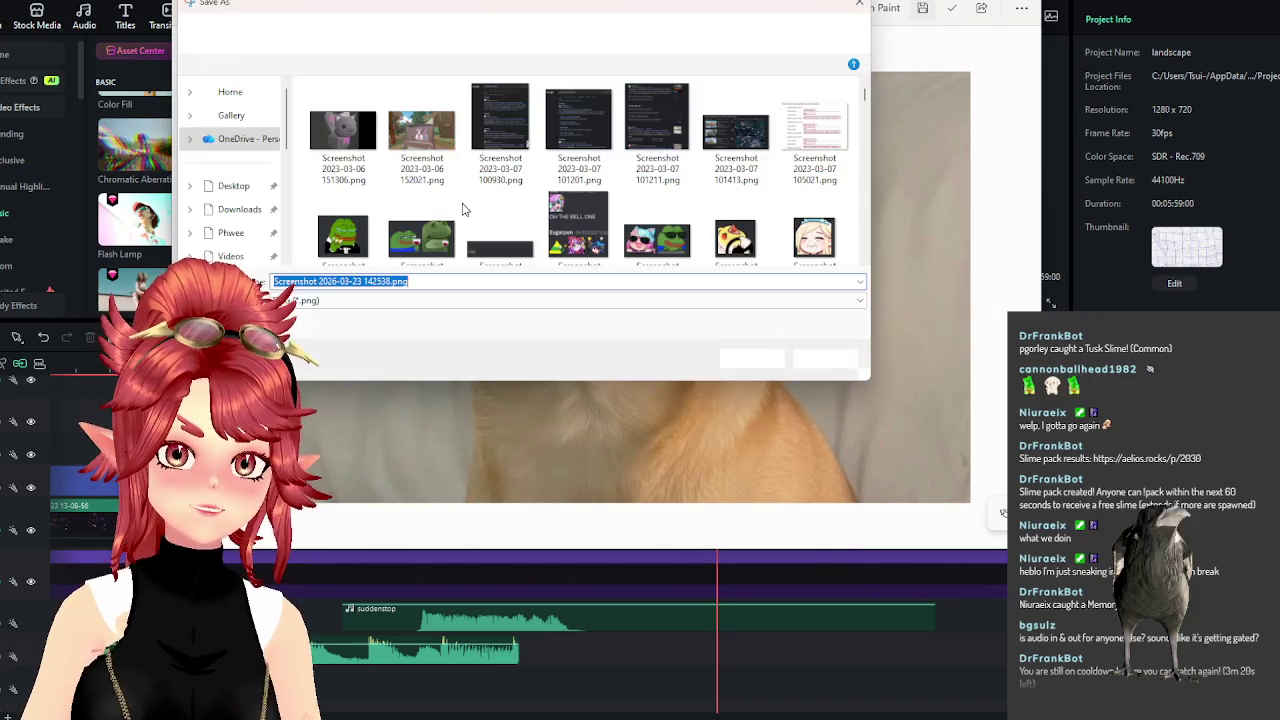
pyautogui.scroll(-2, 232, 247)
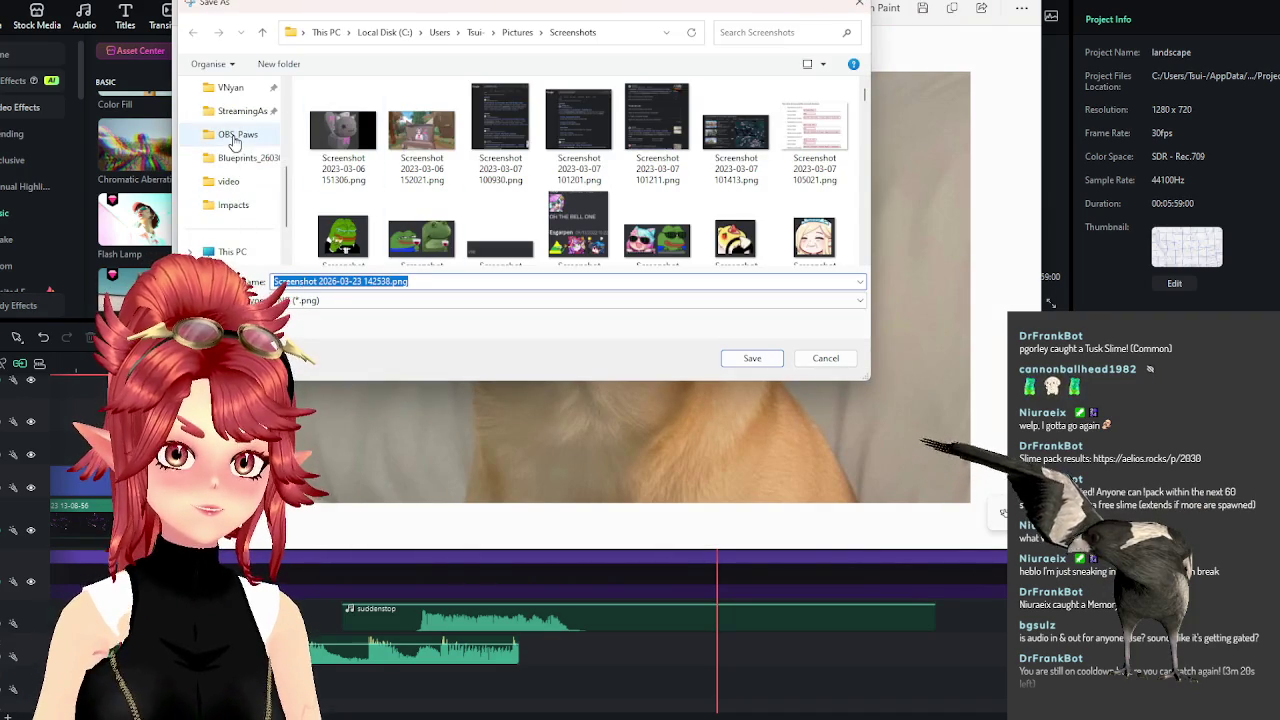
pyautogui.click(238, 134)
pyautogui.doubleClick(340, 257)
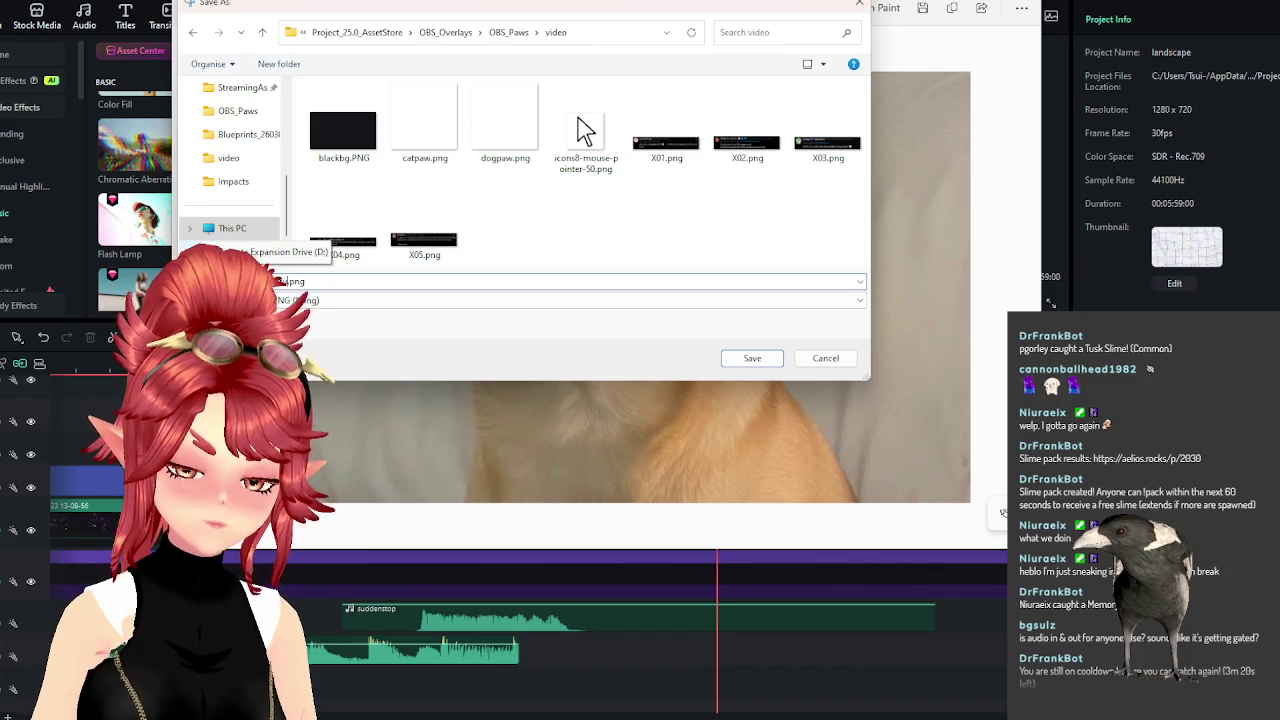
pyautogui.write('grumpydog')
pyautogui.press('Return')
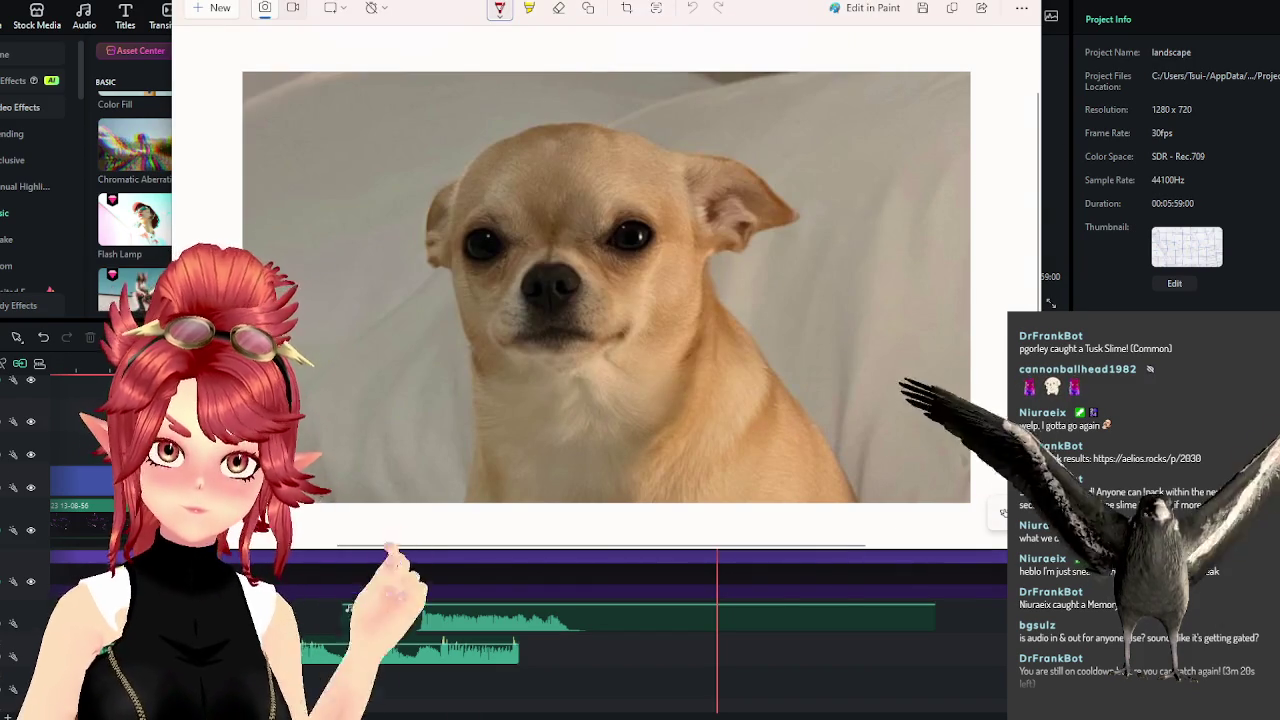
pyautogui.click(697, 521)
pyautogui.hotkey('alt', 'Tab')
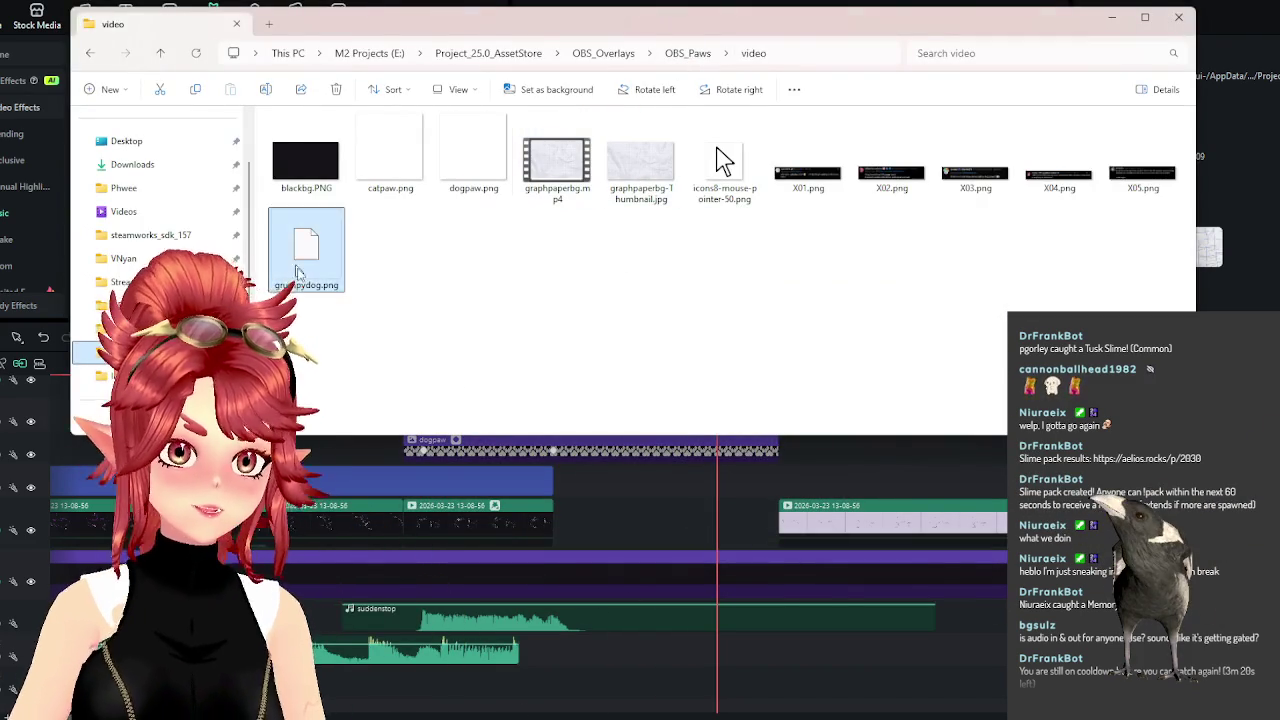
# Place grumpydog.png on the timeline just after the cat-paws title and play the title into it.
pyautogui.moveTo(295, 265); pyautogui.dragTo(660, 478)
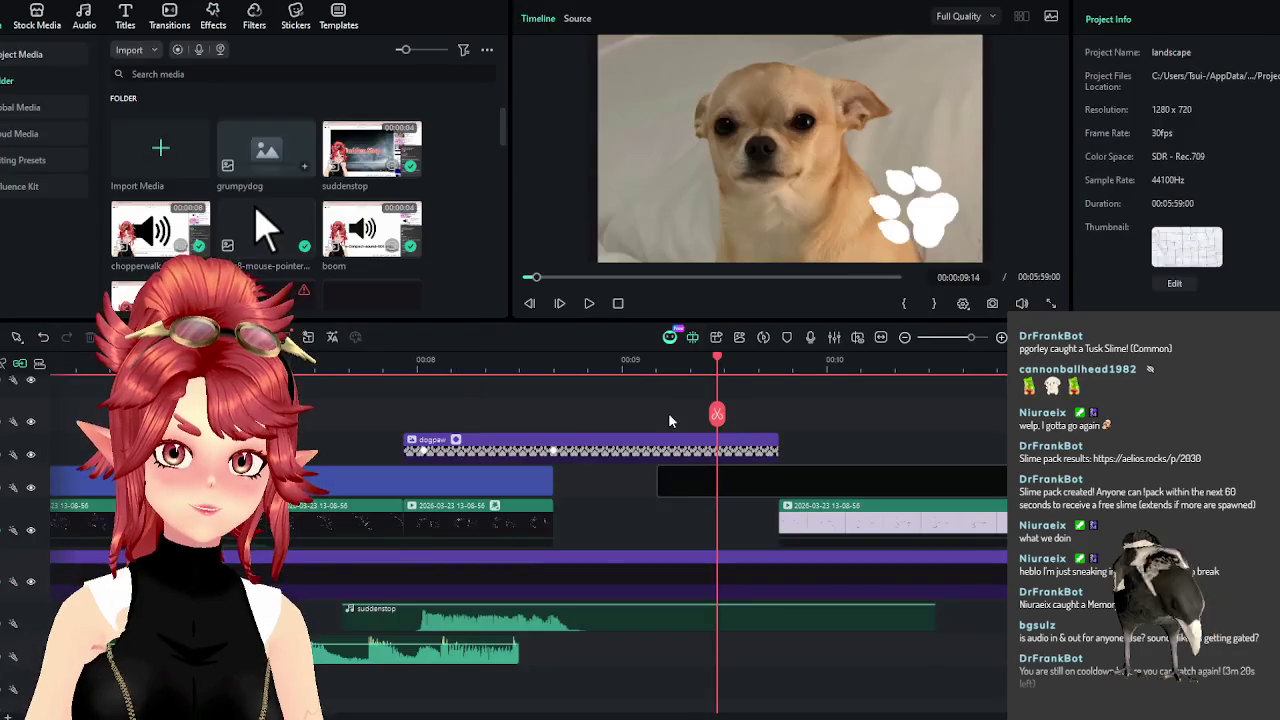
pyautogui.moveTo(437, 364); pyautogui.dragTo(546, 364)
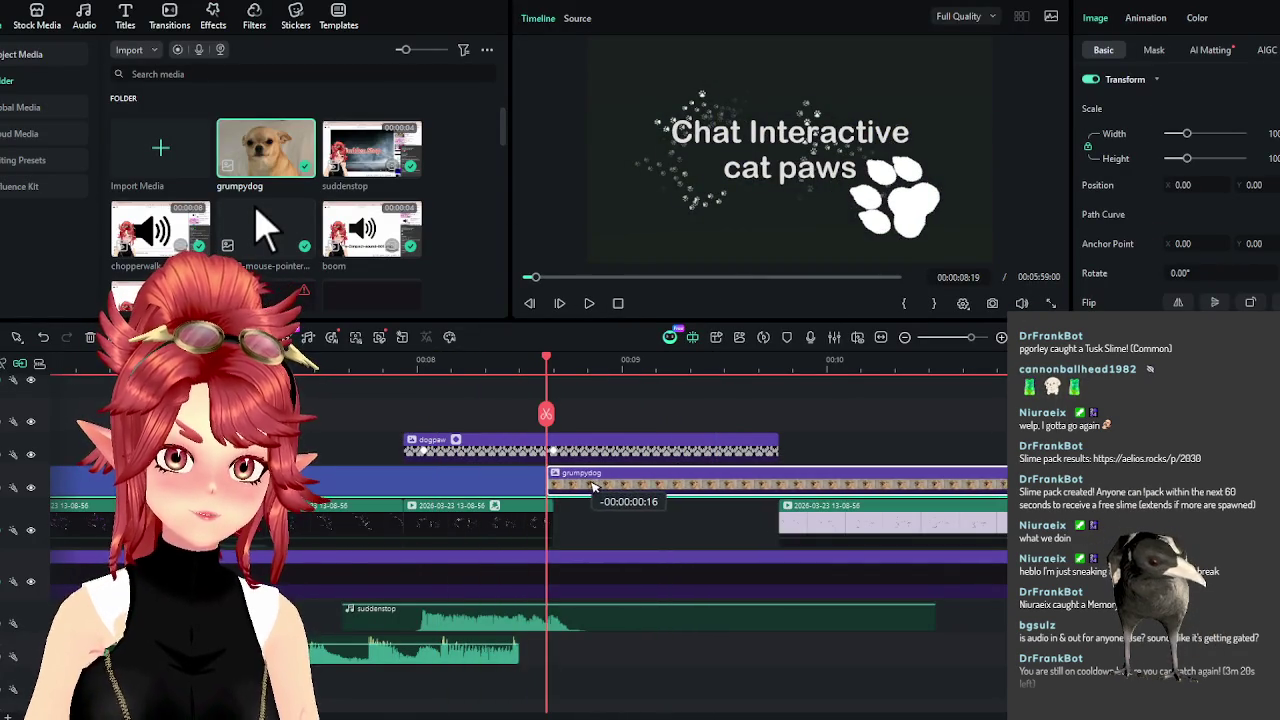
pyautogui.moveTo(593, 487)
pyautogui.mouseDown()
pyautogui.moveTo(621, 497)
pyautogui.moveTo(603, 488)
pyautogui.mouseUp()
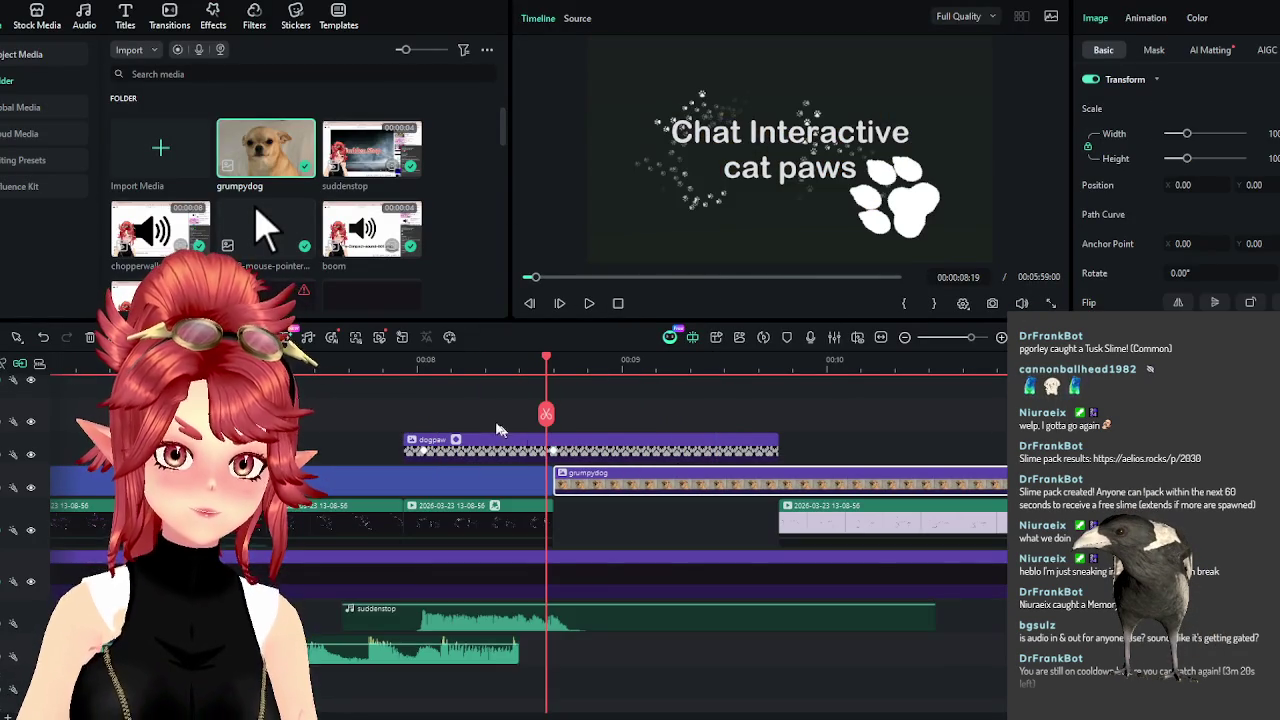
pyautogui.click(589, 303)
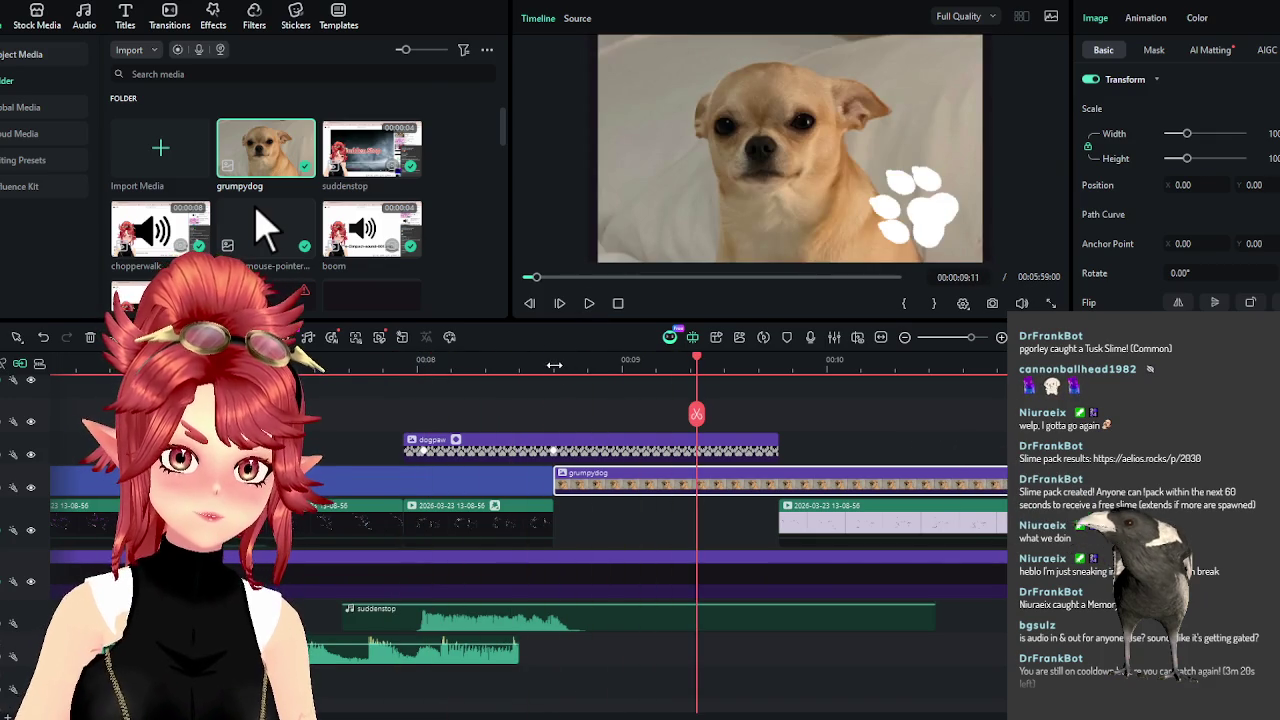
pyautogui.click(213, 20)
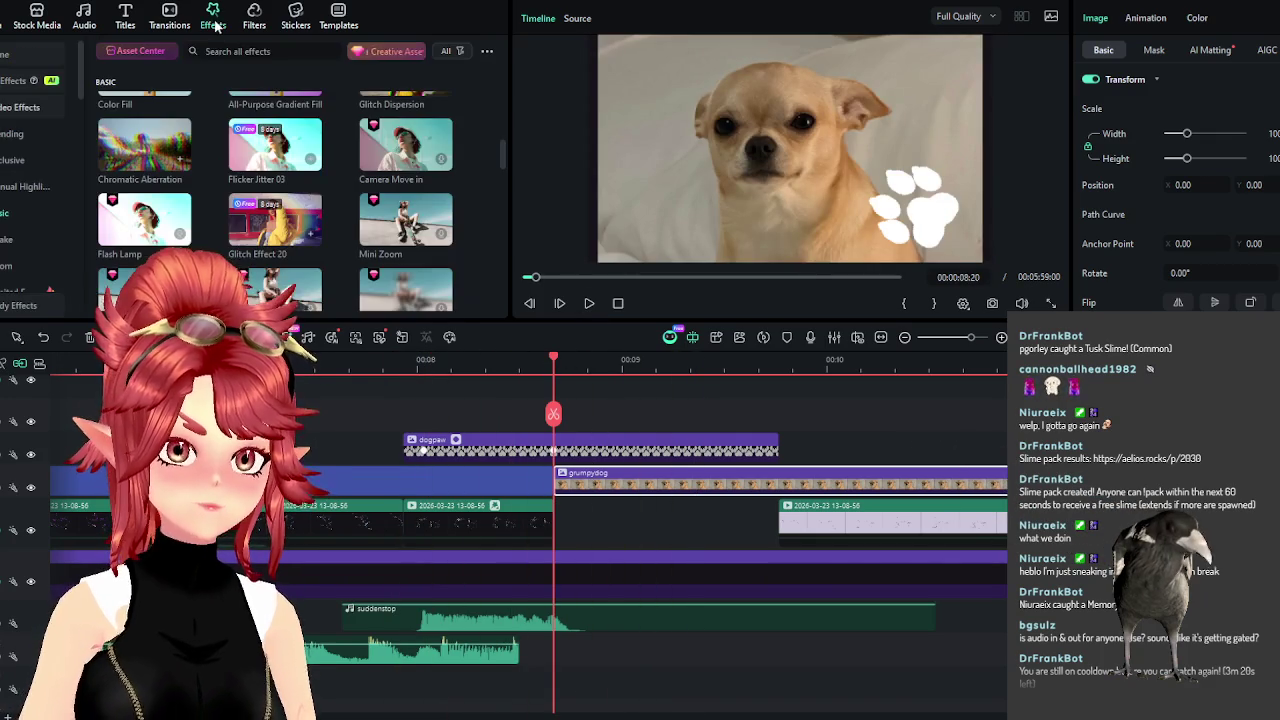
# Find Chaos 02 in the Trending effects and apply it to the grumpydog clip.
pyautogui.scroll(2, 330, 230)
pyautogui.scroll(-1, 287, 188)
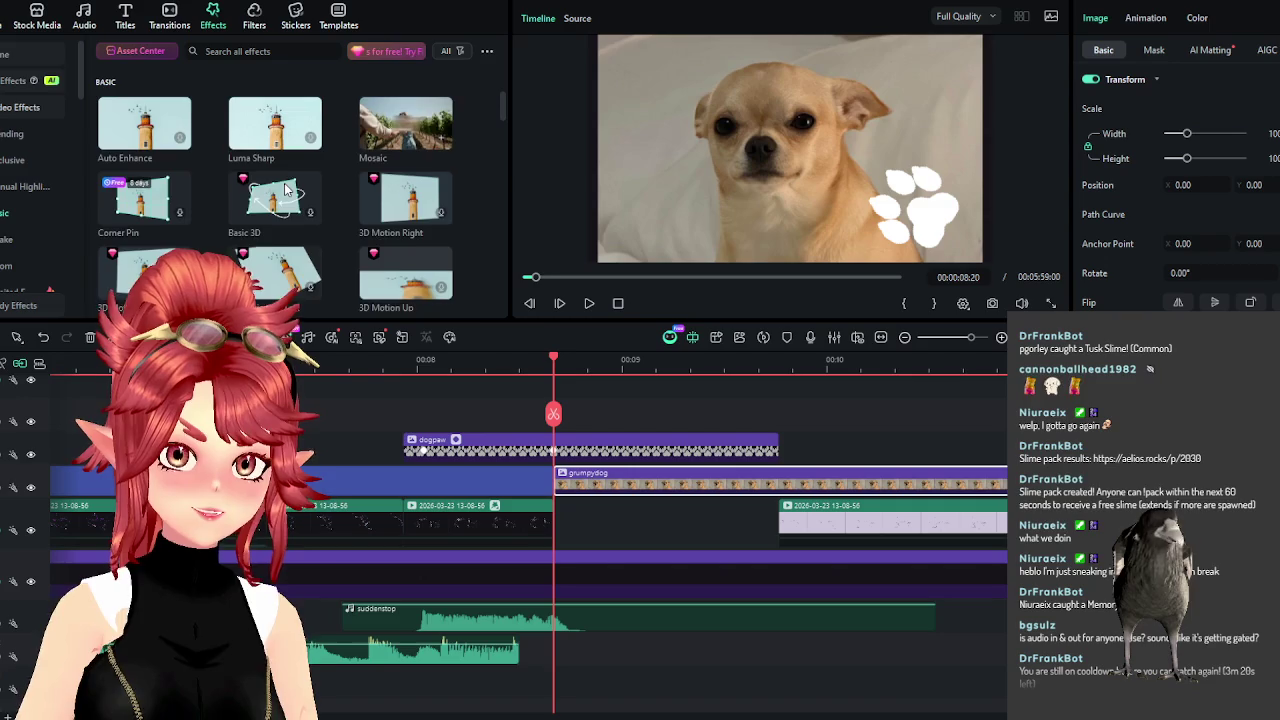
pyautogui.scroll(-1, 282, 200)
pyautogui.scroll(-1, 282, 200)
pyautogui.scroll(-1, 282, 200)
pyautogui.scroll(-1, 282, 200)
pyautogui.scroll(-2, 282, 200)
pyautogui.scroll(-2, 282, 200)
pyautogui.scroll(-2, 282, 200)
pyautogui.scroll(-2, 282, 200)
pyautogui.scroll(-1, 282, 200)
pyautogui.scroll(3, 280, 200)
pyautogui.scroll(3, 280, 200)
pyautogui.scroll(3, 280, 200)
pyautogui.scroll(3, 280, 200)
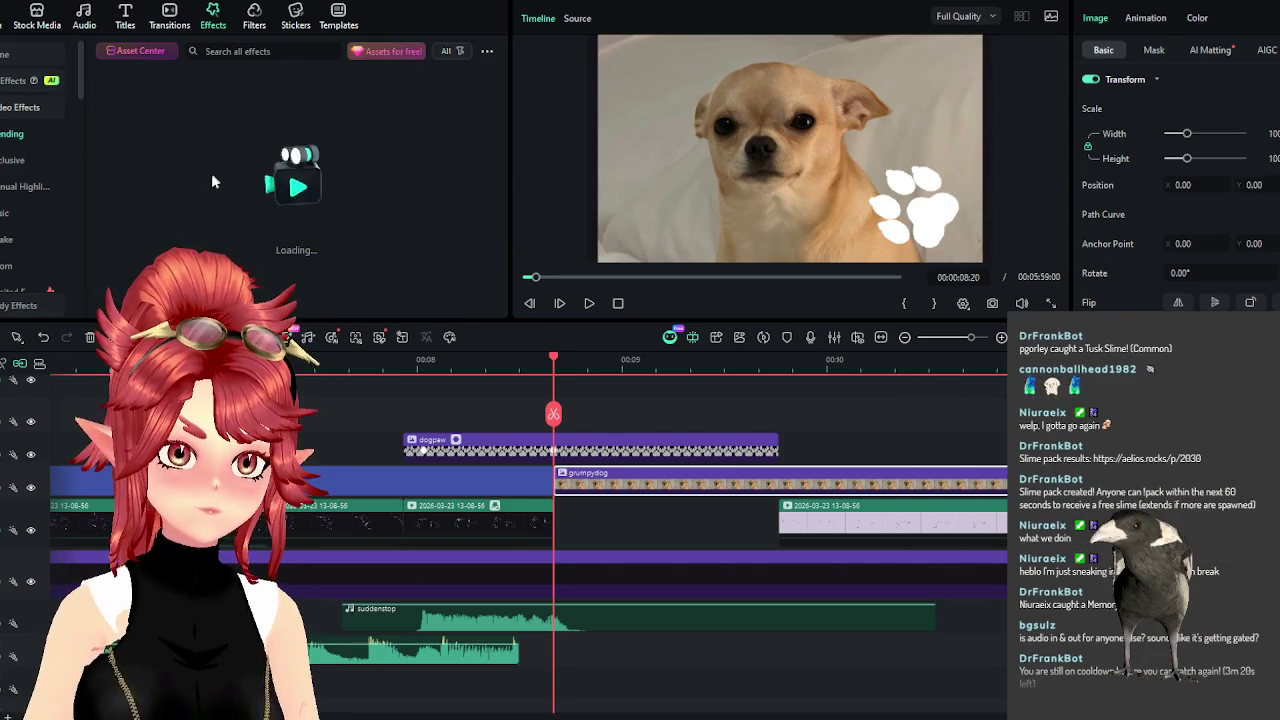
pyautogui.scroll(-2, 262, 120)
pyautogui.scroll(-2, 232, 134)
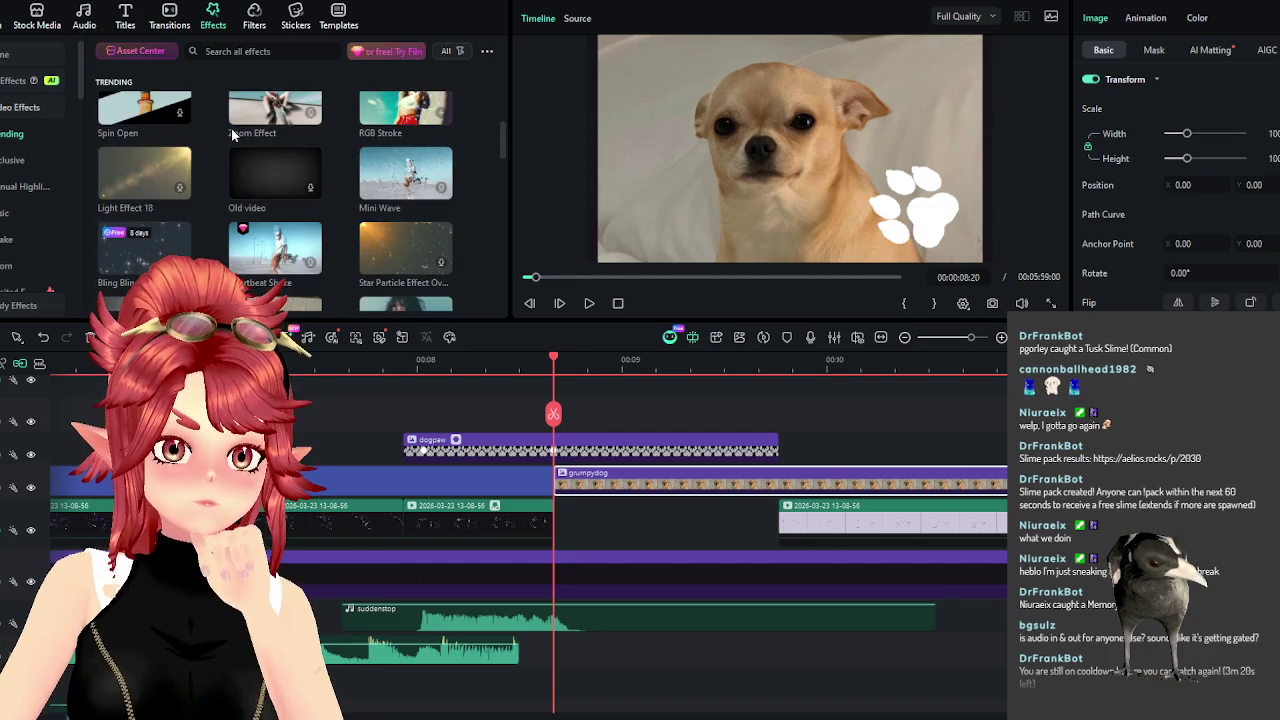
pyautogui.scroll(-2, 232, 134)
pyautogui.scroll(-2, 252, 180)
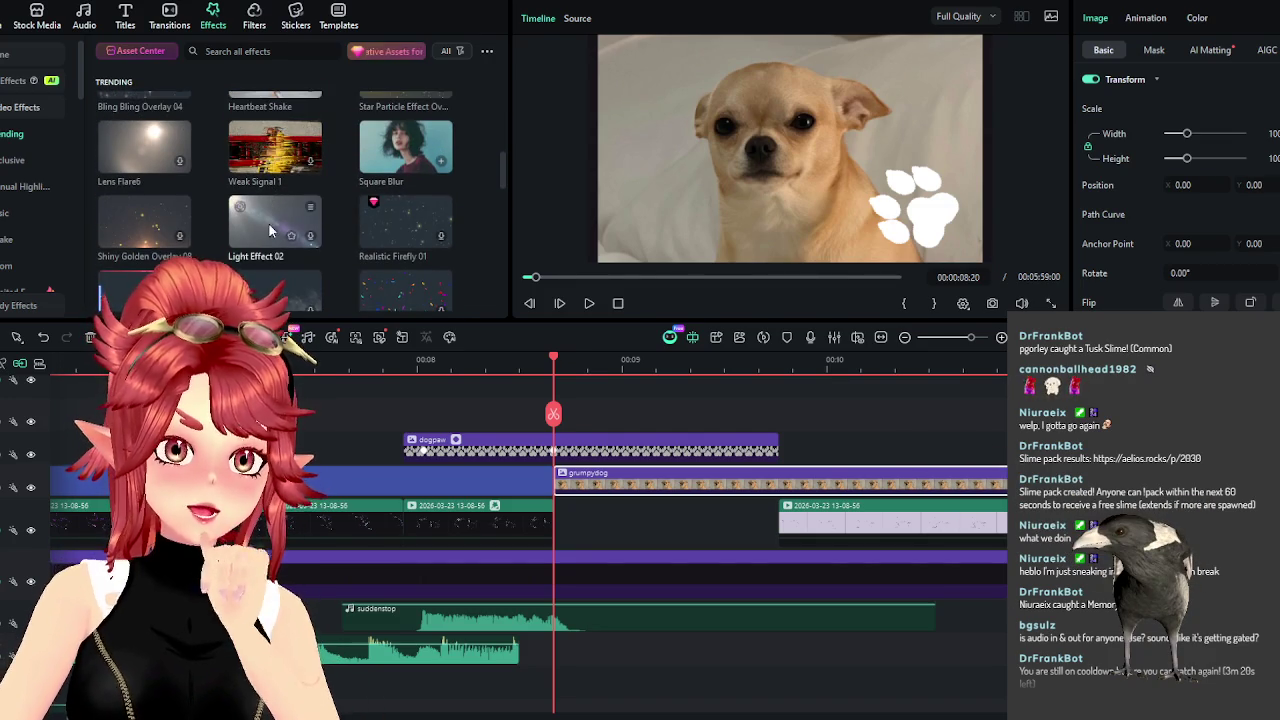
pyautogui.scroll(-2, 269, 231)
pyautogui.scroll(-2, 270, 207)
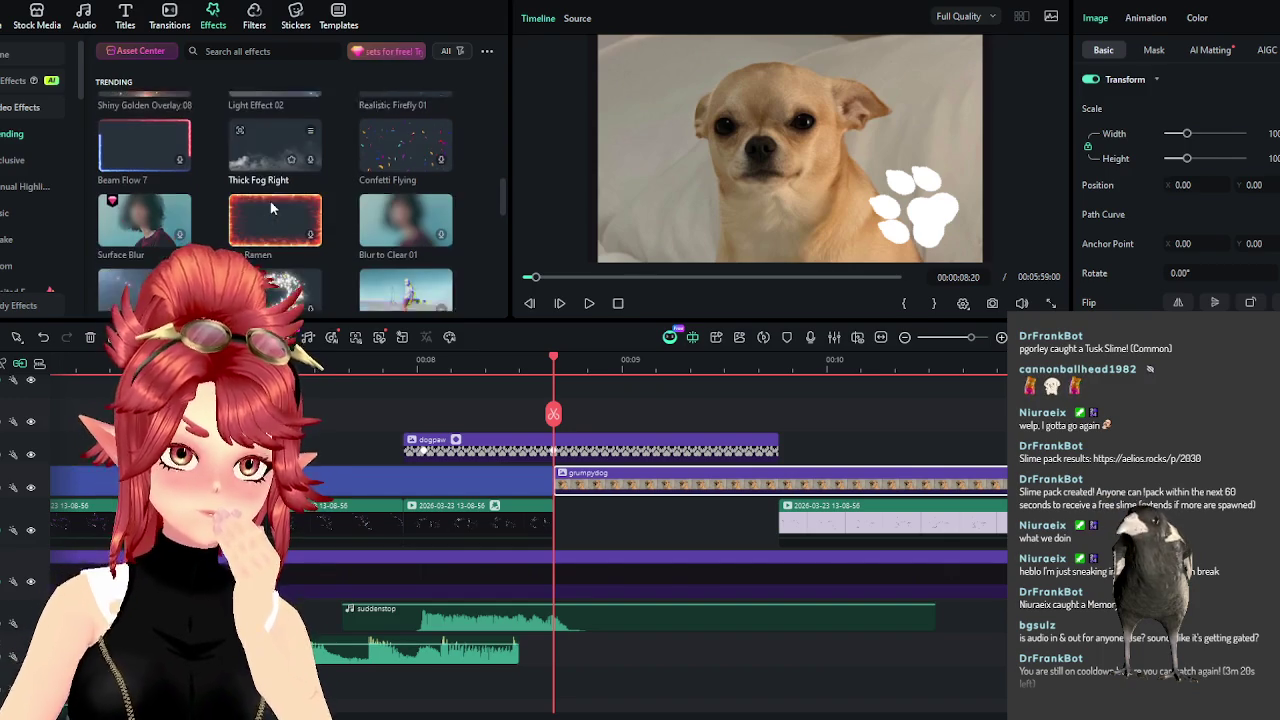
pyautogui.scroll(-2, 270, 207)
pyautogui.scroll(-2, 270, 207)
pyautogui.scroll(-1, 270, 207)
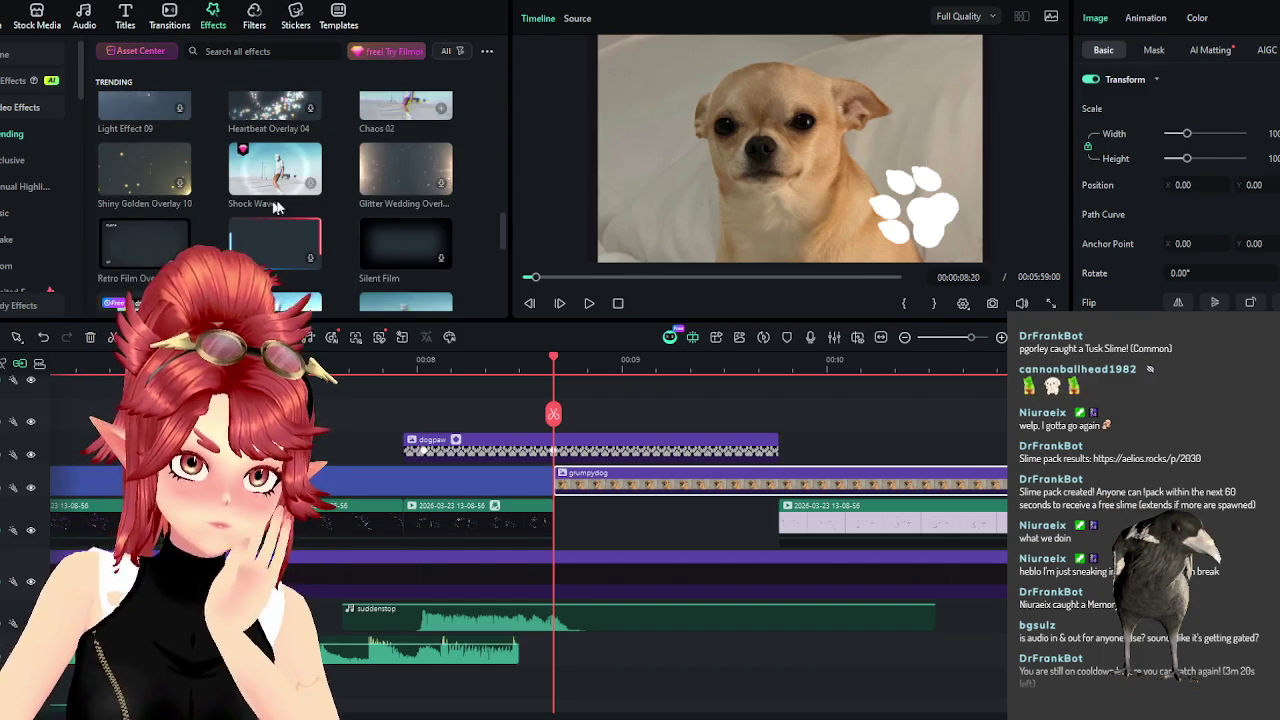
pyautogui.scroll(2, 270, 207)
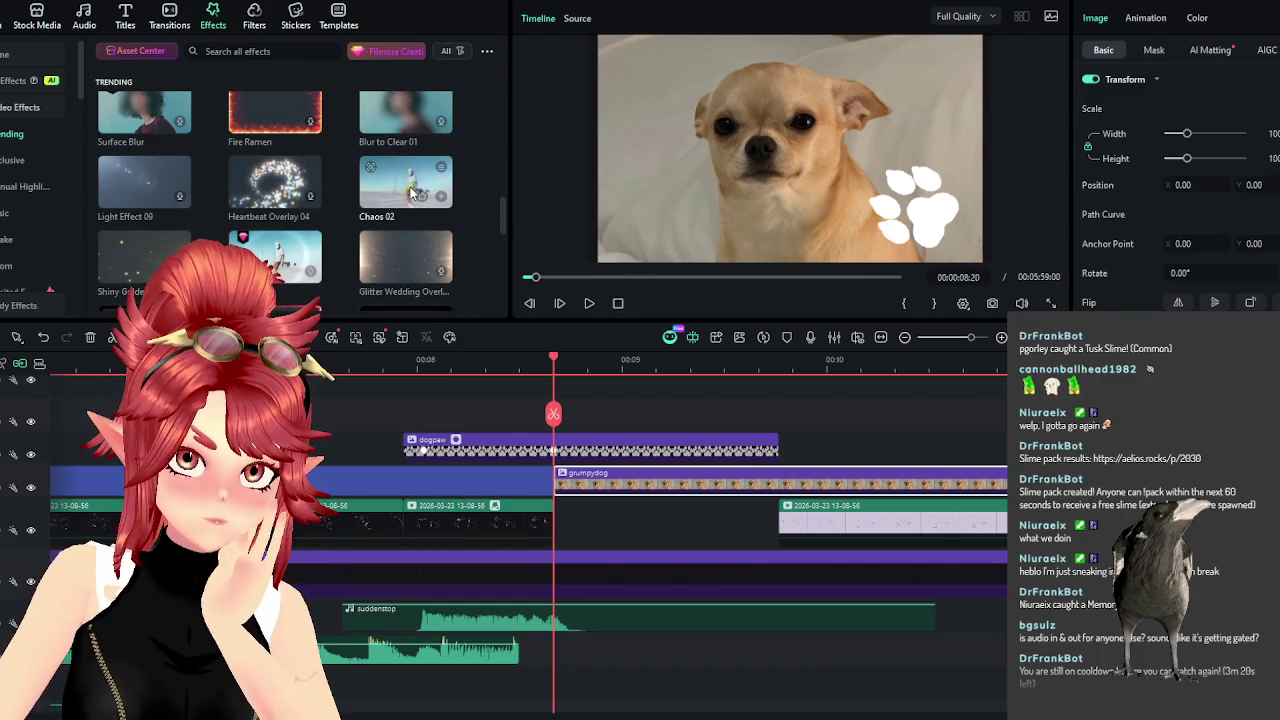
pyautogui.moveTo(403, 189); pyautogui.dragTo(566, 484)
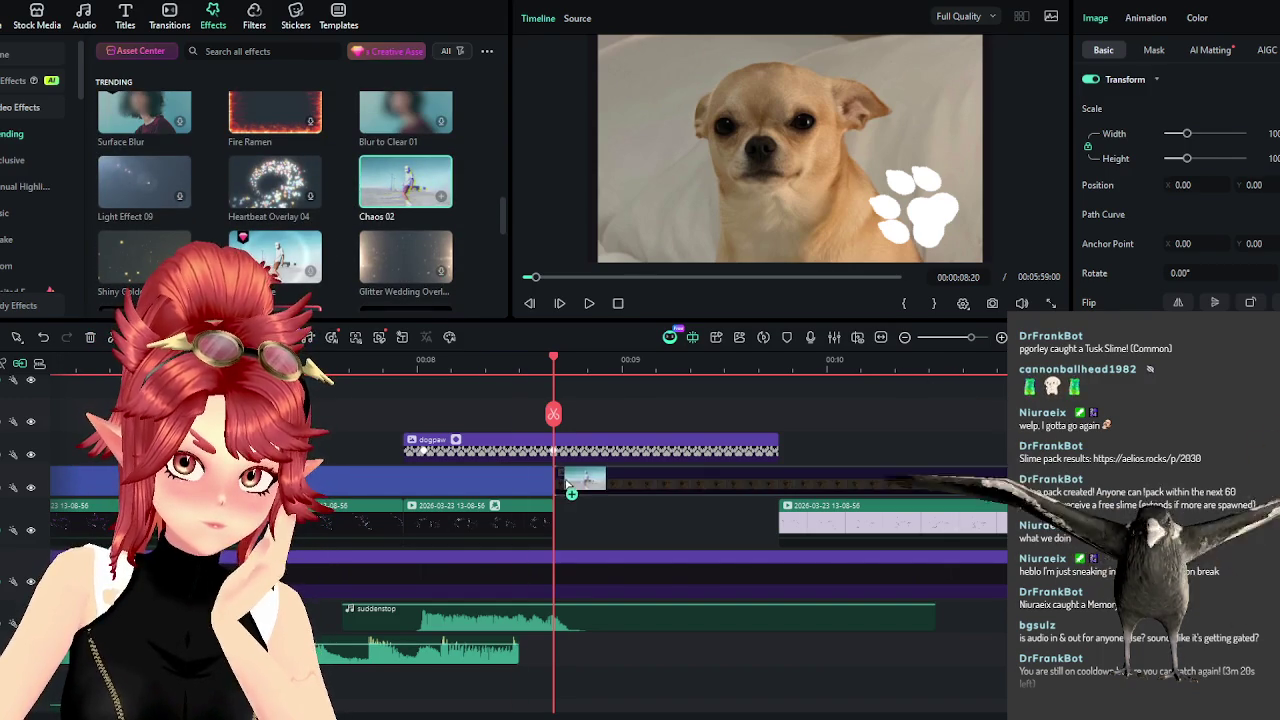
# Preview the dog clip, then split it at 09:23 and delete the tail.
pyautogui.click(540, 362)
pyautogui.click(589, 303)
pyautogui.click(589, 303)
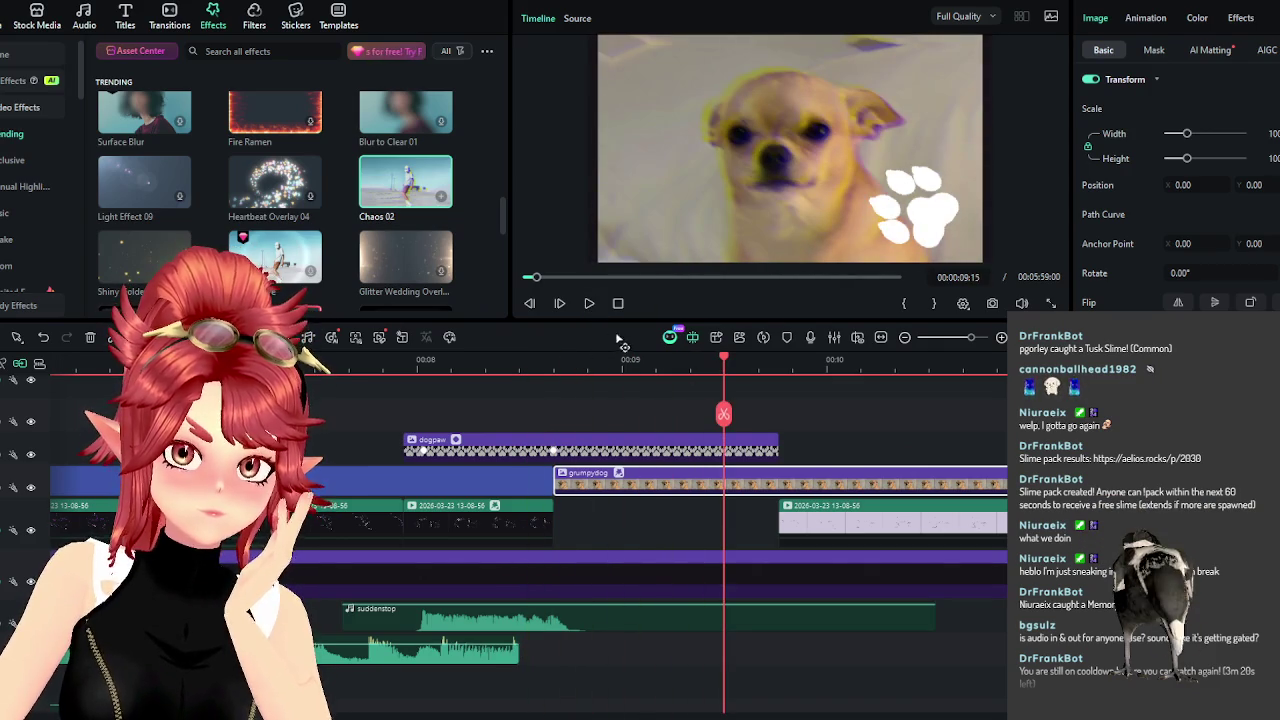
pyautogui.moveTo(561, 359); pyautogui.dragTo(783, 401)
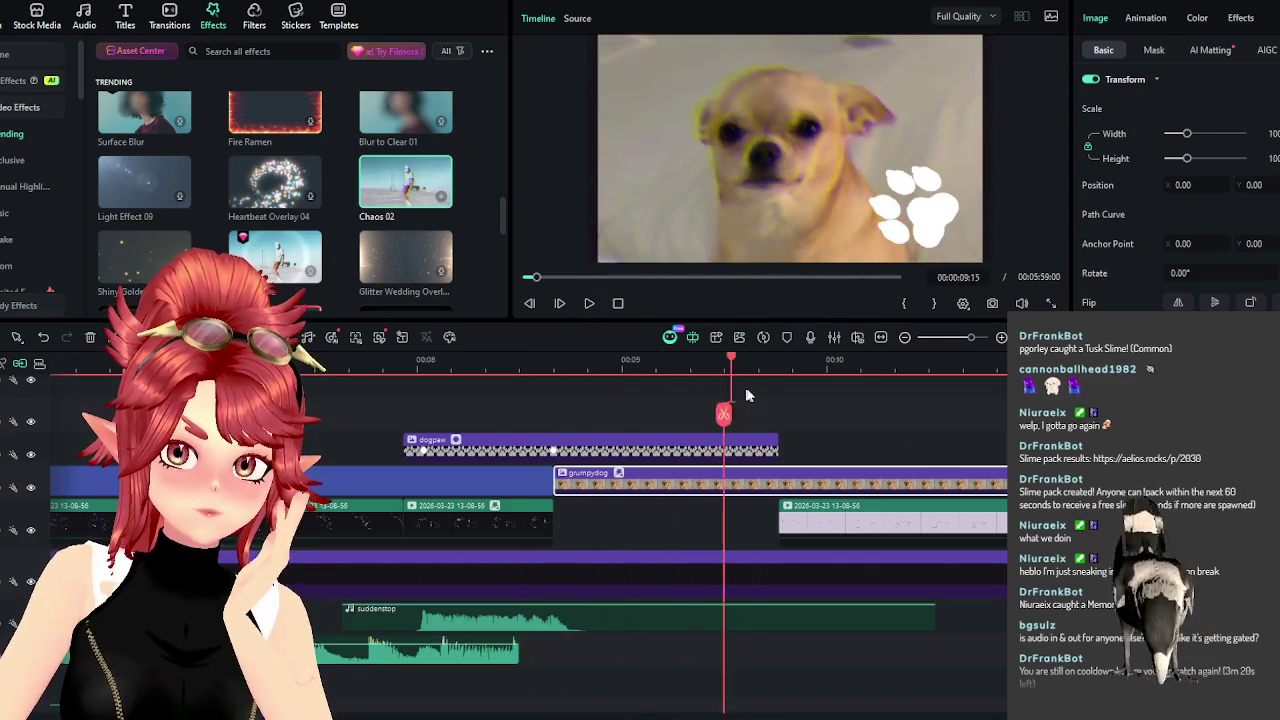
pyautogui.click(780, 414)
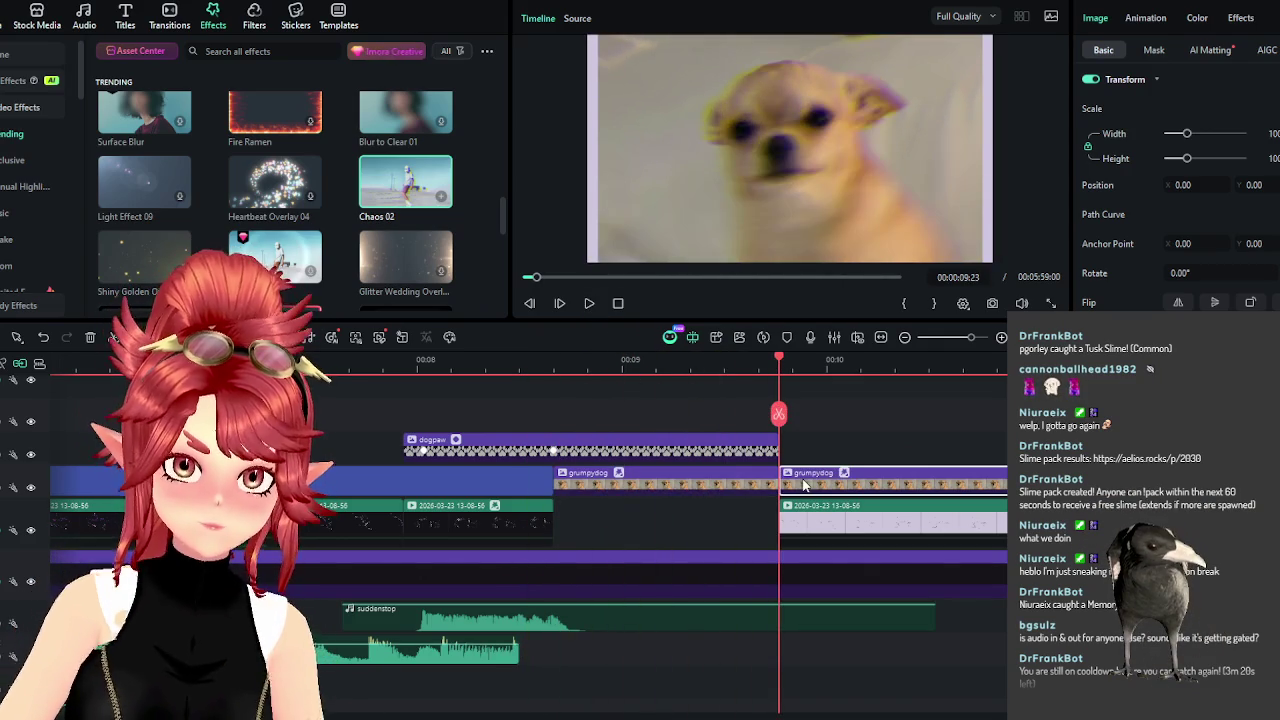
pyautogui.press('Delete')
pyautogui.click(649, 365)
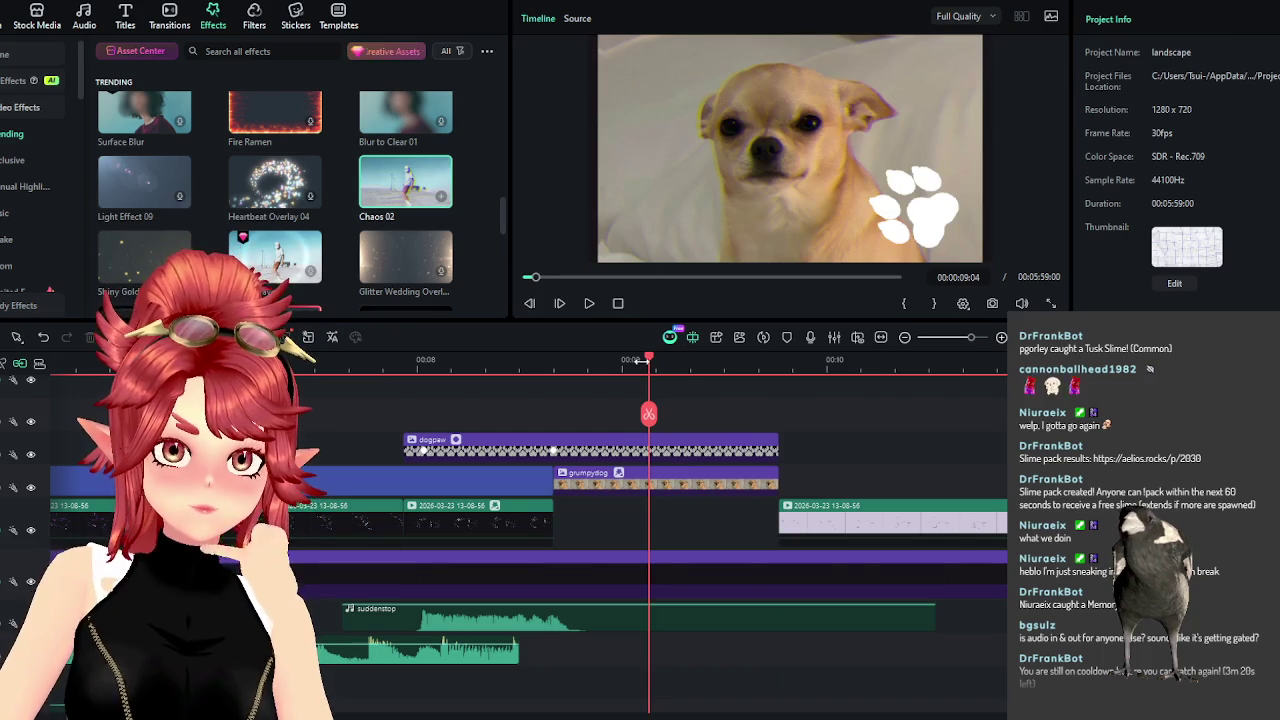
# Replay the trimmed dog clip with the paw overlay, checking its start and end frames.
pyautogui.moveTo(641, 363); pyautogui.dragTo(554, 362)
pyautogui.click(668, 480)
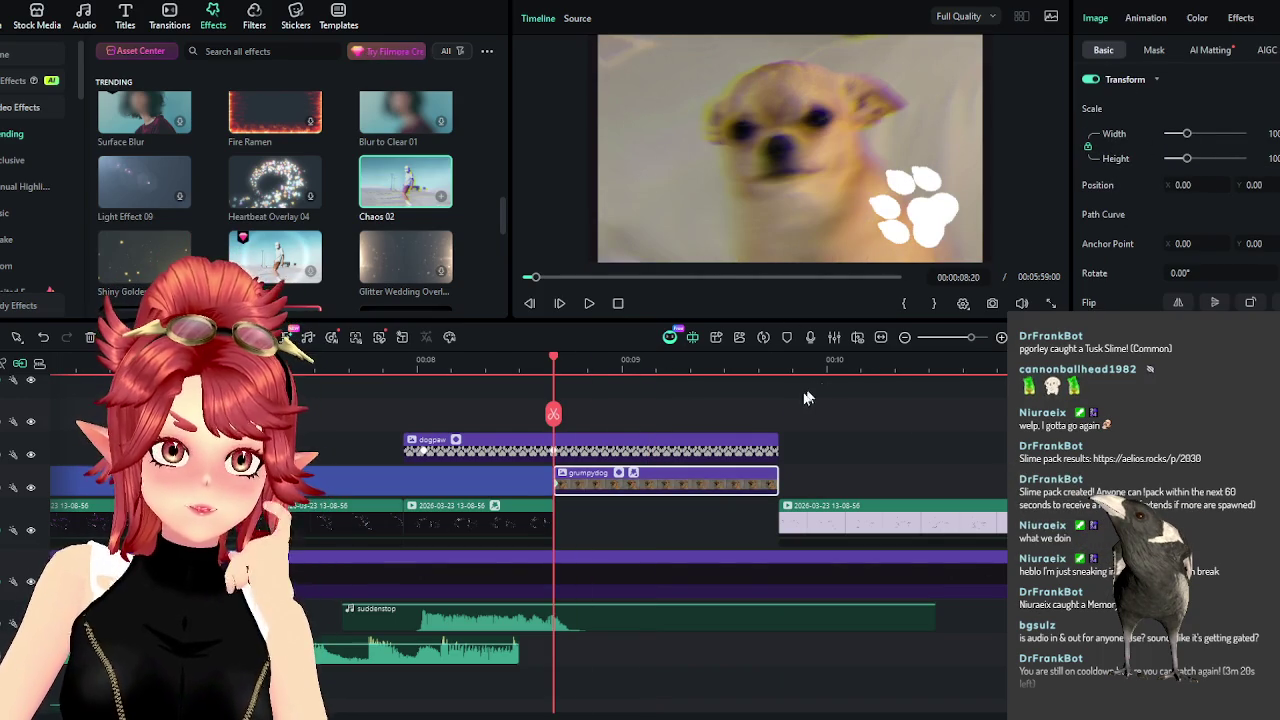
pyautogui.moveTo(771, 366); pyautogui.dragTo(781, 369)
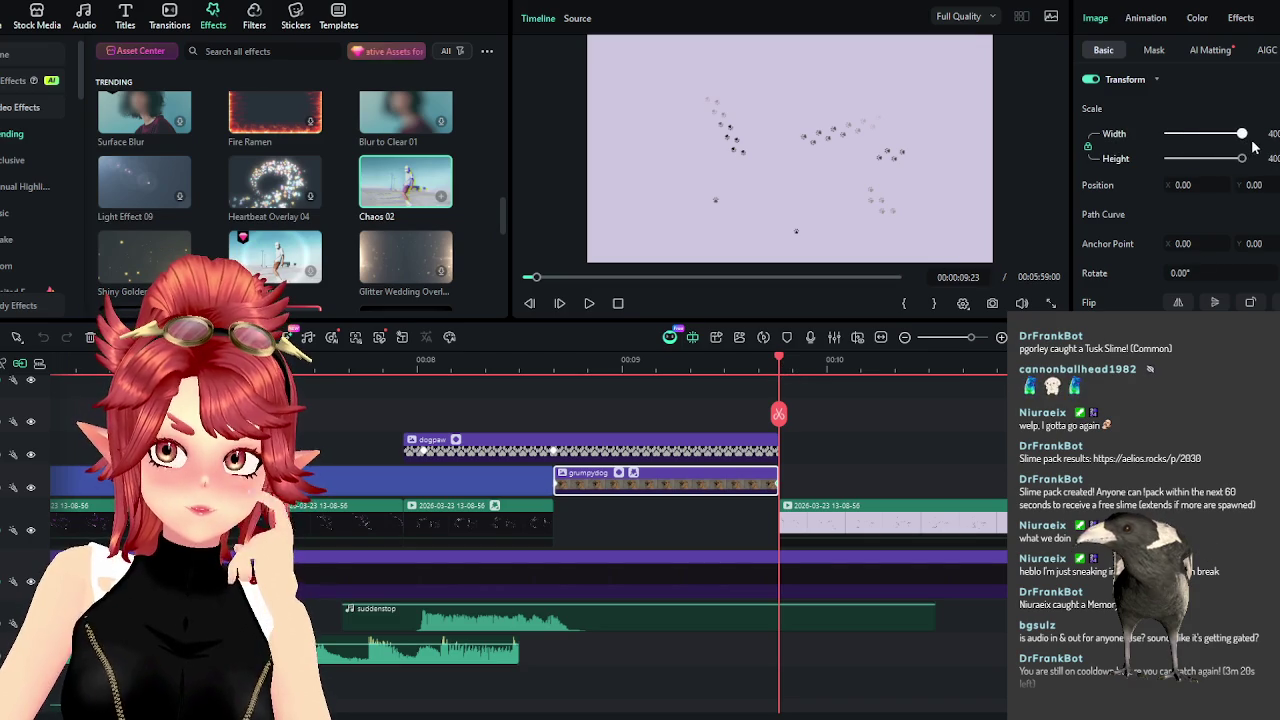
pyautogui.click(589, 304)
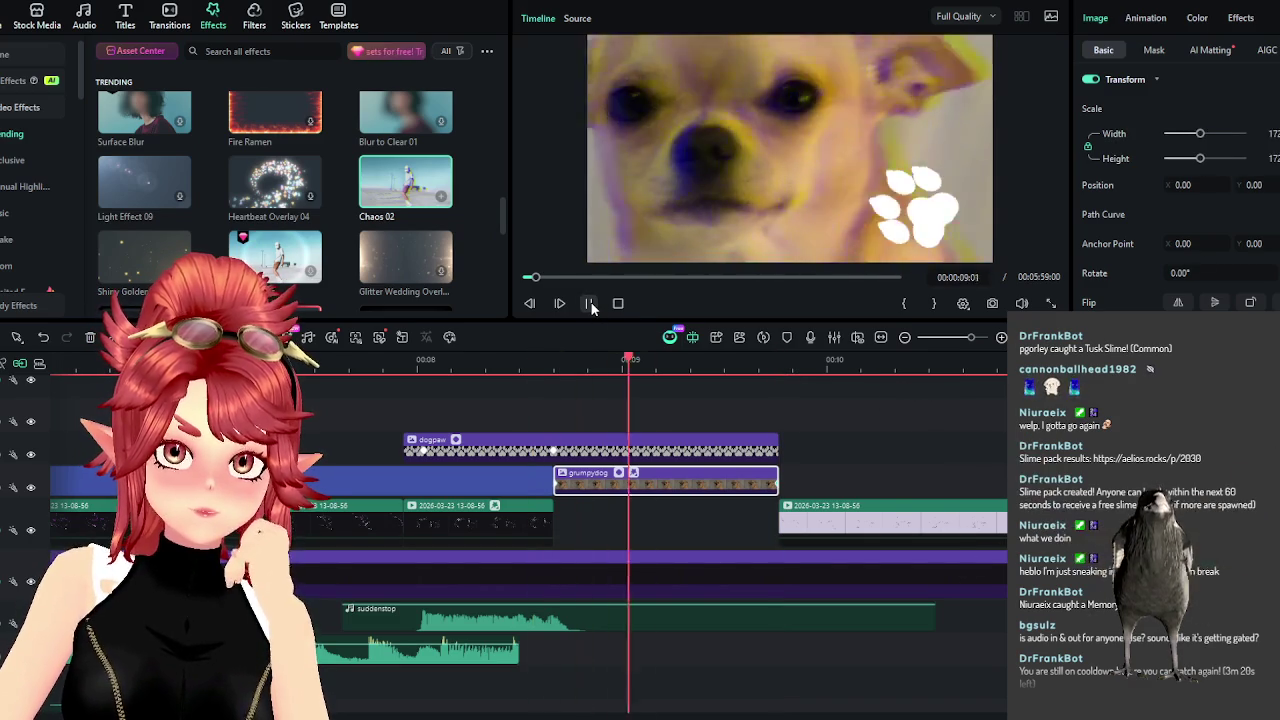
pyautogui.click(589, 304)
pyautogui.click(553, 377)
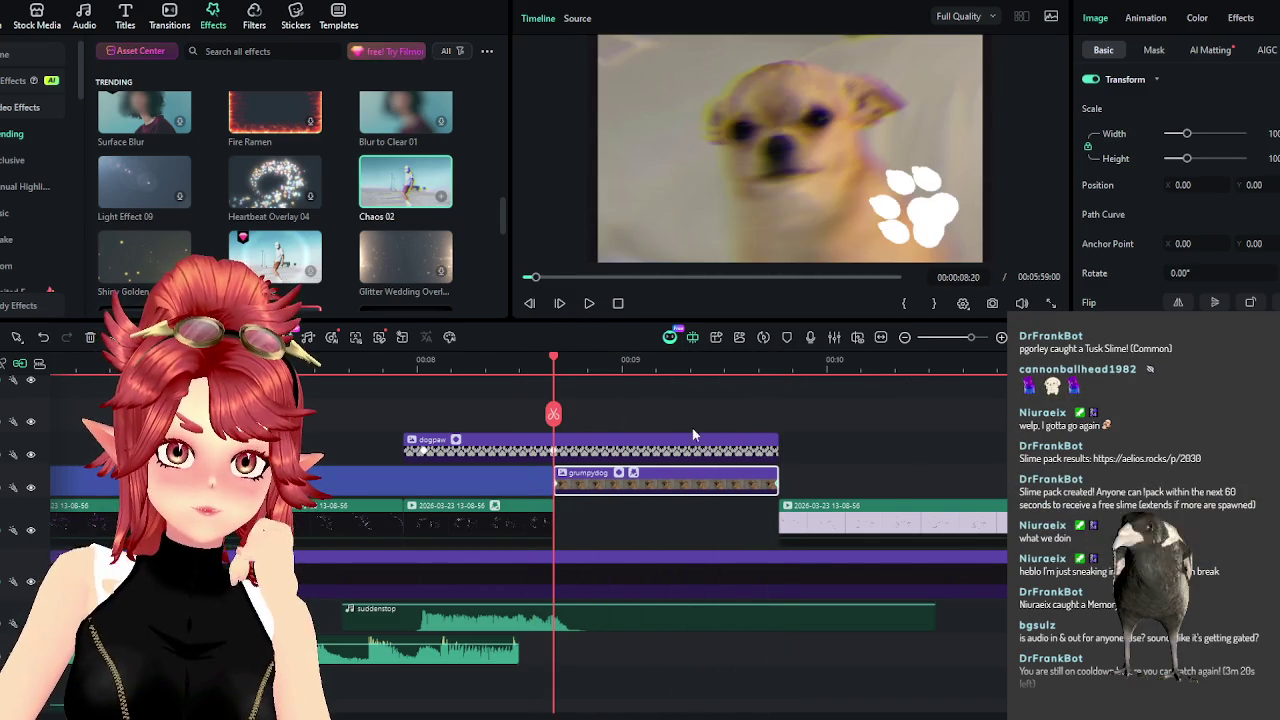
pyautogui.click(771, 369)
pyautogui.click(775, 366)
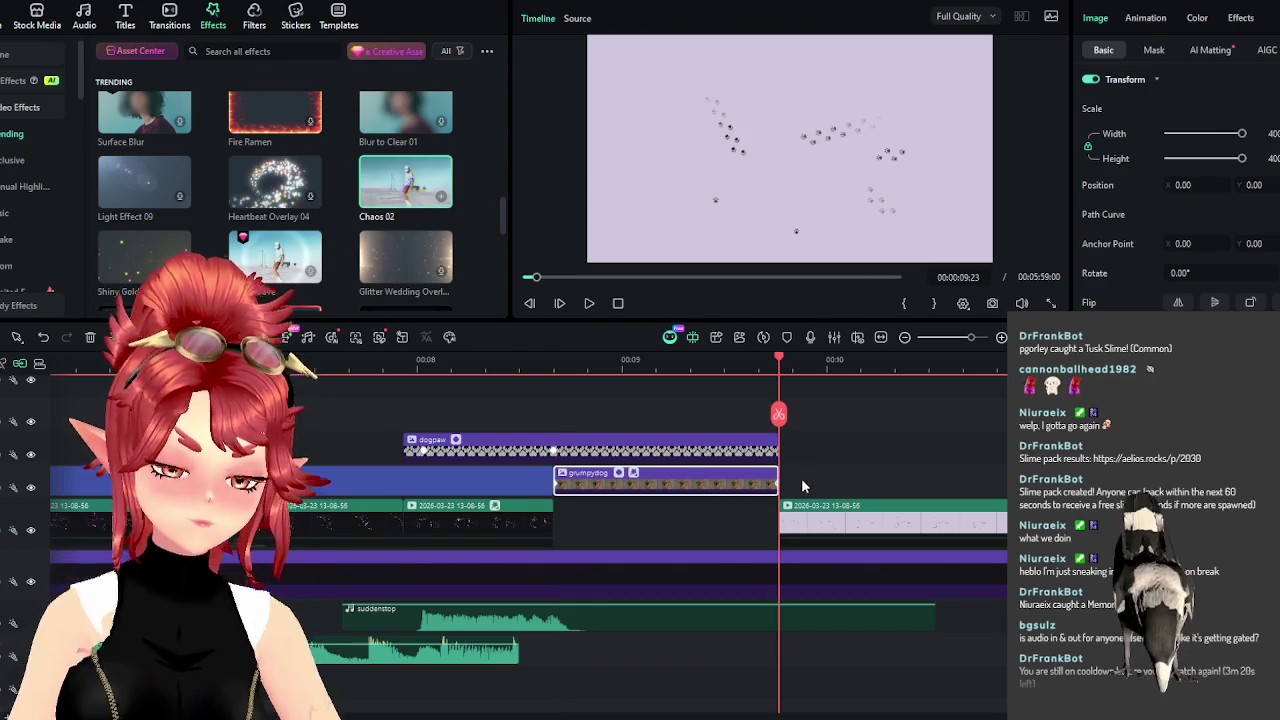
pyautogui.scroll(-3, 700, 485)
pyautogui.scroll(-2, 600, 485)
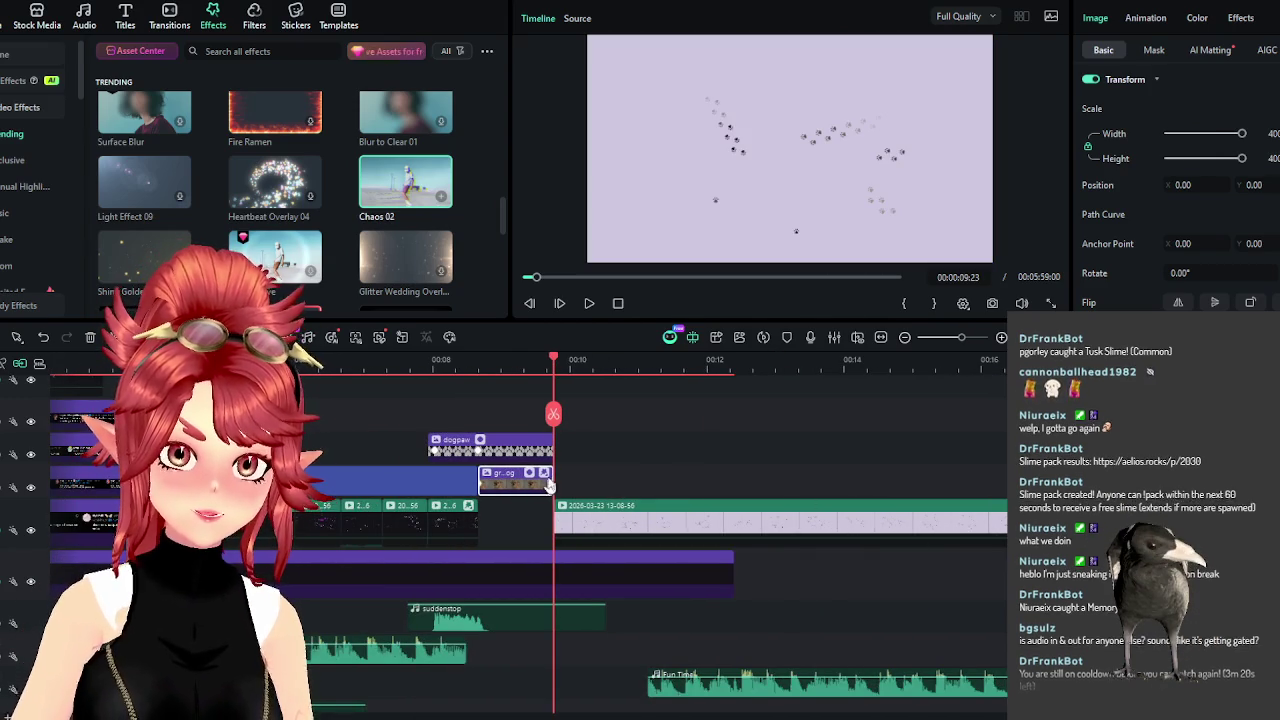
# Drag the grumpydog clip out past the dogpaw overlay, preview it, and show its Chaos 02 settings.
pyautogui.moveTo(549, 485); pyautogui.dragTo(676, 483)
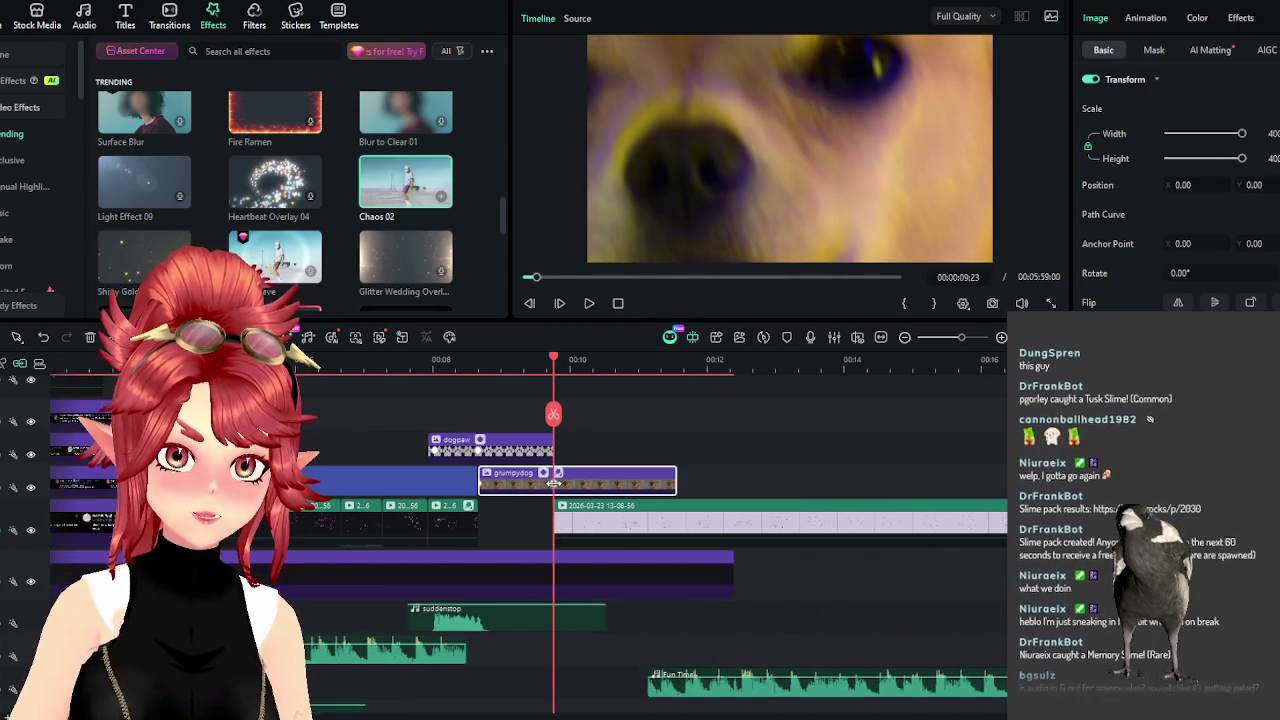
pyautogui.moveTo(555, 487); pyautogui.dragTo(556, 487)
pyautogui.click(589, 303)
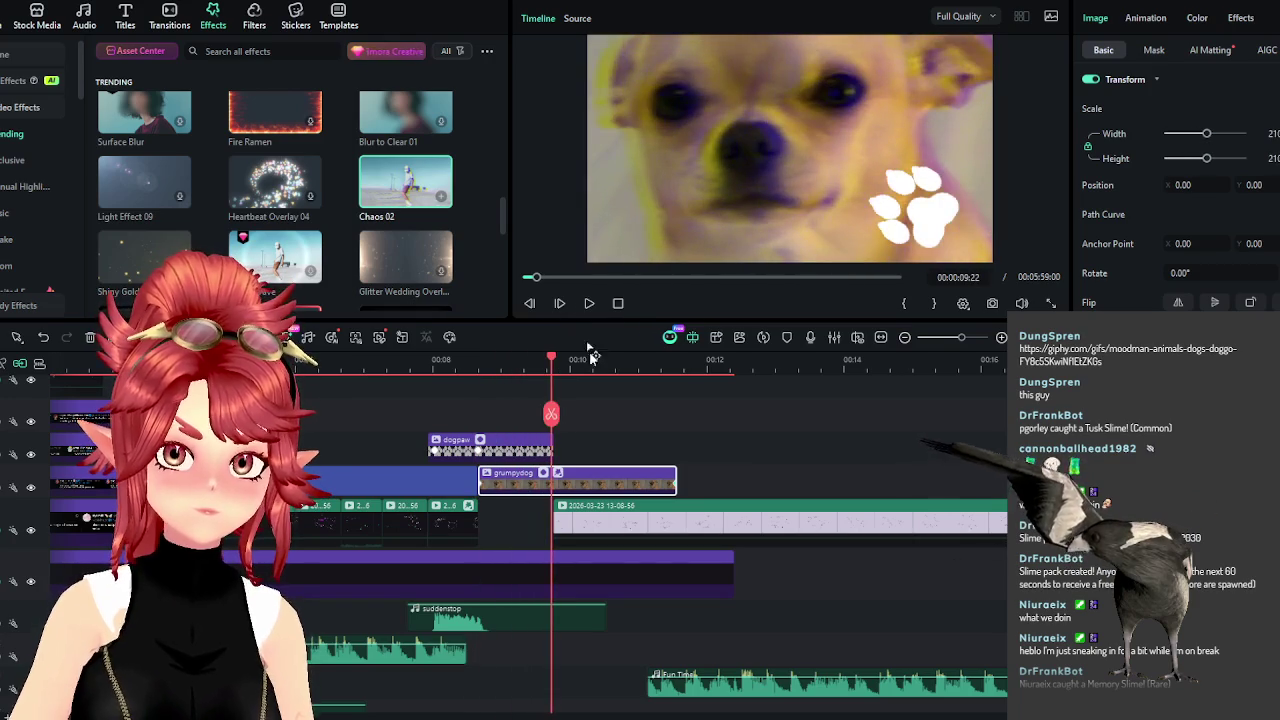
pyautogui.click(1240, 18)
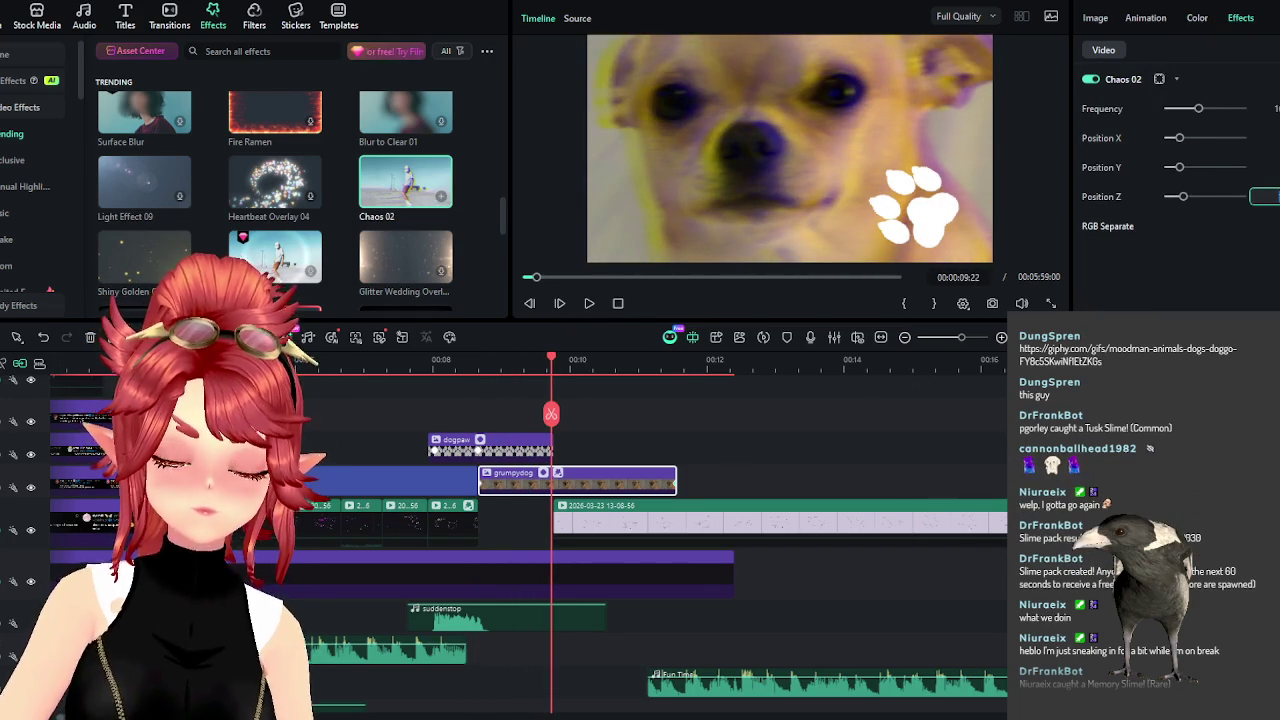
pyautogui.click(456, 362)
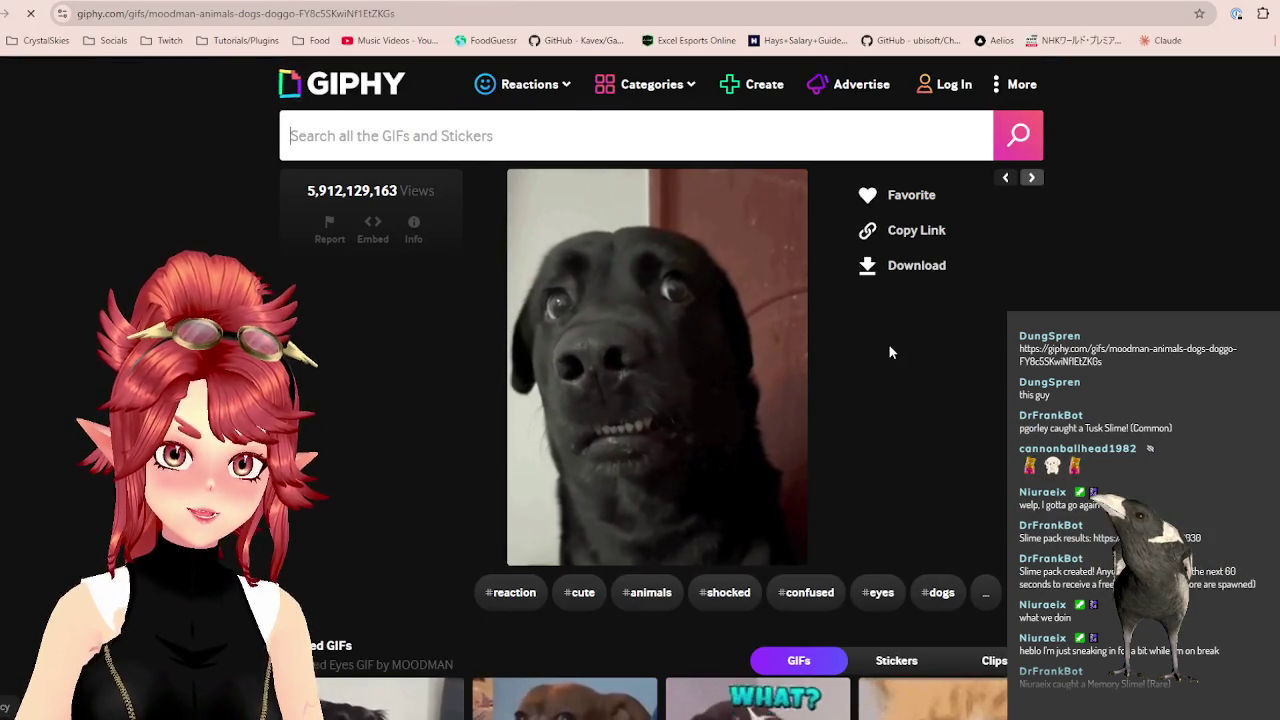
# Scroll through the shocked-dog GIF page and its related GIFs, then return to Filmora.
pyautogui.scroll(-5, 888, 352)
pyautogui.scroll(-2, 660, 400)
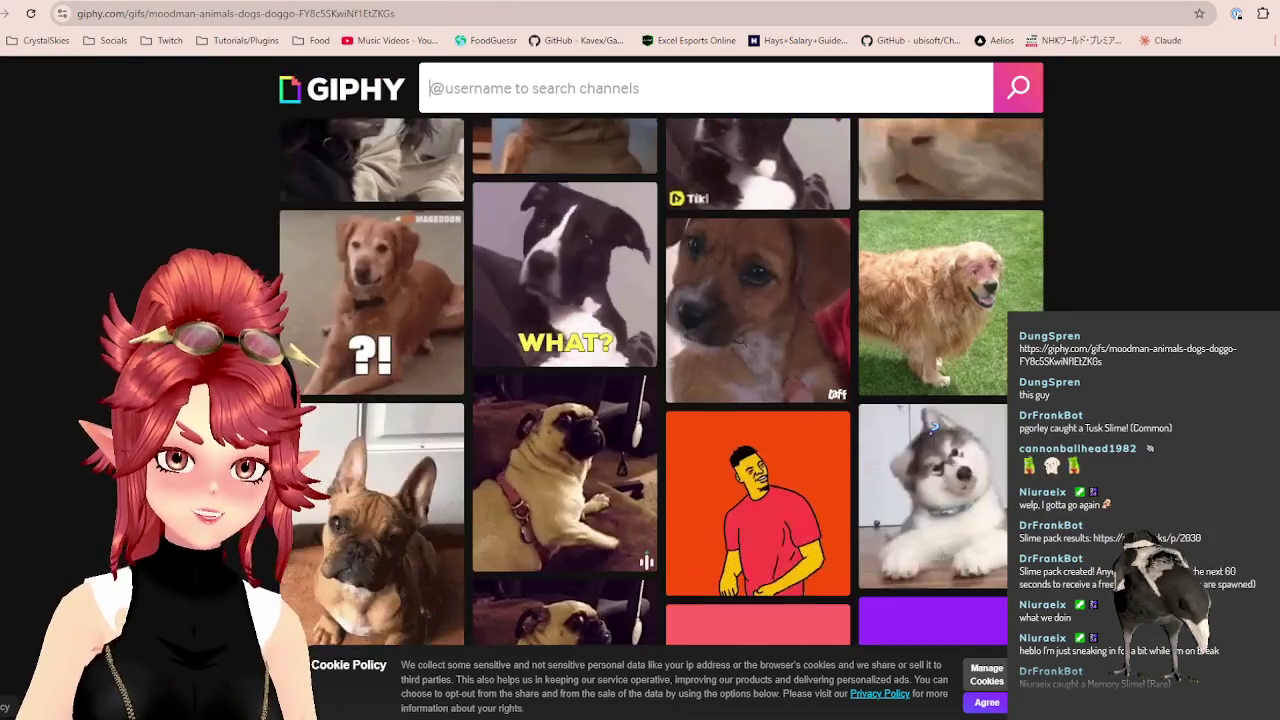
pyautogui.scroll(3, 660, 400)
pyautogui.scroll(1, 660, 400)
pyautogui.scroll(2, 660, 400)
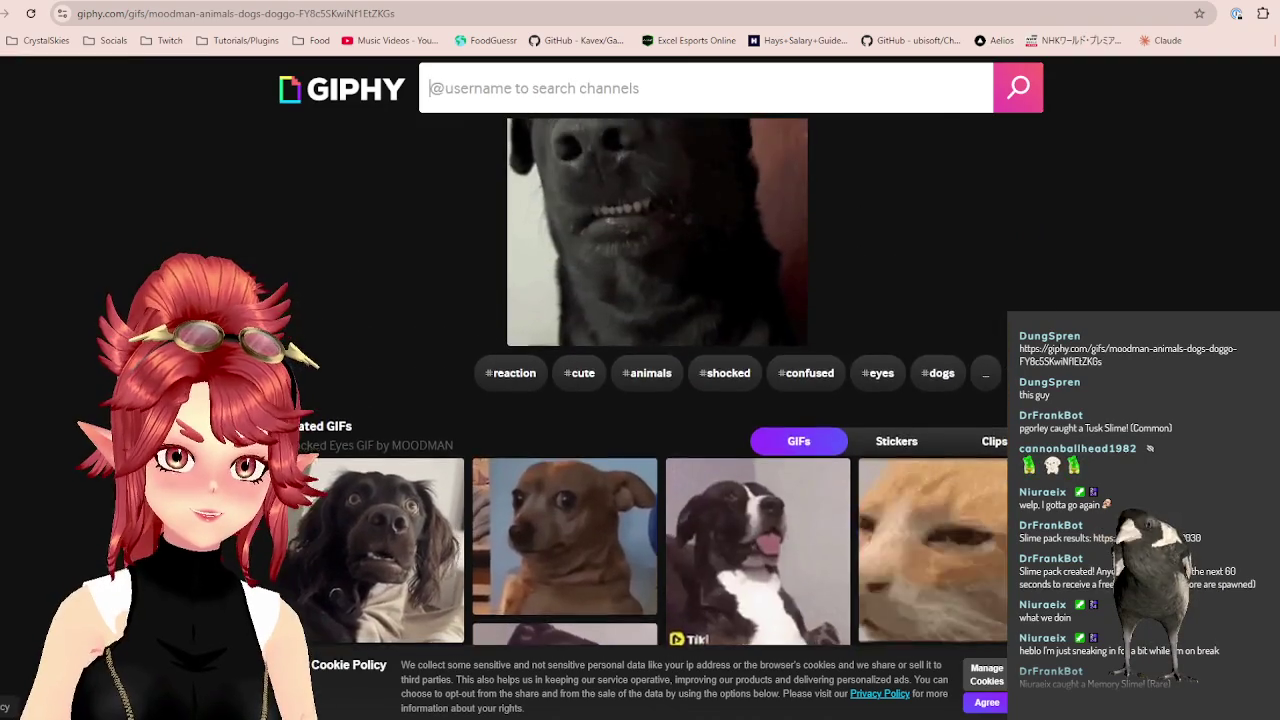
pyautogui.scroll(2, 660, 400)
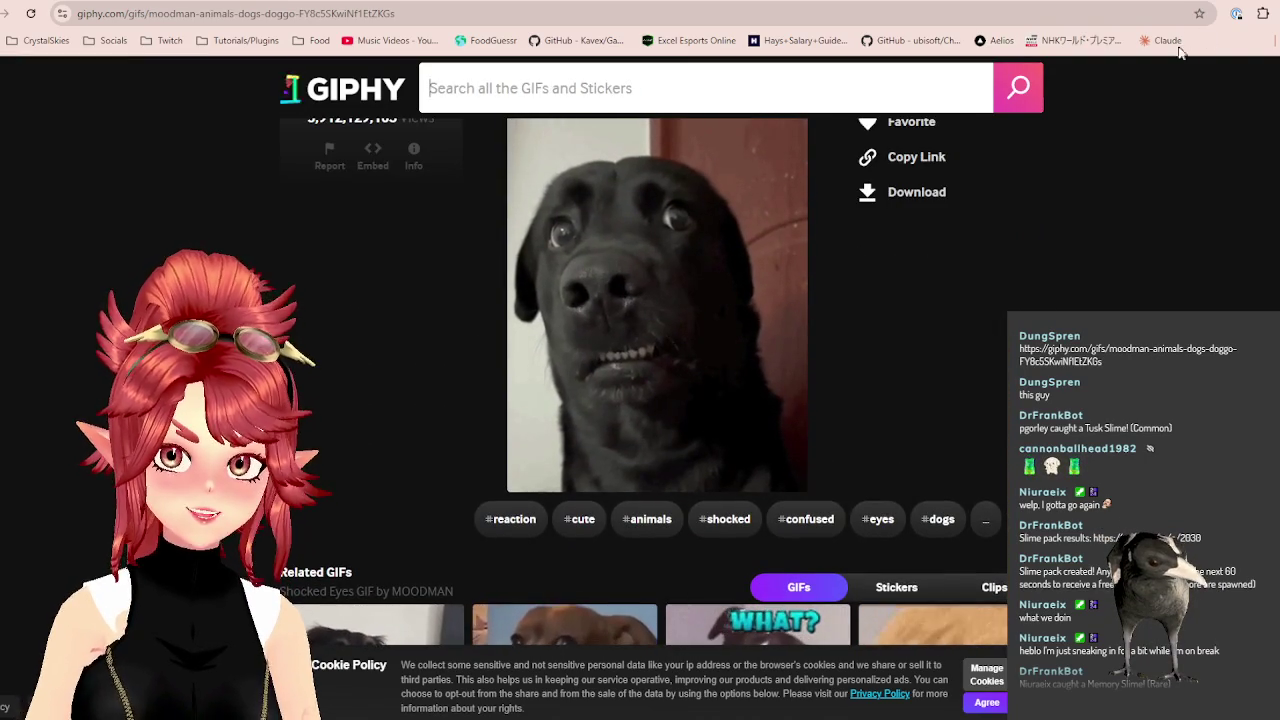
pyautogui.hotkey('alt', 'Tab')
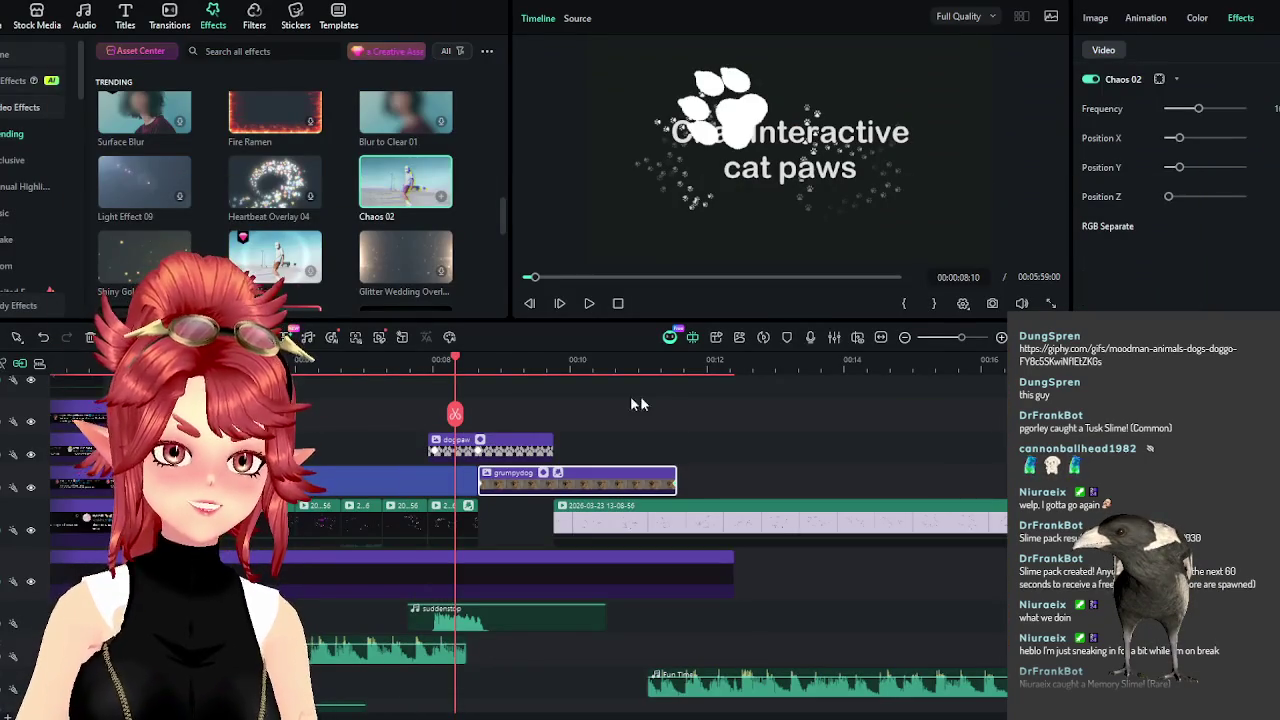
pyautogui.click(589, 303)
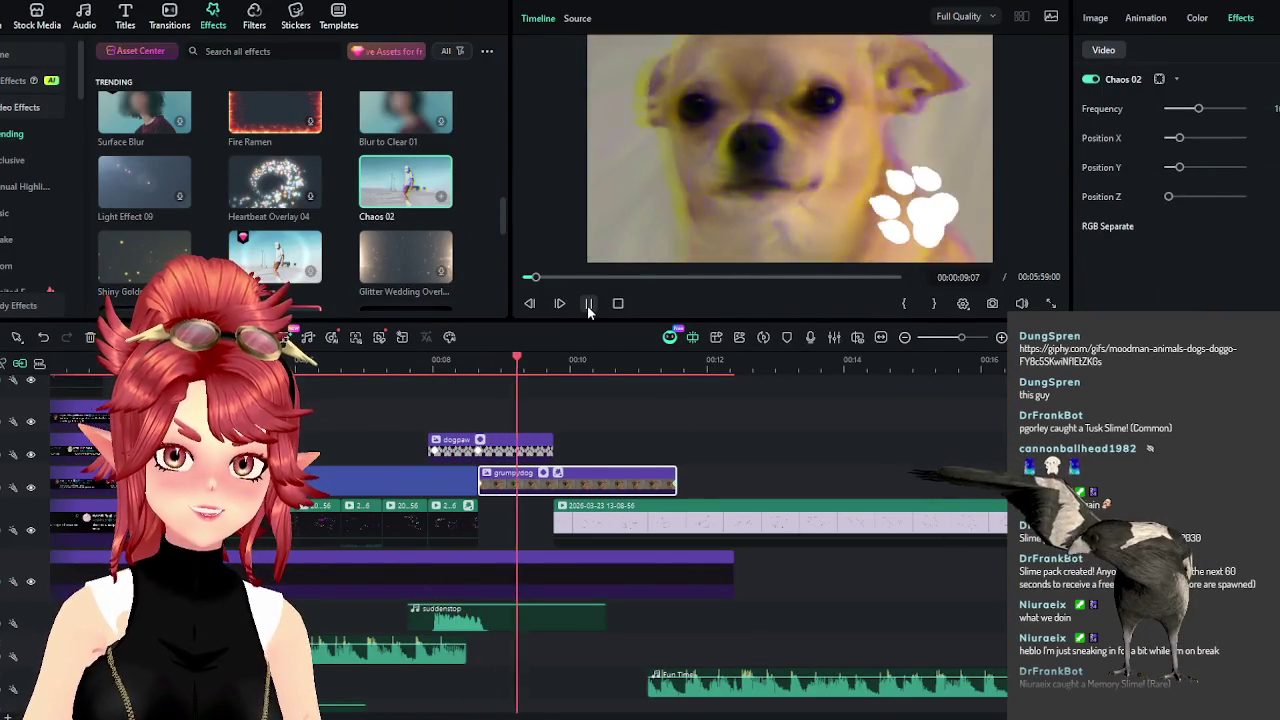
pyautogui.click(589, 303)
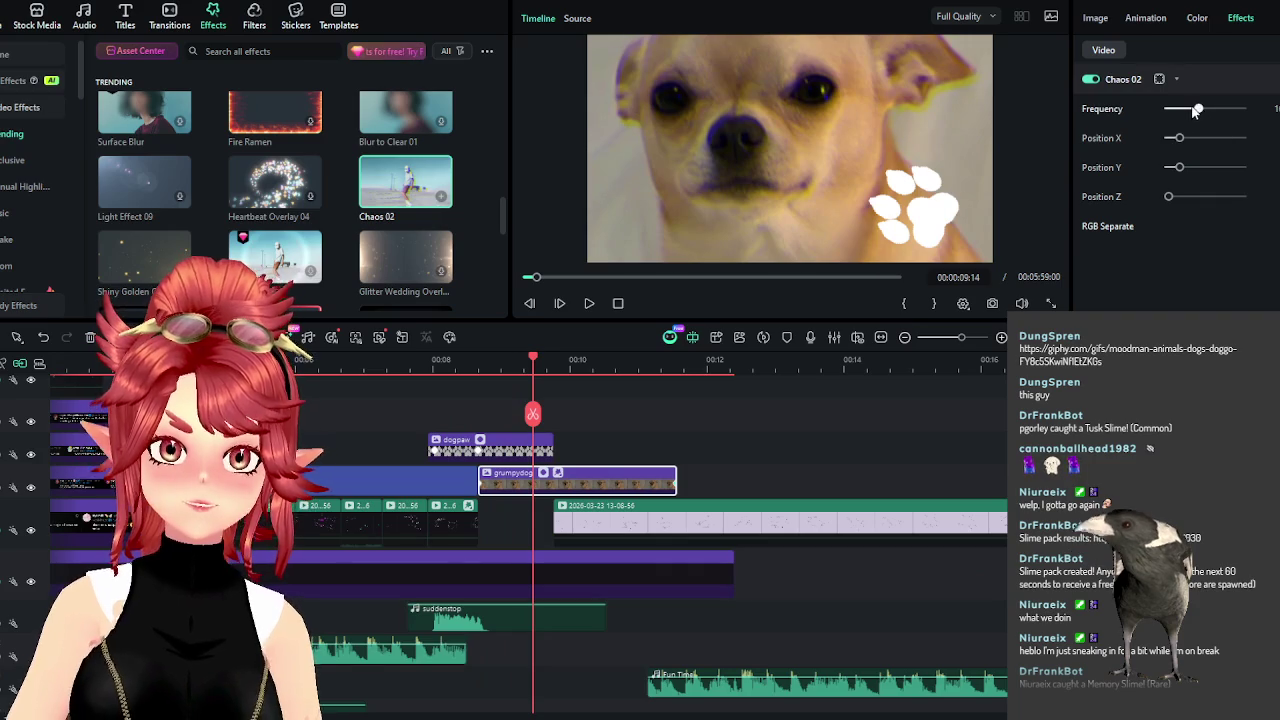
pyautogui.moveTo(1197, 111); pyautogui.dragTo(1176, 111)
pyautogui.click(480, 364)
pyautogui.click(589, 303)
pyautogui.click(589, 303)
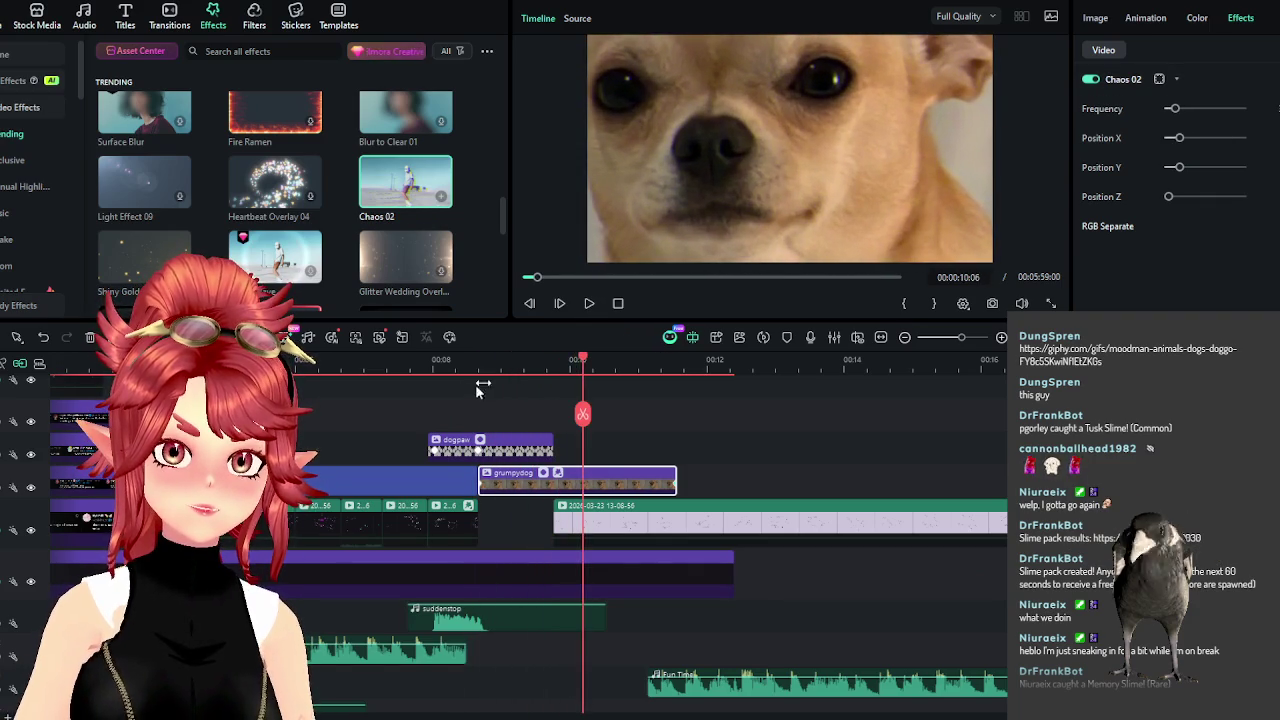
pyautogui.click(462, 366)
pyautogui.click(589, 303)
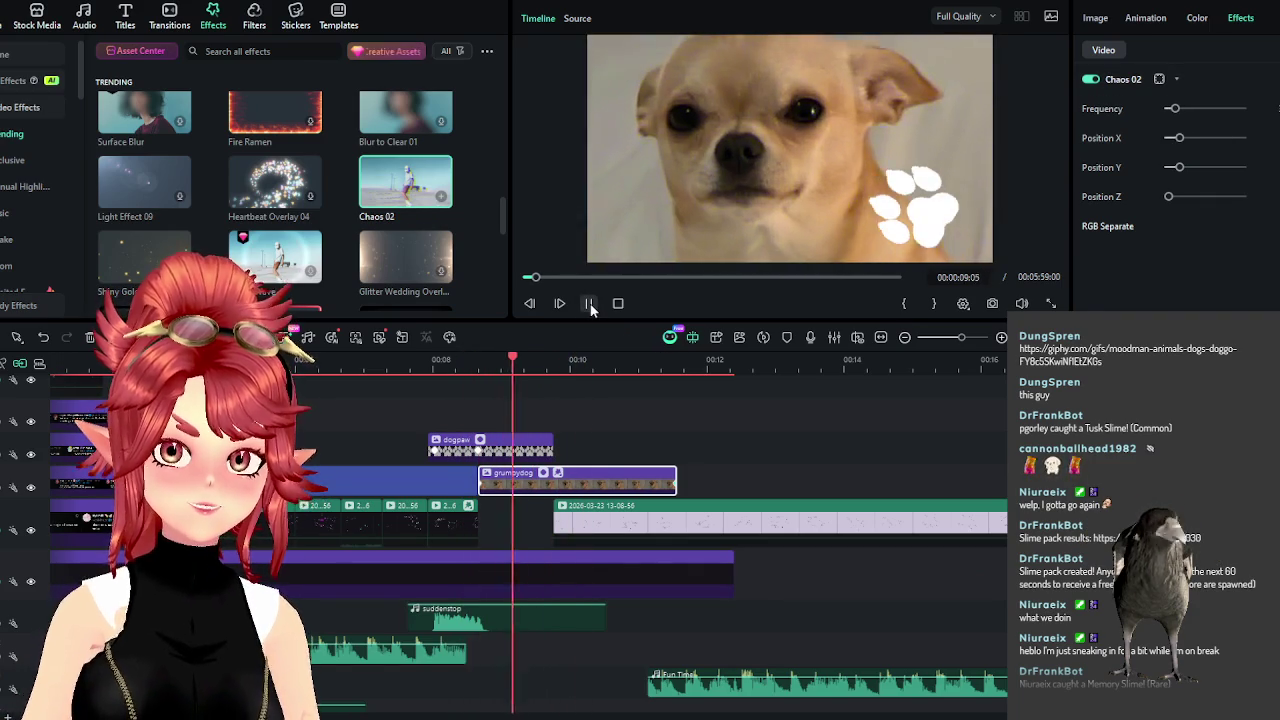
pyautogui.click(429, 364)
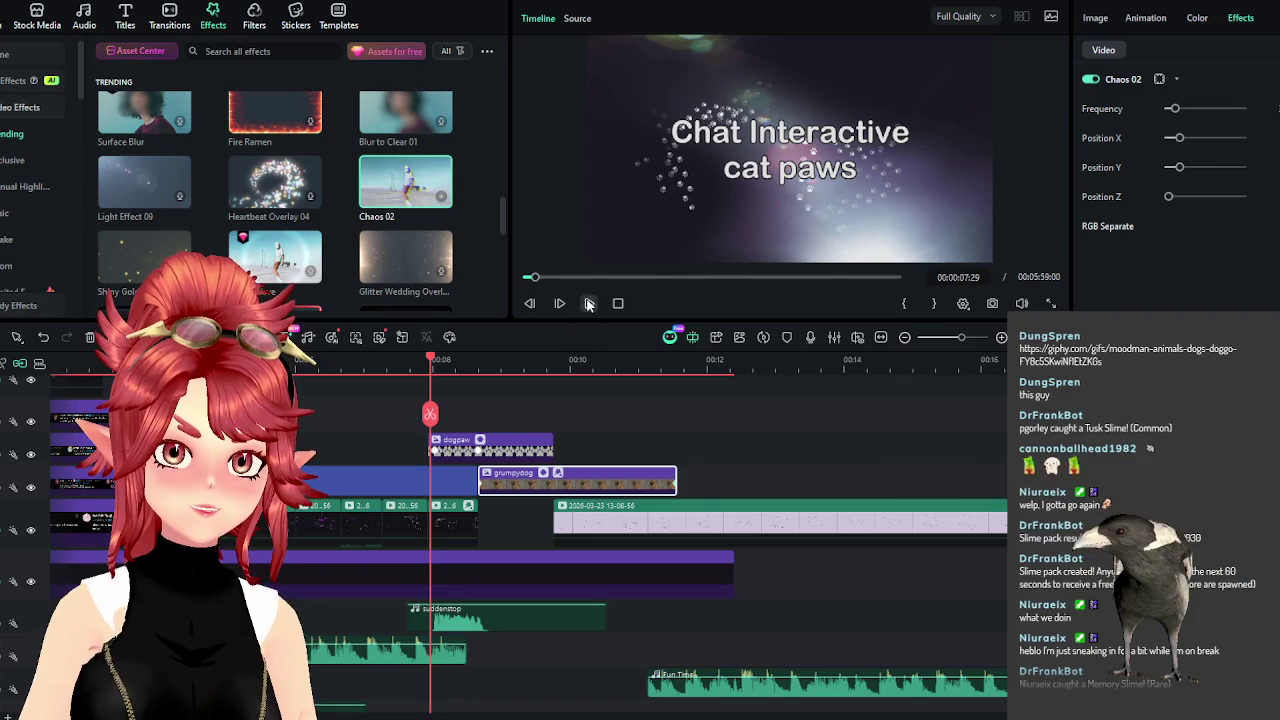
pyautogui.click(589, 303)
pyautogui.click(589, 303)
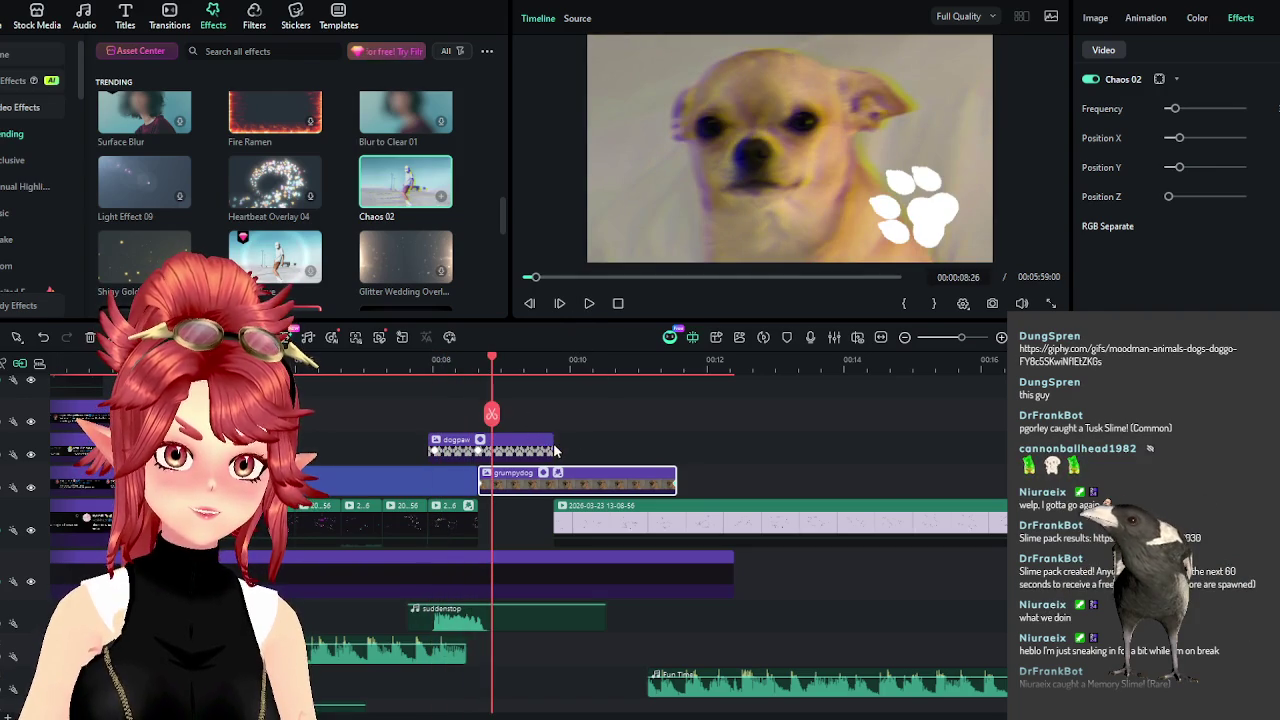
# Trim the dogpaw overlay to end before the grumpydog image and preview the section.
pyautogui.moveTo(555, 451); pyautogui.dragTo(477, 451)
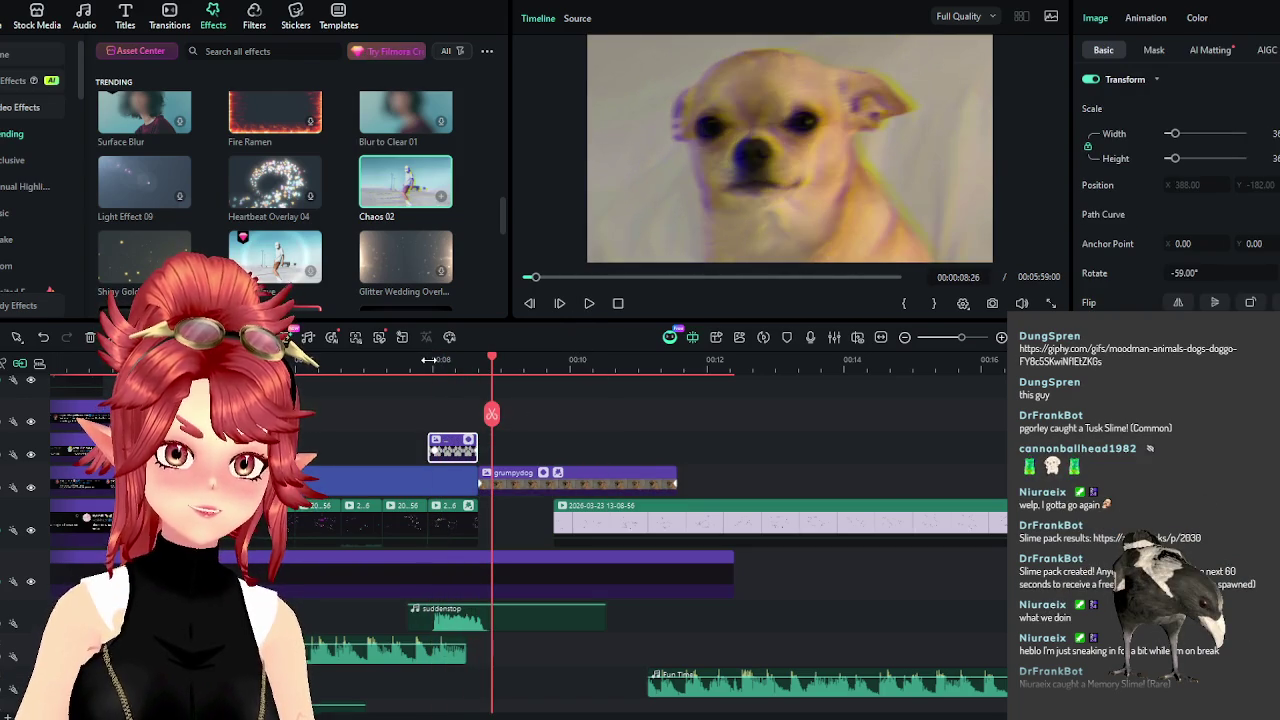
pyautogui.click(429, 359)
pyautogui.click(588, 303)
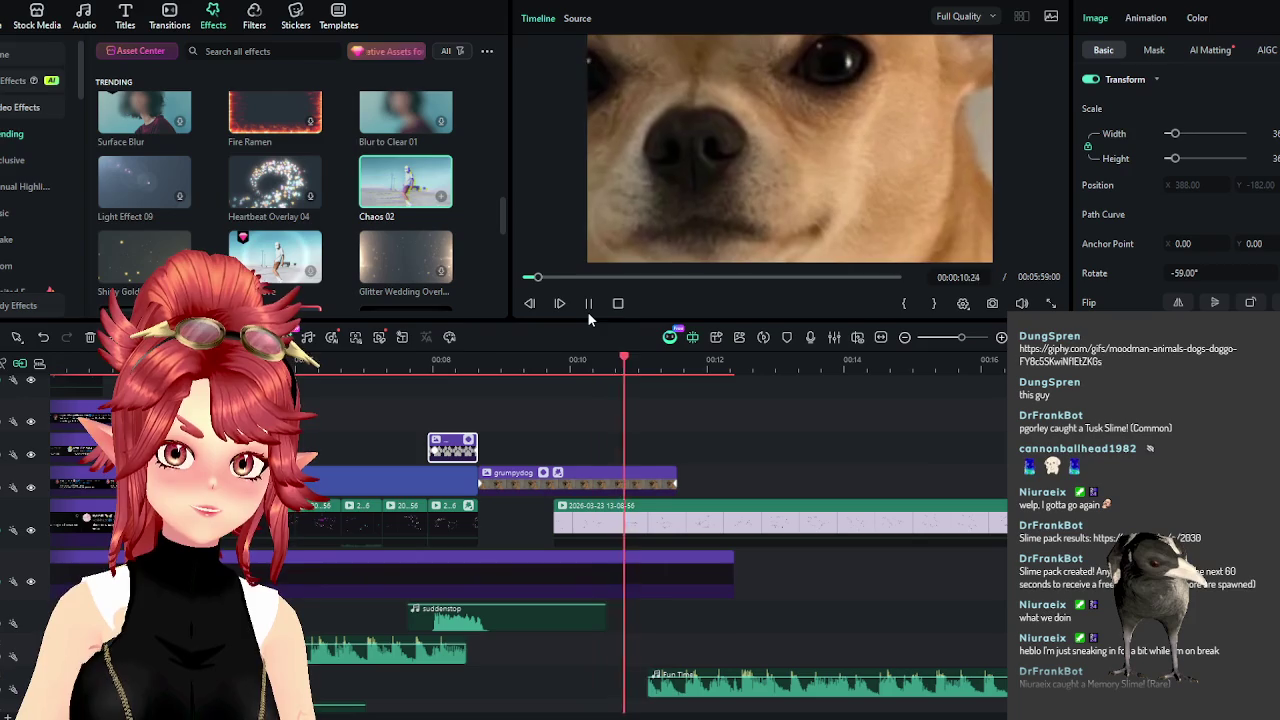
pyautogui.click(491, 359)
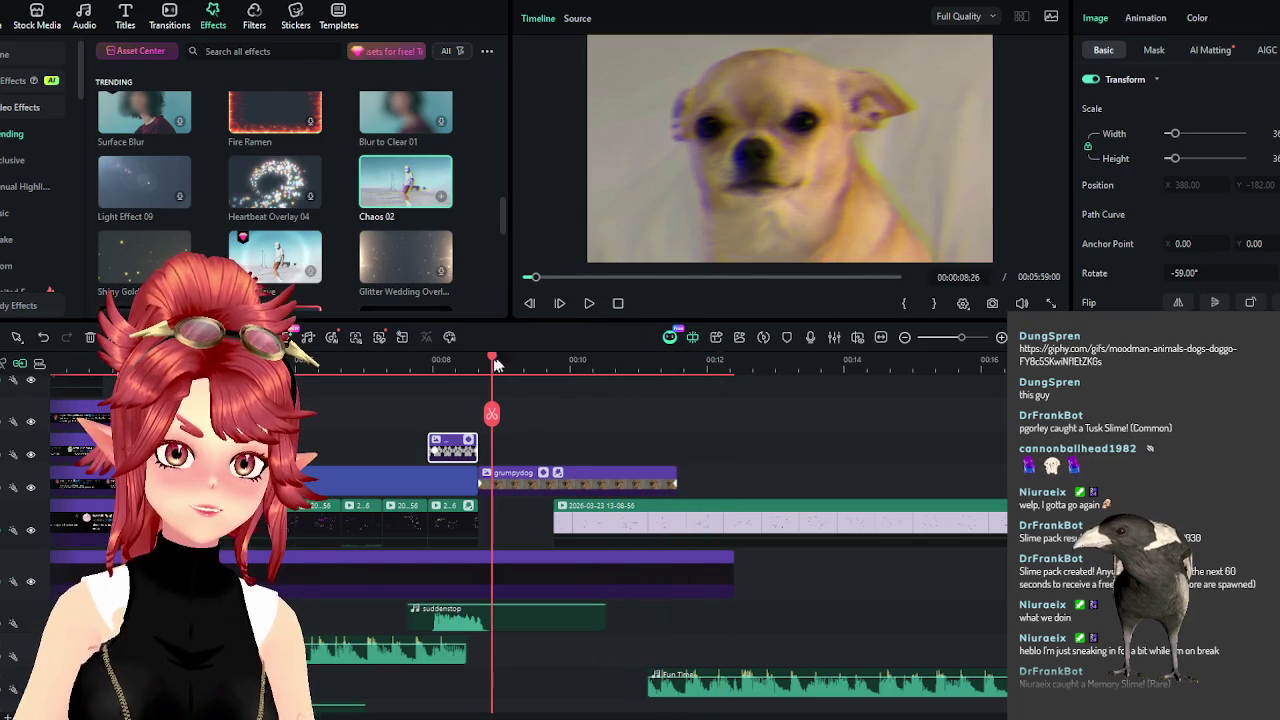
pyautogui.click(589, 303)
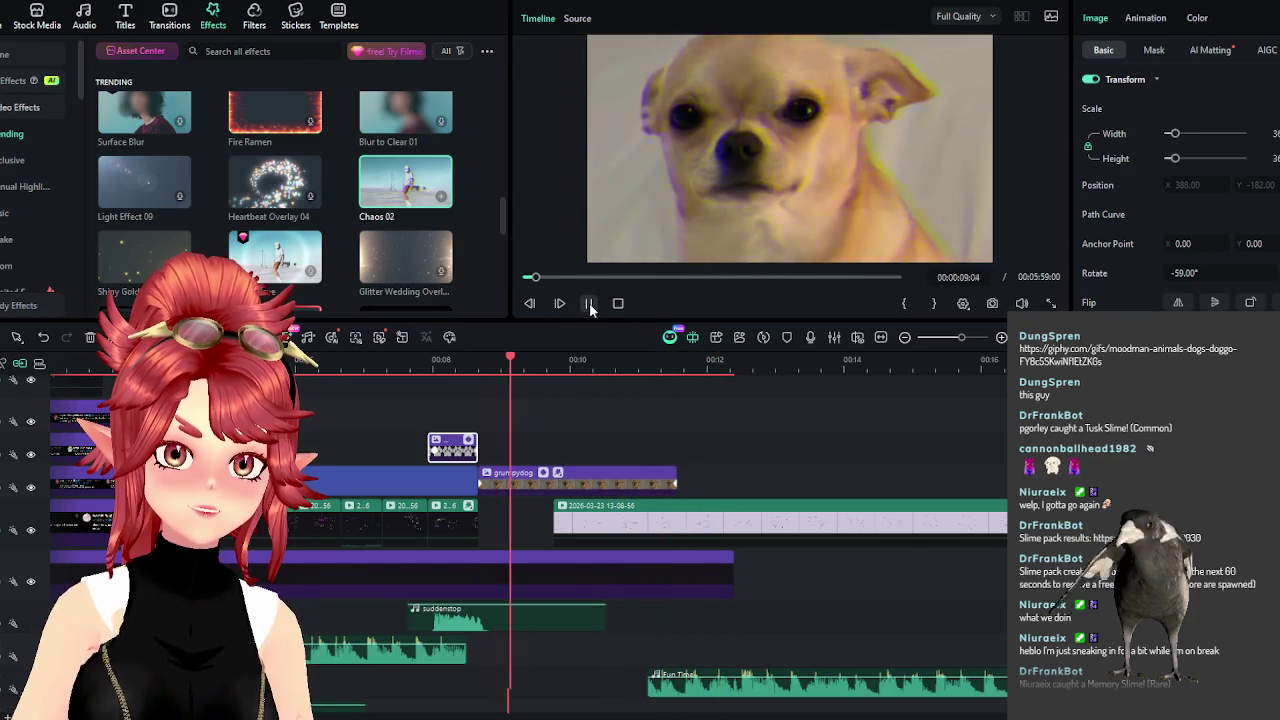
# Review grumpydog's Chaos 02 settings and its scale and position at 08:20.
pyautogui.click(629, 476)
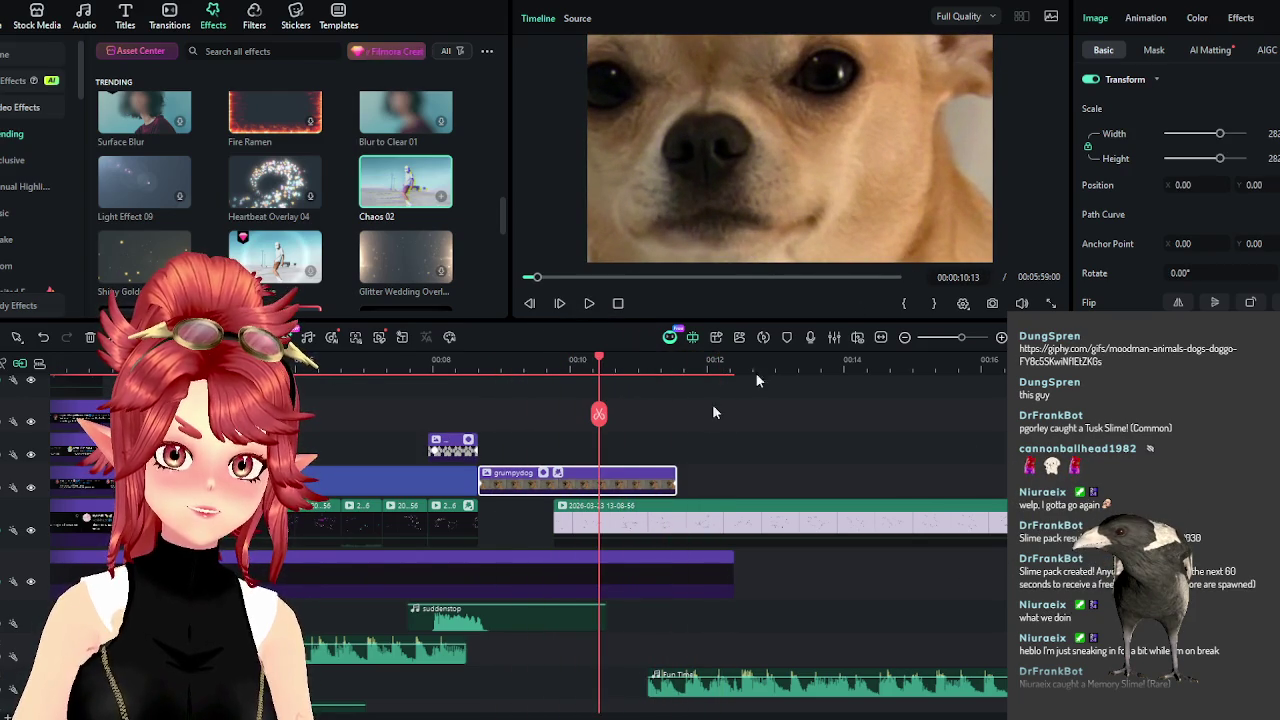
pyautogui.click(1240, 17)
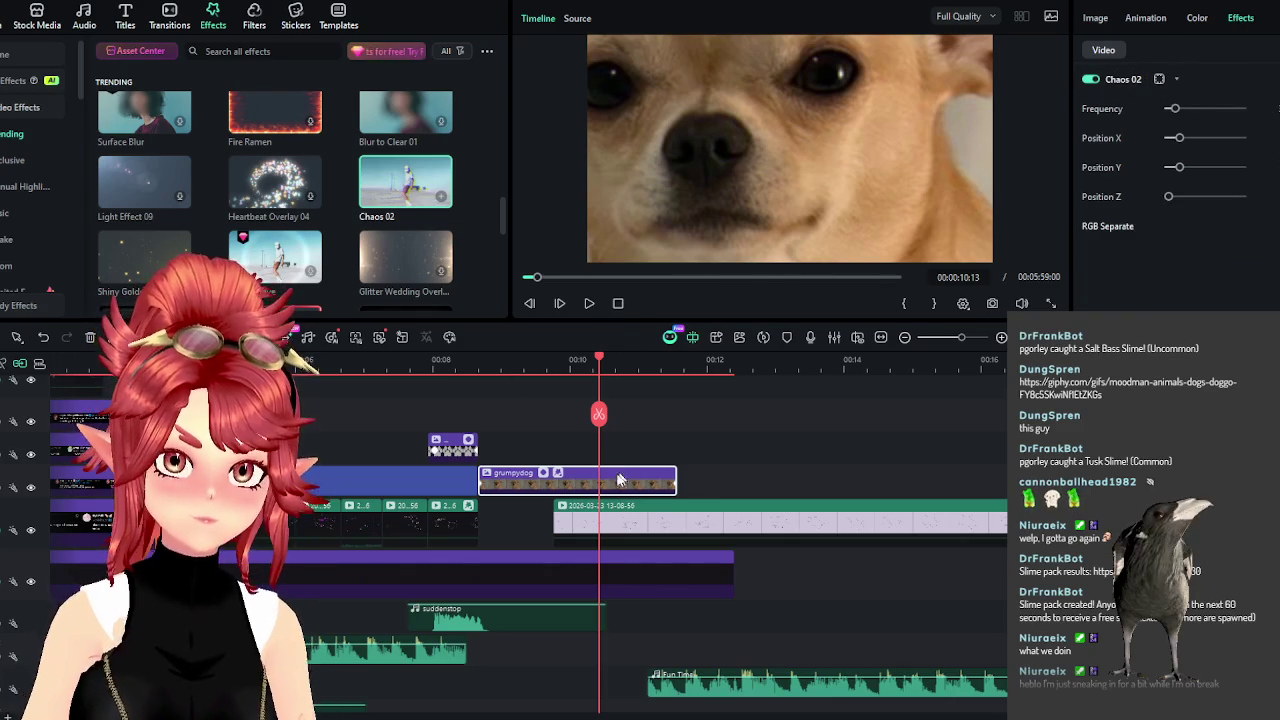
pyautogui.click(1095, 17)
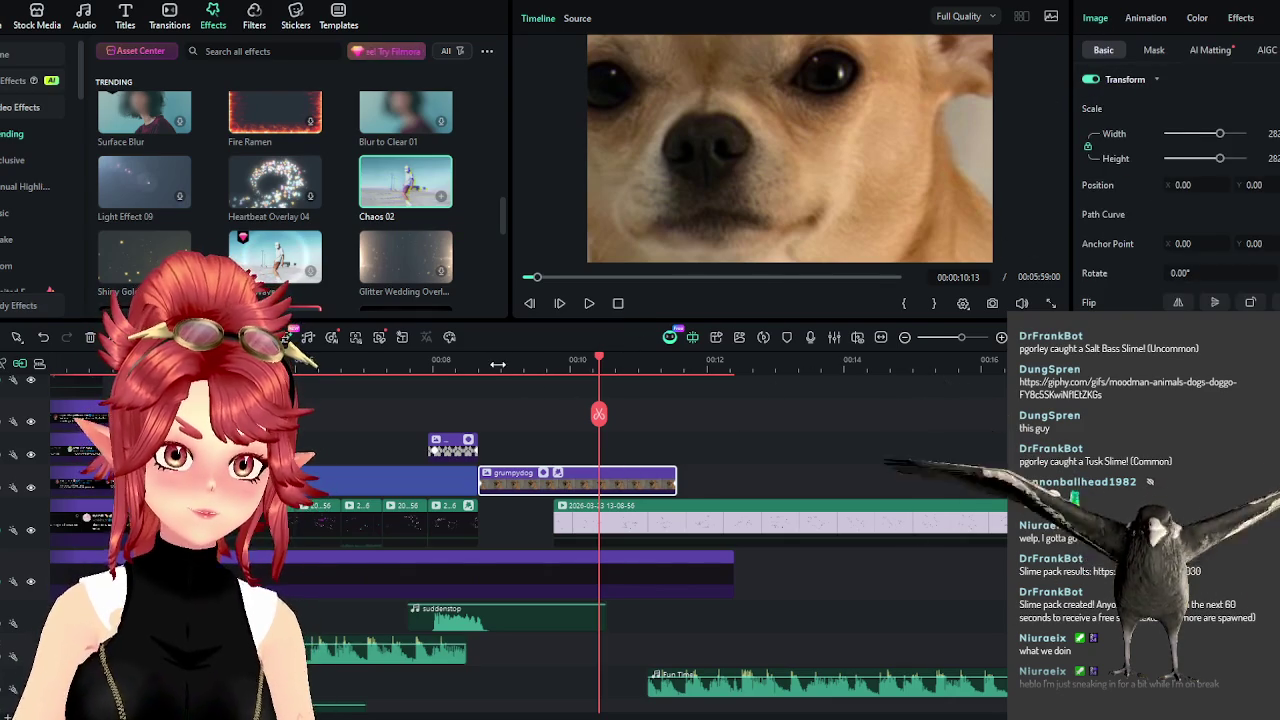
pyautogui.click(499, 362)
pyautogui.moveTo(499, 365); pyautogui.dragTo(480, 367)
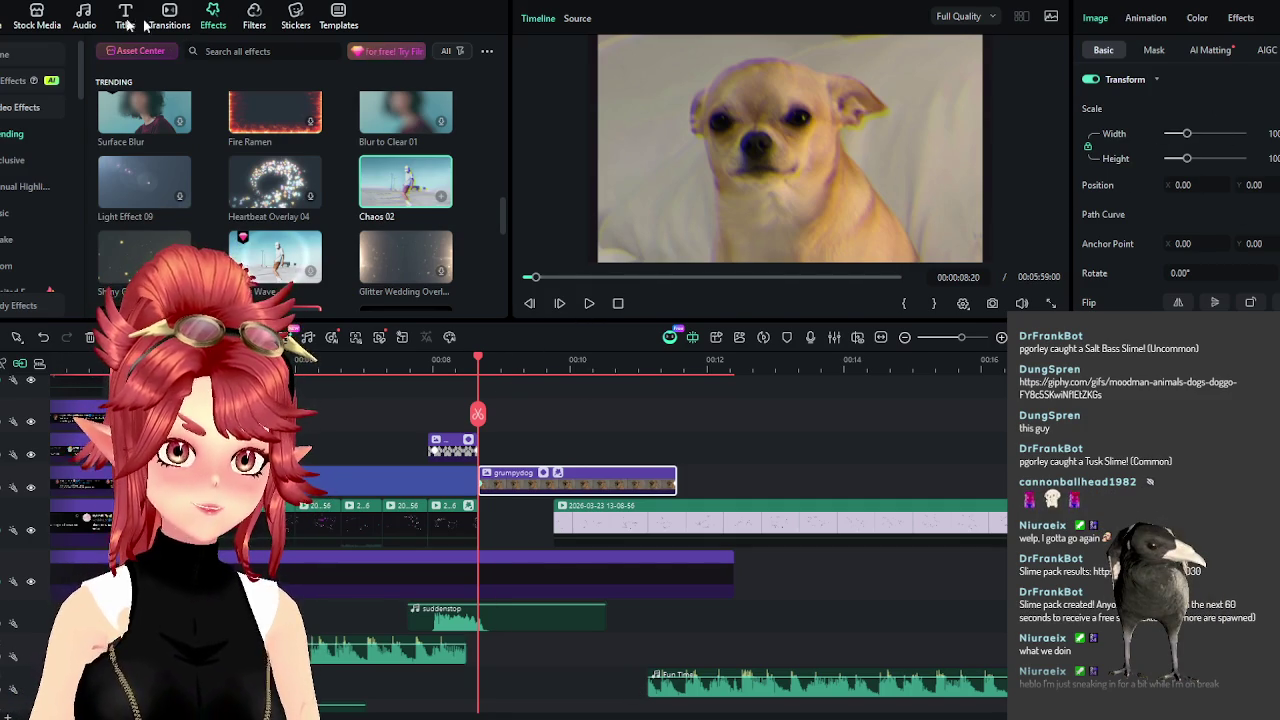
# Filter the 'click' audio results to Sound Effect, then bring up the browser's dog GIF page.
pyautogui.click(84, 22)
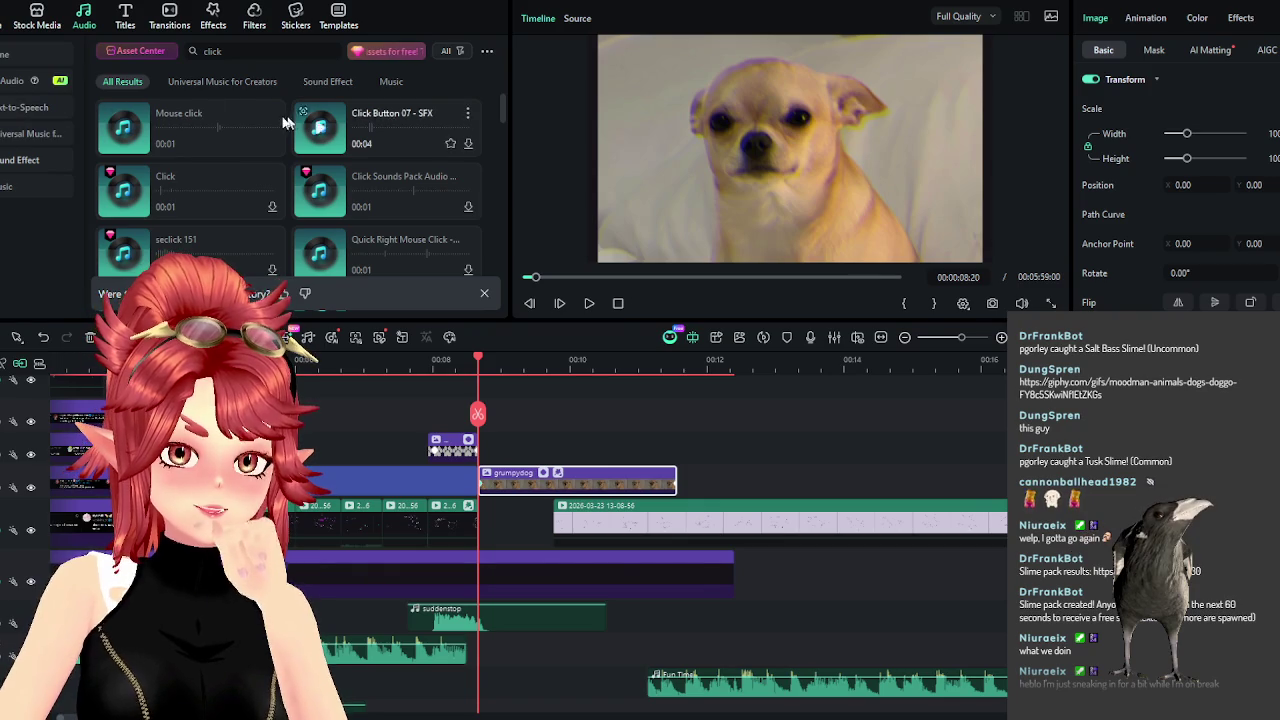
pyautogui.click(323, 81)
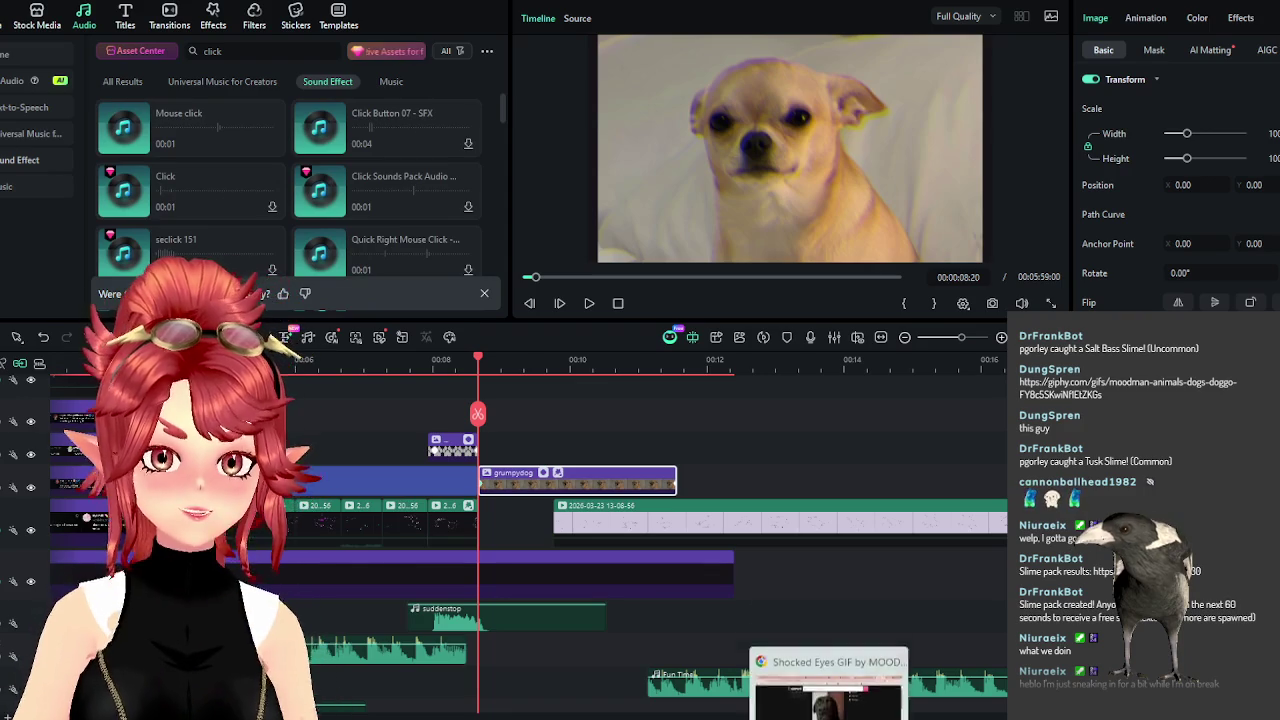
pyautogui.click(835, 692)
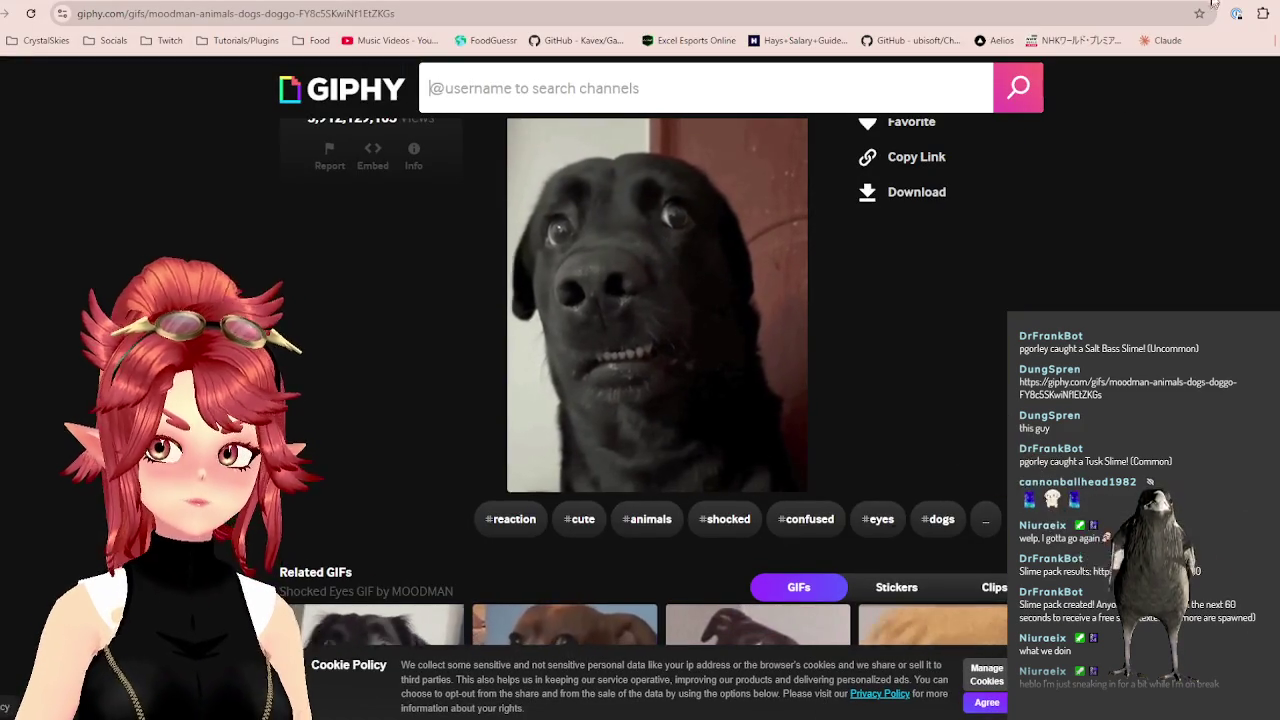
# In a new tab, search Google for 'youtube pain naruto sound effect'.
pyautogui.hotkey('ctrl', 't')
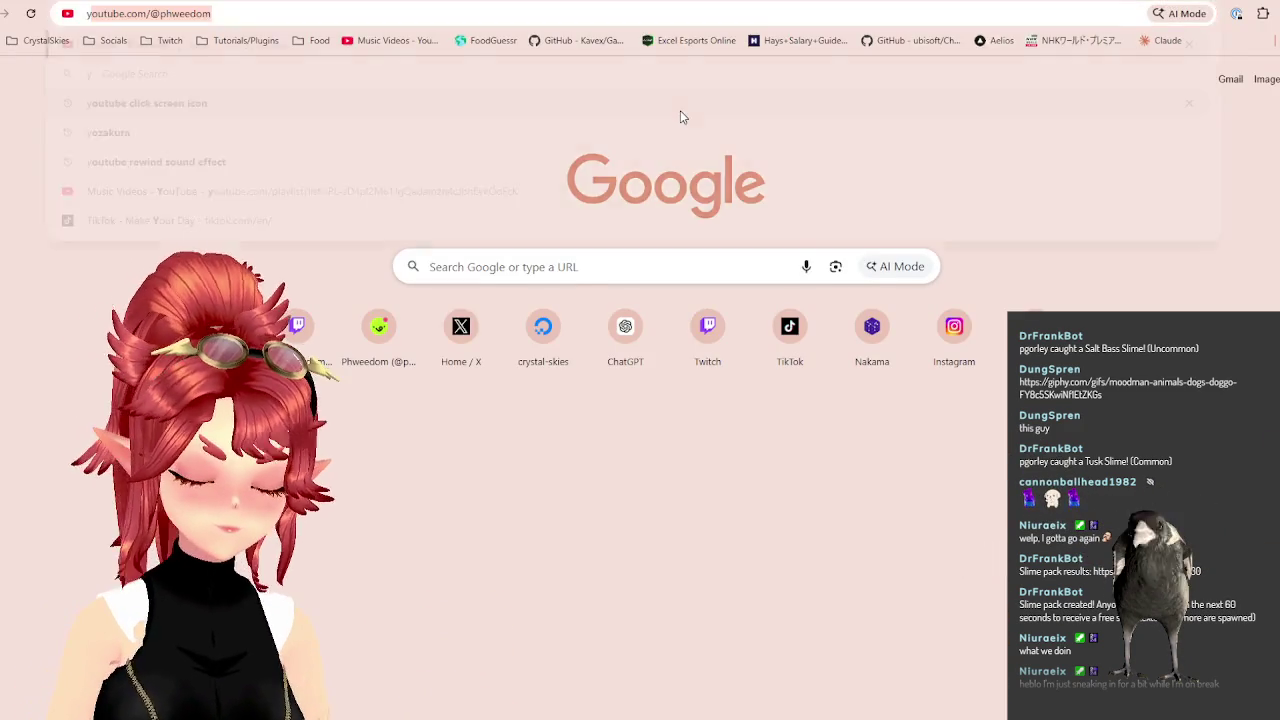
pyautogui.write('youtube pain naruto')
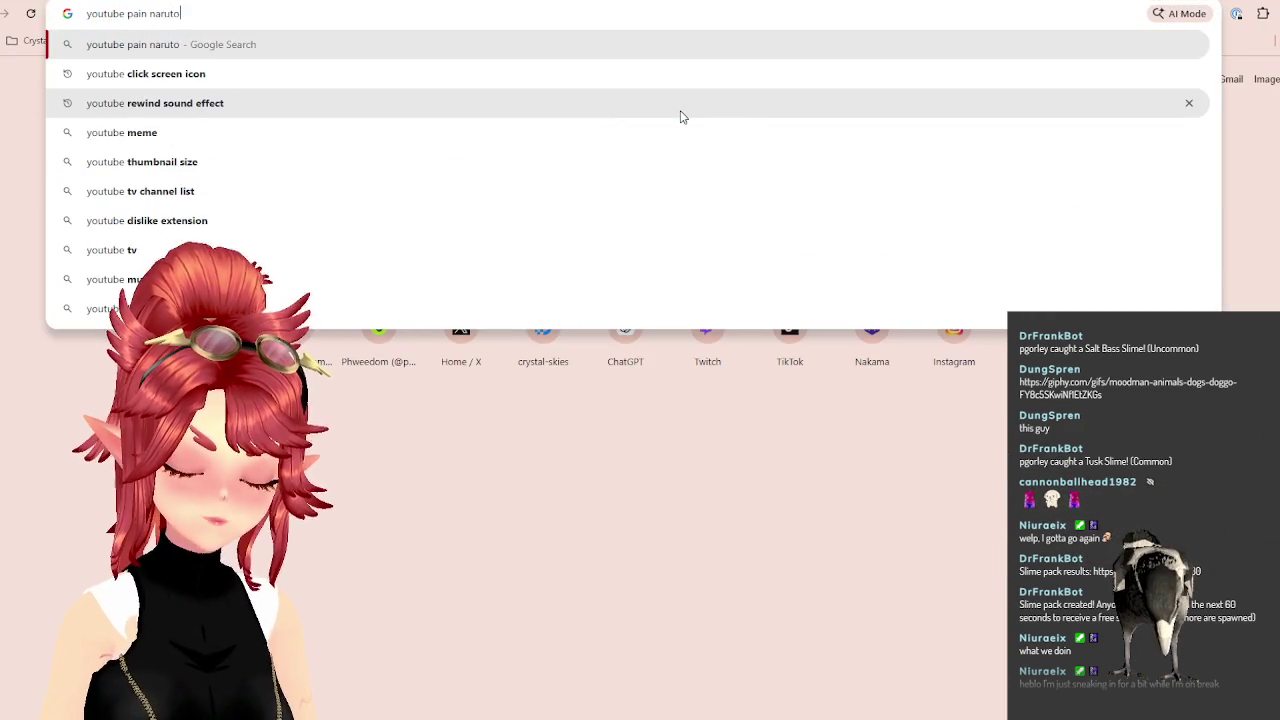
pyautogui.press('Return')
pyautogui.click(273, 97)
pyautogui.write('sound')
pyautogui.press('Return')
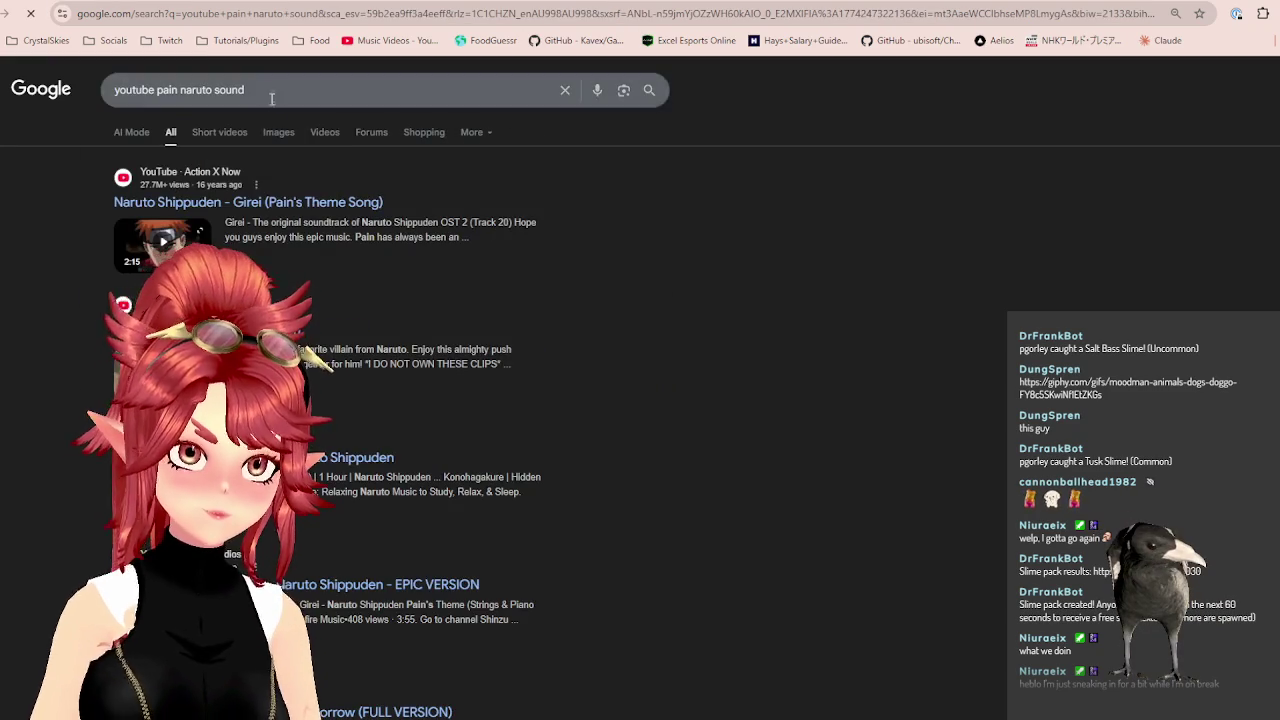
pyautogui.click(266, 90)
pyautogui.write('fect')
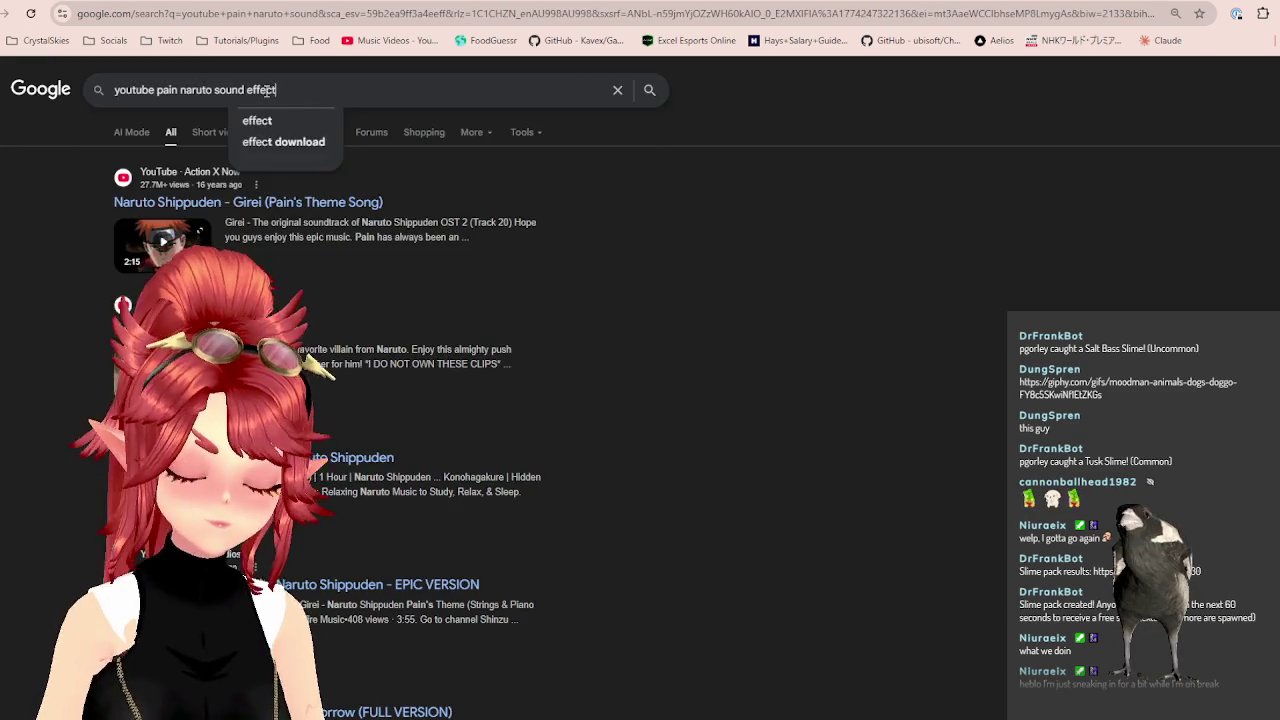
pyautogui.press('Return')
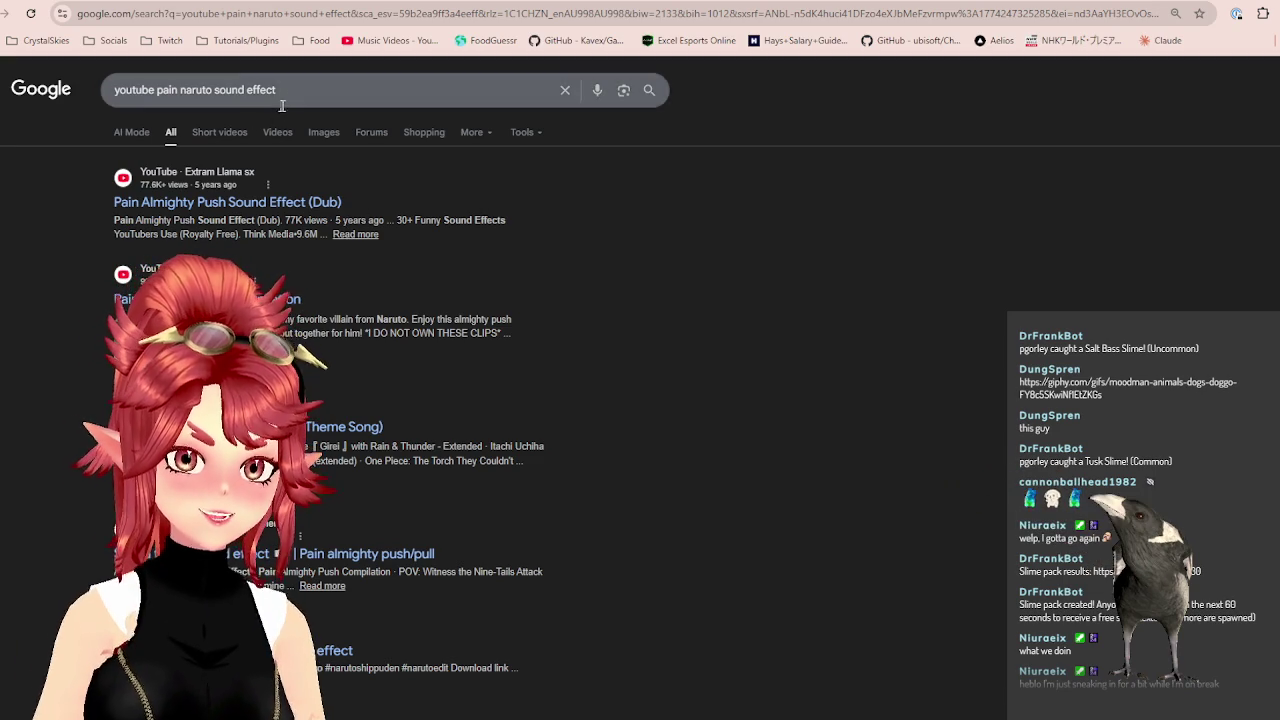
# Refine the query to 'youtube pain naruto theme song' and open the Pain's Theme Song video.
pyautogui.click(250, 98)
pyautogui.moveTo(214, 90); pyautogui.dragTo(355, 94)
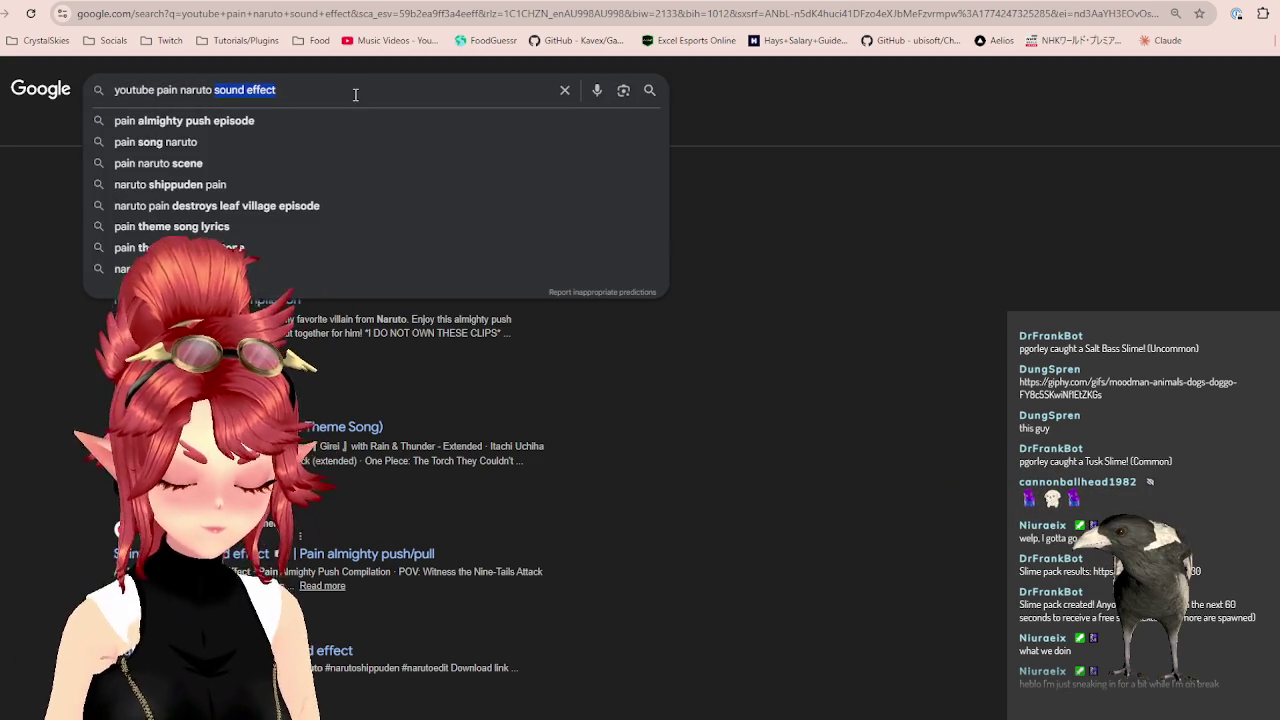
pyautogui.write('theme ')
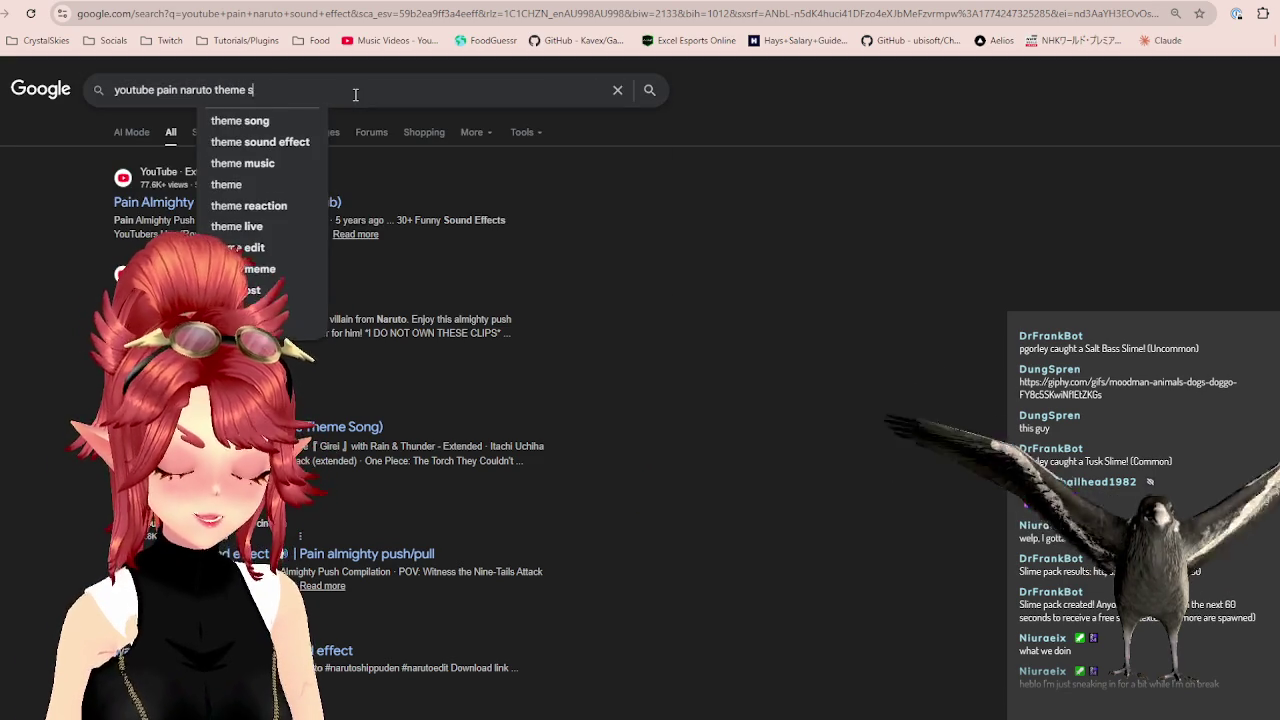
pyautogui.write('song')
pyautogui.press('Return')
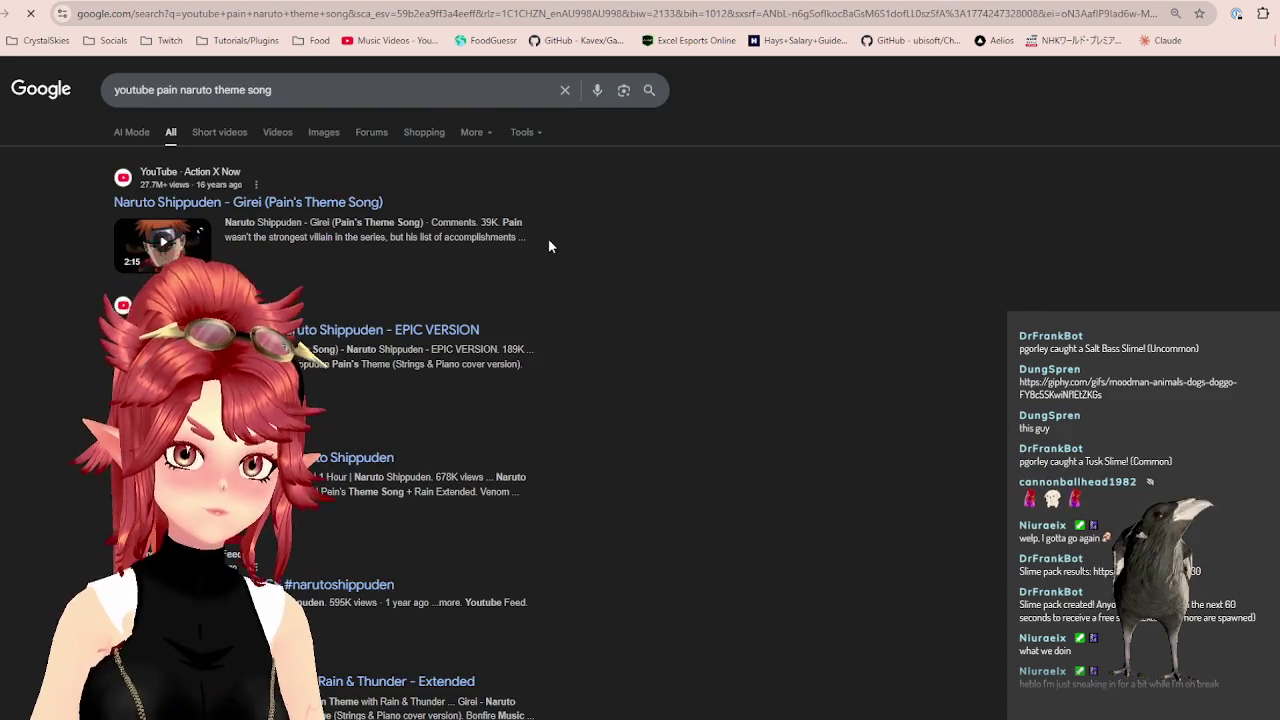
pyautogui.click(343, 203)
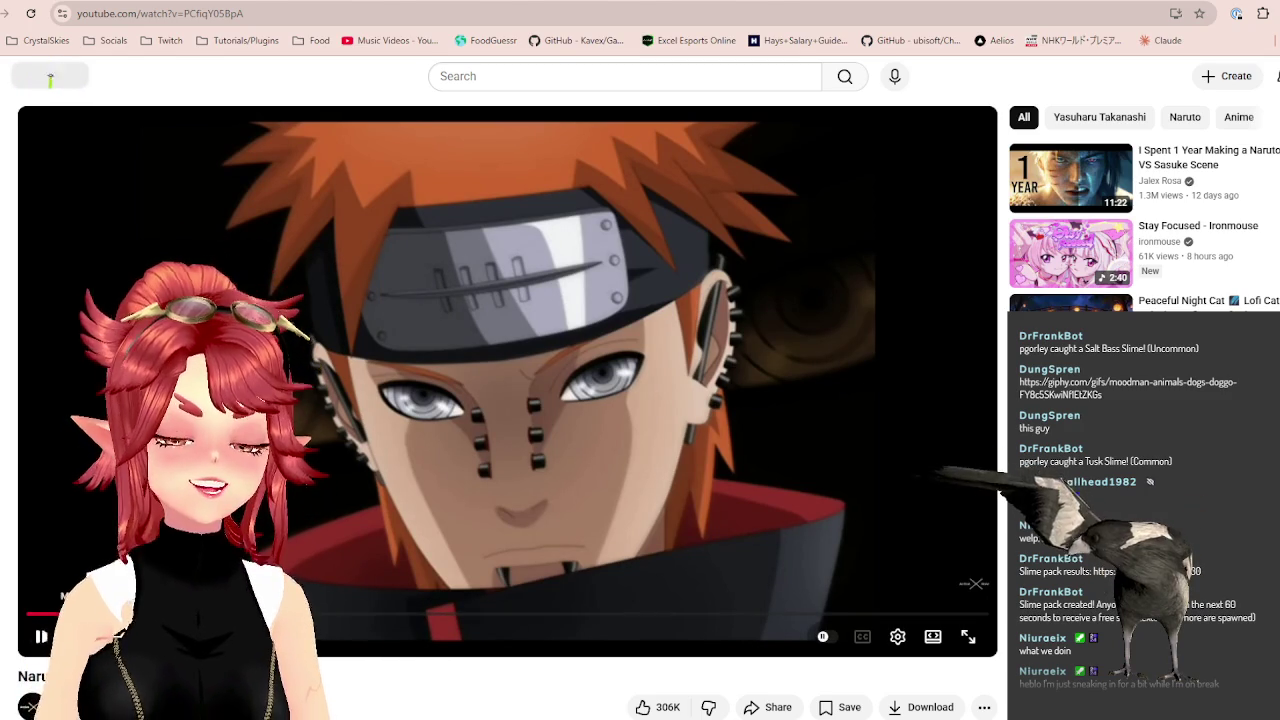
# Pause the 'Girei (Pain's Theme Song)' video briefly, then resume playback.
pyautogui.click(40, 637)
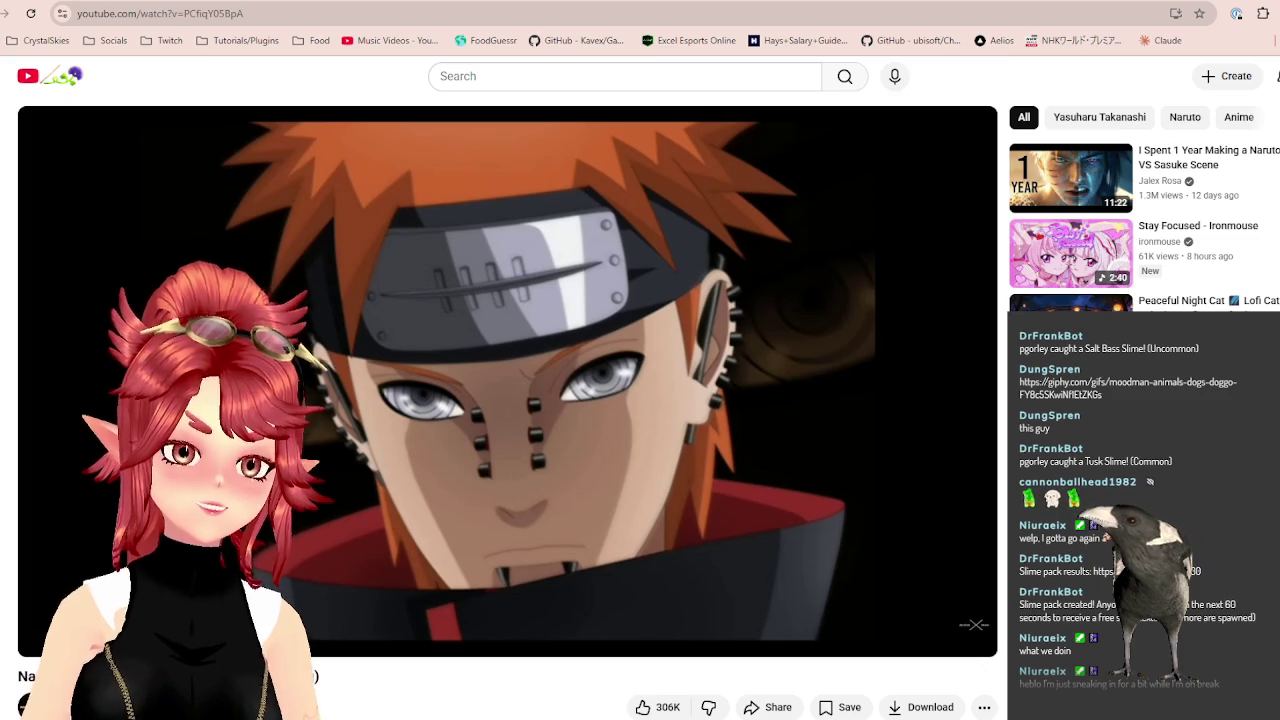
pyautogui.click(40, 637)
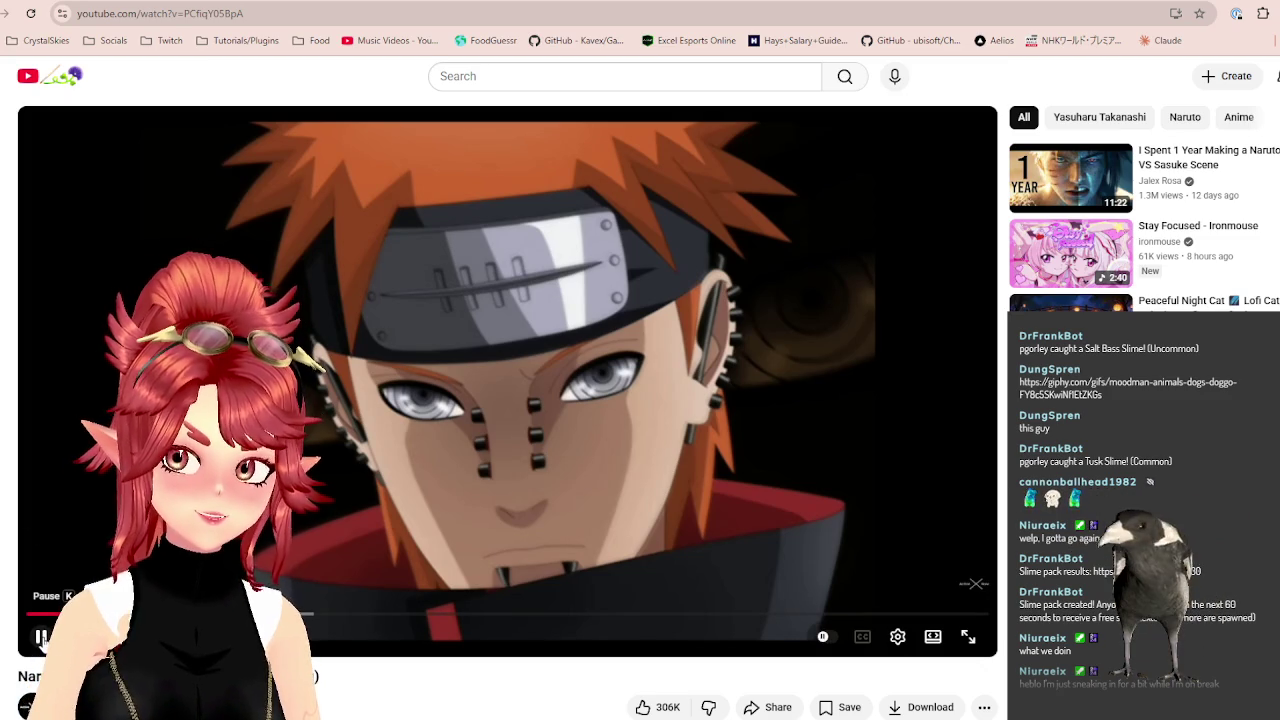
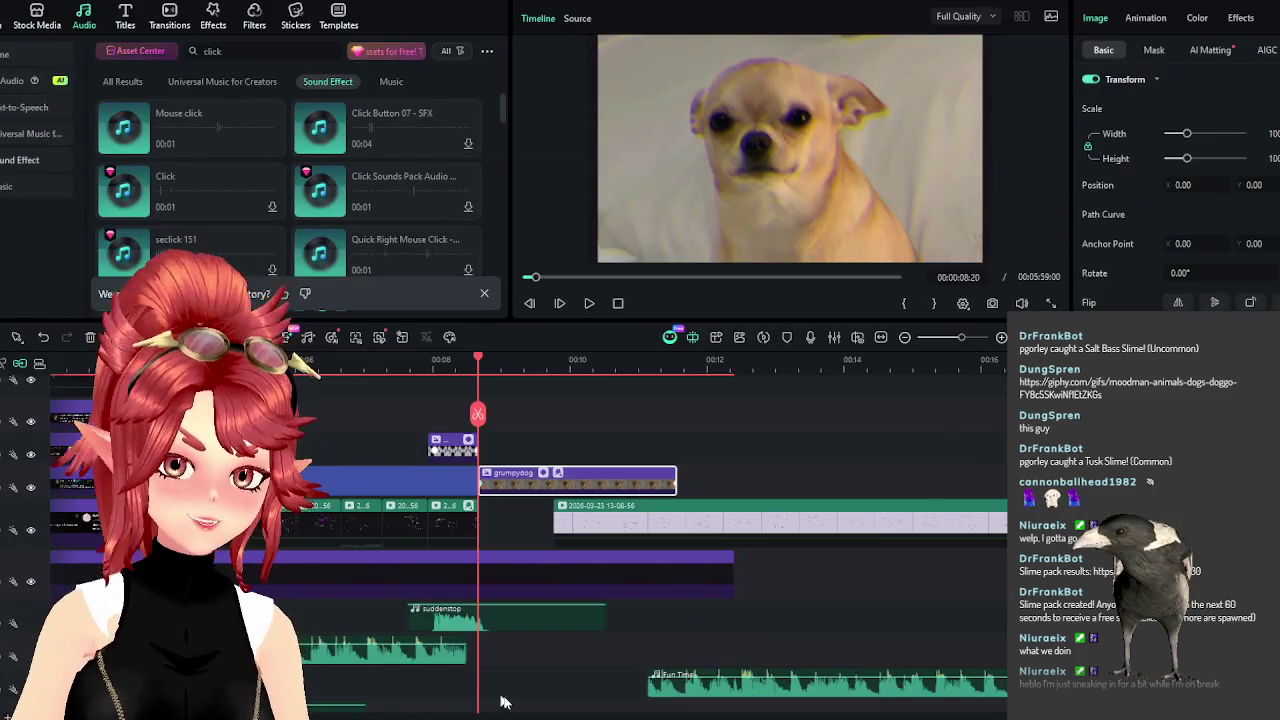
# Switch from Chrome to File Explorer and open the Videos folder.
pyautogui.hotkey('alt', 'Tab')
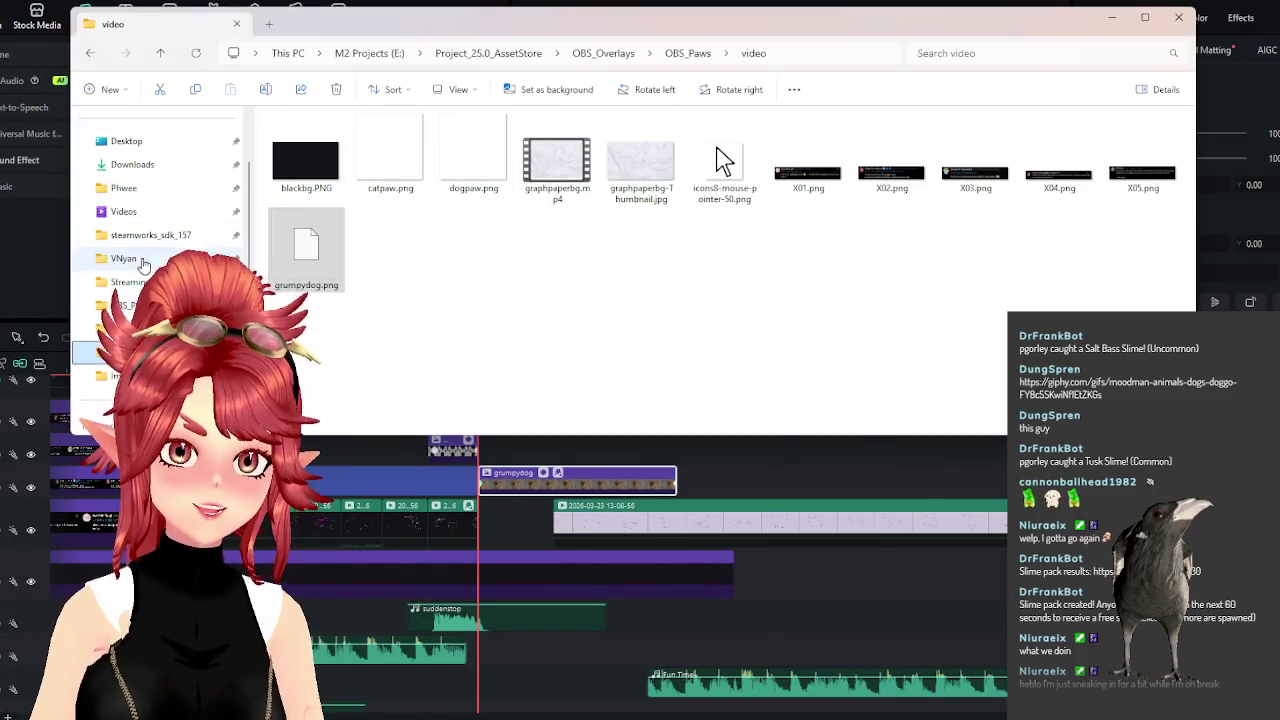
pyautogui.click(137, 212)
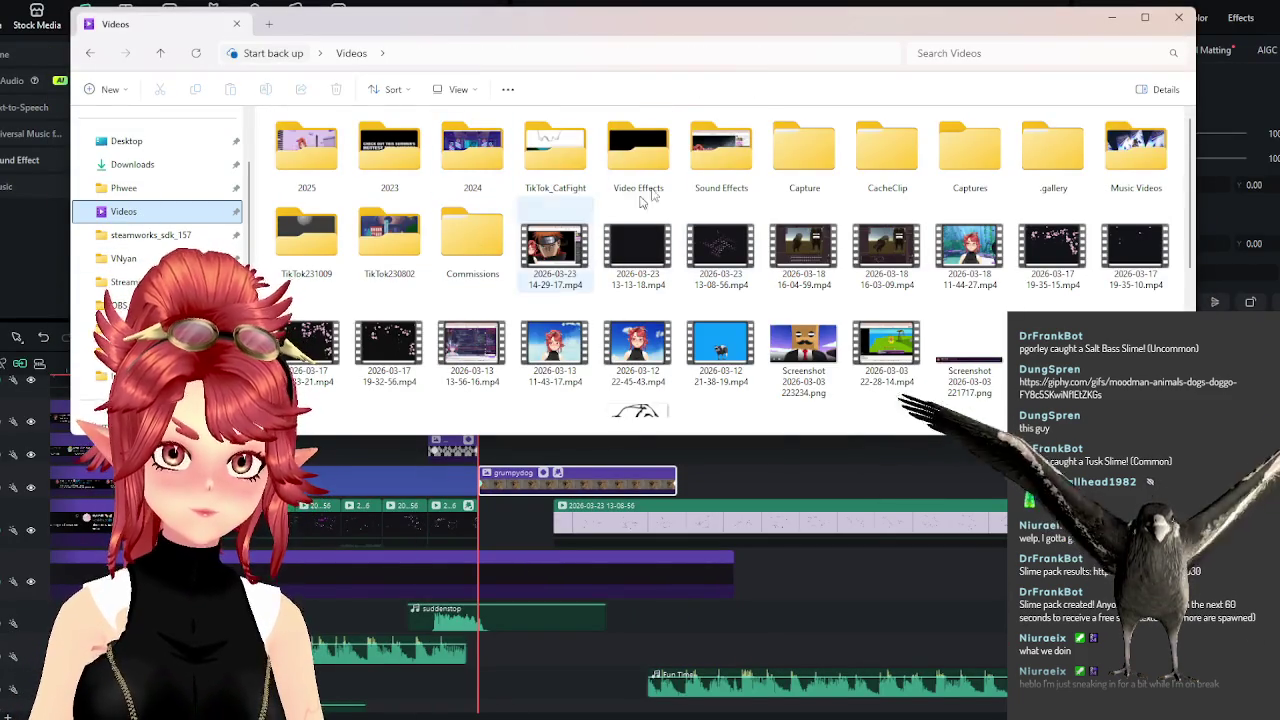
# Move painthemesong.mp4 into the Sound Effects folder and add it to the Filmora timeline.
pyautogui.click(565, 266)
pyautogui.write('paintsthemesong')
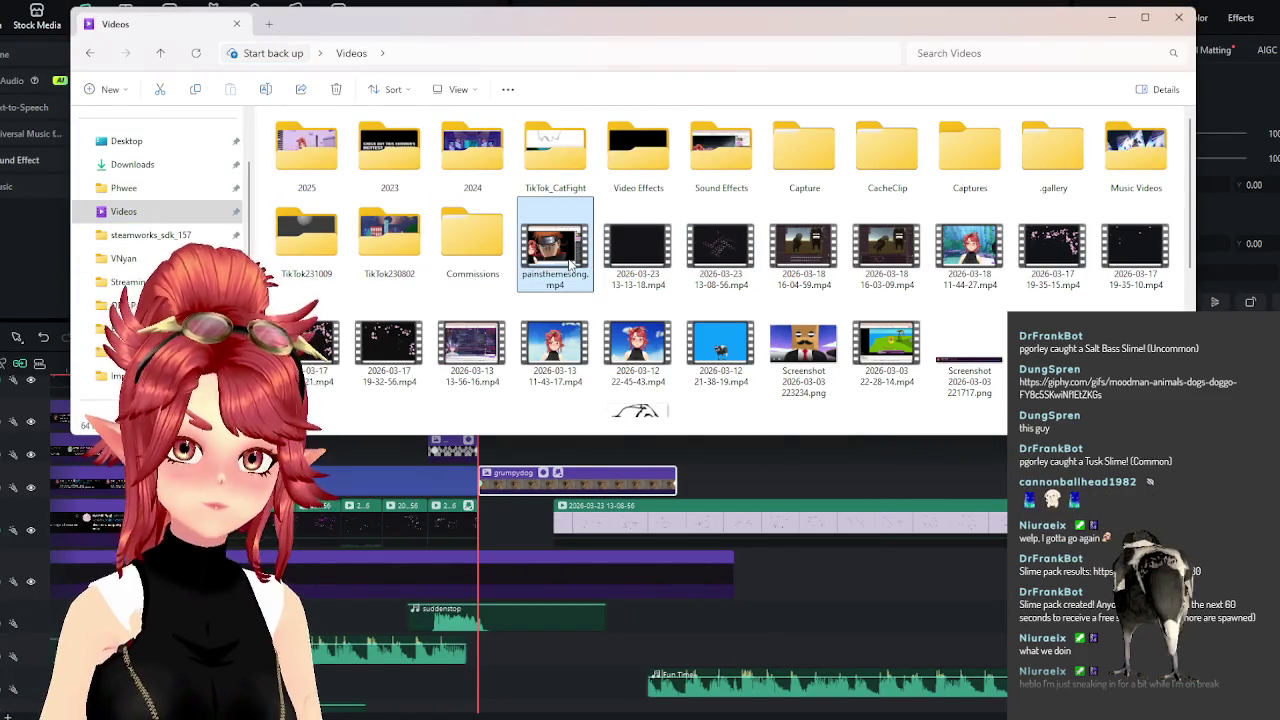
pyautogui.moveTo(557, 262); pyautogui.dragTo(724, 160)
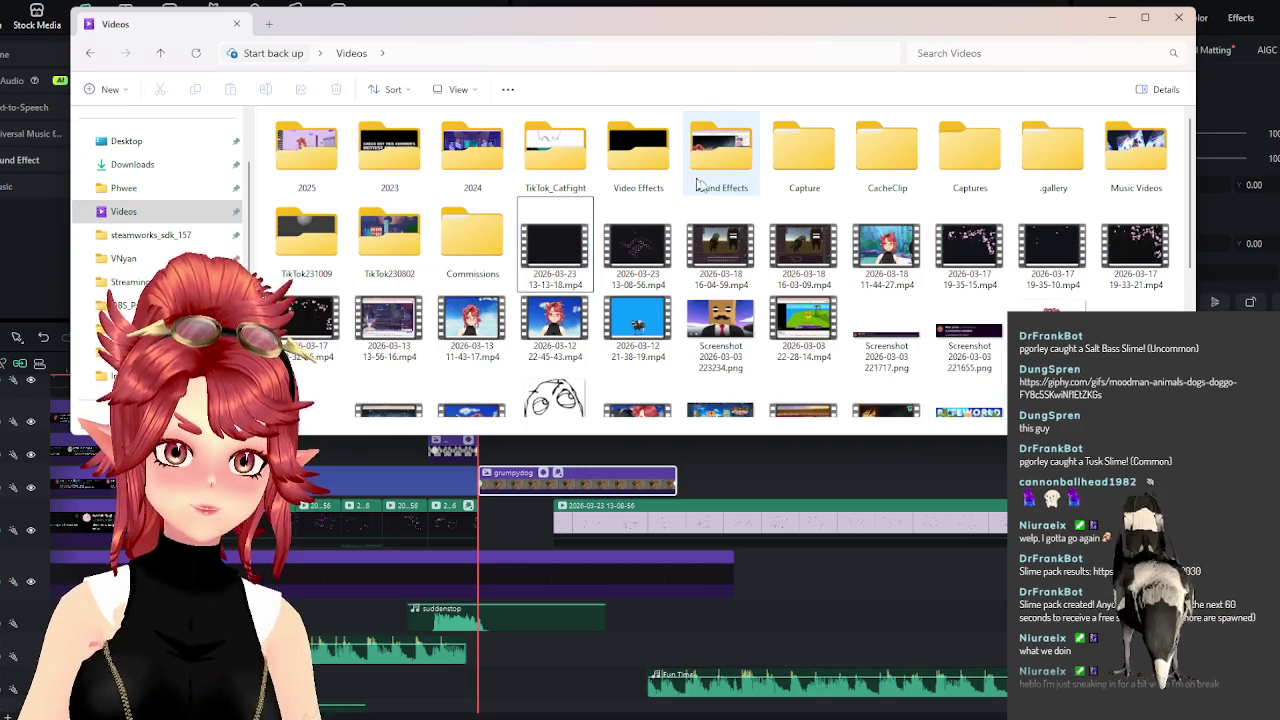
pyautogui.doubleClick(724, 160)
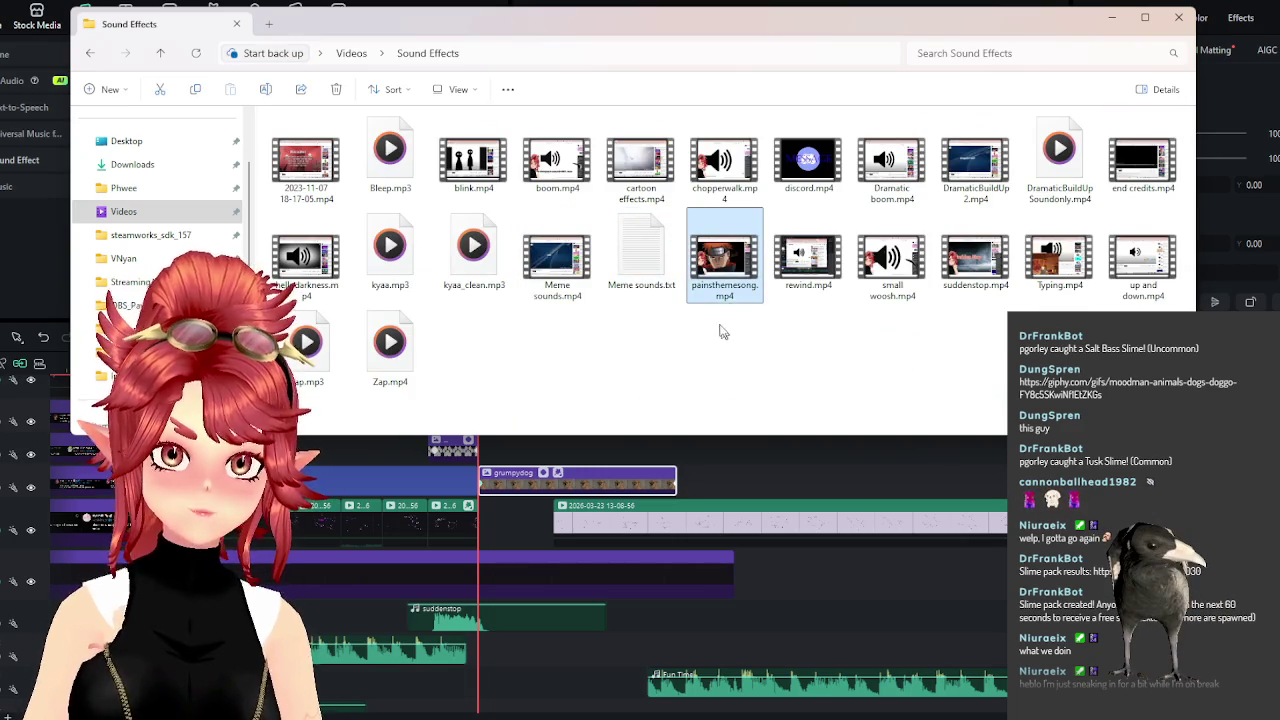
pyautogui.moveTo(760, 513); pyautogui.dragTo(760, 466)
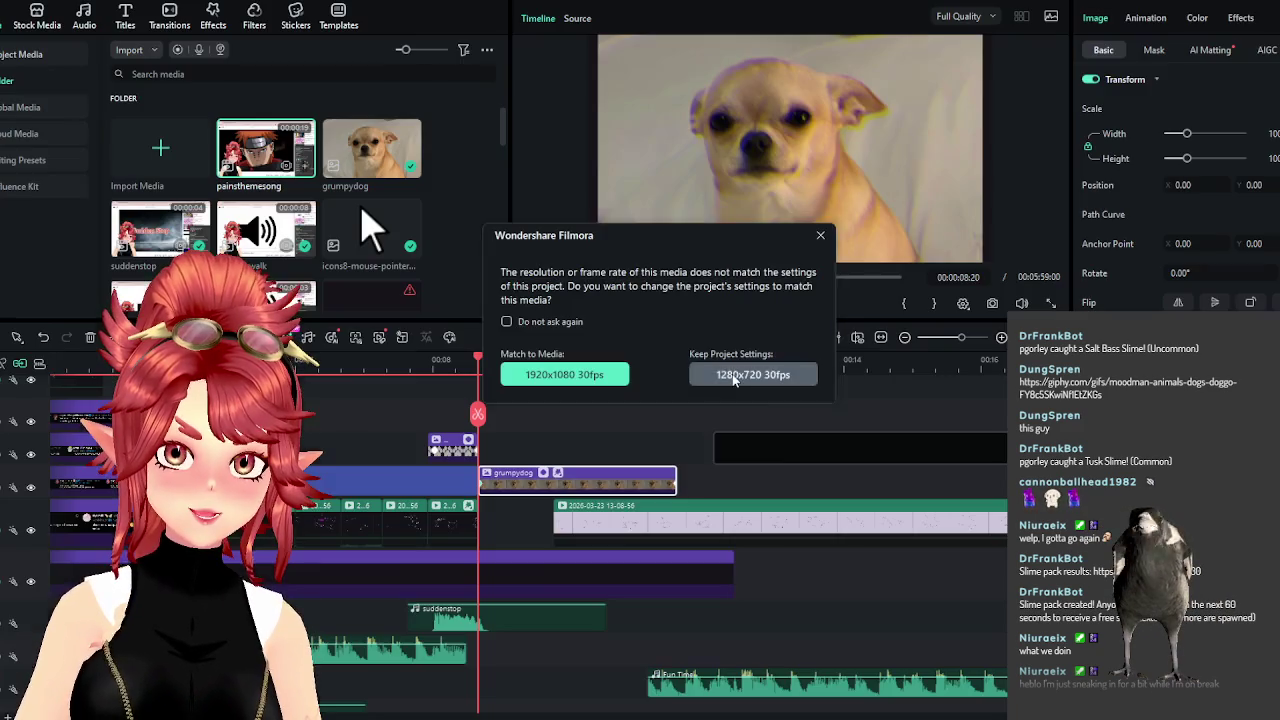
# Keep project settings, detach the painthemesong audio and shift it later under grumpydog.
pyautogui.click(740, 374)
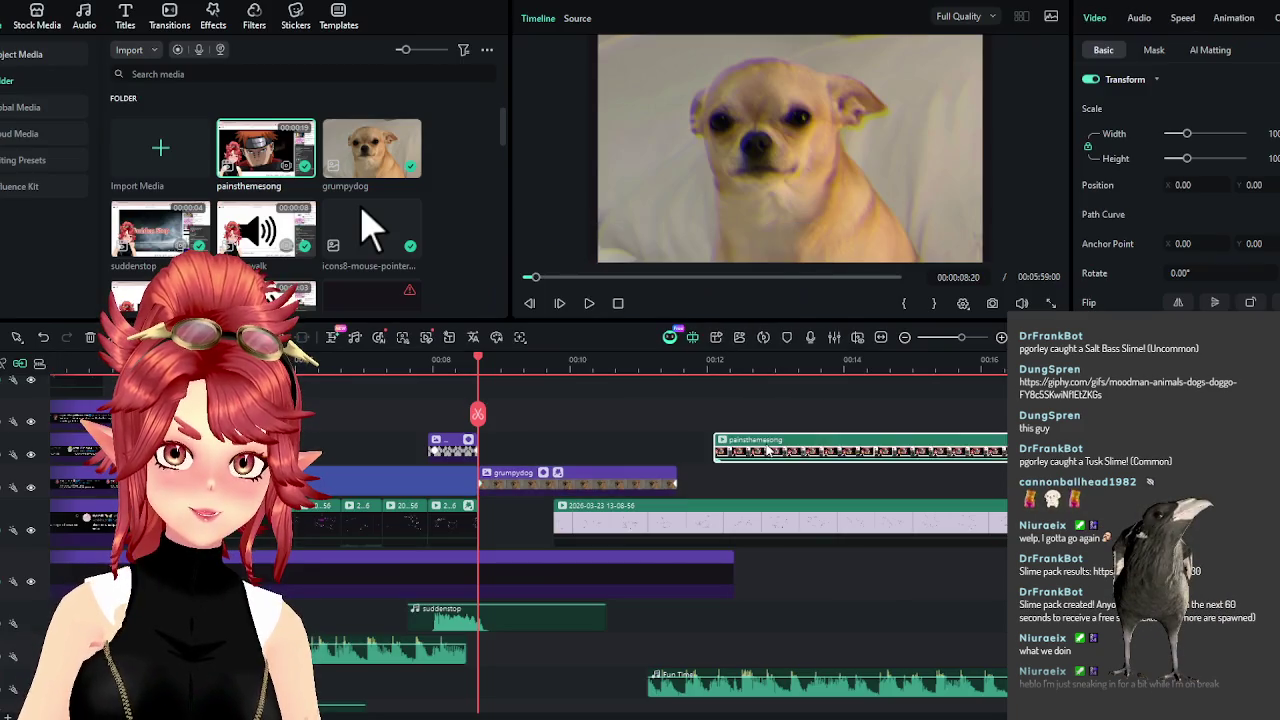
pyautogui.rightClick(768, 447)
pyautogui.click(812, 236)
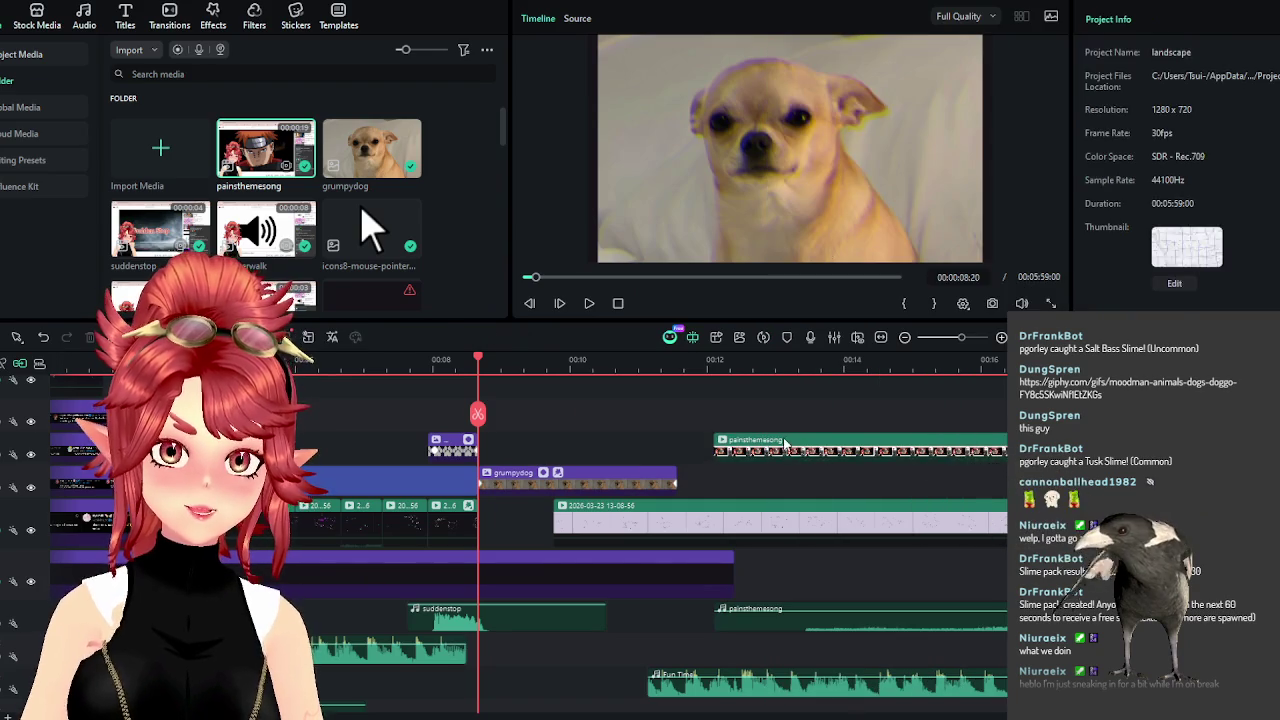
pyautogui.moveTo(720, 622)
pyautogui.mouseDown()
pyautogui.moveTo(806, 655)
pyautogui.moveTo(528, 652)
pyautogui.mouseUp()
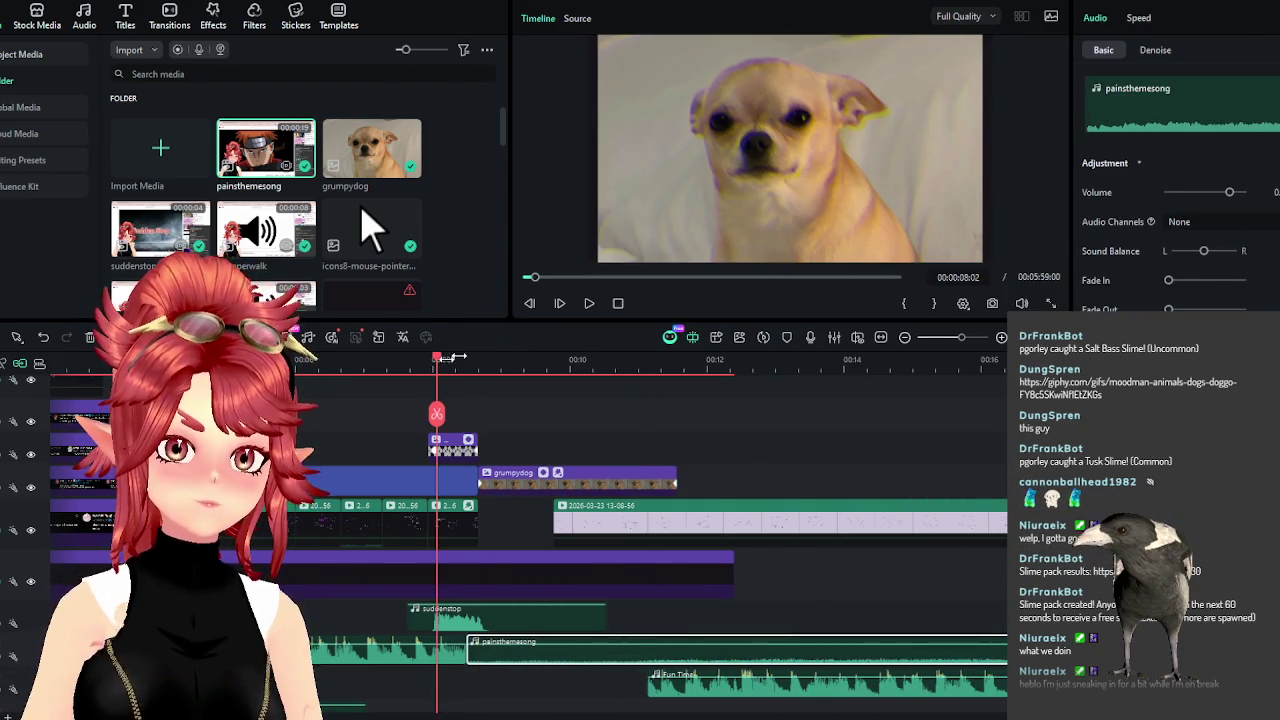
pyautogui.click(589, 303)
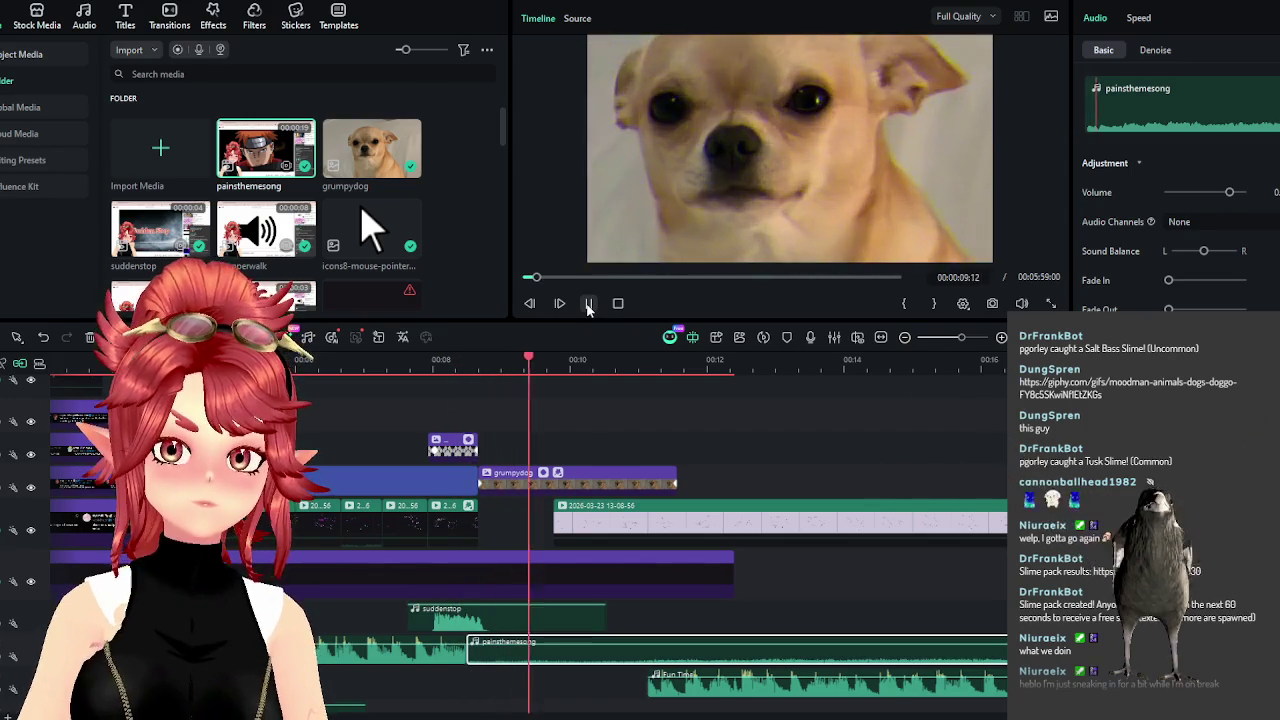
pyautogui.click(589, 303)
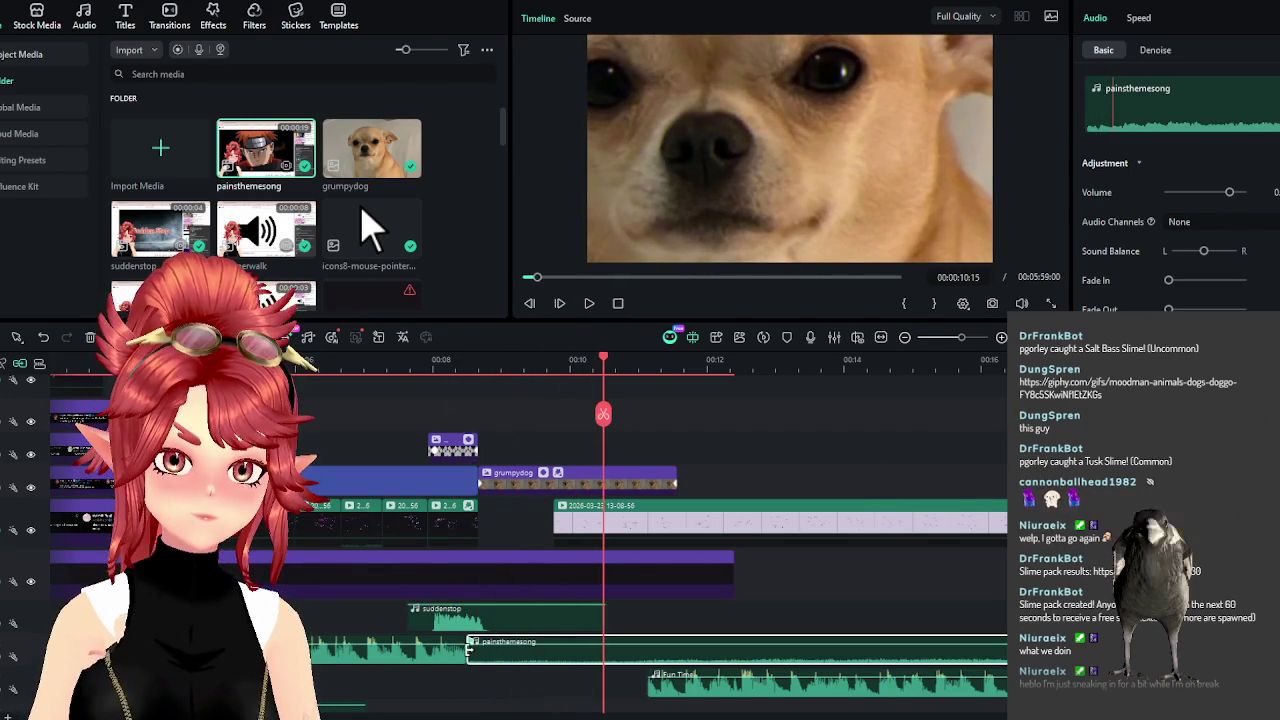
# Move the painthemesong audio about 1.5 seconds earlier and preview from 00:00:08:20.
pyautogui.moveTo(490, 651); pyautogui.dragTo(533, 655)
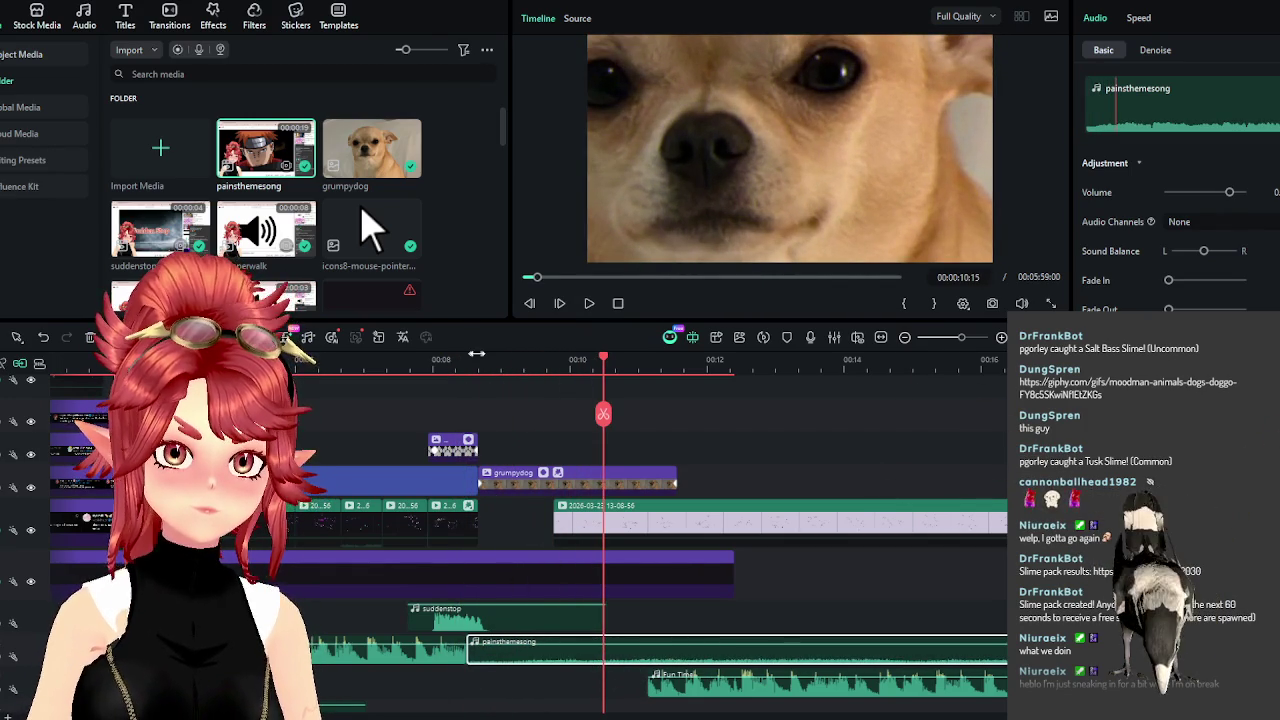
pyautogui.click(477, 358)
pyautogui.click(589, 303)
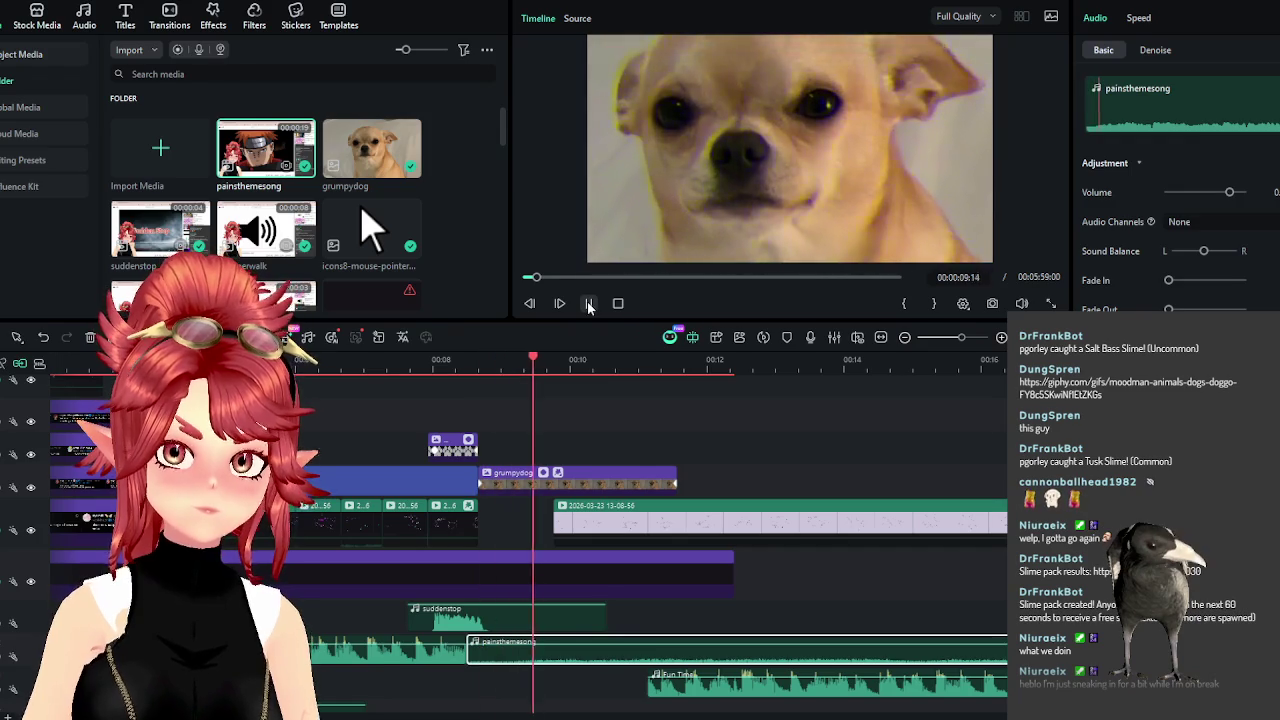
pyautogui.click(589, 303)
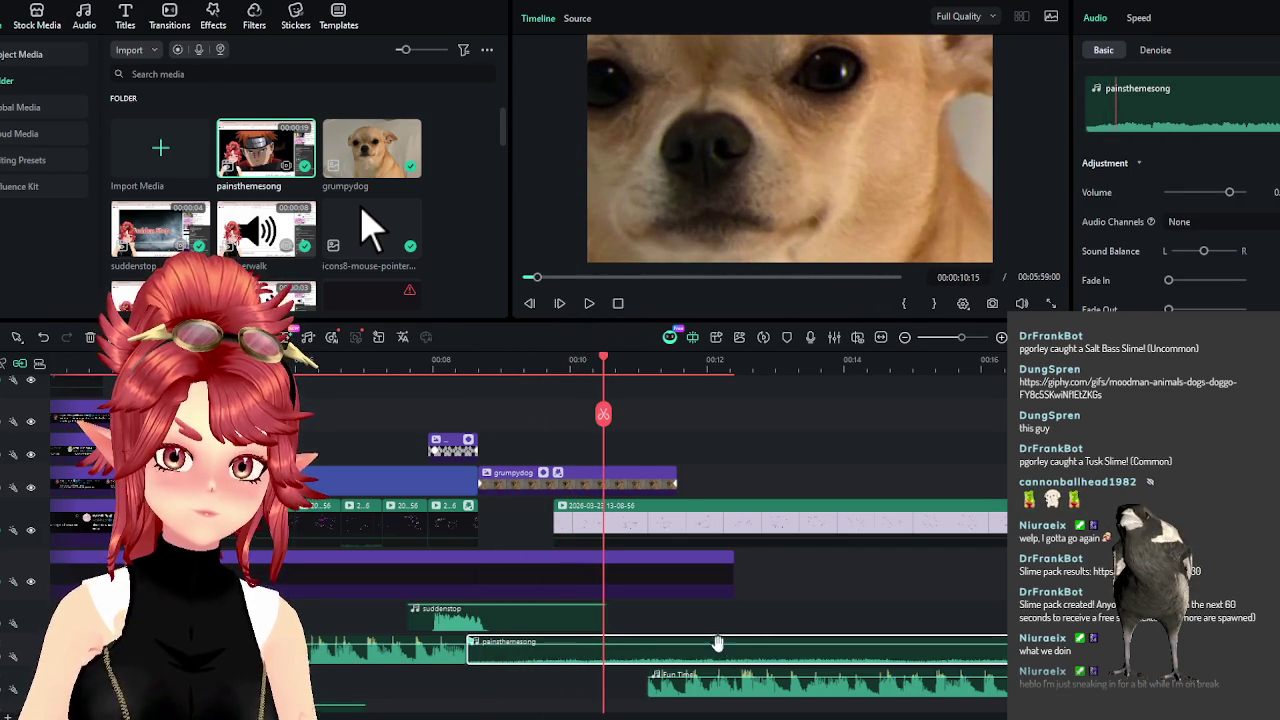
# Raise the painthemesong audio to 16.70 dB and lengthen grumpydog to about 14 seconds.
pyautogui.moveTo(713, 645); pyautogui.dragTo(712, 641)
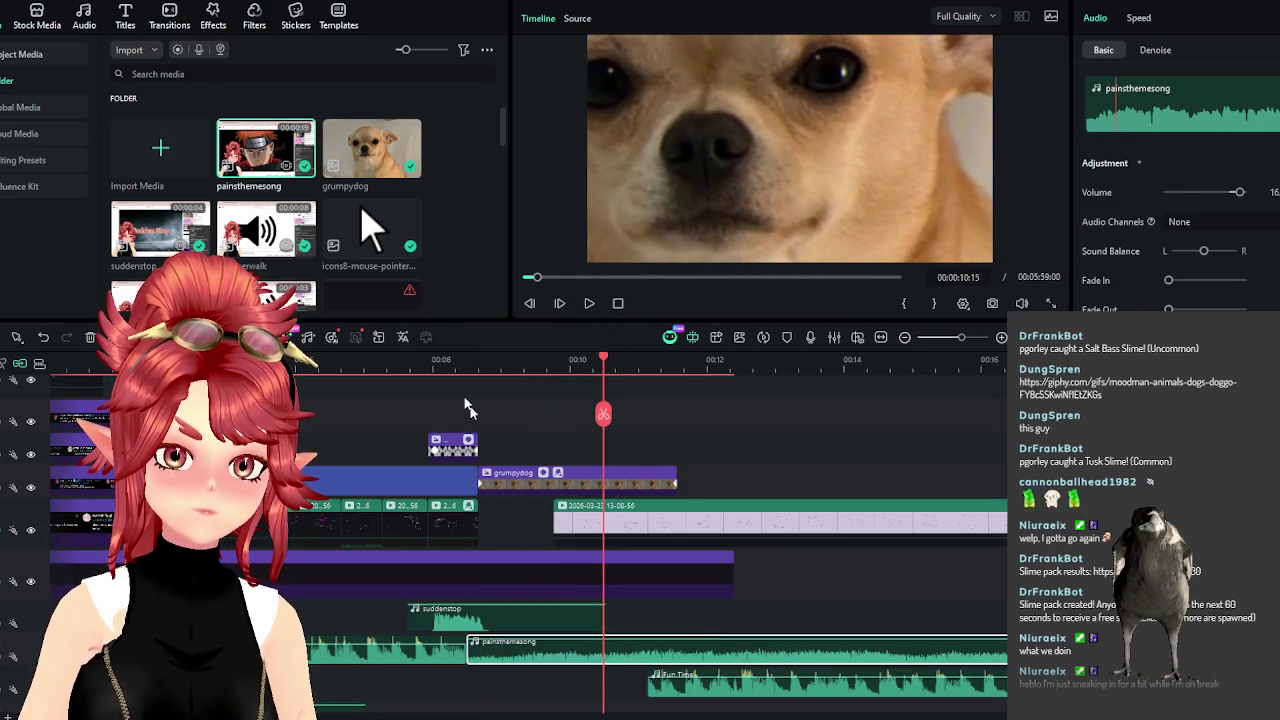
pyautogui.click(589, 303)
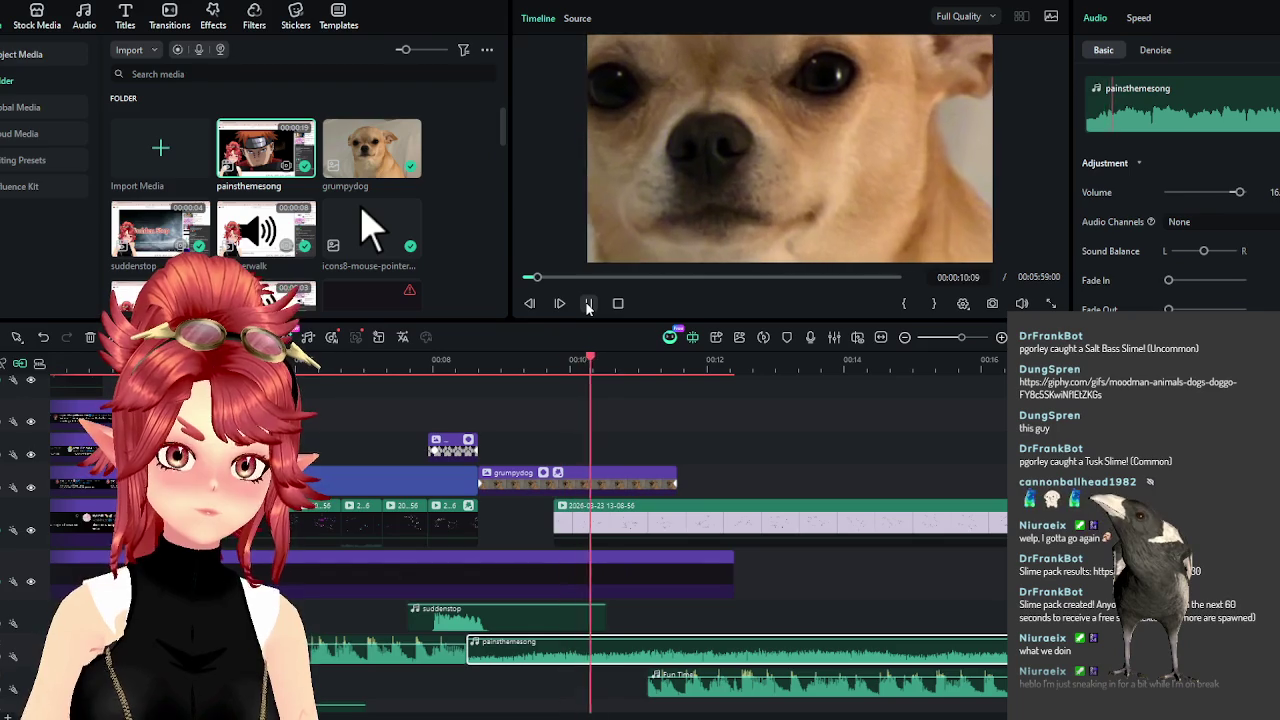
pyautogui.click(590, 304)
pyautogui.moveTo(676, 483); pyautogui.dragTo(880, 483)
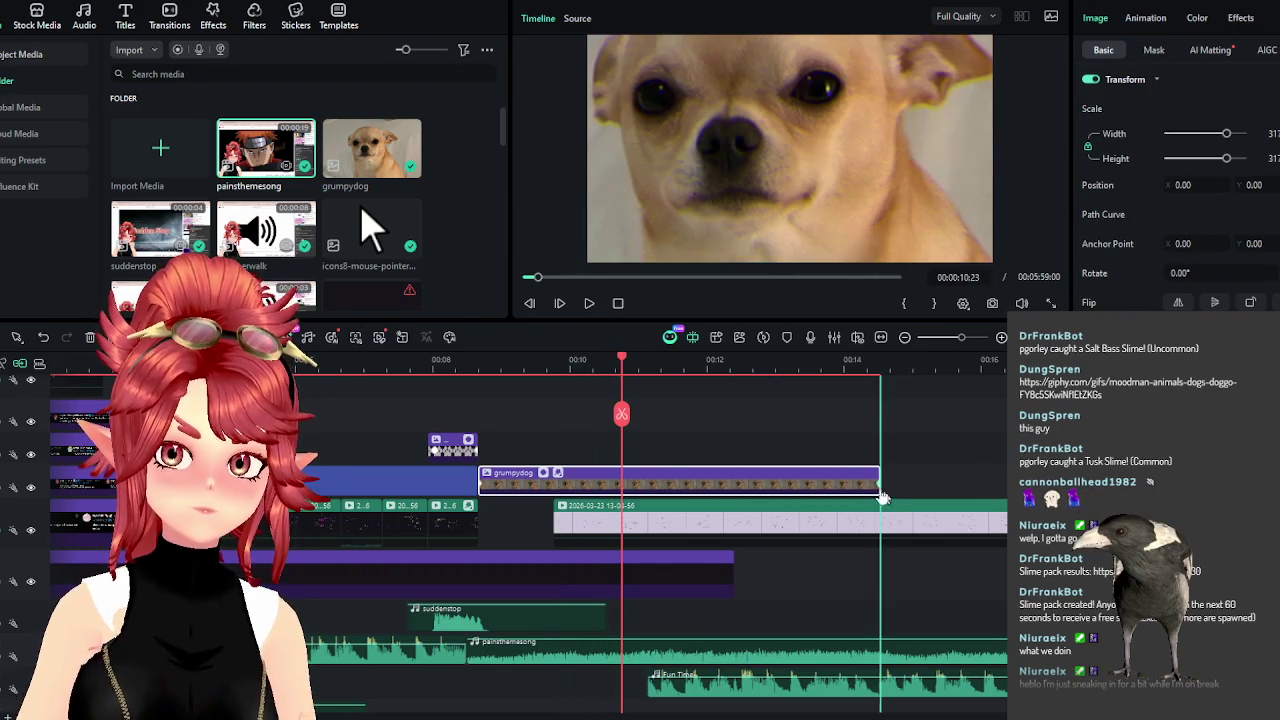
# Push the Fun Time music about 3 seconds later and preview from the dog clip.
pyautogui.click(589, 304)
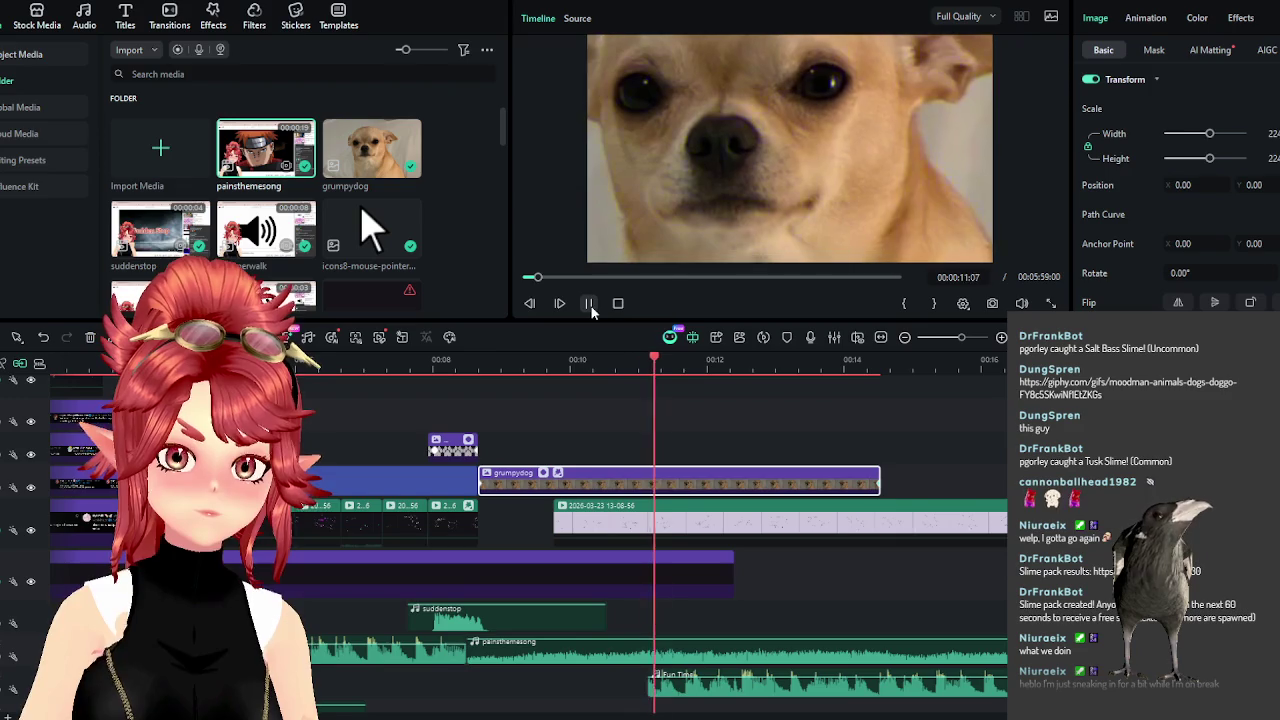
pyautogui.click(589, 304)
pyautogui.moveTo(643, 690); pyautogui.dragTo(907, 698)
pyautogui.press('Up')
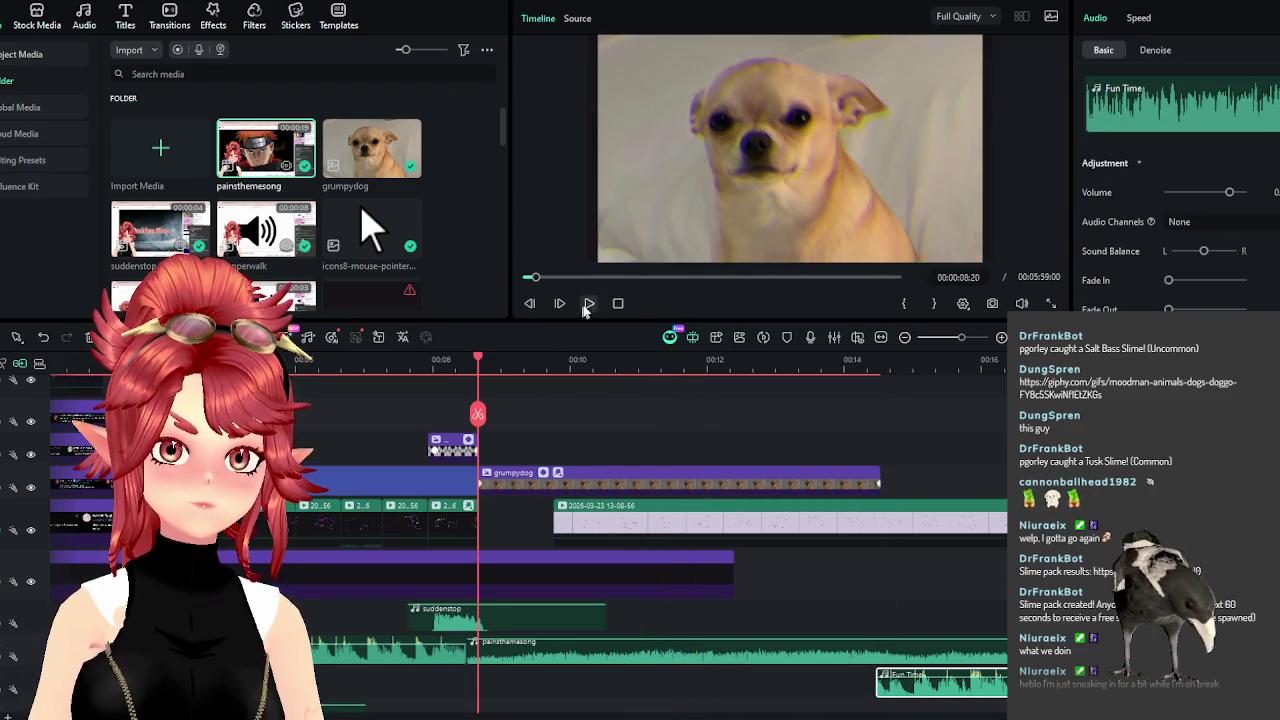
pyautogui.click(589, 304)
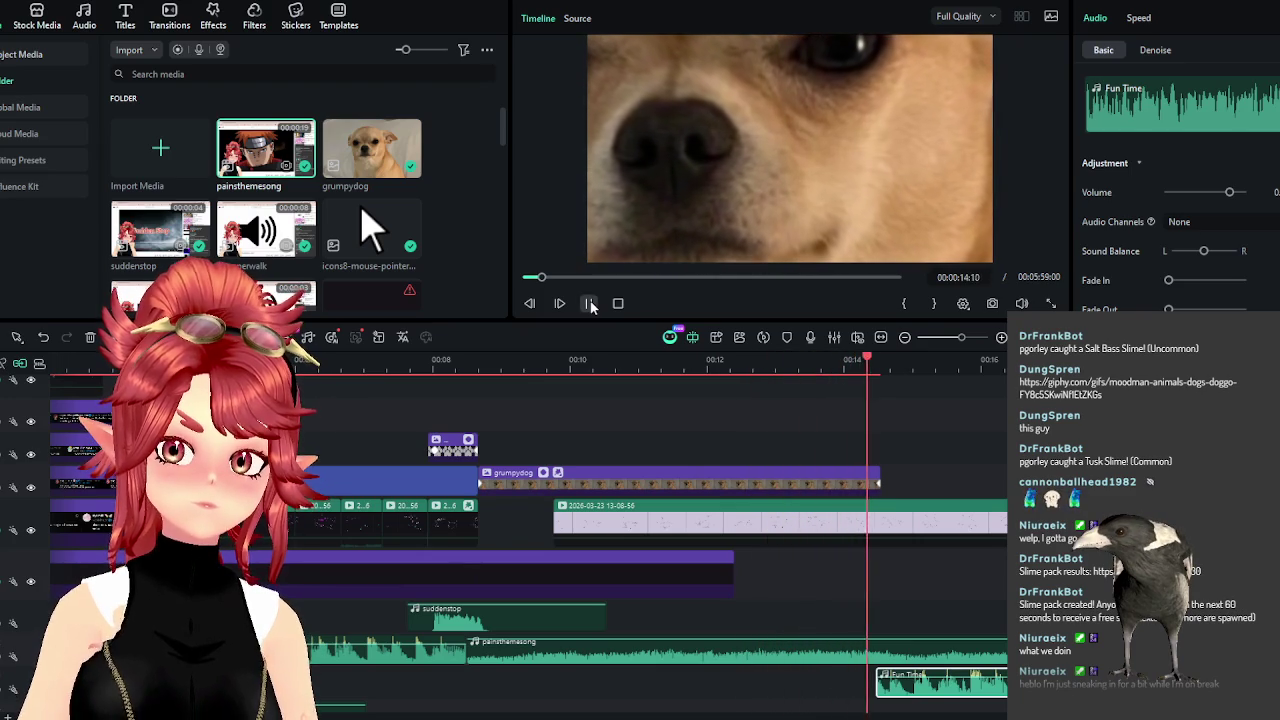
pyautogui.click(590, 304)
# Park the playhead on grumpydog's last frame near 00:00:14:16, zoom in, and select grumpydog.
pyautogui.click(883, 367)
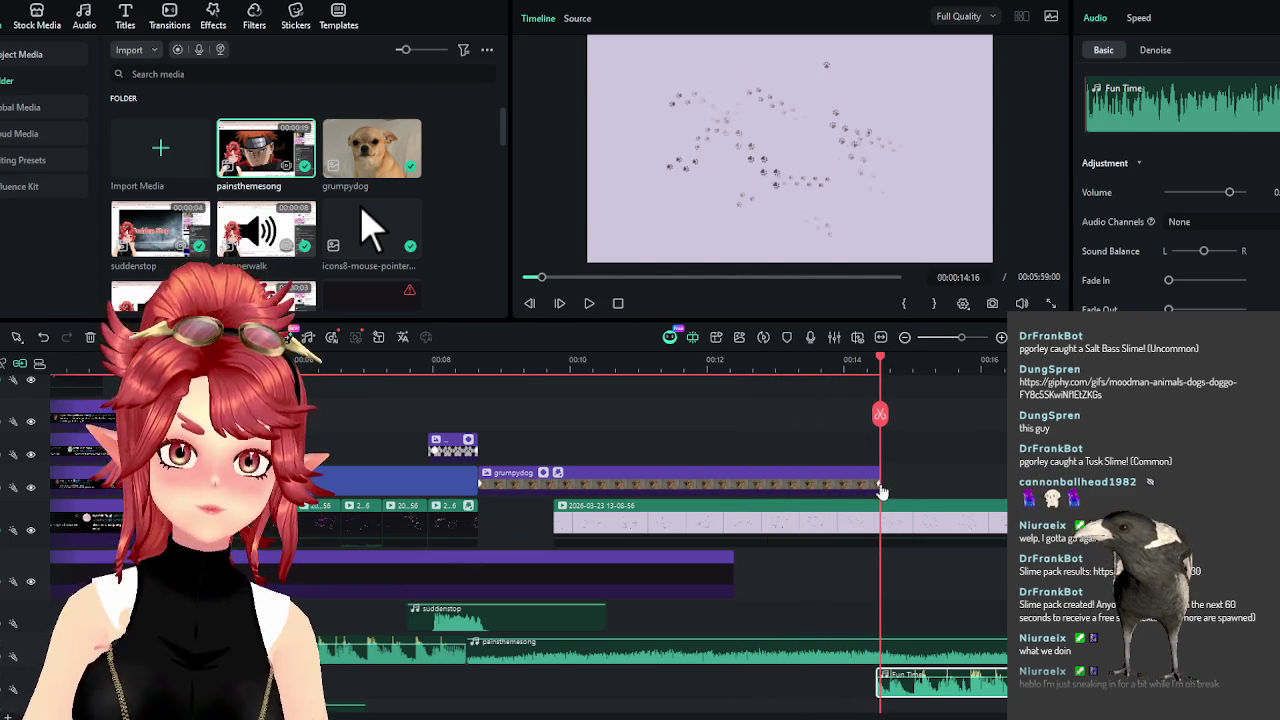
pyautogui.moveTo(882, 412); pyautogui.dragTo(878, 492)
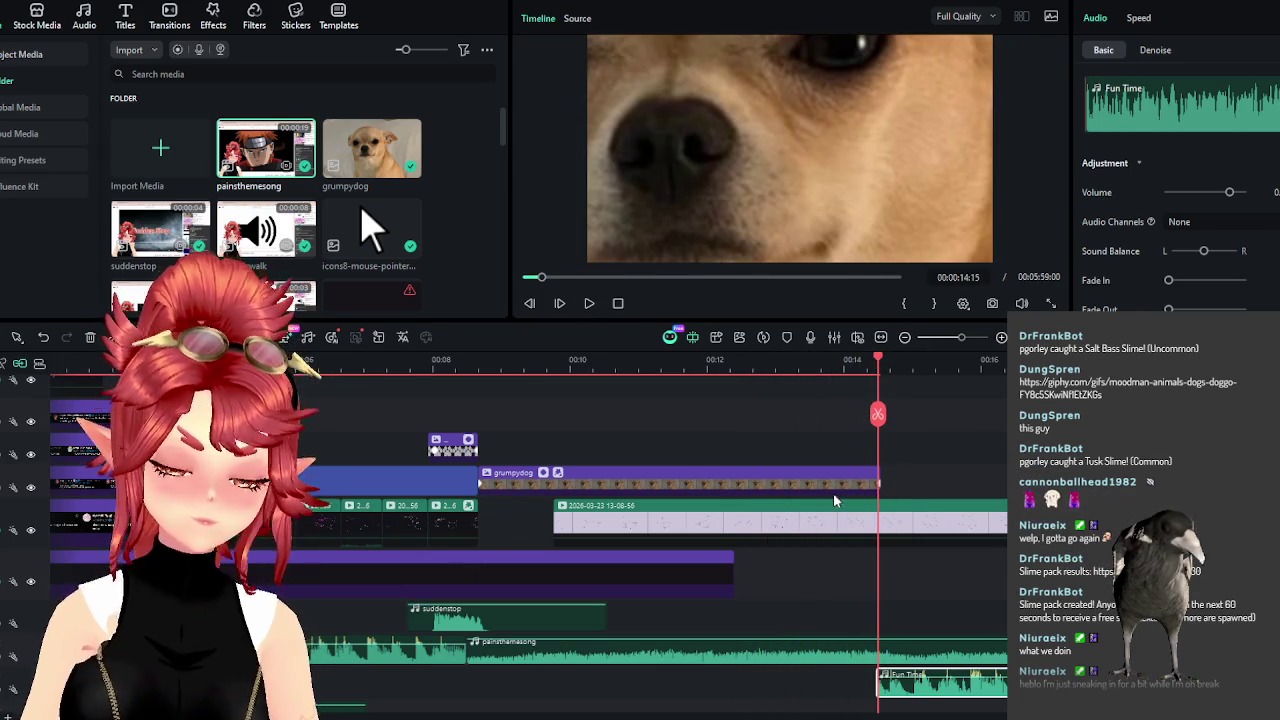
pyautogui.keyDown('ctrl'); pyautogui.scroll(2, 855, 500); pyautogui.keyUp('ctrl')
pyautogui.keyDown('ctrl'); pyautogui.scroll(2, 855, 500); pyautogui.keyUp('ctrl')
pyautogui.keyDown('ctrl'); pyautogui.scroll(2, 694, 474); pyautogui.keyUp('ctrl')
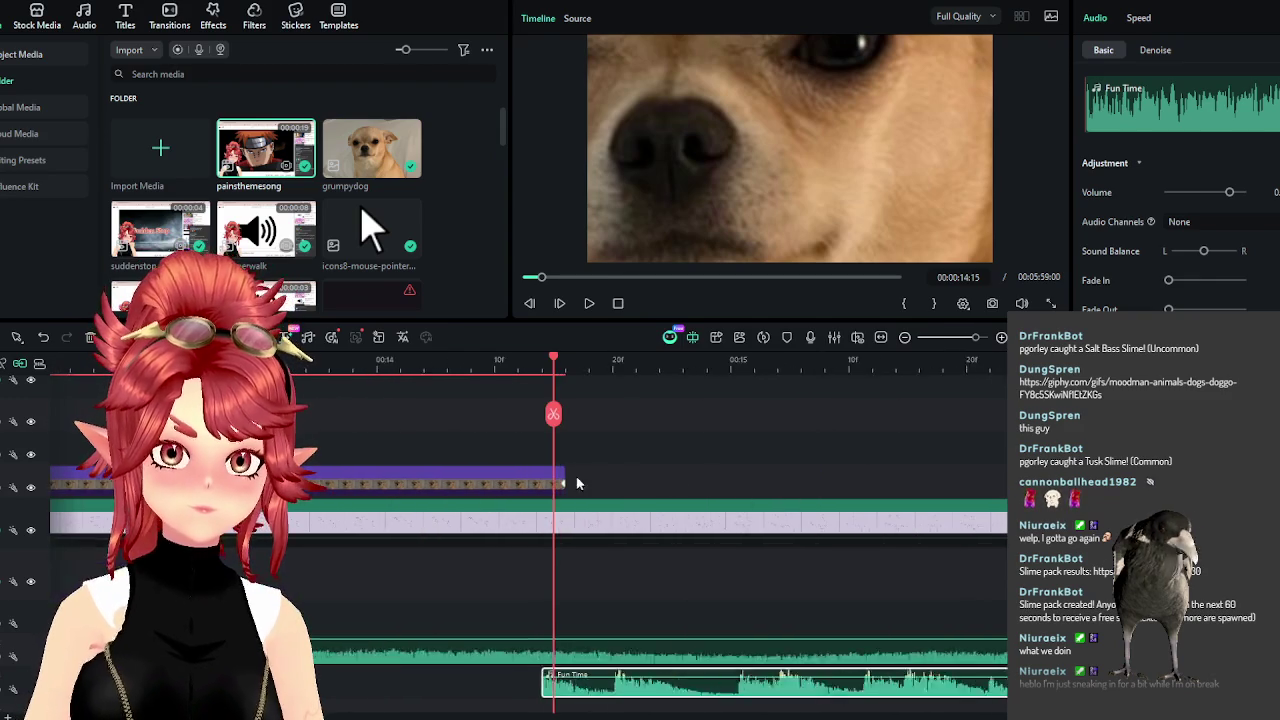
pyautogui.keyDown('ctrl'); pyautogui.scroll(2, 592, 478); pyautogui.keyUp('ctrl')
pyautogui.click(557, 486)
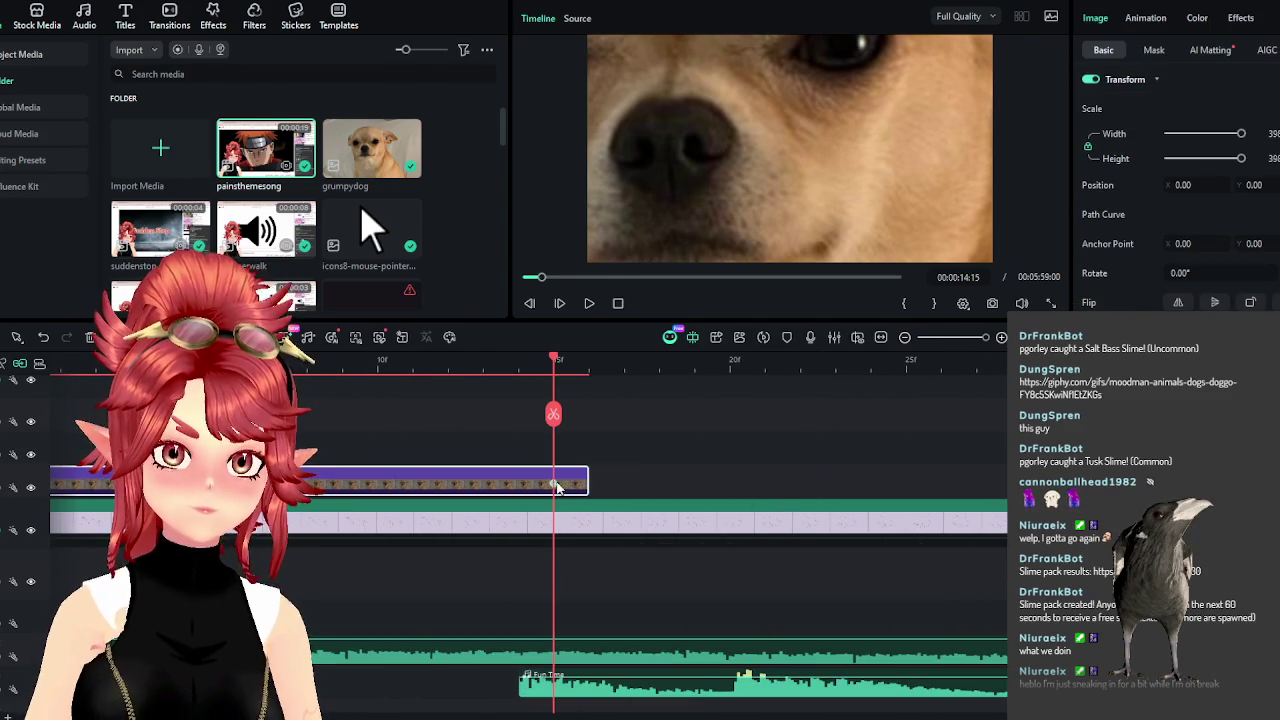
# Set the grumpydog clip's X position to 10 and scale to 400.
pyautogui.click(1183, 185)
pyautogui.write('10')
pyautogui.press('Return')
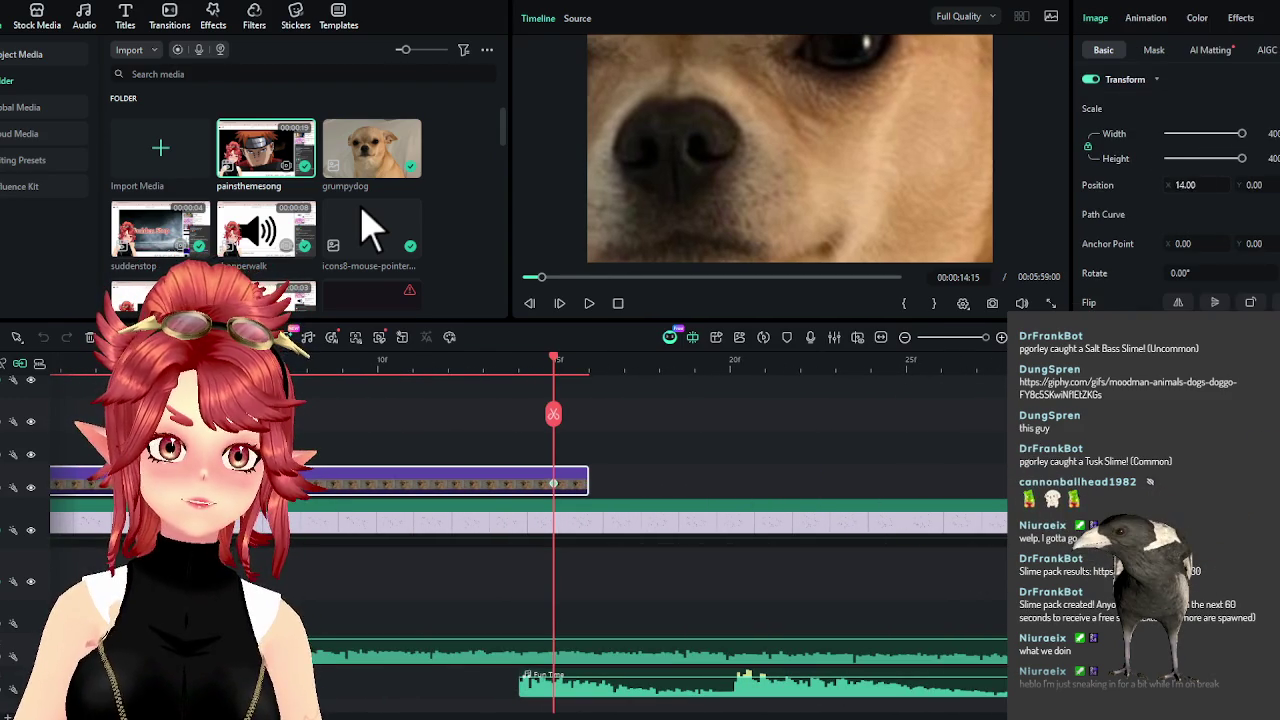
pyautogui.click(1242, 138)
# Preview the title and dog clip, scrubbing between 00:00:08:20 and 00:00:14:16.
pyautogui.click(398, 368)
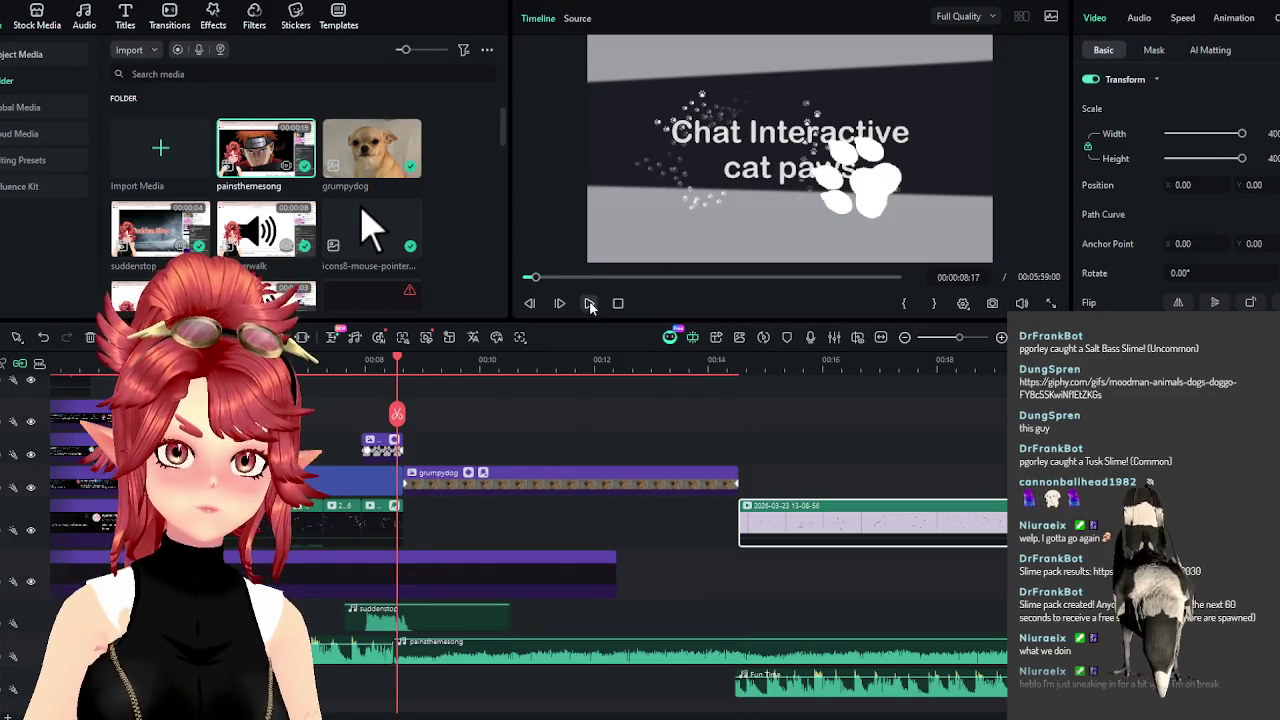
pyautogui.click(590, 304)
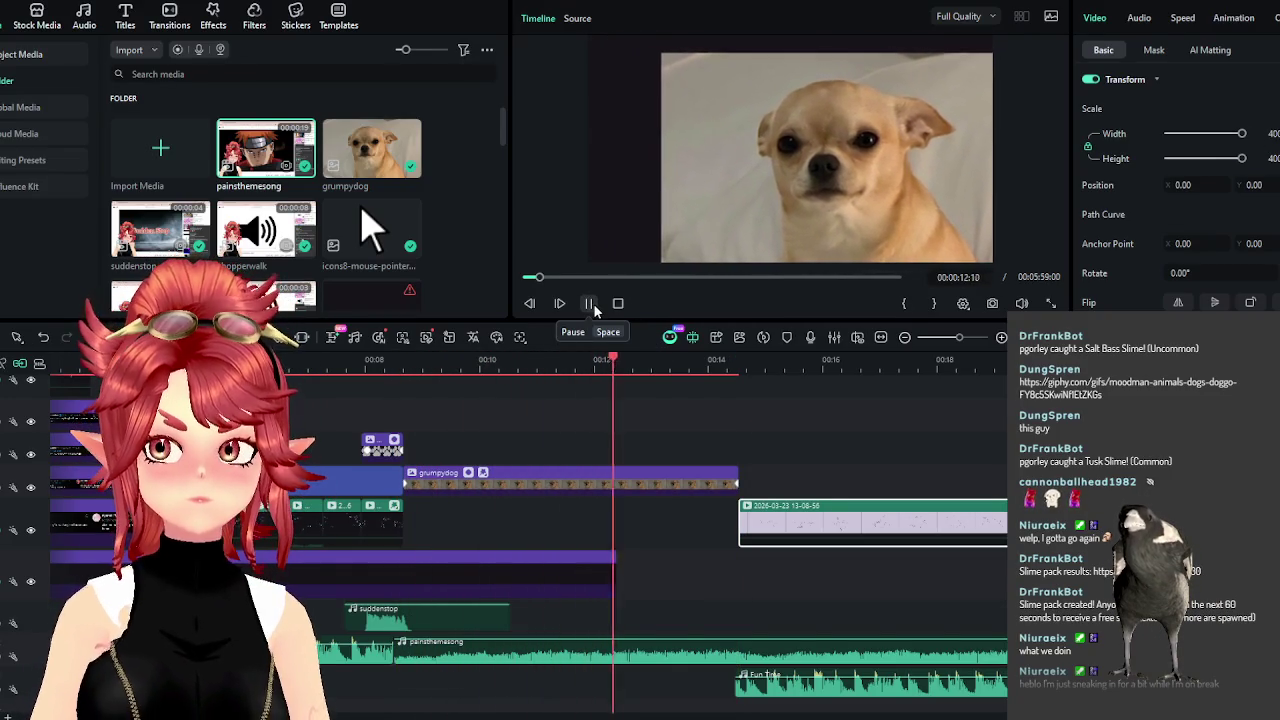
pyautogui.click(590, 304)
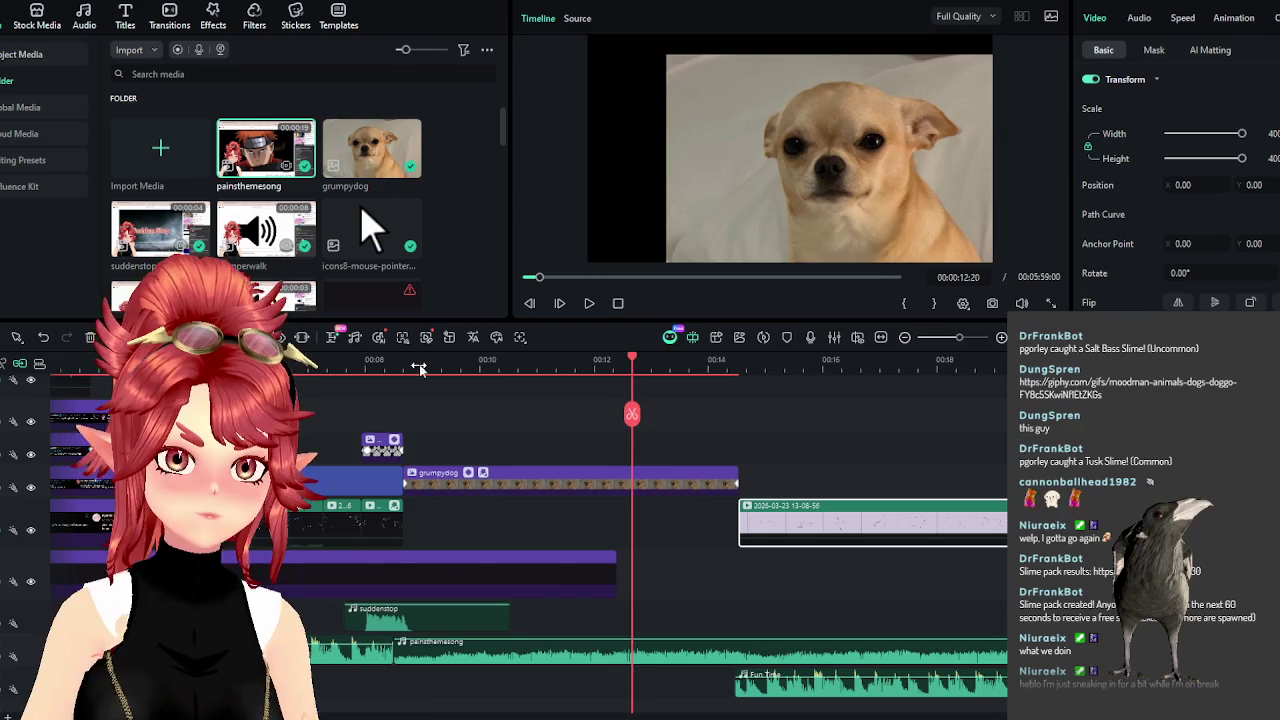
pyautogui.moveTo(418, 365); pyautogui.dragTo(404, 365)
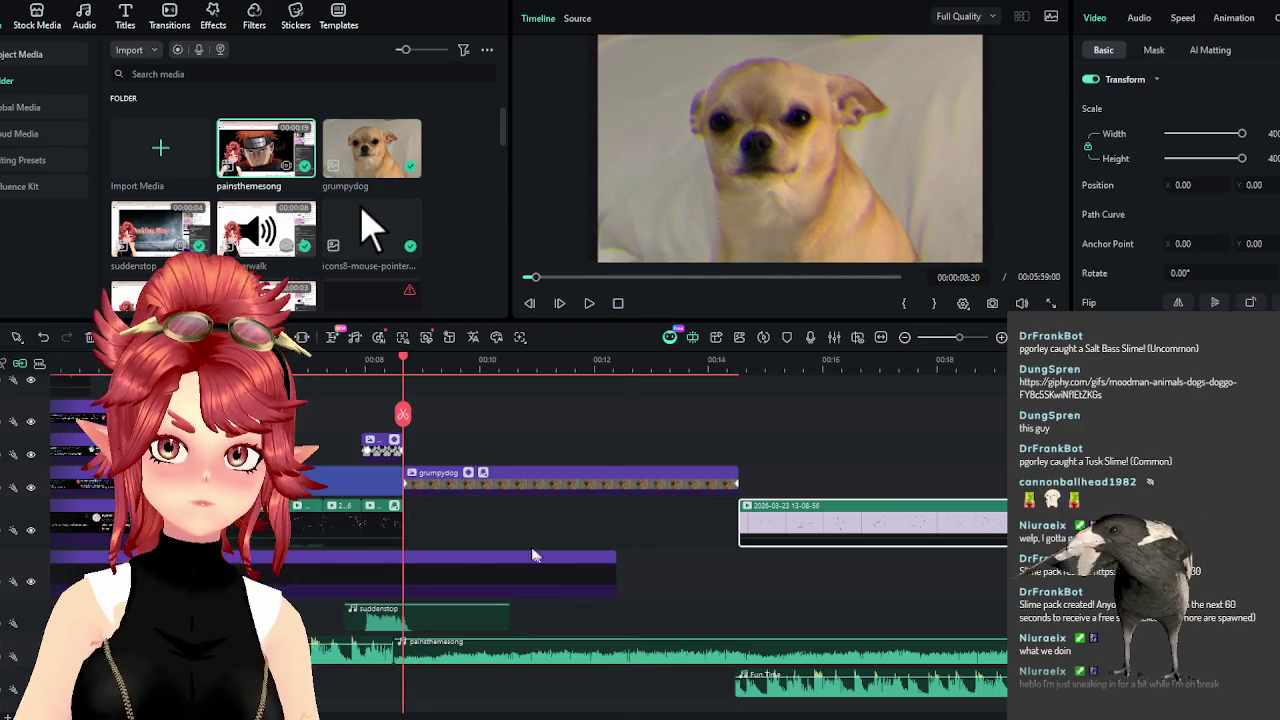
pyautogui.click(522, 488)
pyautogui.moveTo(404, 365)
pyautogui.mouseDown()
pyautogui.moveTo(509, 400)
pyautogui.moveTo(741, 401)
pyautogui.mouseUp()
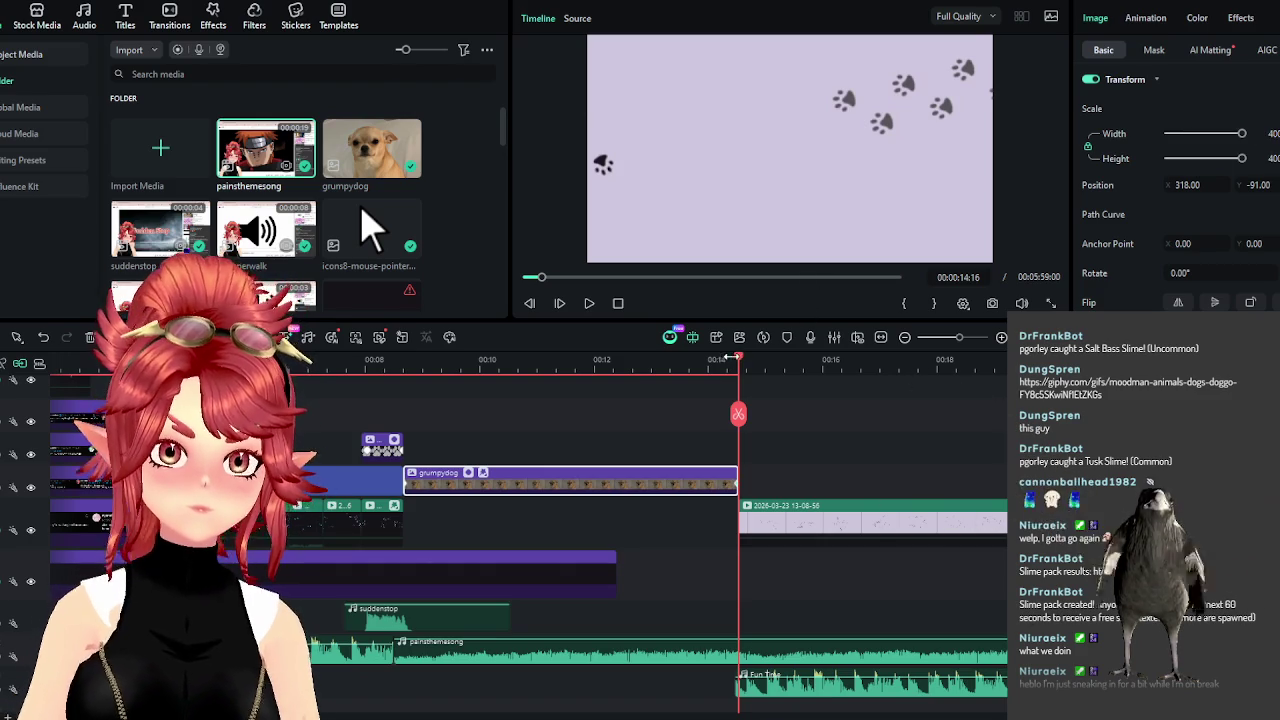
pyautogui.click(722, 364)
pyautogui.moveTo(722, 366); pyautogui.dragTo(393, 366)
pyautogui.click(592, 310)
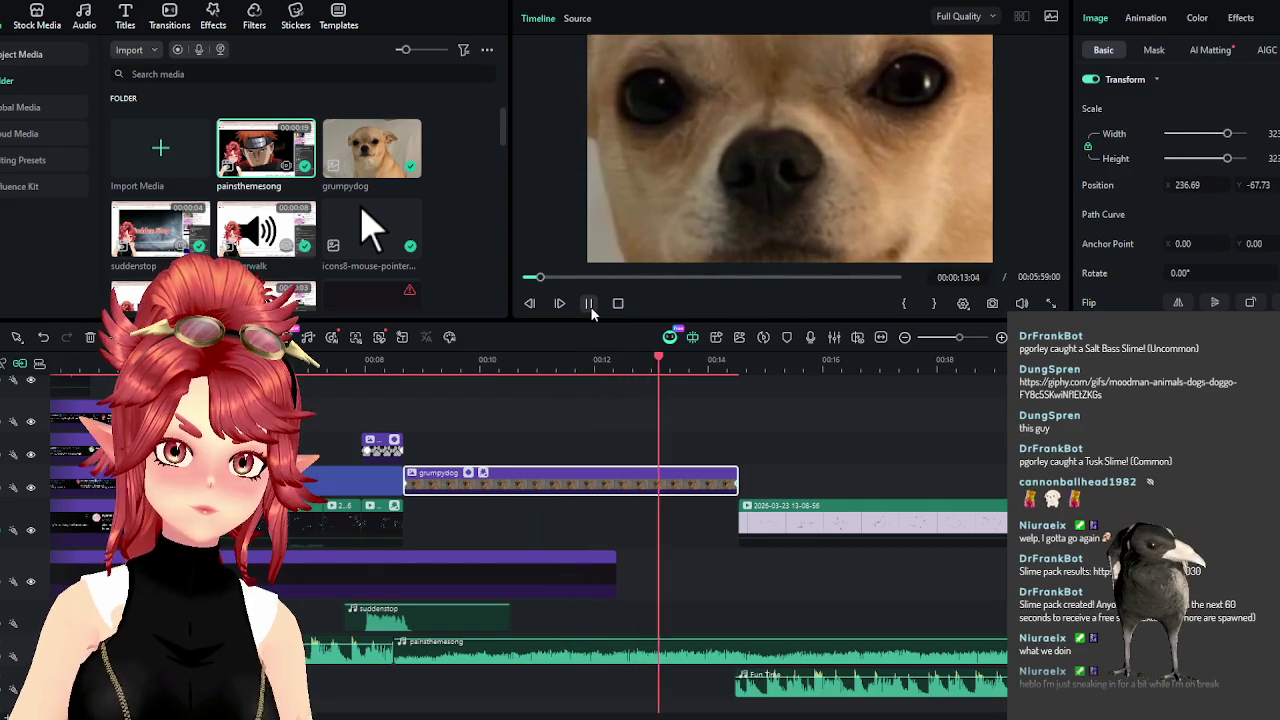
pyautogui.click(590, 305)
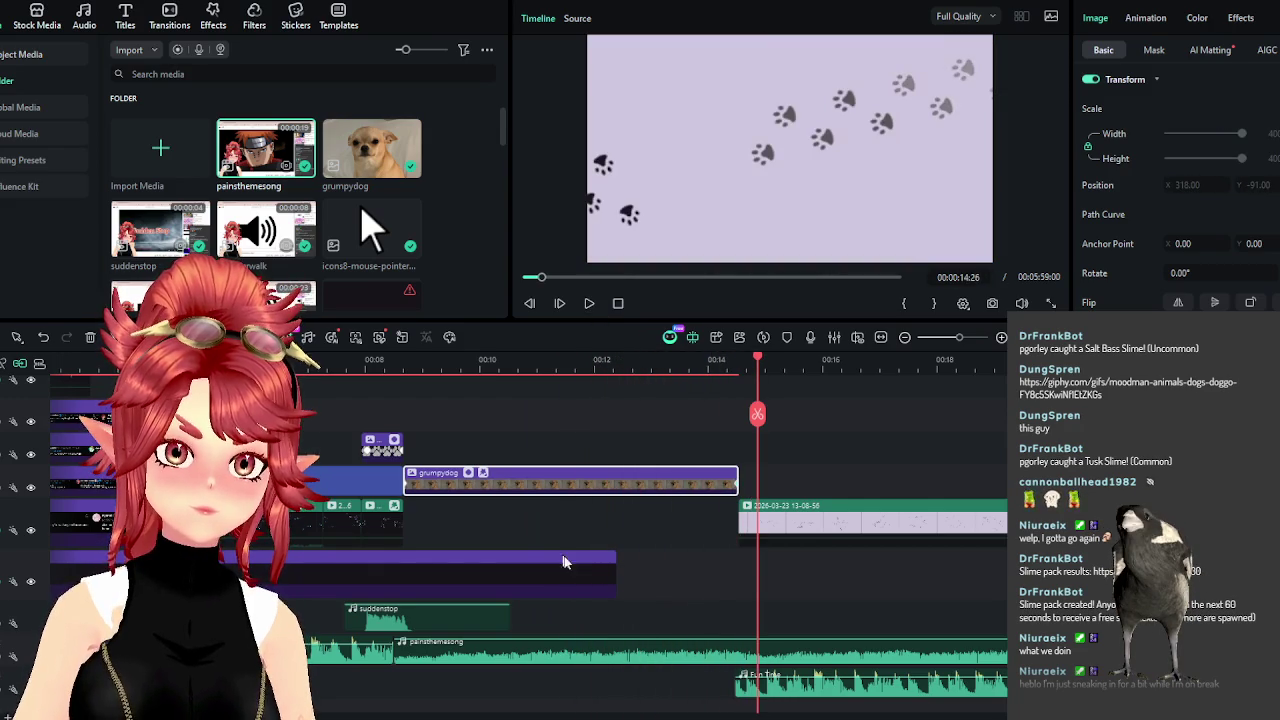
# Stretch the blackbg clip to end with grumpydog and preview from 00:00:09:18.
pyautogui.moveTo(612, 583); pyautogui.dragTo(737, 582)
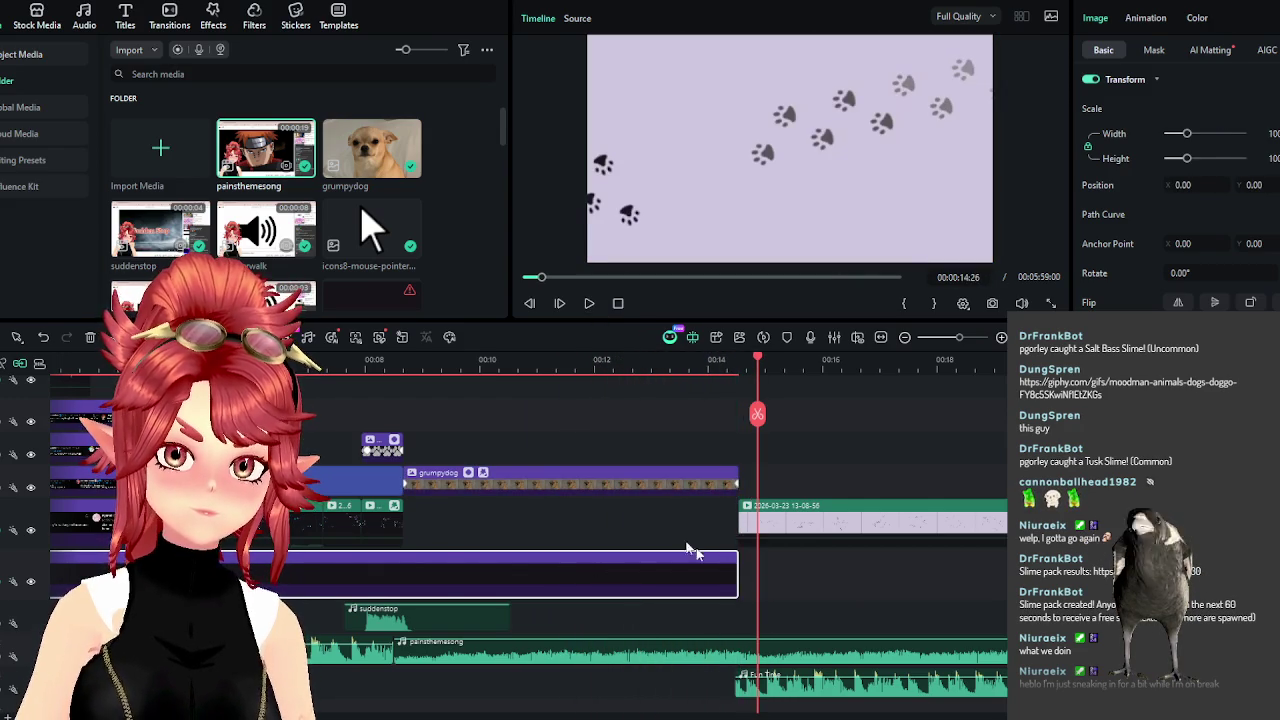
pyautogui.keyDown('ctrl'); pyautogui.scroll(-2, 615, 519); pyautogui.keyUp('ctrl')
pyautogui.keyDown('ctrl'); pyautogui.scroll(-2, 615, 519); pyautogui.keyUp('ctrl')
pyautogui.click(281, 360)
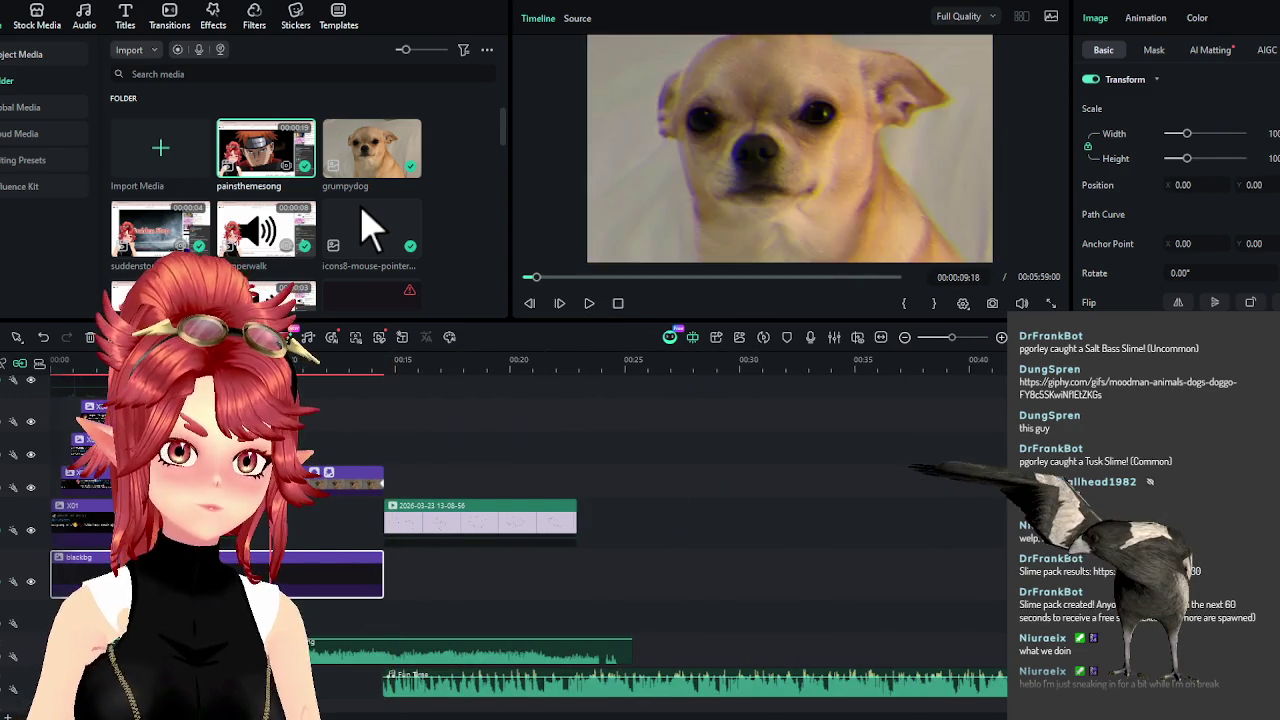
pyautogui.click(589, 303)
pyautogui.click(589, 303)
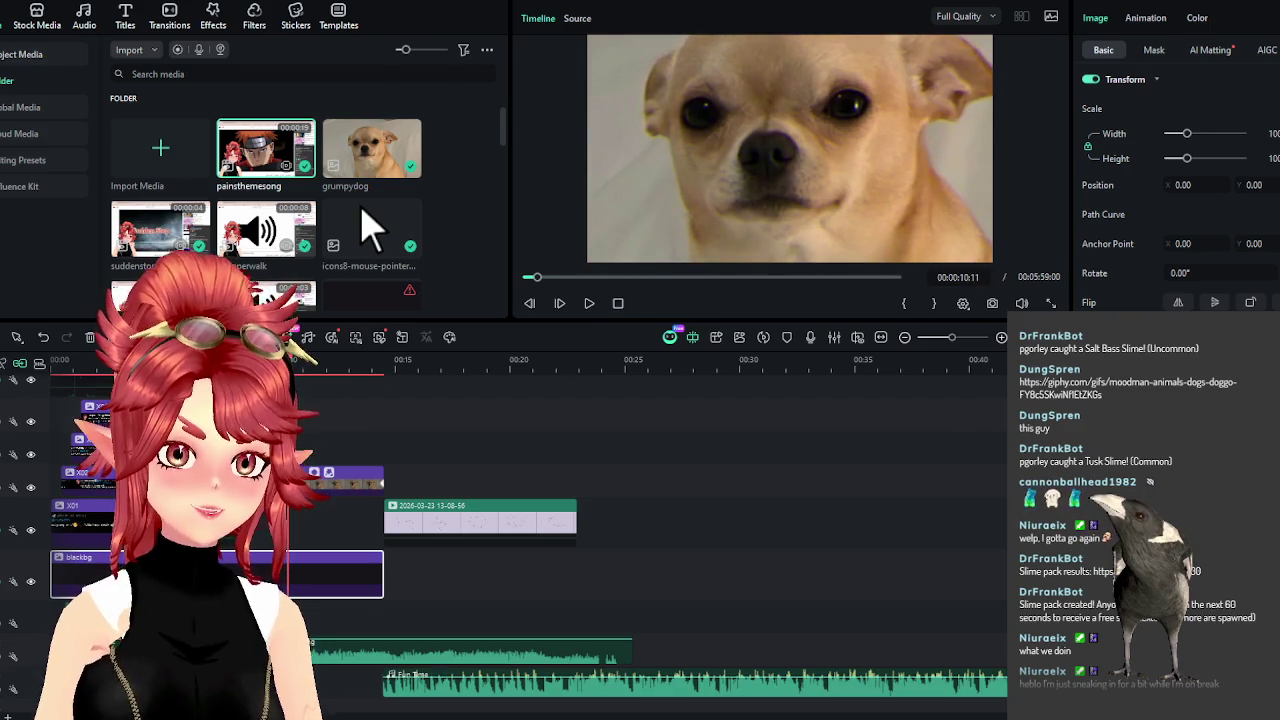
pyautogui.click(268, 360)
# Return the playhead to 00:00:08:20 and bring up the Titles library.
pyautogui.keyDown('ctrl'); pyautogui.scroll(3, 549, 358); pyautogui.keyUp('ctrl')
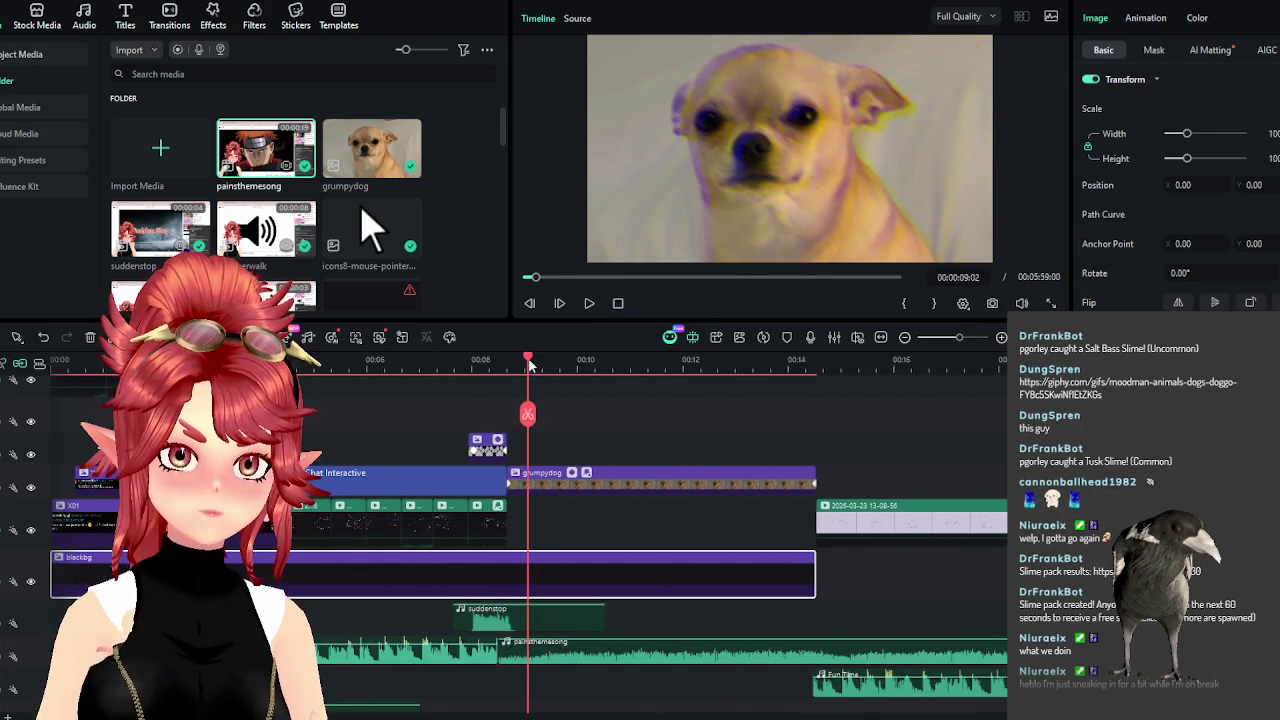
pyautogui.moveTo(530, 366); pyautogui.dragTo(511, 364)
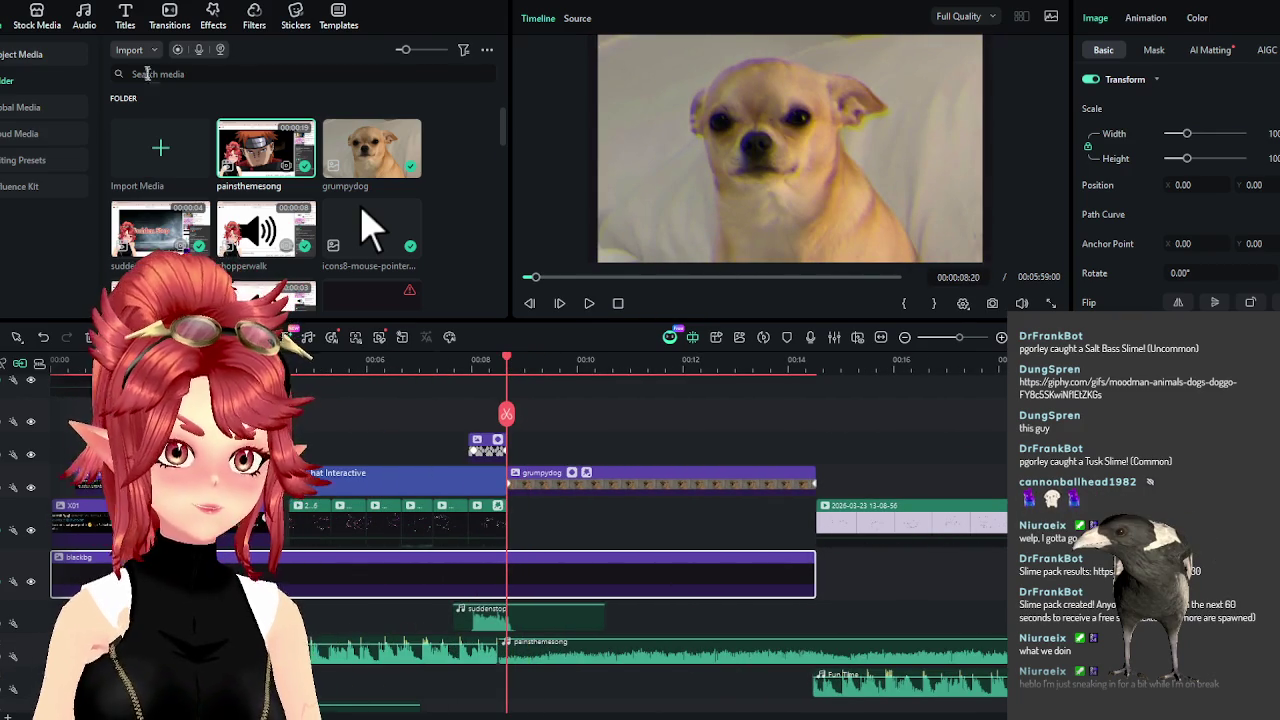
pyautogui.click(125, 15)
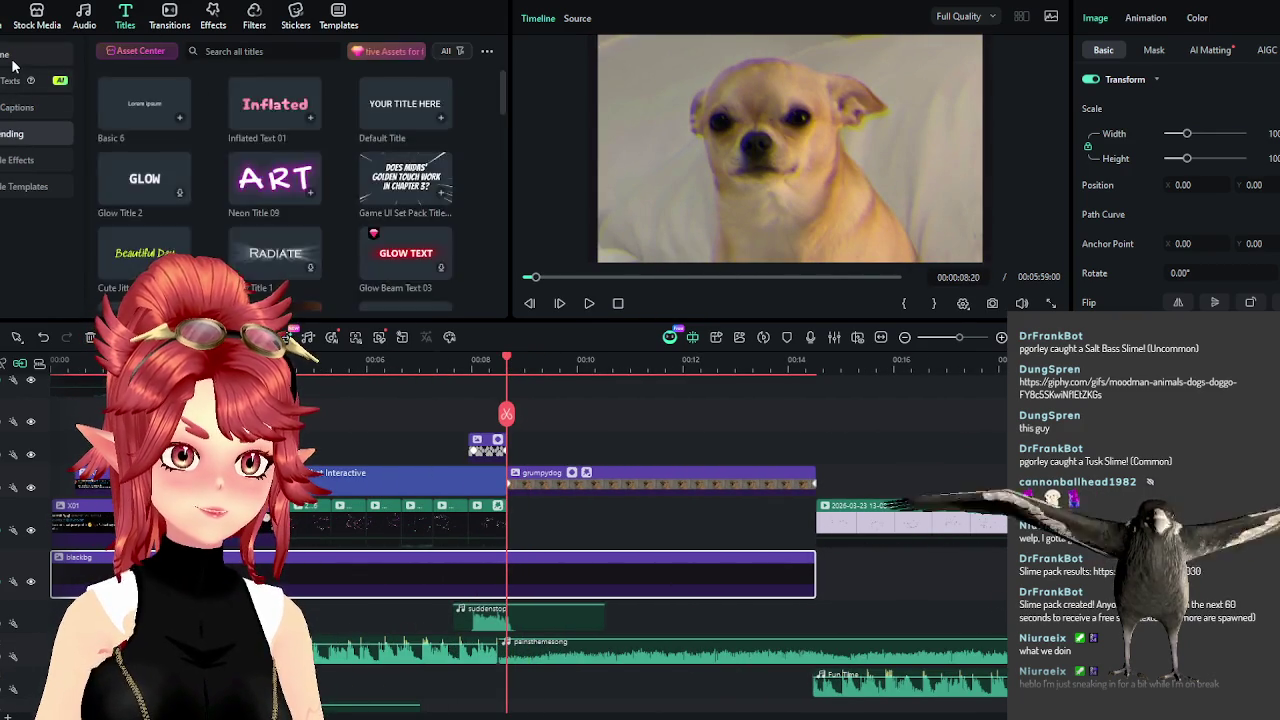
# Try adding the Basic 6 title from the title categories, then delete it.
pyautogui.click(17, 80)
pyautogui.scroll(-3, 35, 200)
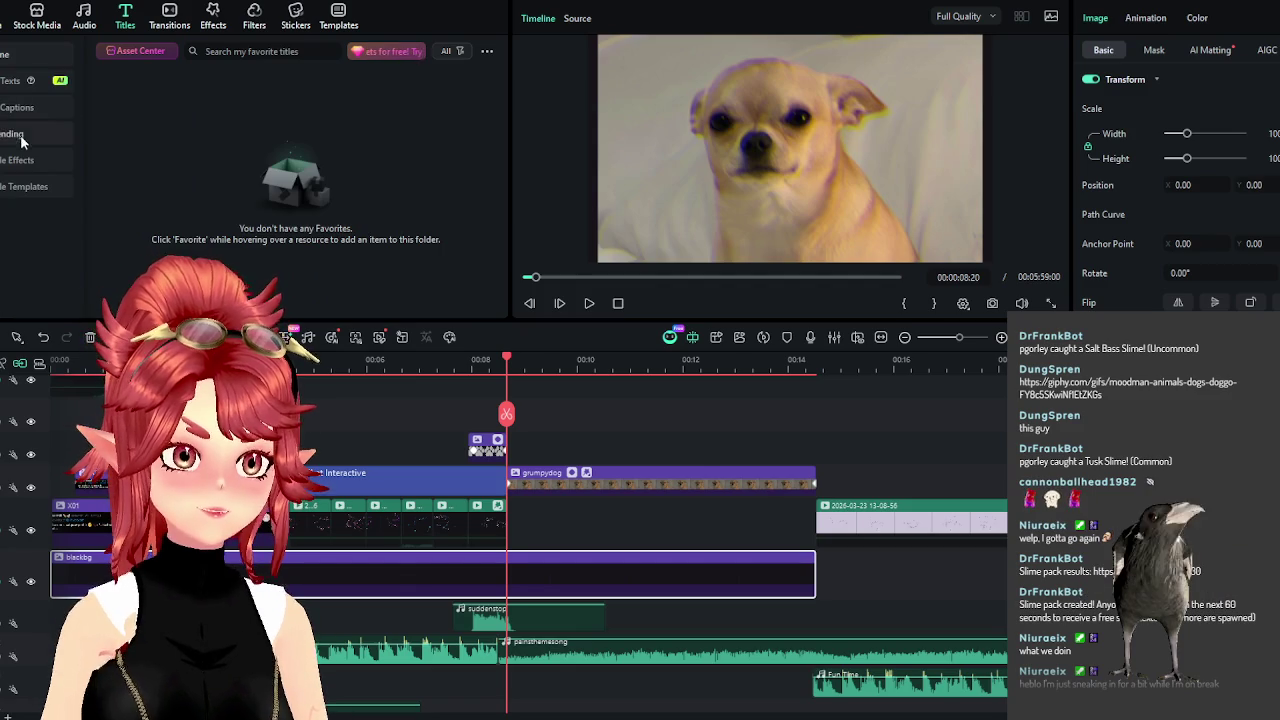
pyautogui.click(30, 133)
pyautogui.moveTo(177, 114); pyautogui.dragTo(510, 444)
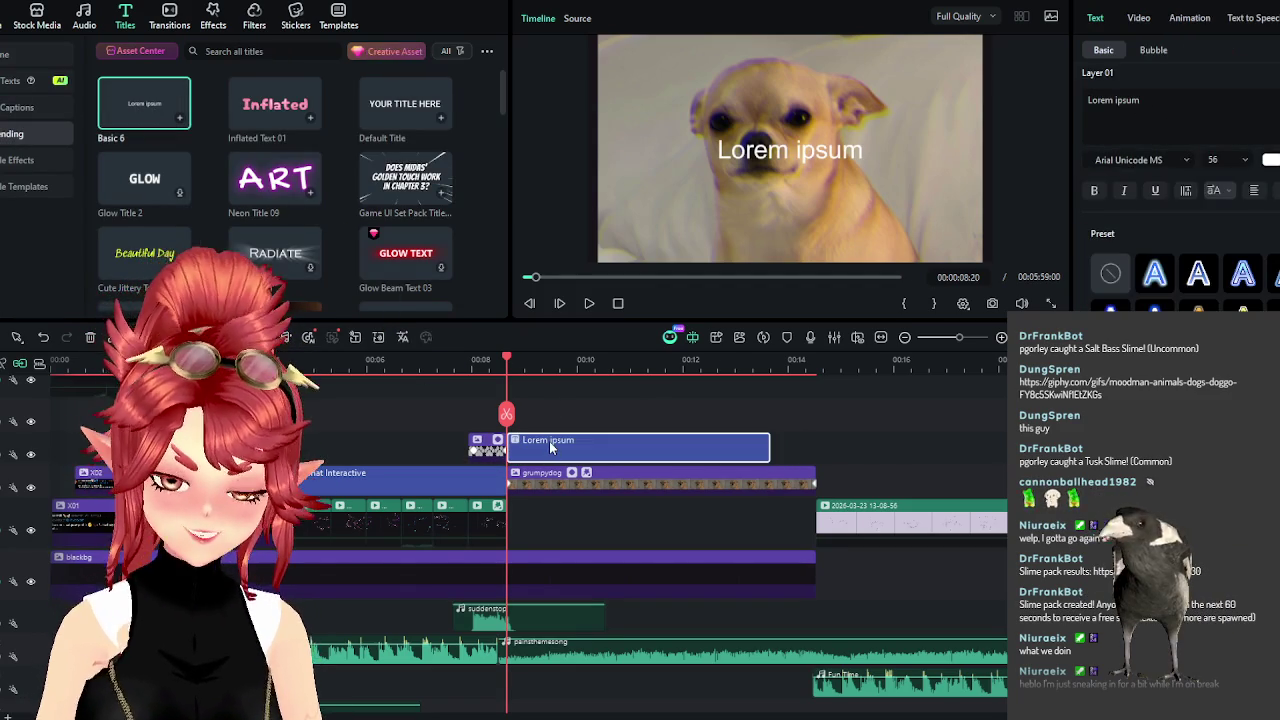
pyautogui.press('Delete')
# Copy the Chat Interactive title, place the copy above grumpydog, and select its text.
pyautogui.scroll(3, 650, 550)
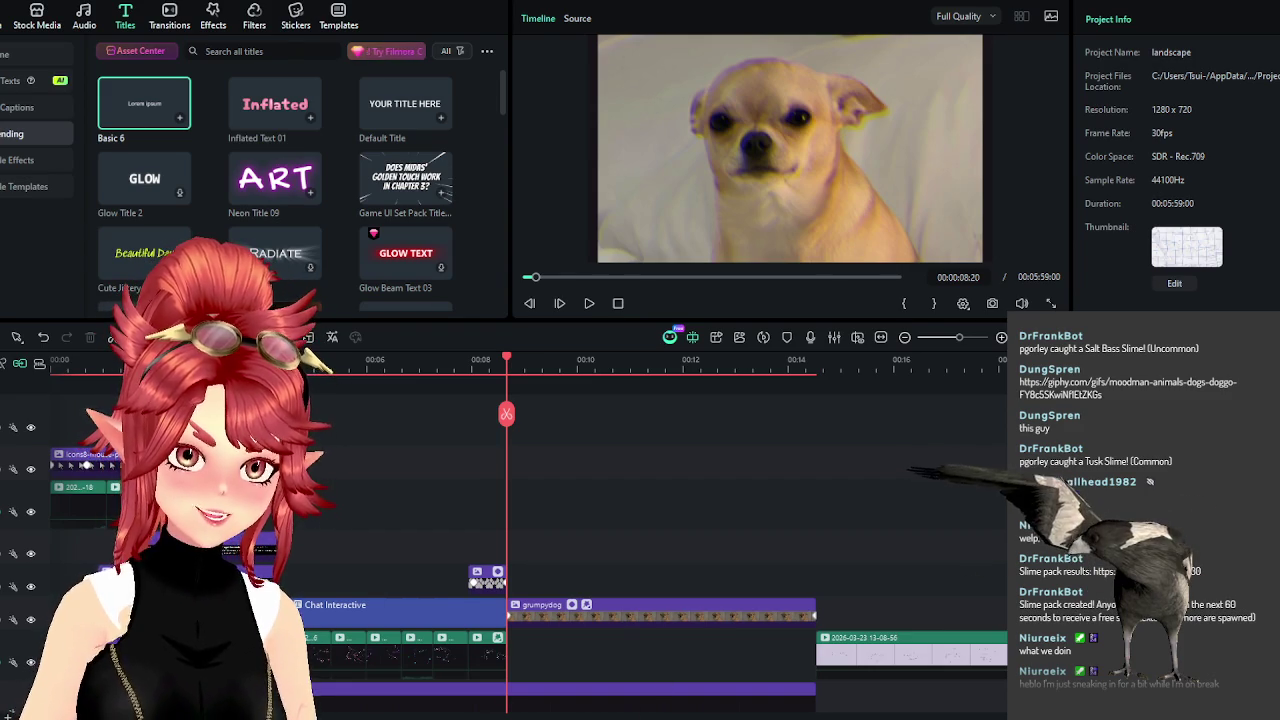
pyautogui.scroll(-2, 380, 627)
pyautogui.scroll(3, 380, 627)
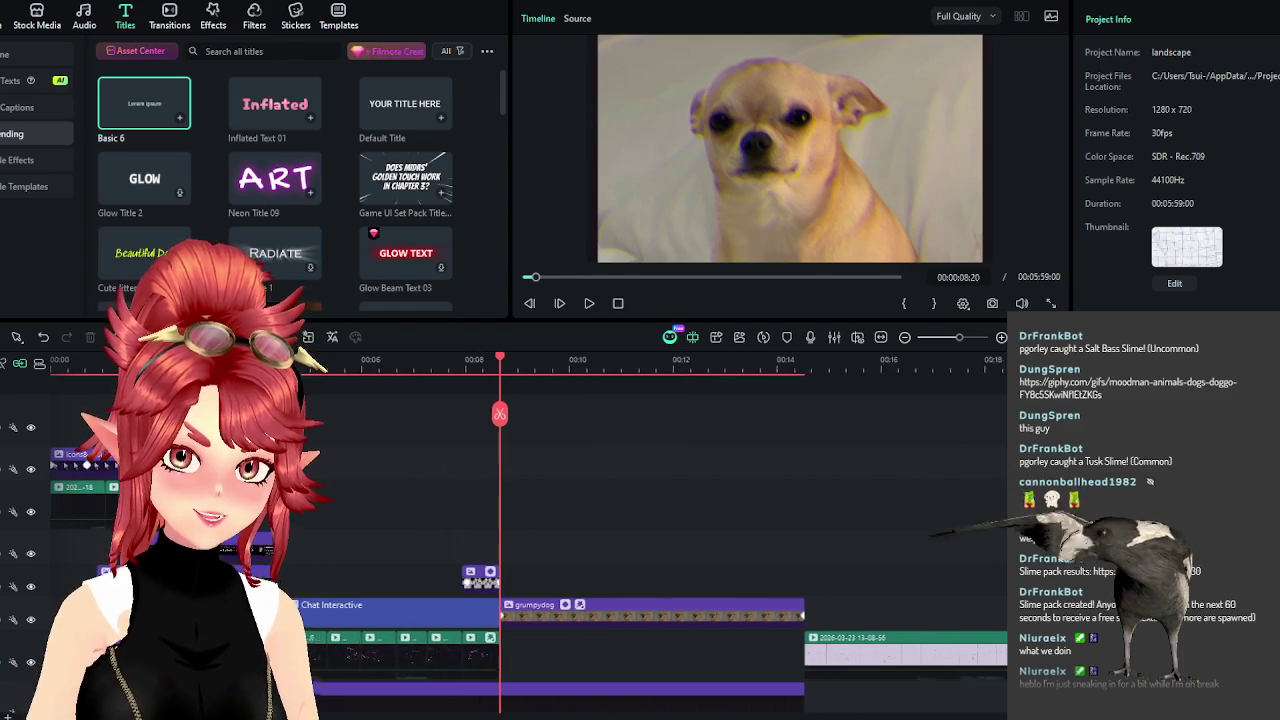
pyautogui.click(435, 610)
pyautogui.hotkey('ctrl', 'c')
pyautogui.hotkey('ctrl', 'v')
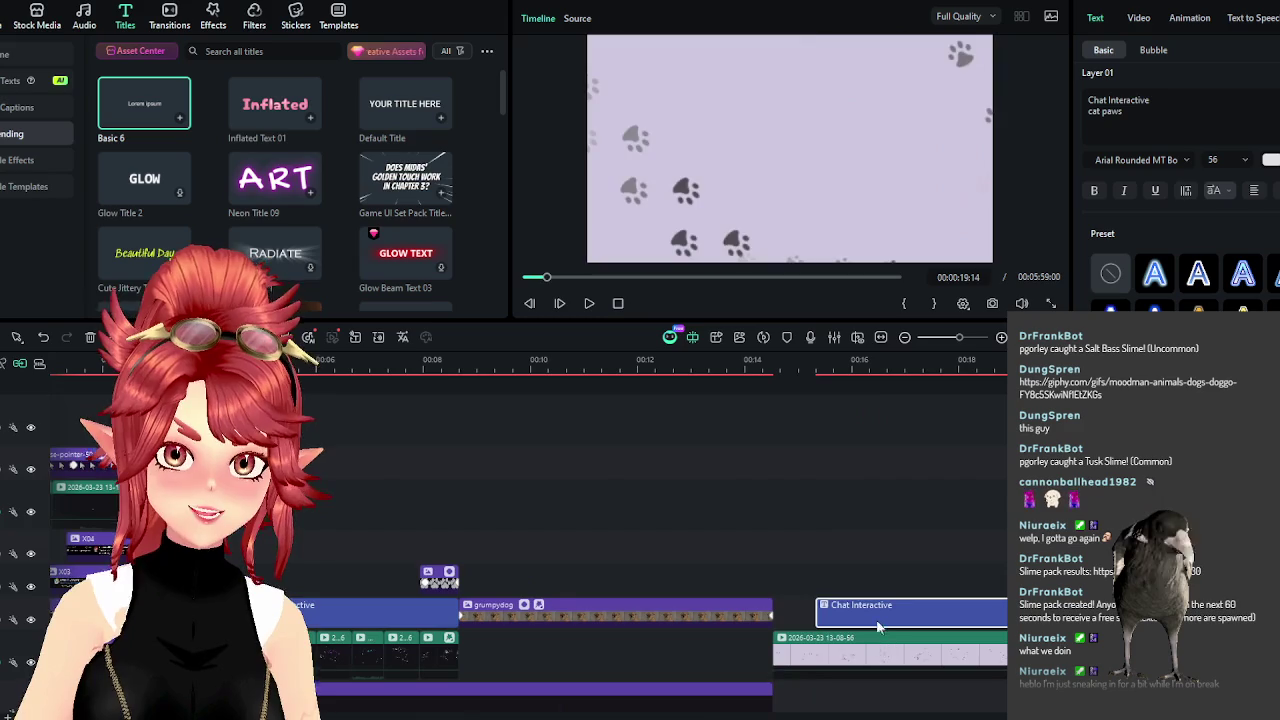
pyautogui.moveTo(880, 605); pyautogui.dragTo(500, 575)
pyautogui.click(482, 363)
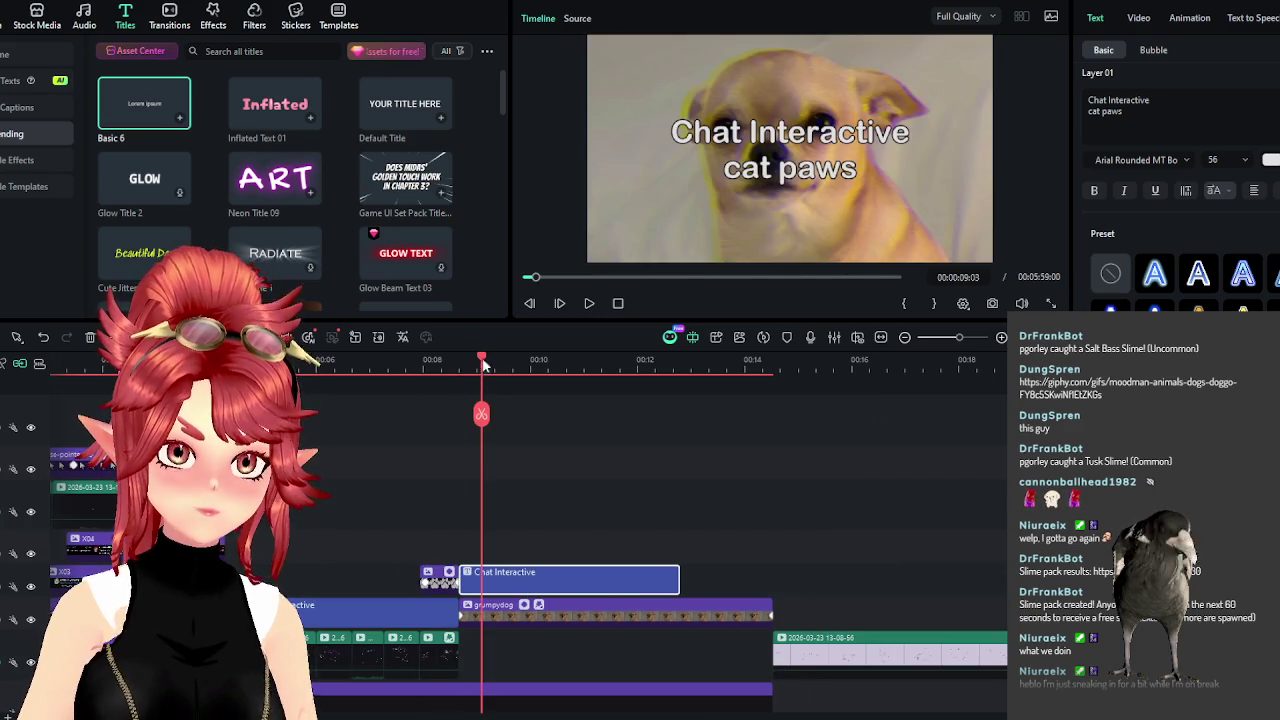
pyautogui.click(1160, 127)
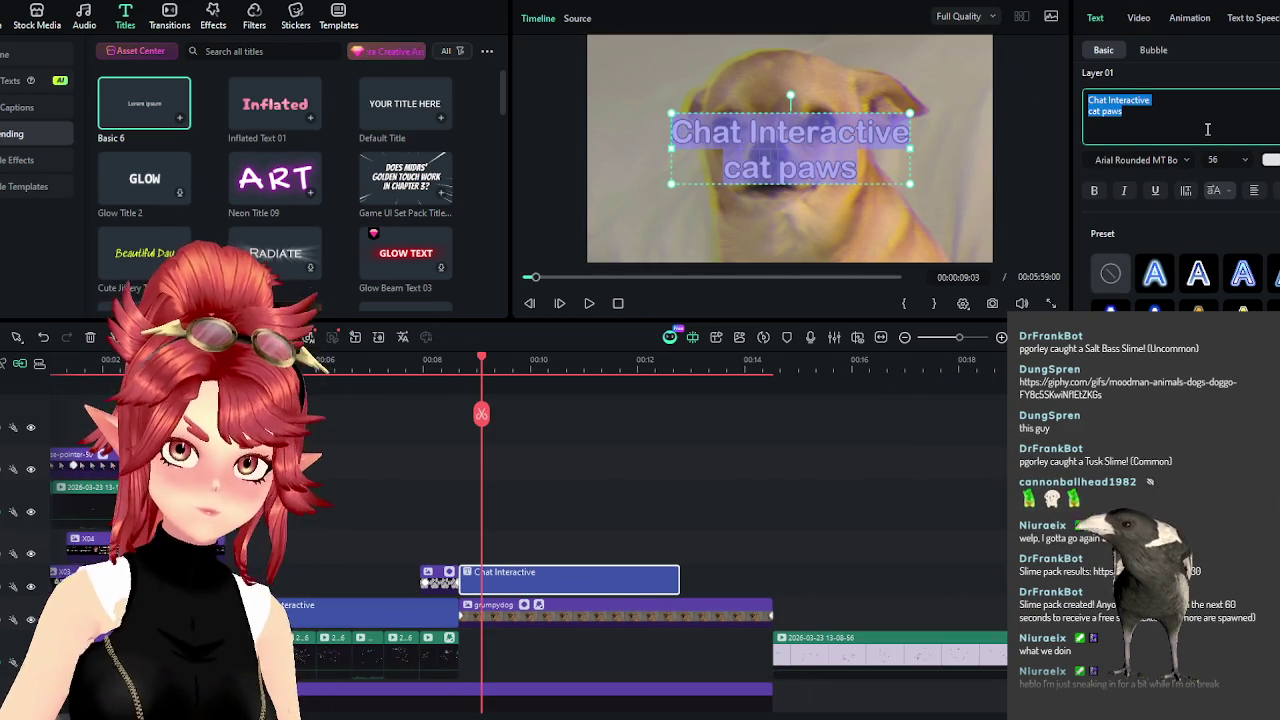
# Change the copied title's text to 'y always cats' and preview it.
pyautogui.write('y al')
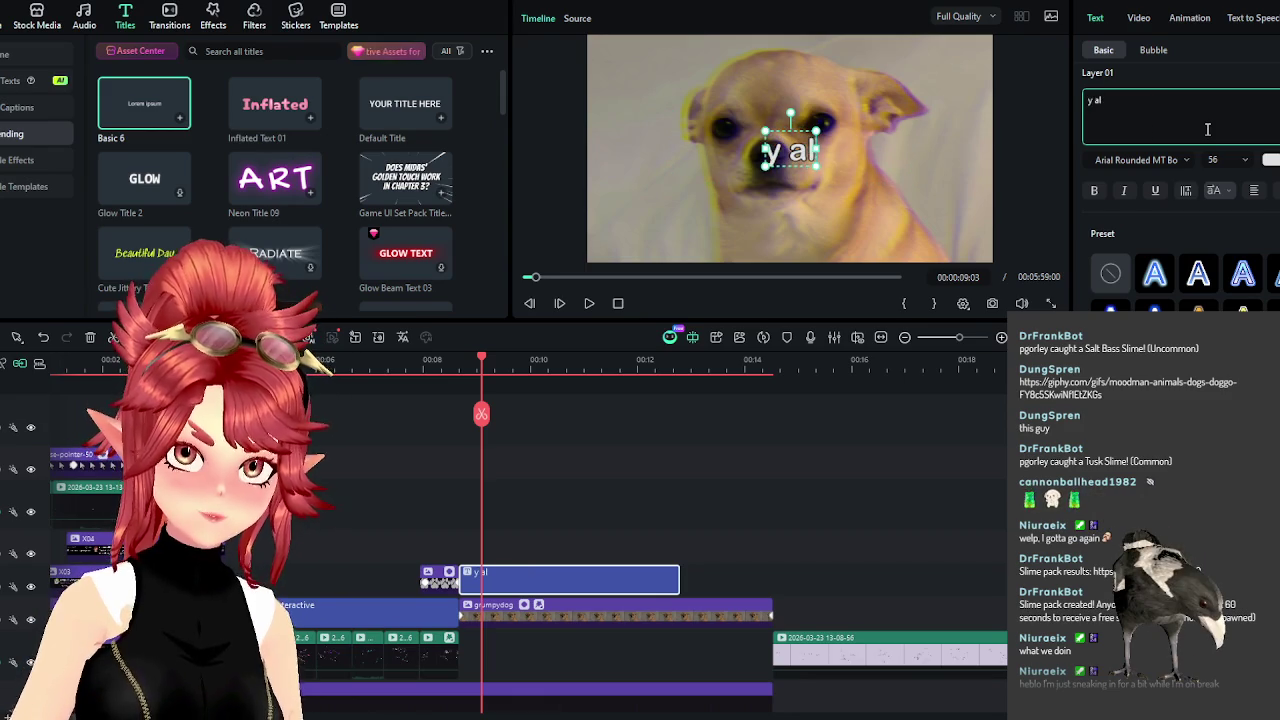
pyautogui.write('ways ct')
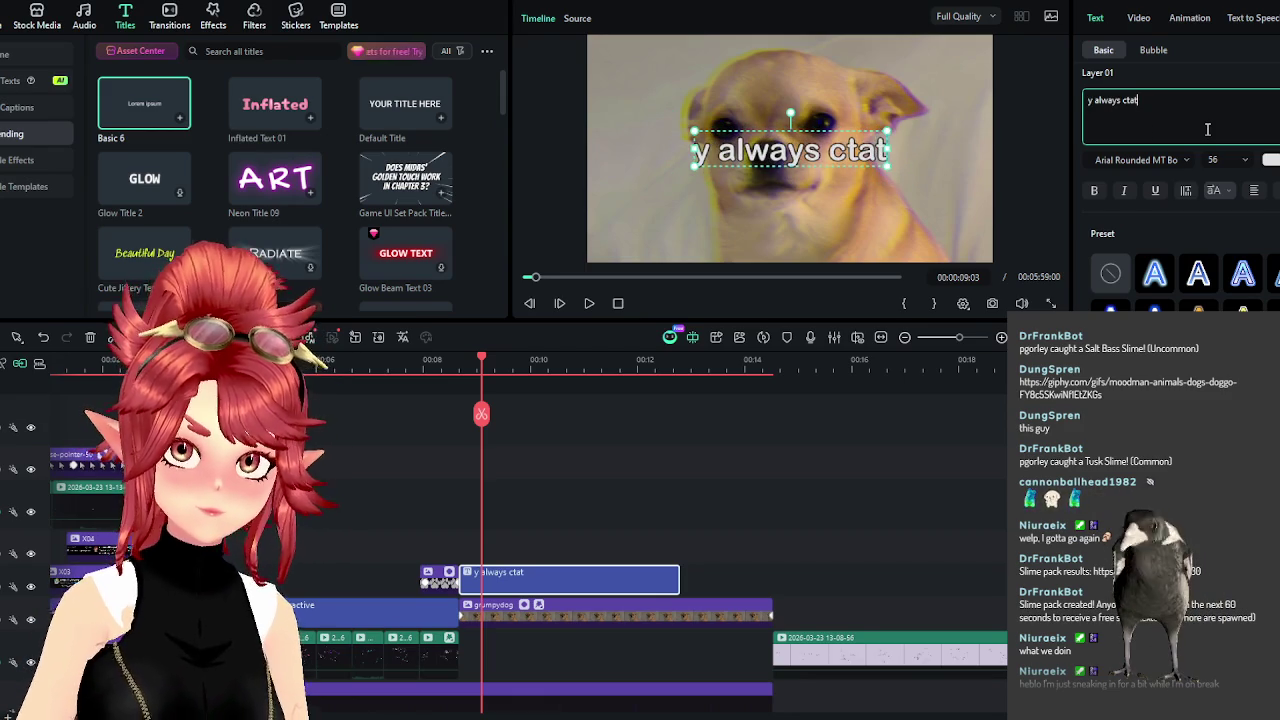
pyautogui.press('BackSpace')
pyautogui.write('ats')
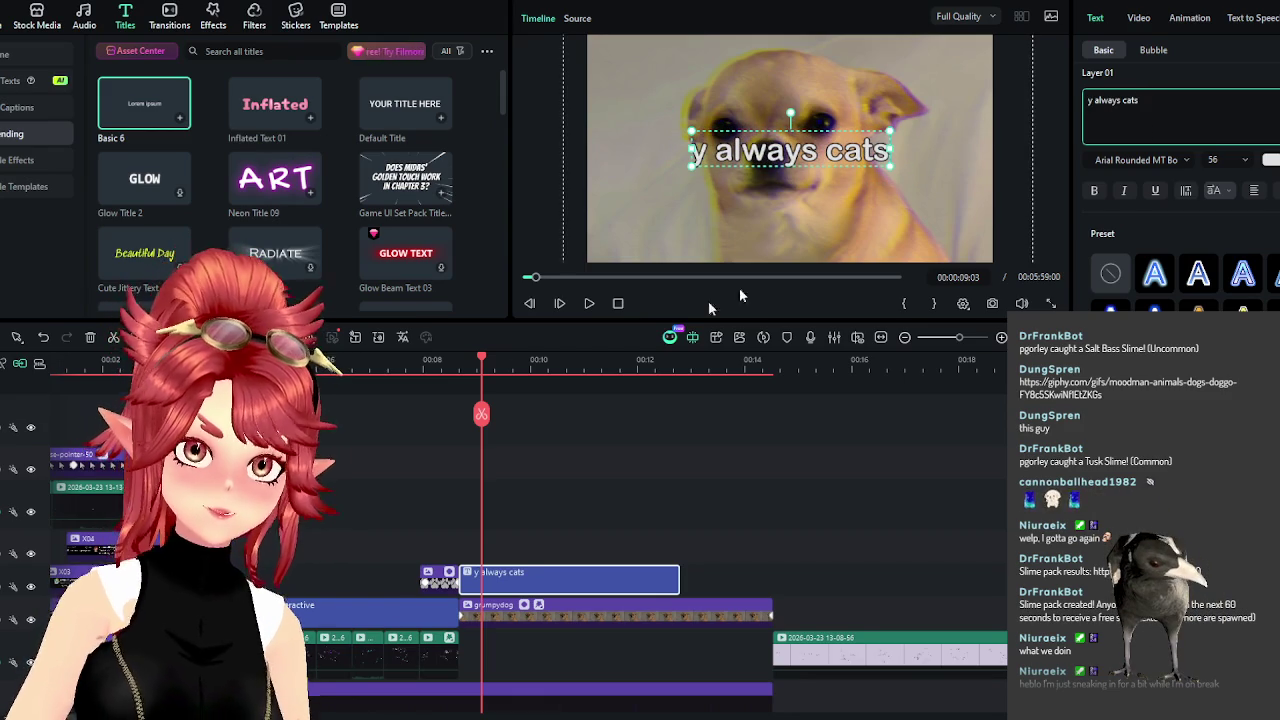
pyautogui.click(398, 365)
pyautogui.click(589, 303)
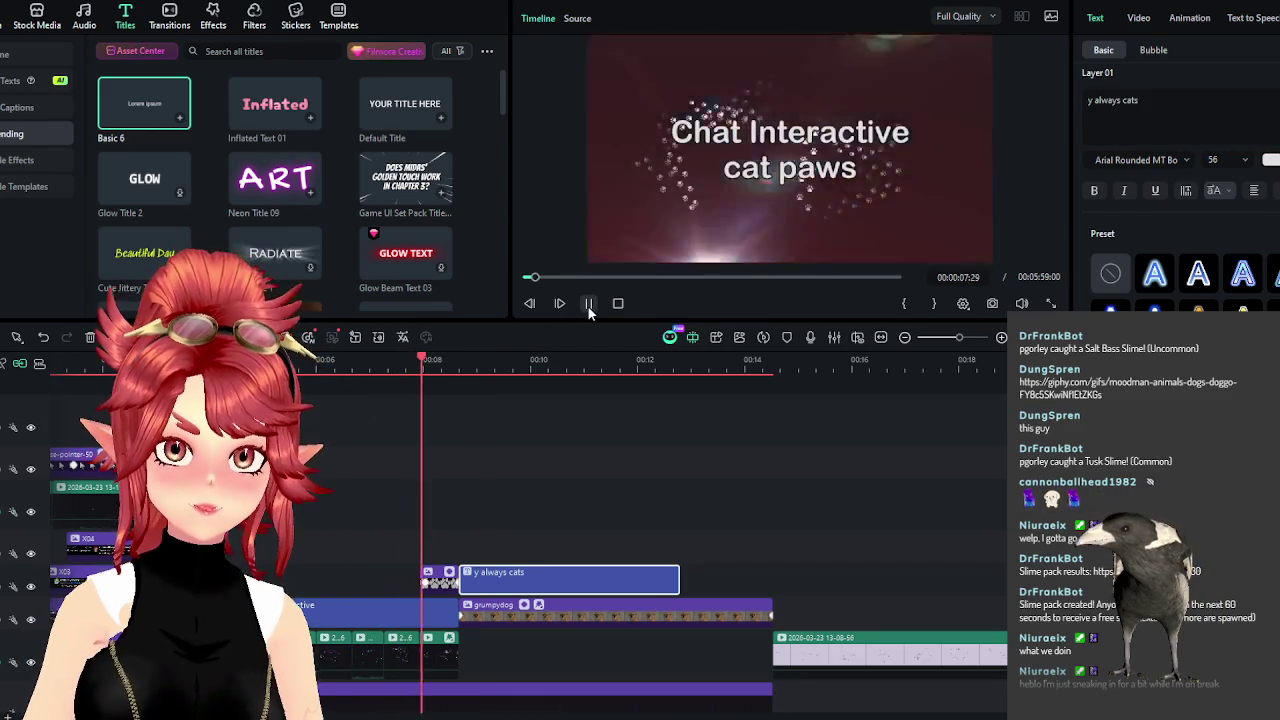
pyautogui.press('space')
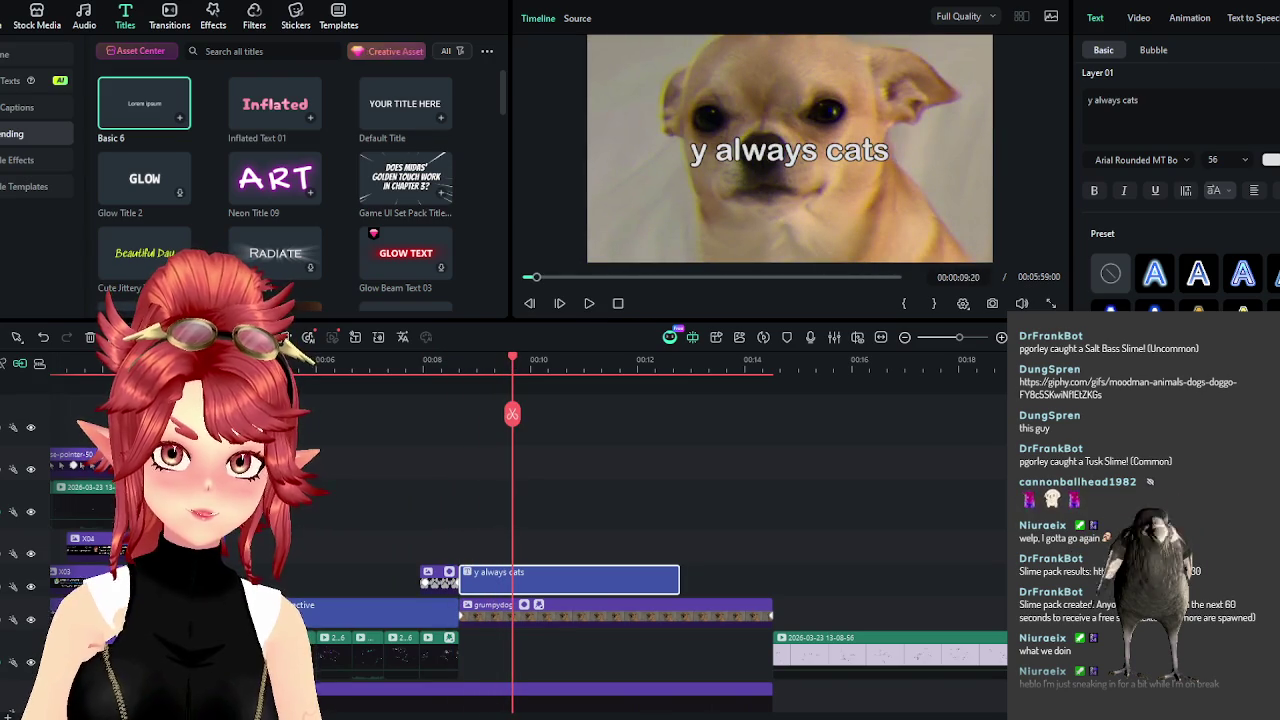
# Lower the 'y always cats' caption in the frame and return to 00:00:08:20.
pyautogui.hotkey('ctrl', 'z')
pyautogui.press('Down')
pyautogui.press('Down')
pyautogui.press('Down')
pyautogui.press('Down')
pyautogui.press('Down')
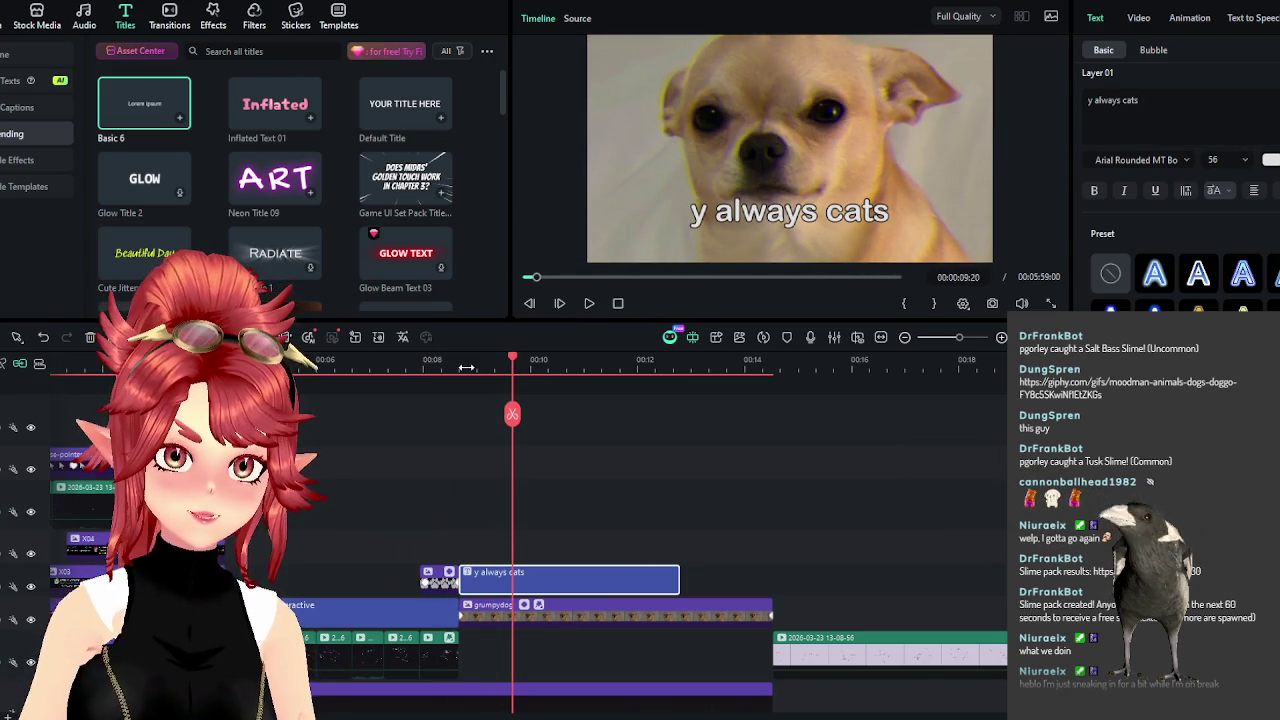
pyautogui.click(466, 368)
pyautogui.moveTo(463, 368); pyautogui.dragTo(457, 368)
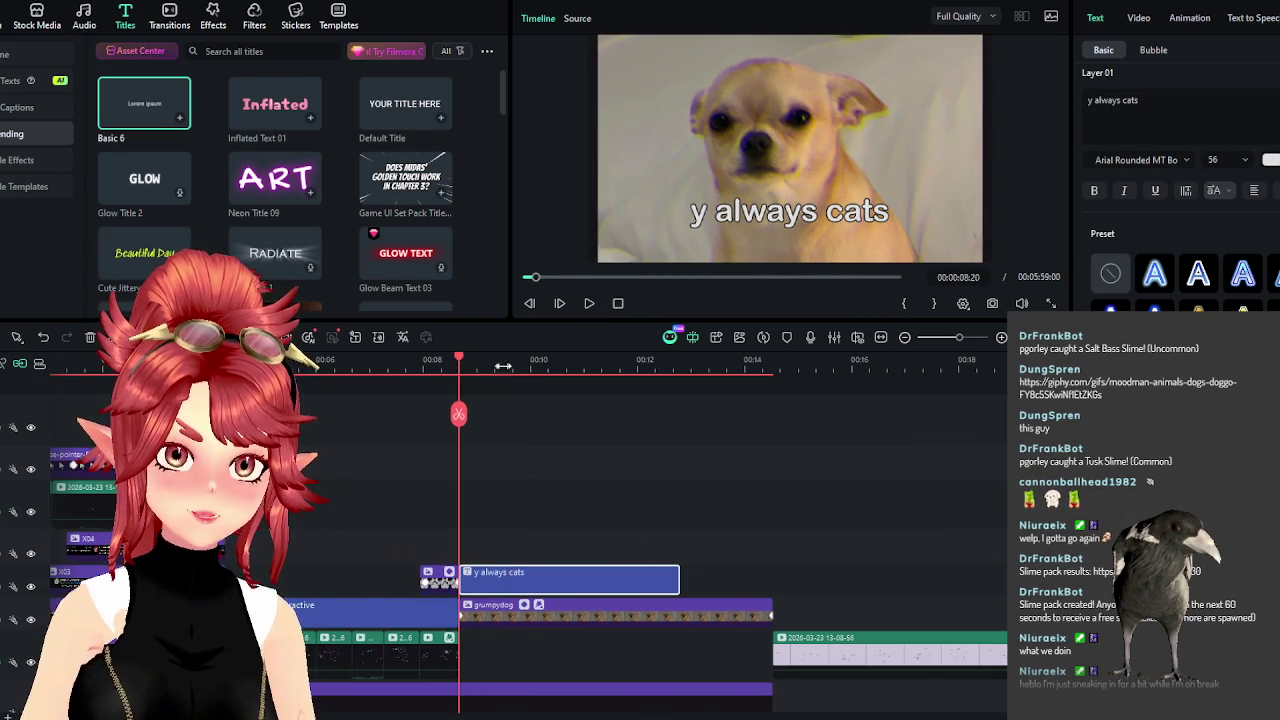
pyautogui.scroll(4, 502, 367)
# Shift the 'y always cats' clip slightly later and preview from 00:00:08:09.
pyautogui.moveTo(556, 572); pyautogui.dragTo(608, 572)
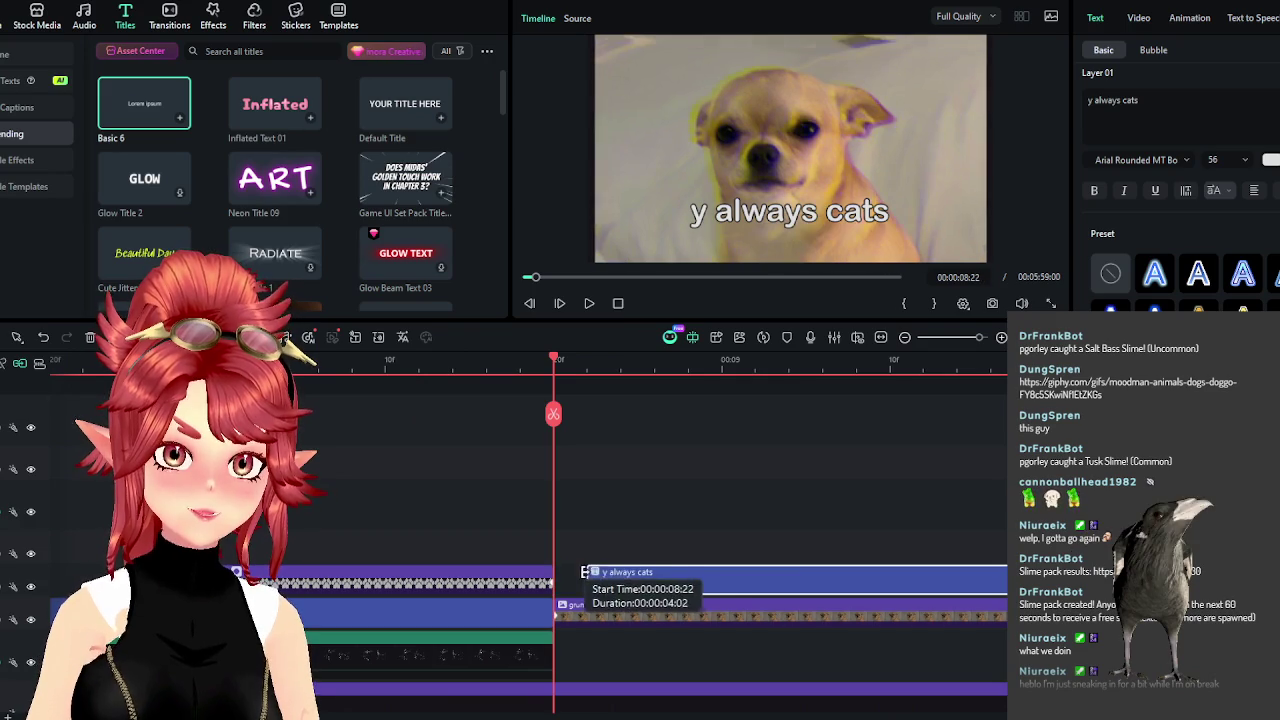
pyautogui.click(369, 360)
pyautogui.click(587, 304)
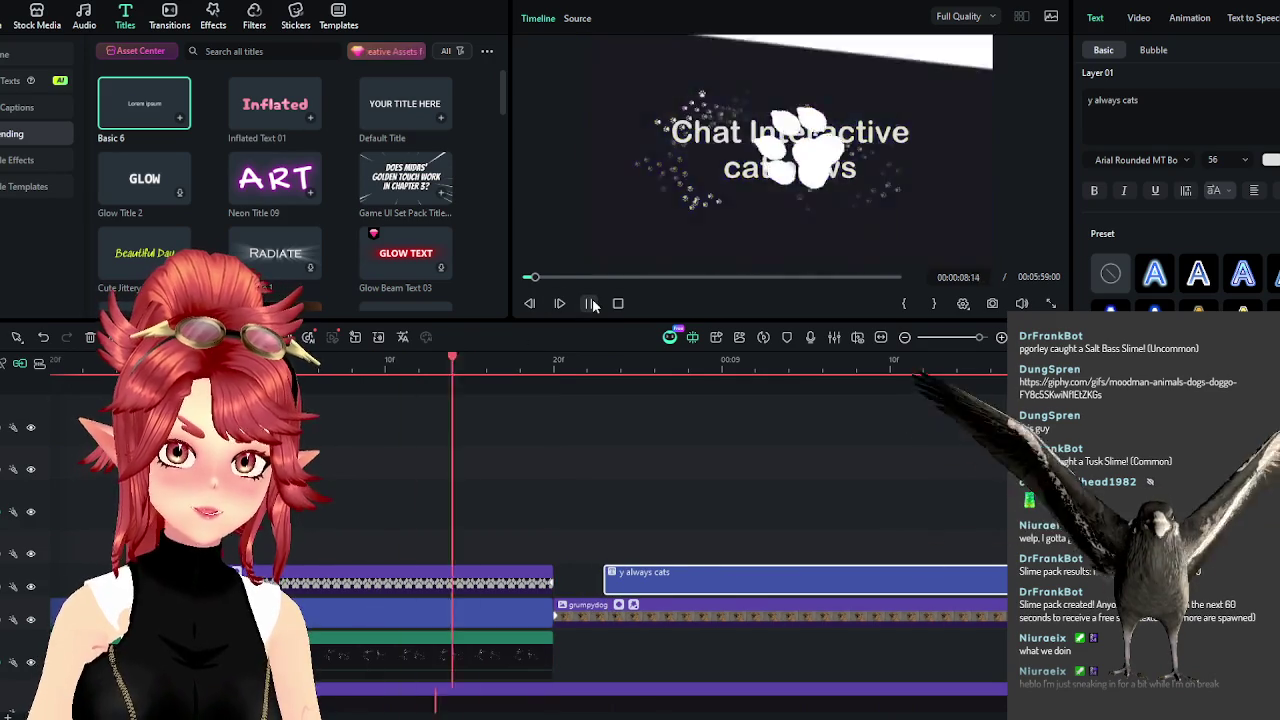
pyautogui.scroll(-1, 601, 518)
pyautogui.scroll(-1, 601, 518)
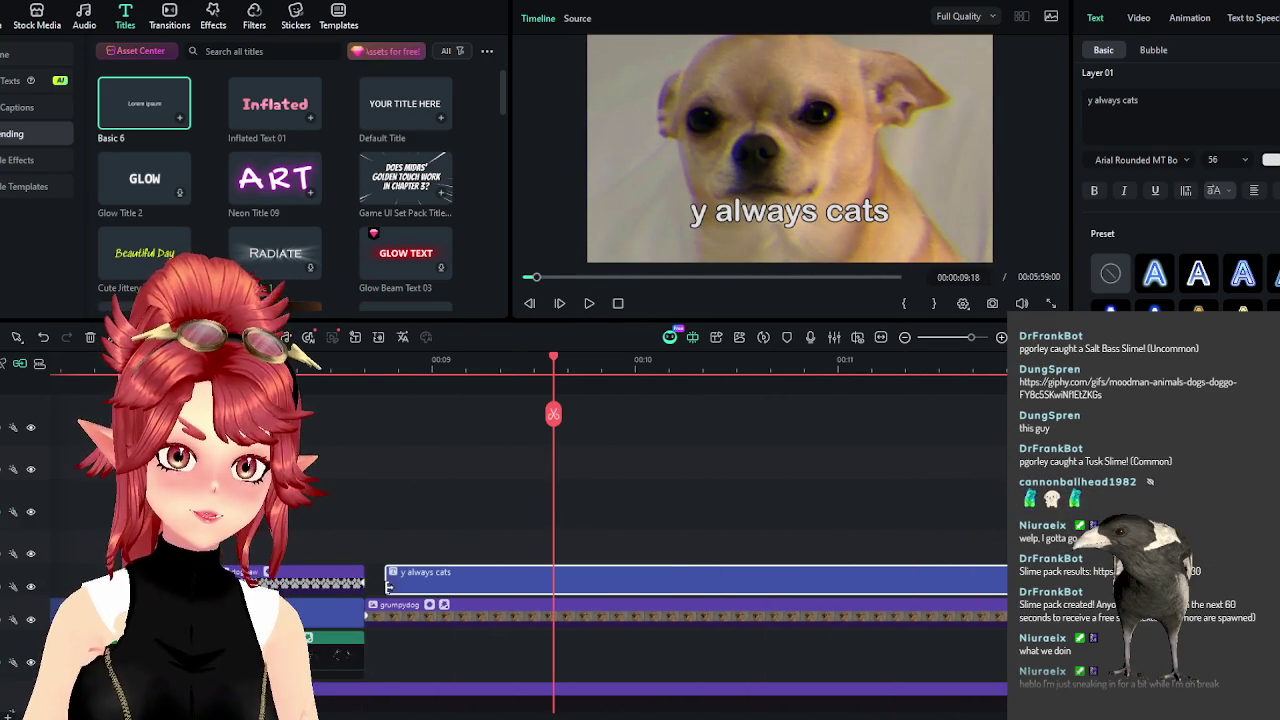
# Push the 'y always cats' clip further right to start at 00:00:08:22, previewing to 00:00:11:03.
pyautogui.moveTo(420, 575); pyautogui.dragTo(553, 575)
pyautogui.click(322, 366)
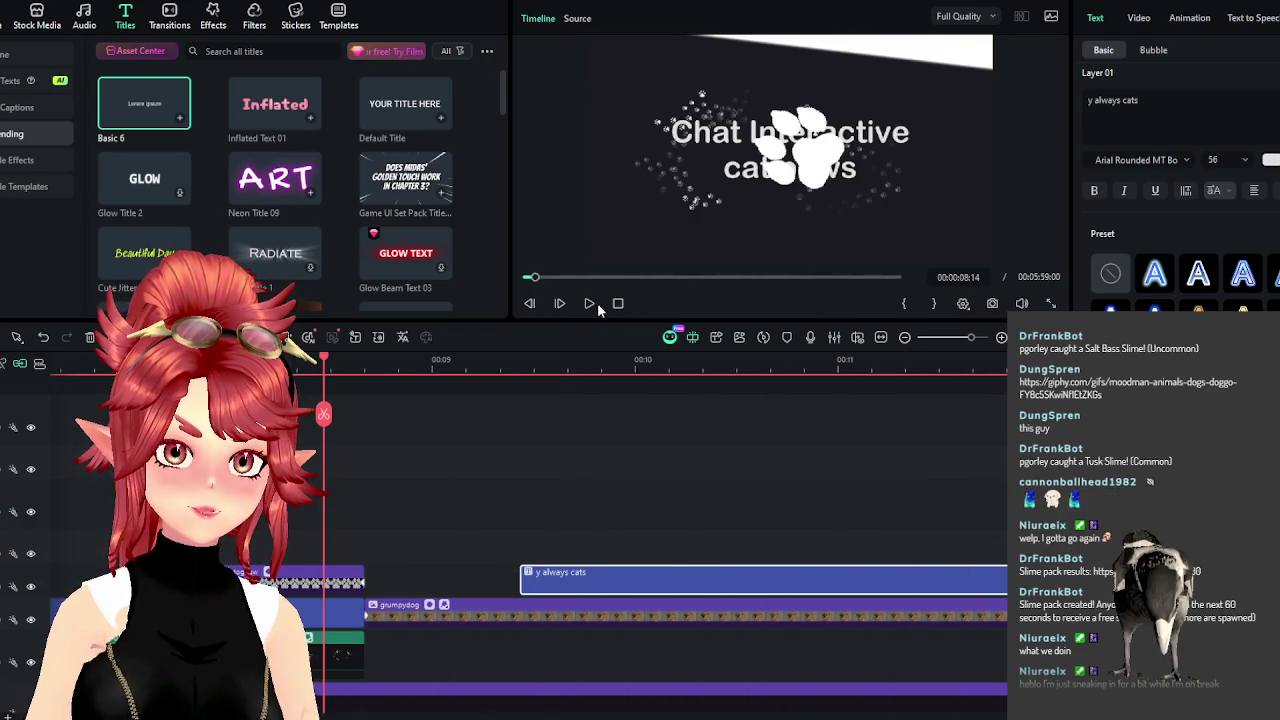
pyautogui.click(590, 304)
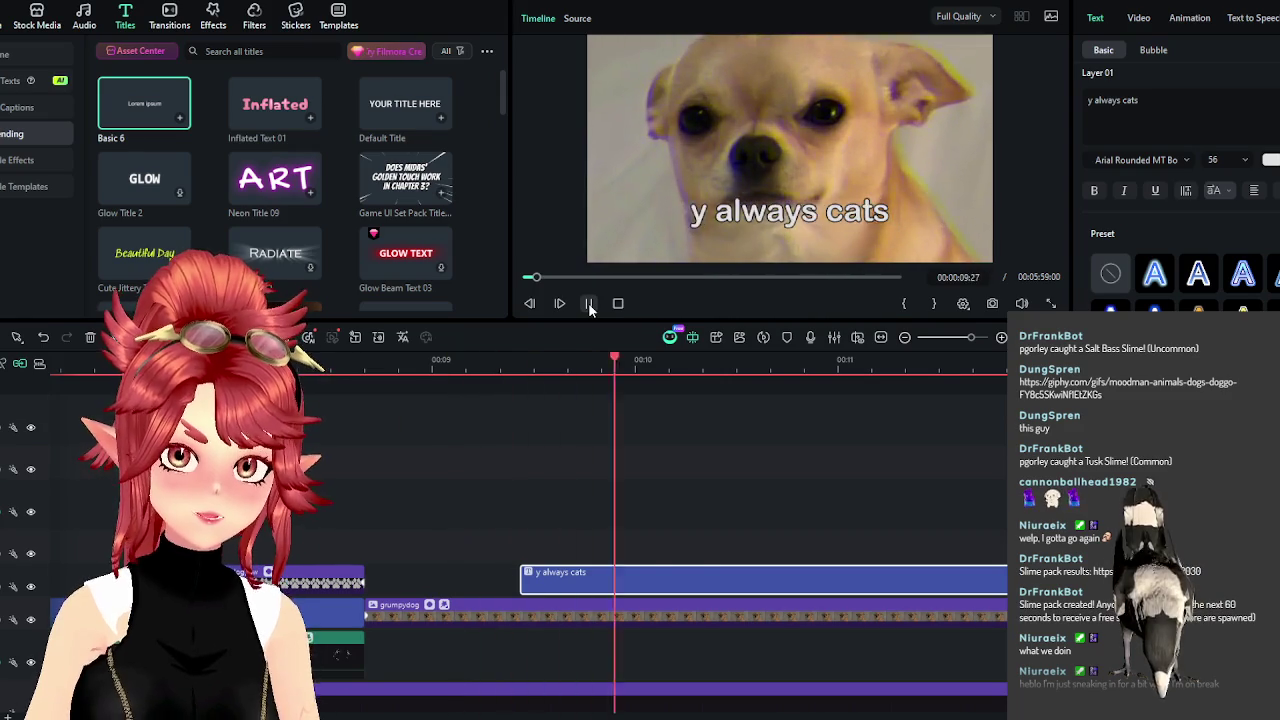
pyautogui.press('space')
pyautogui.scroll(-1, 648, 488)
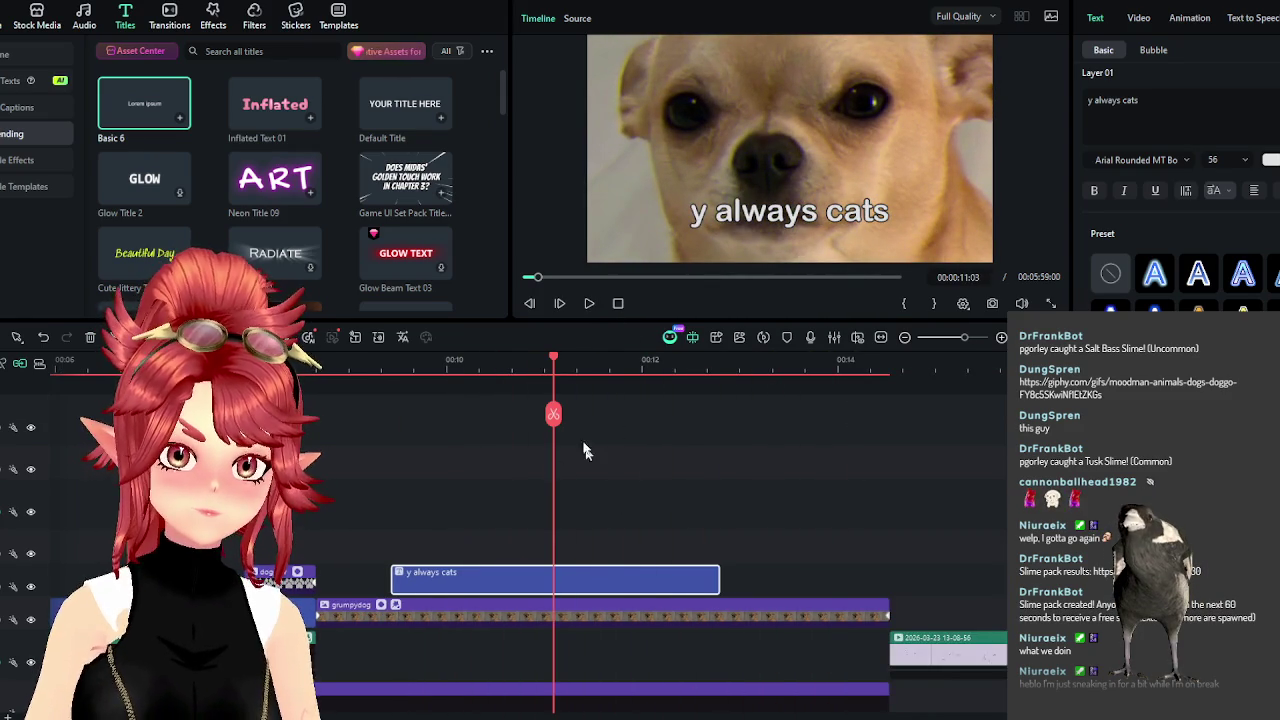
pyautogui.click(590, 305)
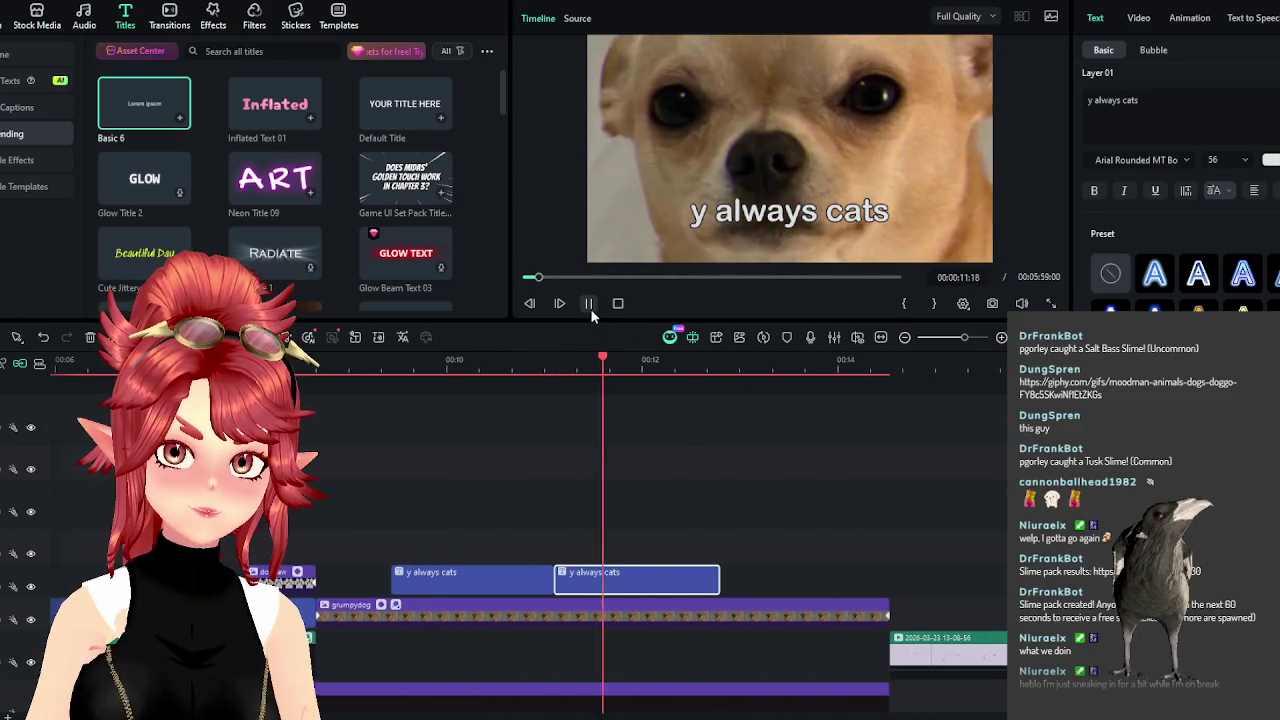
# Change the second caption section's text to 'watch your self' and preview it.
pyautogui.click(1150, 100)
pyautogui.moveTo(1140, 100); pyautogui.dragTo(1068, 103)
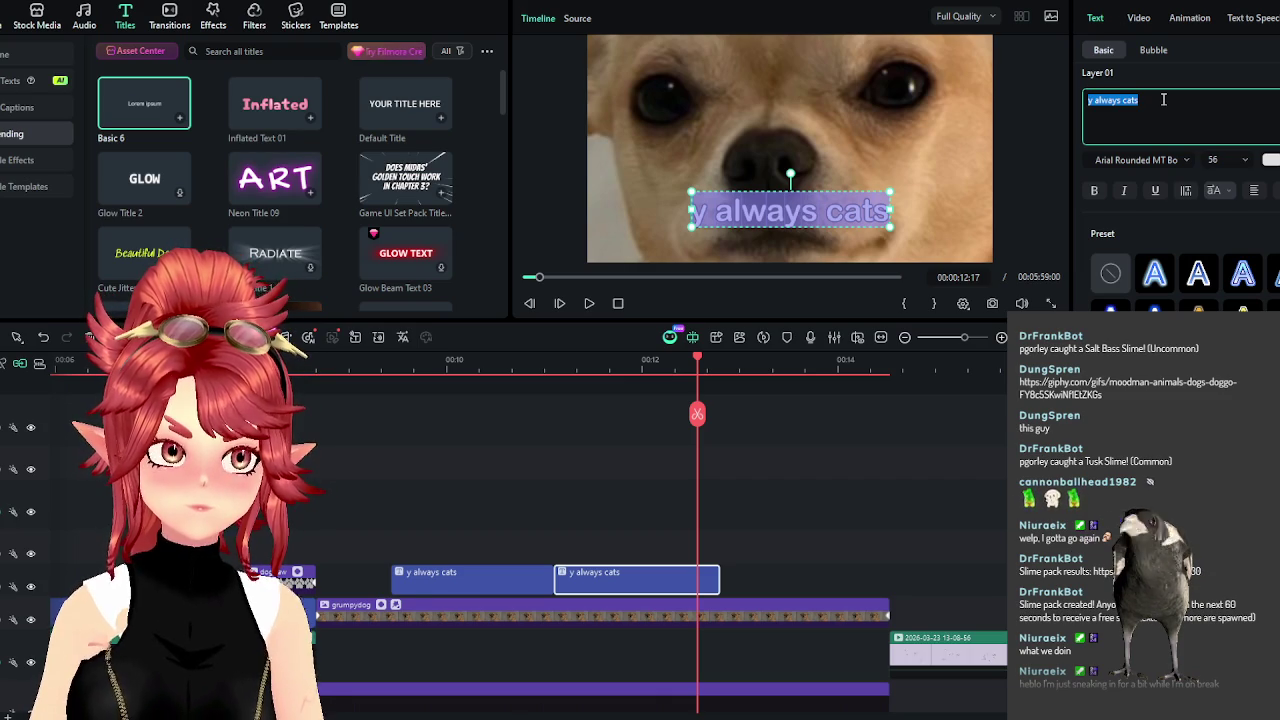
pyautogui.write('watch yo')
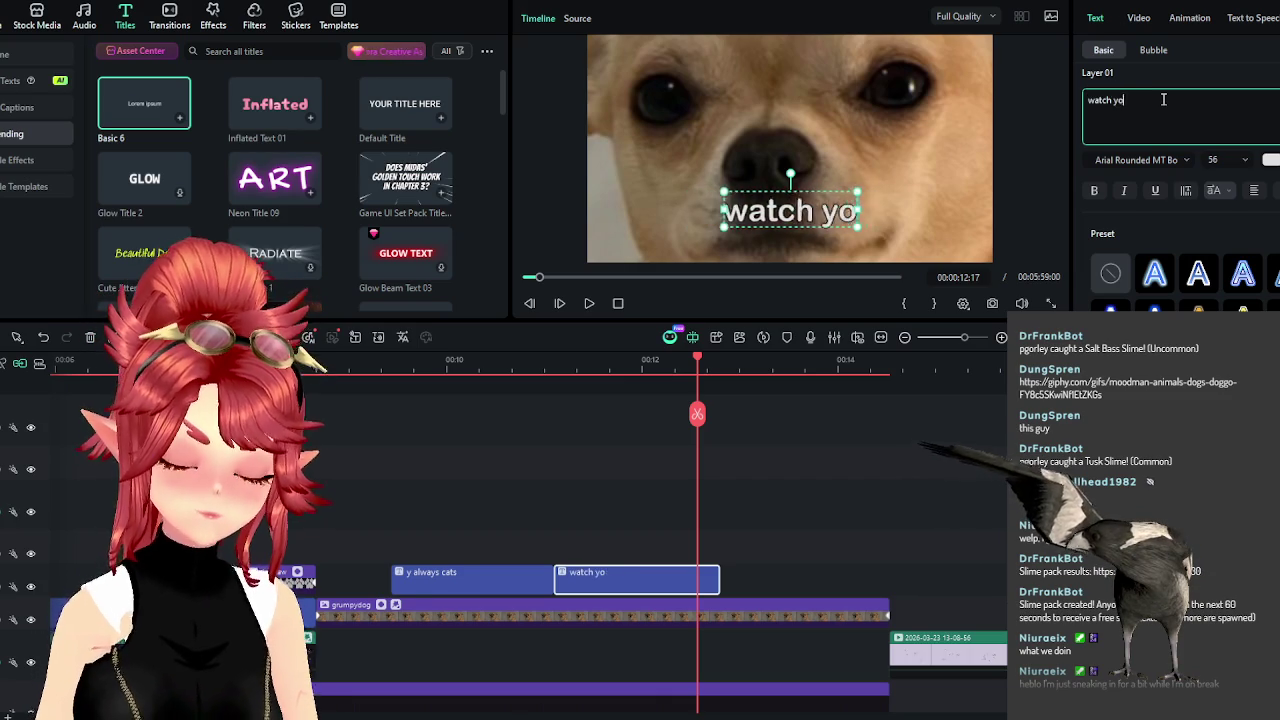
pyautogui.write('ur self')
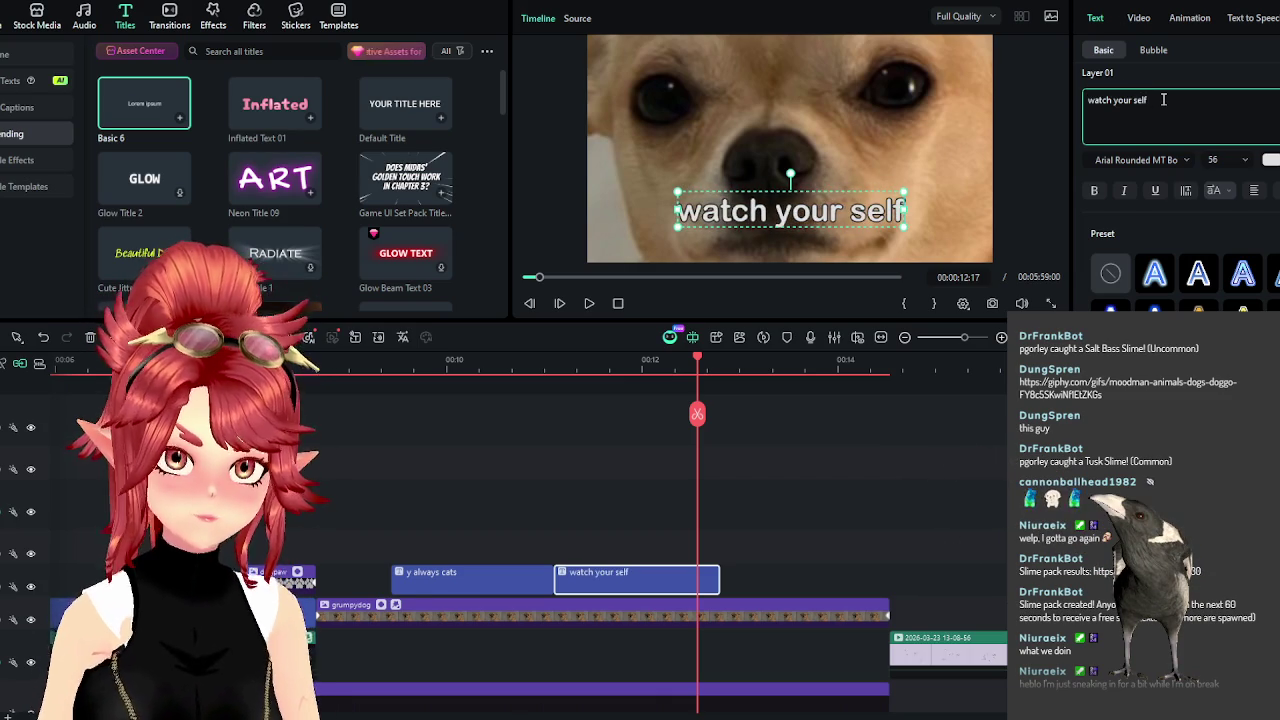
pyautogui.click(589, 303)
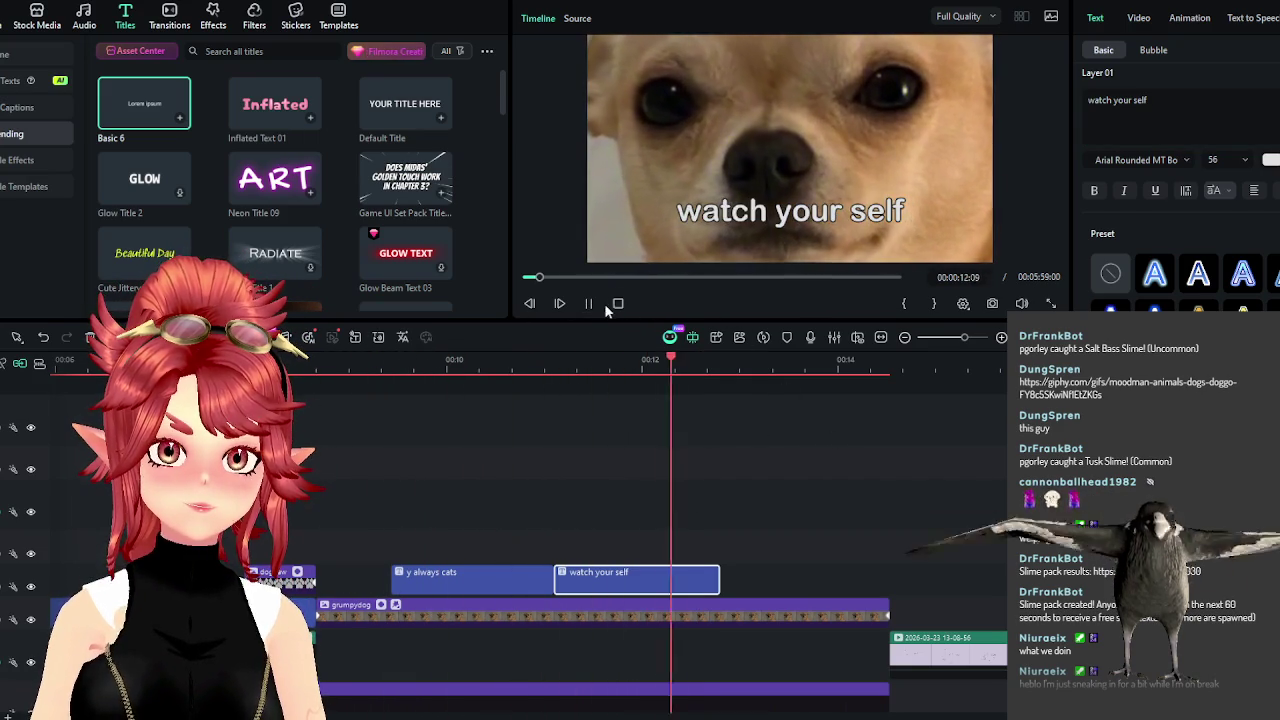
# Move 'watch your self' later, stretch 'y always cats' to about 2 seconds, and preview.
pyautogui.click(722, 587)
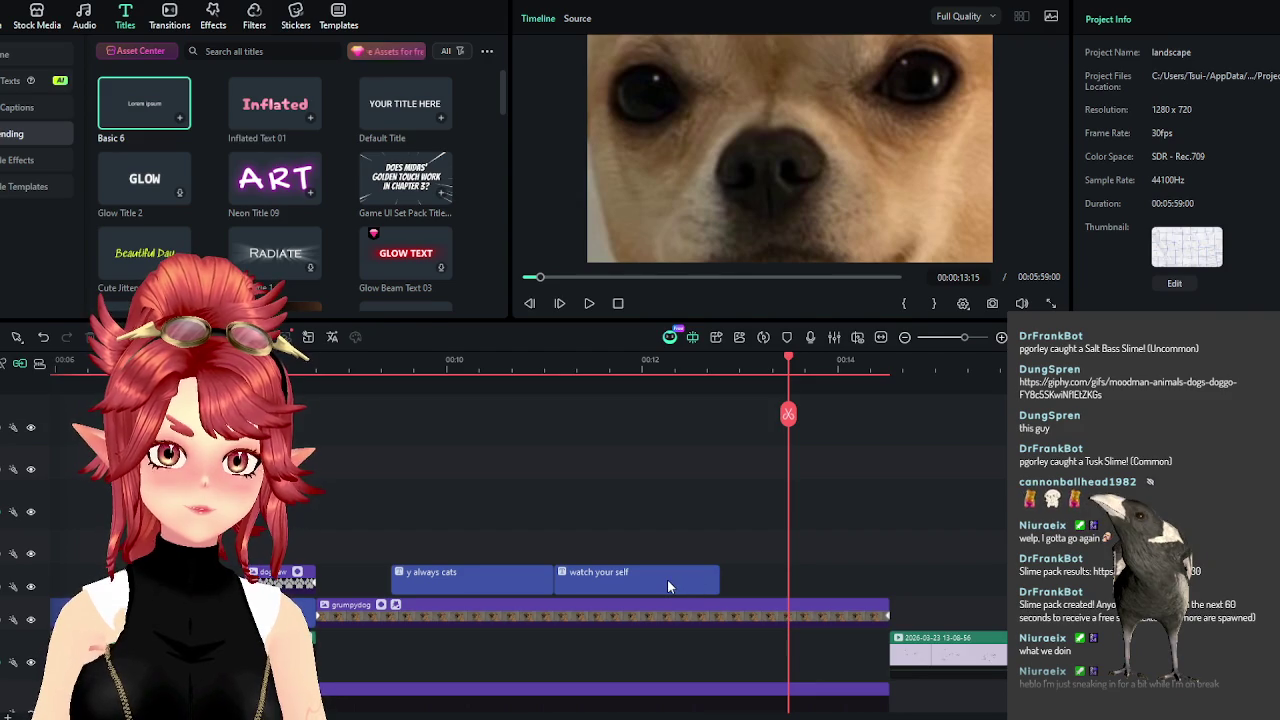
pyautogui.moveTo(667, 579); pyautogui.dragTo(734, 579)
pyautogui.moveTo(617, 579); pyautogui.dragTo(585, 582)
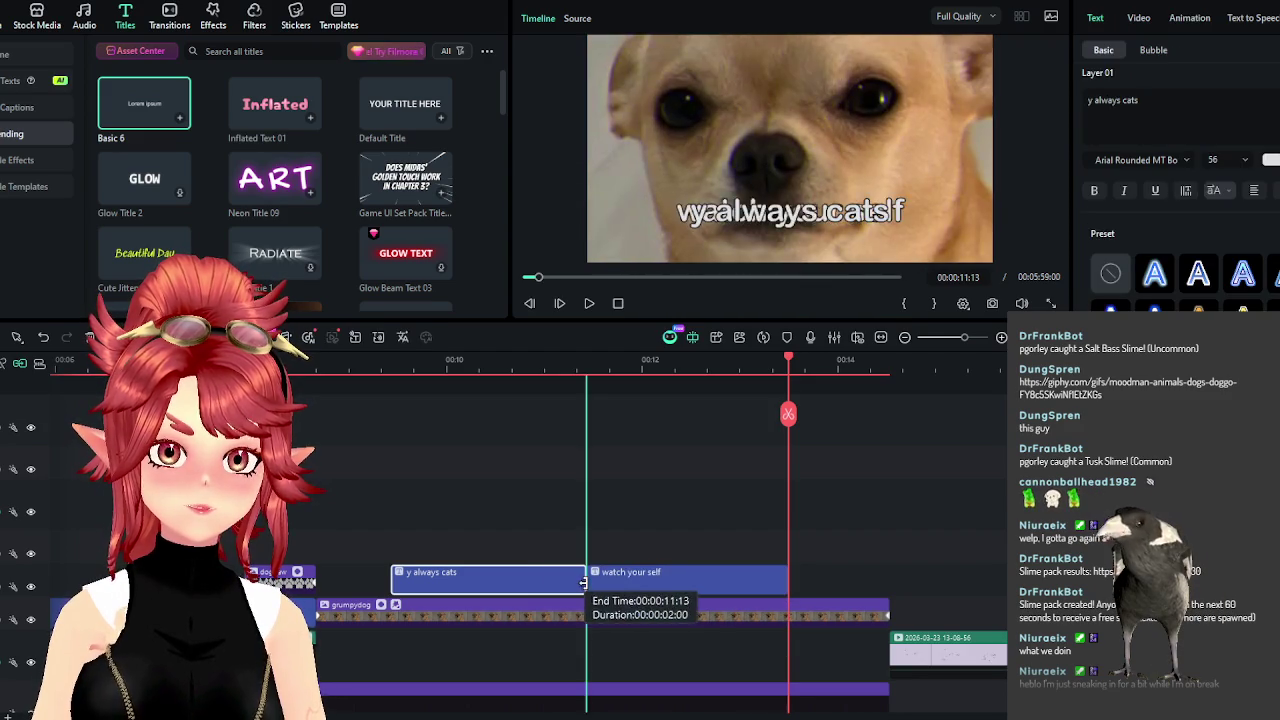
pyautogui.click(589, 303)
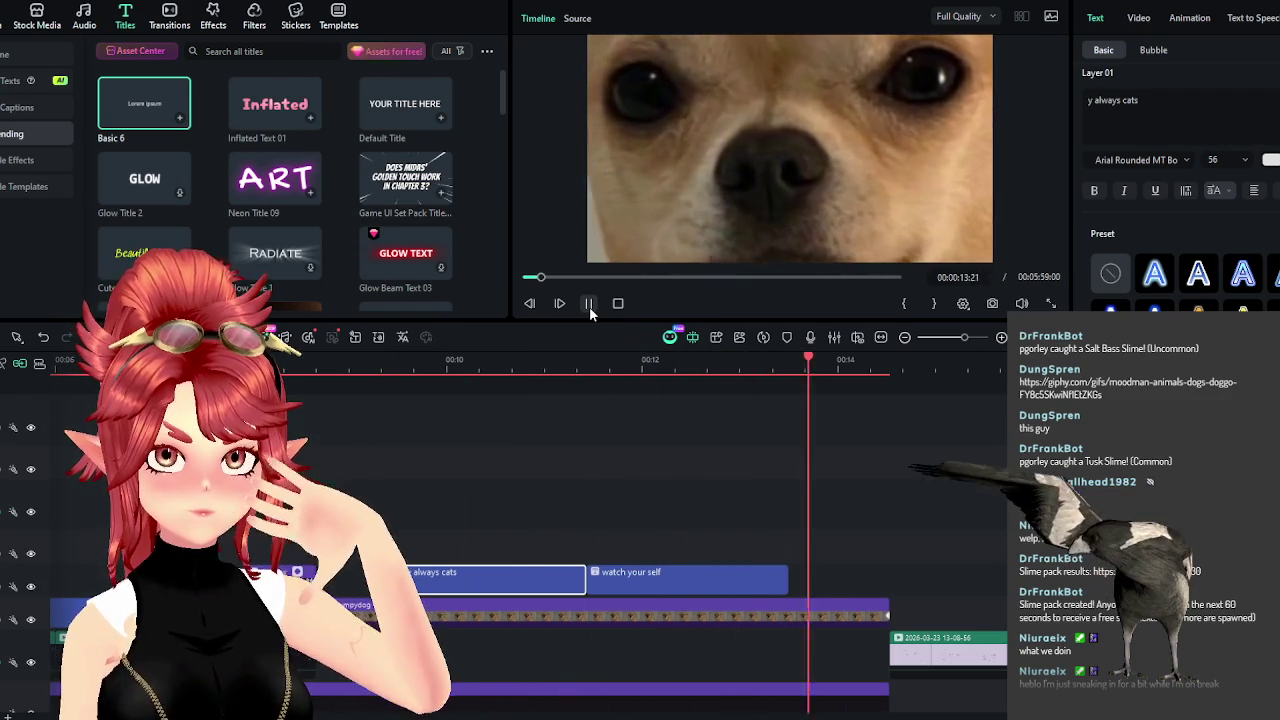
pyautogui.click(589, 304)
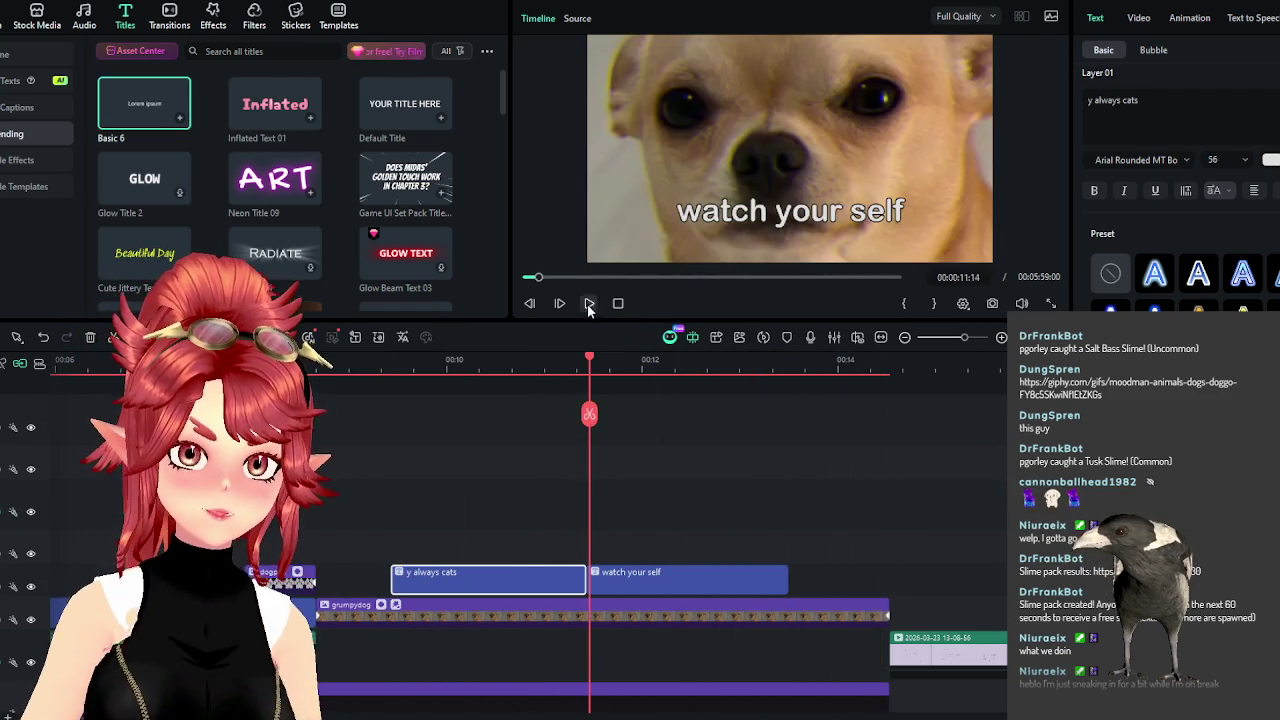
pyautogui.click(589, 304)
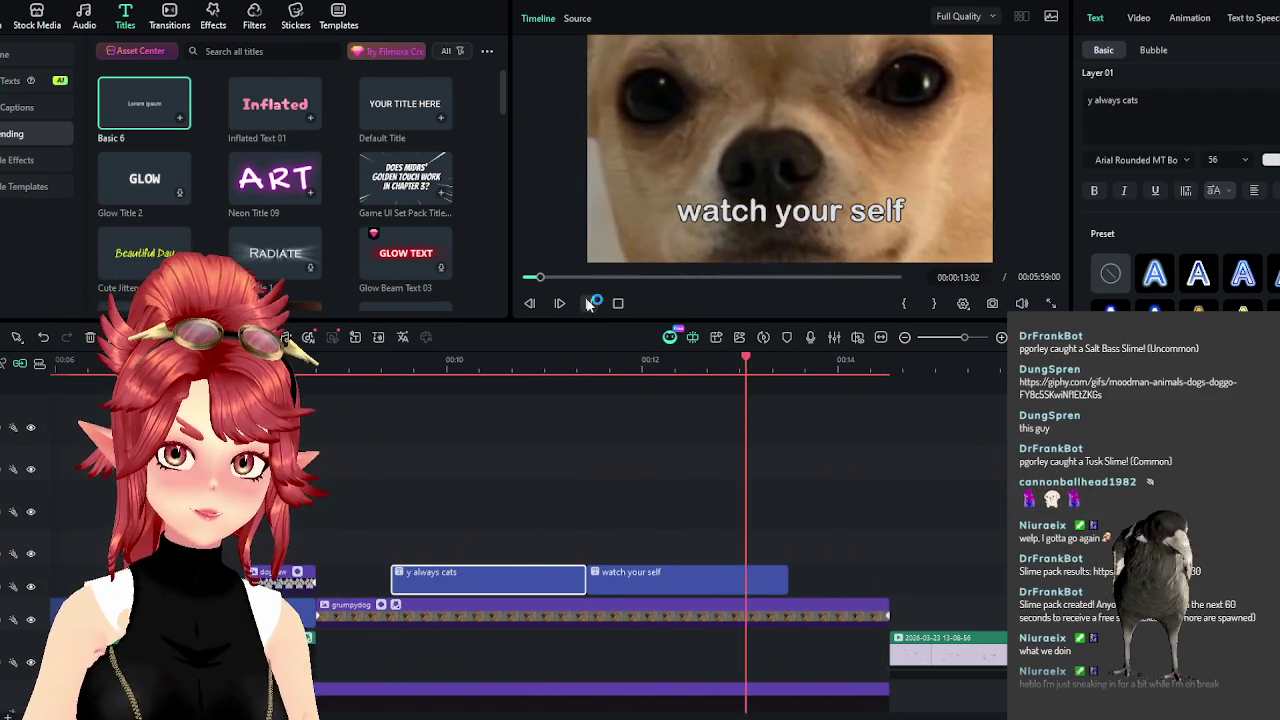
pyautogui.press('space')
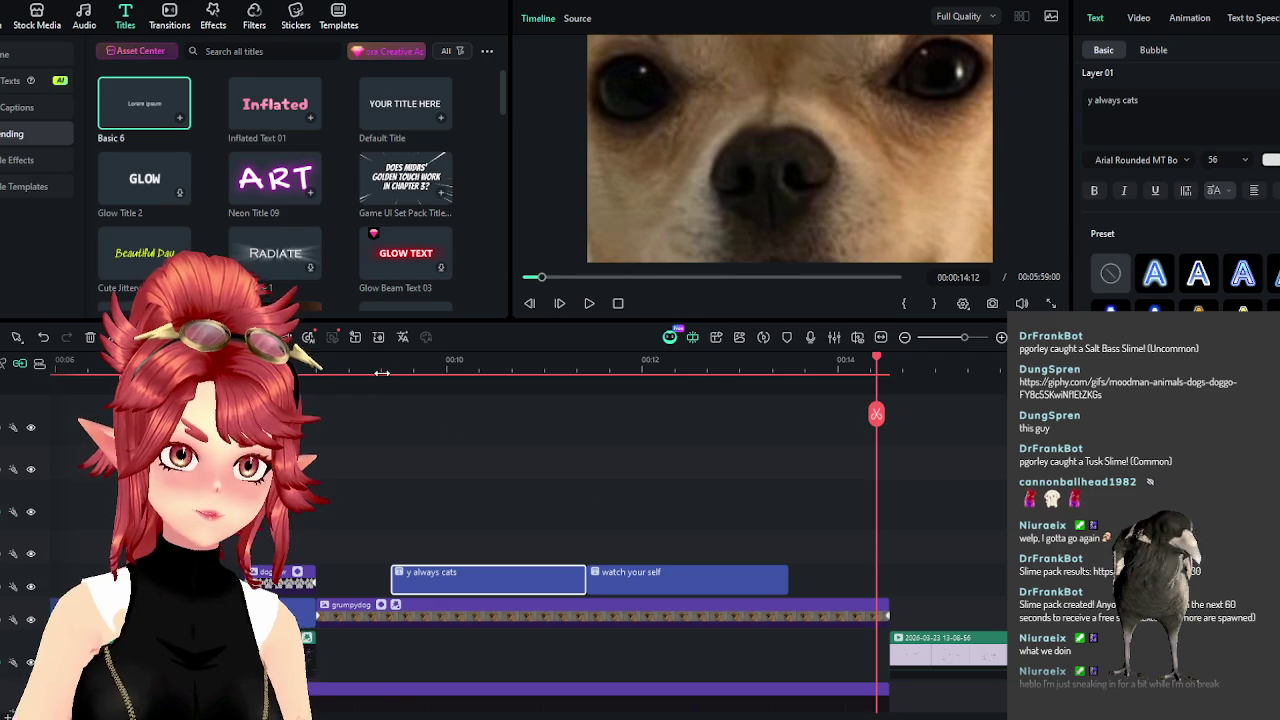
# Trim 'y always cats' to end at 00:00:11:01 and start 'watch your self' at 00:00:12:16.
pyautogui.click(383, 370)
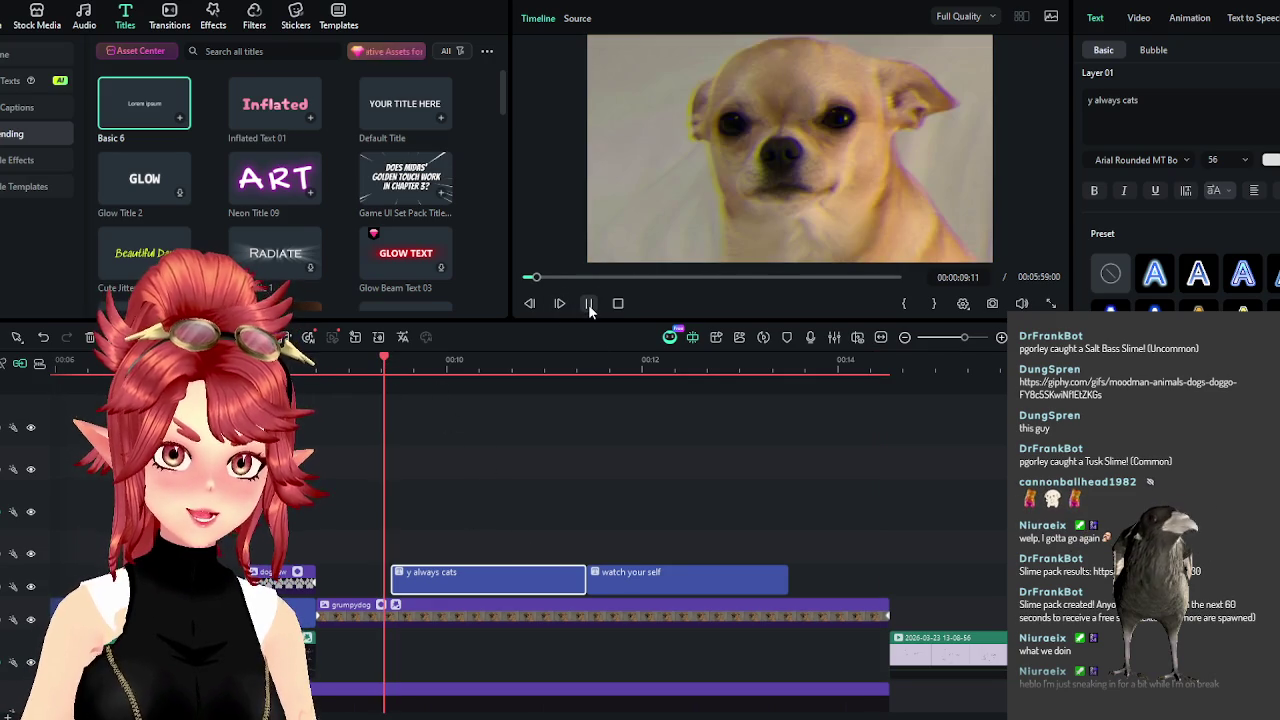
pyautogui.press('space')
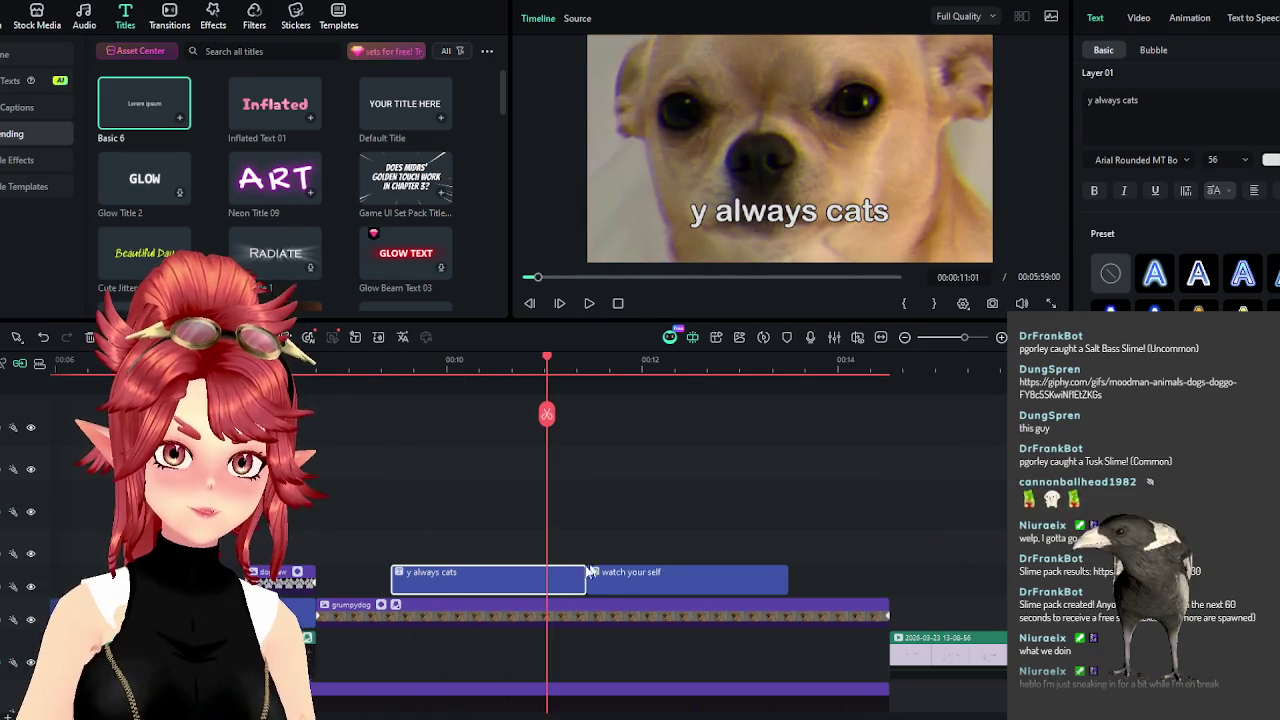
pyautogui.moveTo(581, 587); pyautogui.dragTo(547, 587)
pyautogui.moveTo(690, 580); pyautogui.dragTo(793, 592)
pyautogui.click(814, 545)
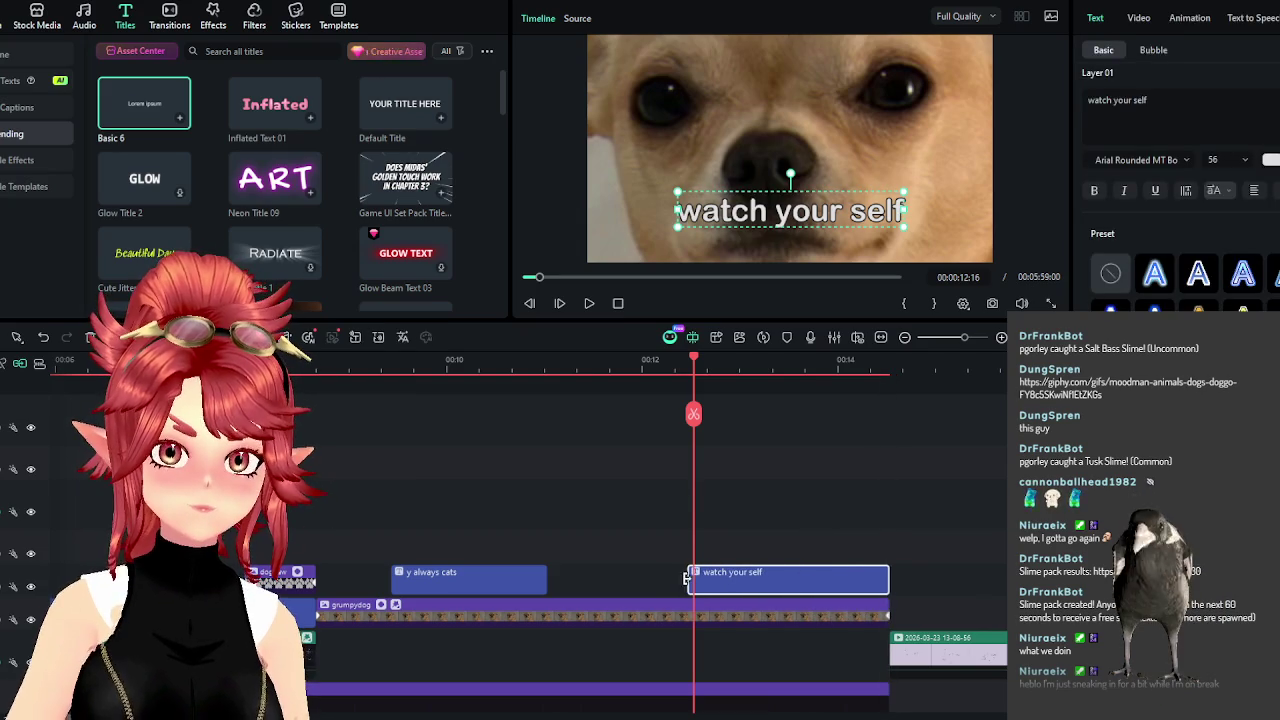
# Trim the start of 'watch your self' later and paste a copy of 'y always cats' above.
pyautogui.moveTo(689, 583); pyautogui.dragTo(740, 583)
pyautogui.click(530, 580)
pyautogui.hotkey('ctrl', 'c')
pyautogui.hotkey('ctrl', 'v')
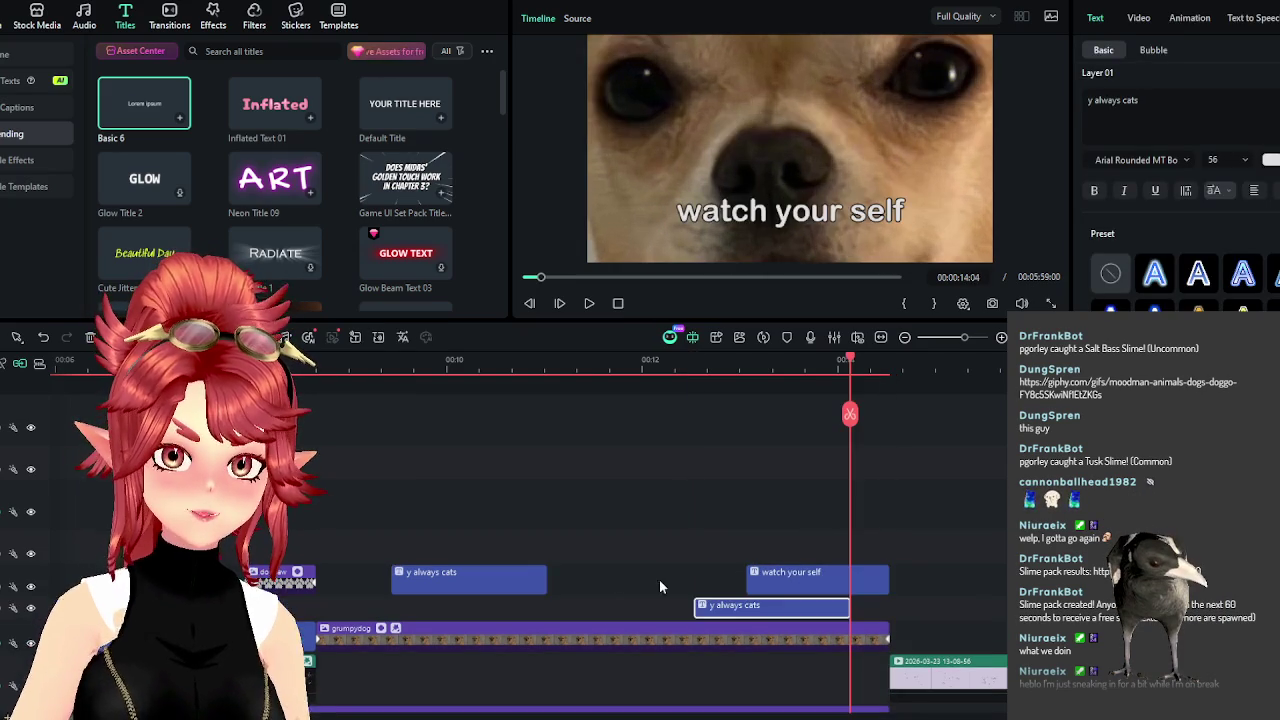
pyautogui.moveTo(728, 611); pyautogui.dragTo(672, 602)
# Reposition the 'y always cats' copy between tracks and trim its end to fit the gap.
pyautogui.moveTo(744, 582)
pyautogui.mouseDown()
pyautogui.moveTo(713, 590)
pyautogui.moveTo(729, 582)
pyautogui.mouseUp()
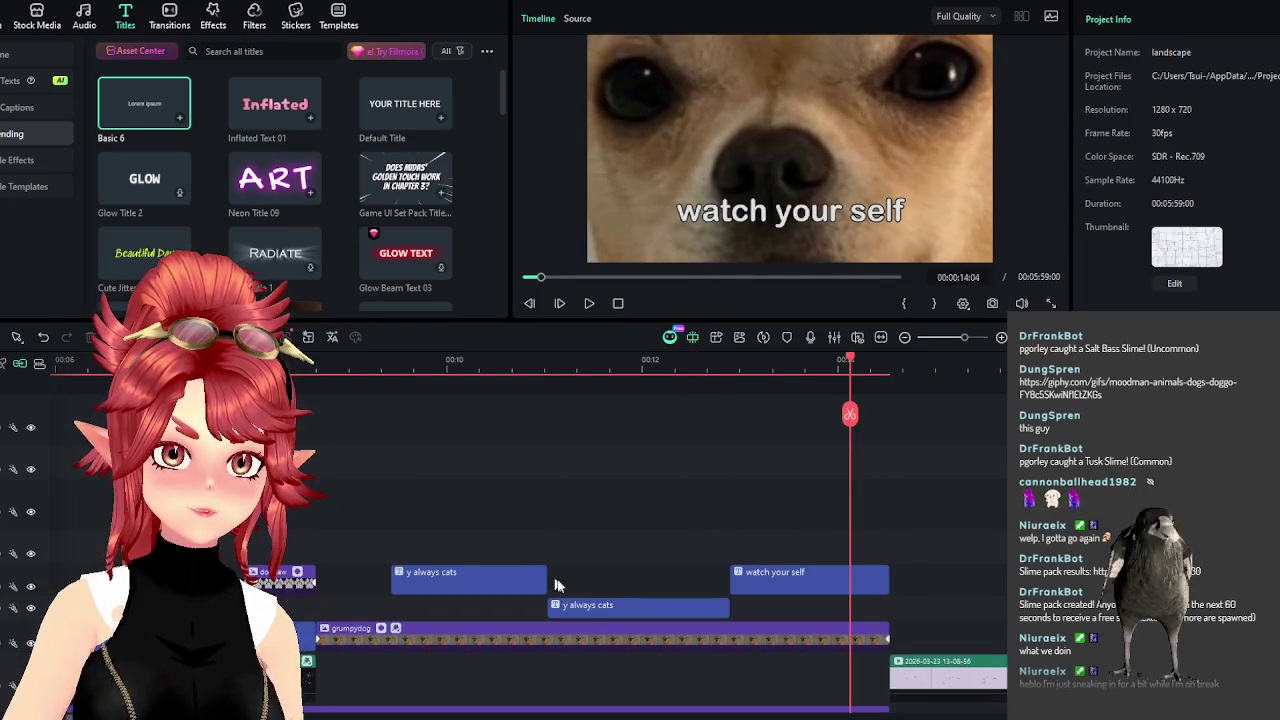
pyautogui.click(578, 603)
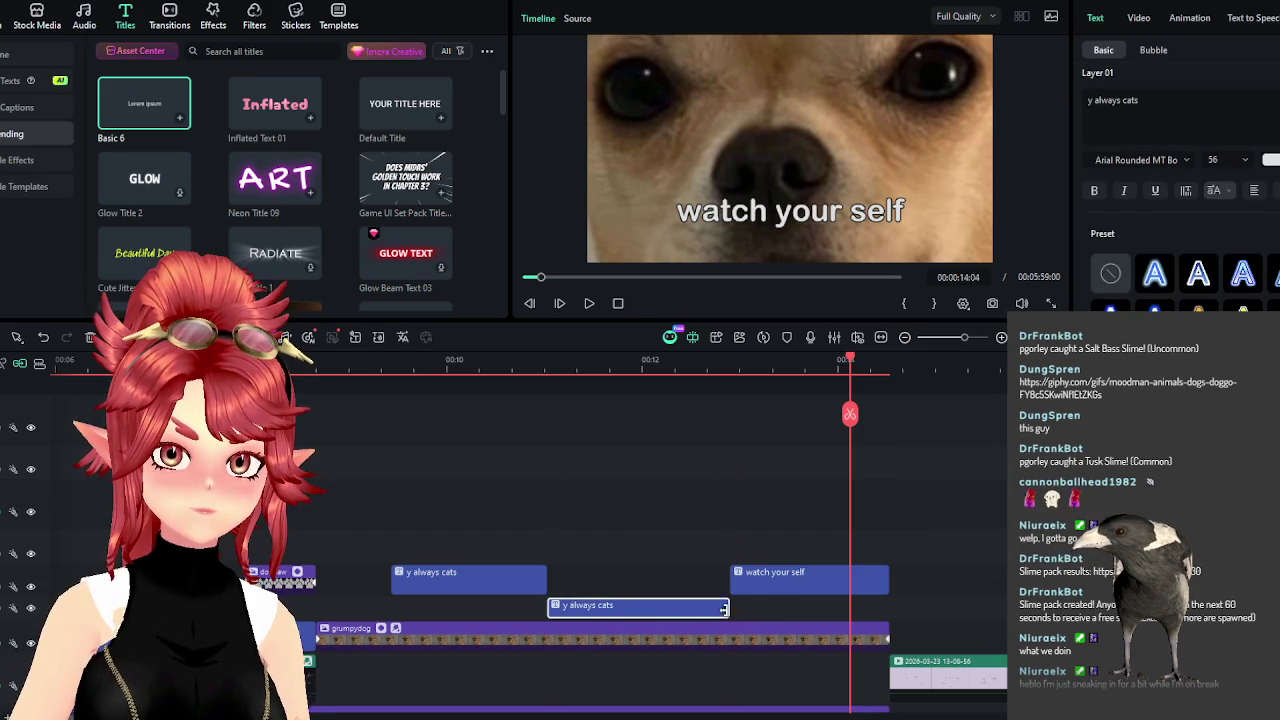
pyautogui.moveTo(715, 608)
pyautogui.mouseDown()
pyautogui.moveTo(703, 620)
pyautogui.moveTo(700, 598)
pyautogui.moveTo(729, 600)
pyautogui.mouseUp()
pyautogui.click(418, 414)
pyautogui.click(593, 608)
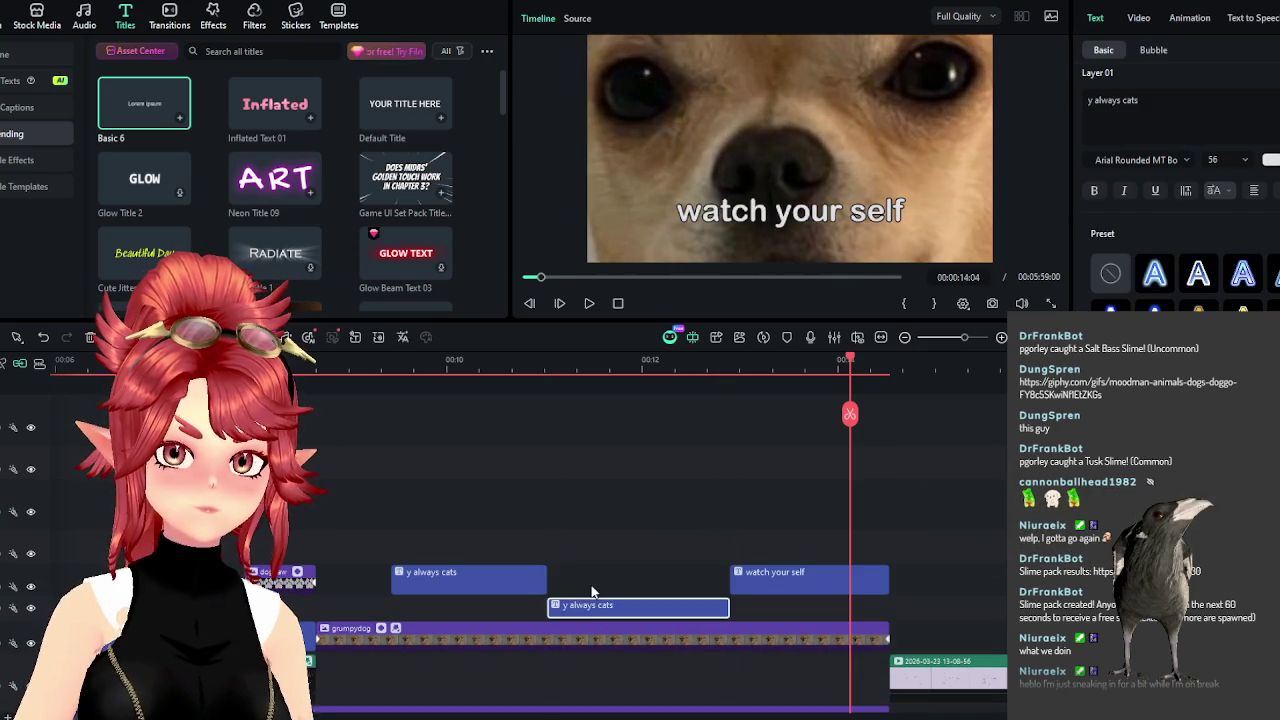
pyautogui.moveTo(597, 607); pyautogui.dragTo(597, 545)
pyautogui.moveTo(728, 546); pyautogui.dragTo(729, 547)
pyautogui.click(557, 541)
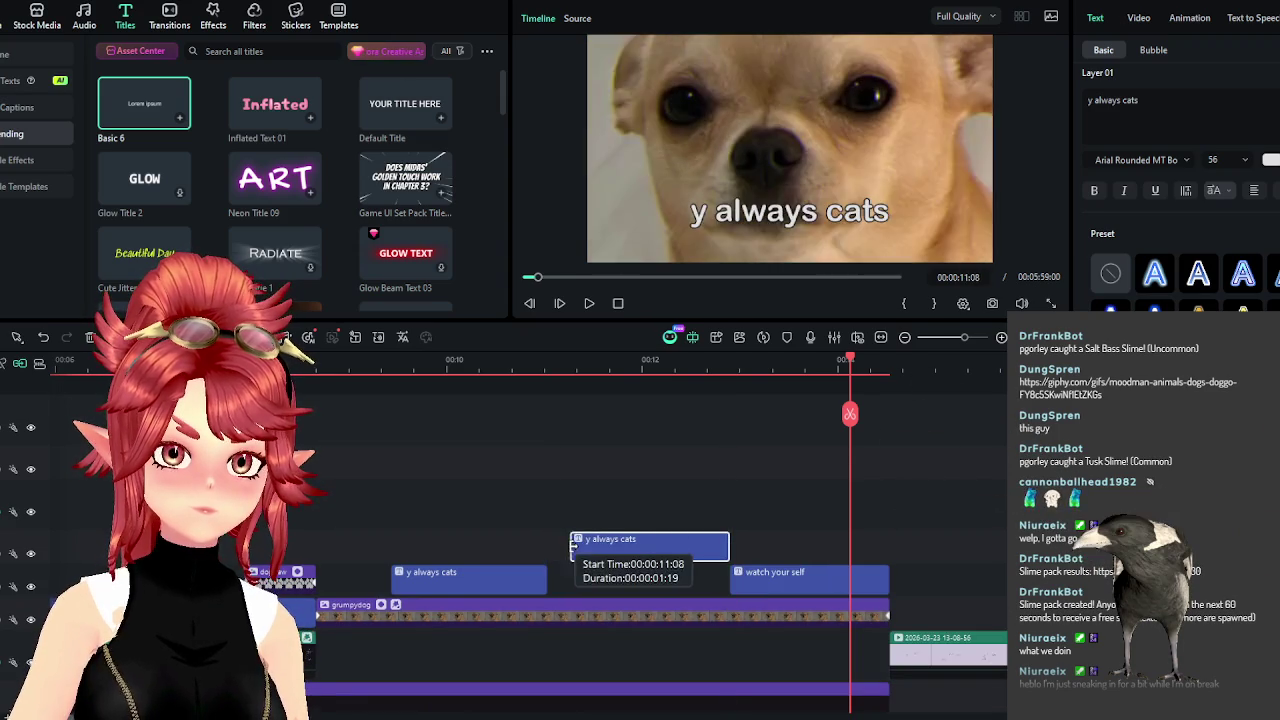
pyautogui.moveTo(582, 545)
pyautogui.mouseDown()
pyautogui.moveTo(598, 575)
pyautogui.moveTo(588, 571)
pyautogui.mouseUp()
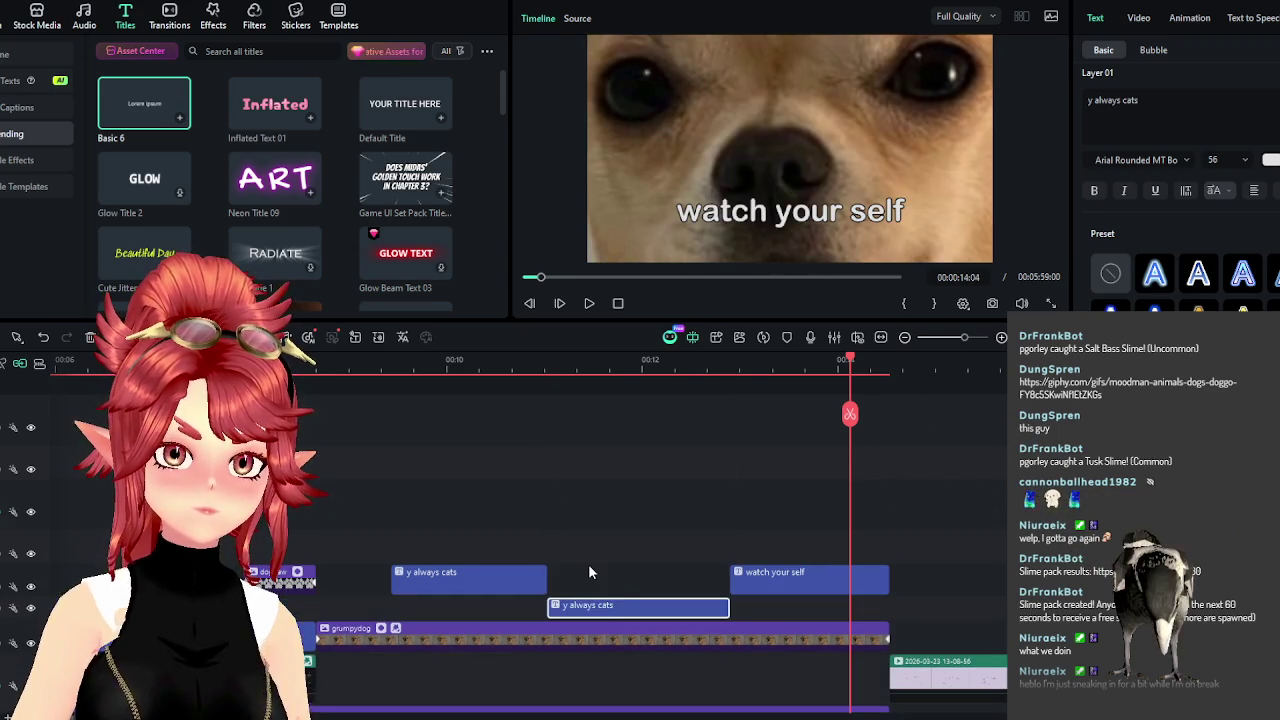
# Place the copy right after the first subtitle and preview the sequence from about 9 seconds.
pyautogui.hotkey('ctrl', '=')
pyautogui.press('Up')
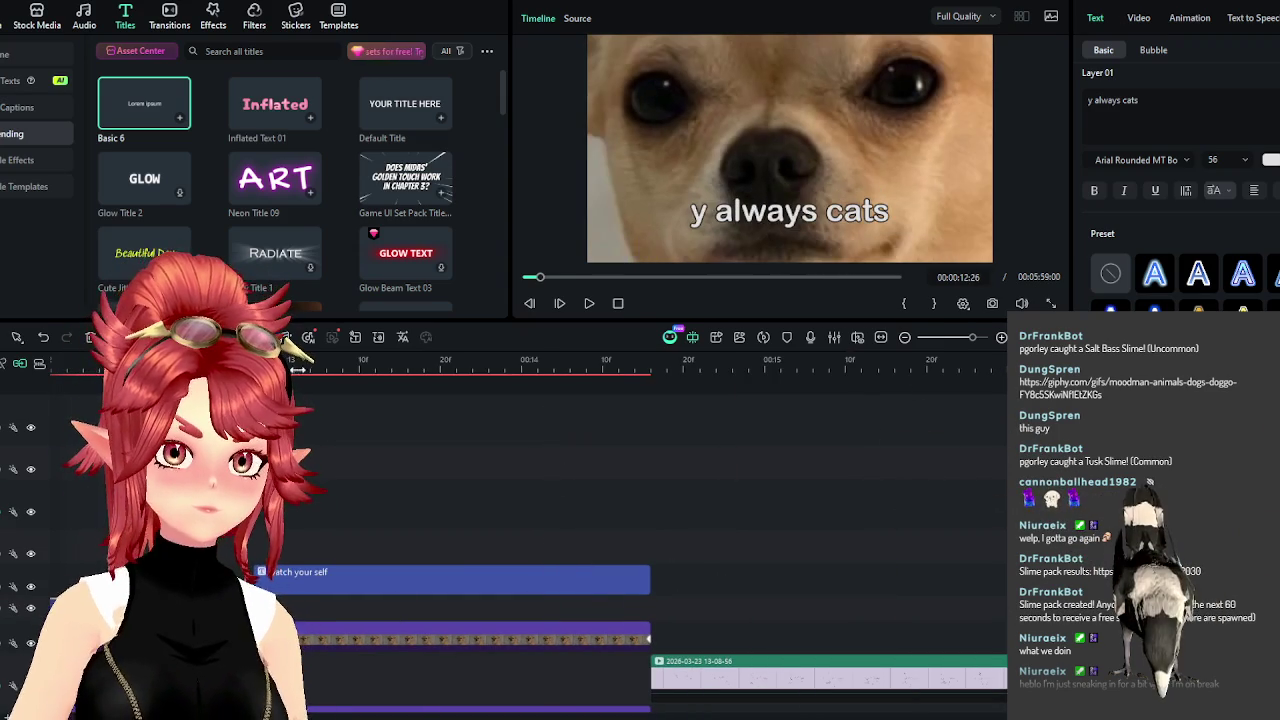
pyautogui.hotkey('ctrl', '=')
pyautogui.hotkey('ctrl', '-')
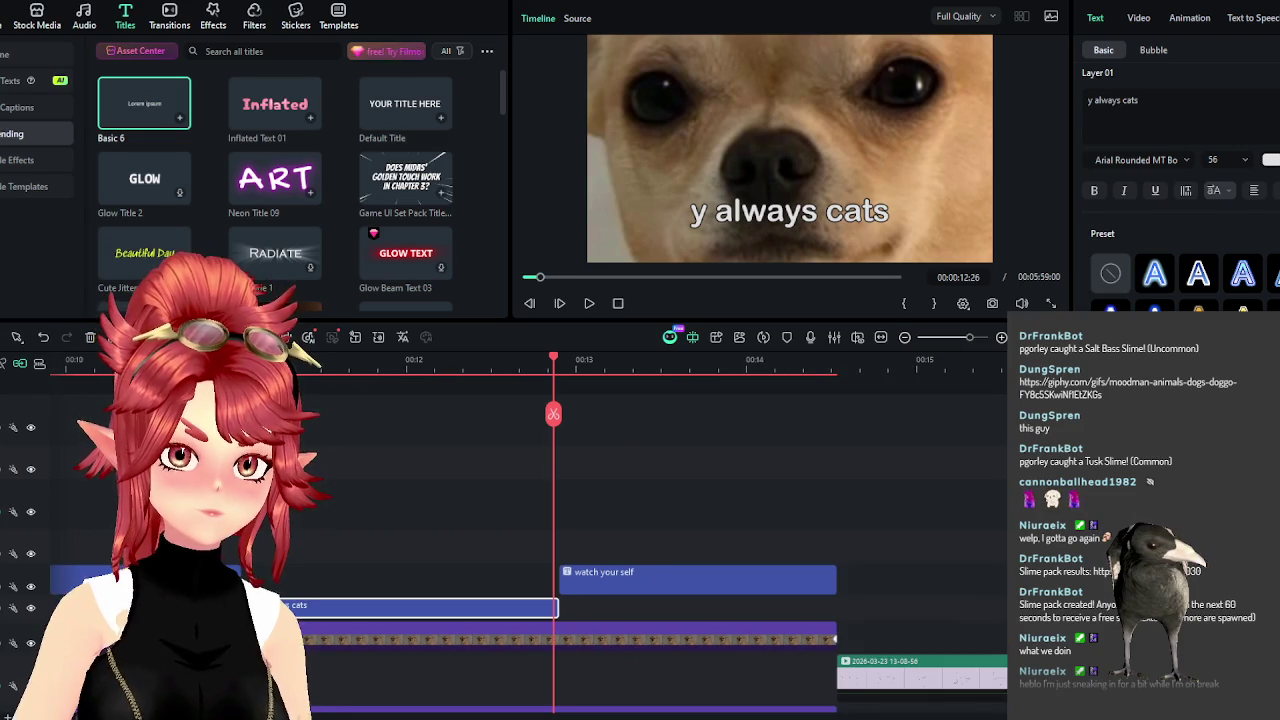
pyautogui.moveTo(420, 605)
pyautogui.mouseDown()
pyautogui.moveTo(566, 605)
pyautogui.moveTo(583, 571)
pyautogui.mouseUp()
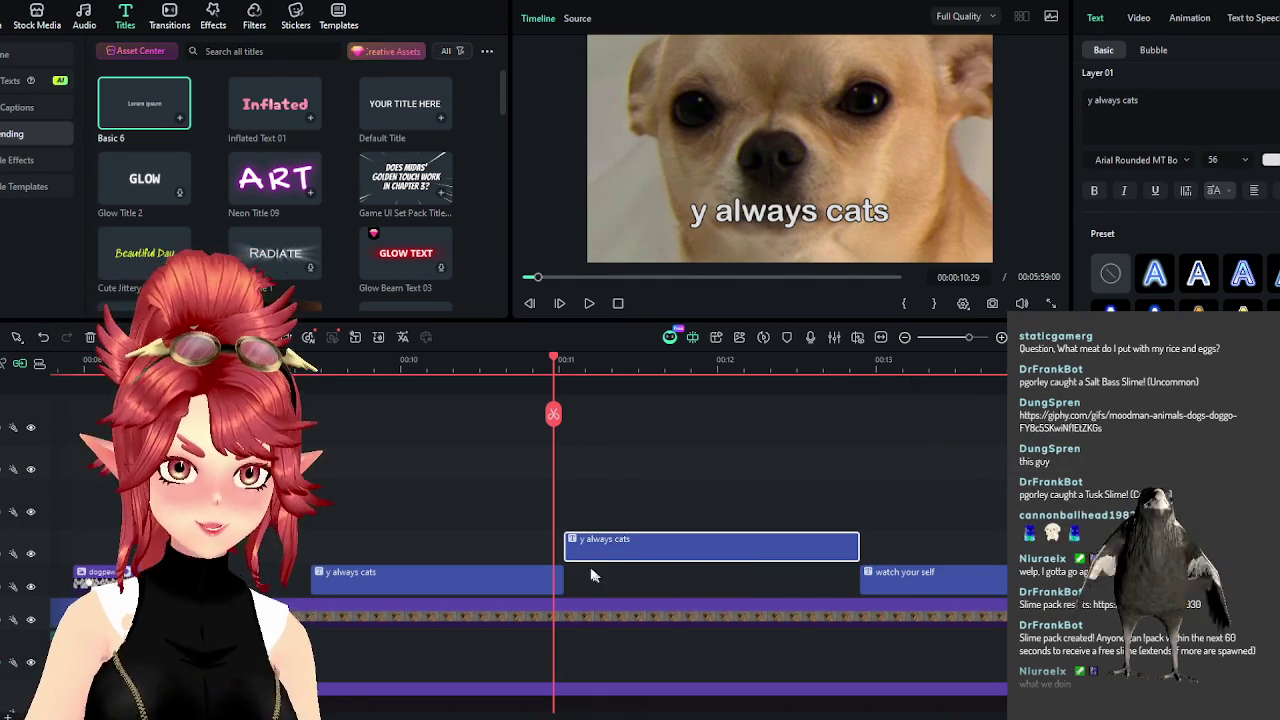
pyautogui.scroll(-2, 578, 520)
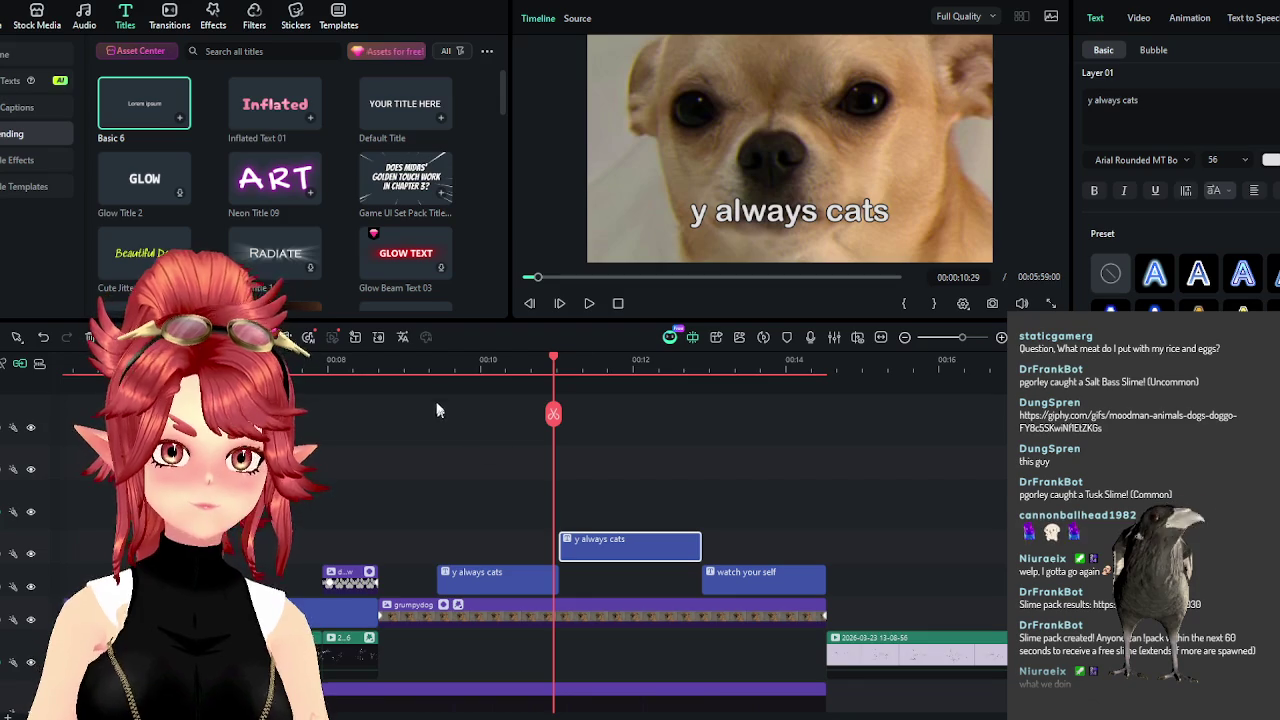
pyautogui.click(433, 366)
pyautogui.click(589, 304)
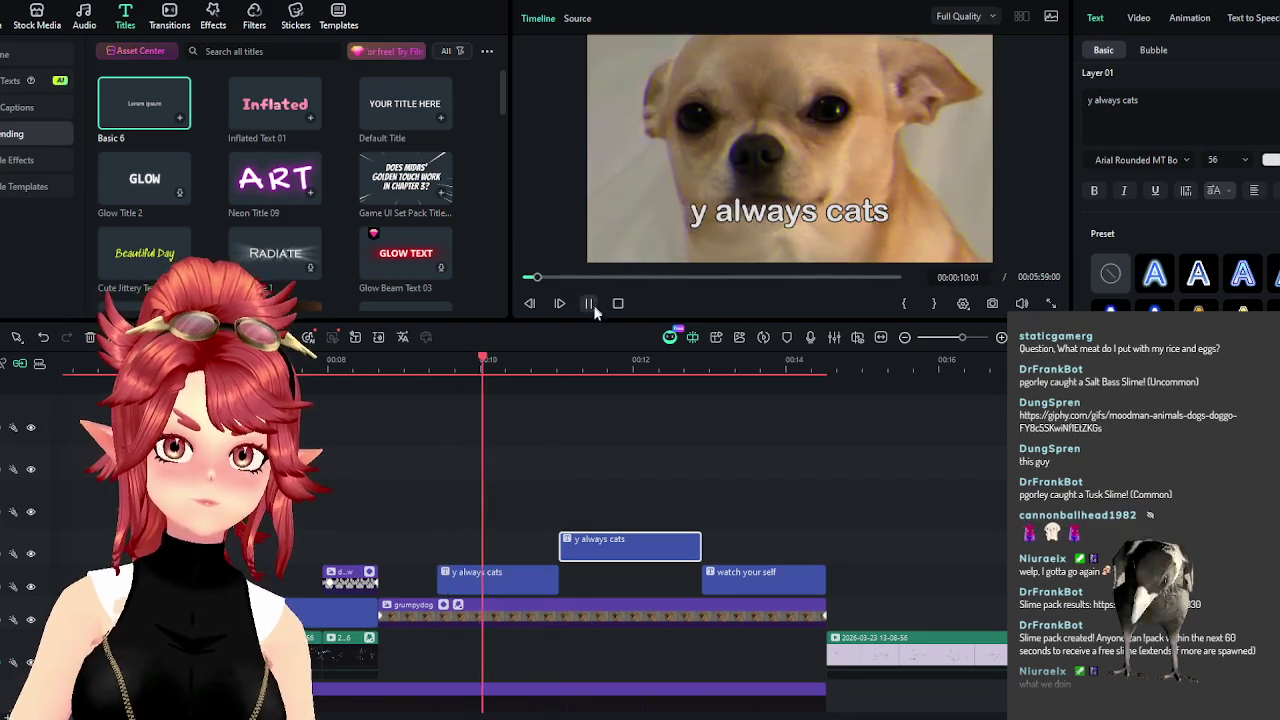
pyautogui.click(589, 304)
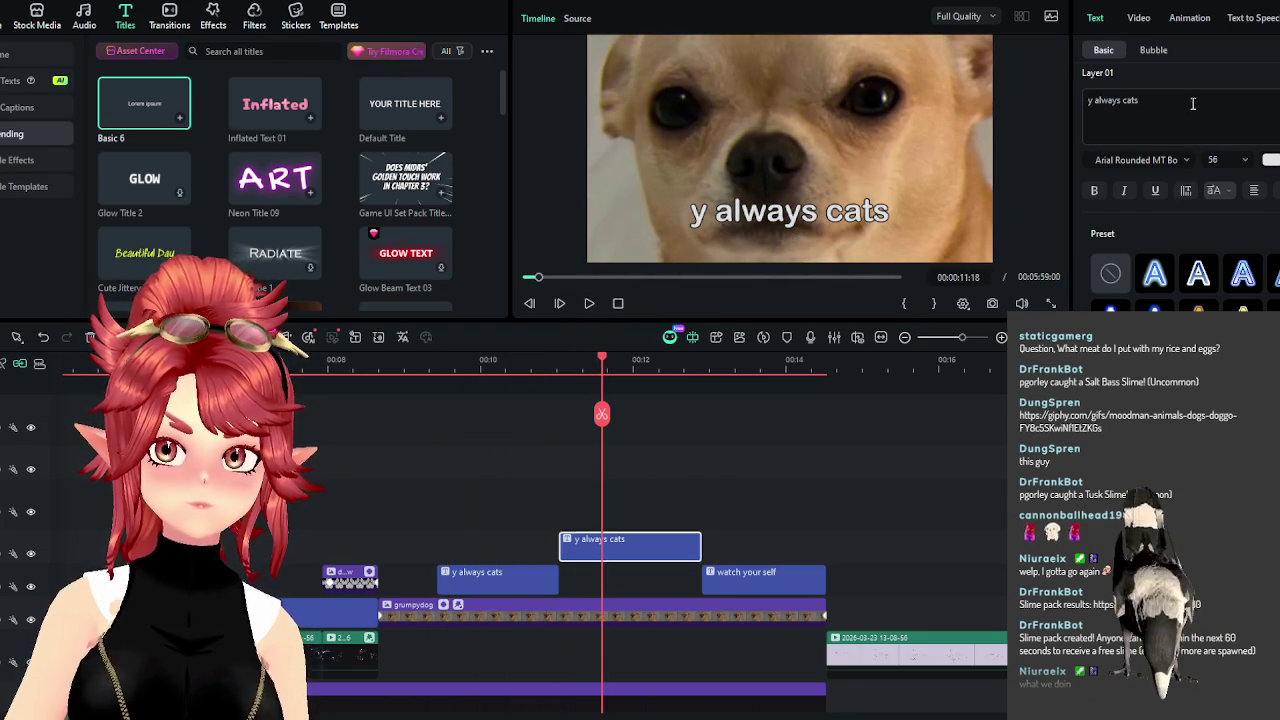
# Retype the copy as 'is discrinimation' and set it between 'y always cats' and 'watch your self'.
pyautogui.tripleClick(1082, 100)
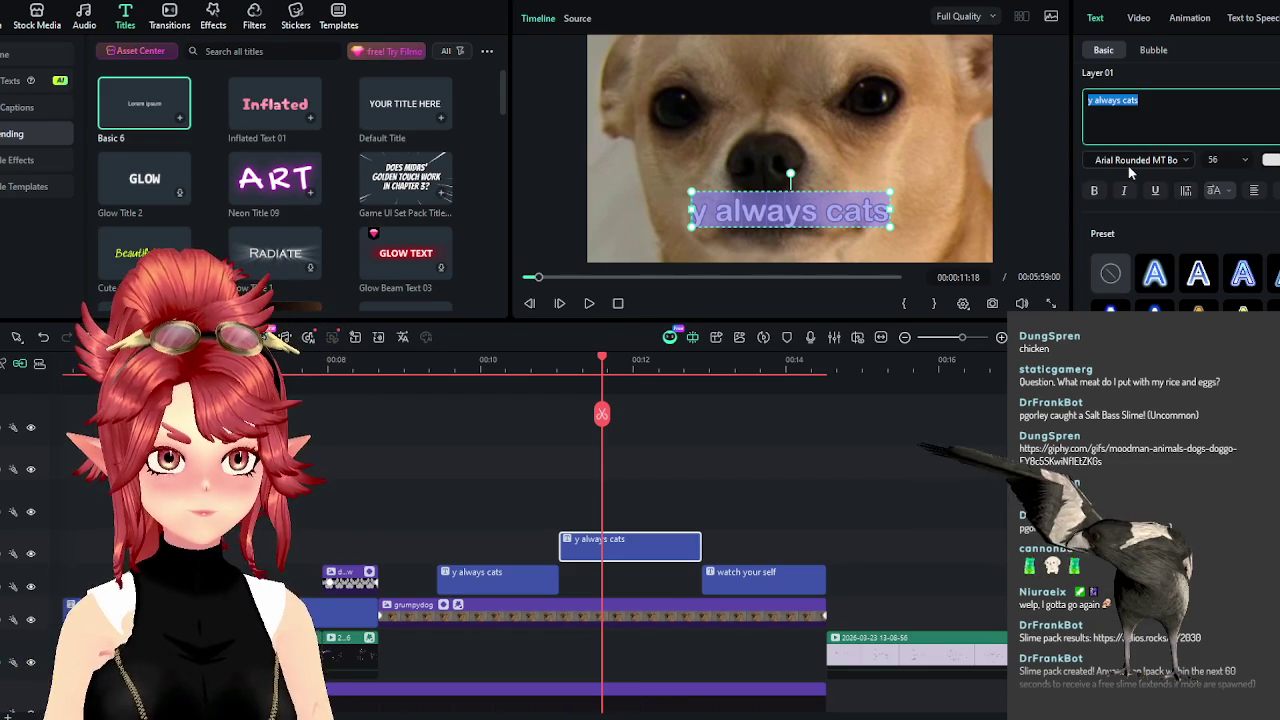
pyautogui.write('this discrinimation')
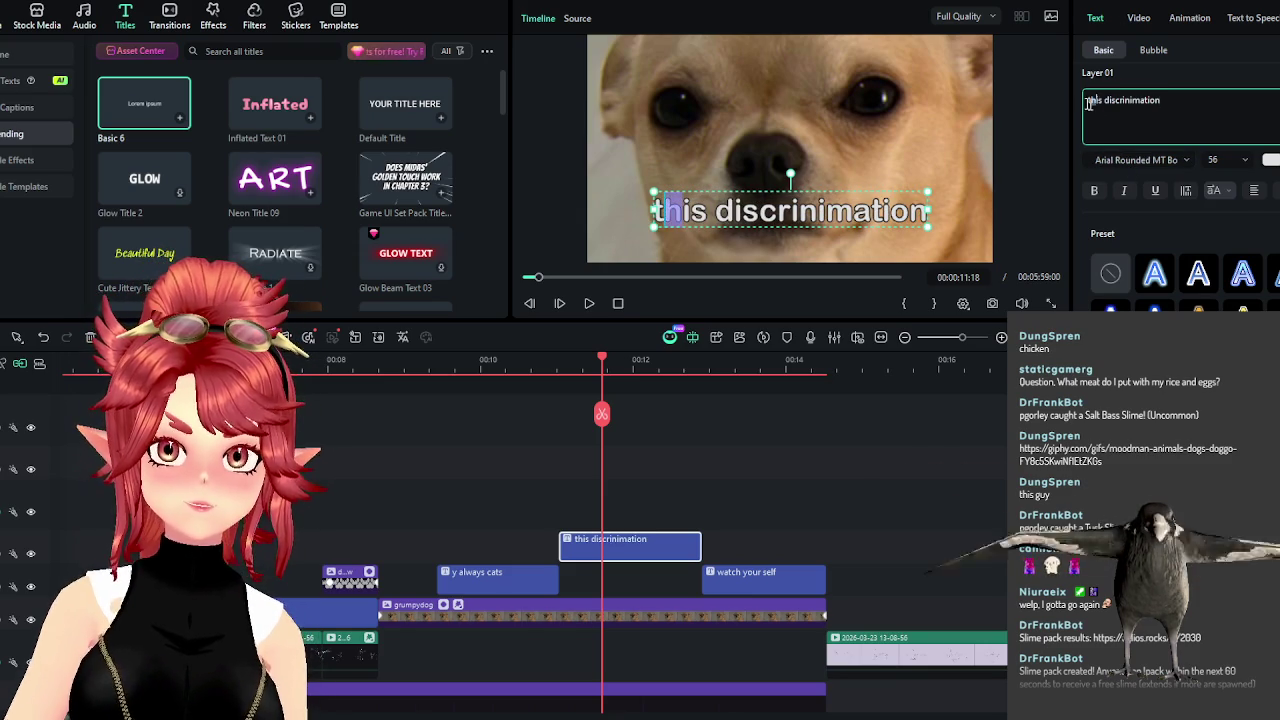
pyautogui.write('d')
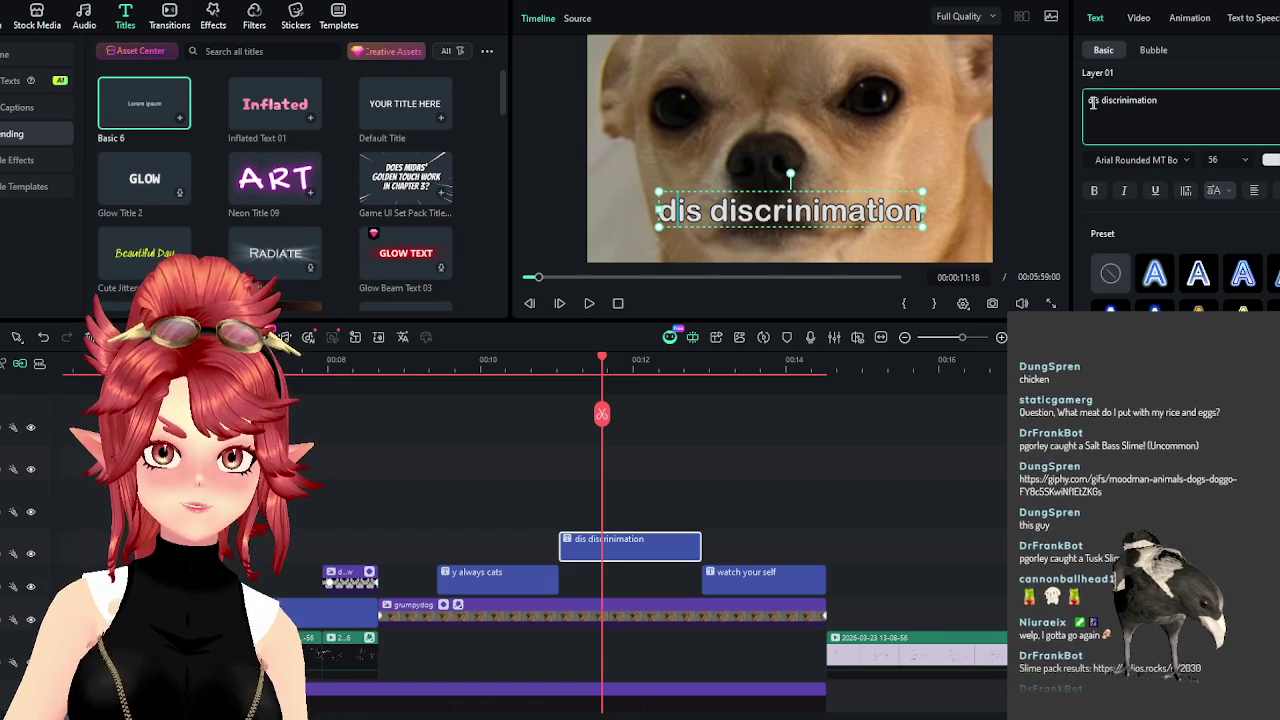
pyautogui.press('BackSpace')
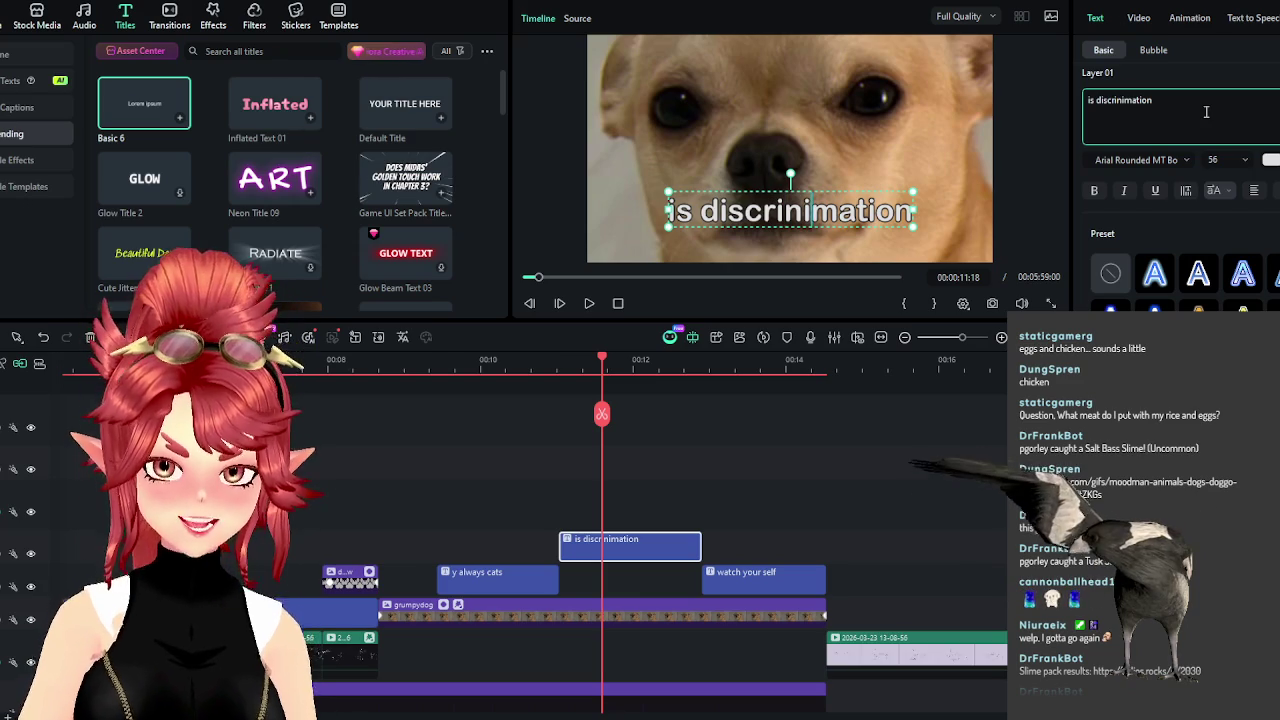
pyautogui.click(1110, 100)
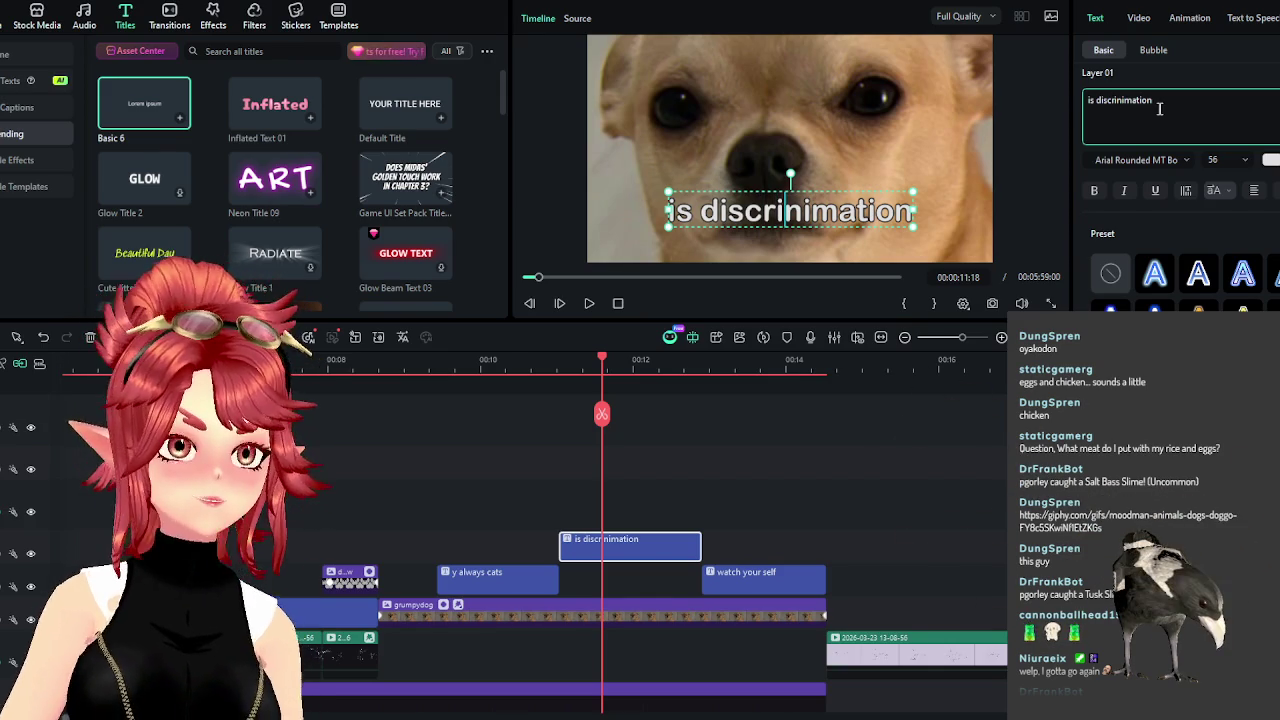
pyautogui.keyDown('shift'); pyautogui.click(1104, 105); pyautogui.keyUp('shift')
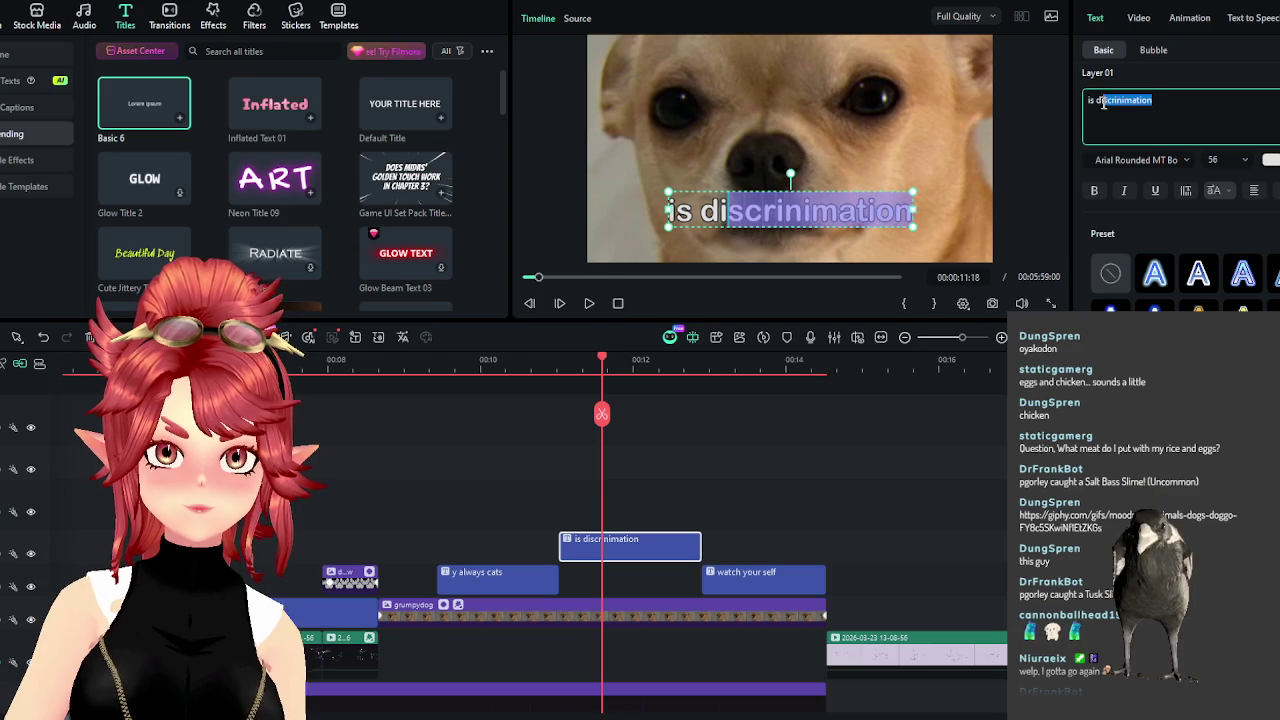
pyautogui.moveTo(1110, 102); pyautogui.dragTo(1123, 101)
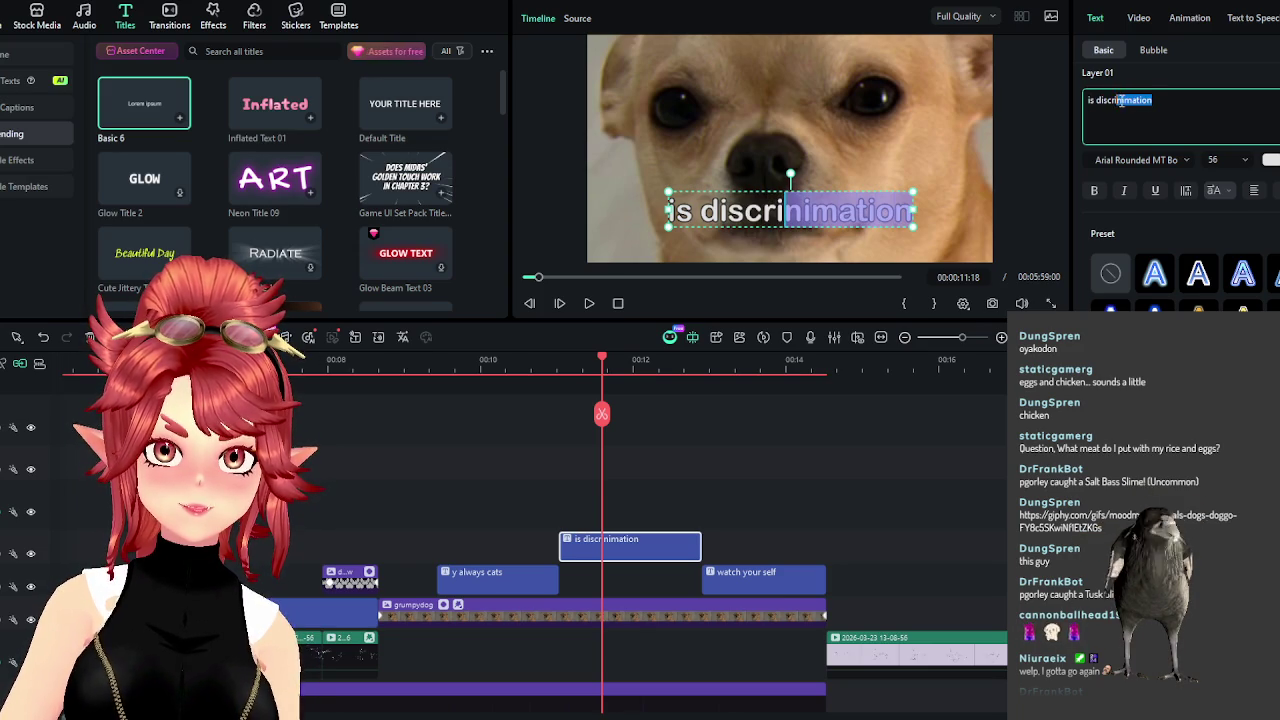
pyautogui.moveTo(1119, 101); pyautogui.dragTo(1132, 101)
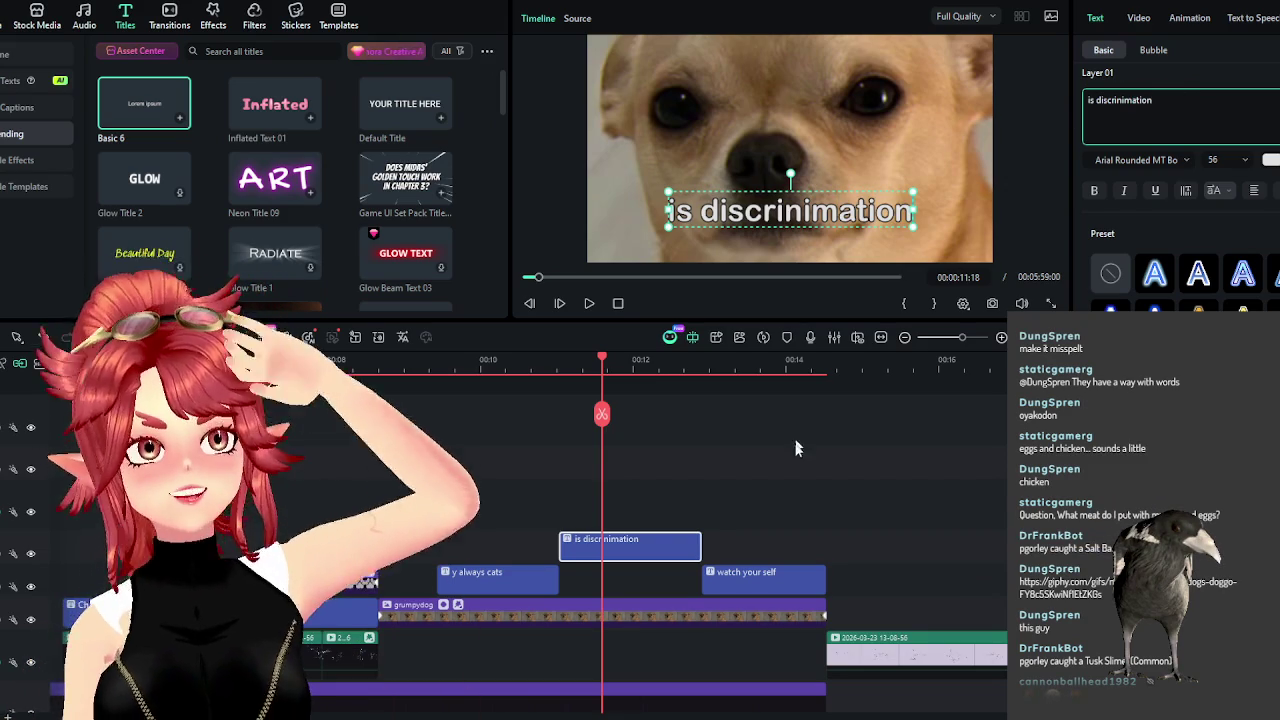
pyautogui.moveTo(700, 541)
pyautogui.mouseDown()
pyautogui.moveTo(680, 541)
pyautogui.moveTo(636, 611)
pyautogui.moveTo(641, 578)
pyautogui.mouseUp()
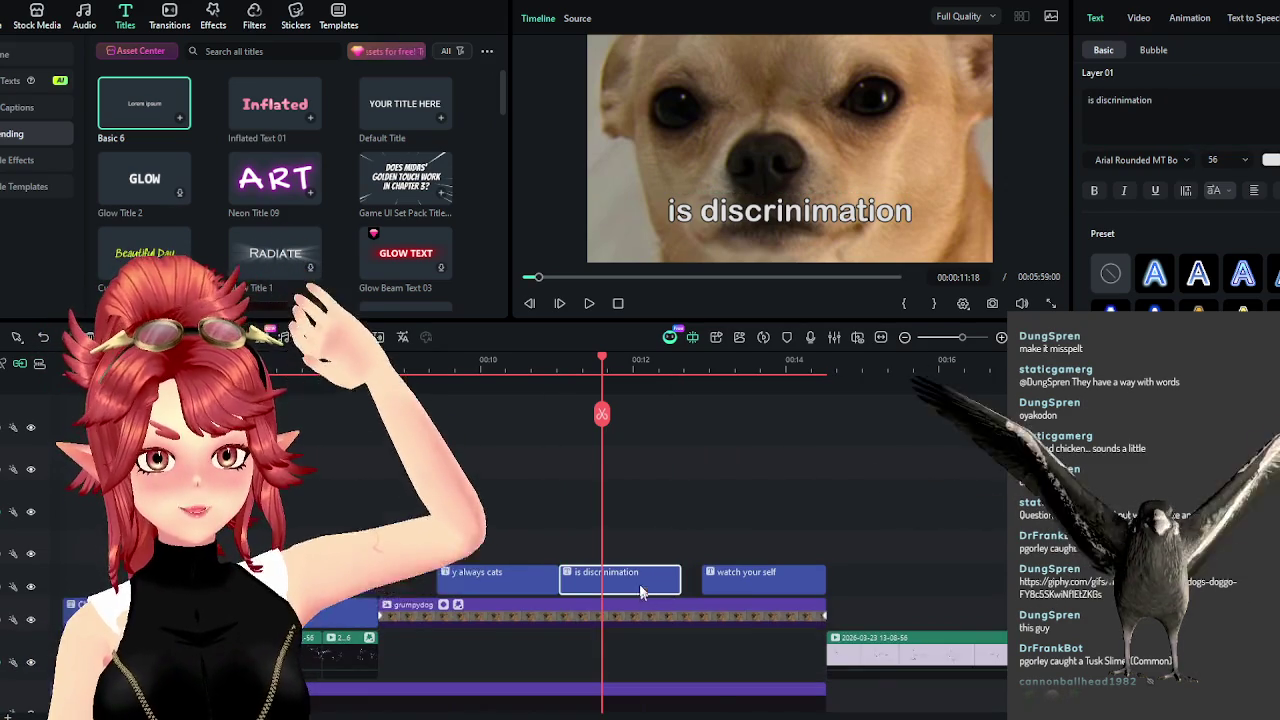
# Undo a stray track move and lengthen 'watch your self' to run 00:00:12:19–00:00:14:14.
pyautogui.moveTo(463, 362)
pyautogui.mouseDown()
pyautogui.moveTo(447, 362)
pyautogui.moveTo(502, 374)
pyautogui.moveTo(592, 366)
pyautogui.moveTo(662, 388)
pyautogui.mouseUp()
pyautogui.moveTo(702, 580)
pyautogui.mouseDown()
pyautogui.moveTo(713, 610)
pyautogui.moveTo(720, 592)
pyautogui.mouseUp()
pyautogui.hotkey('ctrl', 'z')
pyautogui.moveTo(810, 582); pyautogui.dragTo(824, 582)
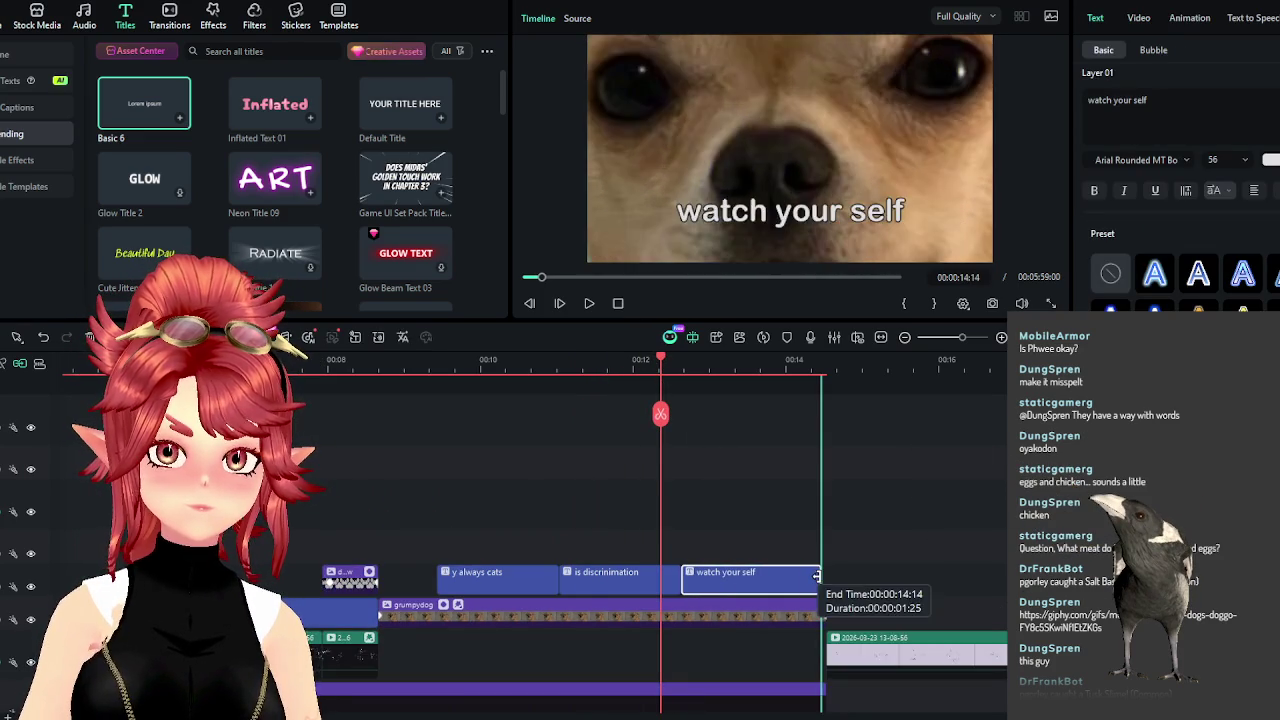
# Replace the last subtitle text 'watch your self' with 'you in danger'.
pyautogui.click(588, 303)
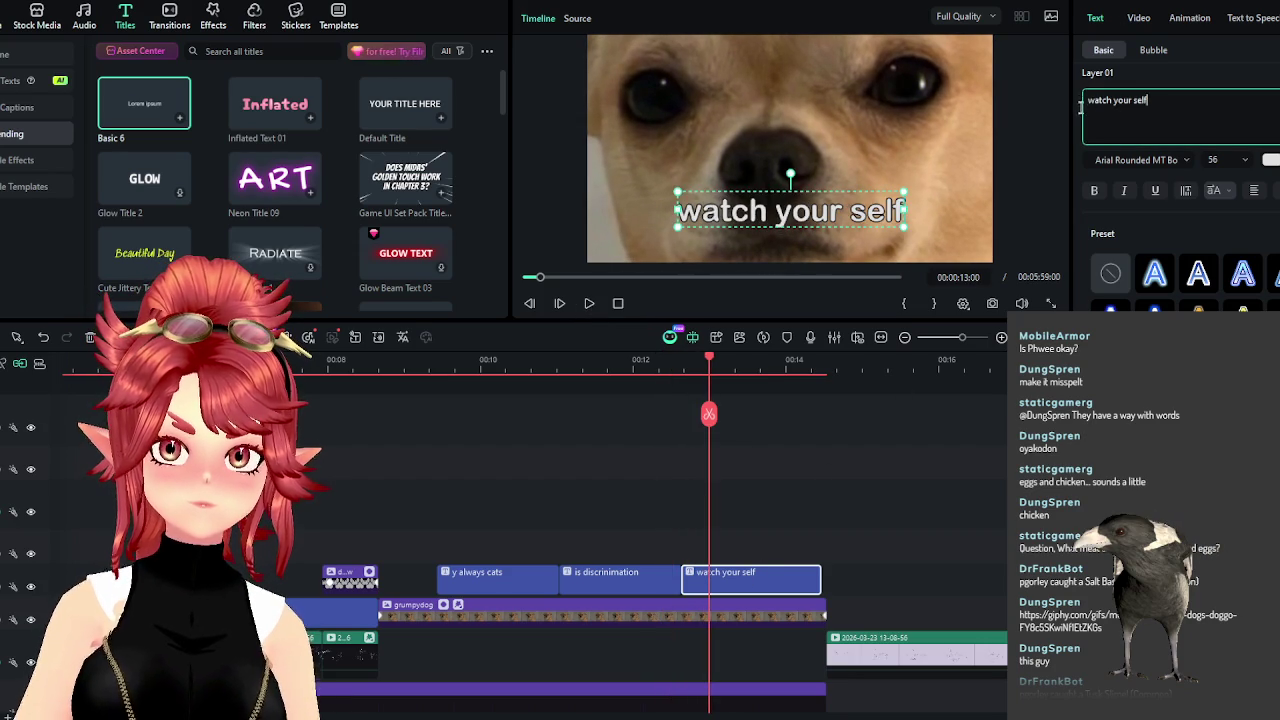
pyautogui.hotkey('ctrl', 'a')
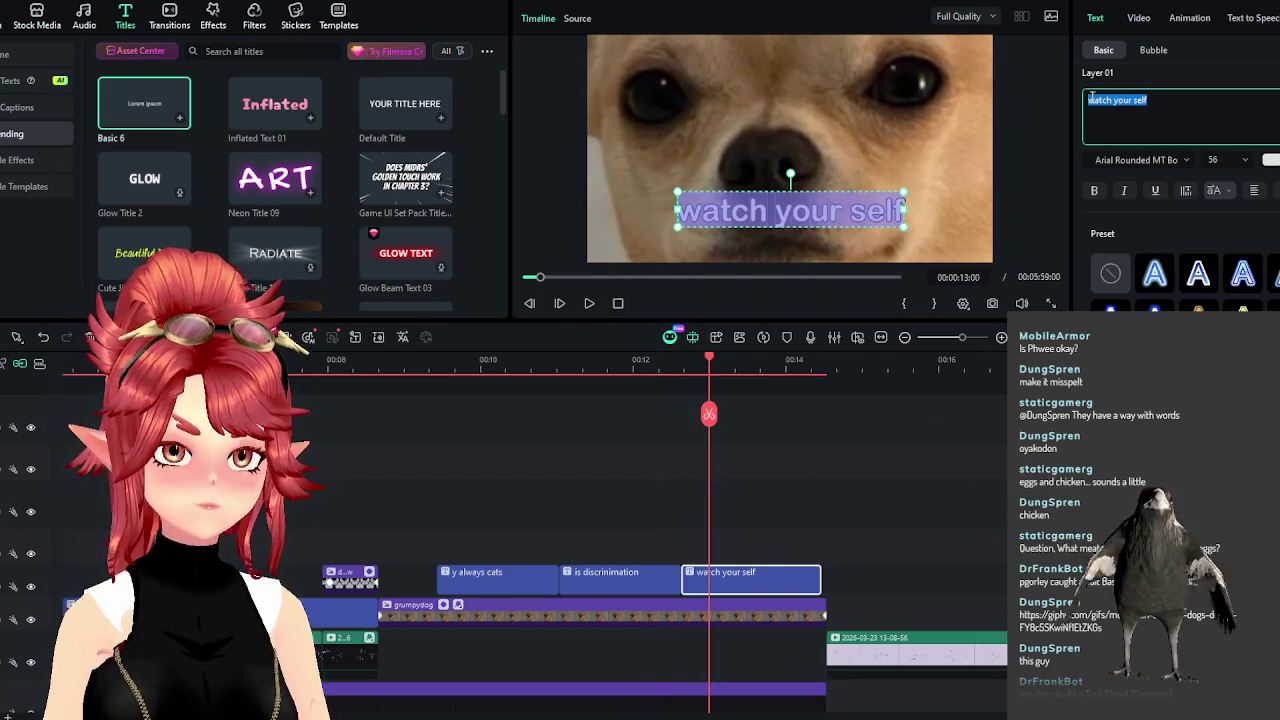
pyautogui.write('you in danger')
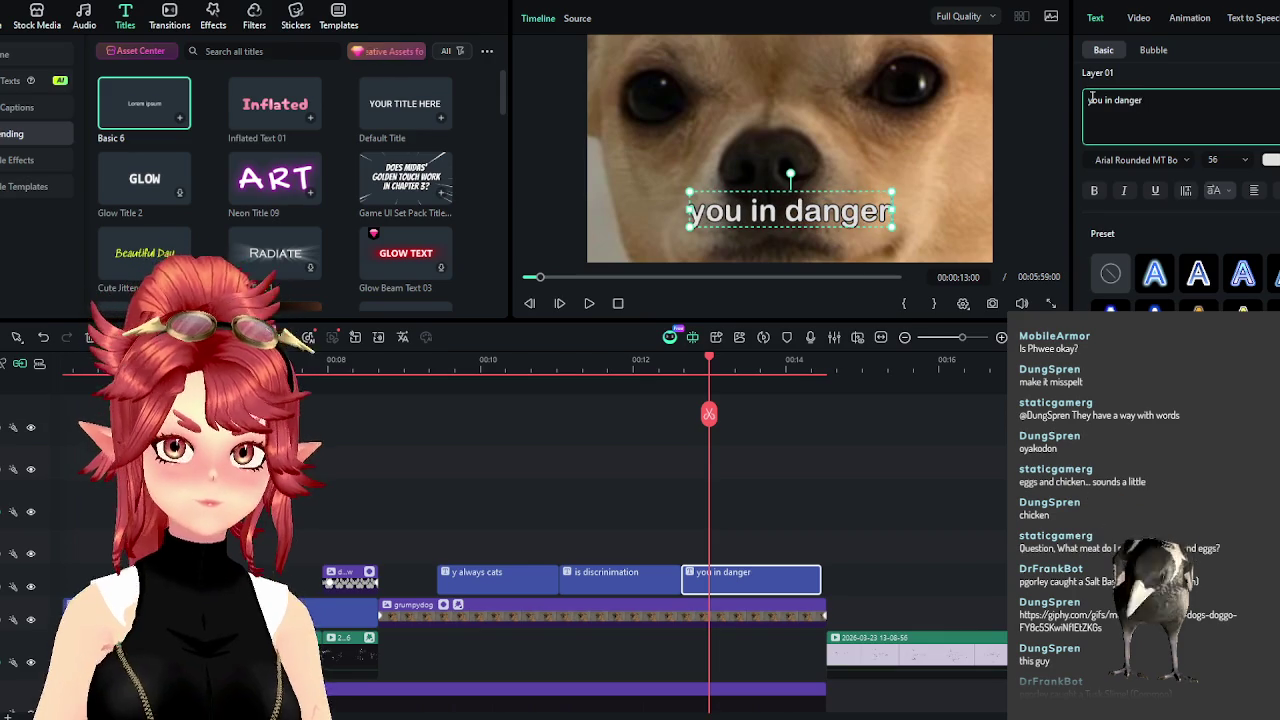
# Preview the 'you in danger' caption from about 9 seconds over the dog clip.
pyautogui.click(419, 359)
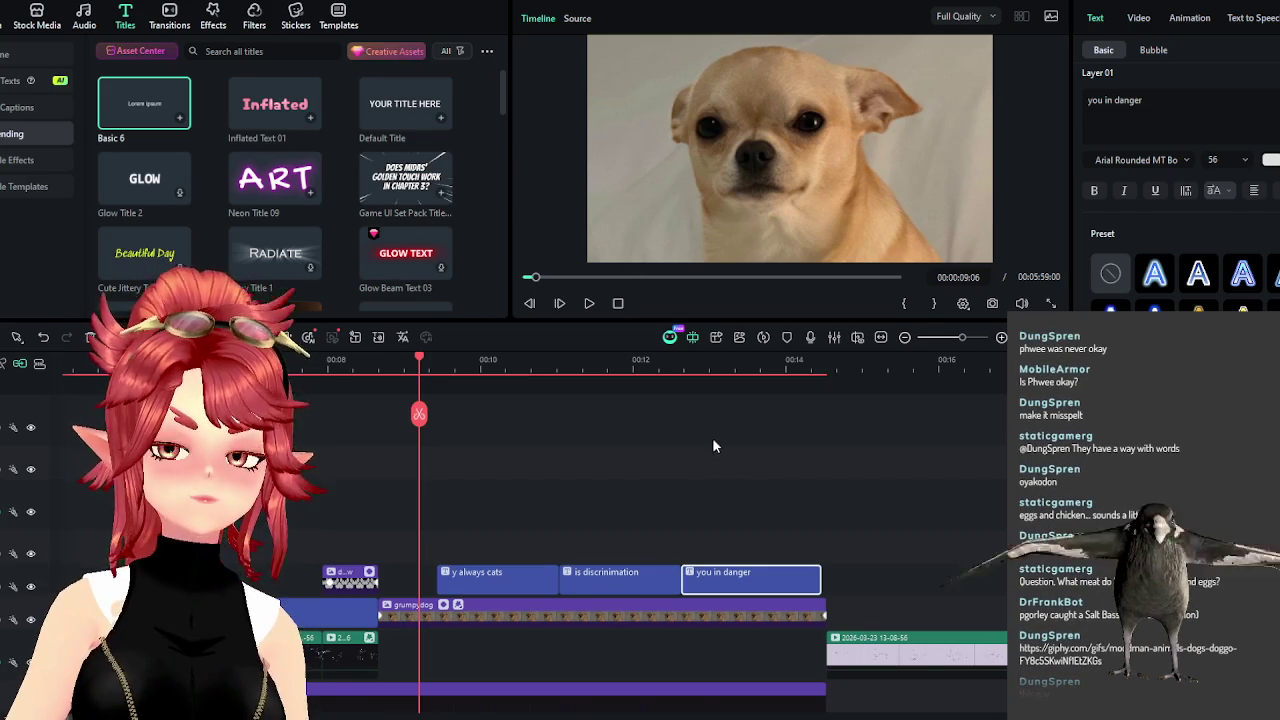
pyautogui.click(590, 304)
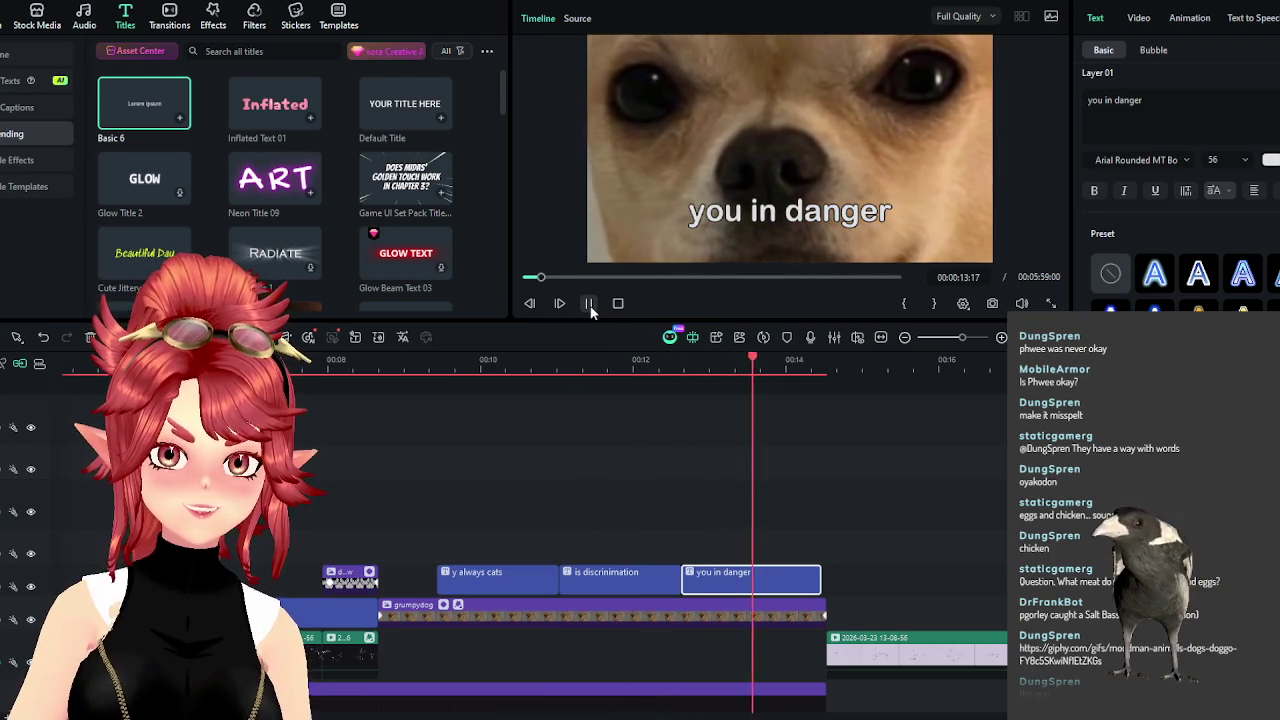
pyautogui.click(590, 304)
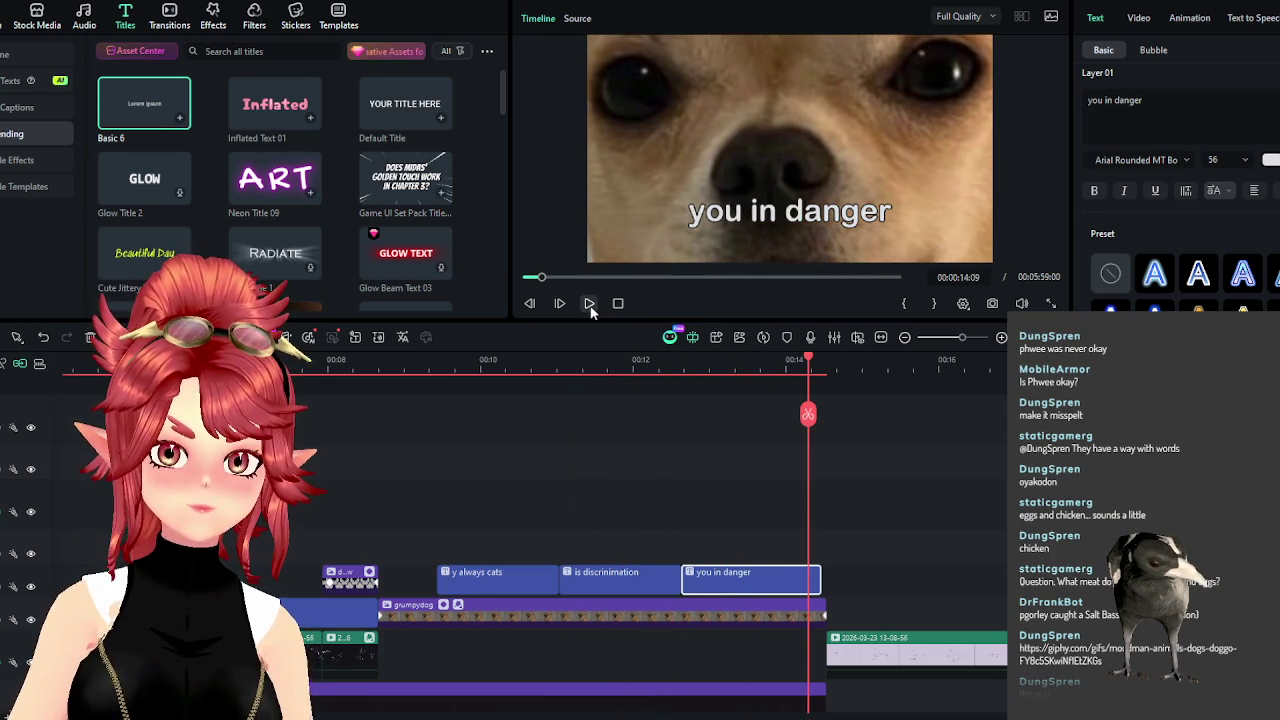
pyautogui.scroll(-2, 585, 458)
pyautogui.scroll(-1, 583, 481)
pyautogui.scroll(-3, 377, 524)
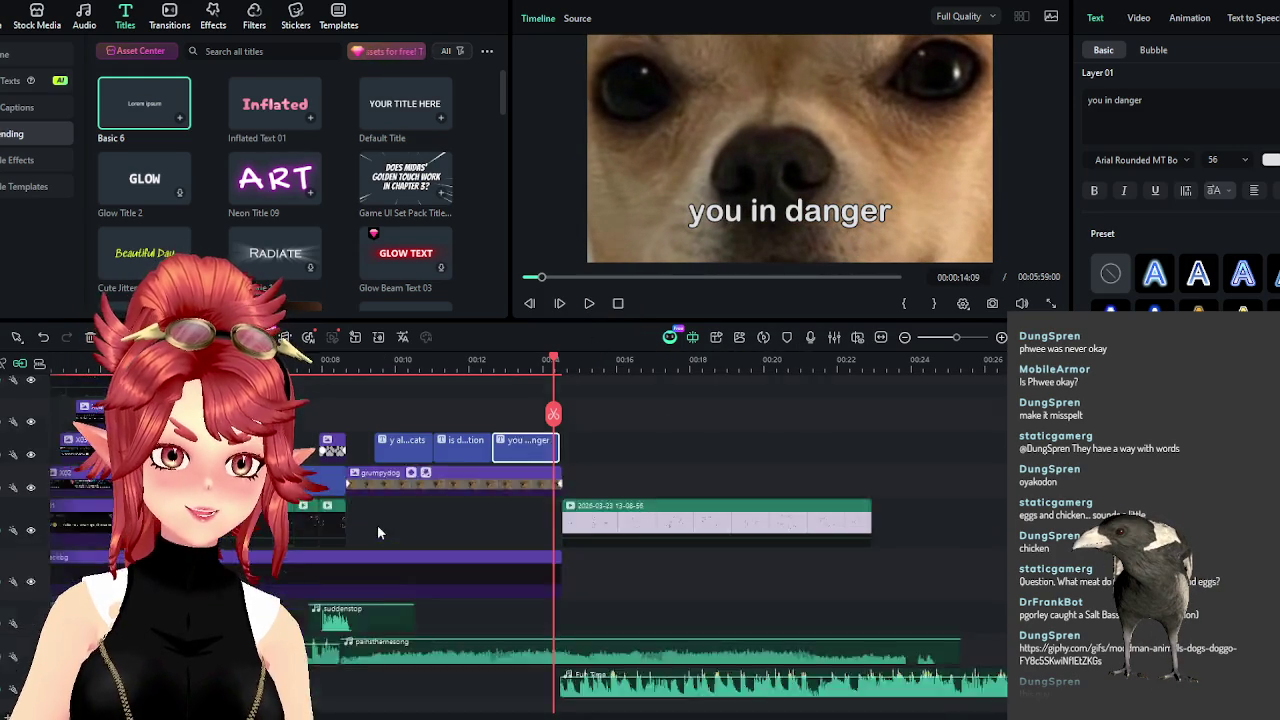
pyautogui.scroll(-1, 404, 586)
pyautogui.scroll(1, 475, 570)
pyautogui.click(400, 615)
# Paste a copy of the suddenstop sound clip at the playhead near 14 seconds.
pyautogui.hotkey('ctrl', 'c')
pyautogui.hotkey('ctrl', 'v')
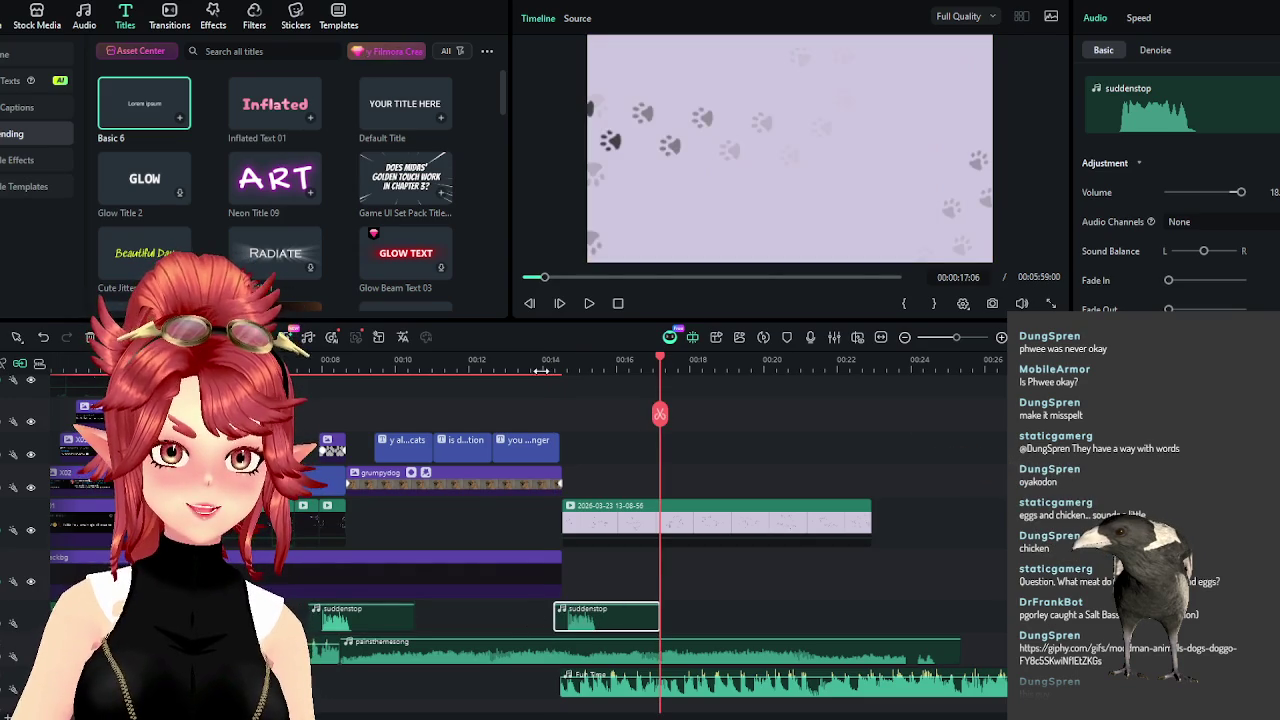
pyautogui.moveTo(540, 370); pyautogui.dragTo(575, 370)
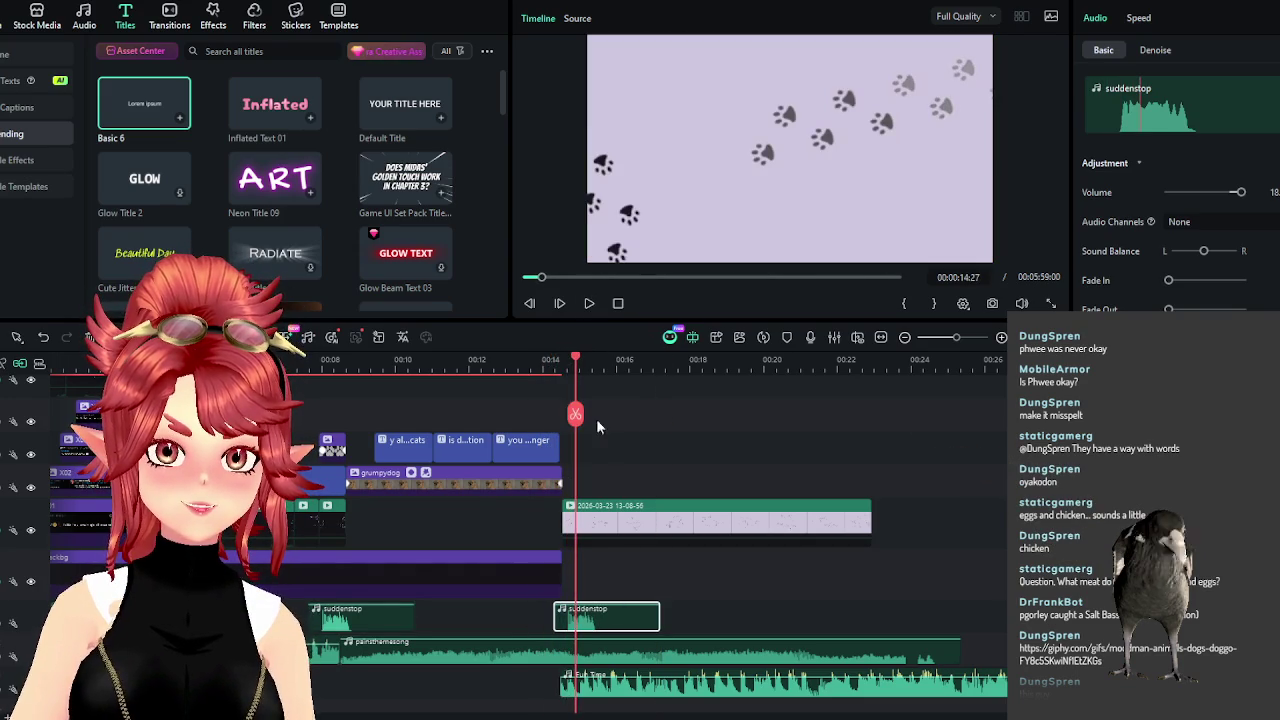
pyautogui.scroll(2, 615, 365)
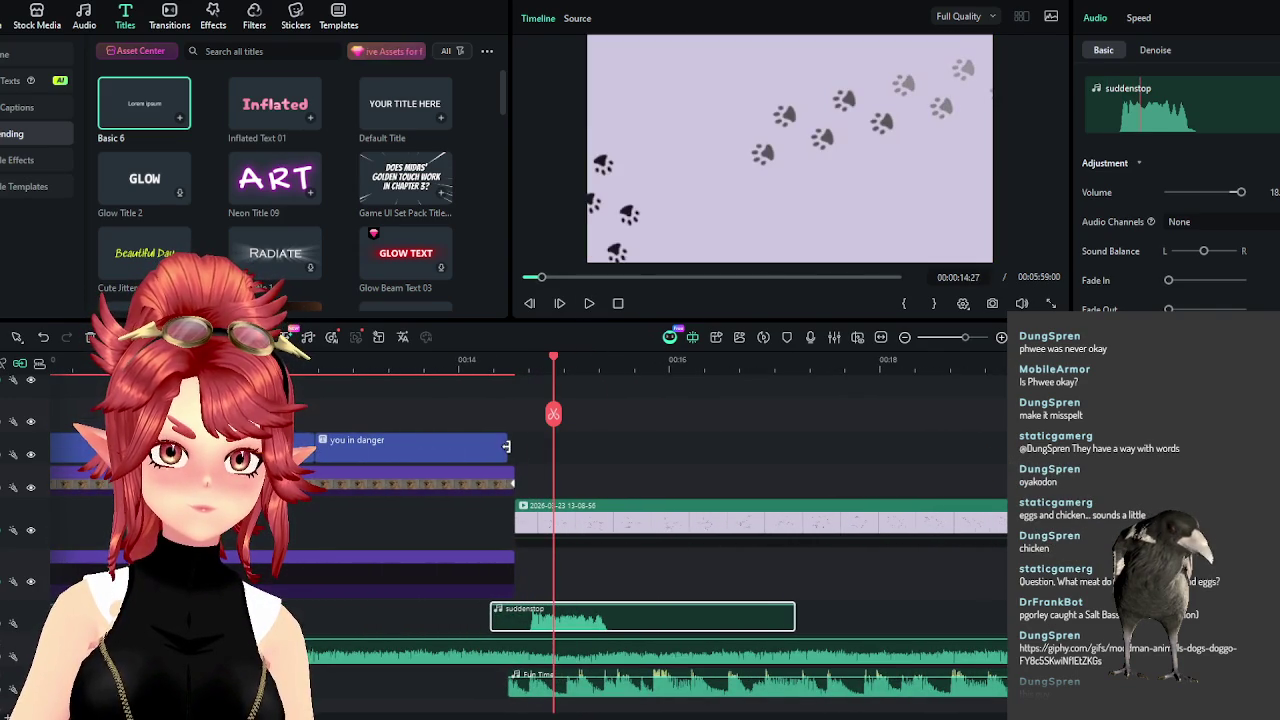
# Change the 'you in danger' title text to 'we watchin u'.
pyautogui.click(505, 449)
pyautogui.click(443, 364)
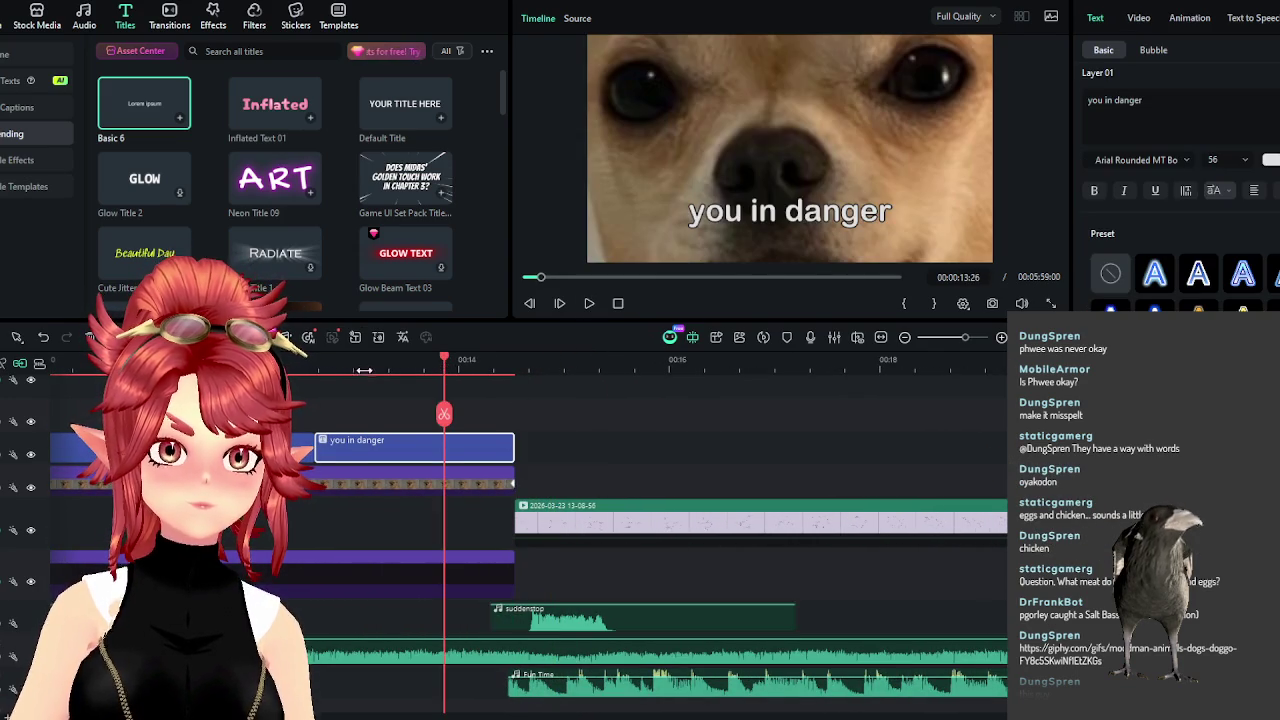
pyautogui.click(353, 366)
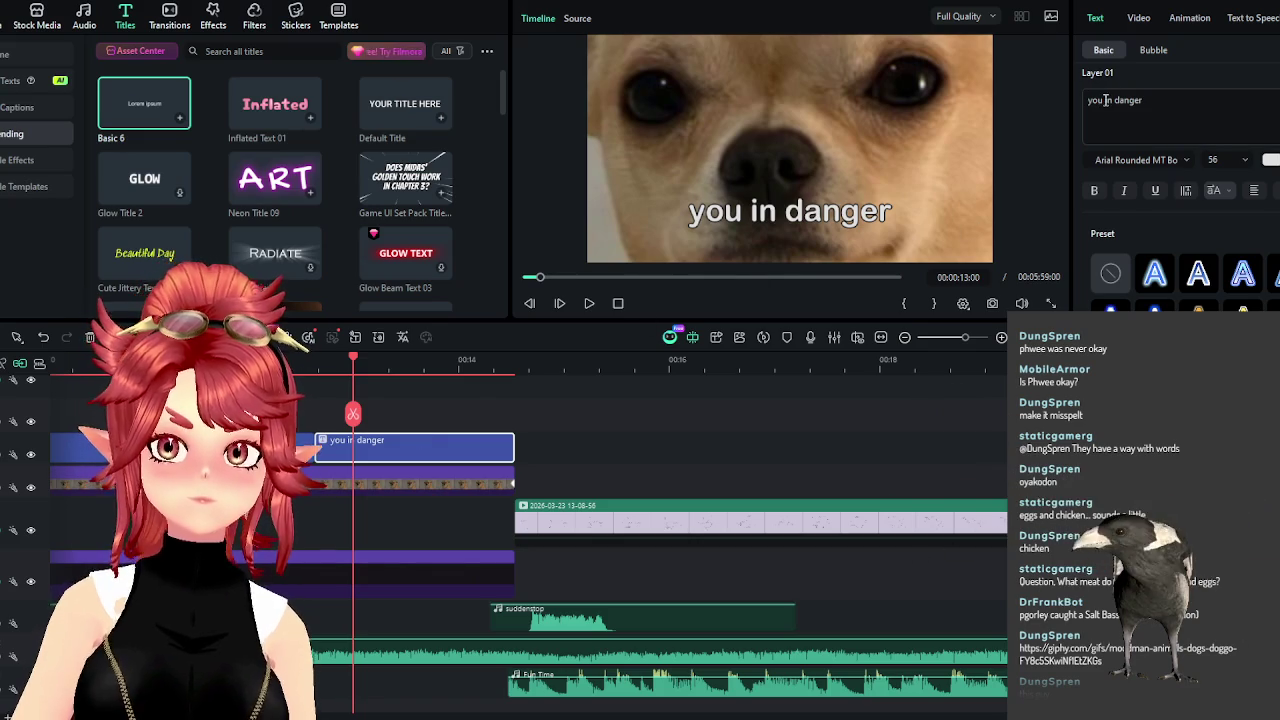
pyautogui.moveTo(1160, 101); pyautogui.dragTo(1050, 97)
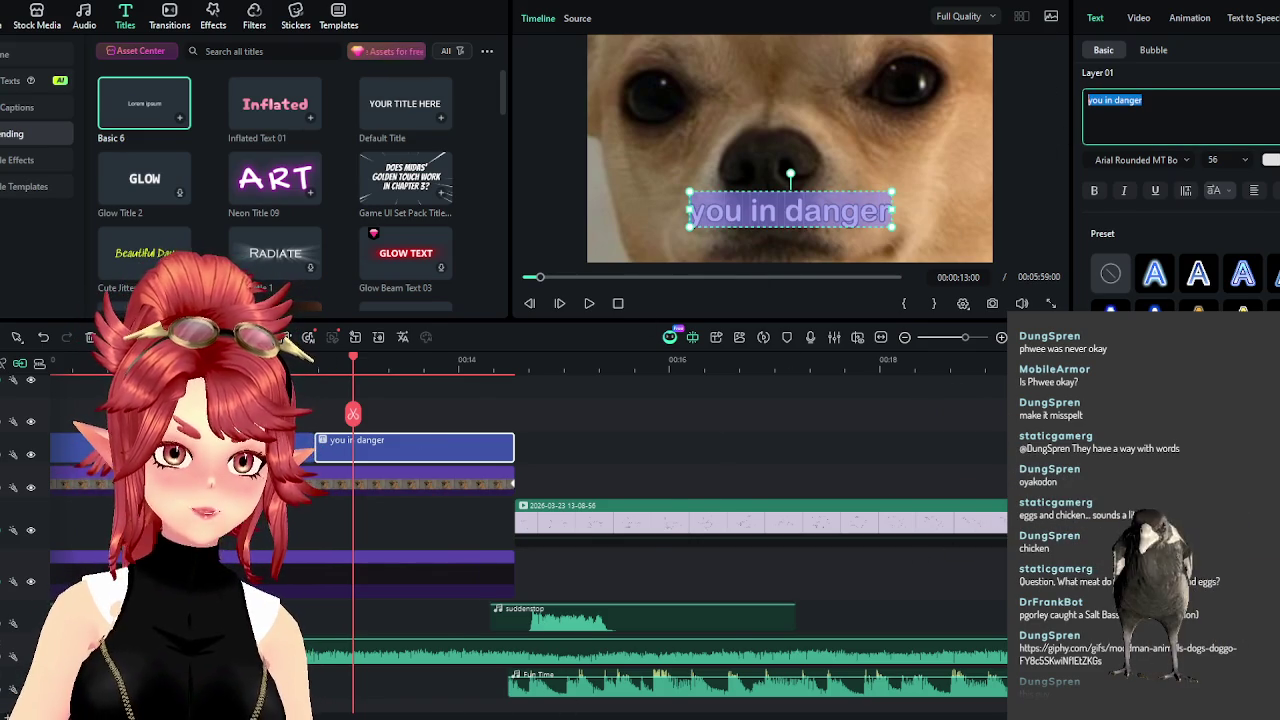
pyautogui.hscroll(-3, 721, 437)
pyautogui.moveTo(1158, 104); pyautogui.dragTo(1037, 104)
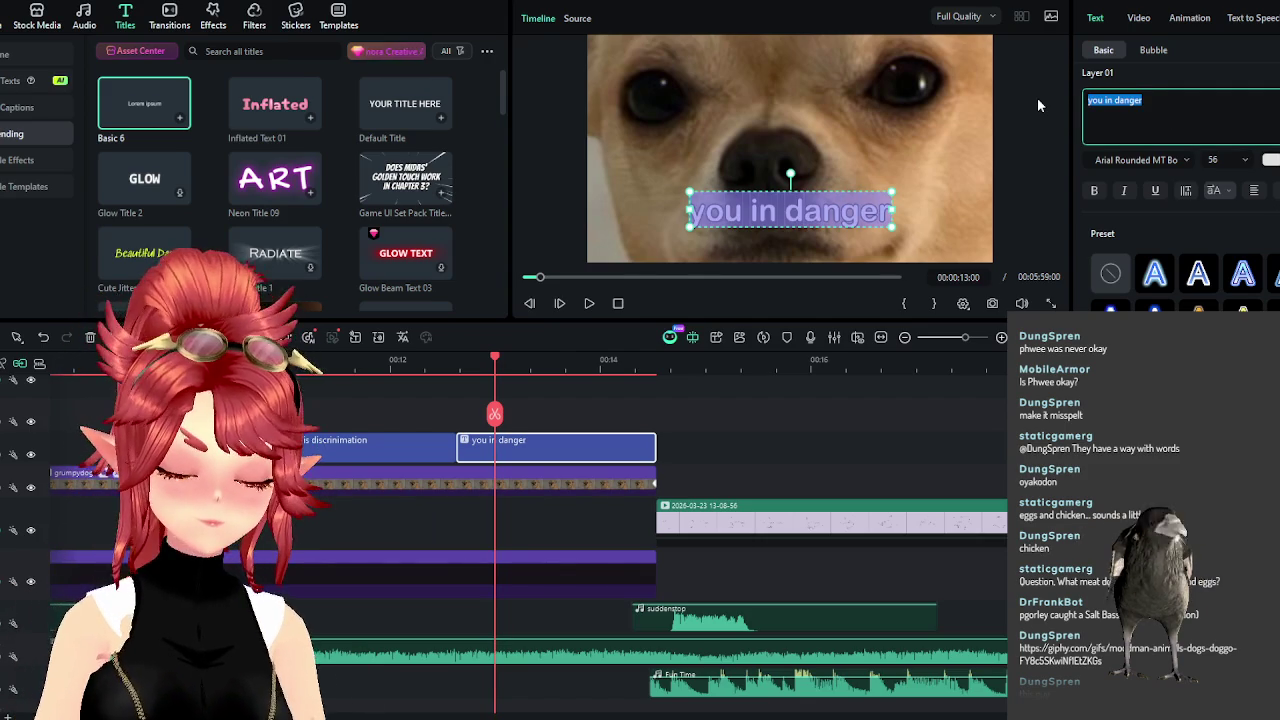
pyautogui.write('we watchin u')
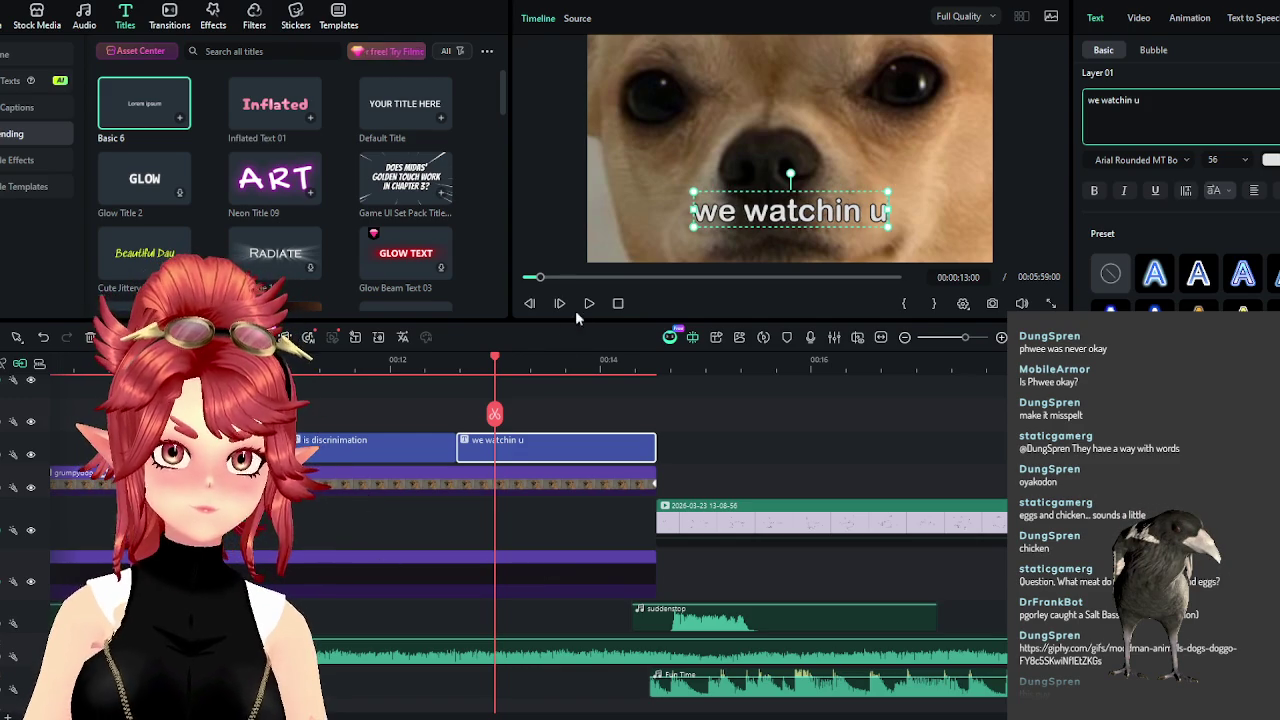
# Shift the Fun Time music later and replay from about 14 seconds to check timing.
pyautogui.click(587, 310)
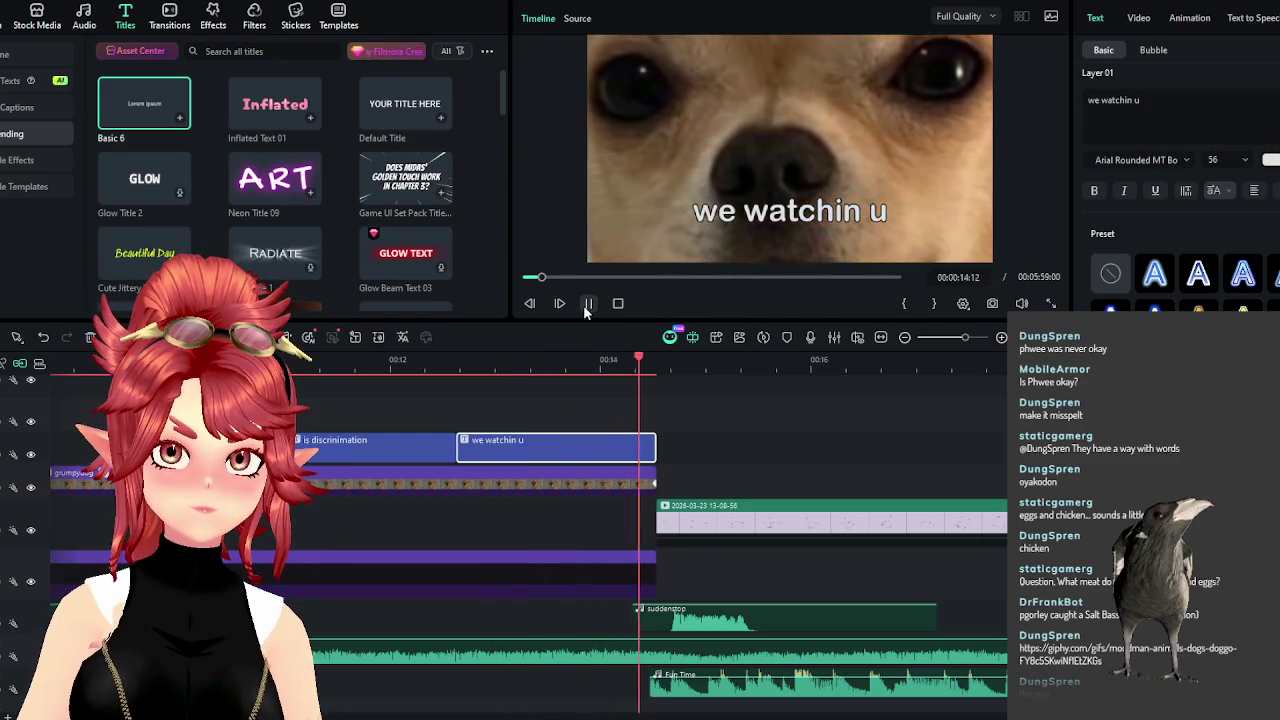
pyautogui.click(587, 310)
pyautogui.moveTo(739, 693); pyautogui.dragTo(850, 693)
pyautogui.moveTo(824, 624); pyautogui.dragTo(812, 624)
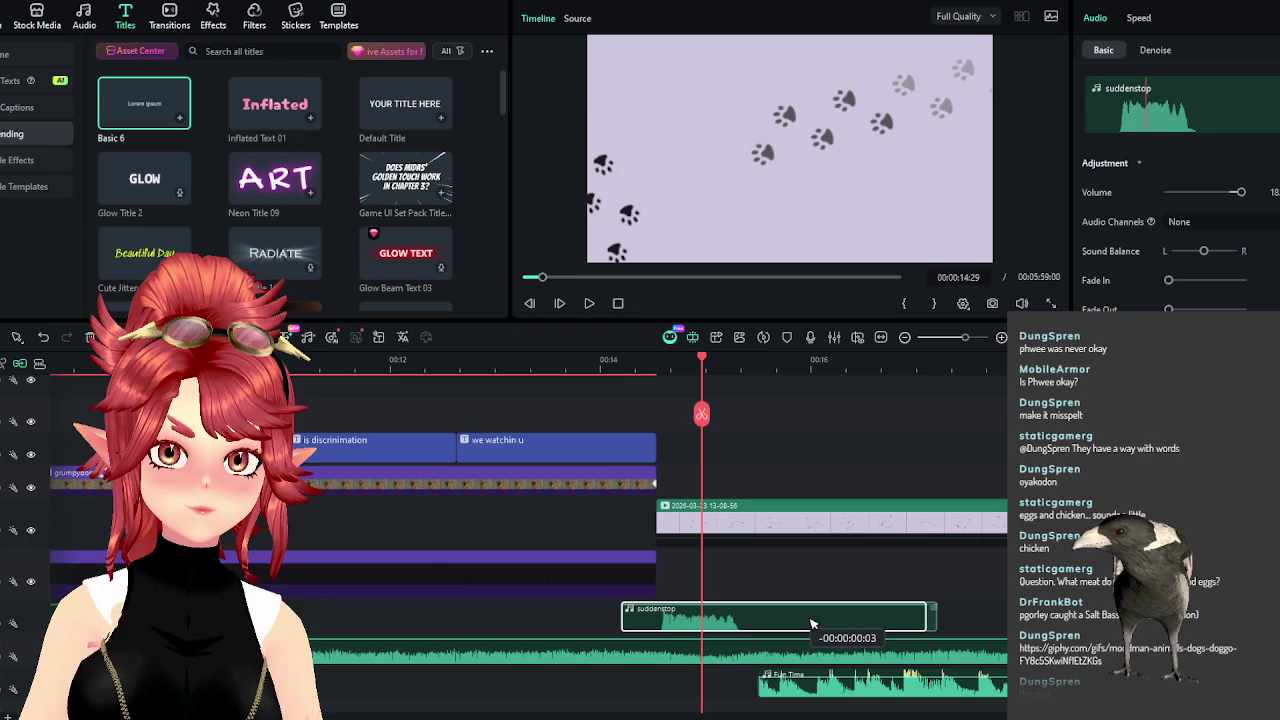
pyautogui.click(610, 362)
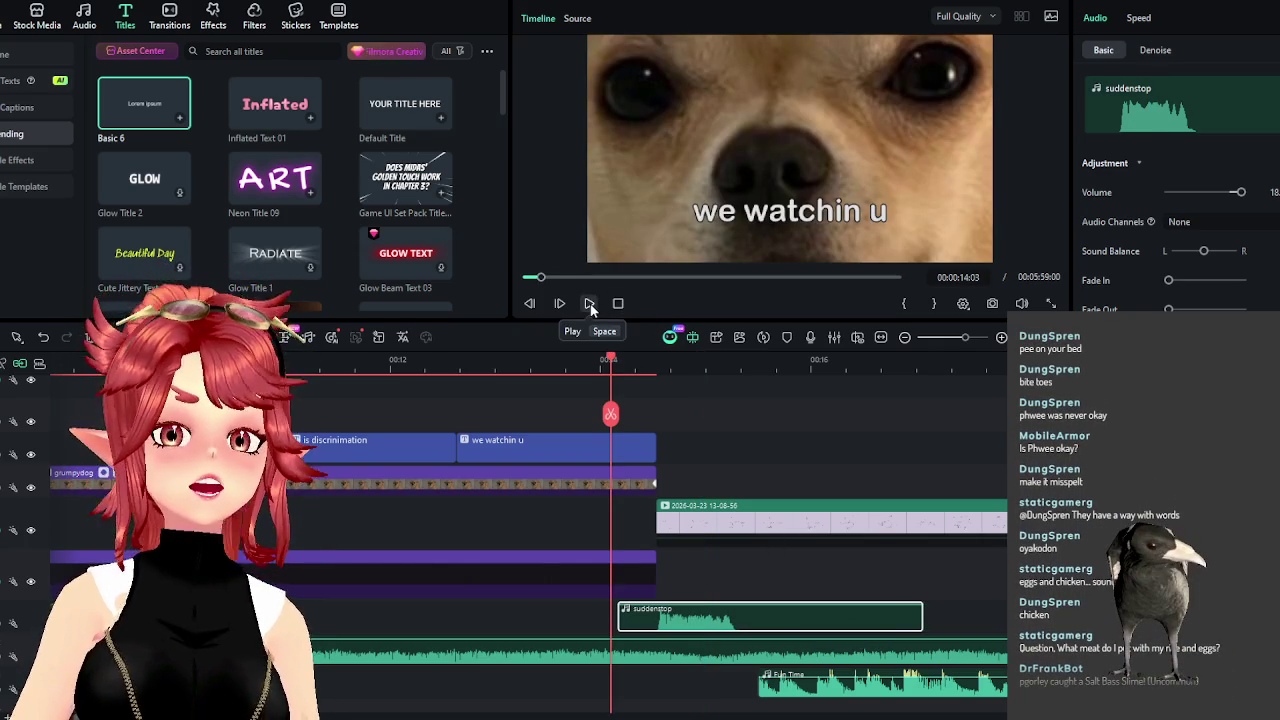
pyautogui.click(589, 303)
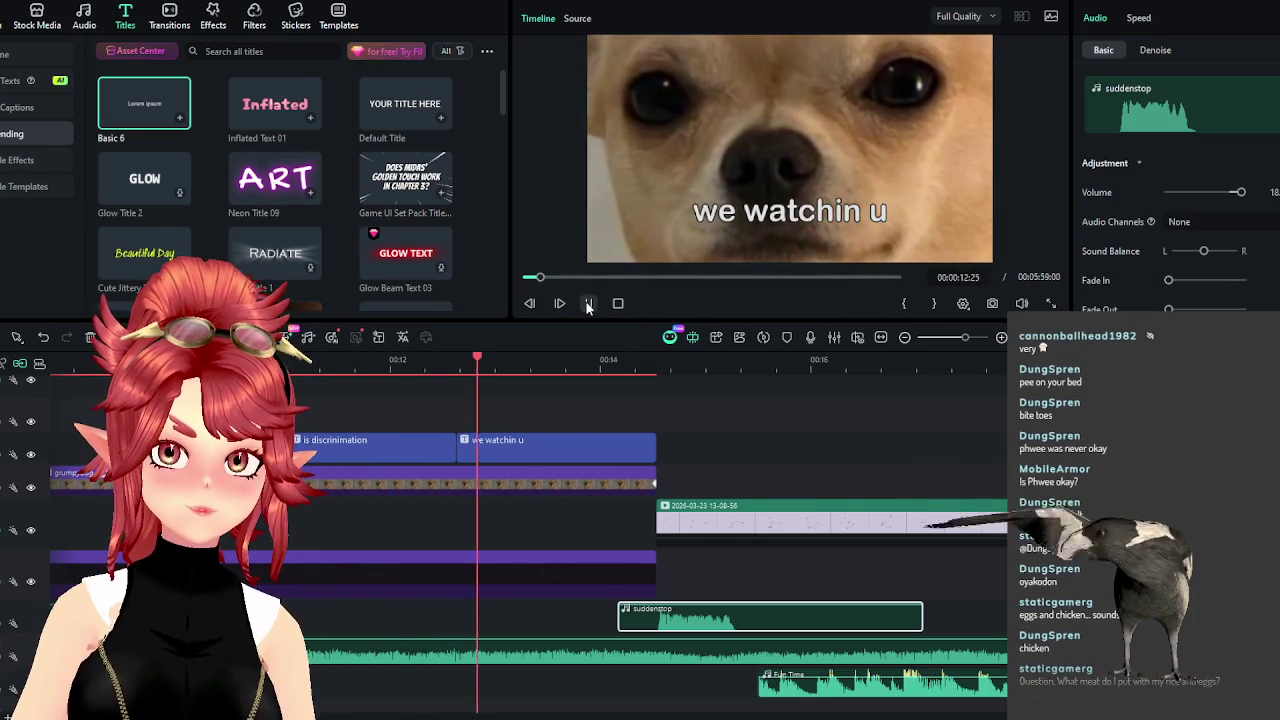
pyautogui.click(571, 449)
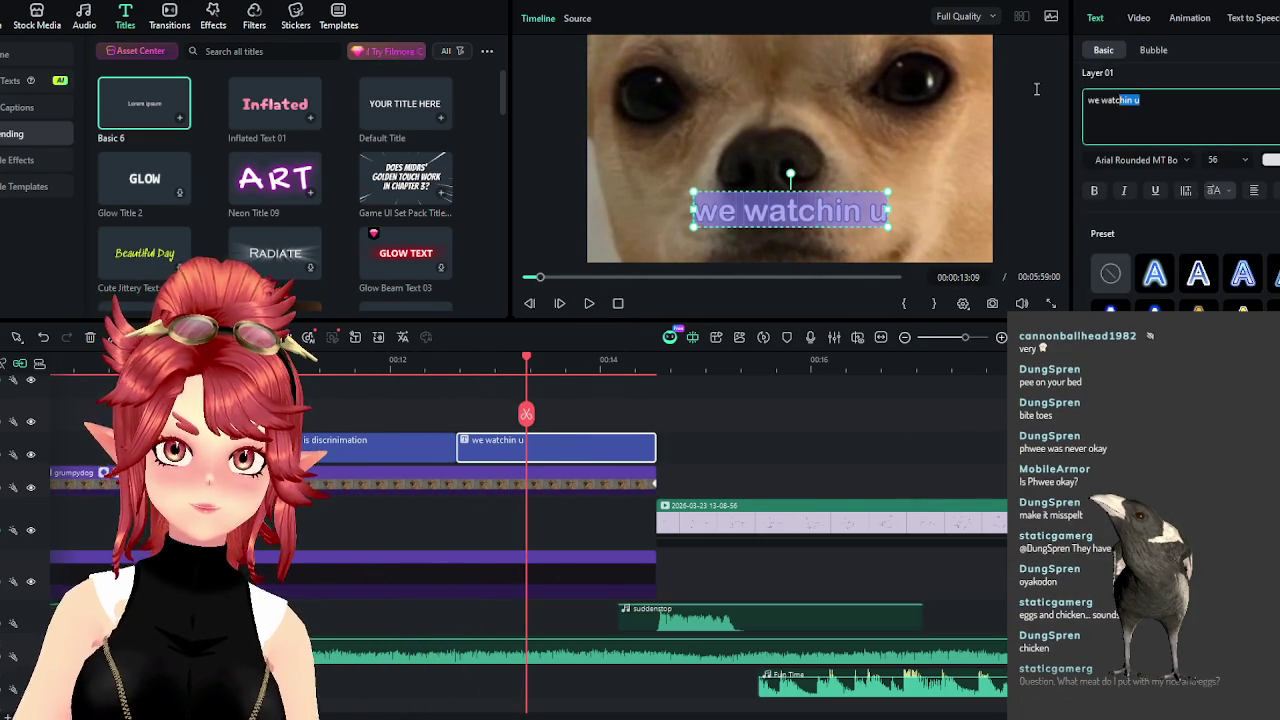
# Change the last subtitle text to 'ima pee on your bed' and preview it.
pyautogui.write('ima pee on your bed')
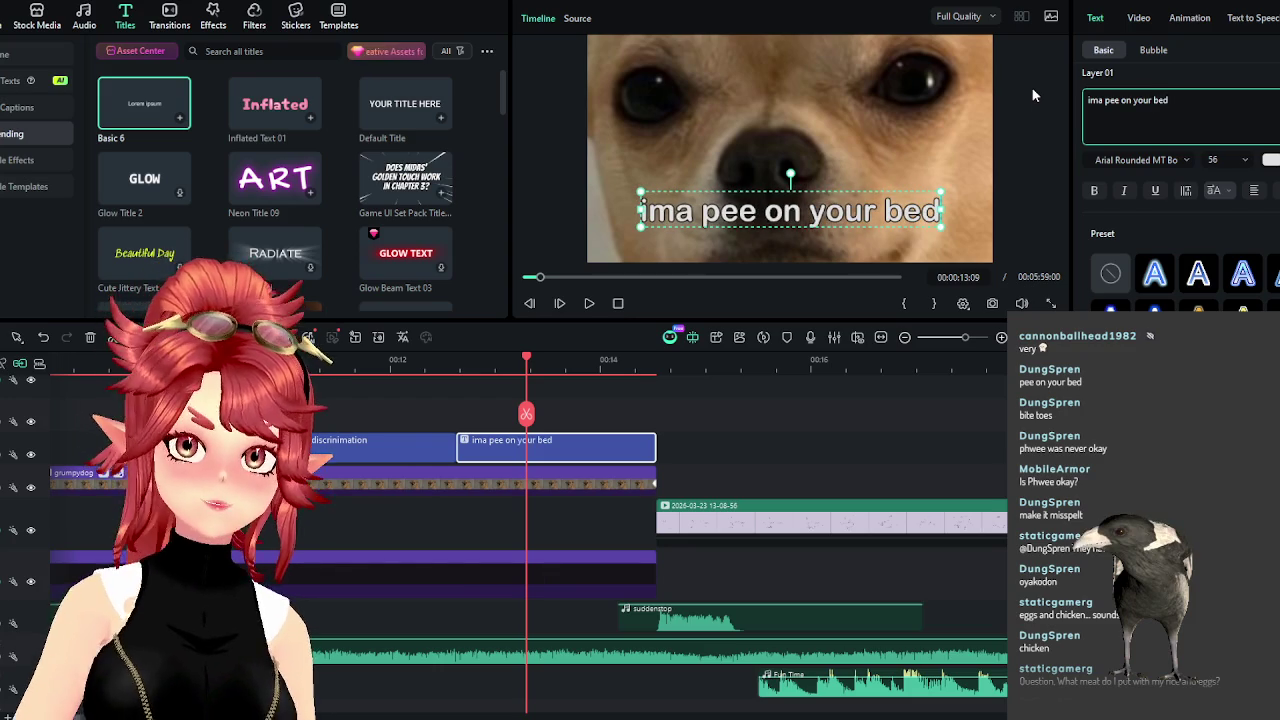
pyautogui.click(423, 360)
pyautogui.click(587, 303)
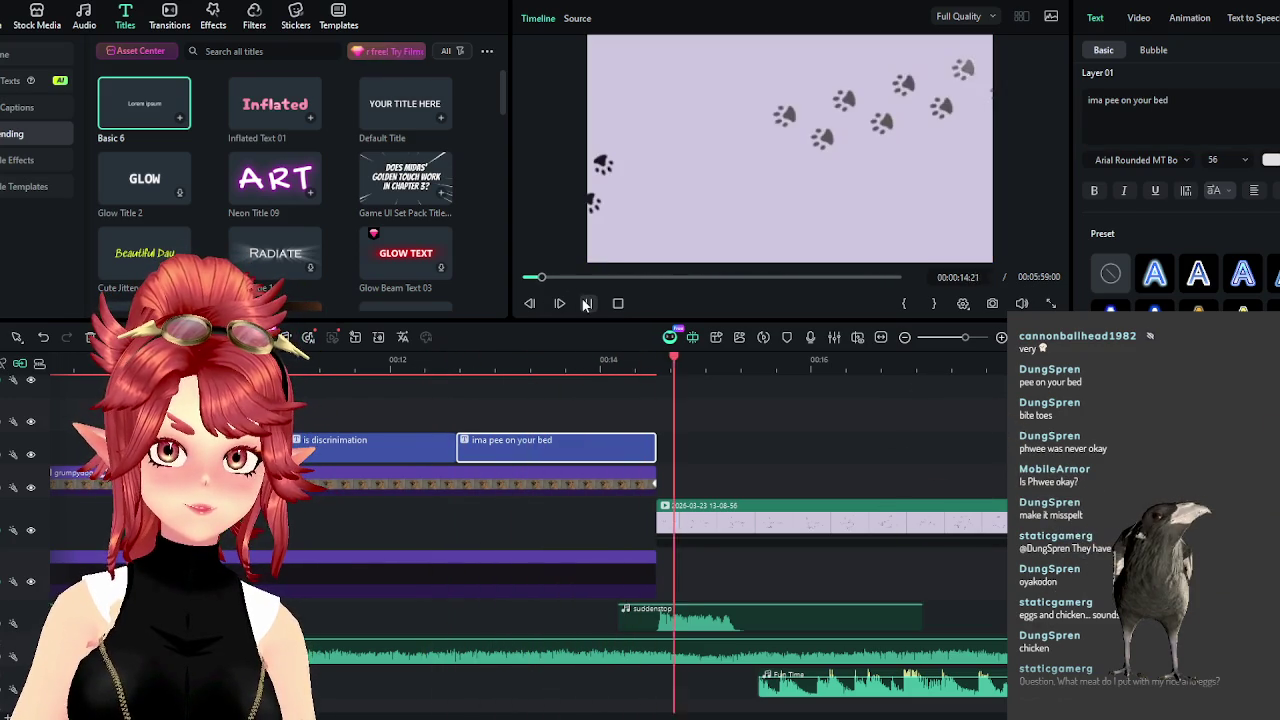
pyautogui.click(705, 515)
# Nudge the suddenstop sound three frames earlier and replay from about 9 seconds.
pyautogui.scroll(-2, 757, 594)
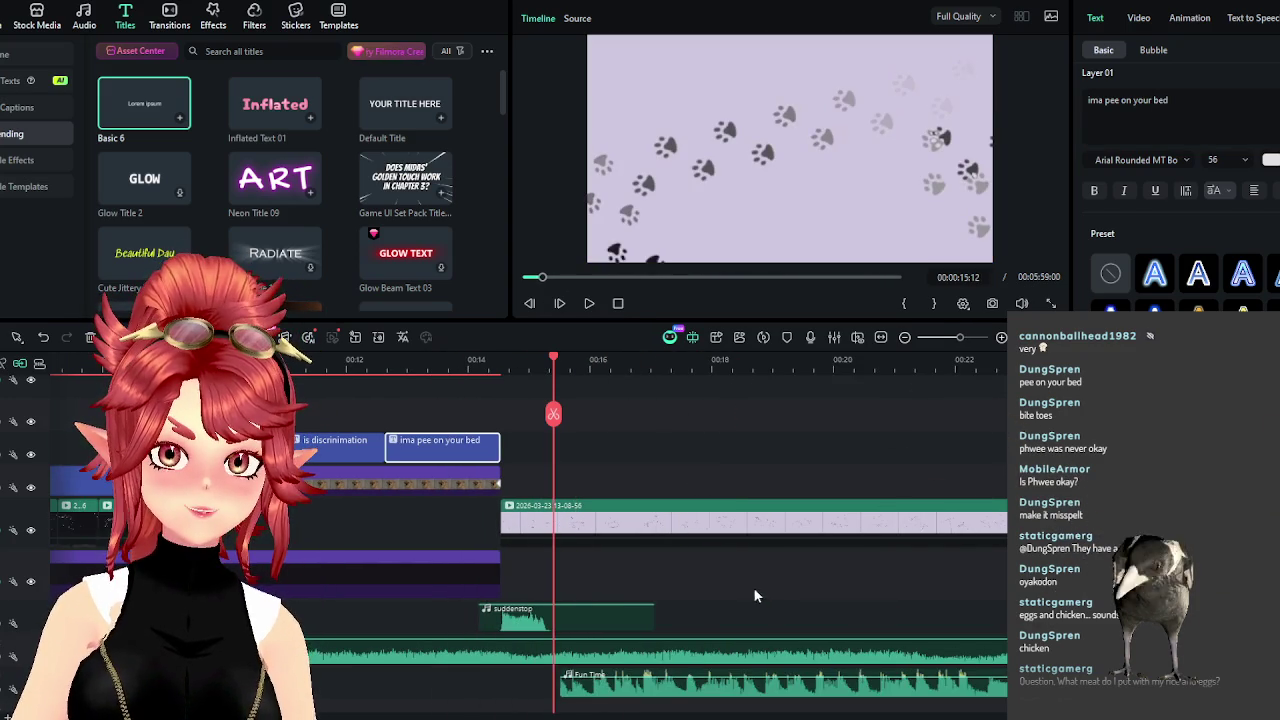
pyautogui.moveTo(581, 620); pyautogui.dragTo(561, 621)
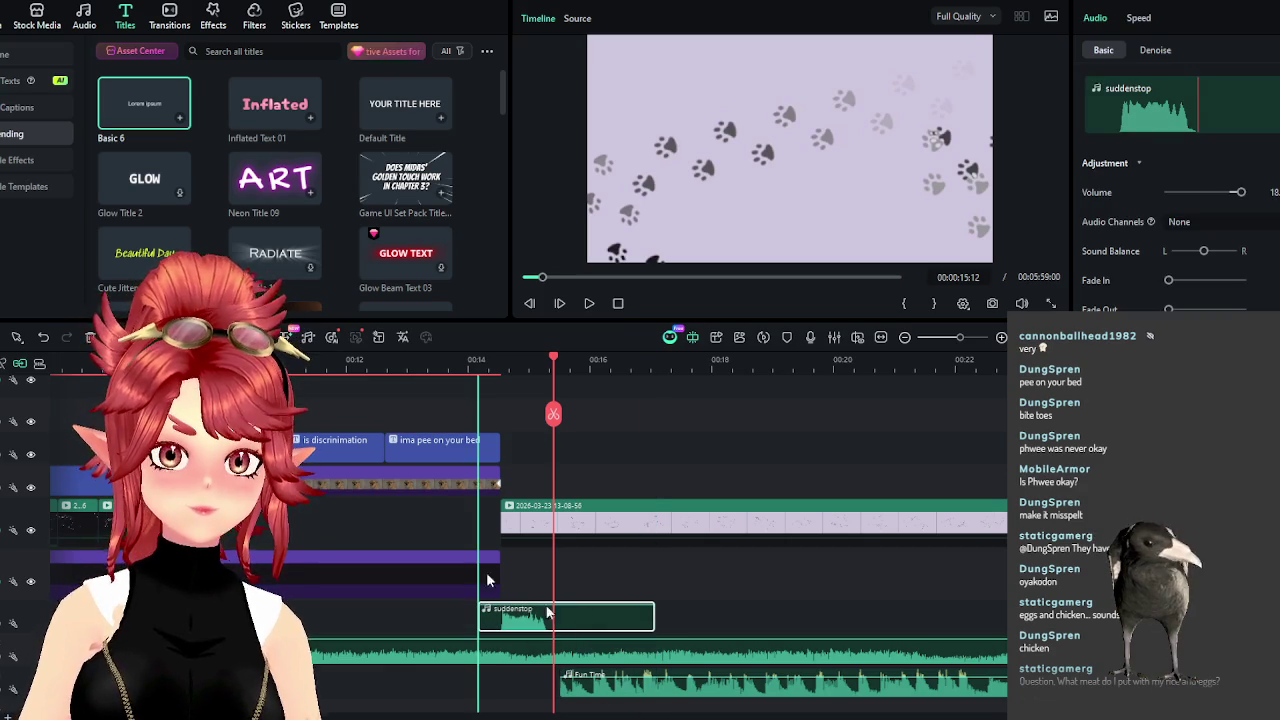
pyautogui.click(529, 303)
pyautogui.click(589, 303)
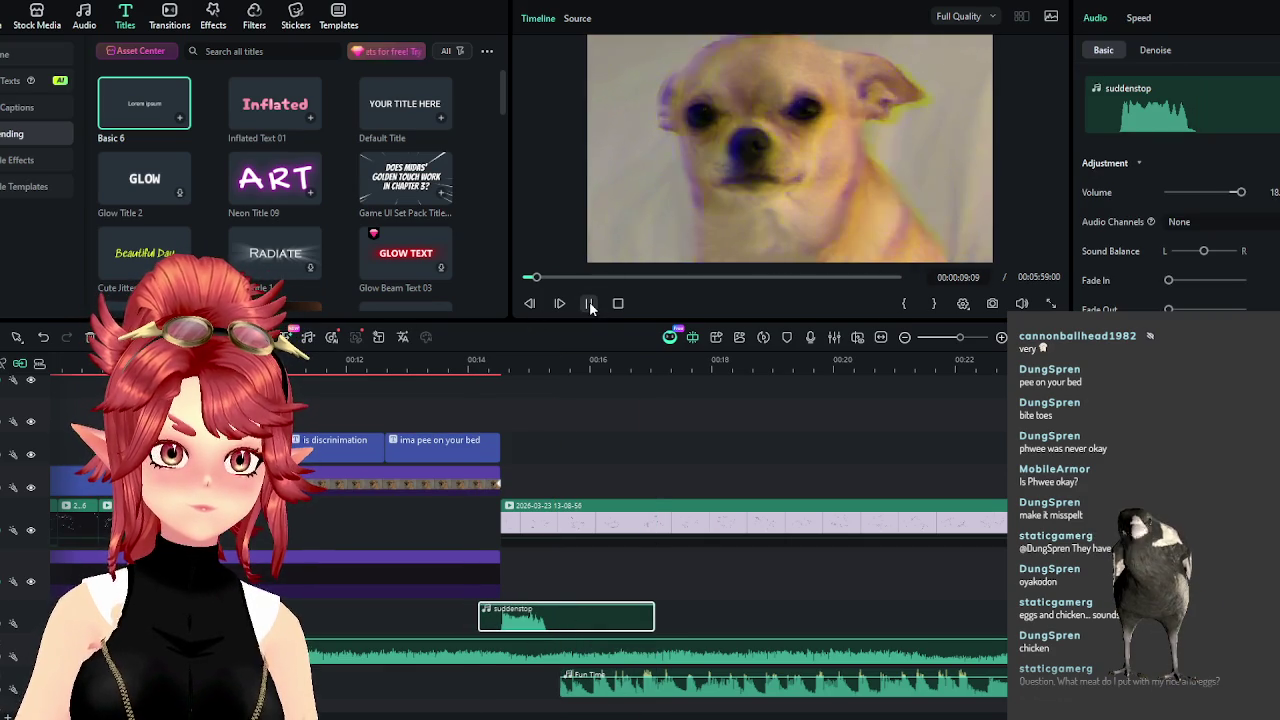
pyautogui.click(589, 303)
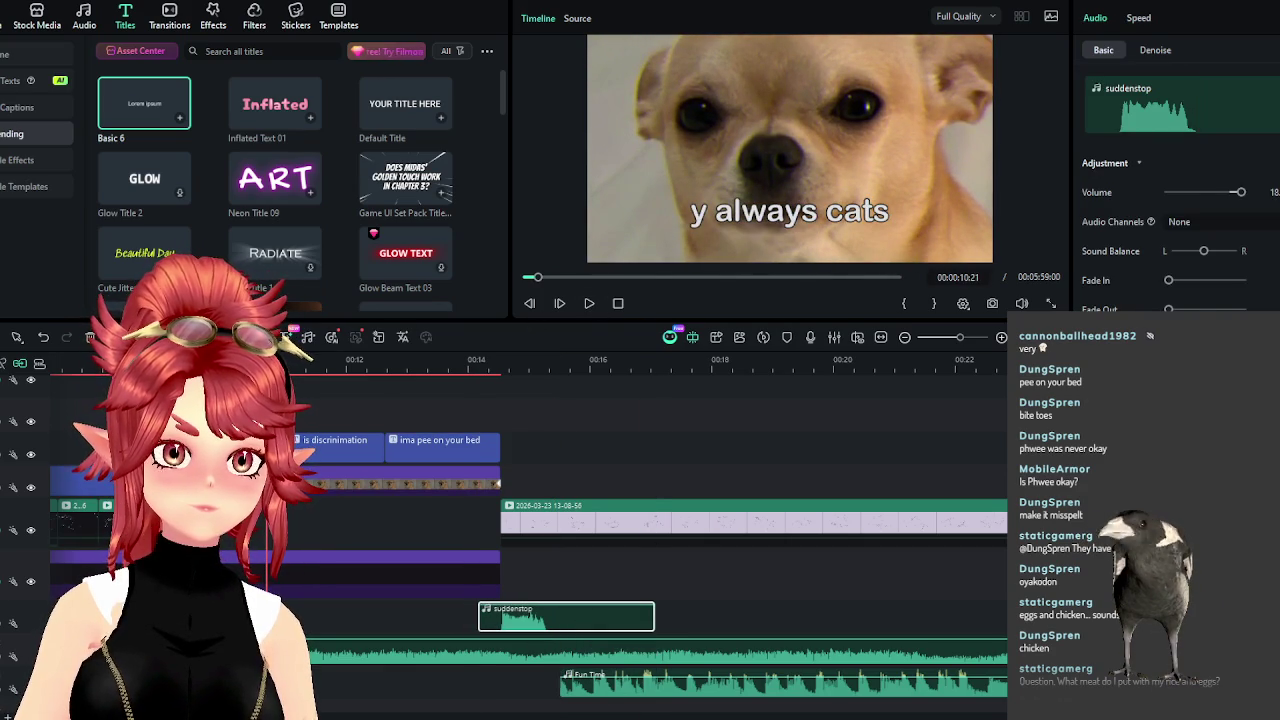
# Slide the 'ima pee on your bed' title earlier and trim it to end before 00:00:13.
pyautogui.click(790, 211)
pyautogui.click(343, 449)
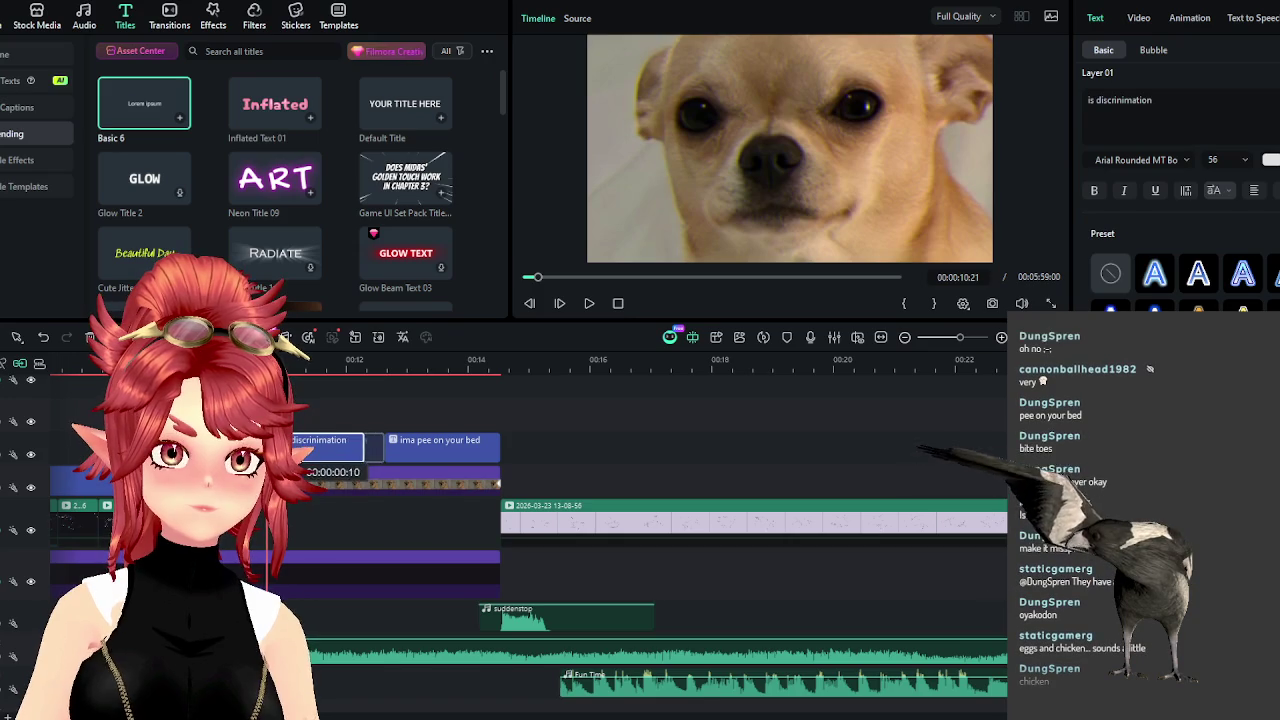
pyautogui.moveTo(416, 452); pyautogui.dragTo(383, 457)
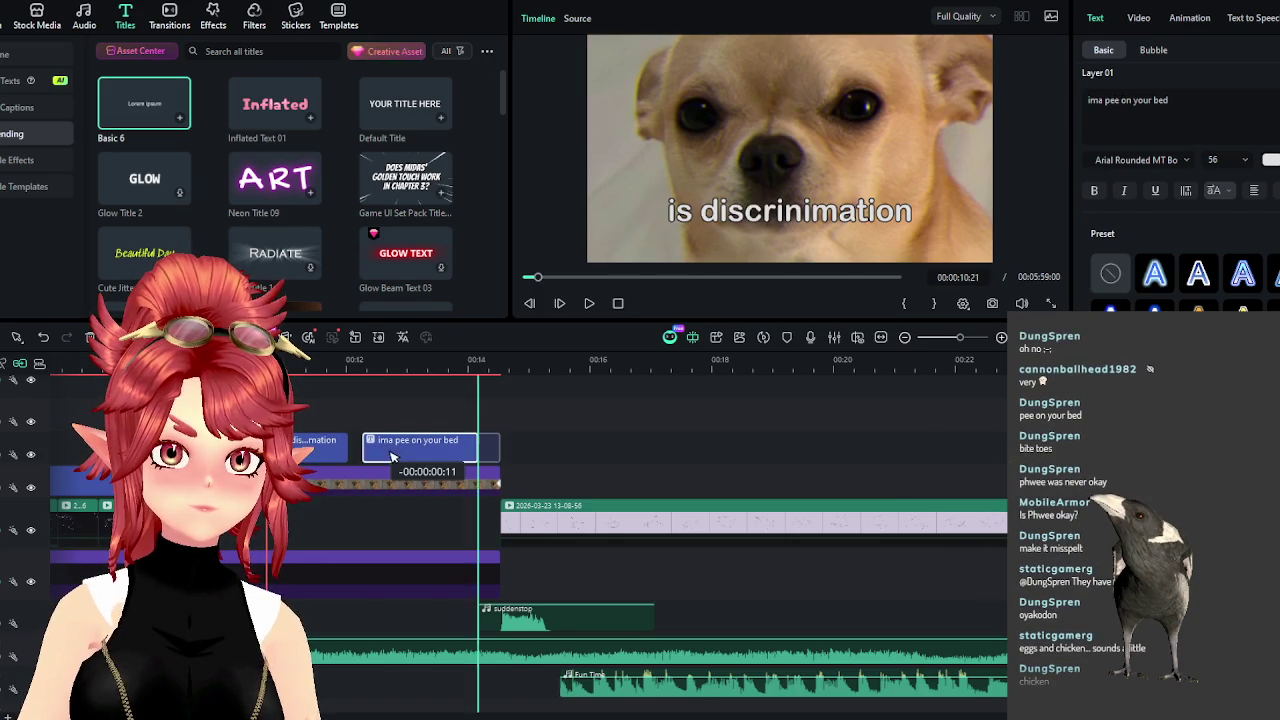
pyautogui.moveTo(460, 444); pyautogui.dragTo(435, 444)
pyautogui.click(588, 305)
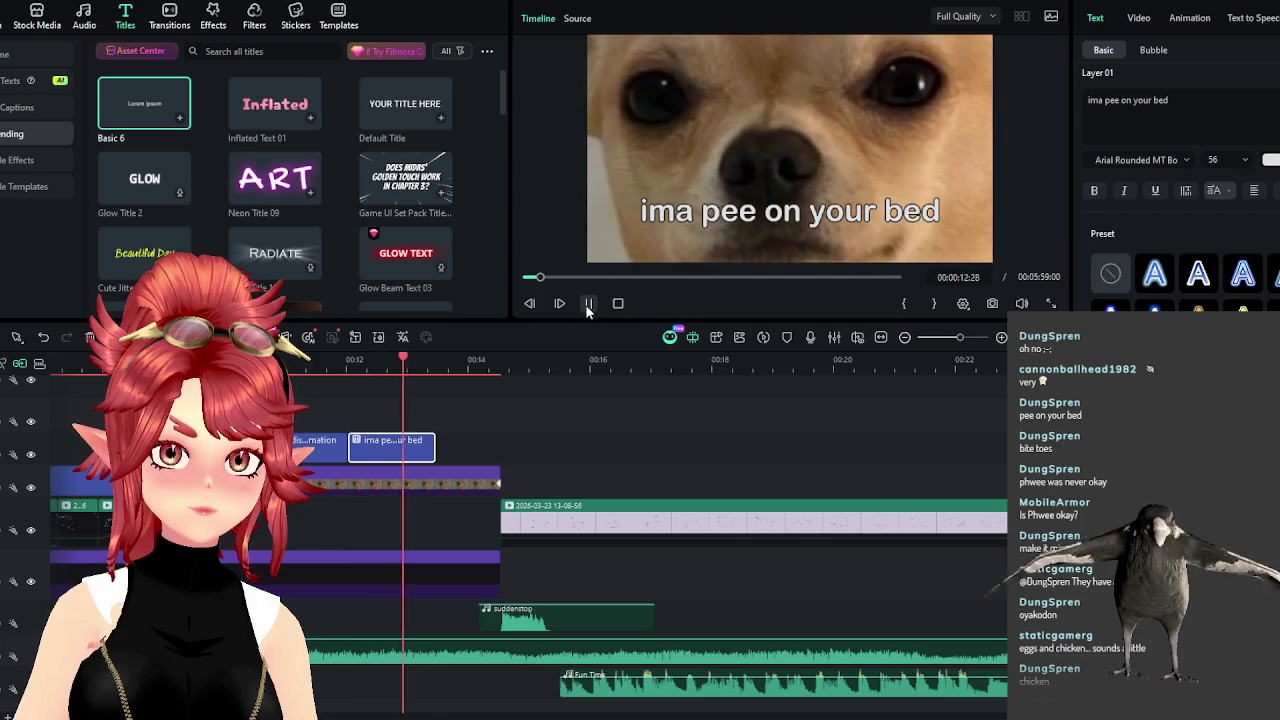
pyautogui.click(451, 483)
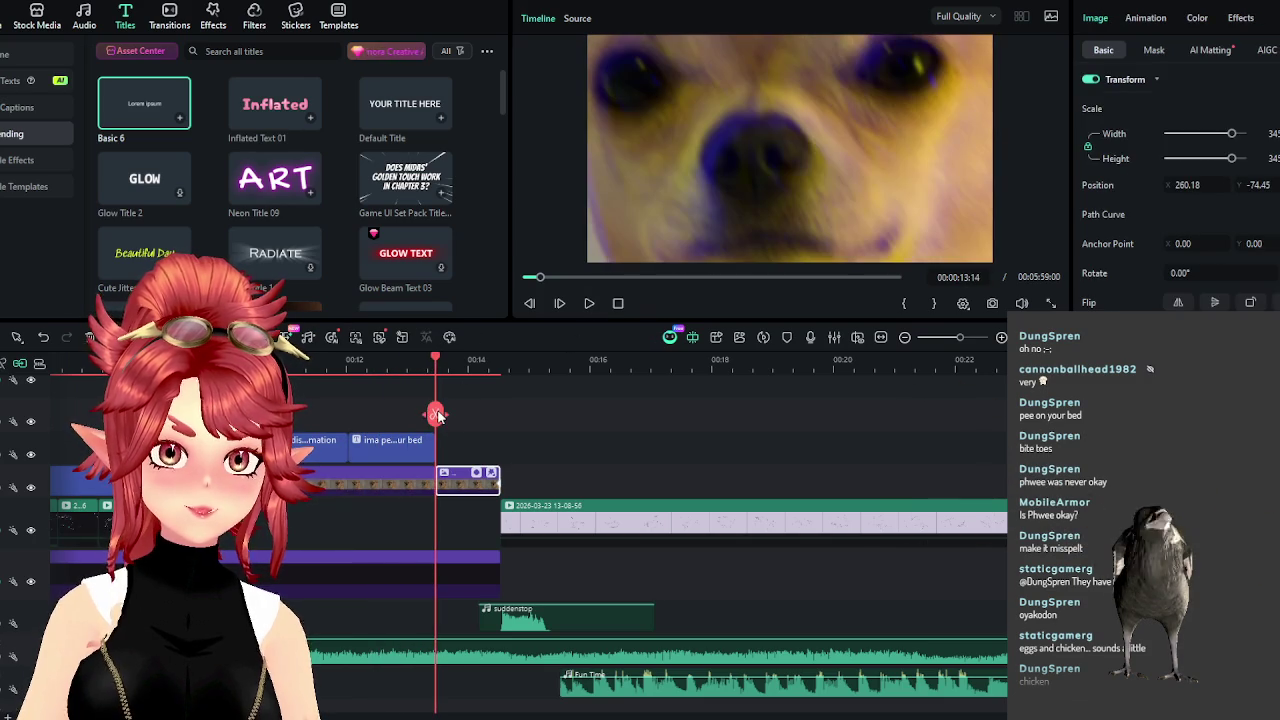
# Add Glitch Effect 20 from the Basic effects to the timeline near 00:00:13.
pyautogui.click(220, 20)
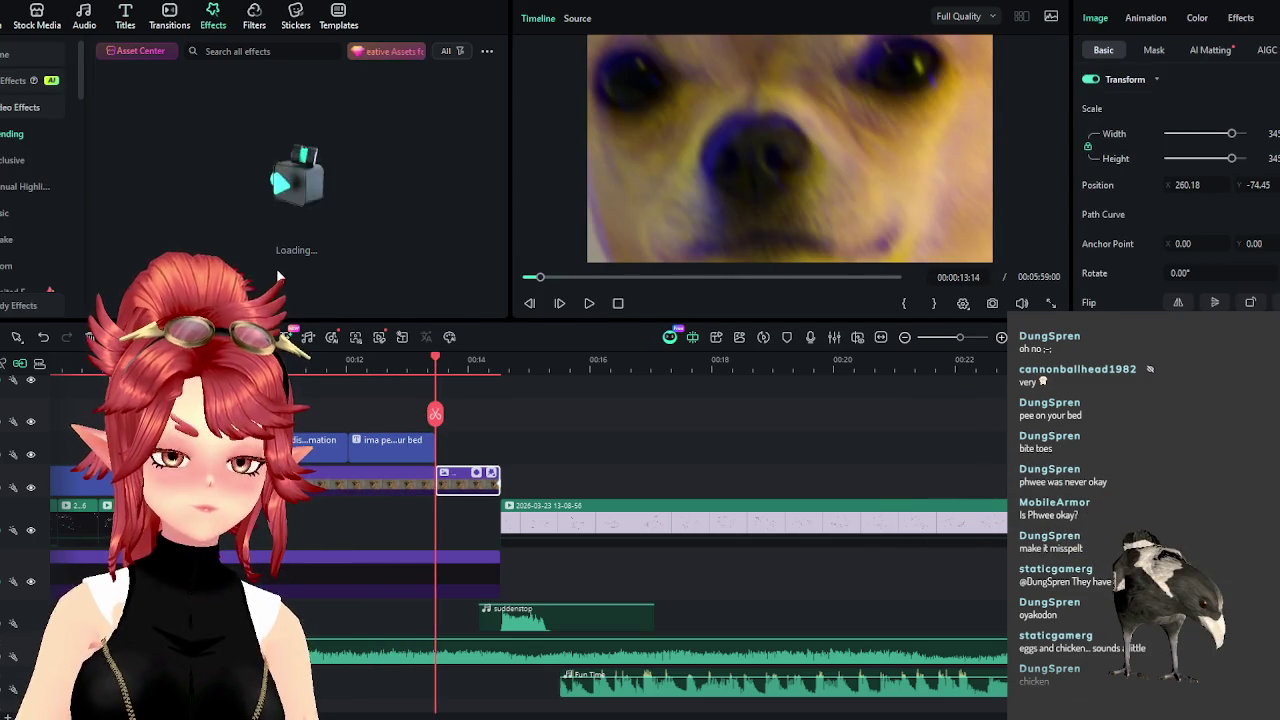
pyautogui.scroll(-2, 271, 227)
pyautogui.scroll(-2, 271, 227)
pyautogui.scroll(-2, 271, 227)
pyautogui.scroll(-2, 271, 227)
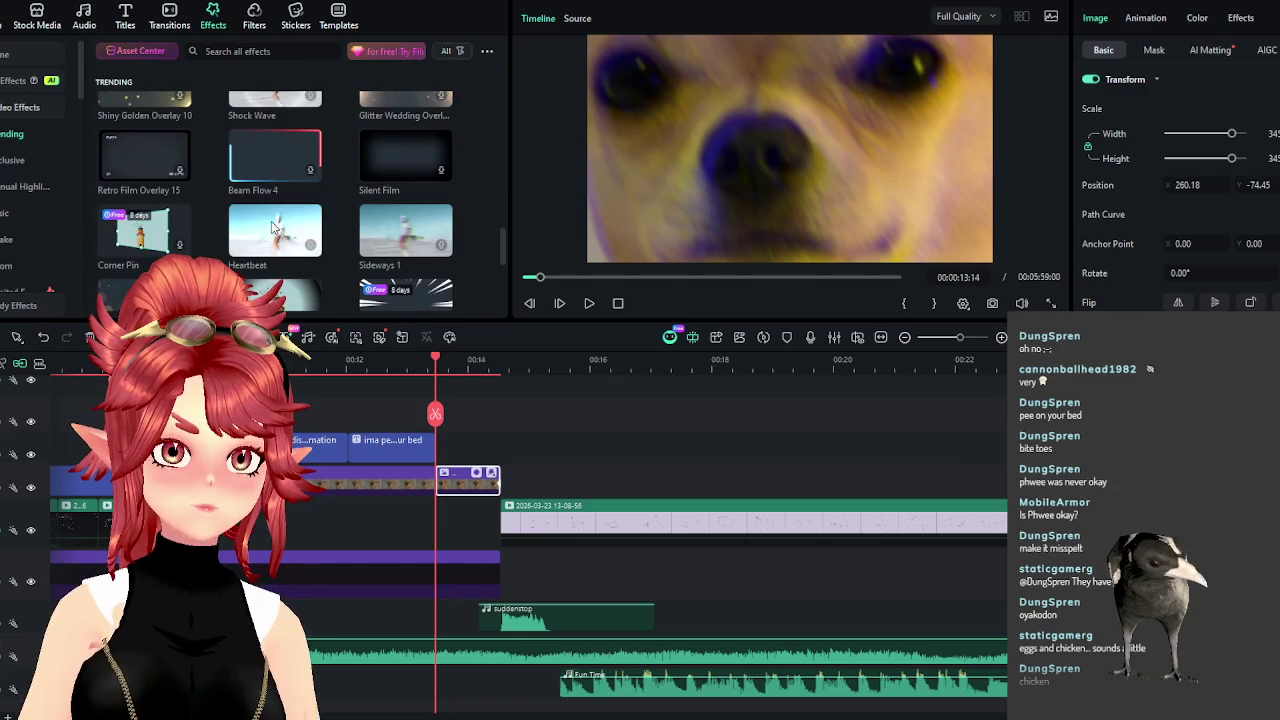
pyautogui.click(8, 243)
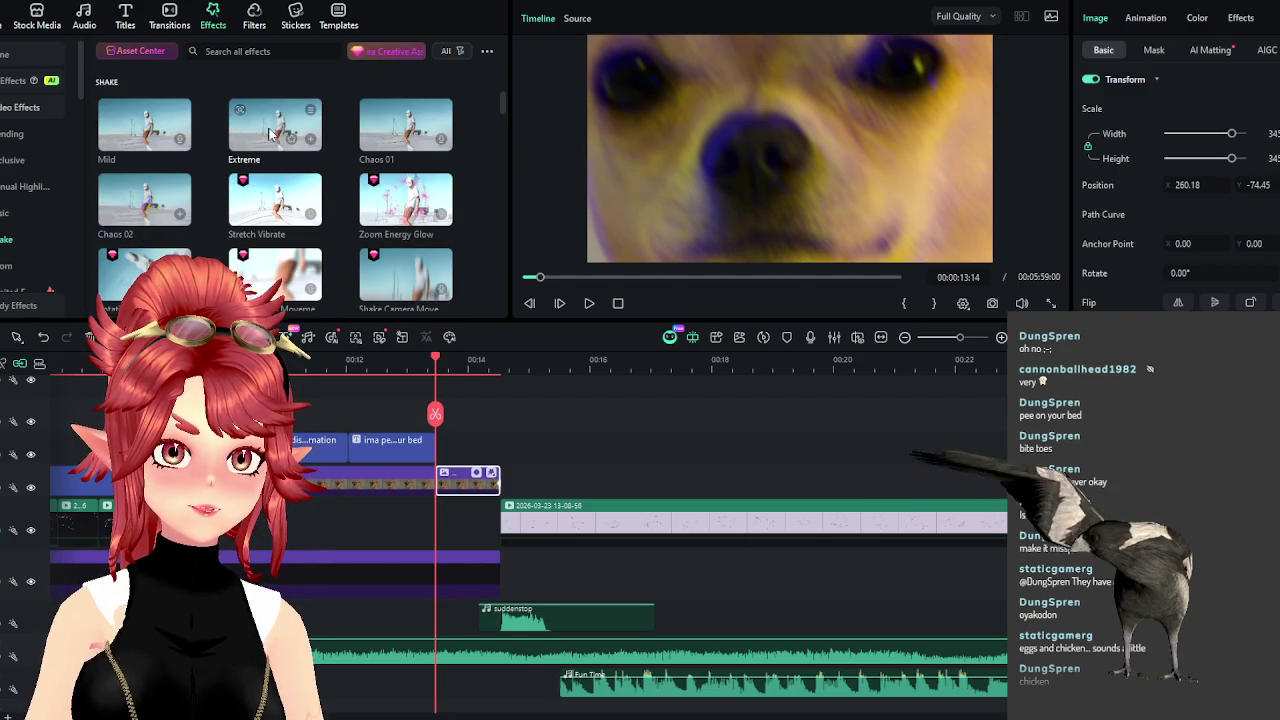
pyautogui.click(12, 133)
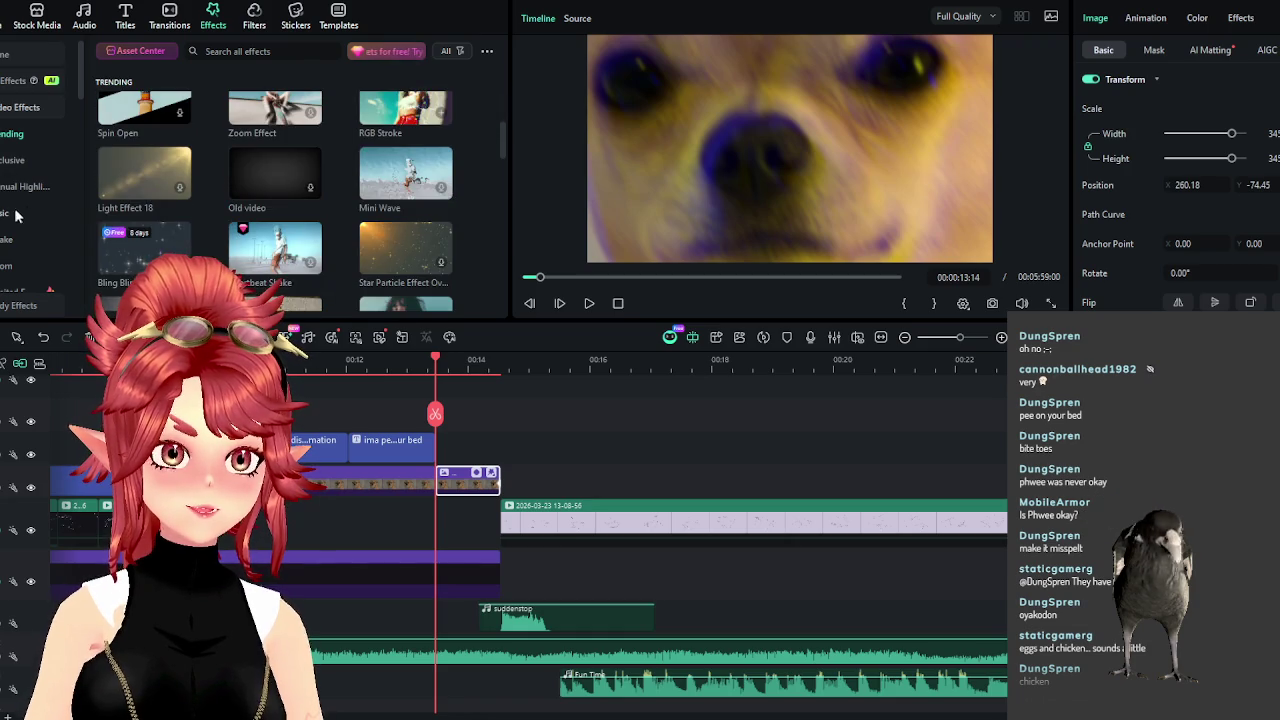
pyautogui.scroll(-3, 203, 236)
pyautogui.scroll(-3, 203, 236)
pyautogui.scroll(-3, 203, 236)
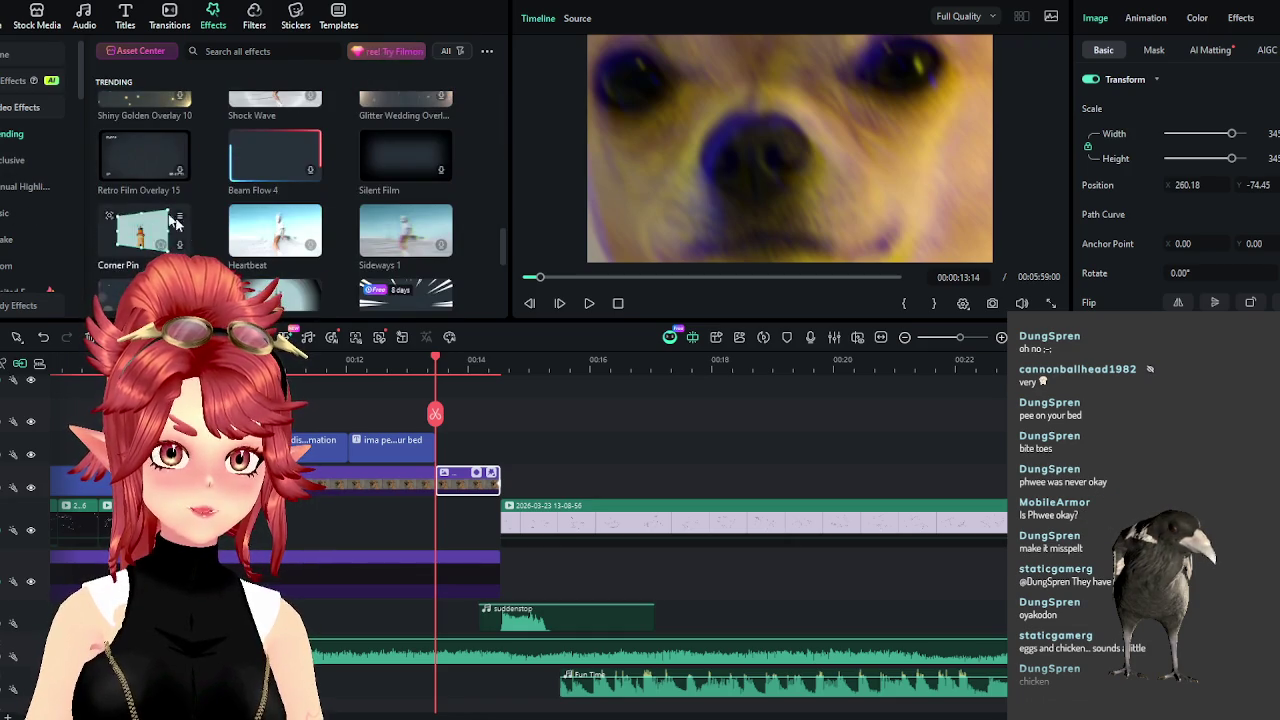
pyautogui.click(8, 214)
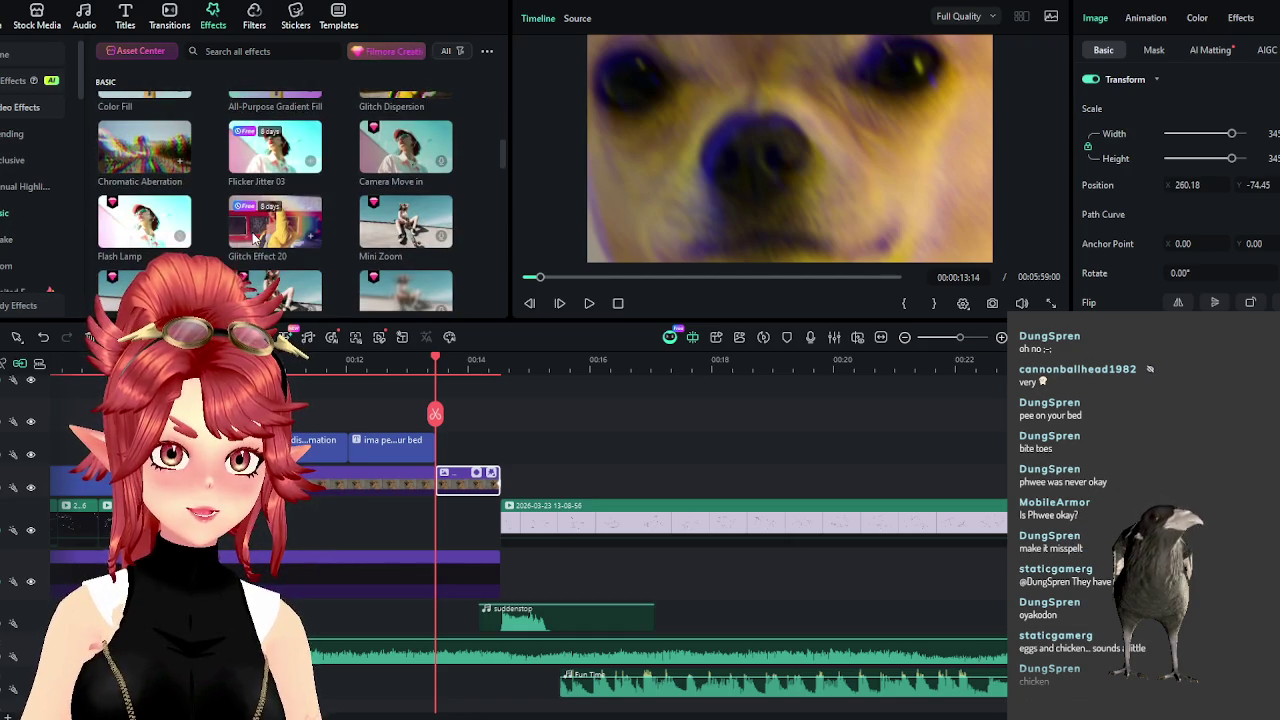
pyautogui.moveTo(275, 222); pyautogui.dragTo(485, 462)
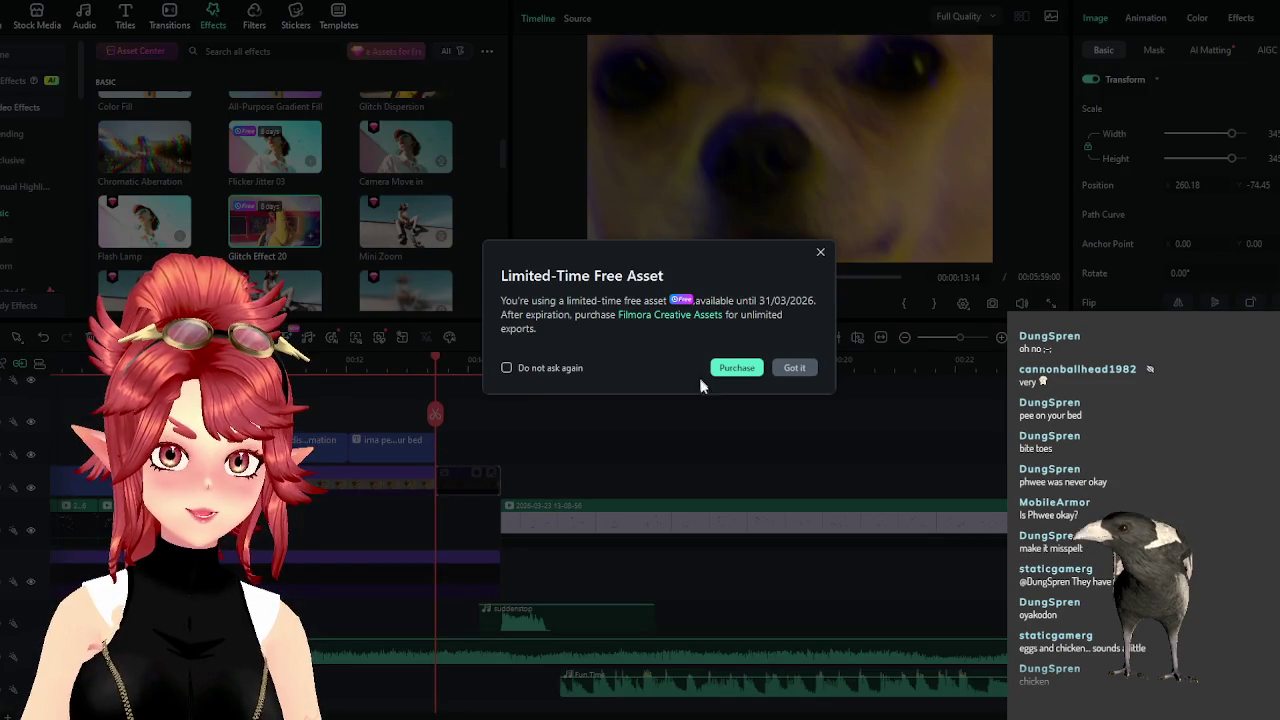
pyautogui.click(795, 368)
# Shift the suddenstop sound clip slightly earlier.
pyautogui.click(590, 304)
pyautogui.click(590, 304)
pyautogui.moveTo(580, 622)
pyautogui.mouseDown()
pyautogui.moveTo(524, 620)
pyautogui.moveTo(493, 581)
pyautogui.mouseUp()
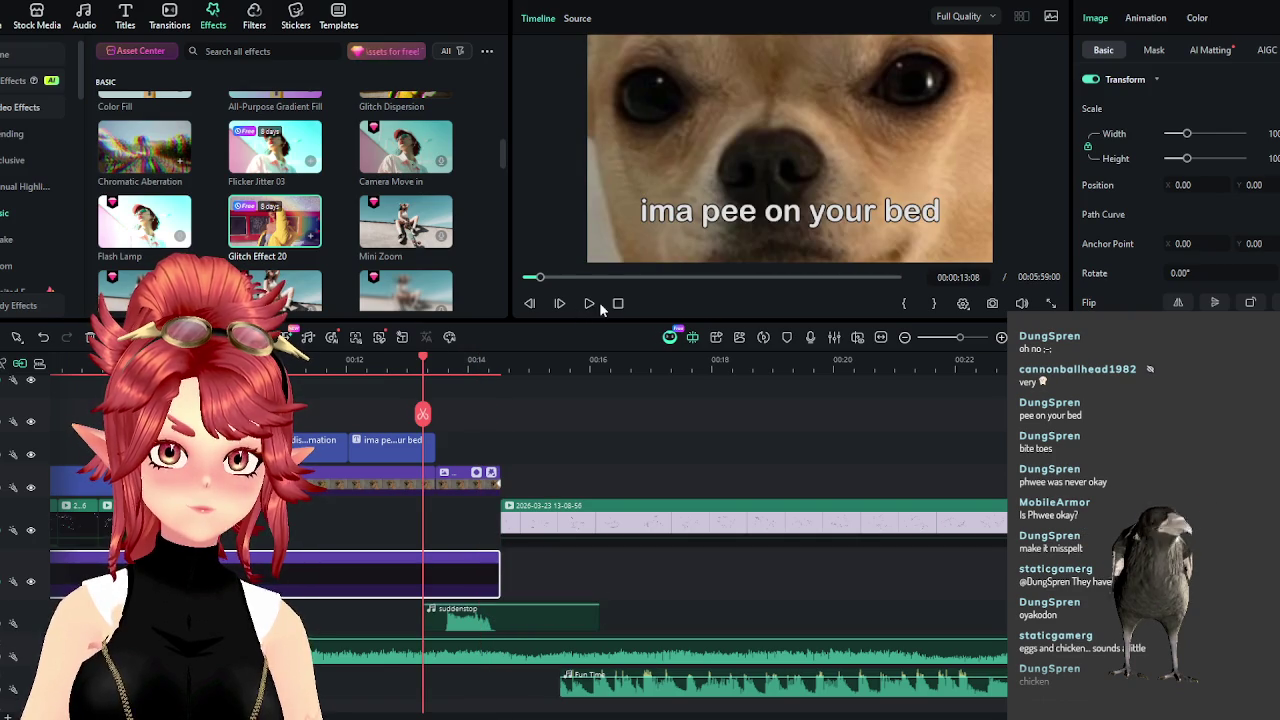
# Trim both clip ends to the playhead and start the paw-print clip and Fun Time music there.
pyautogui.click(589, 303)
pyautogui.click(589, 303)
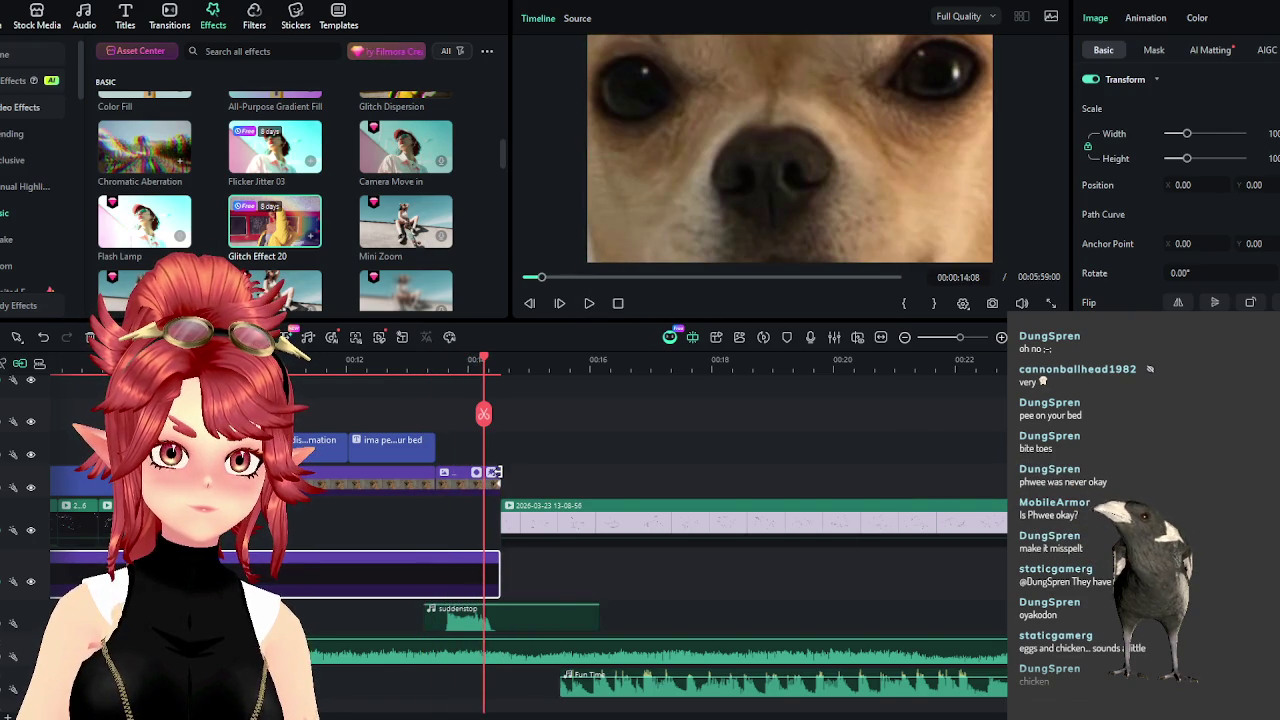
pyautogui.moveTo(494, 472); pyautogui.dragTo(484, 472)
pyautogui.moveTo(496, 566); pyautogui.dragTo(484, 566)
pyautogui.moveTo(558, 520); pyautogui.dragTo(544, 535)
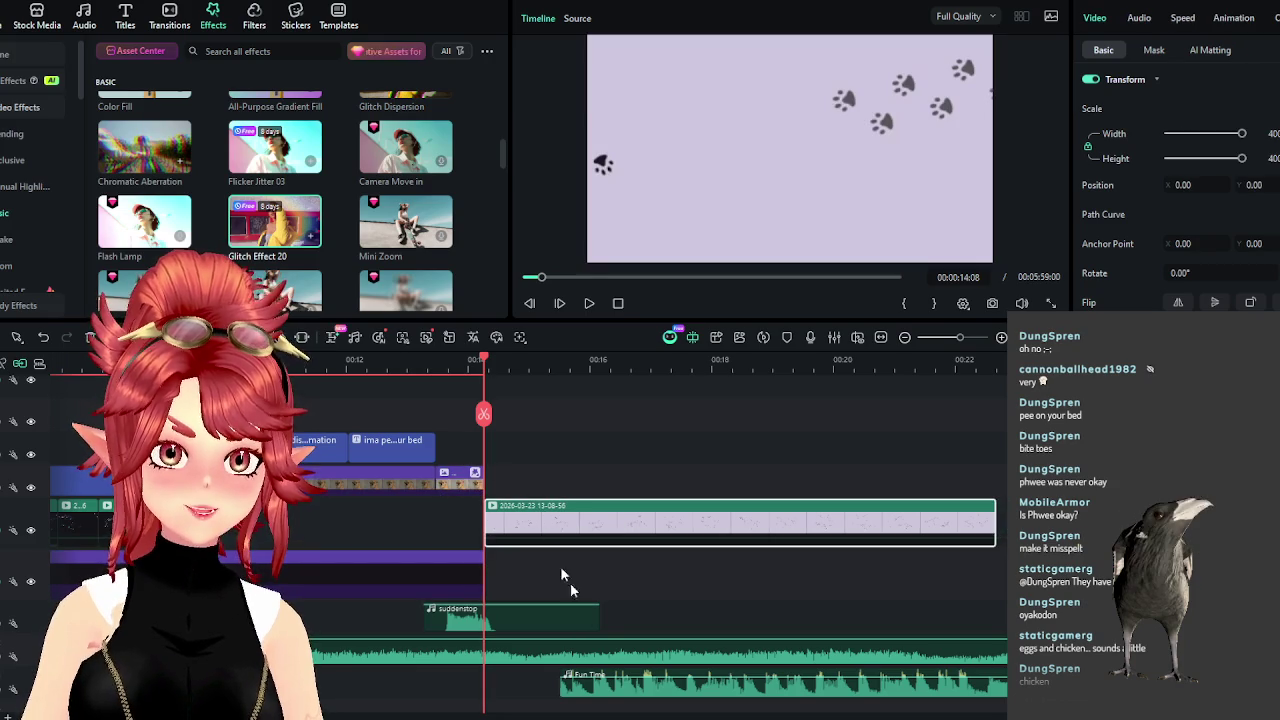
pyautogui.moveTo(609, 678); pyautogui.dragTo(535, 678)
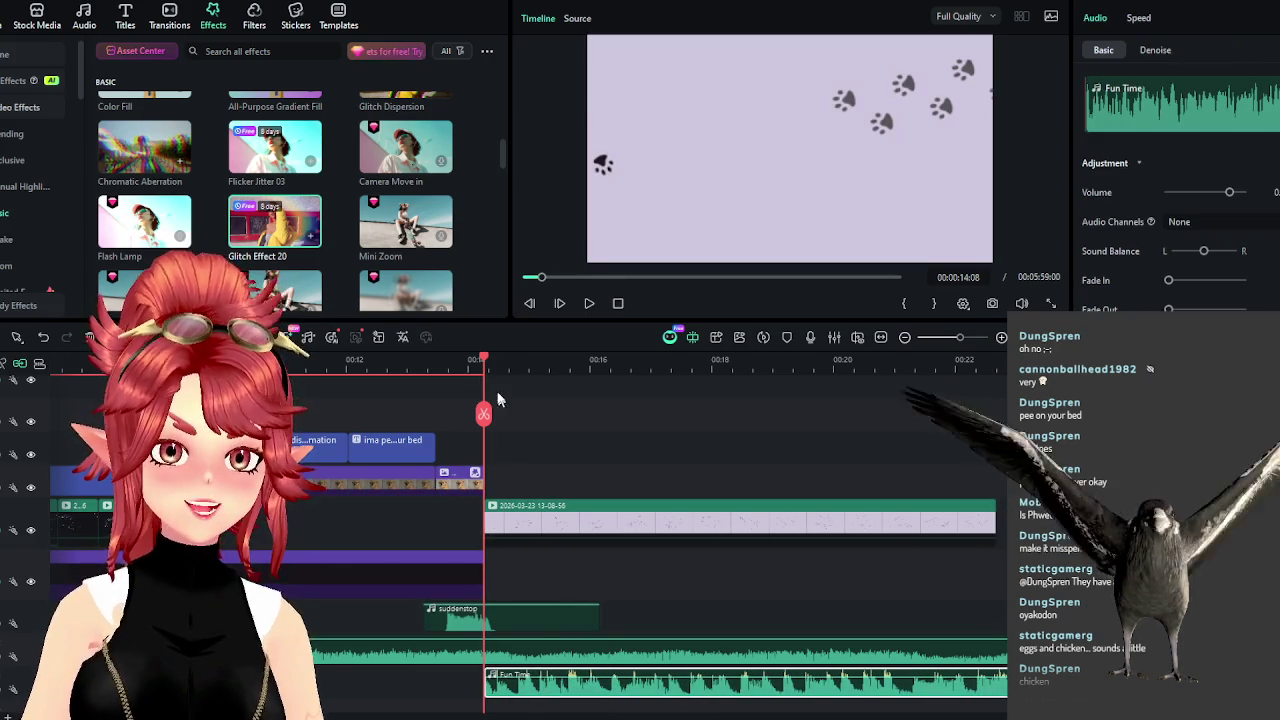
# Cut the painsthemesong music off at 00:00:13:20 and replay the join.
pyautogui.click(590, 313)
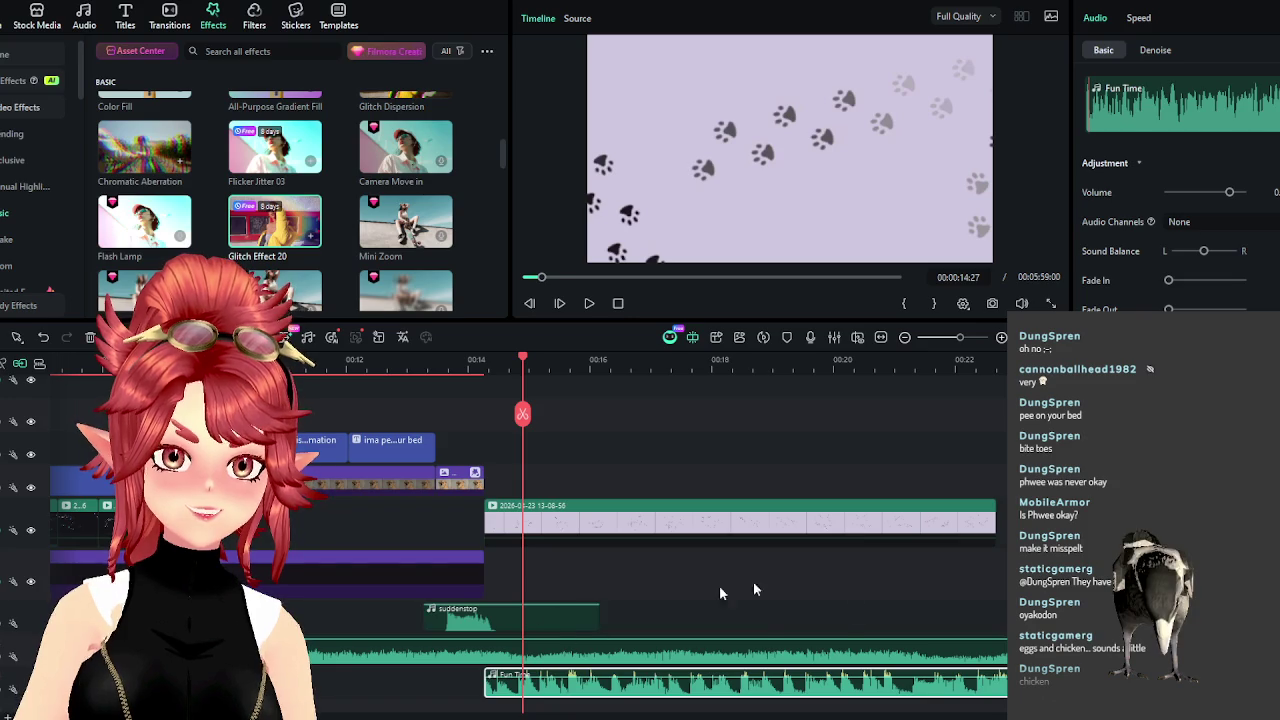
pyautogui.click(486, 366)
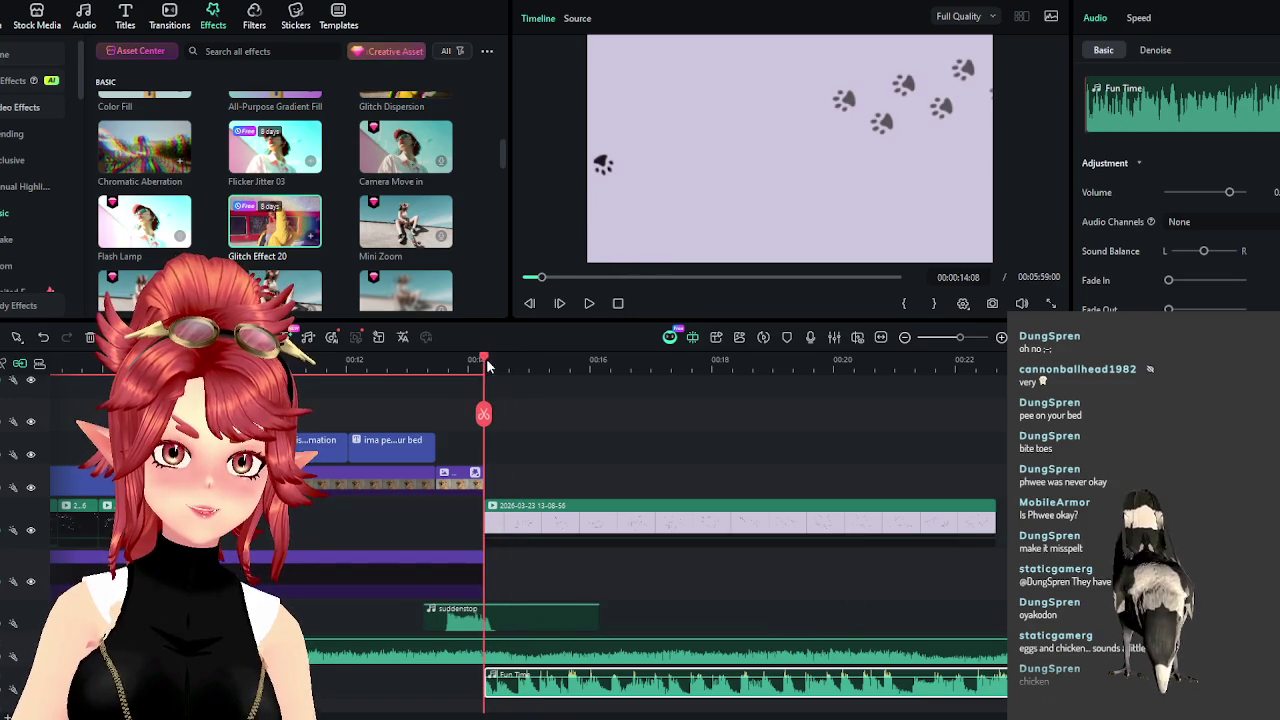
pyautogui.click(542, 645)
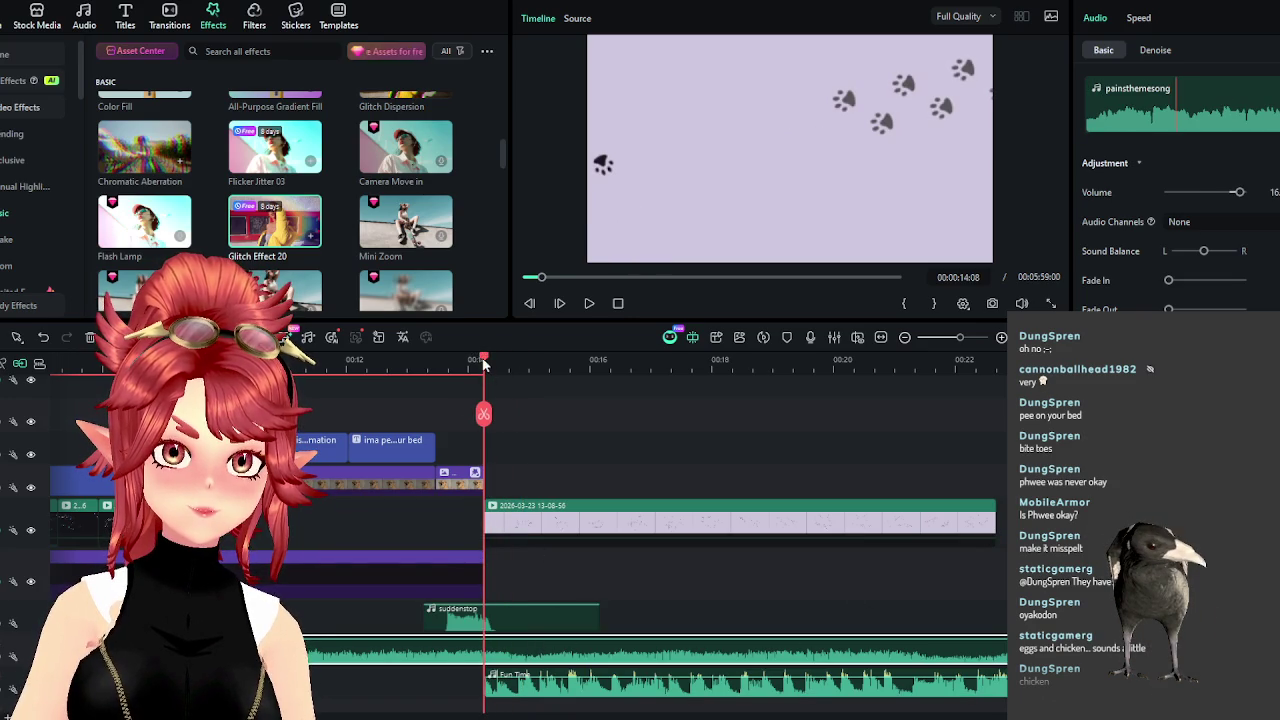
pyautogui.moveTo(484, 366); pyautogui.dragTo(447, 366)
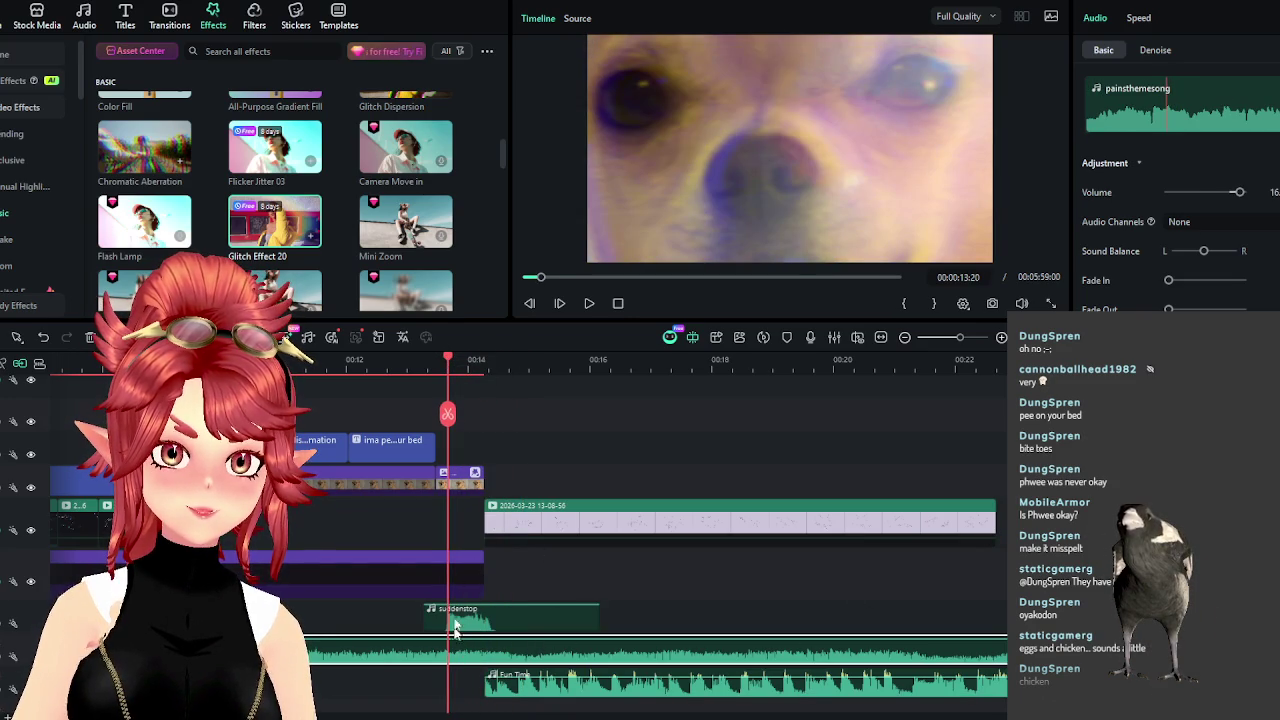
pyautogui.press('Delete')
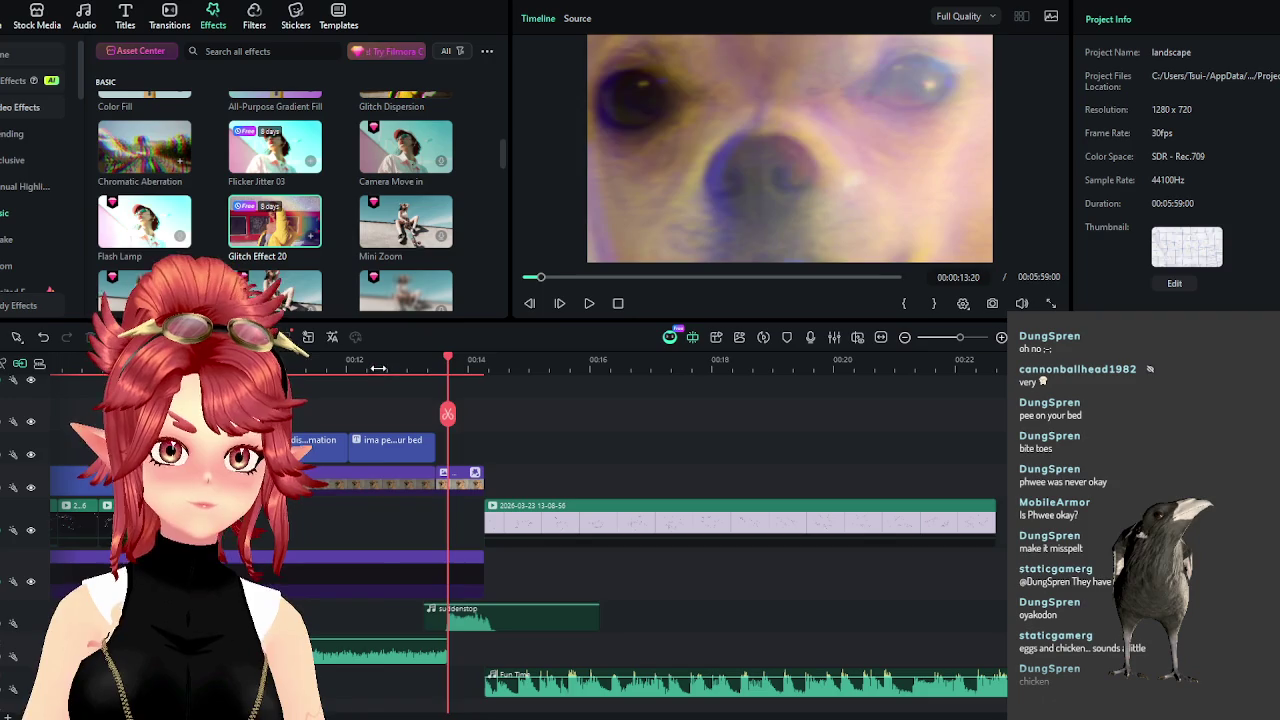
pyautogui.click(378, 368)
pyautogui.click(588, 303)
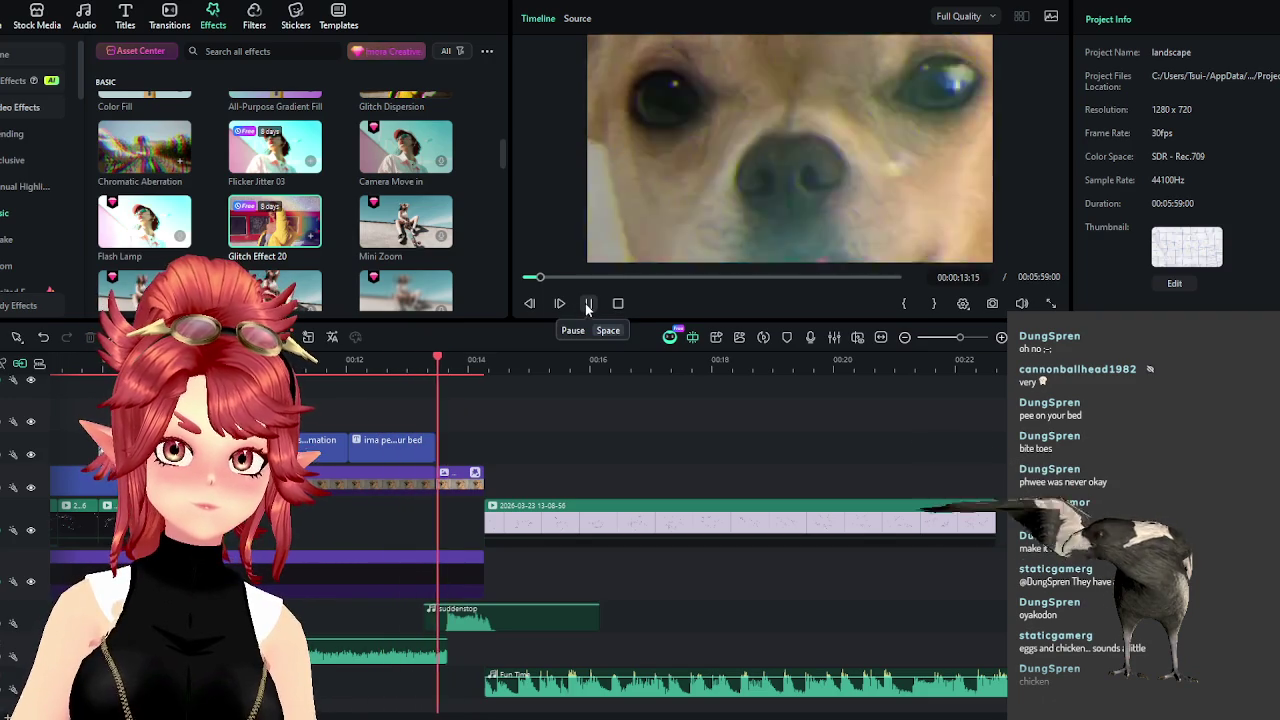
pyautogui.click(588, 303)
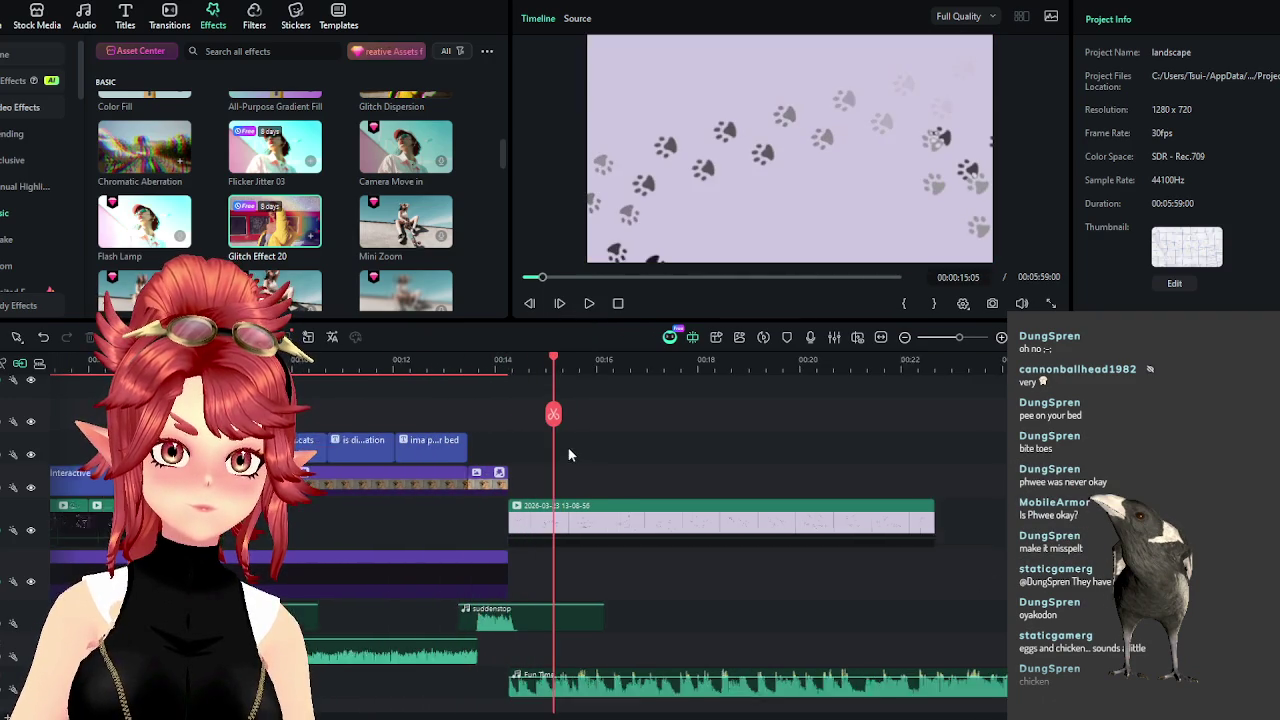
pyautogui.scroll(-1, 580, 490)
pyautogui.click(593, 500)
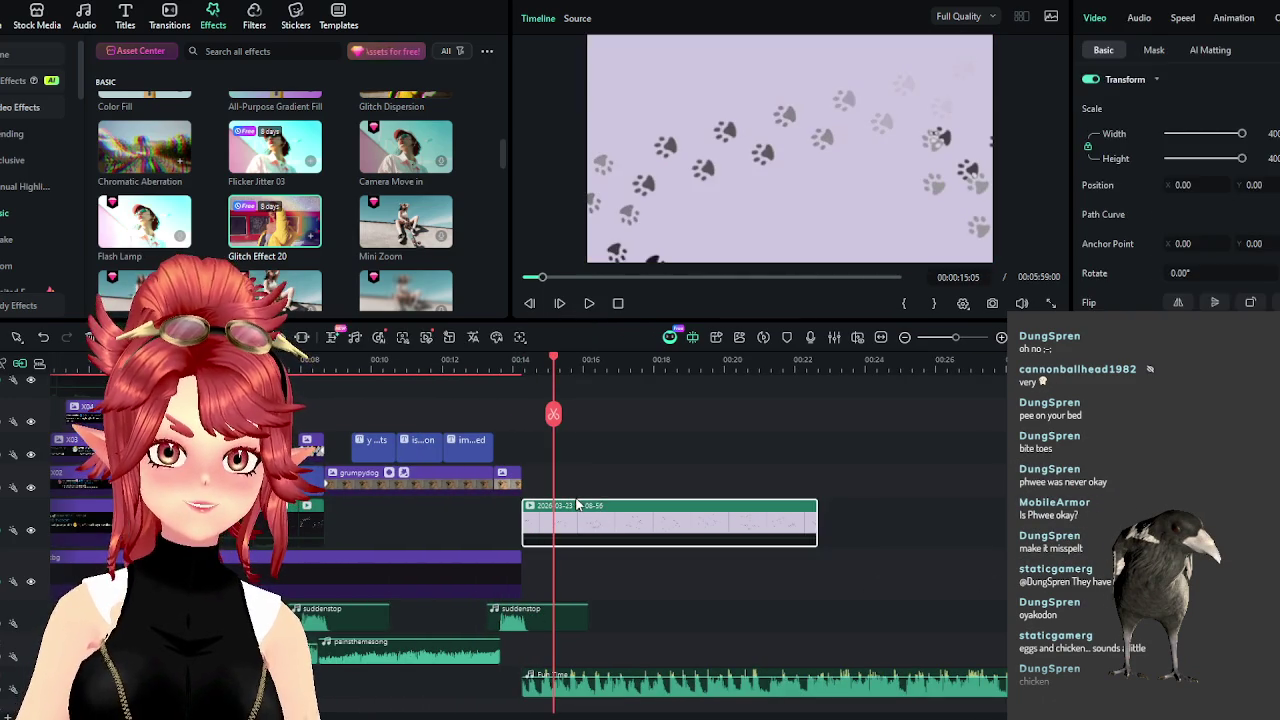
# Delete the green paw-print clip and replay from the grumpydog clip's end.
pyautogui.moveTo(778, 516); pyautogui.dragTo(986, 516)
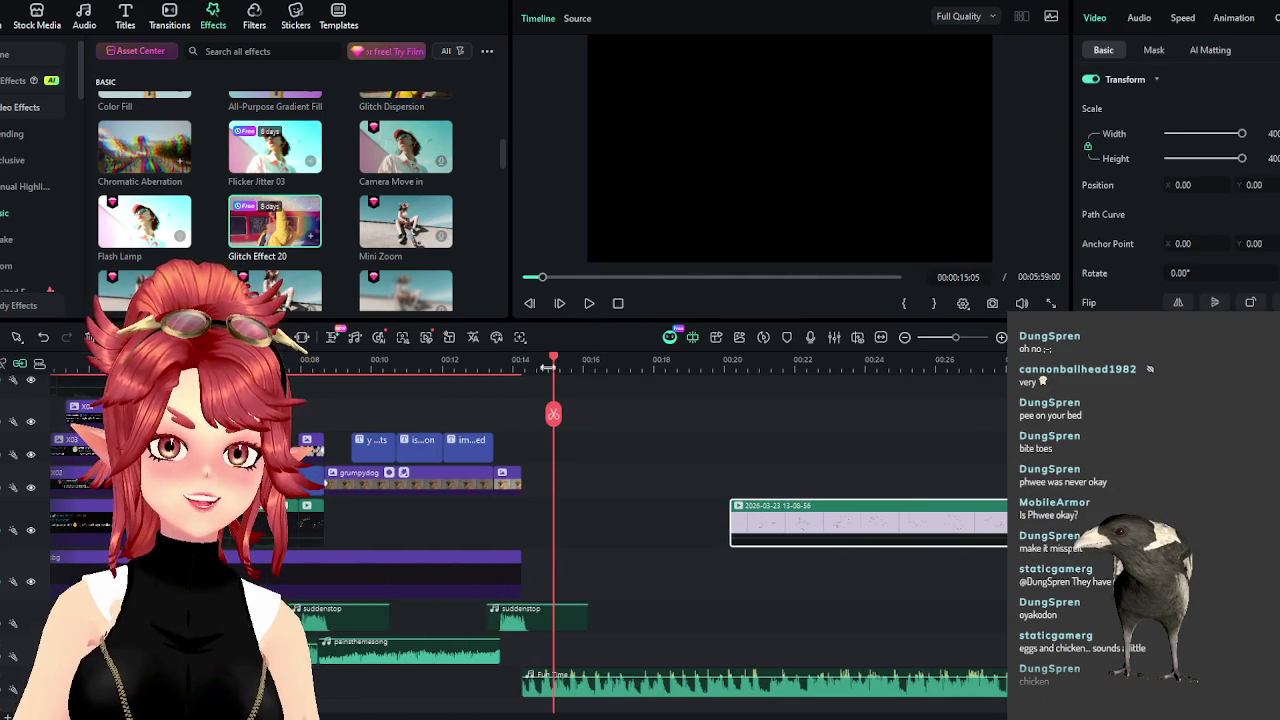
pyautogui.moveTo(538, 366); pyautogui.dragTo(521, 366)
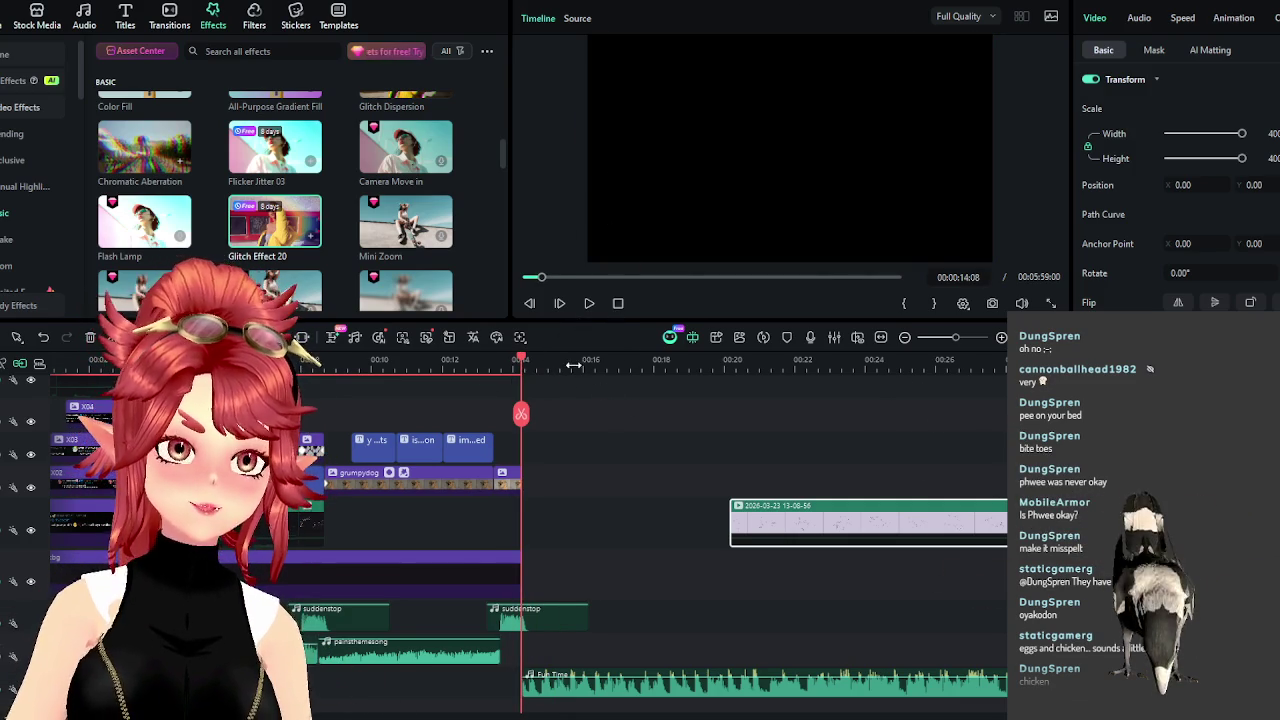
pyautogui.moveTo(754, 366); pyautogui.dragTo(767, 367)
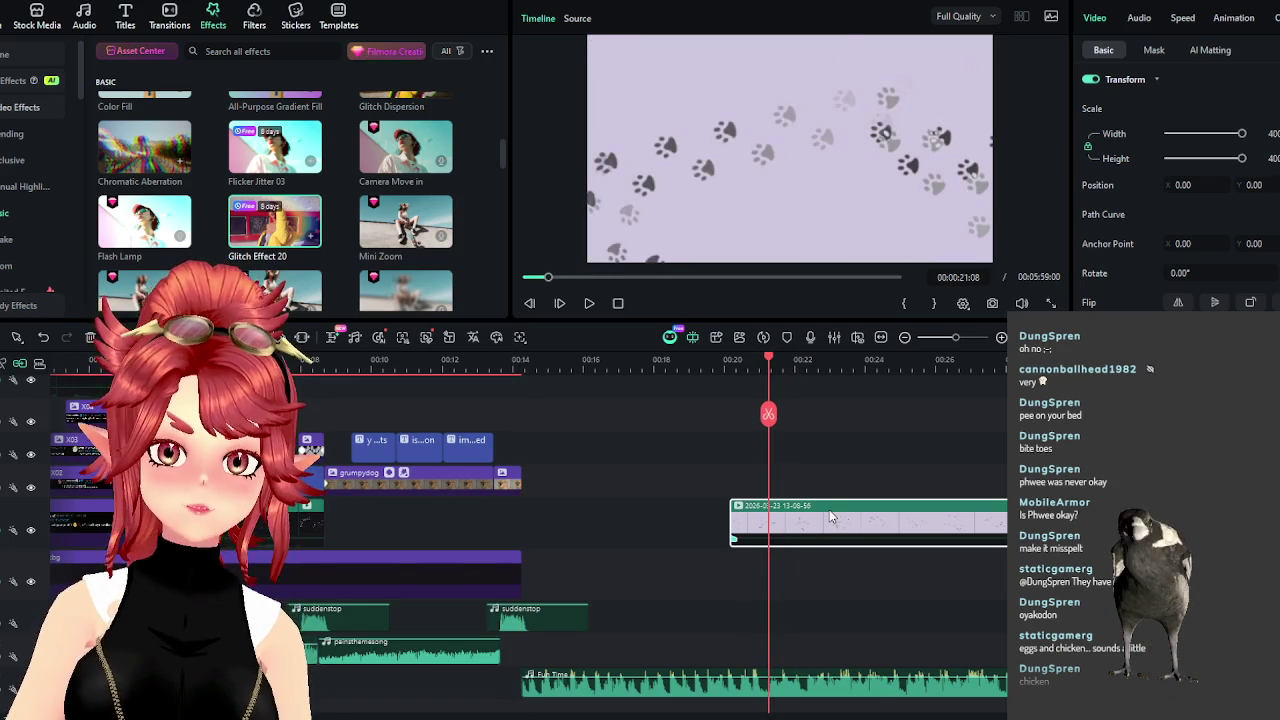
pyautogui.press('Delete')
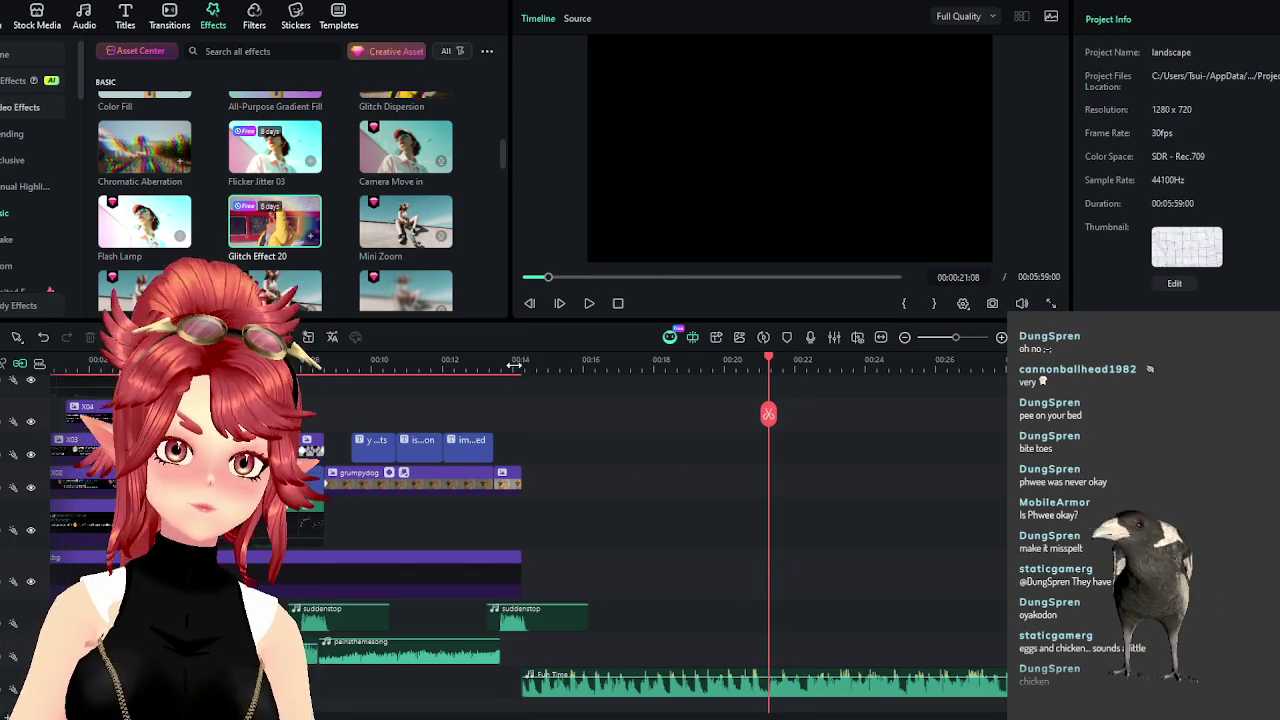
pyautogui.click(513, 366)
pyautogui.click(589, 303)
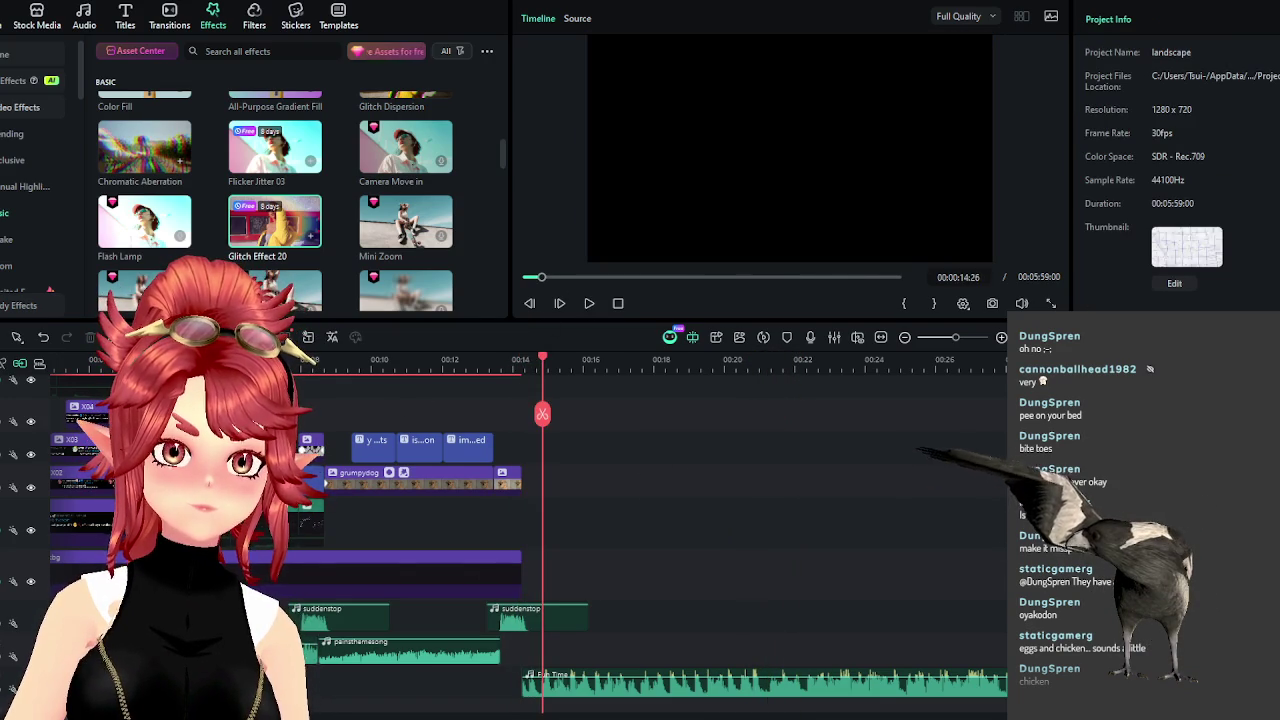
pyautogui.click(586, 305)
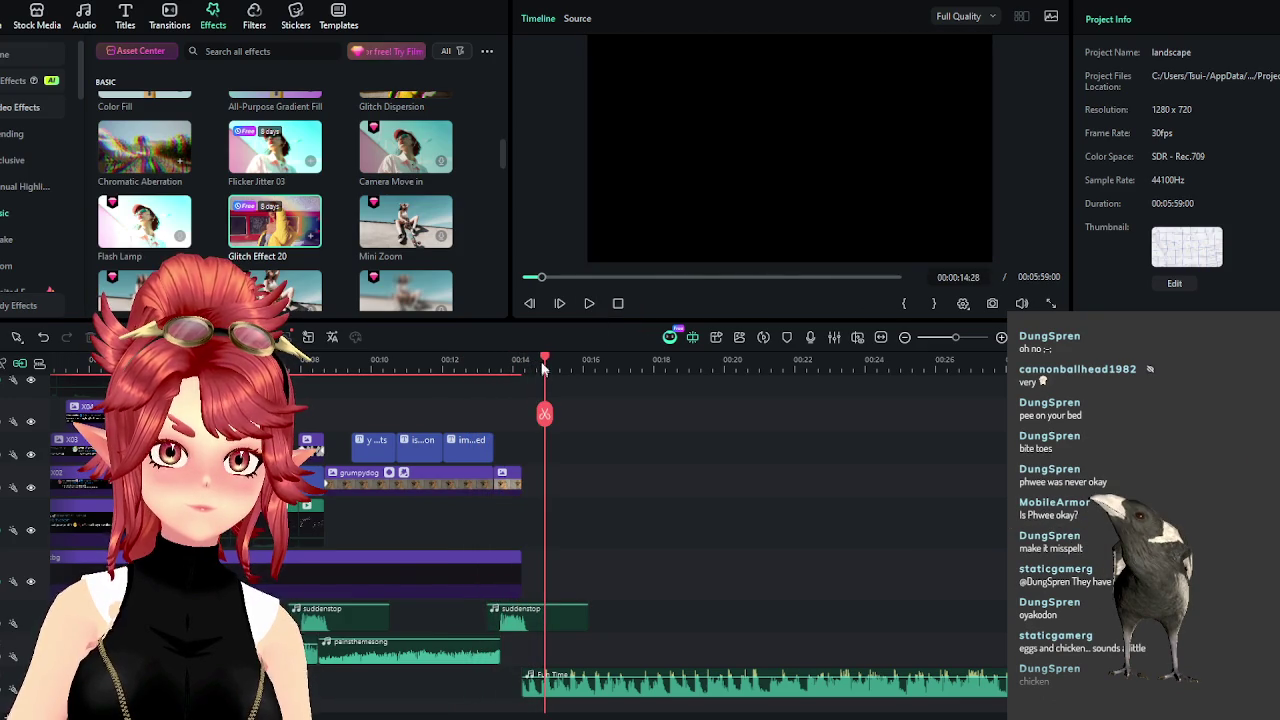
# Move the Fun Time music to begin just after 00:00:14 and extend its start edge earlier.
pyautogui.moveTo(543, 370); pyautogui.dragTo(527, 362)
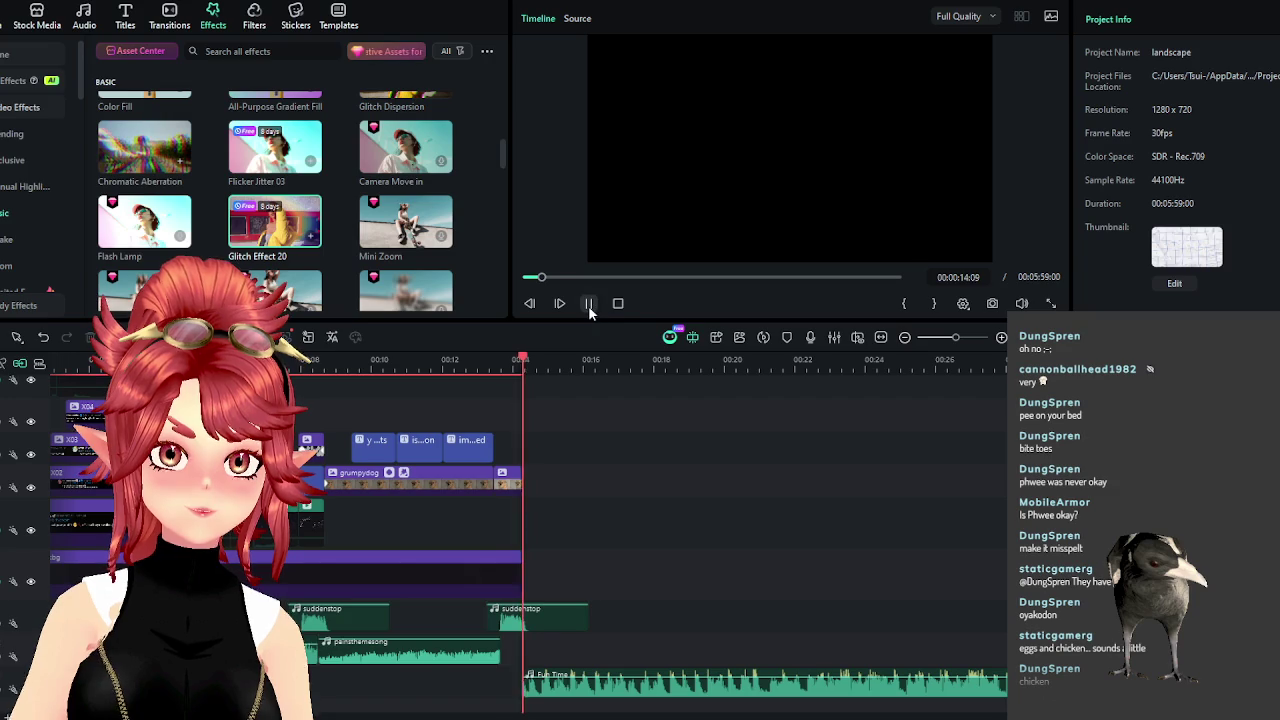
pyautogui.moveTo(545, 697)
pyautogui.mouseDown()
pyautogui.moveTo(560, 700)
pyautogui.moveTo(521, 685)
pyautogui.mouseUp()
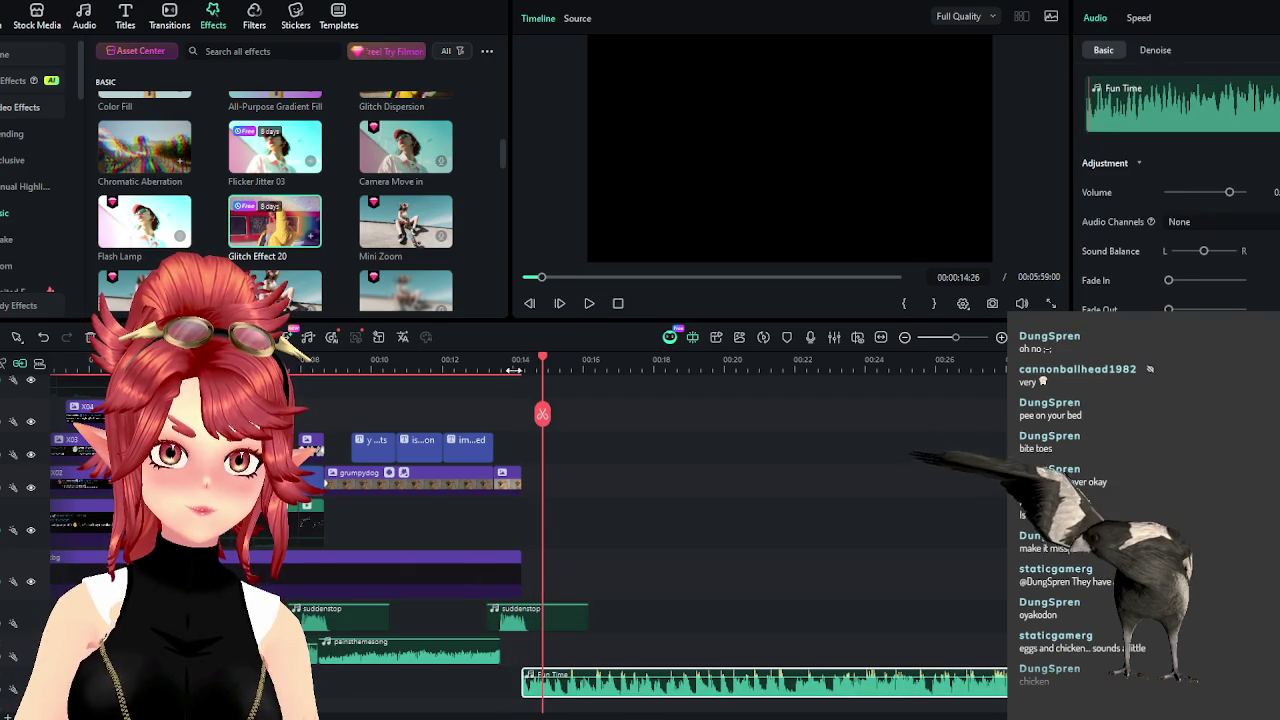
pyautogui.click(588, 304)
pyautogui.click(588, 304)
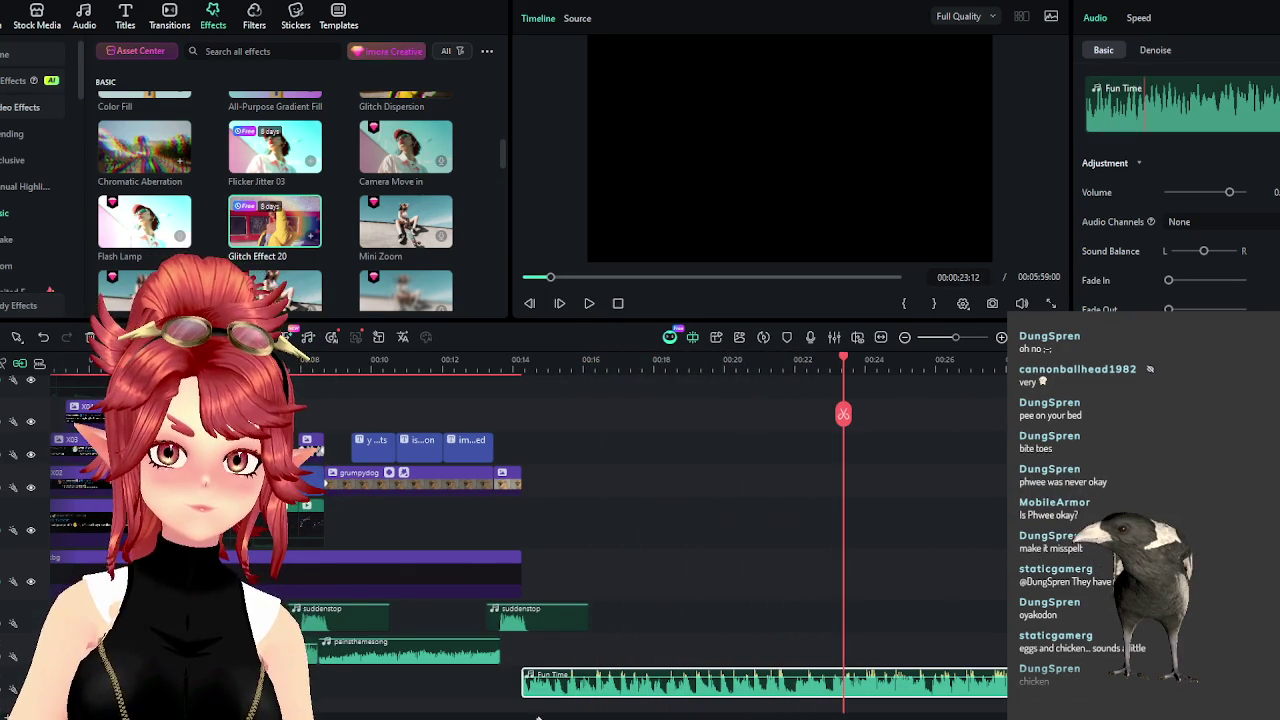
pyautogui.moveTo(533, 693)
pyautogui.mouseDown()
pyautogui.moveTo(884, 688)
pyautogui.moveTo(744, 709)
pyautogui.moveTo(605, 693)
pyautogui.mouseUp()
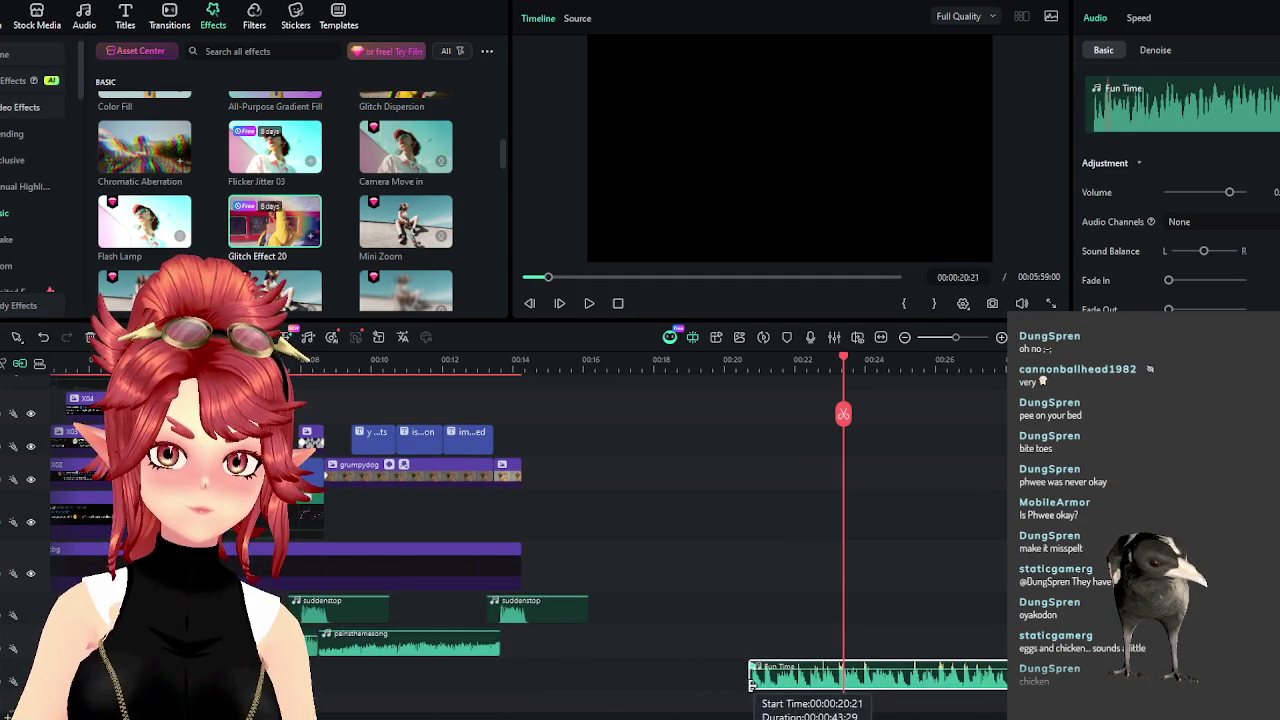
pyautogui.click(553, 362)
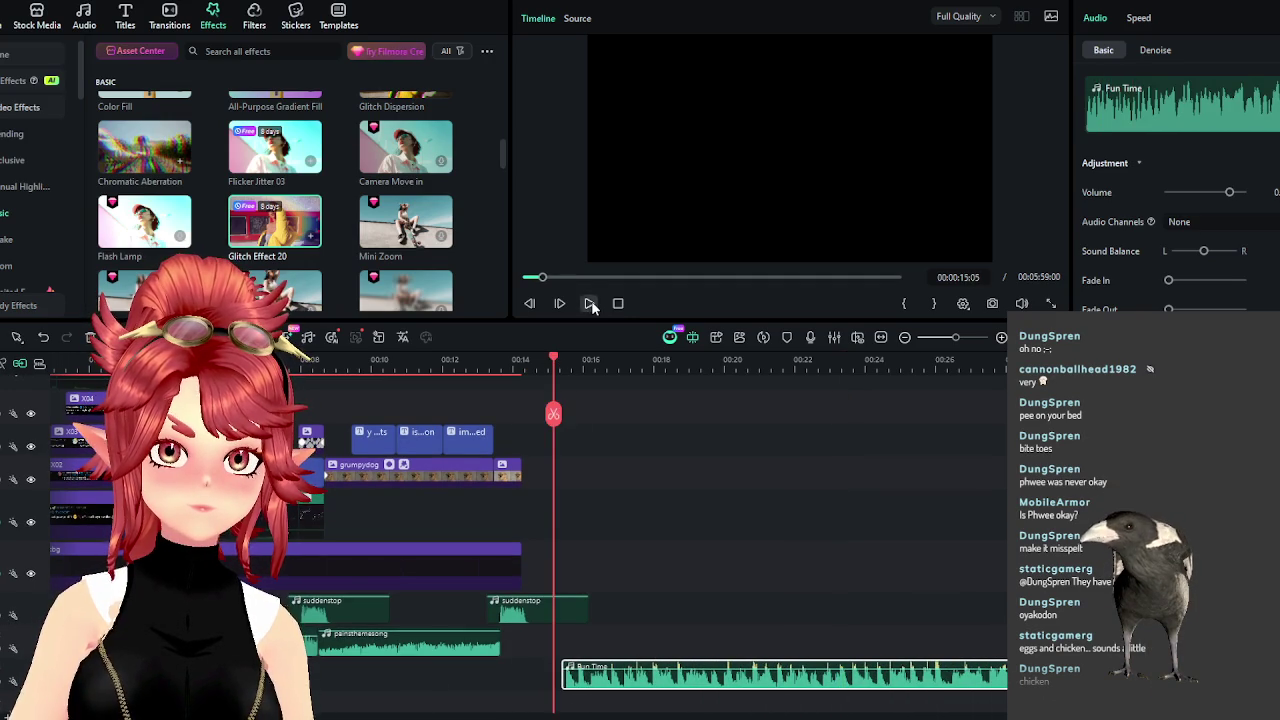
pyautogui.click(591, 305)
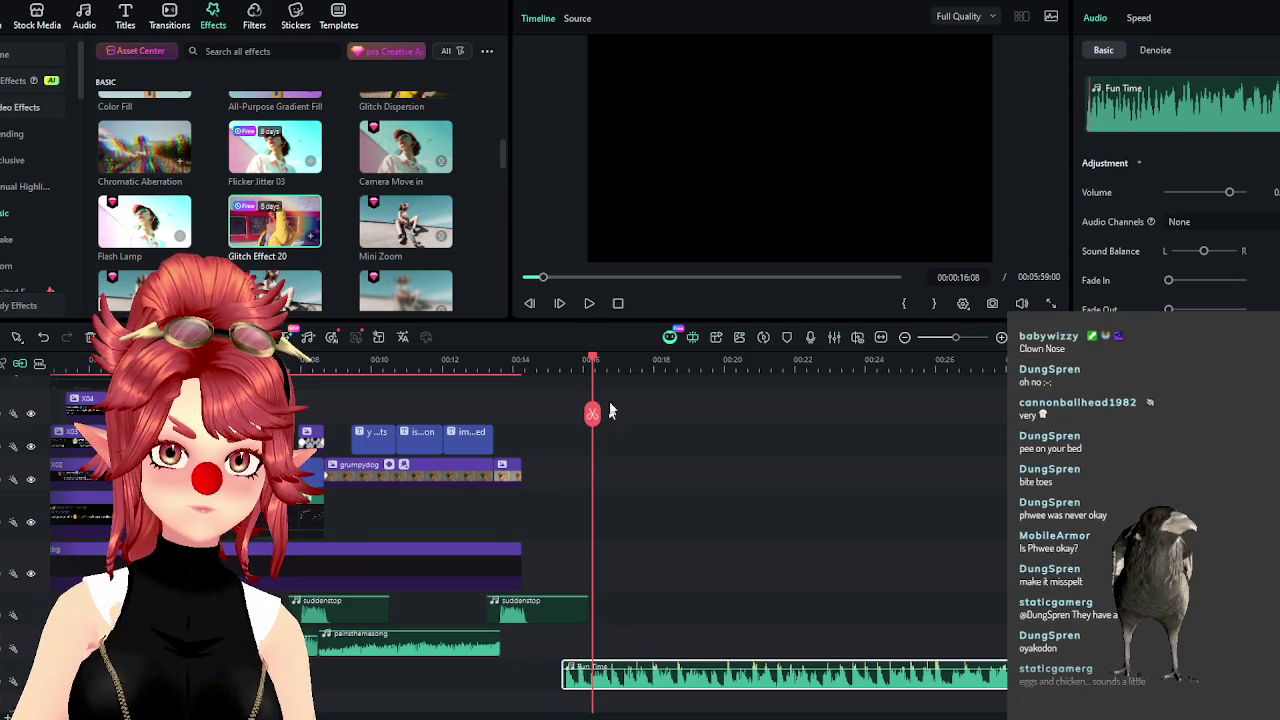
pyautogui.scroll(1, 695, 368)
pyautogui.scroll(1, 695, 368)
pyautogui.moveTo(484, 679); pyautogui.dragTo(455, 688)
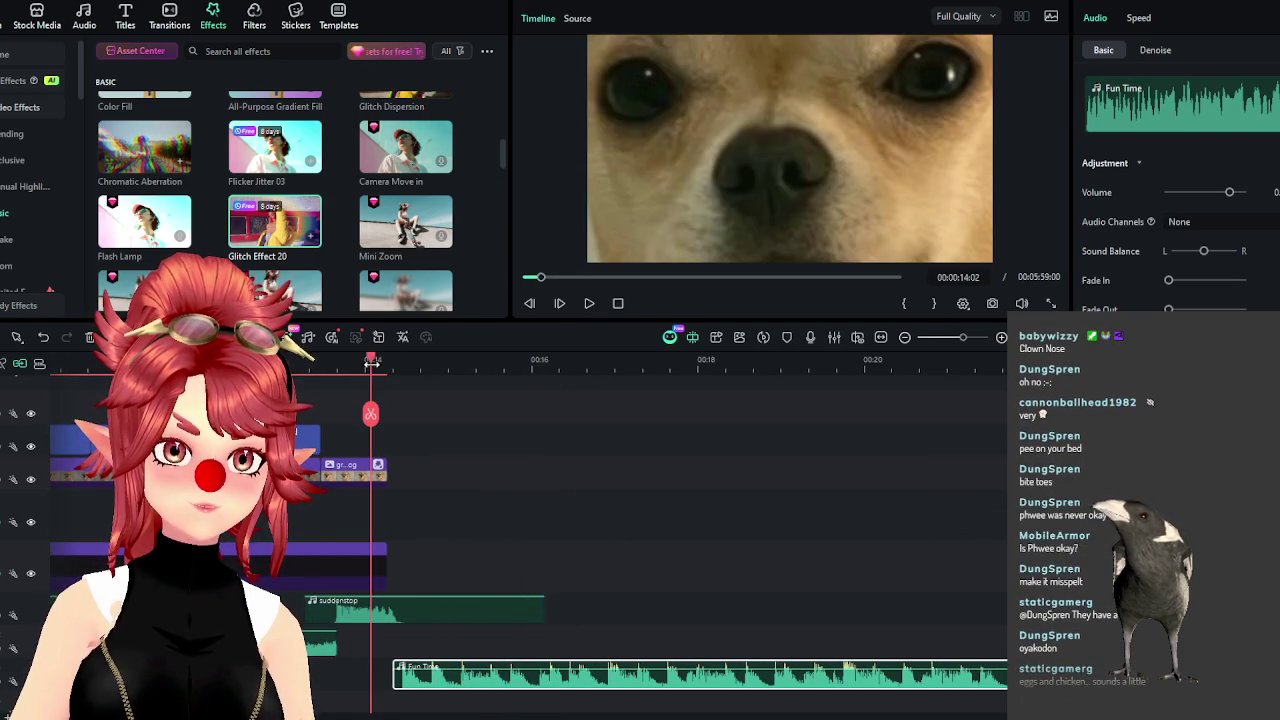
# Delete the duplicate Fun Time clip and move the remaining one earlier.
pyautogui.click(588, 305)
pyautogui.scroll(-2, 566, 540)
pyautogui.scroll(-2, 566, 540)
pyautogui.scroll(-2, 566, 540)
pyautogui.scroll(-2, 566, 540)
pyautogui.scroll(-2, 566, 542)
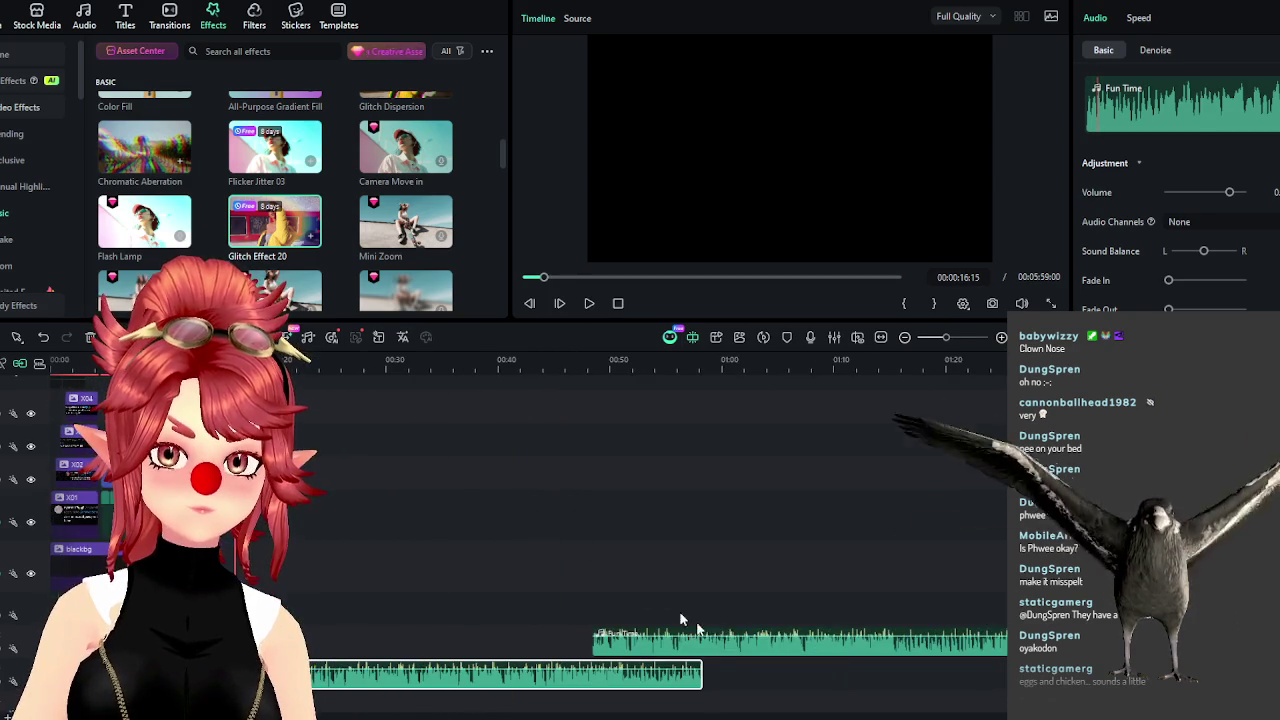
pyautogui.click(718, 645)
pyautogui.press('Delete')
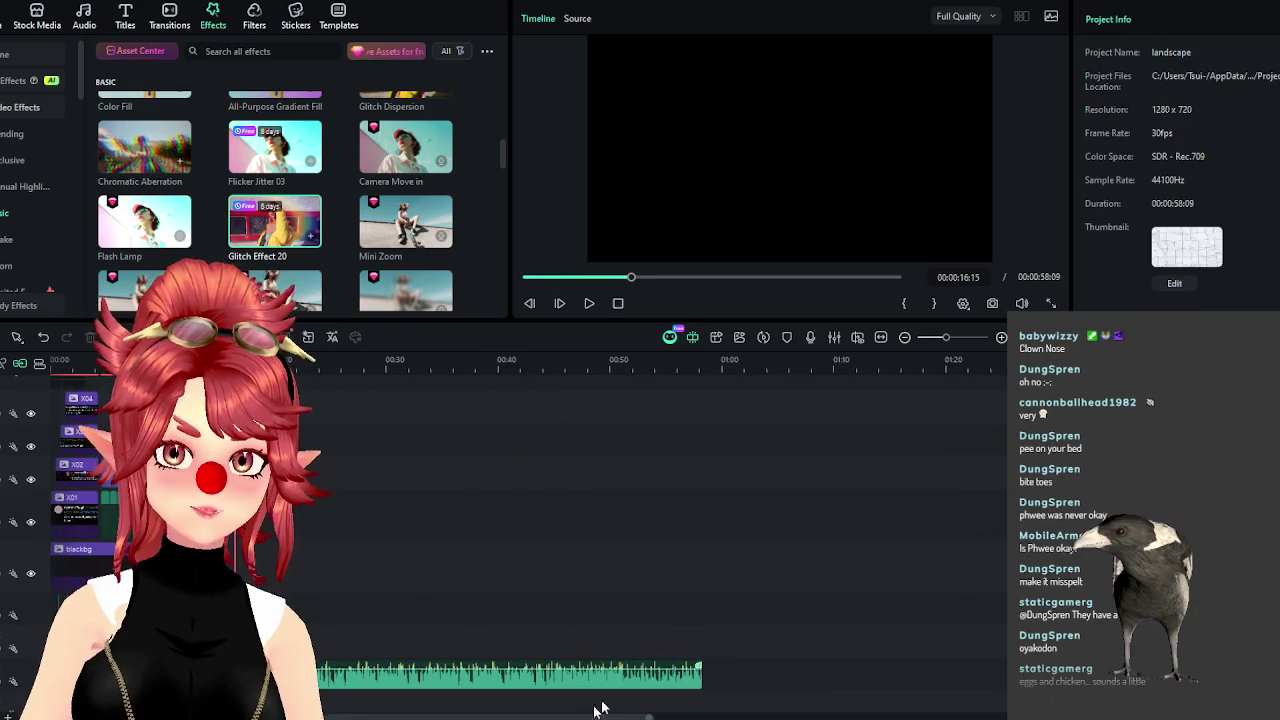
pyautogui.moveTo(700, 678)
pyautogui.mouseDown()
pyautogui.moveTo(300, 690)
pyautogui.moveTo(300, 366)
pyautogui.mouseUp()
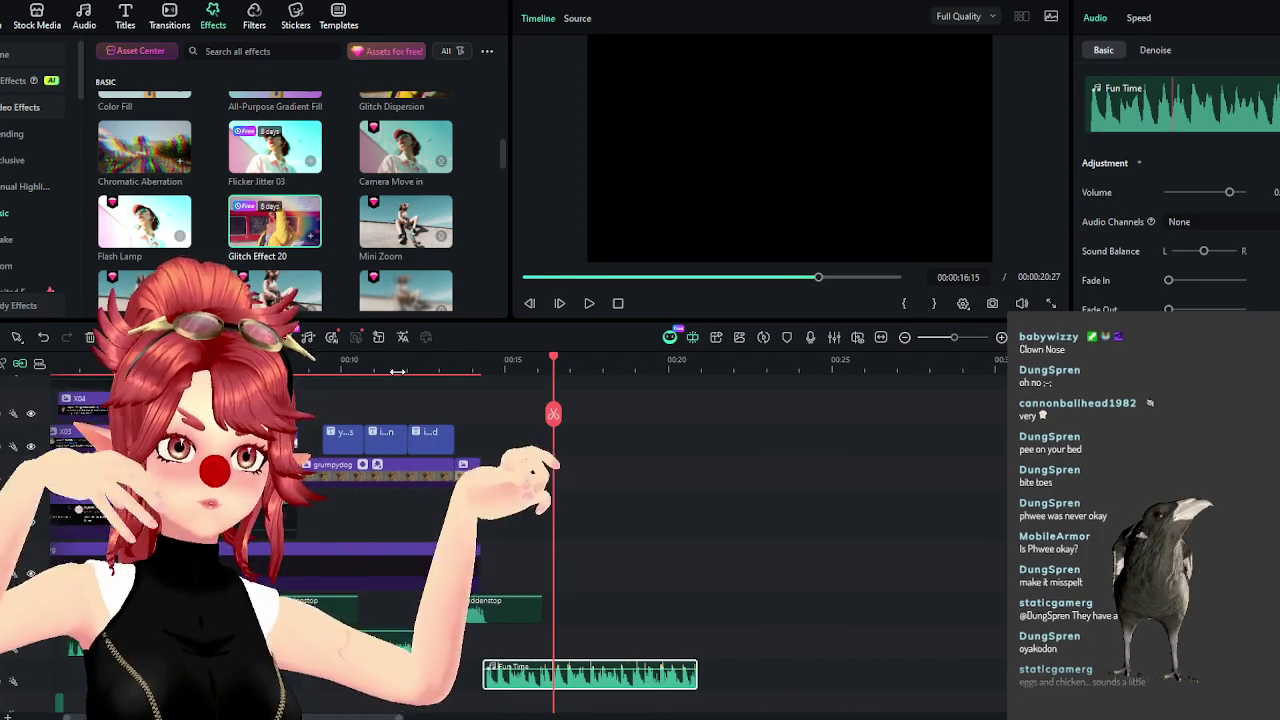
# Replay the ending from 00:14:24 and drag the purple background clip's end.
pyautogui.click(497, 369)
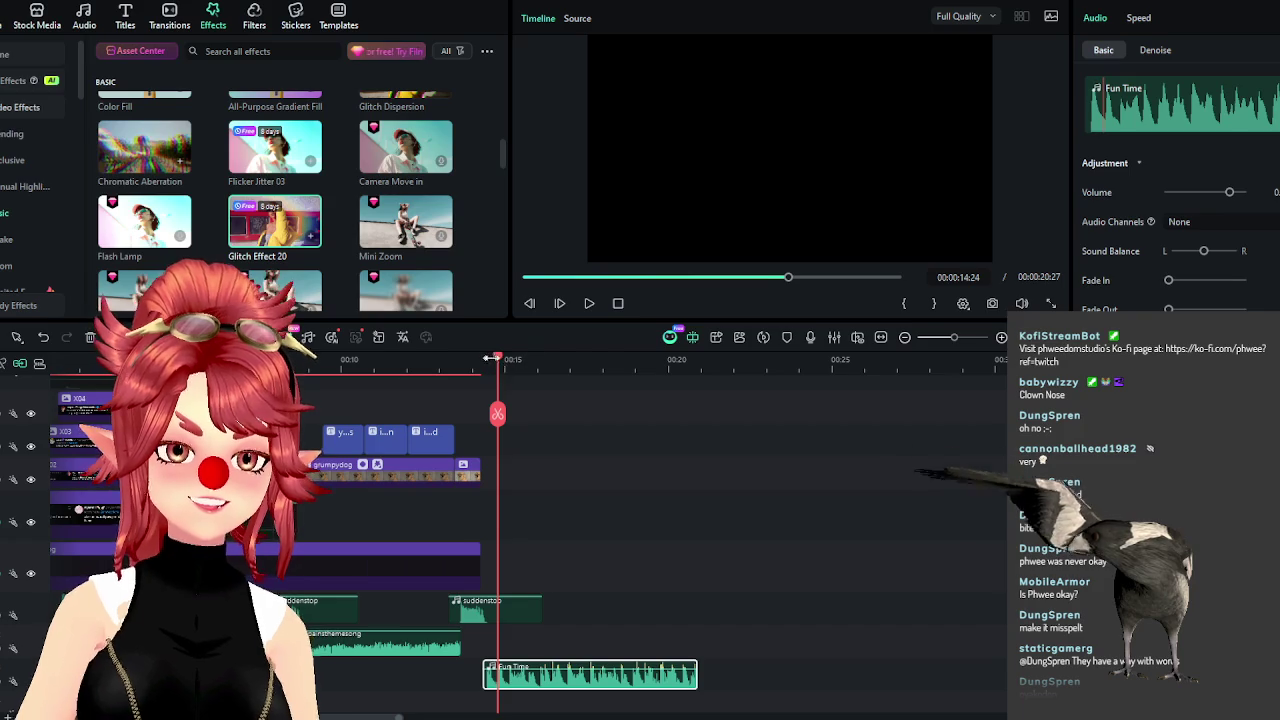
pyautogui.moveTo(497, 369); pyautogui.dragTo(481, 369)
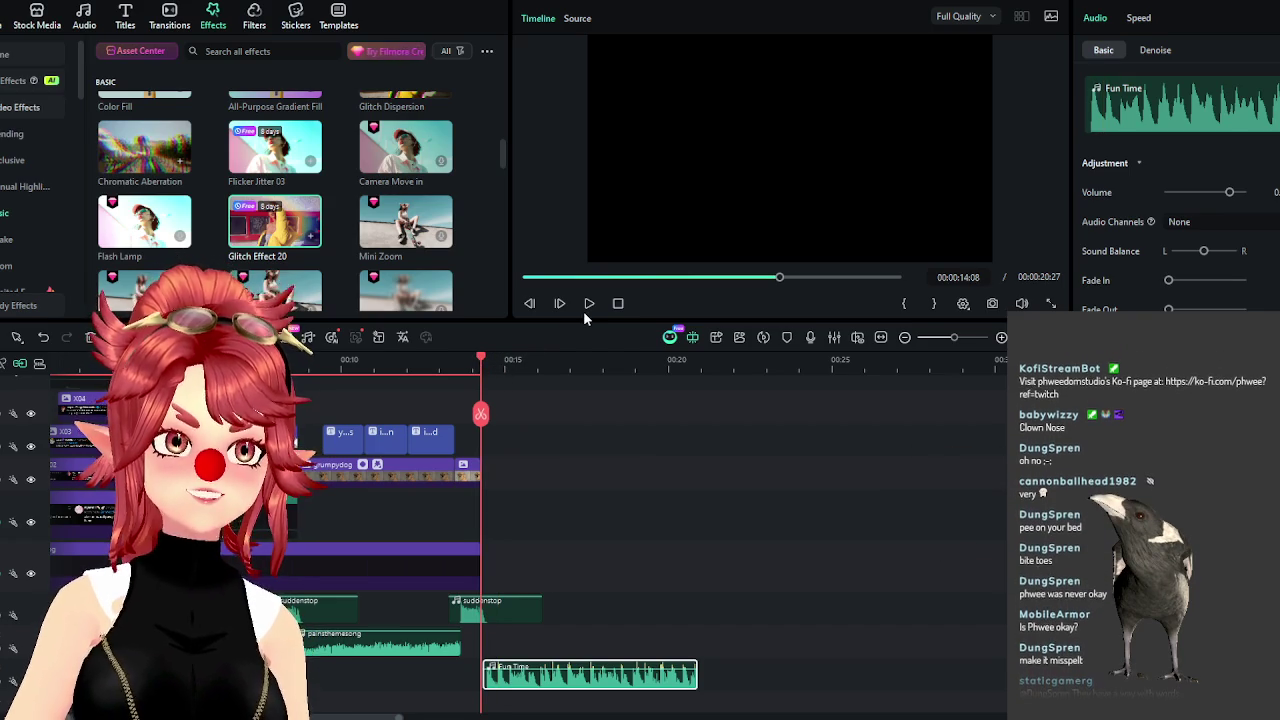
pyautogui.click(588, 305)
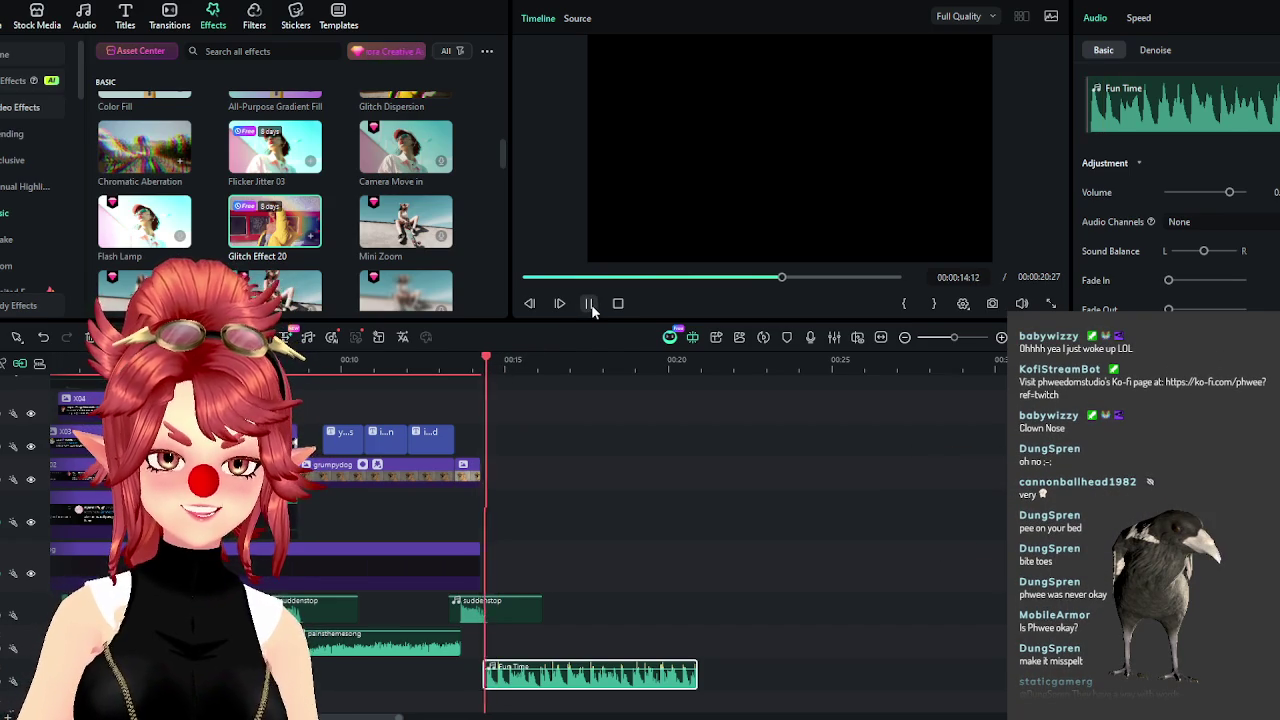
pyautogui.click(588, 305)
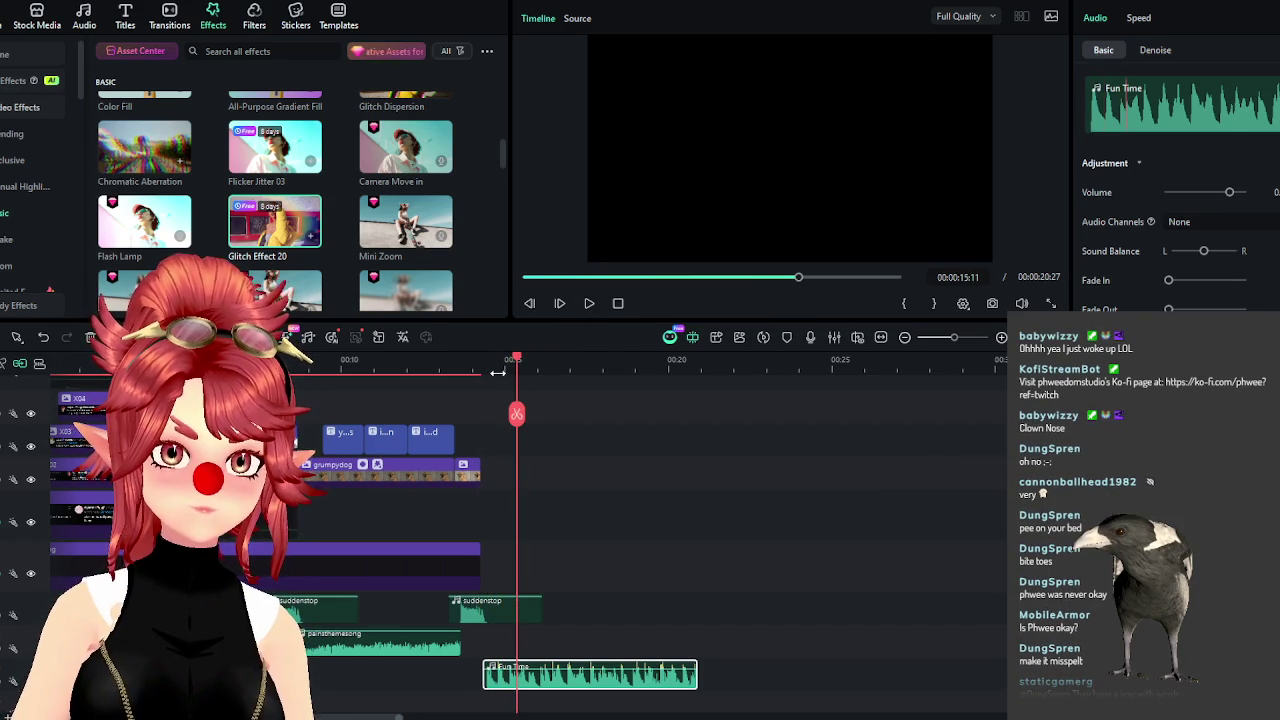
pyautogui.click(498, 370)
pyautogui.click(464, 567)
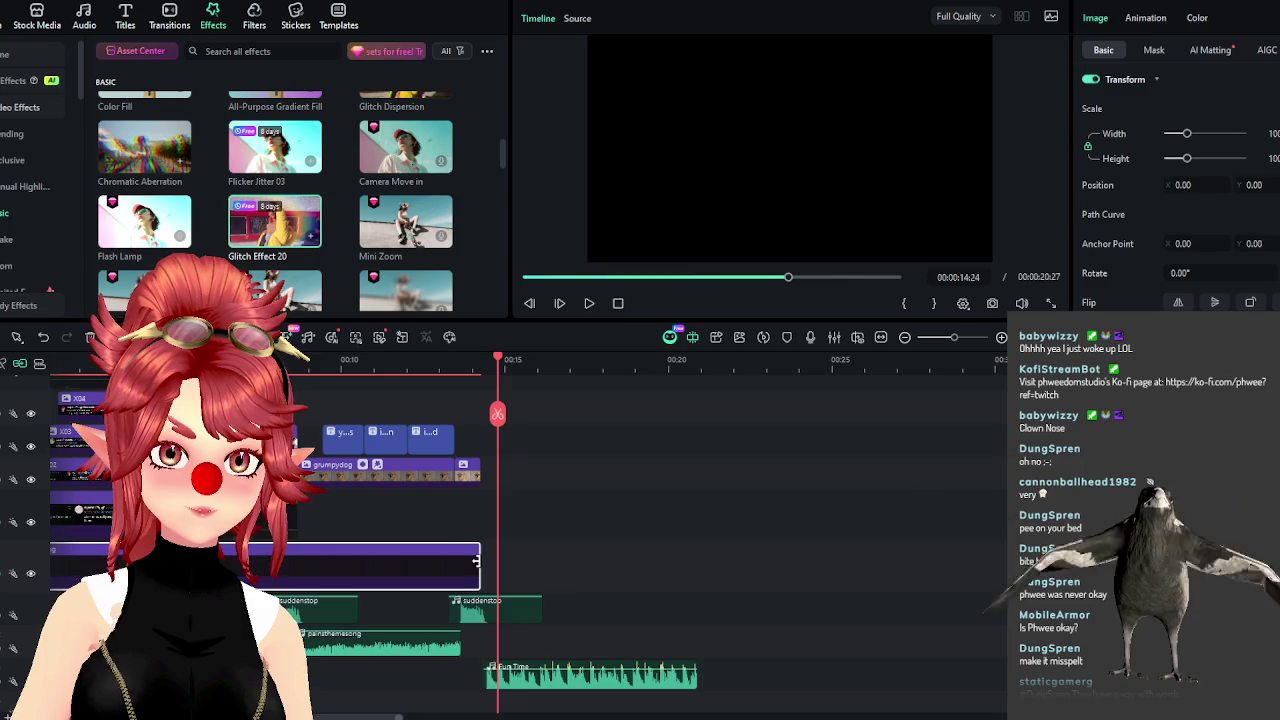
pyautogui.moveTo(480, 567); pyautogui.dragTo(697, 567)
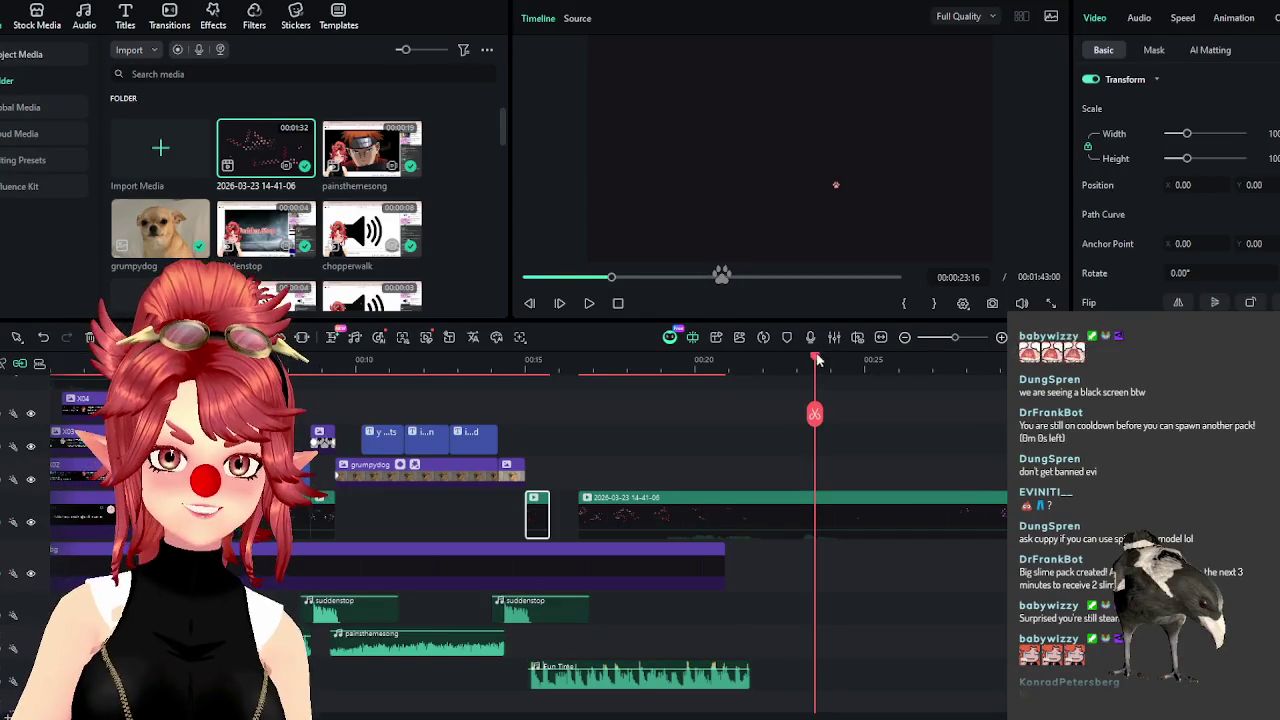
# Move the paw-print recording into place so it starts at the playhead near 00:17.
pyautogui.moveTo(718, 505); pyautogui.dragTo(1156, 505)
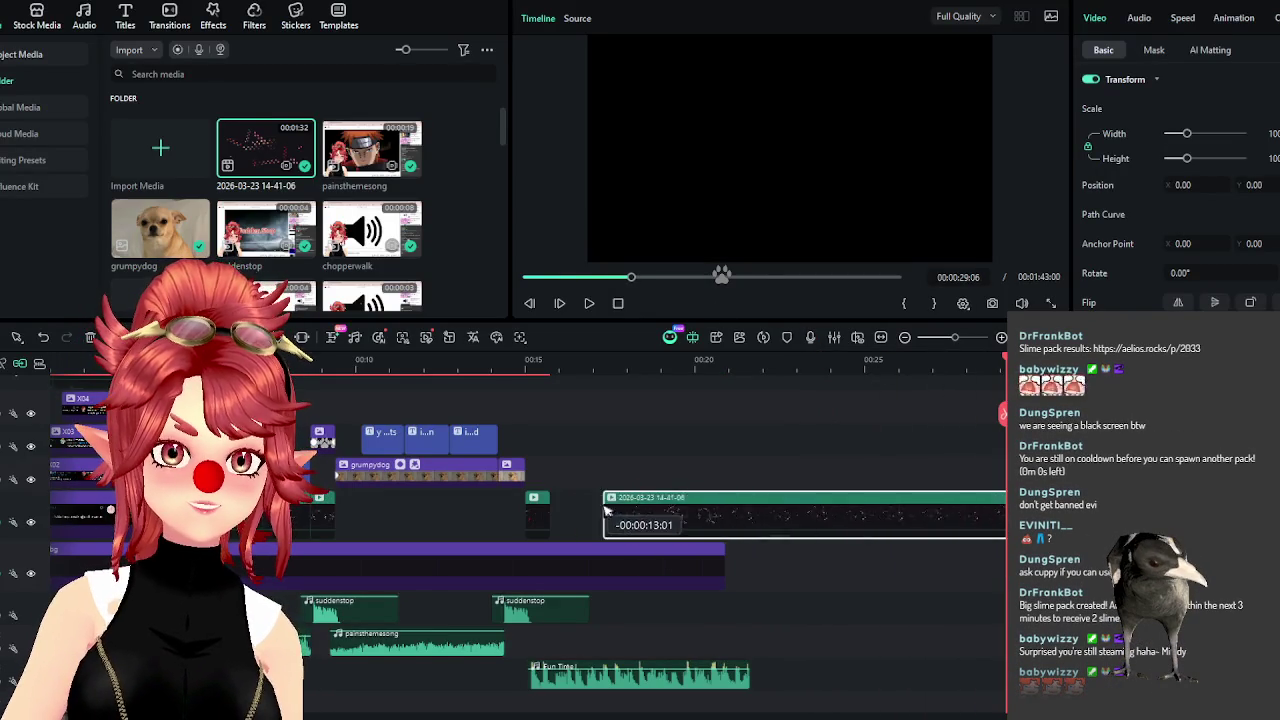
pyautogui.moveTo(721, 275); pyautogui.dragTo(551, 515)
pyautogui.click(545, 362)
pyautogui.moveTo(545, 362); pyautogui.dragTo(588, 370)
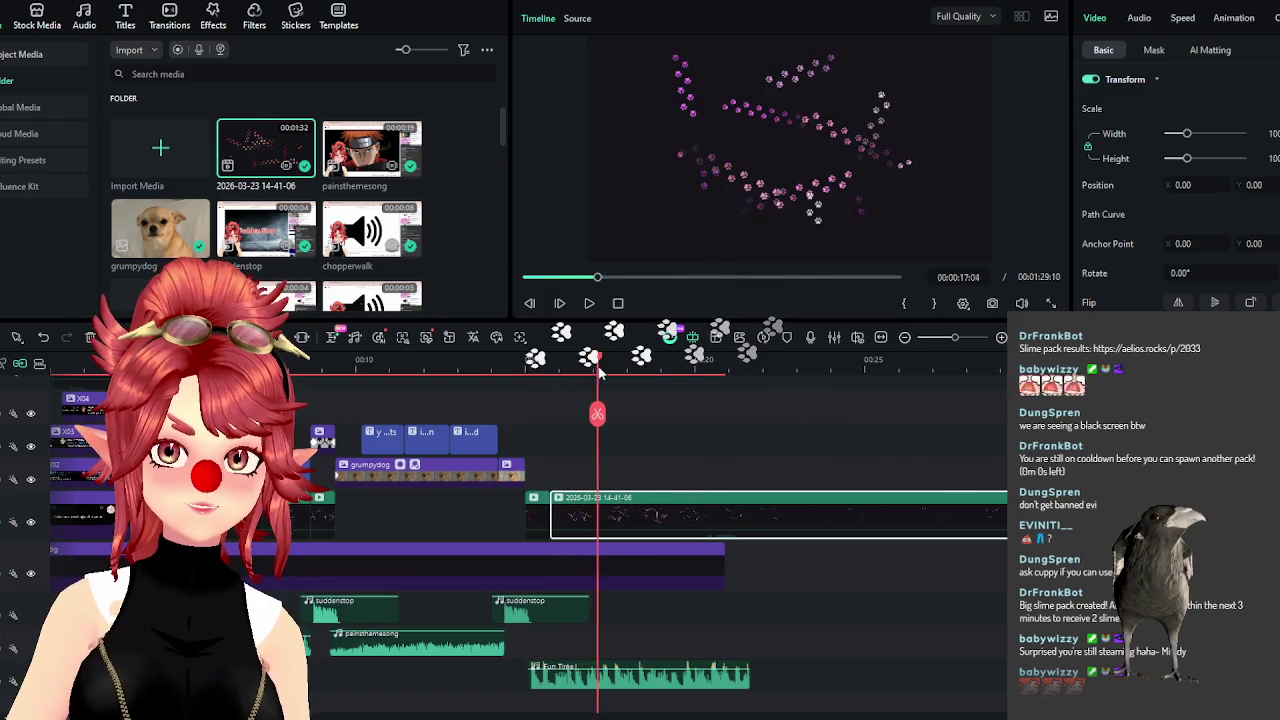
pyautogui.moveTo(588, 370)
pyautogui.mouseDown()
pyautogui.moveTo(687, 393)
pyautogui.moveTo(551, 404)
pyautogui.moveTo(591, 407)
pyautogui.moveTo(581, 413)
pyautogui.mouseUp()
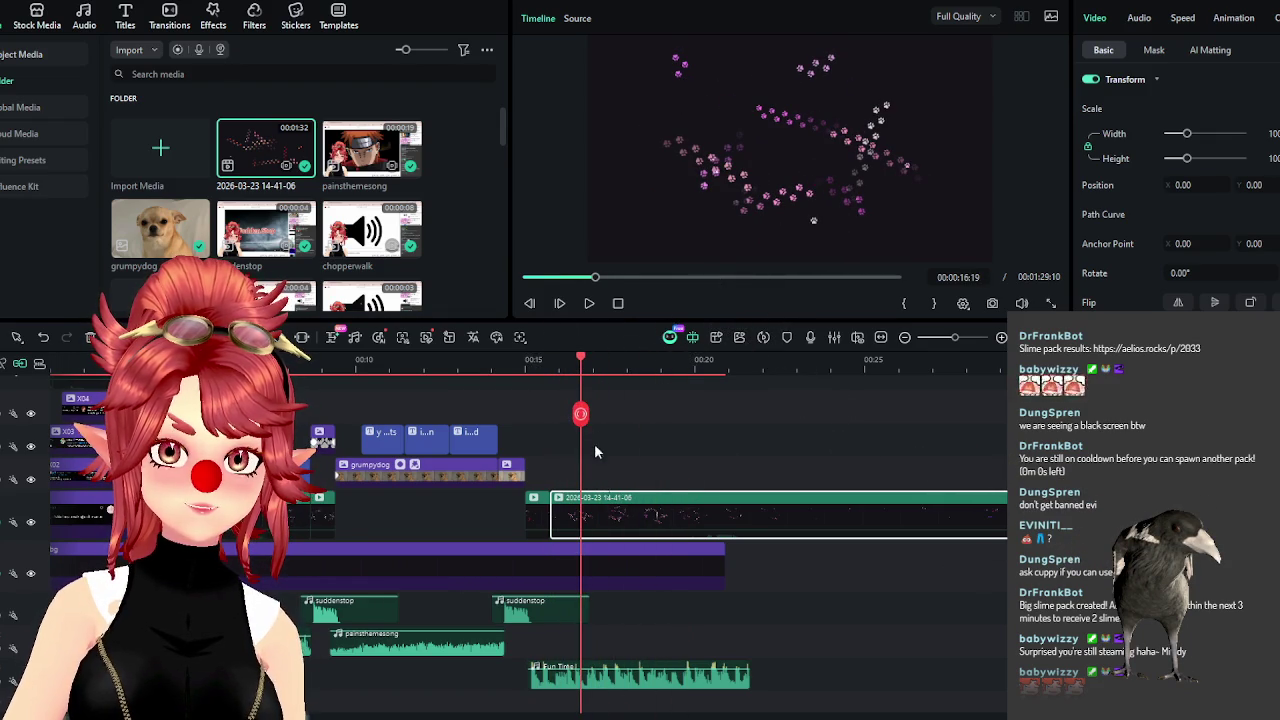
pyautogui.moveTo(584, 530)
pyautogui.mouseDown()
pyautogui.moveTo(925, 520)
pyautogui.moveTo(672, 525)
pyautogui.moveTo(657, 450)
pyautogui.mouseUp()
pyautogui.moveTo(650, 365)
pyautogui.mouseDown()
pyautogui.moveTo(766, 366)
pyautogui.moveTo(686, 366)
pyautogui.moveTo(772, 382)
pyautogui.moveTo(786, 368)
pyautogui.moveTo(758, 368)
pyautogui.mouseUp()
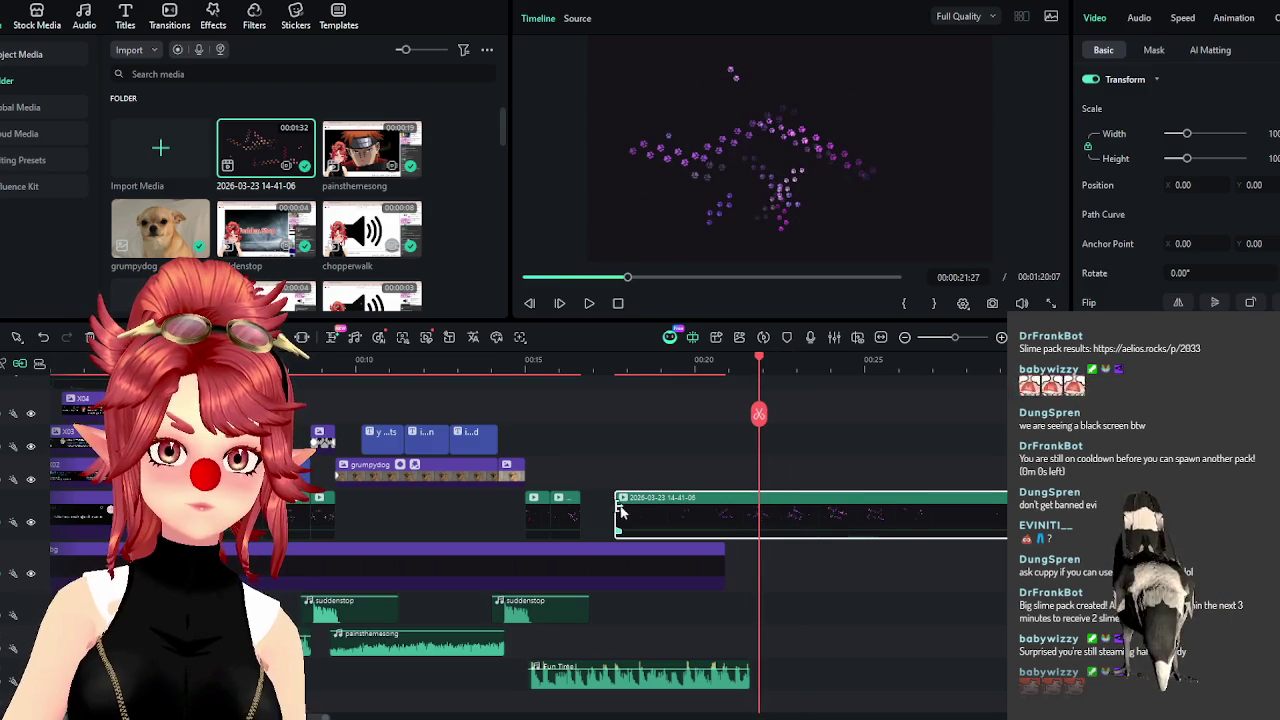
pyautogui.moveTo(618, 512)
pyautogui.mouseDown()
pyautogui.moveTo(791, 505)
pyautogui.moveTo(611, 505)
pyautogui.mouseUp()
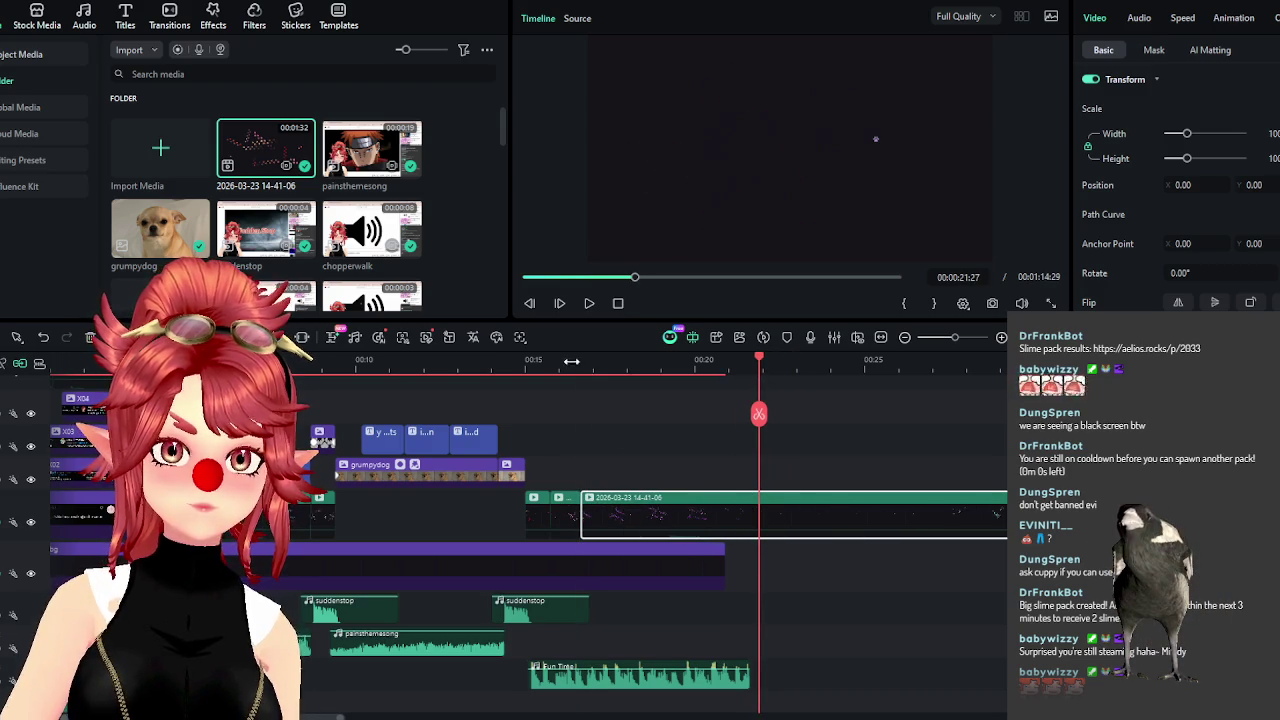
# Trim the paw recording's start to about 00:00:17:21 and replay the join.
pyautogui.click(589, 304)
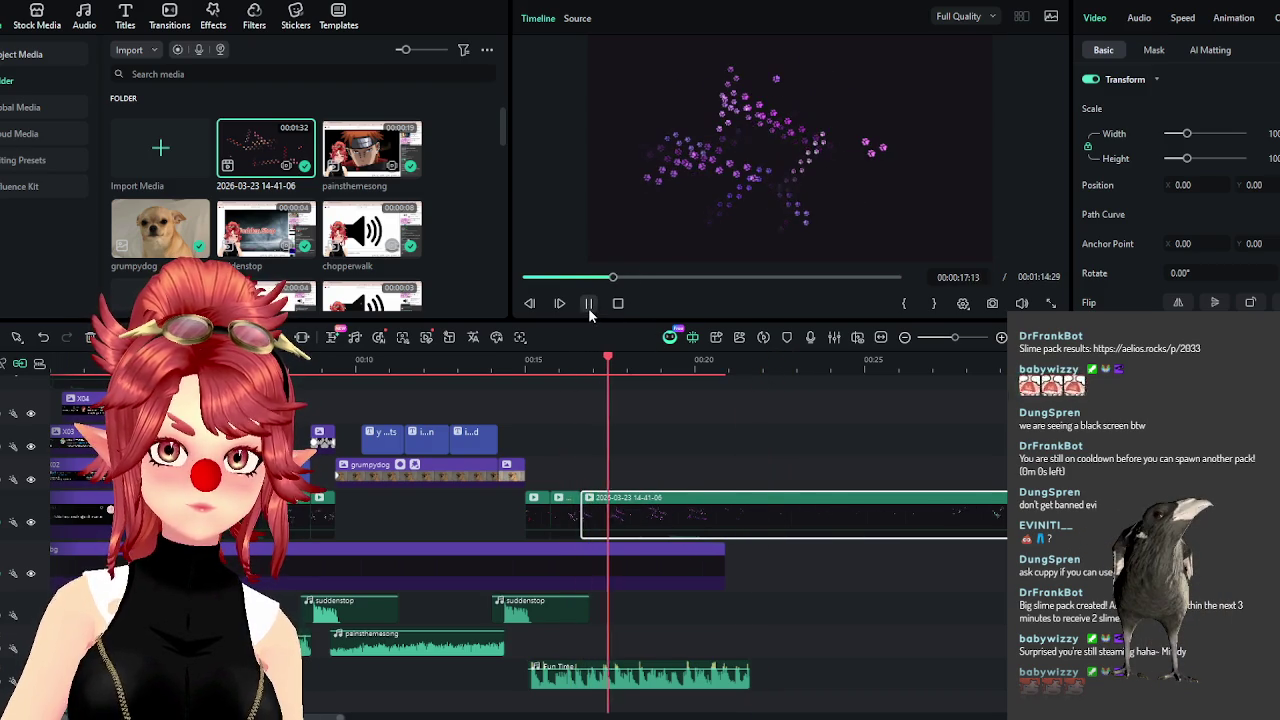
pyautogui.click(589, 305)
pyautogui.click(590, 305)
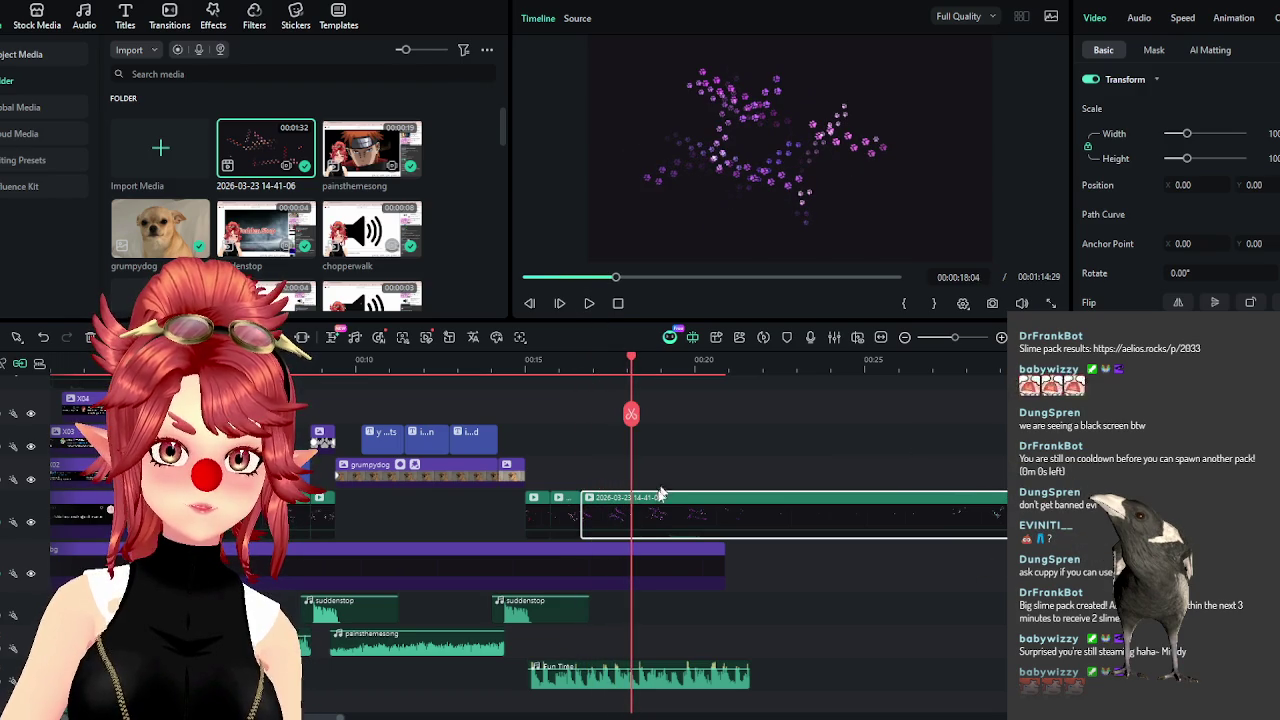
pyautogui.click(588, 357)
pyautogui.click(590, 305)
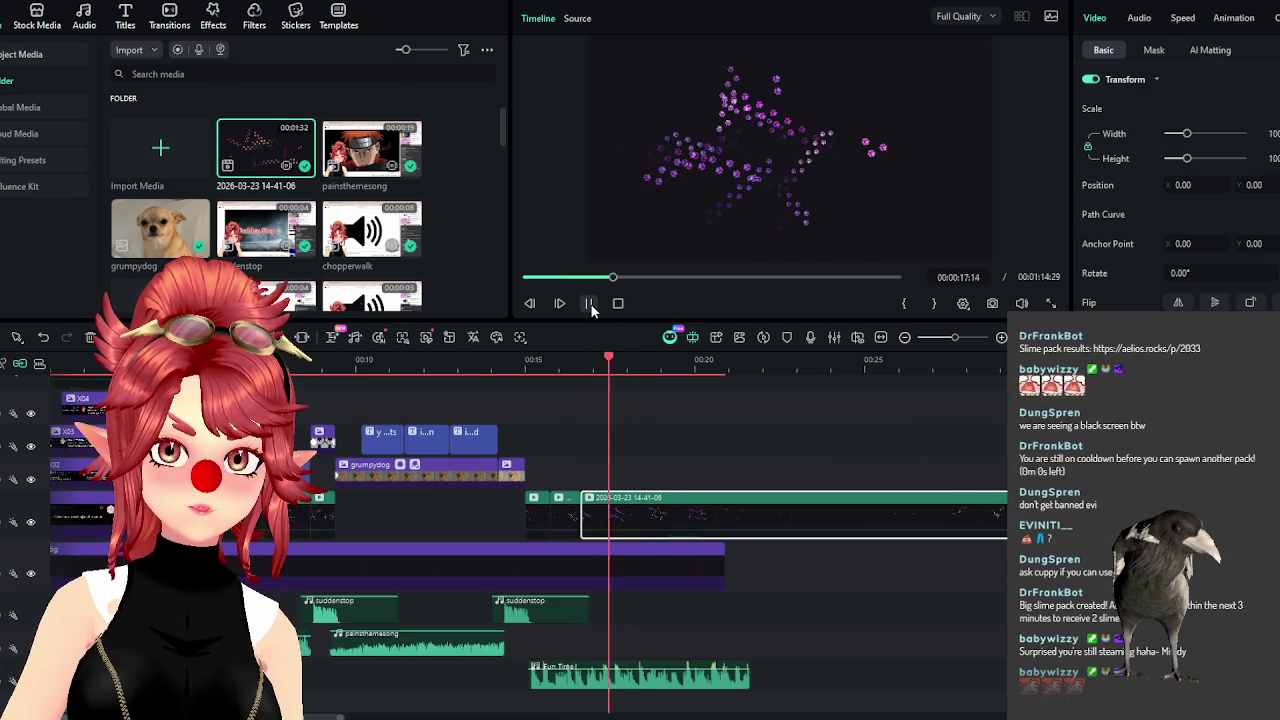
pyautogui.moveTo(620, 510)
pyautogui.mouseDown()
pyautogui.moveTo(761, 516)
pyautogui.moveTo(622, 516)
pyautogui.mouseUp()
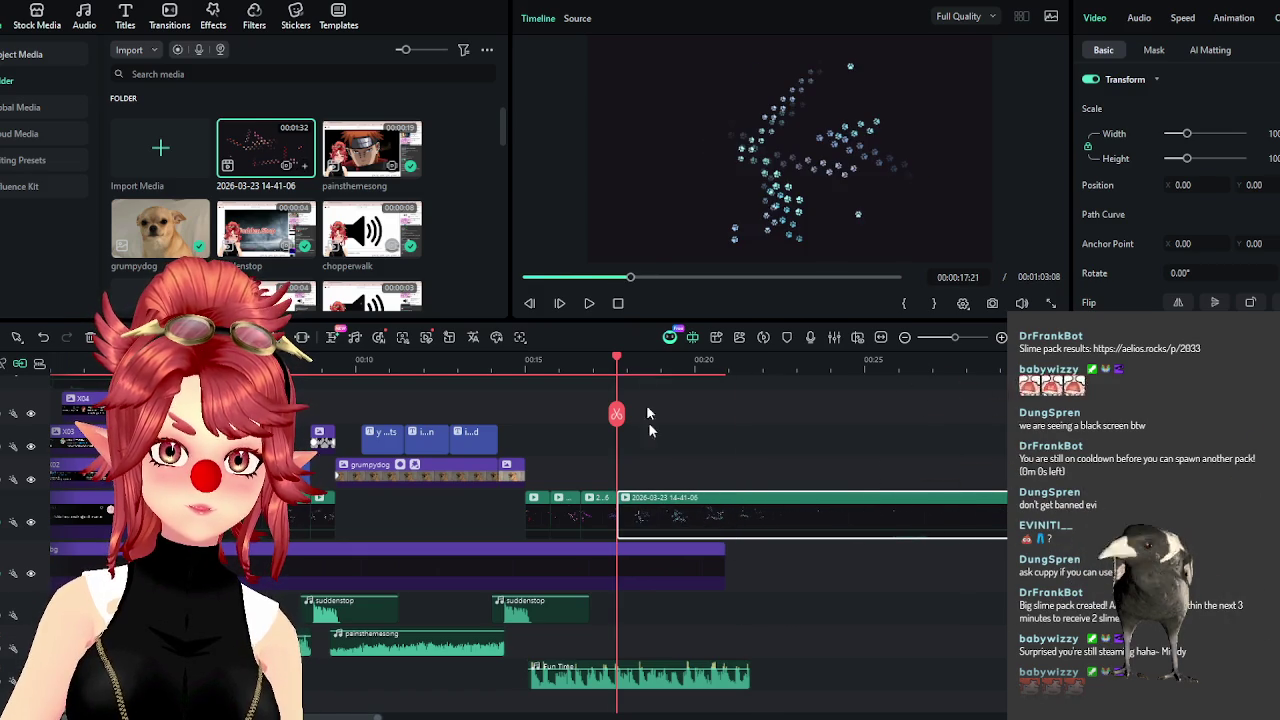
pyautogui.click(589, 303)
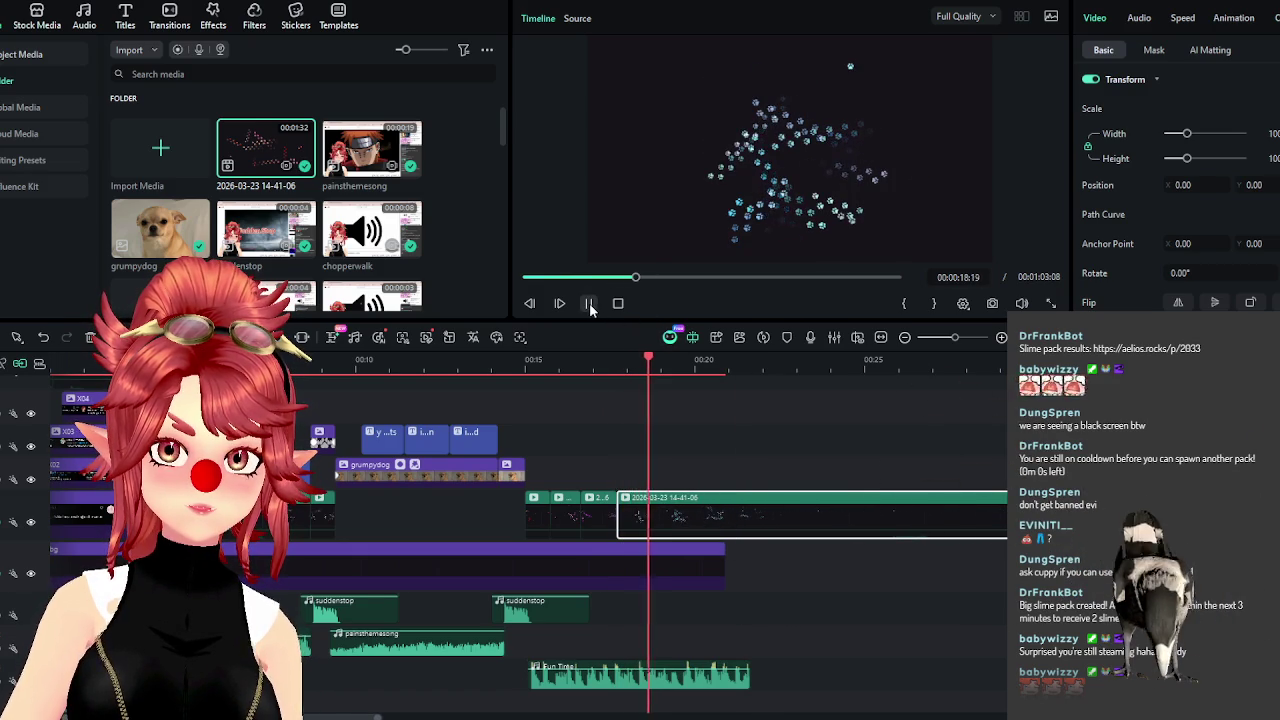
pyautogui.click(648, 366)
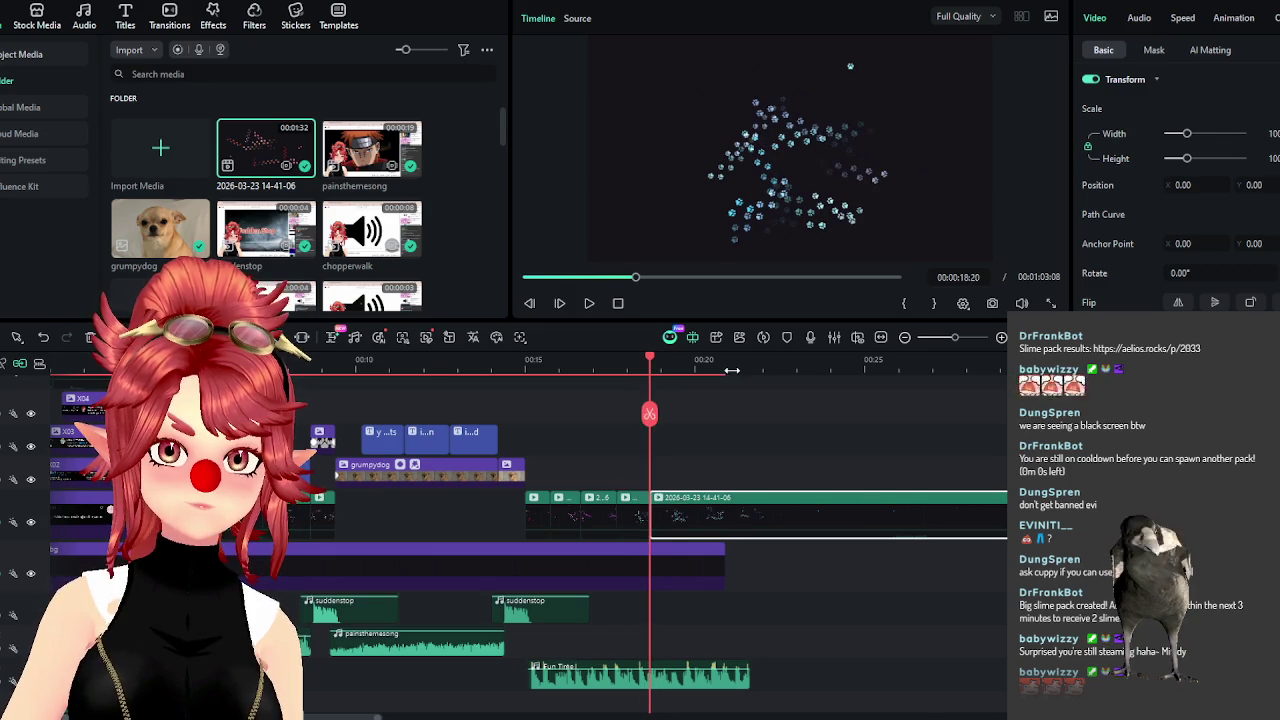
pyautogui.scroll(-2, 730, 373)
pyautogui.moveTo(523, 366)
pyautogui.mouseDown()
pyautogui.moveTo(620, 366)
pyautogui.moveTo(828, 413)
pyautogui.mouseUp()
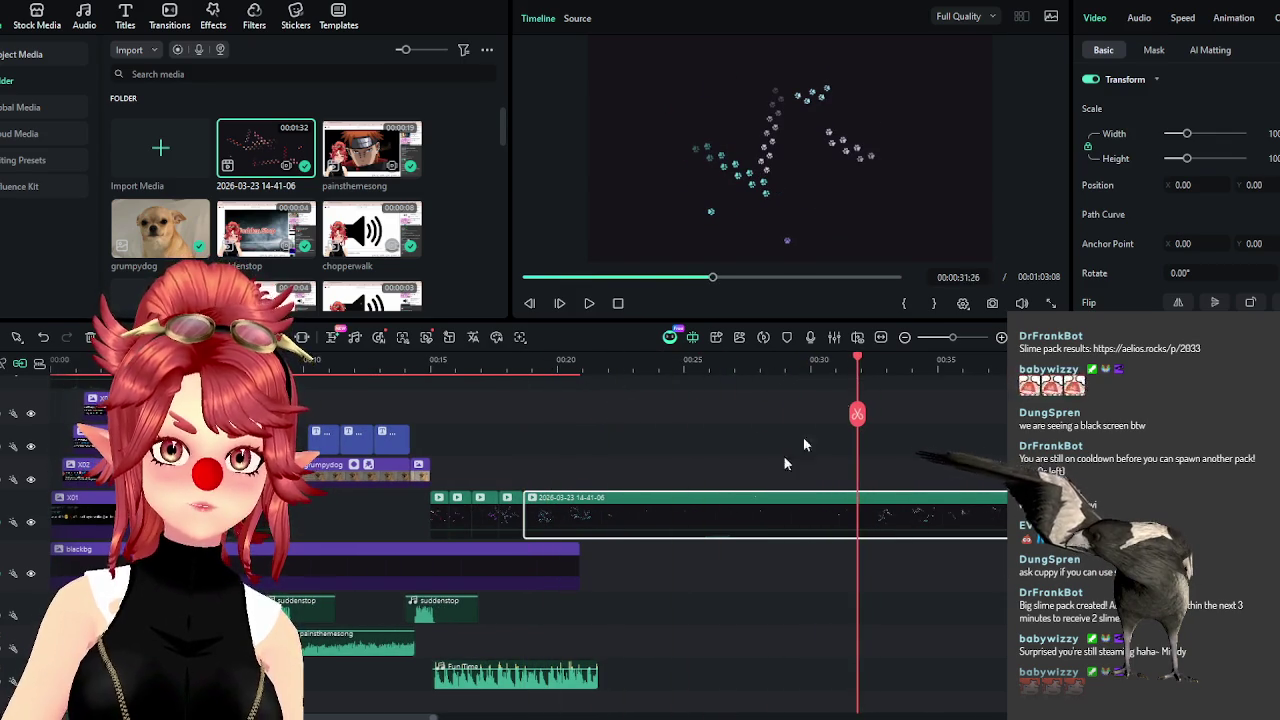
# Trim the start of the paw-print recording later on the timeline.
pyautogui.moveTo(524, 510)
pyautogui.mouseDown()
pyautogui.moveTo(836, 510)
pyautogui.moveTo(554, 510)
pyautogui.mouseUp()
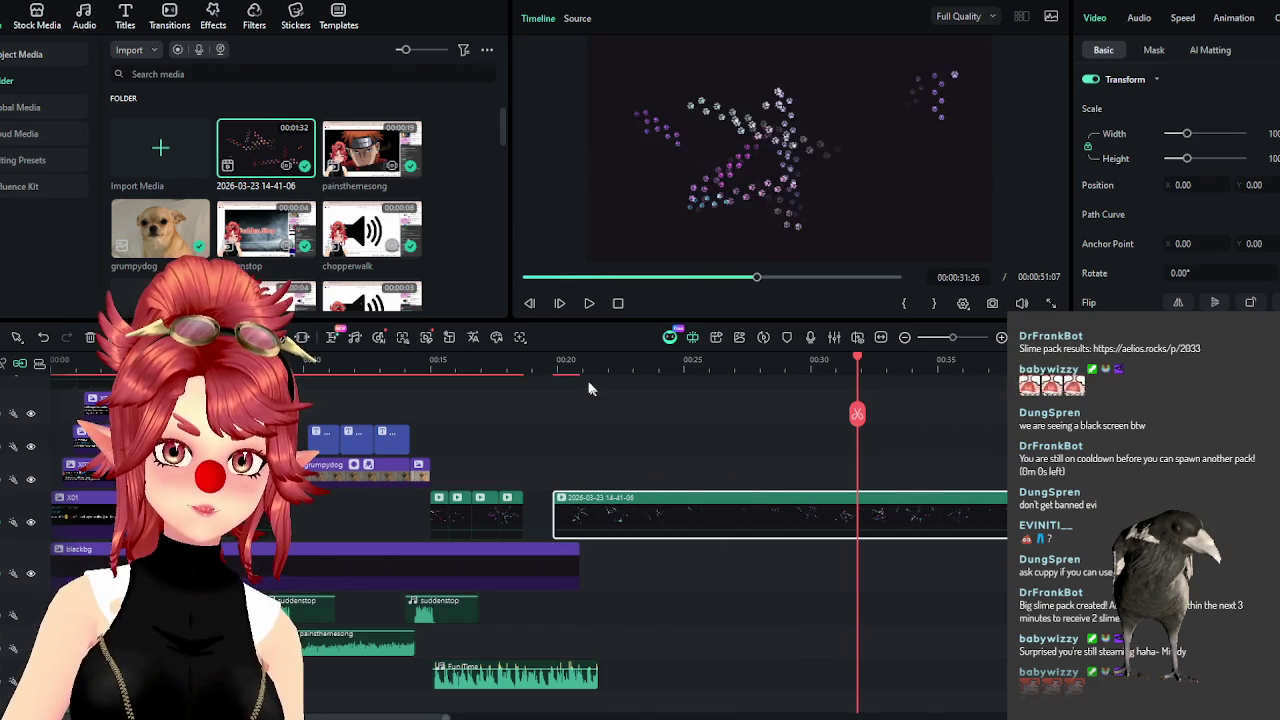
pyautogui.moveTo(566, 366)
pyautogui.mouseDown()
pyautogui.moveTo(758, 372)
pyautogui.moveTo(807, 400)
pyautogui.mouseUp()
pyautogui.moveTo(555, 505); pyautogui.dragTo(565, 516)
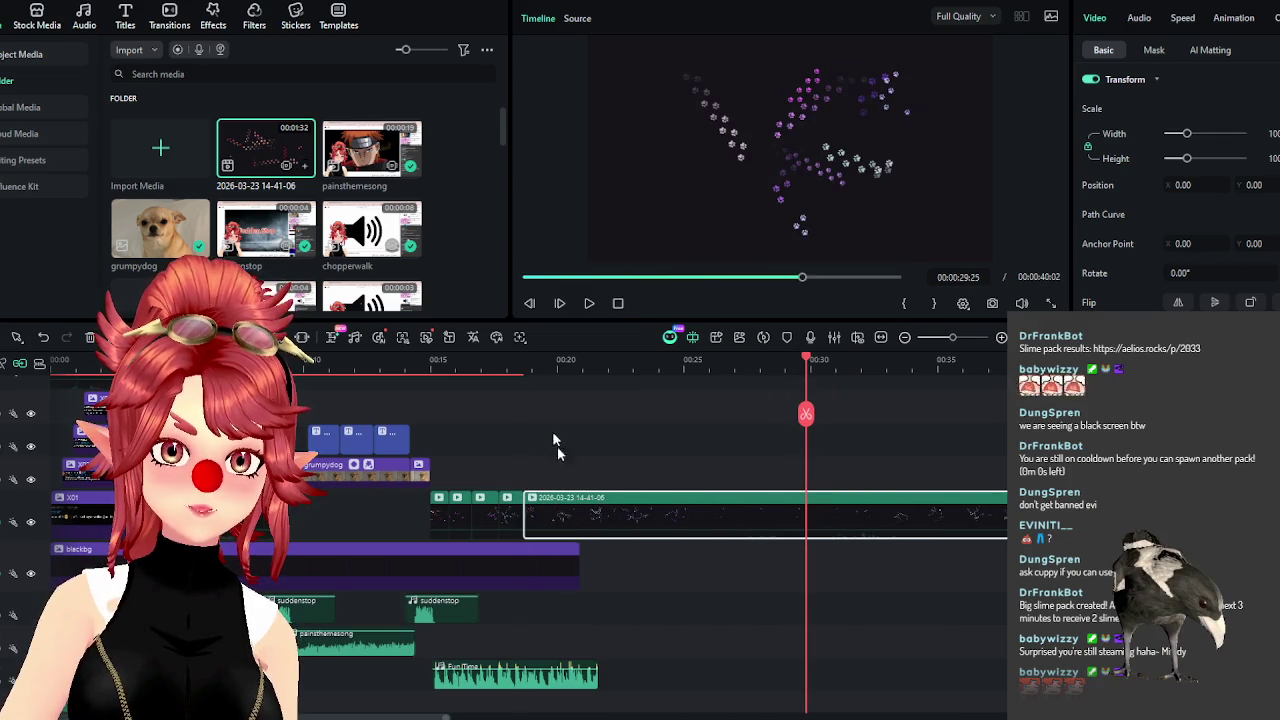
pyautogui.moveTo(518, 362)
pyautogui.mouseDown()
pyautogui.moveTo(573, 378)
pyautogui.moveTo(551, 385)
pyautogui.moveTo(603, 389)
pyautogui.moveTo(531, 398)
pyautogui.moveTo(559, 411)
pyautogui.moveTo(556, 426)
pyautogui.mouseUp()
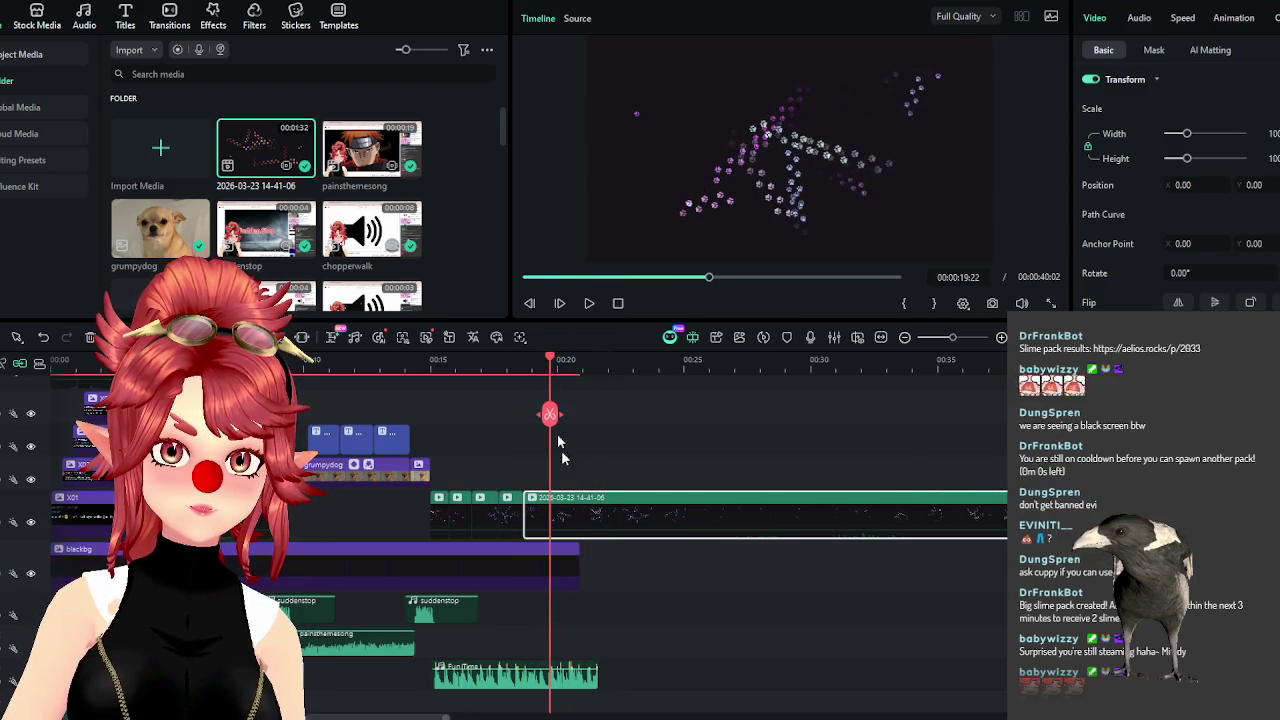
# Reposition the paw recording and cut its end back to 00:20:27.
pyautogui.moveTo(557, 505)
pyautogui.mouseDown()
pyautogui.moveTo(897, 514)
pyautogui.moveTo(580, 525)
pyautogui.mouseUp()
pyautogui.moveTo(556, 367); pyautogui.dragTo(580, 367)
pyautogui.moveTo(720, 499)
pyautogui.mouseDown()
pyautogui.moveTo(563, 514)
pyautogui.moveTo(580, 500)
pyautogui.mouseUp()
pyautogui.scroll(3, 700, 440)
pyautogui.scroll(-3, 804, 378)
pyautogui.moveTo(400, 717)
pyautogui.mouseDown()
pyautogui.moveTo(330, 717)
pyautogui.moveTo(322, 688)
pyautogui.mouseUp()
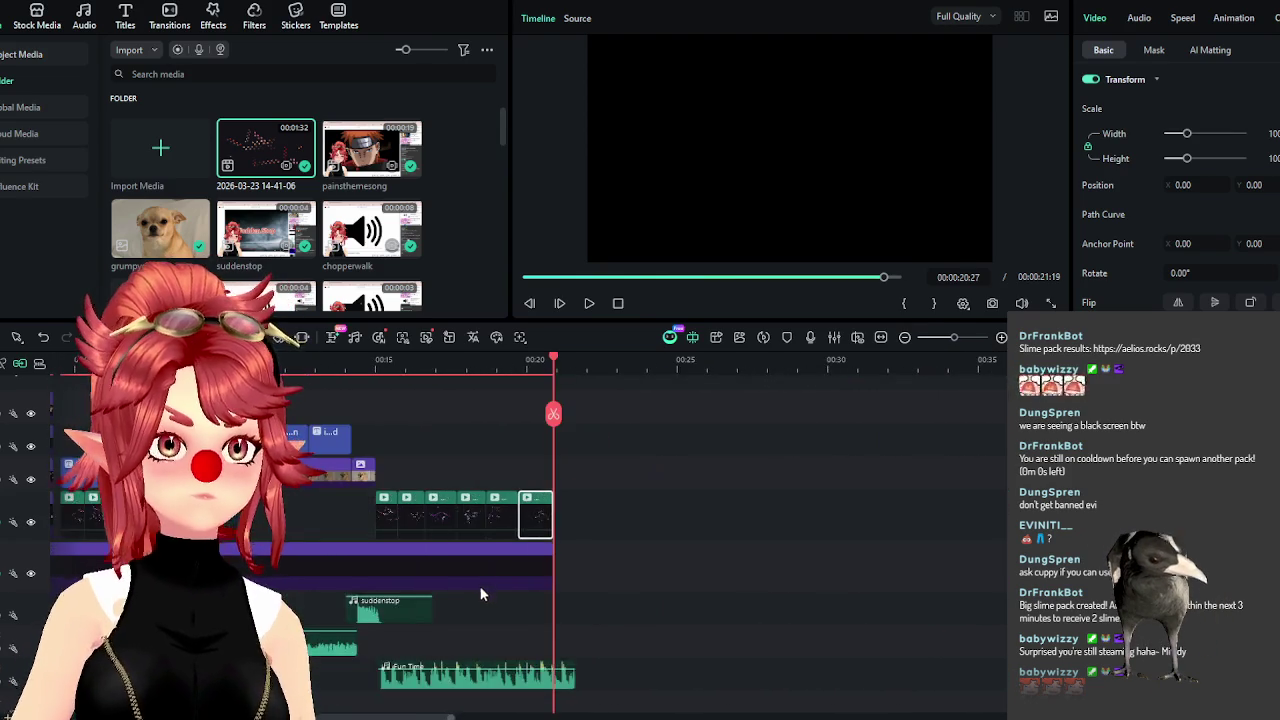
# Play the ending from 00:15 and trim the Fun Time music to end at 00:20:27.
pyautogui.scroll(-5, 478, 578)
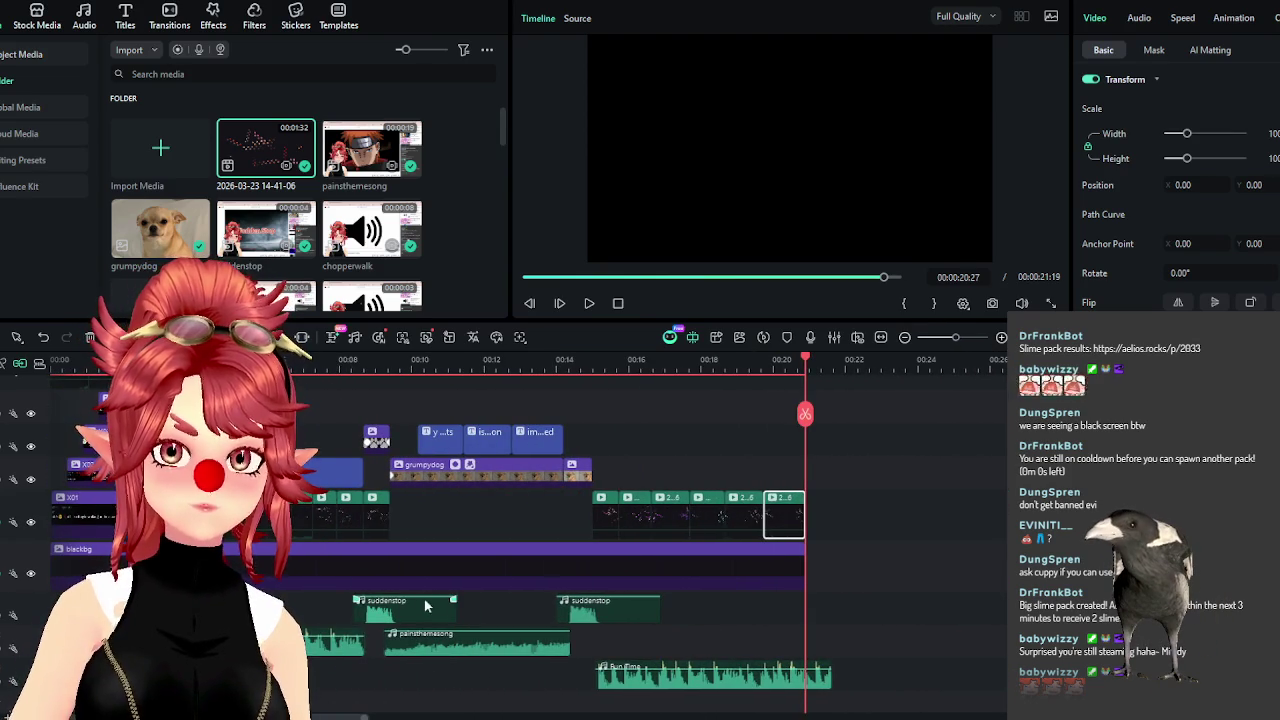
pyautogui.scroll(3, 650, 540)
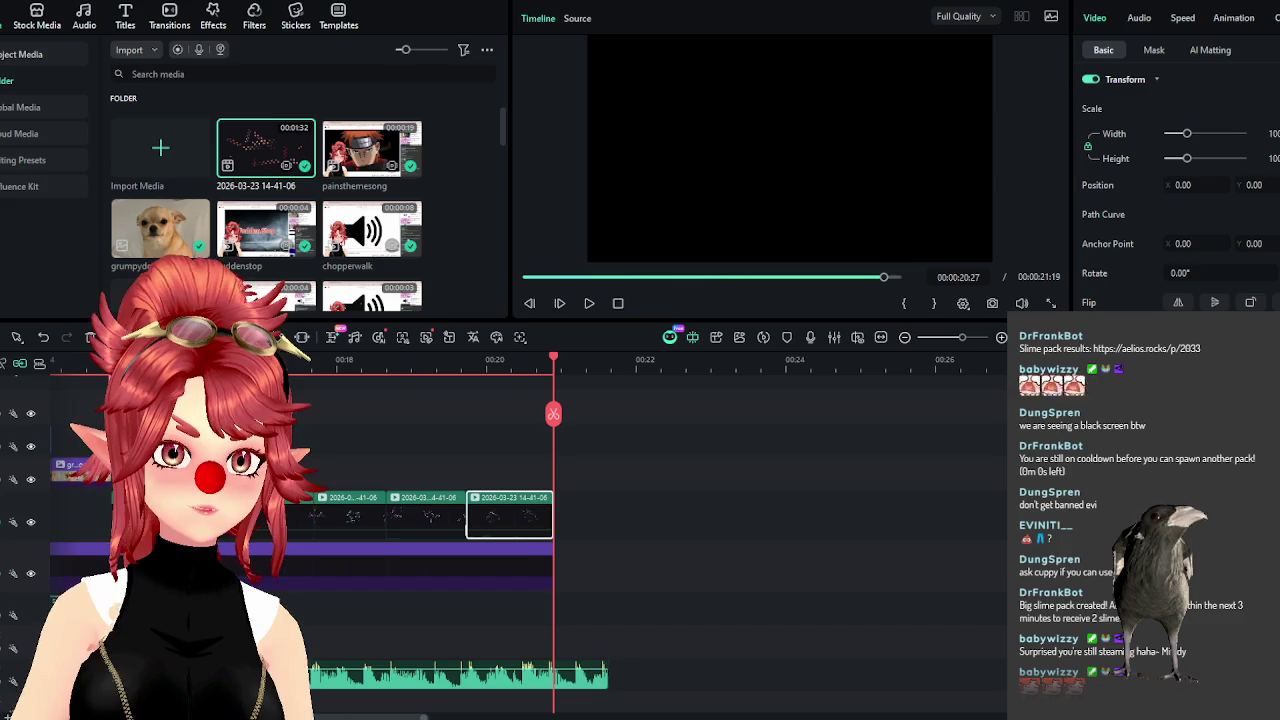
pyautogui.click(783, 277)
pyautogui.click(588, 303)
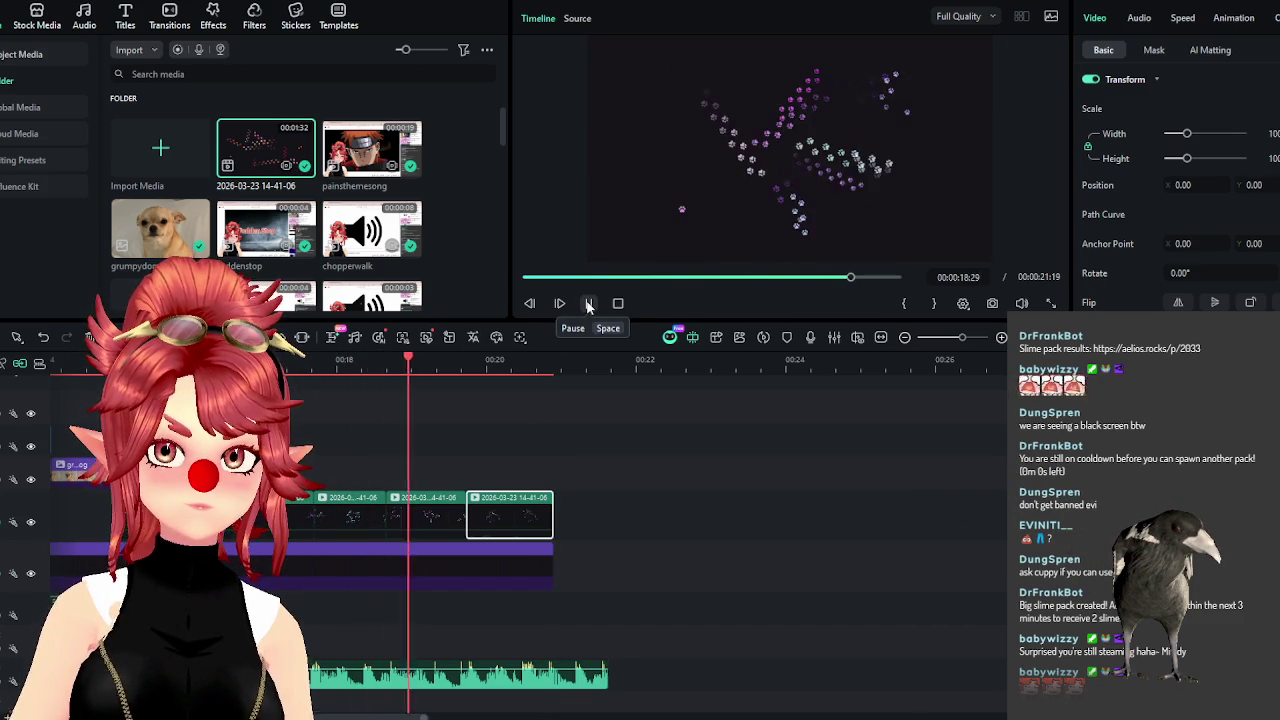
pyautogui.click(588, 305)
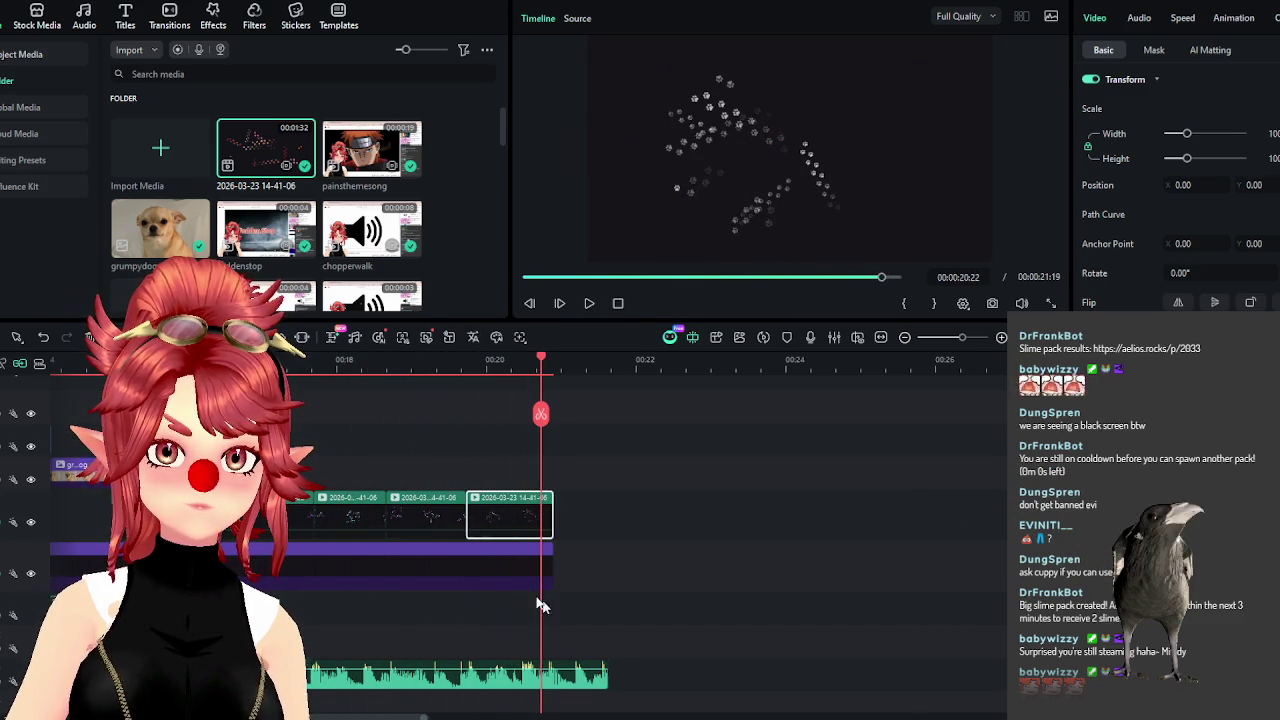
pyautogui.scroll(-2, 500, 650)
pyautogui.moveTo(587, 684); pyautogui.dragTo(559, 684)
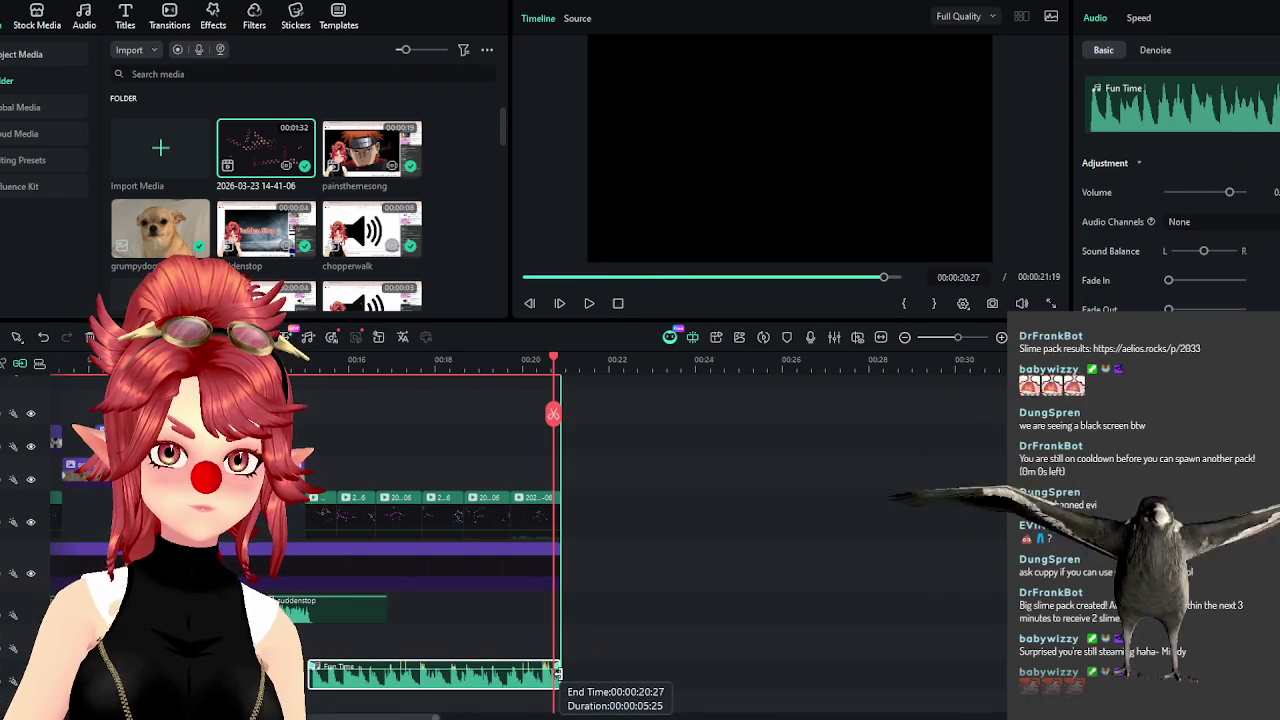
# Rewind to 00:00, play the full edited video, and select the Chat Interactive title clip.
pyautogui.moveTo(380, 717); pyautogui.dragTo(325, 717)
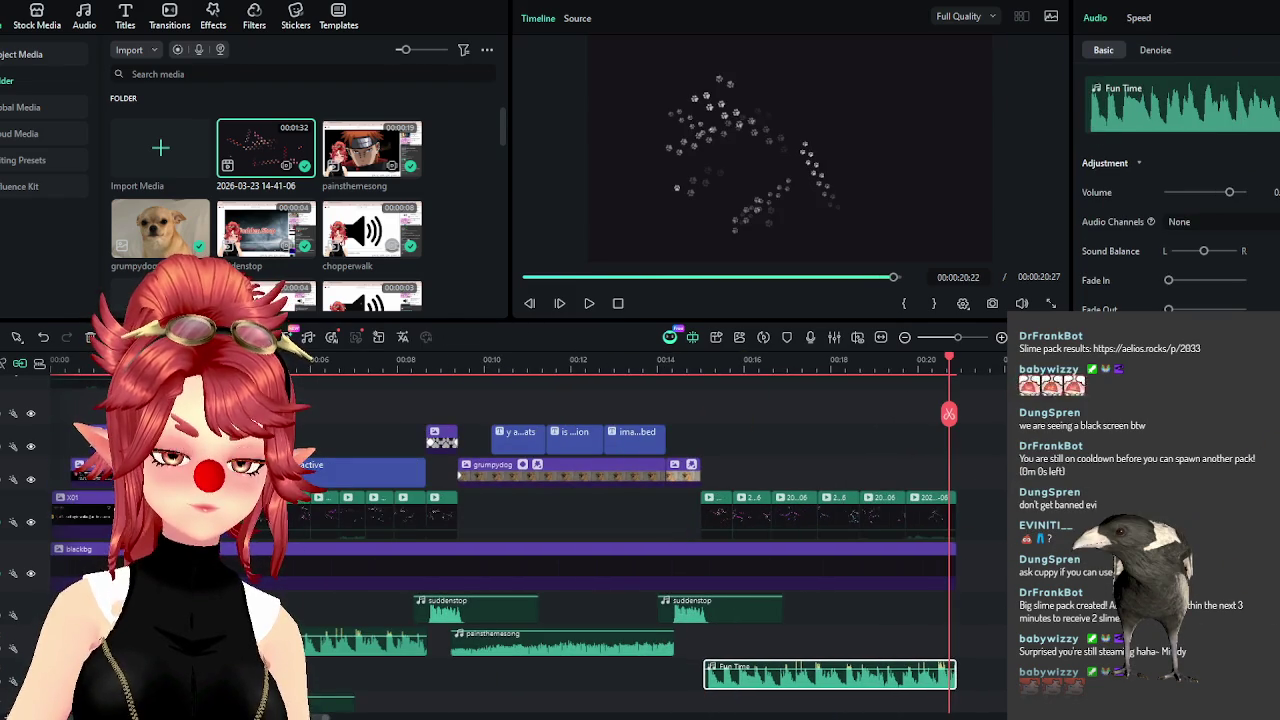
pyautogui.click(185, 360)
pyautogui.click(605, 304)
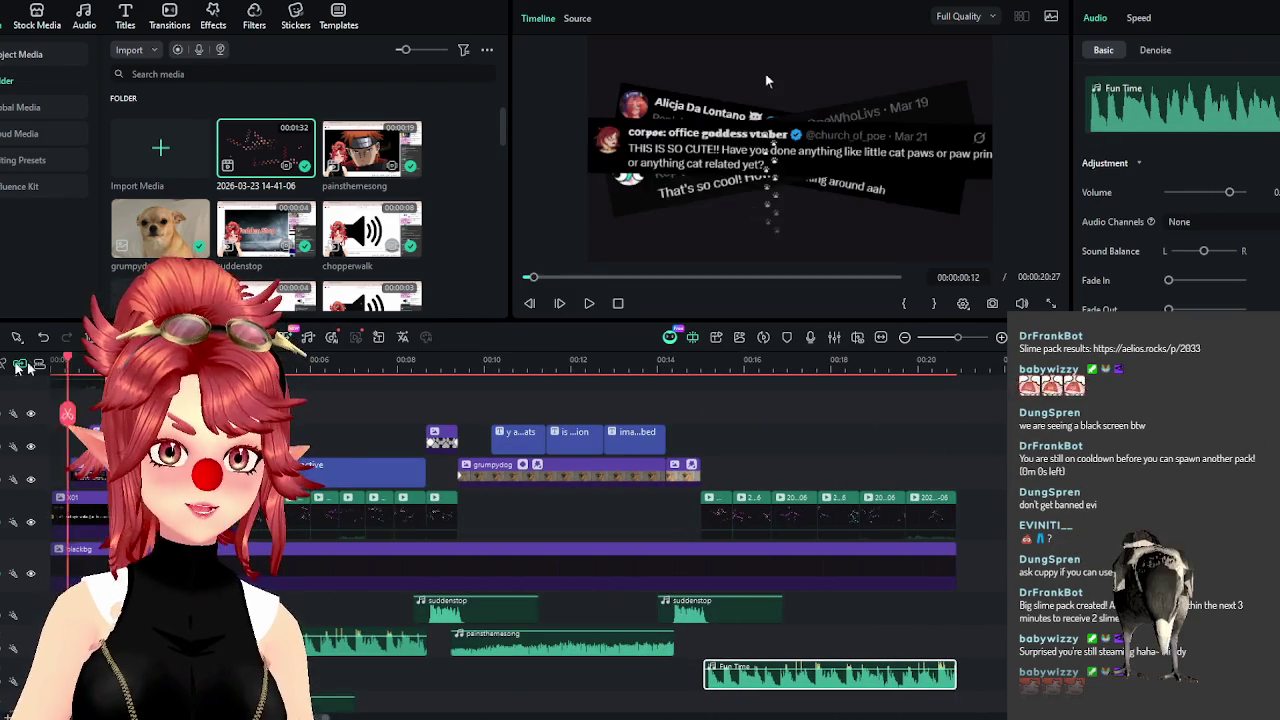
pyautogui.click(590, 304)
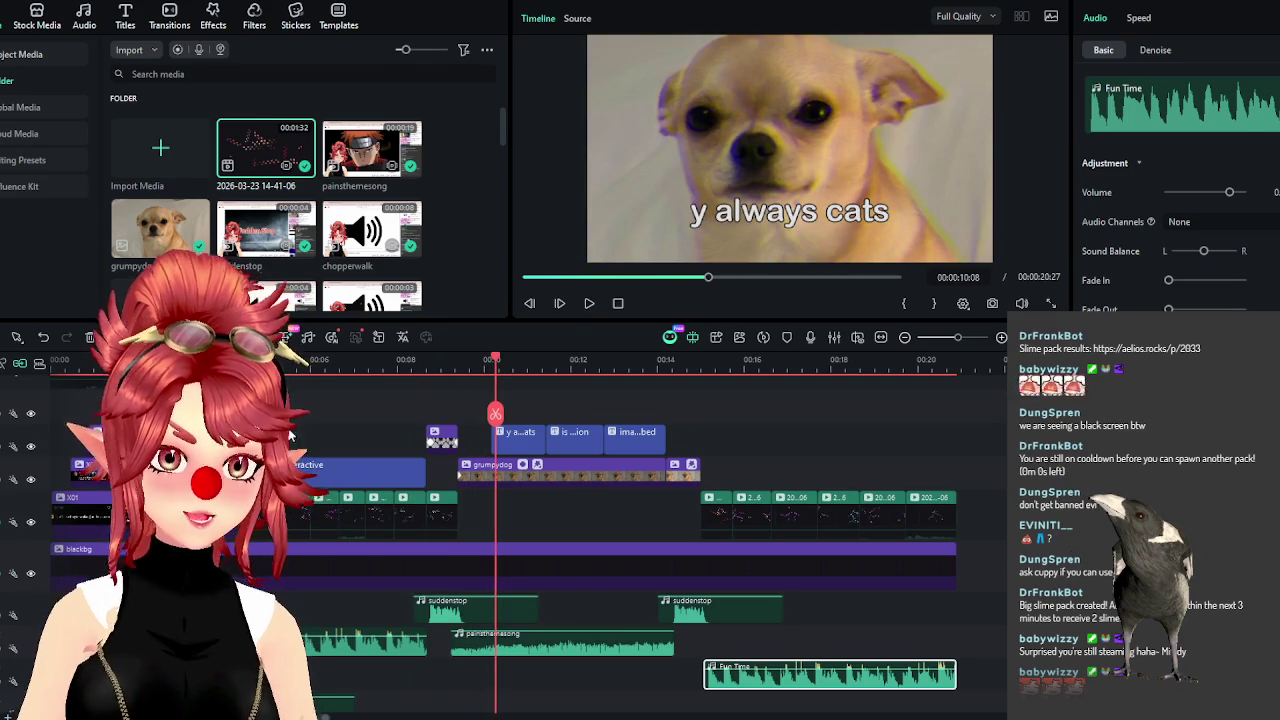
pyautogui.click(362, 471)
# Paste a copy of the title onto the upper track and change its text to 'sunset'.
pyautogui.hotkey('ctrl', 'v')
pyautogui.moveTo(785, 466); pyautogui.dragTo(276, 438)
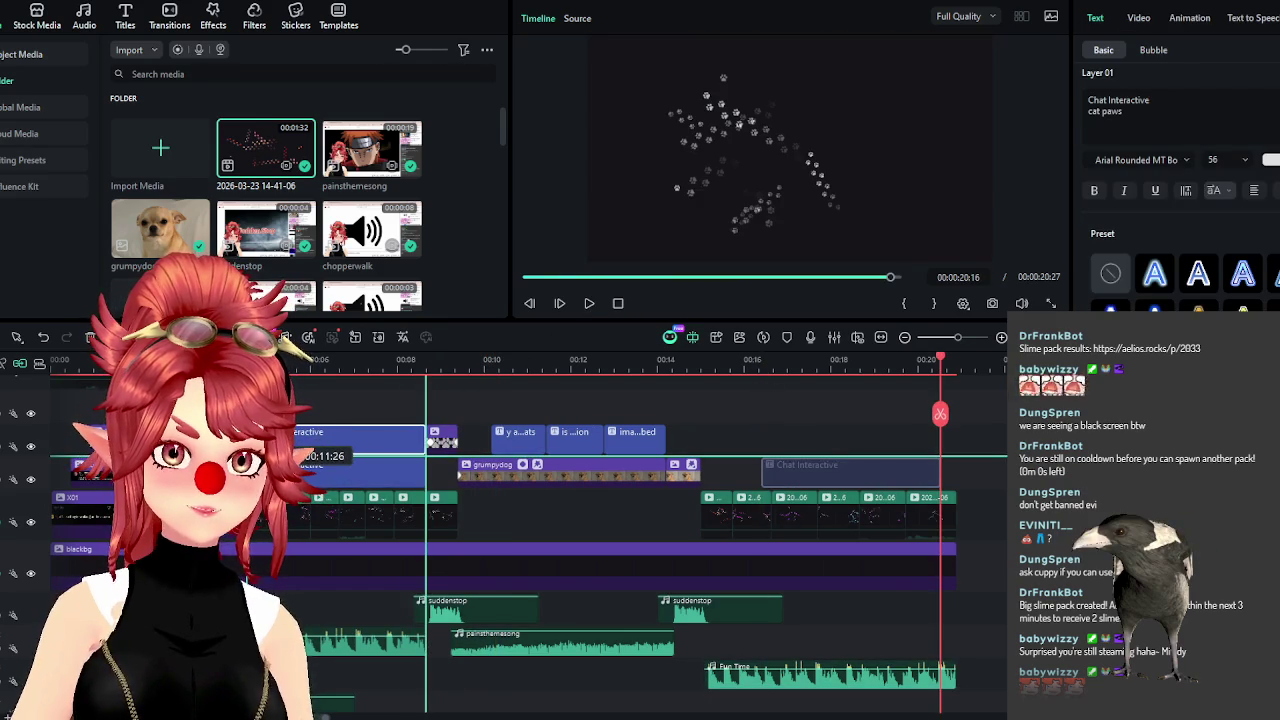
pyautogui.click(262, 362)
pyautogui.scroll(3, 429, 386)
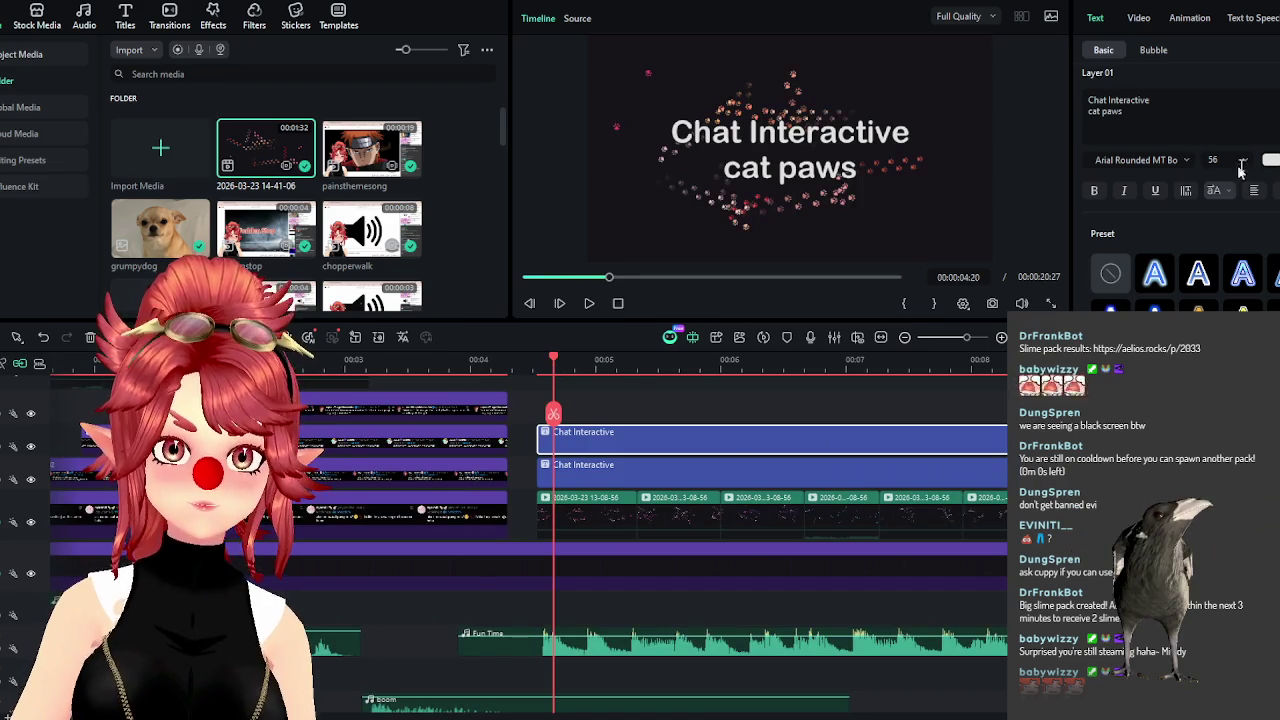
pyautogui.hotkey('ctrl', 'a')
pyautogui.write('sunset')
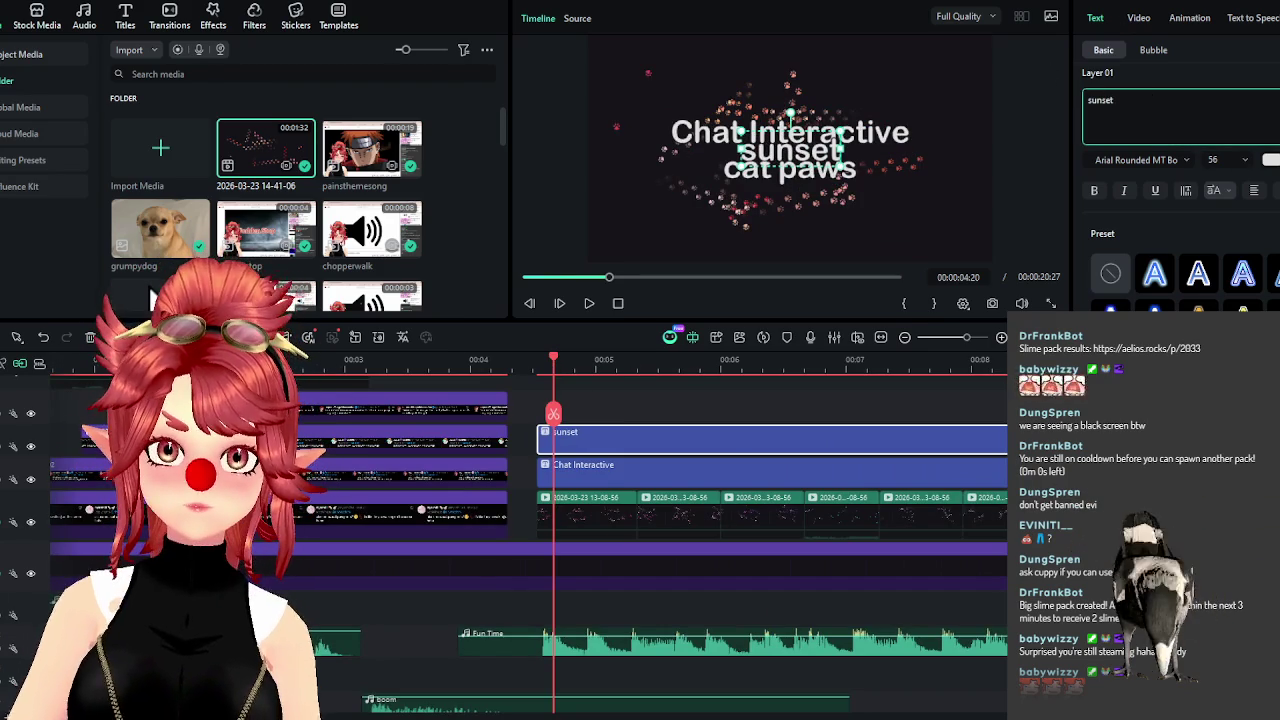
# Set the subtitle's font size to 36 and capitalize it to read 'Sunset'.
pyautogui.click(1246, 160)
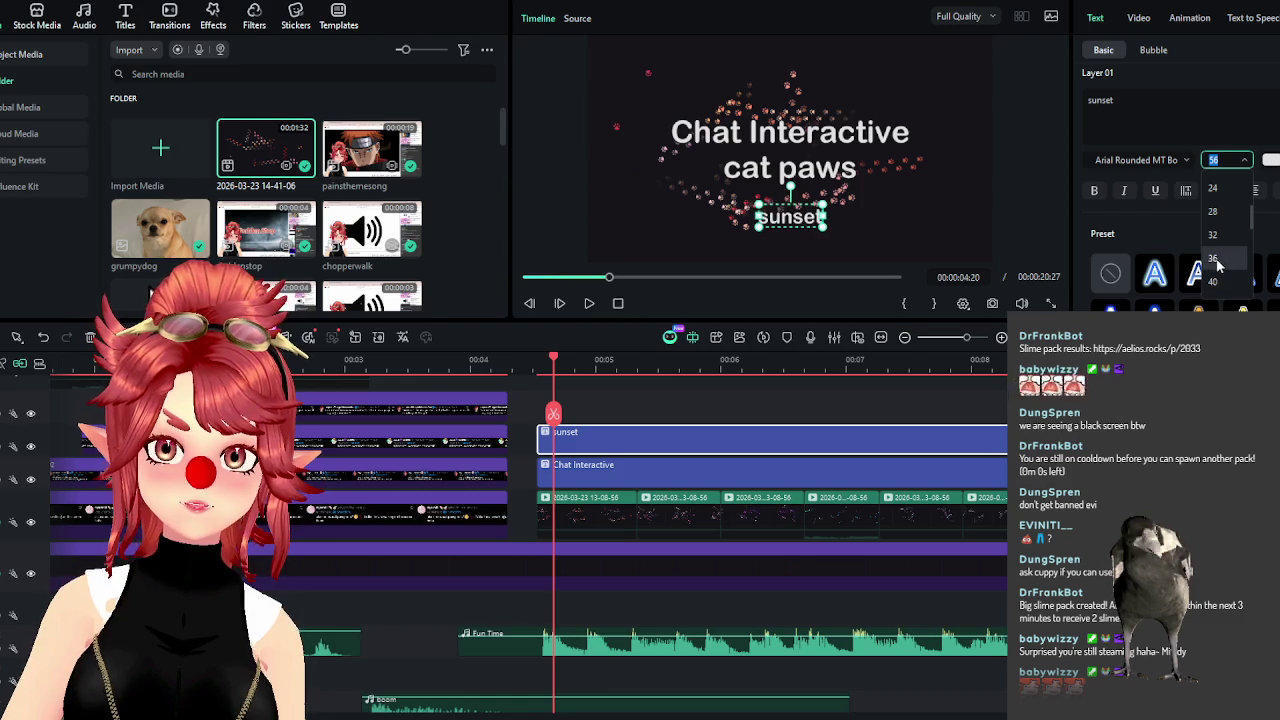
pyautogui.click(1214, 259)
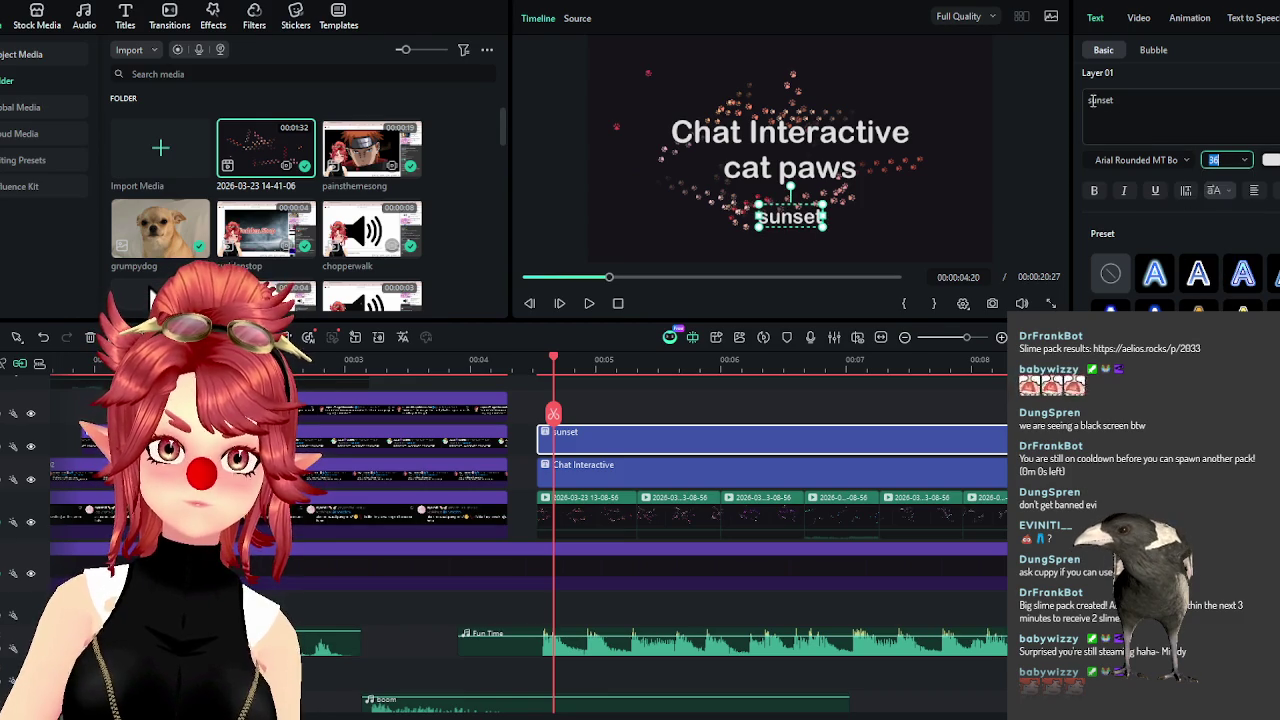
pyautogui.press('Delete')
pyautogui.write('S')
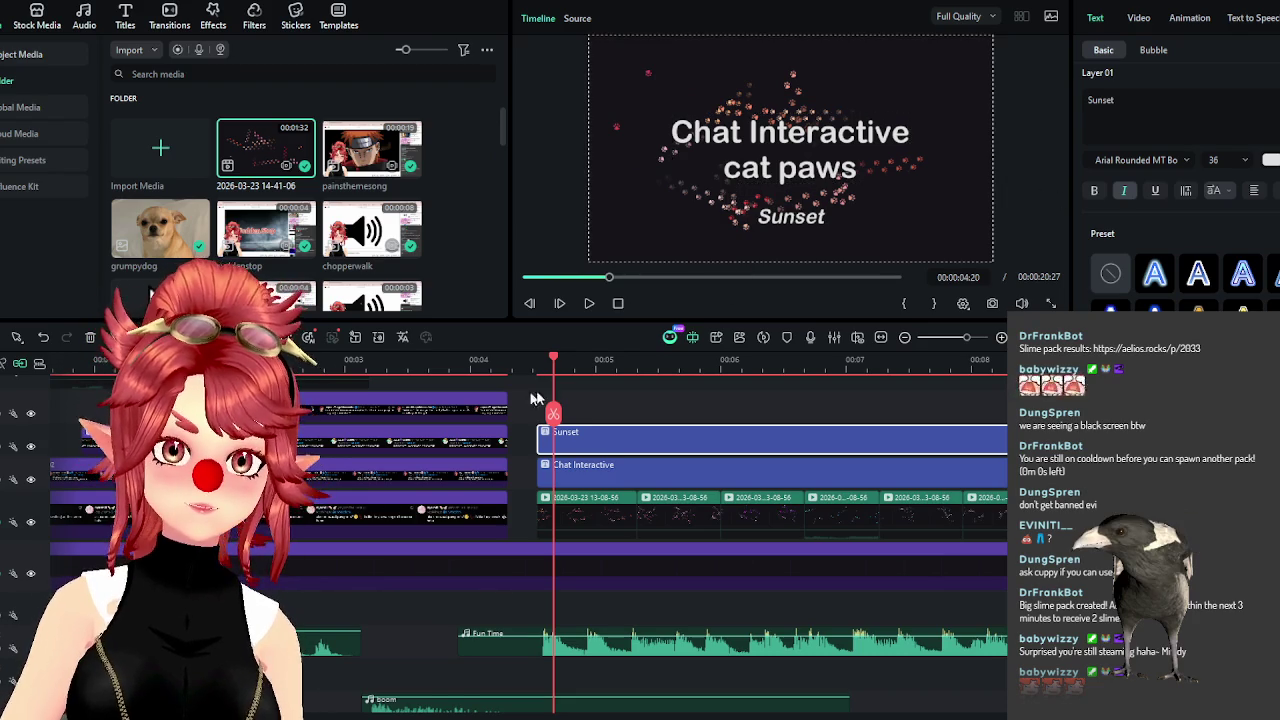
pyautogui.moveTo(551, 365); pyautogui.dragTo(529, 365)
# Split the Sunset subtitle at 00:05:10 and retype the second piece as 'Pink'.
pyautogui.click(590, 303)
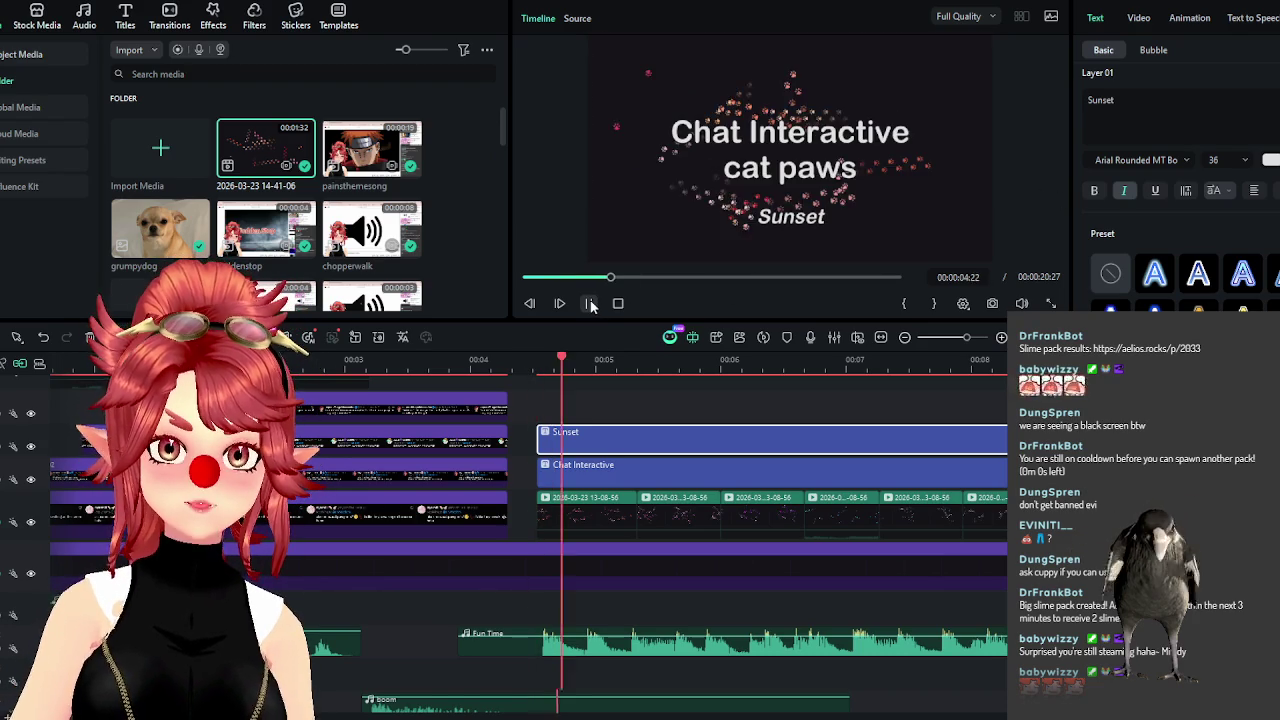
pyautogui.click(566, 365)
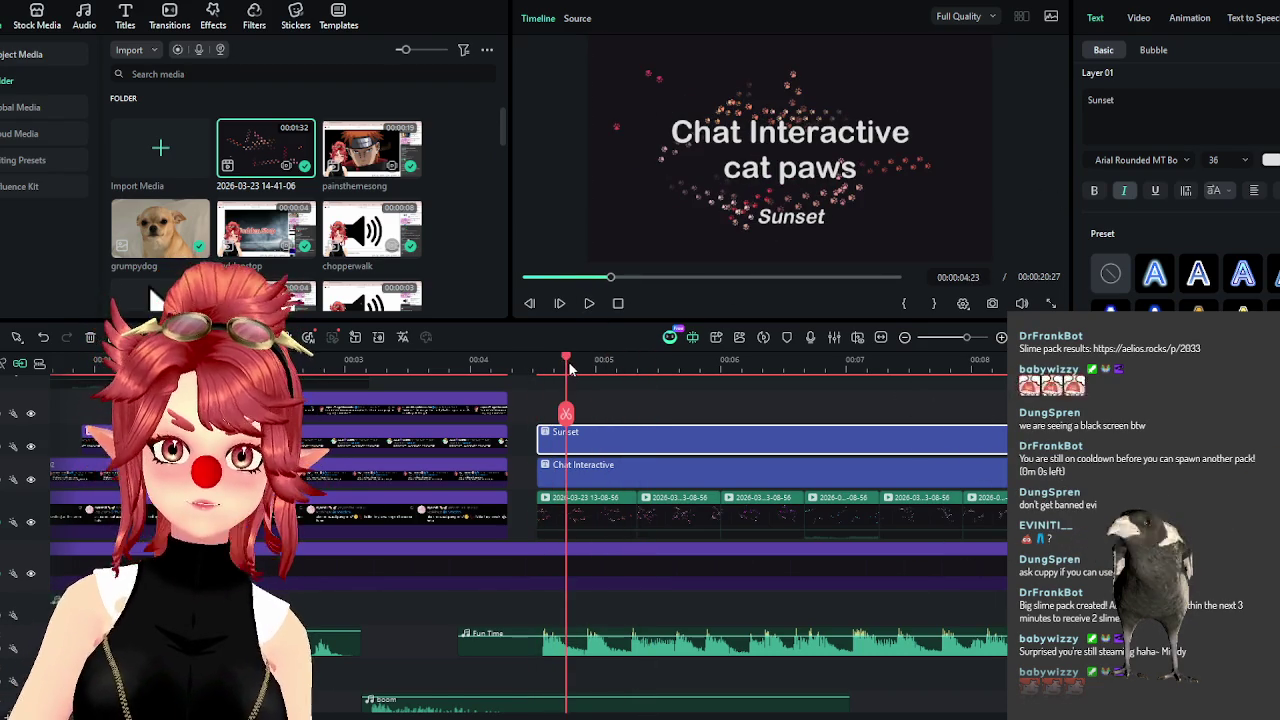
pyautogui.moveTo(566, 365); pyautogui.dragTo(637, 365)
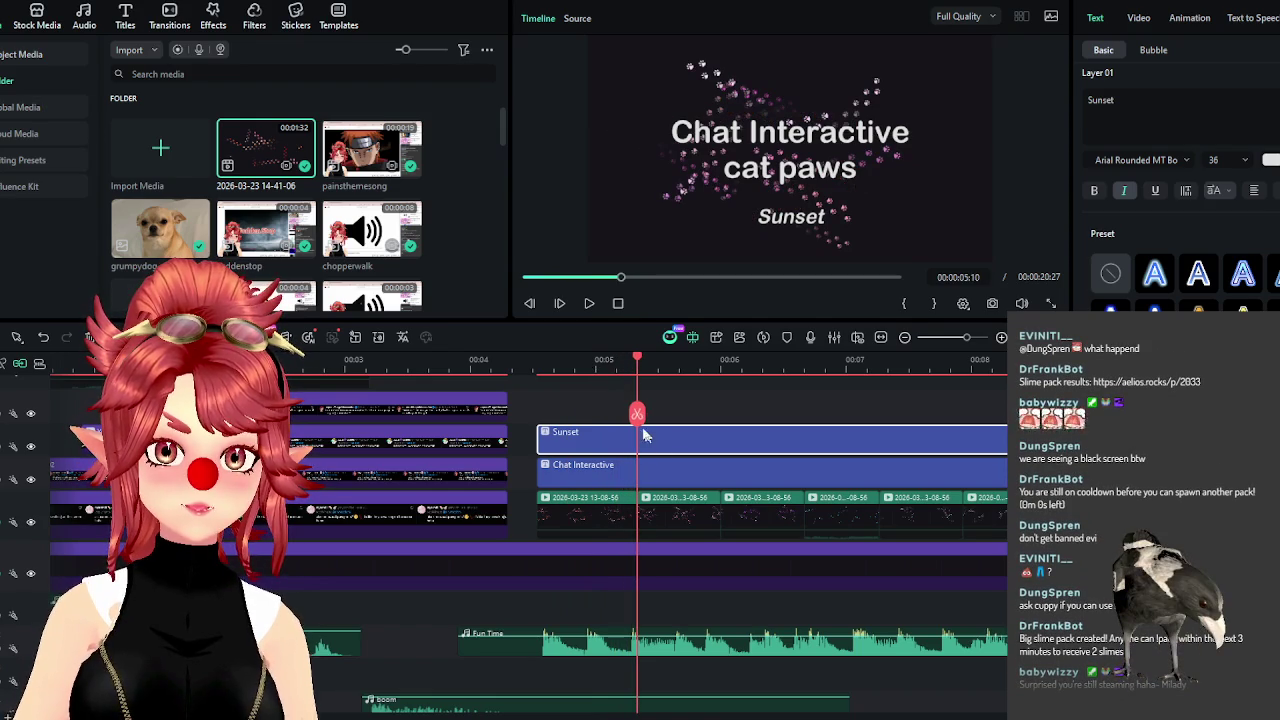
pyautogui.click(638, 415)
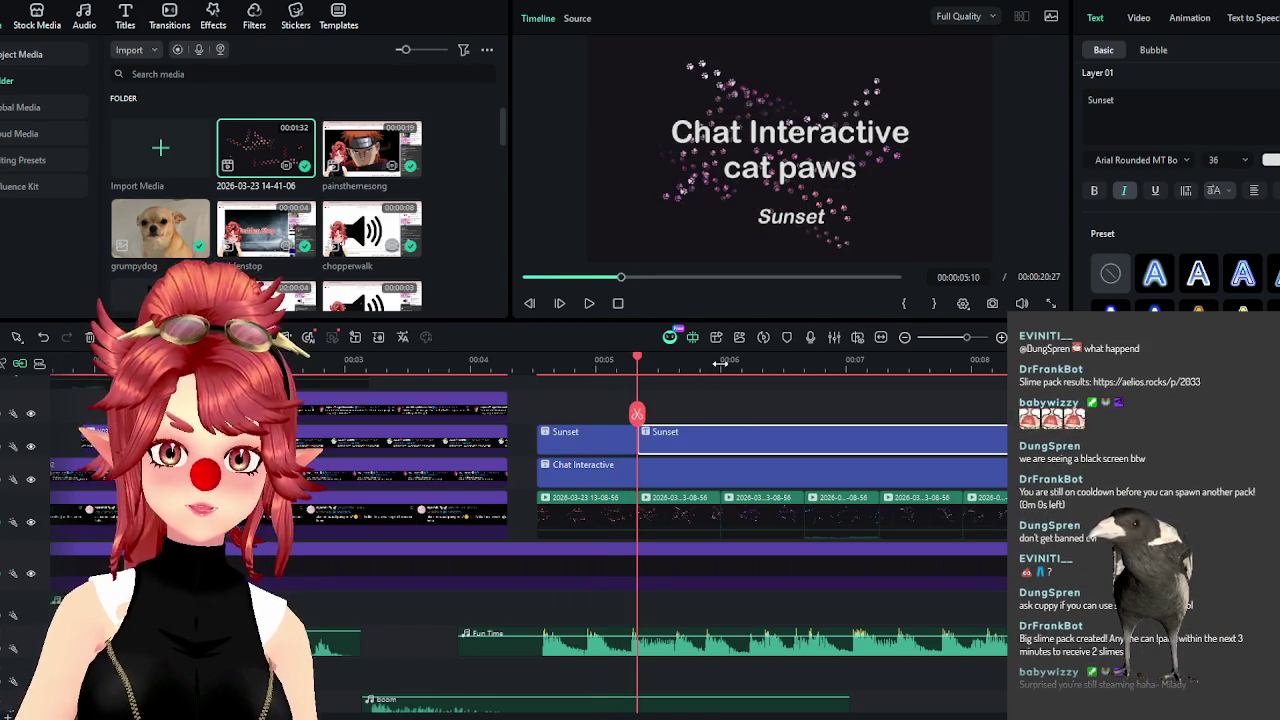
pyautogui.hscroll(2, 720, 365)
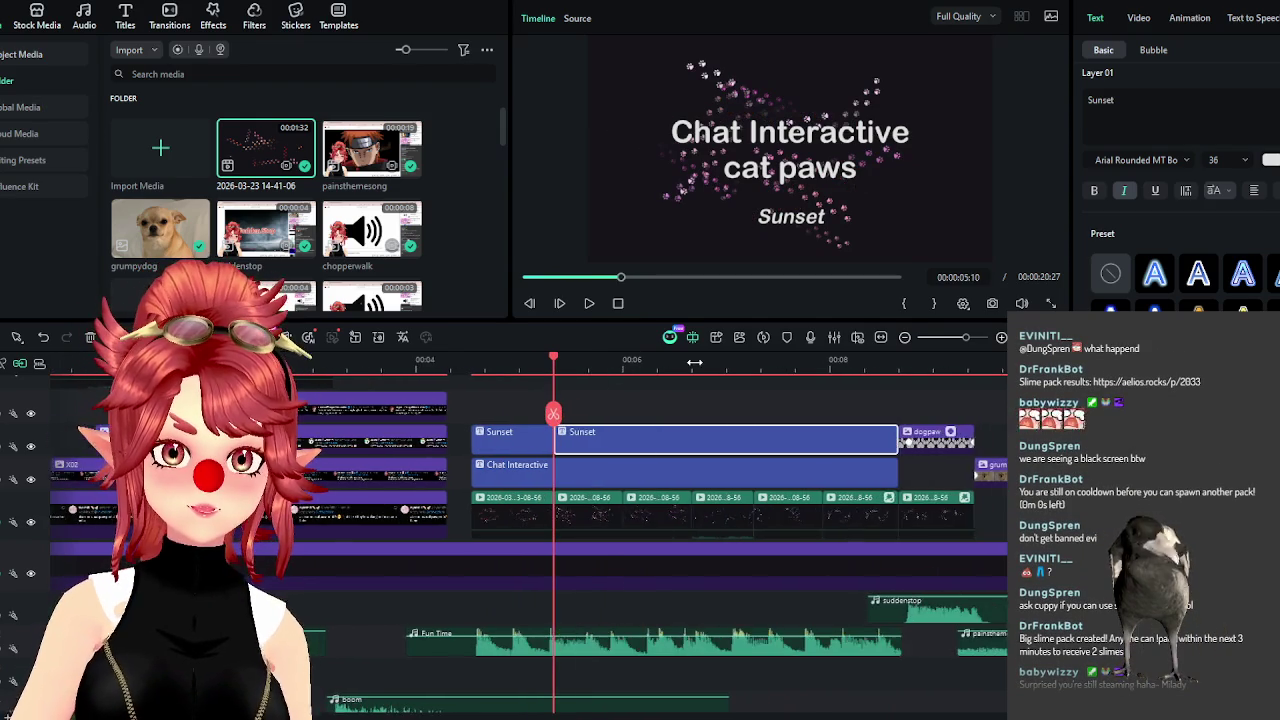
pyautogui.click(584, 363)
pyautogui.write('Pink')
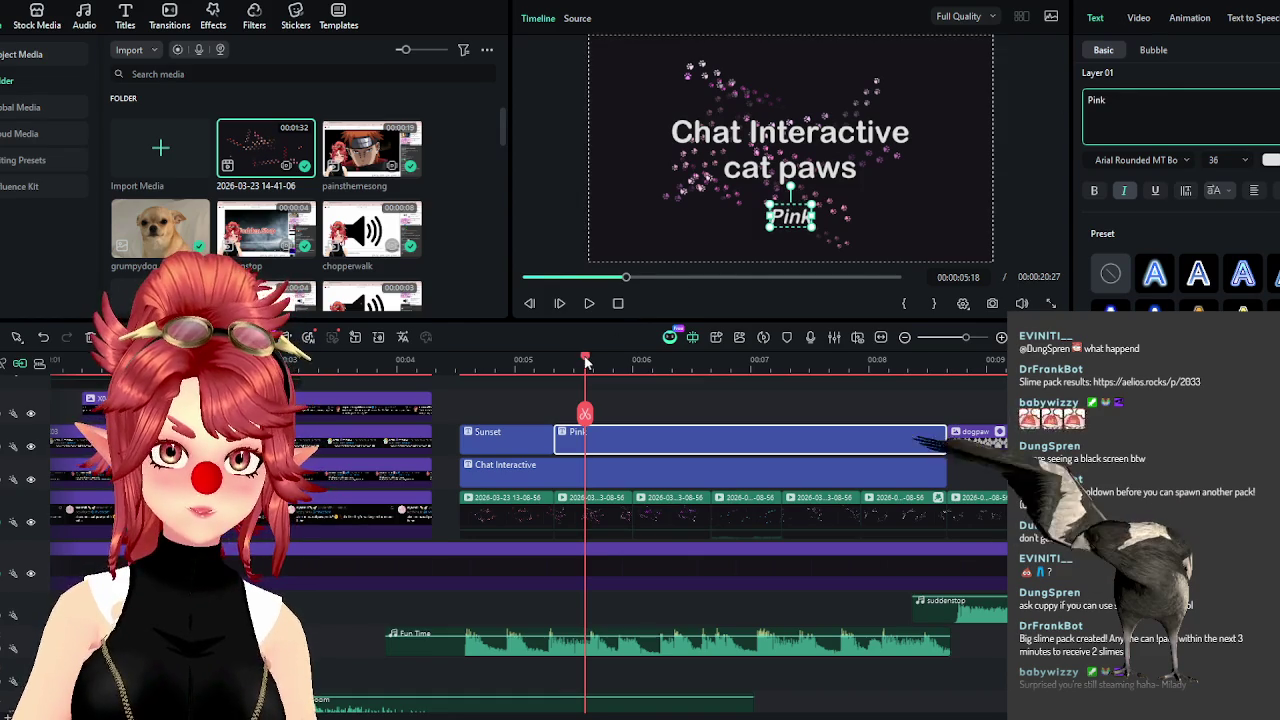
# Add a 'Purple' piece, split it at 00:06:20, and make the last piece read 'Blue'.
pyautogui.moveTo(585, 413); pyautogui.dragTo(631, 415)
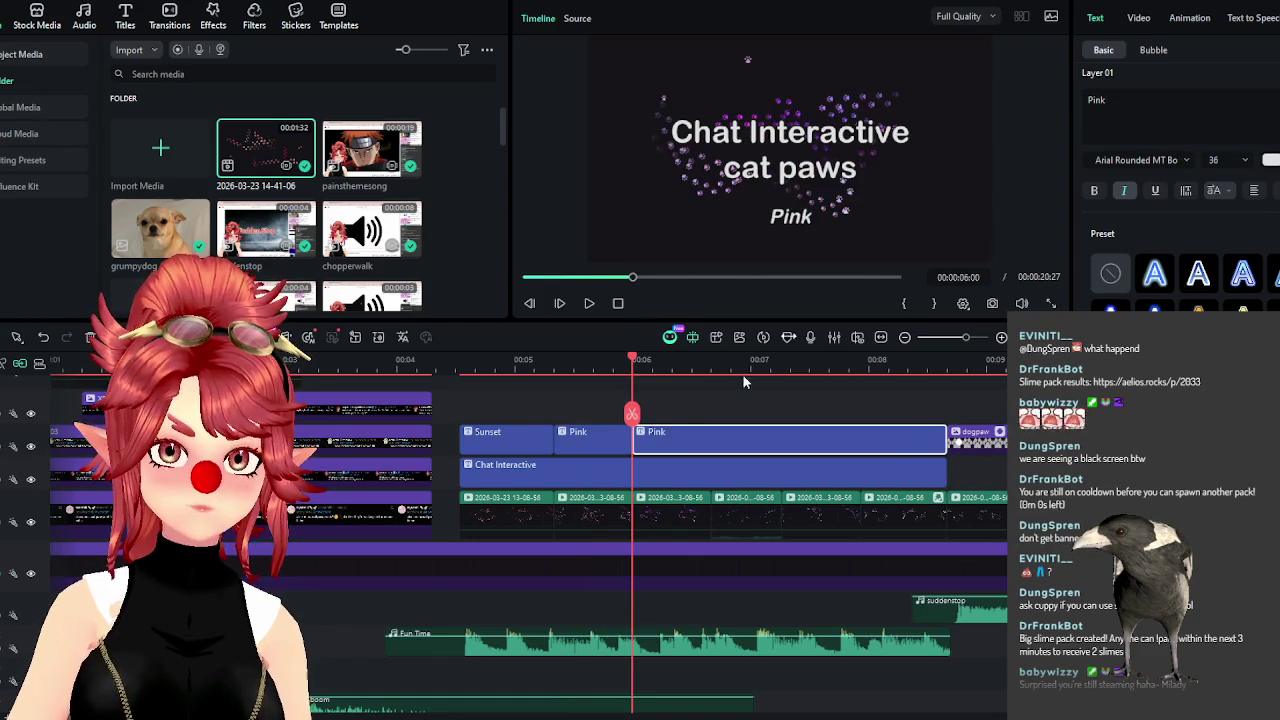
pyautogui.write('Purple')
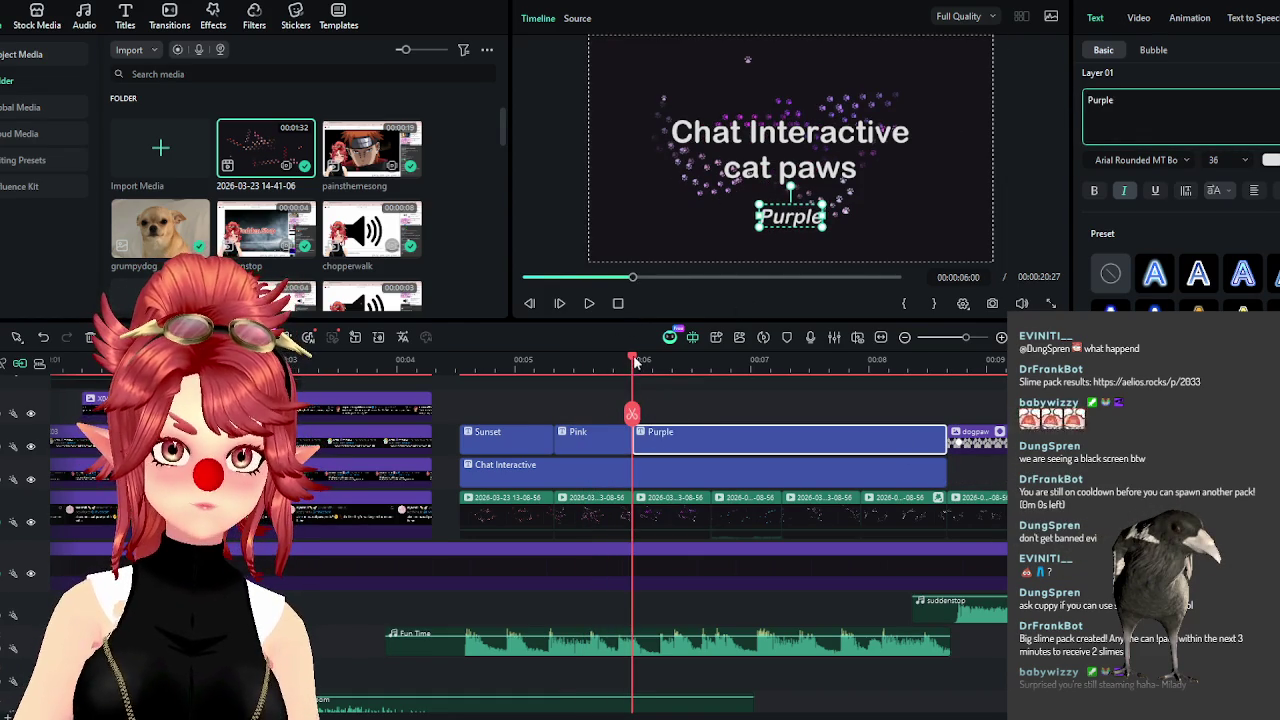
pyautogui.moveTo(636, 364); pyautogui.dragTo(711, 364)
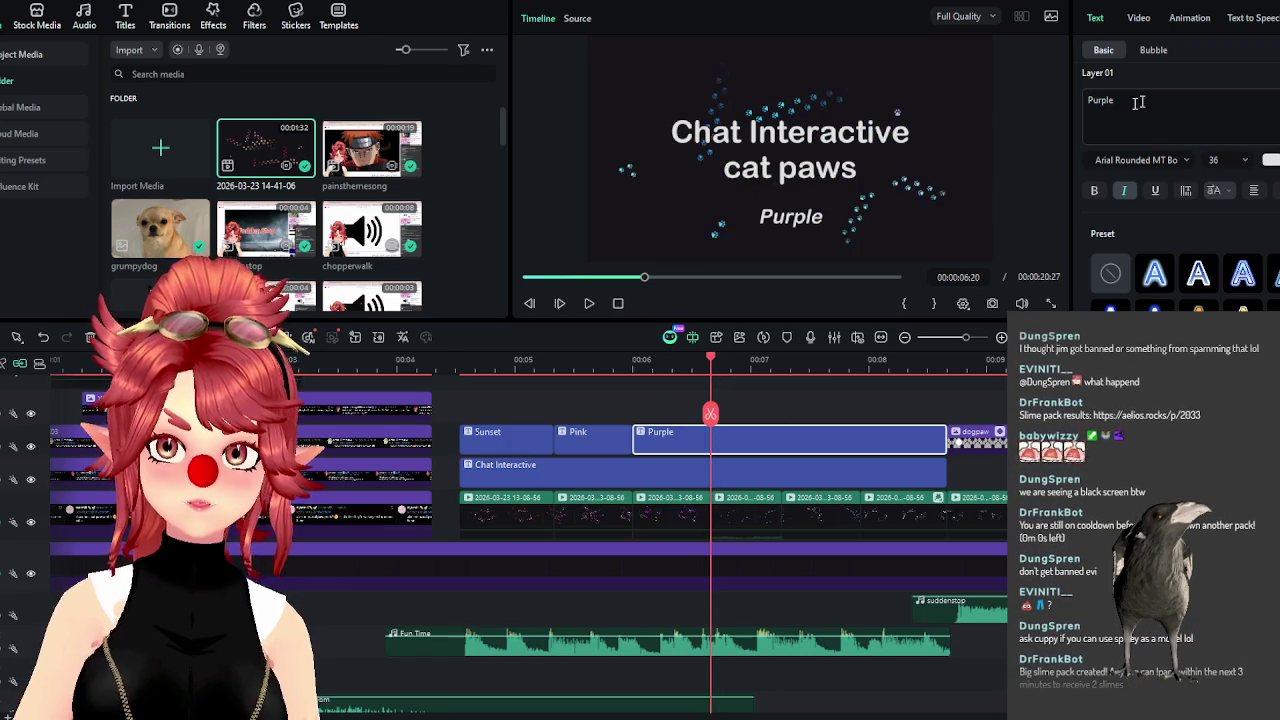
pyautogui.hotkey('ctrl', 'b')
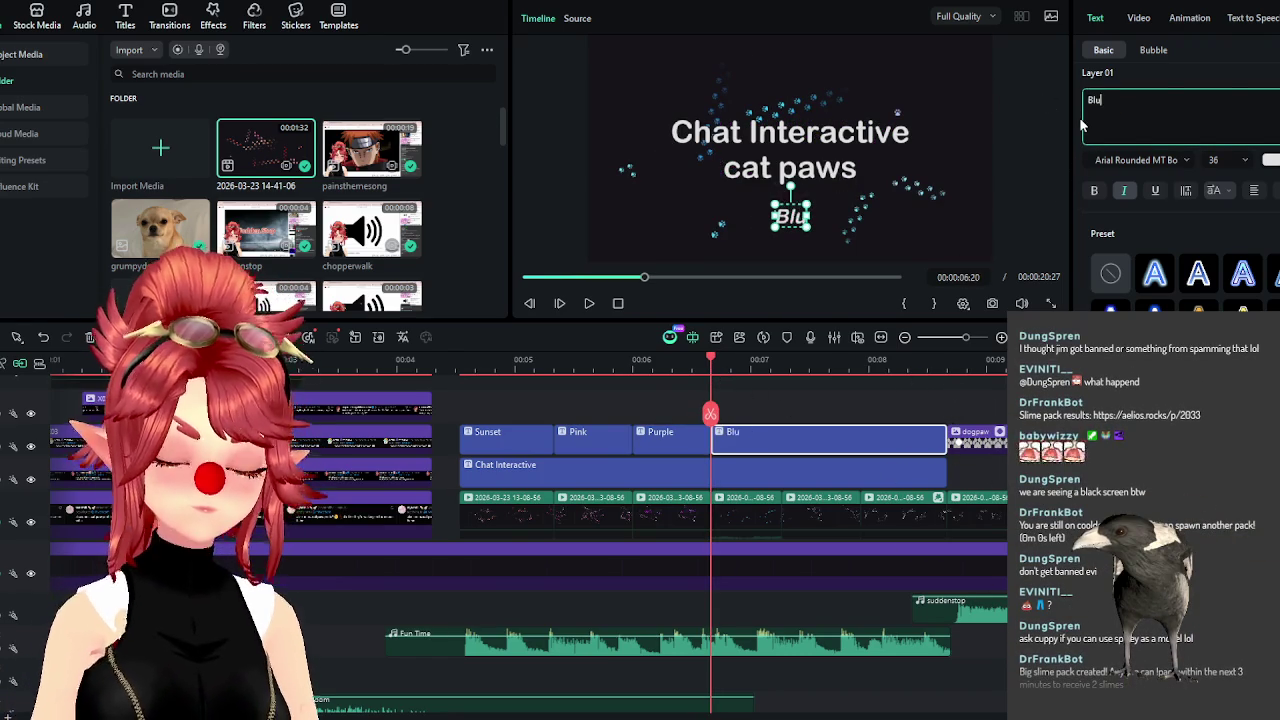
pyautogui.write('e')
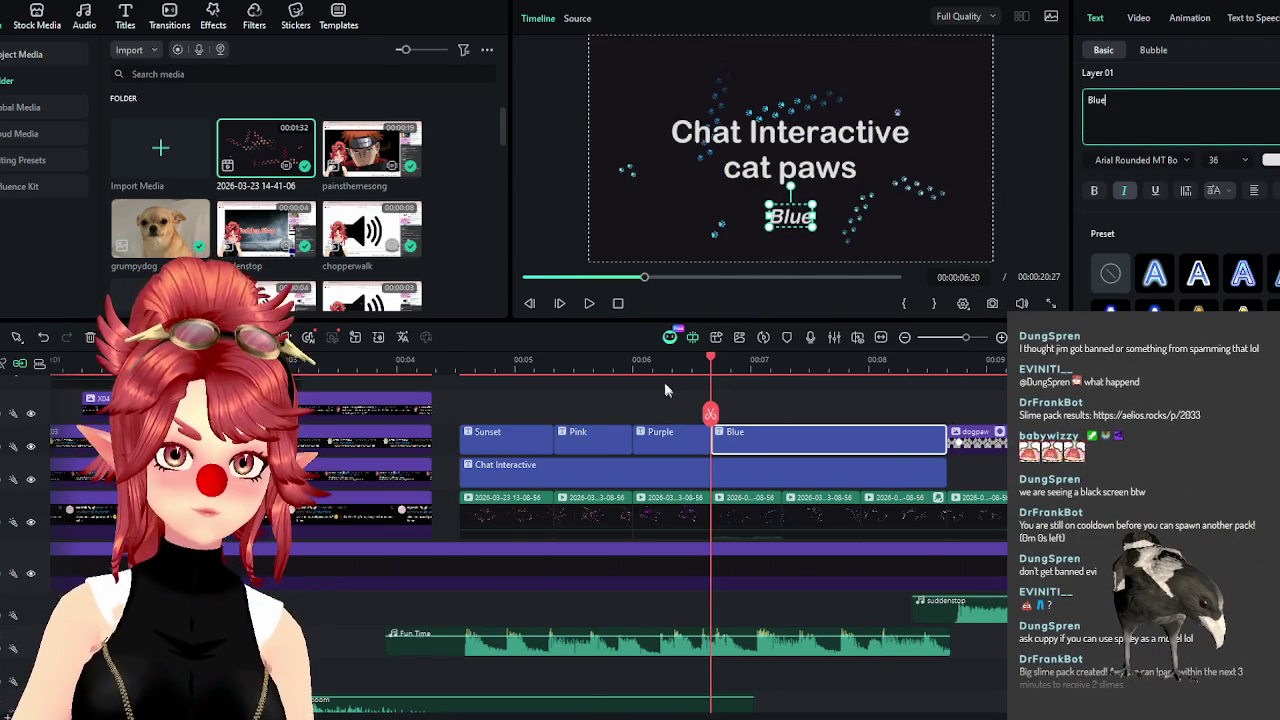
pyautogui.scroll(-2, 706, 364)
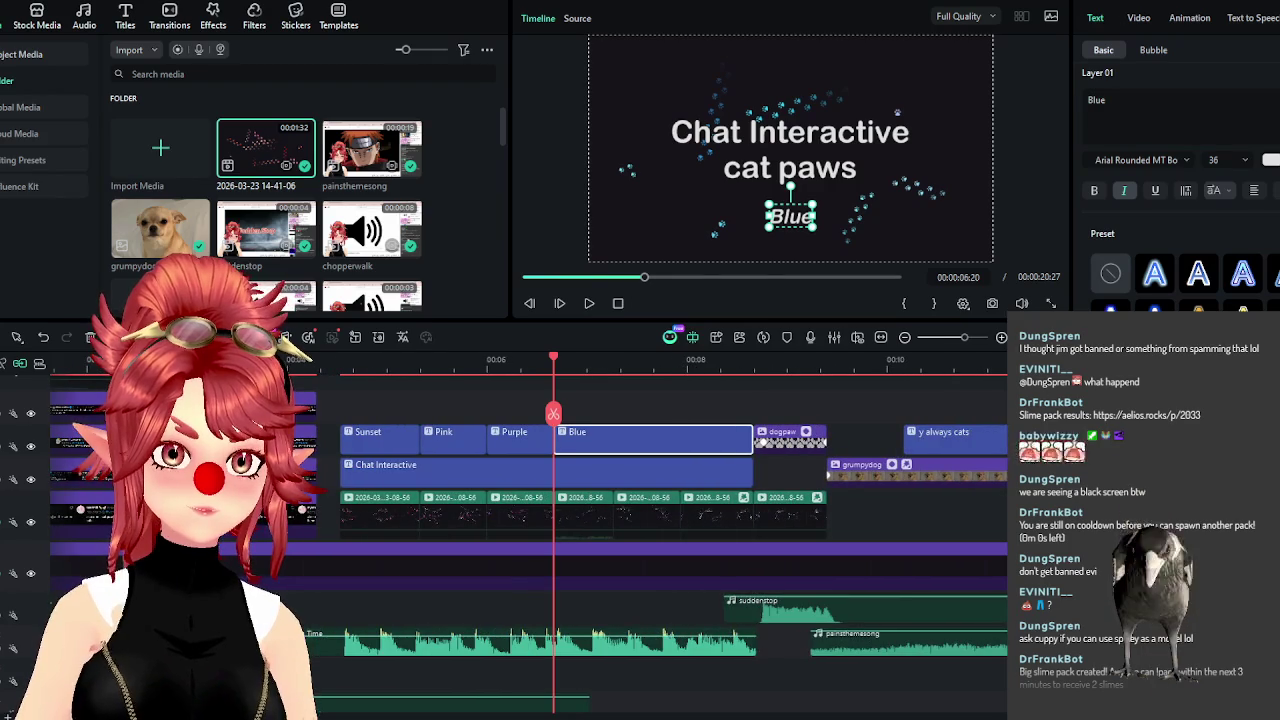
pyautogui.scroll(-1, 706, 364)
pyautogui.hscroll(3, 660, 500)
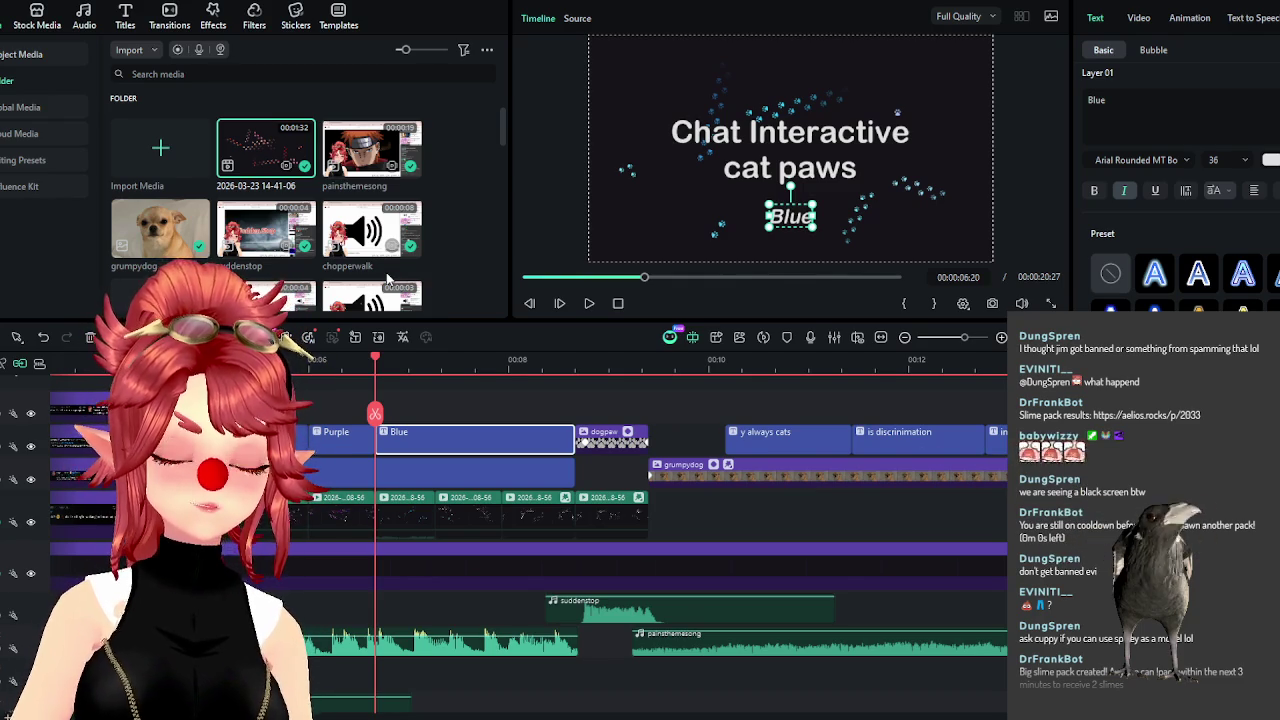
pyautogui.scroll(3, 506, 374)
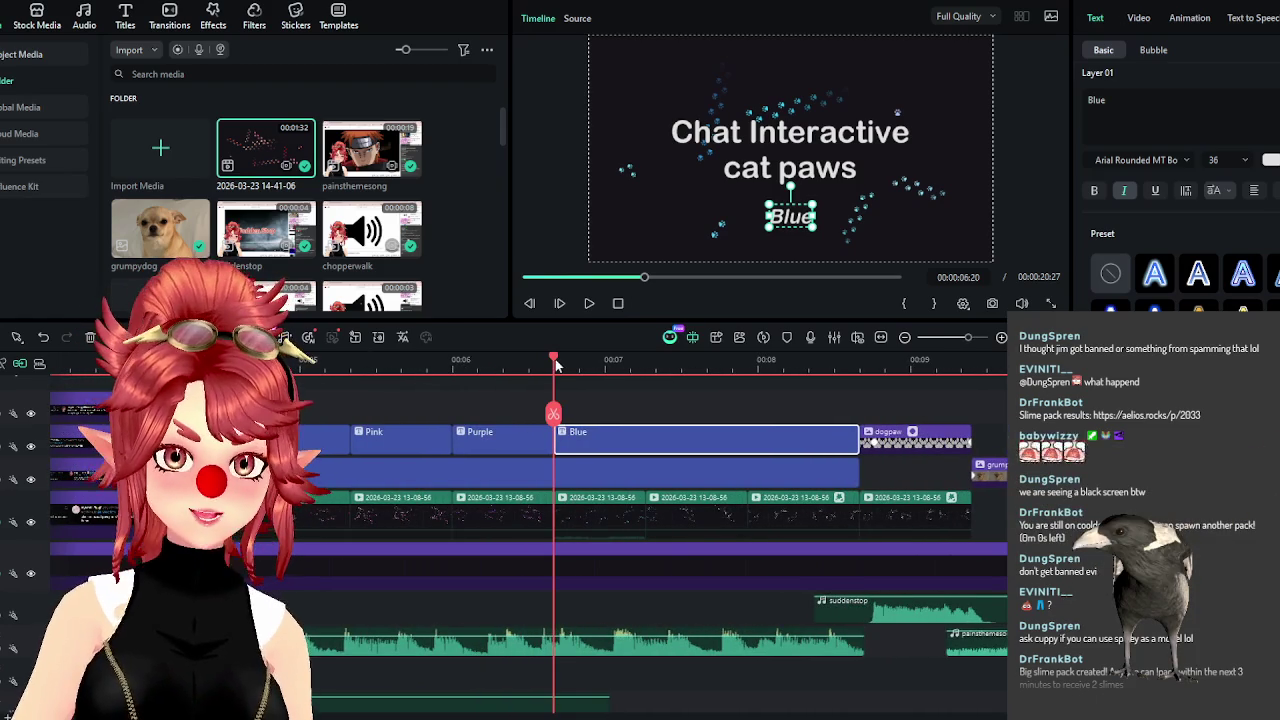
pyautogui.moveTo(563, 368)
pyautogui.mouseDown()
pyautogui.moveTo(610, 370)
pyautogui.moveTo(553, 402)
pyautogui.mouseUp()
pyautogui.moveTo(584, 407); pyautogui.dragTo(650, 420)
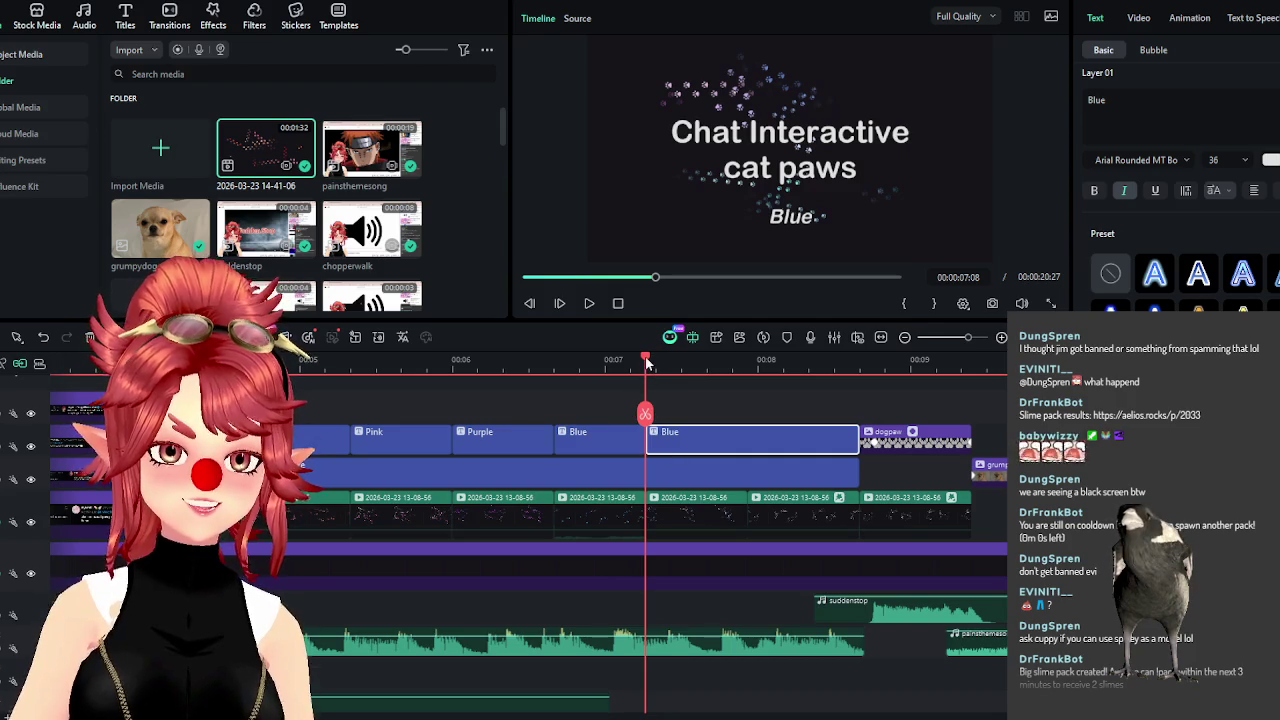
# Retype the second Blue subtitle piece as 'Dreamy'.
pyautogui.hscroll(2, 560, 480)
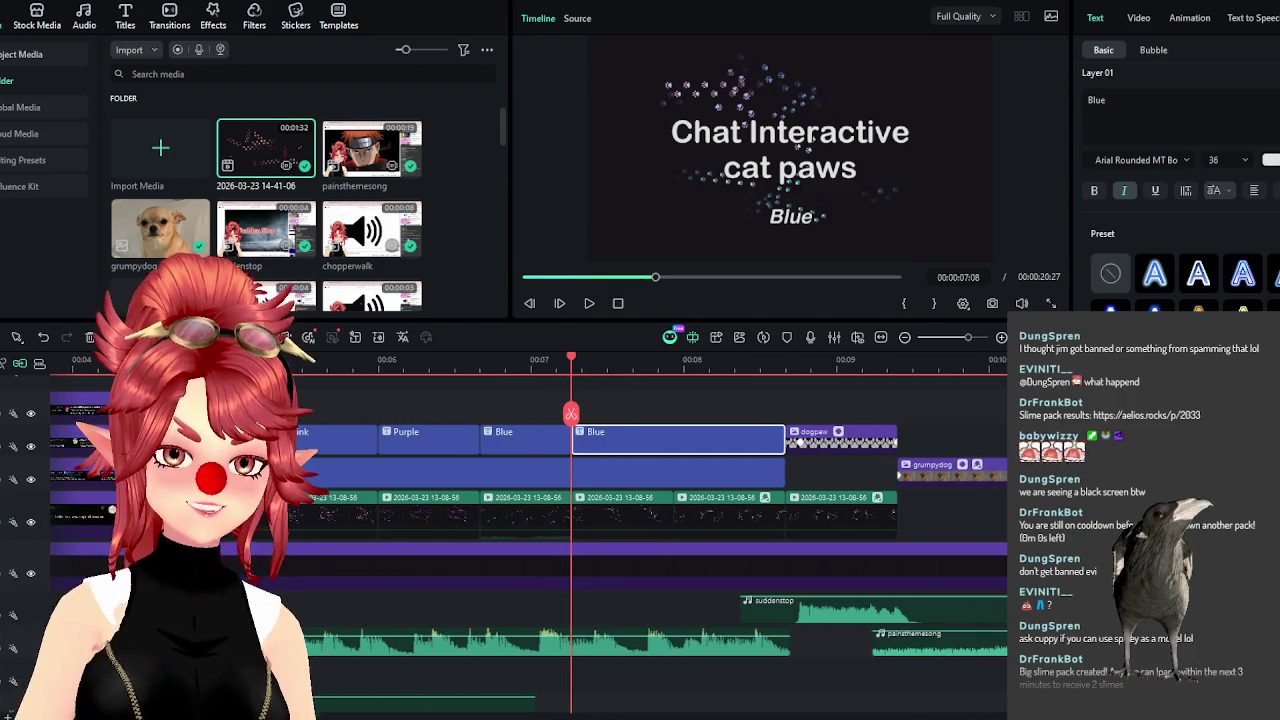
pyautogui.moveTo(573, 358); pyautogui.dragTo(672, 382)
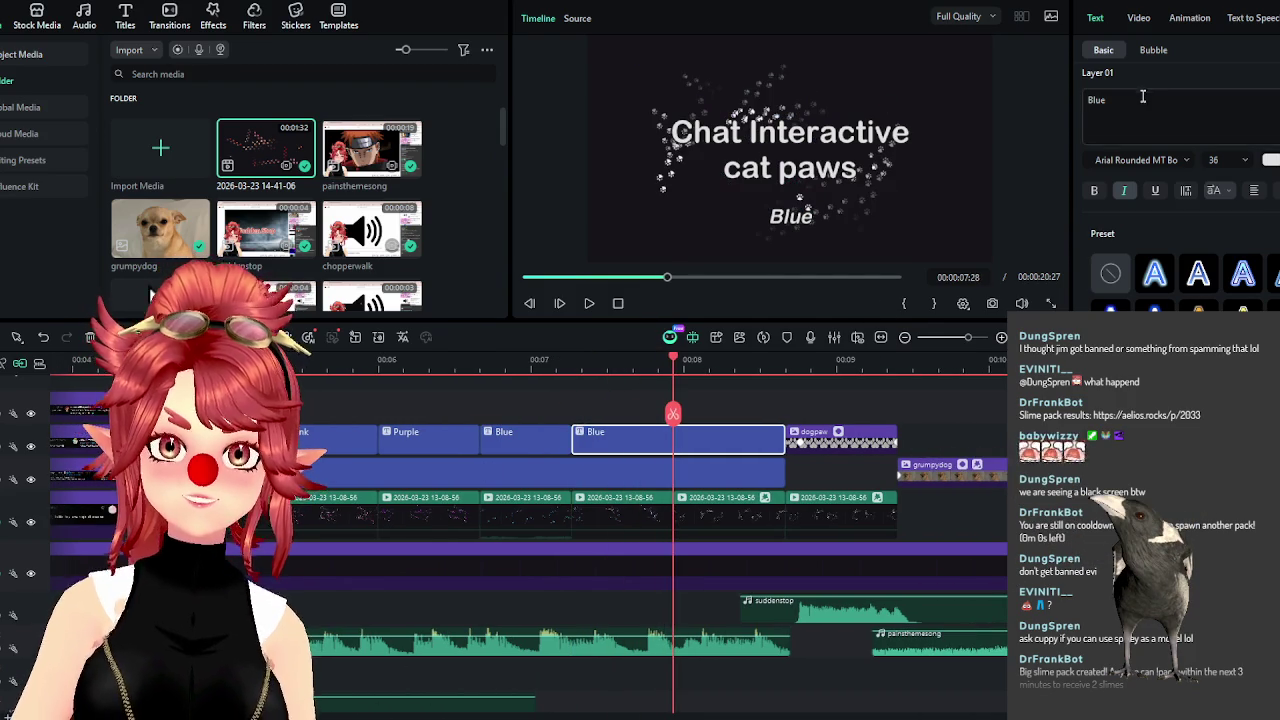
pyautogui.write('Dreamy')
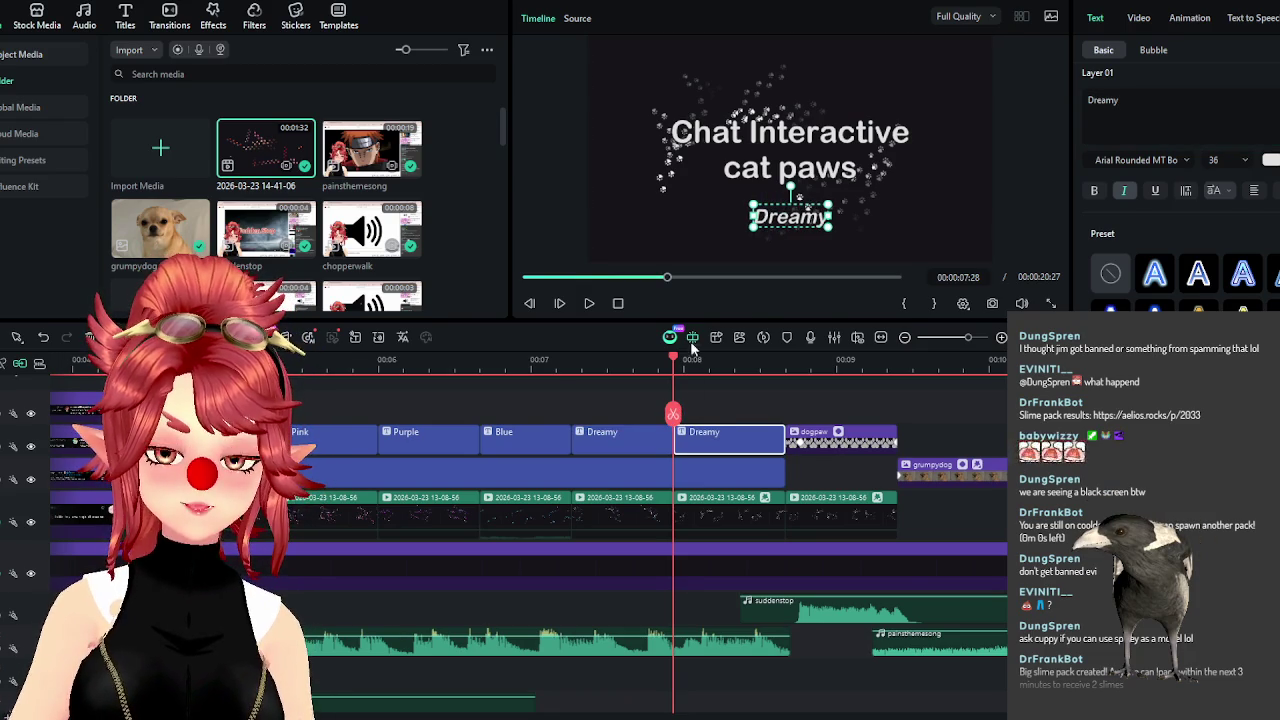
# Make the piece after 00:08:03 read 'Grey', fixing a typo, then switch to the browser.
pyautogui.moveTo(675, 366); pyautogui.dragTo(701, 372)
pyautogui.moveTo(1124, 102); pyautogui.dragTo(1055, 99)
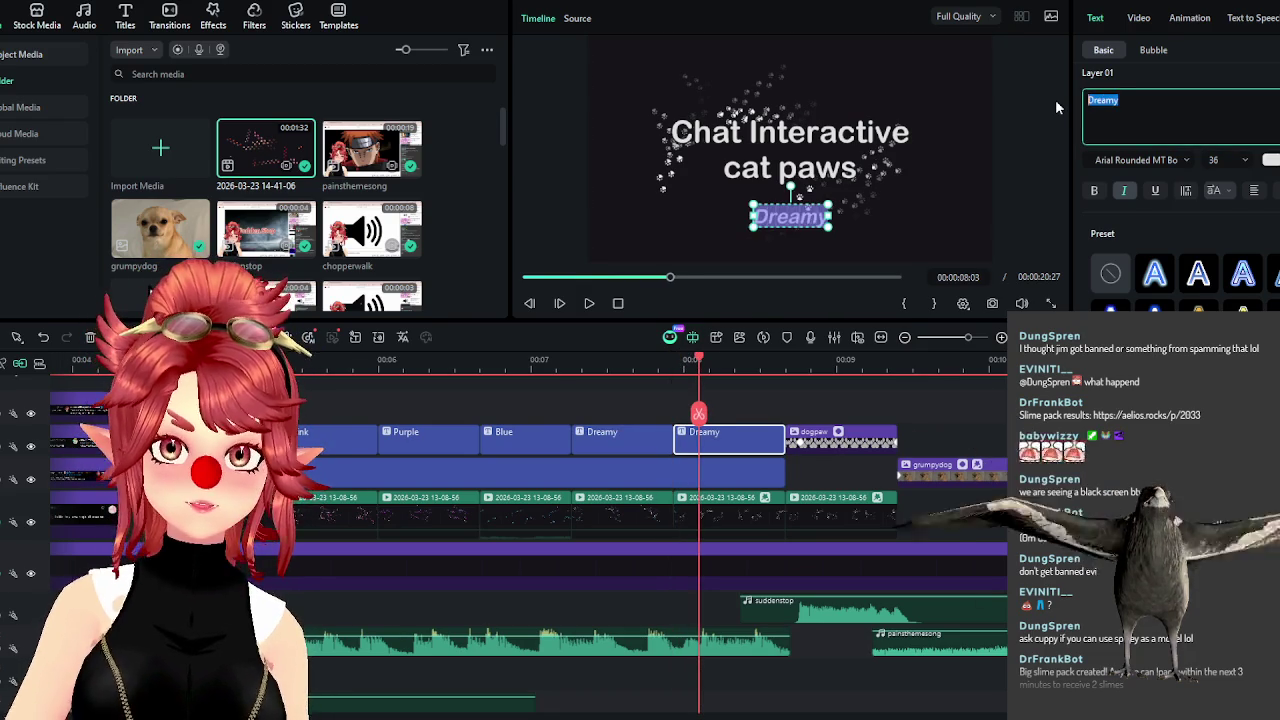
pyautogui.write('Greay')
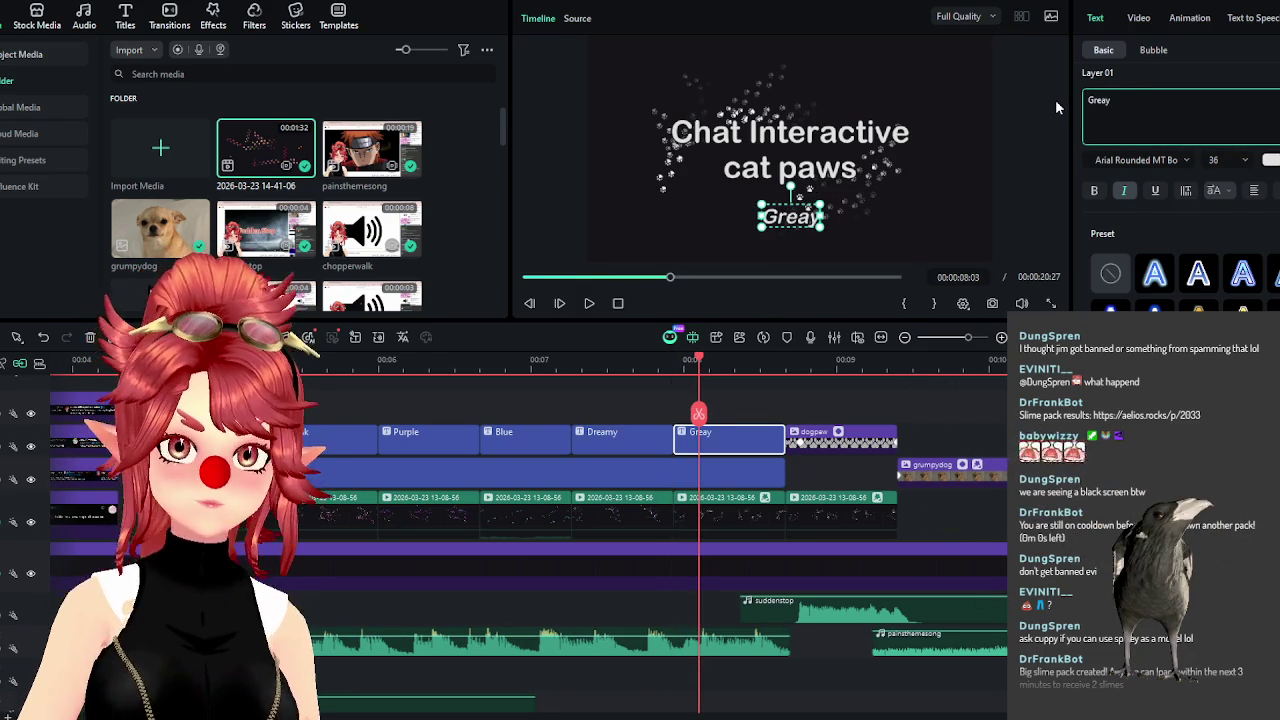
pyautogui.press('BackSpace')
pyautogui.press('BackSpace')
pyautogui.write('y')
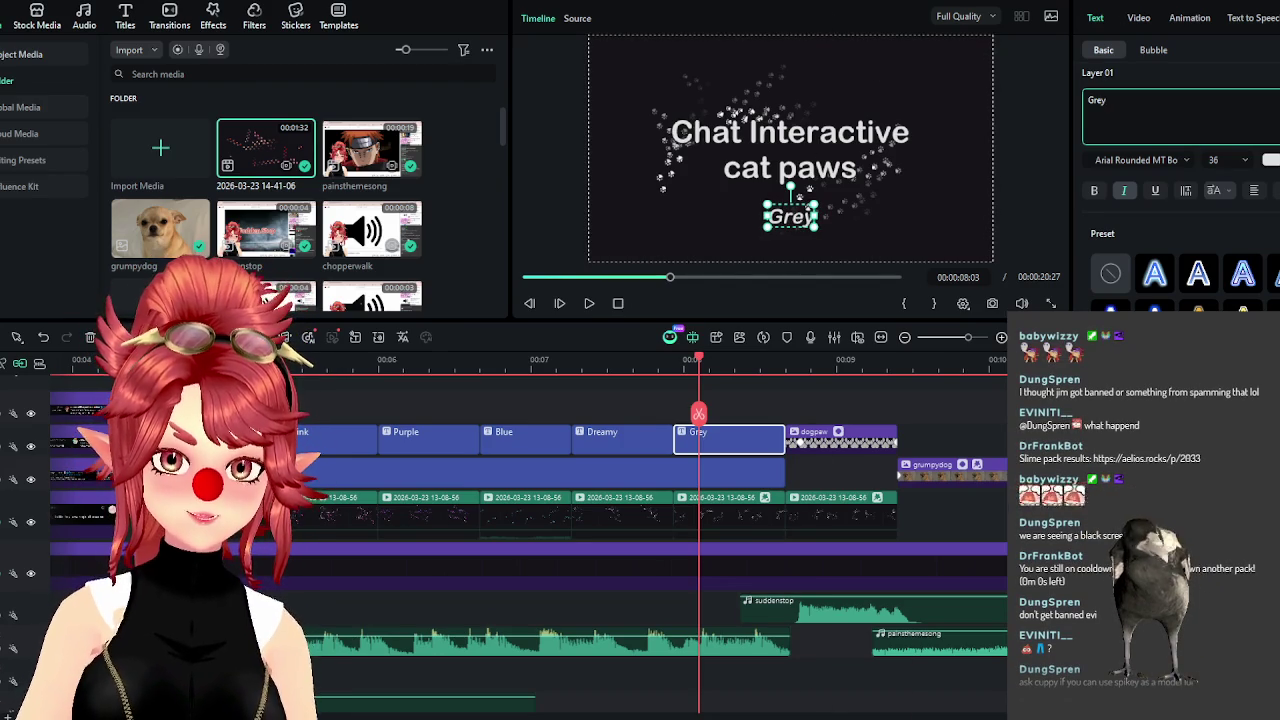
pyautogui.hotkey('alt', 'Tab')
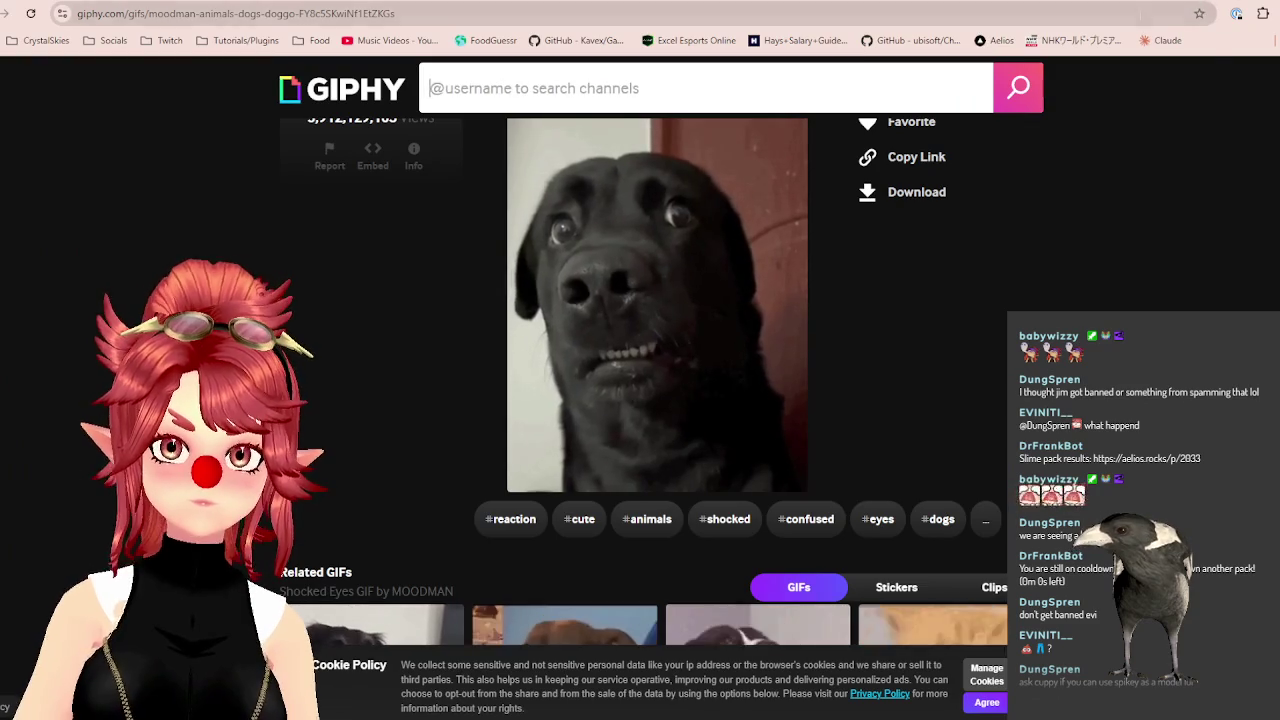
# Search Google for 'grey verse gray' to check the spelling, then return to Filmora.
pyautogui.click(1140, 15)
pyautogui.write('grey verse gray')
pyautogui.press('Return')
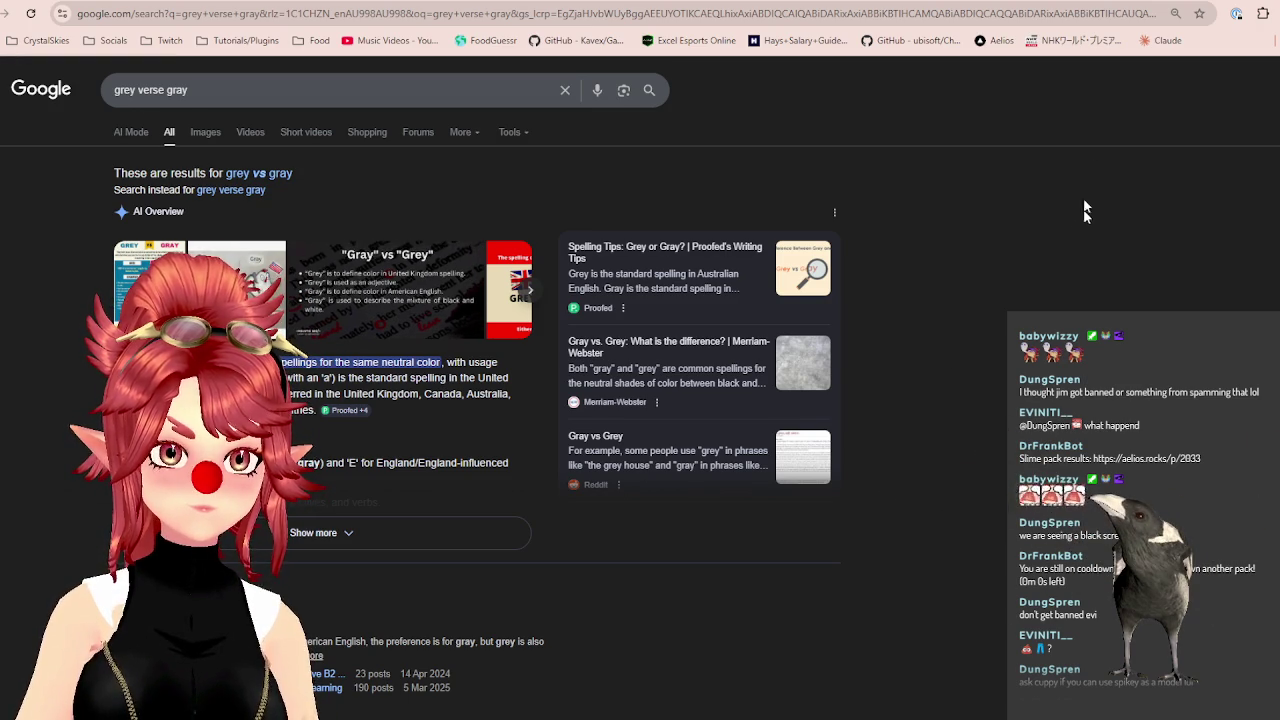
pyautogui.hotkey('alt', 'Tab')
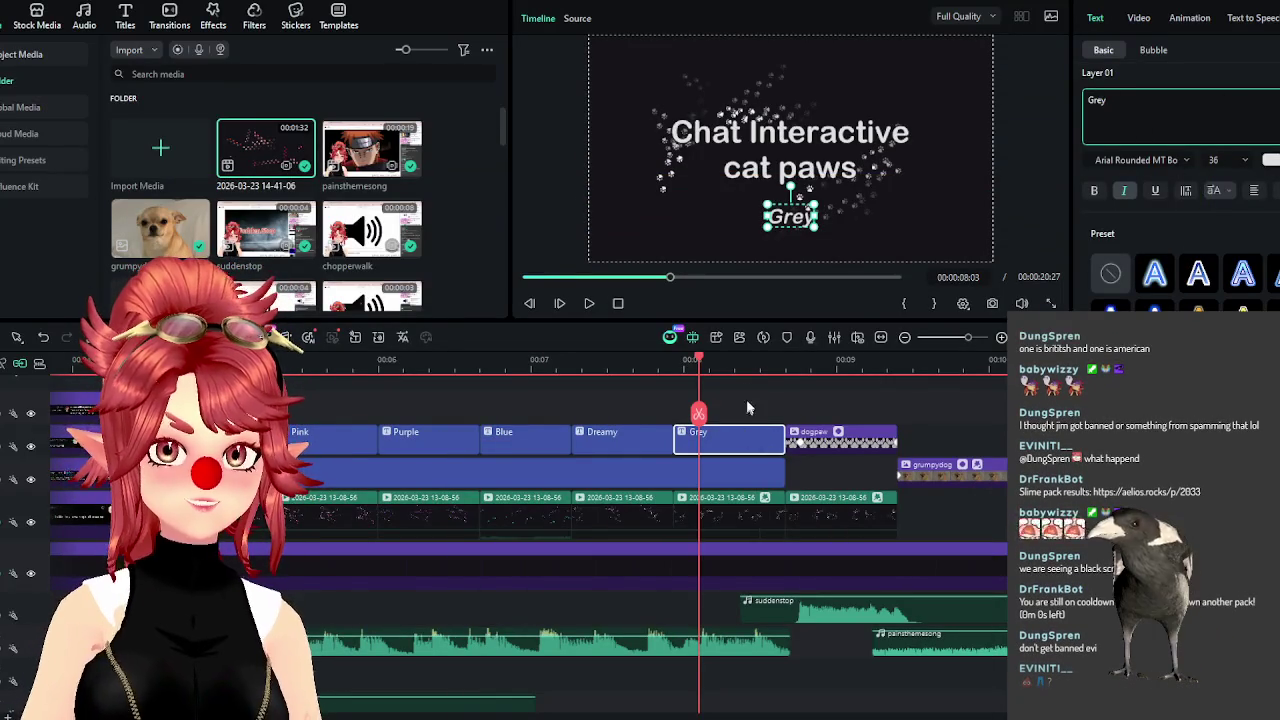
# Nudge the group of color subtitle clips and move the Grey subtitle later.
pyautogui.moveTo(700, 362); pyautogui.dragTo(766, 362)
pyautogui.scroll(-3, 650, 450)
pyautogui.moveTo(614, 455); pyautogui.dragTo(603, 455)
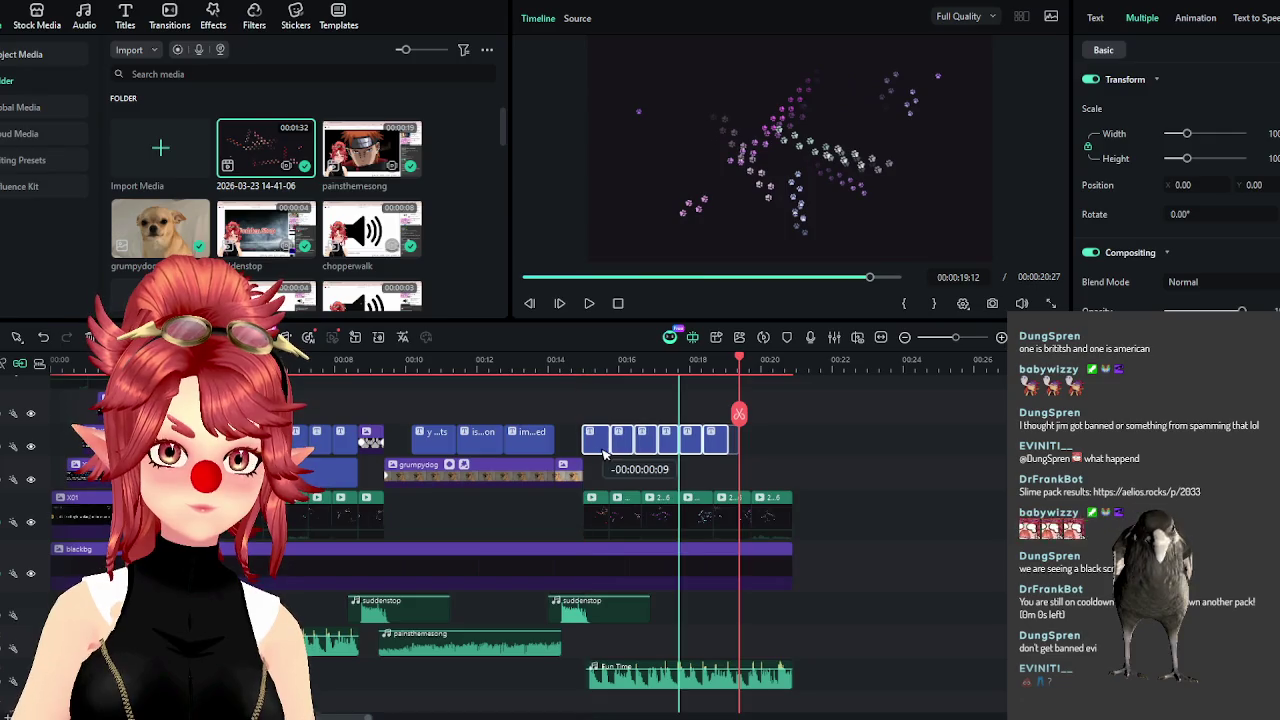
pyautogui.scroll(3, 618, 381)
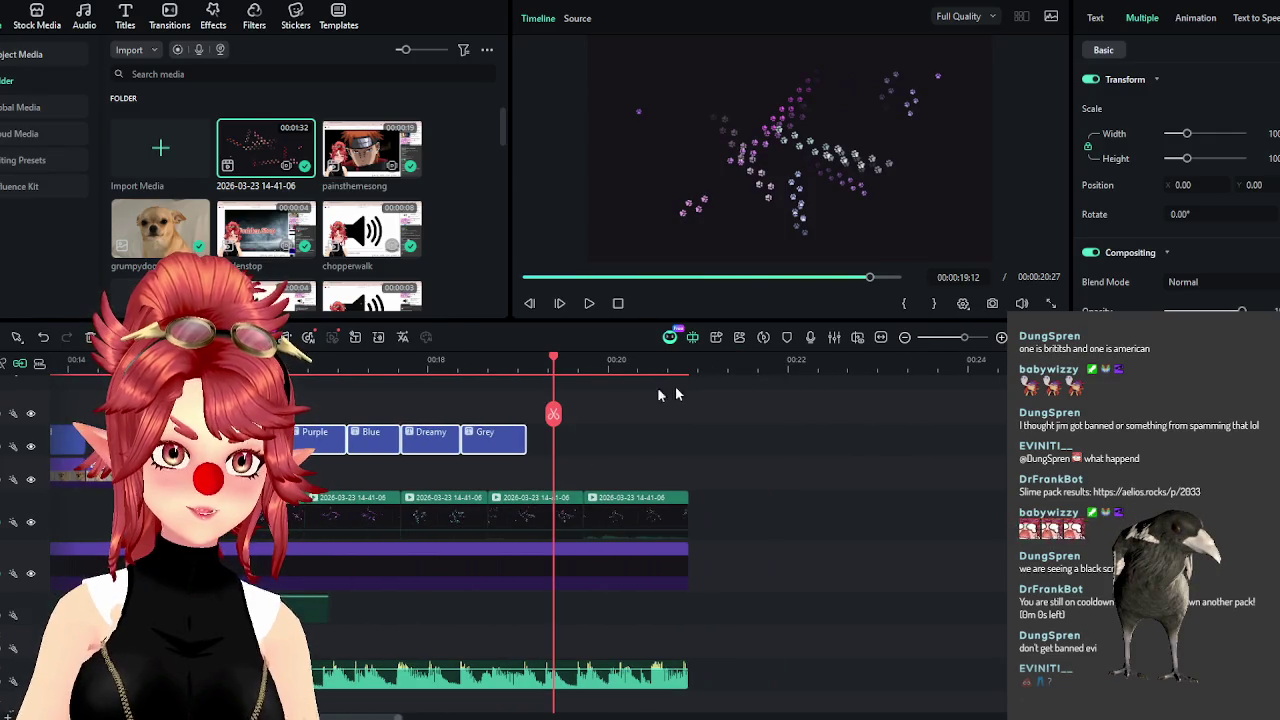
pyautogui.moveTo(504, 440); pyautogui.dragTo(510, 456)
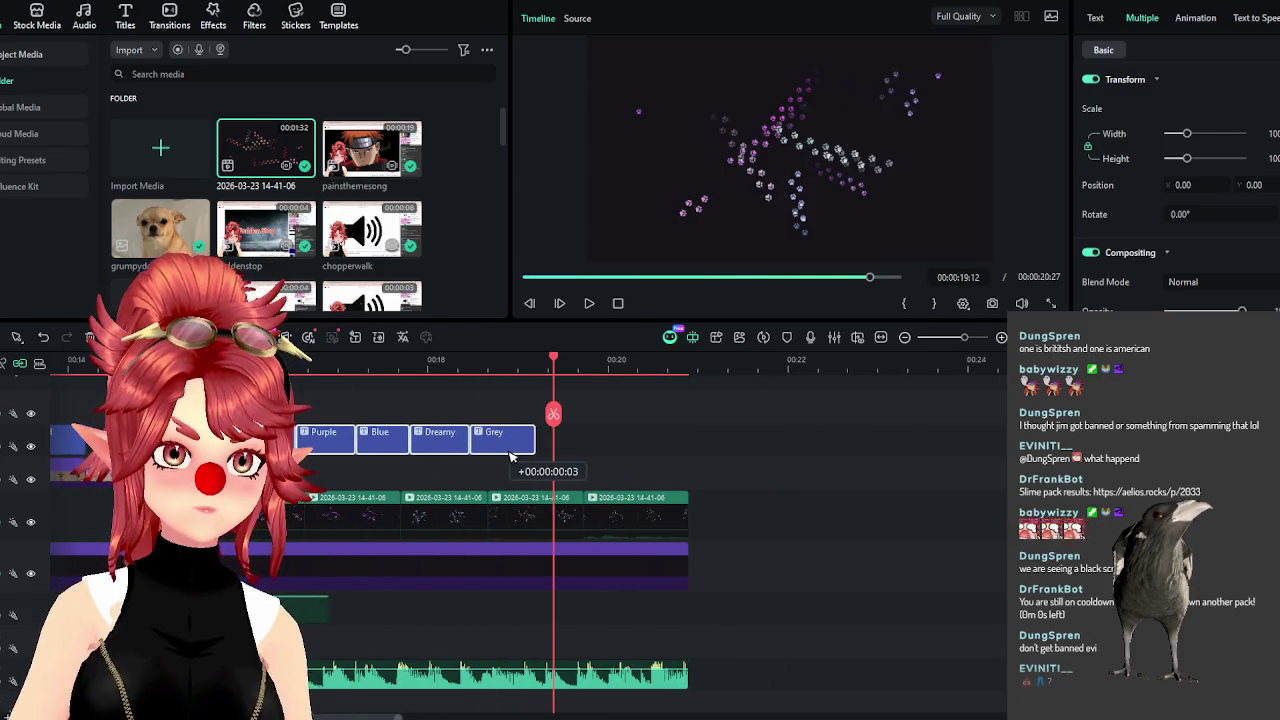
pyautogui.click(563, 446)
pyautogui.moveTo(524, 452)
pyautogui.mouseDown()
pyautogui.moveTo(683, 455)
pyautogui.moveTo(586, 448)
pyautogui.mouseUp()
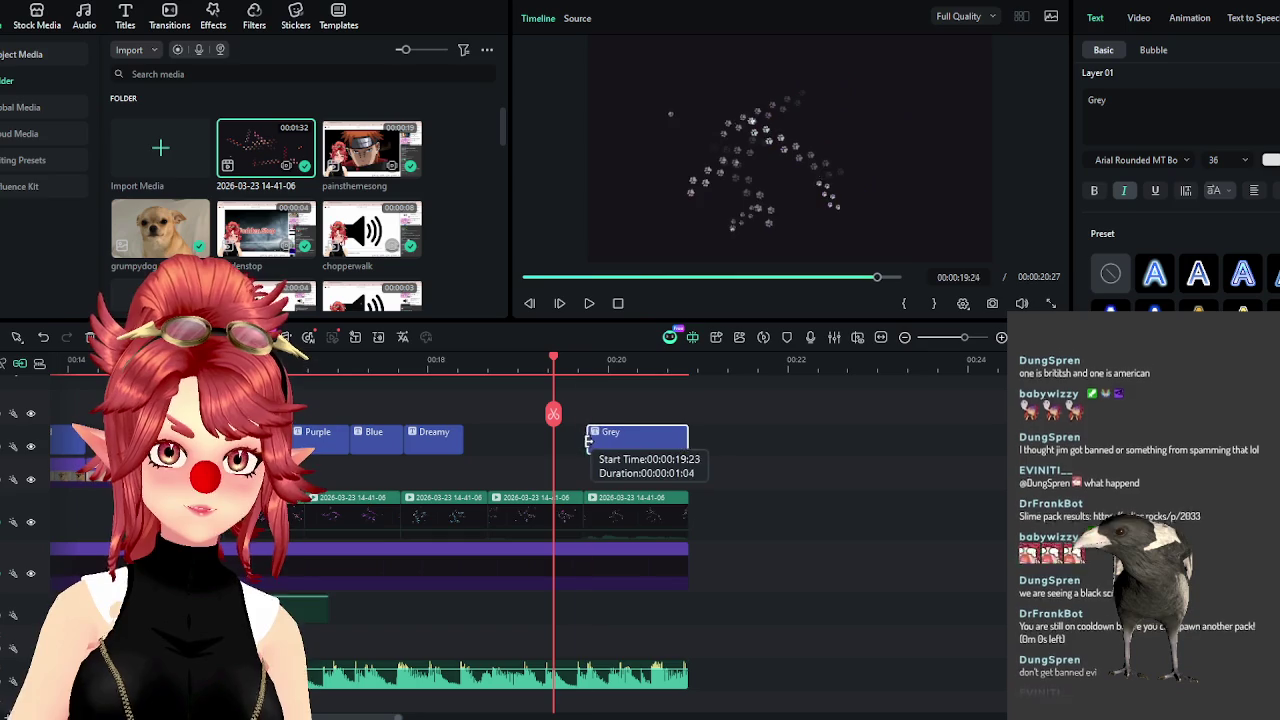
# Trim the Dreamy, Blue and Purple subtitle edges so each butts against the next.
pyautogui.moveTo(462, 440); pyautogui.dragTo(583, 440)
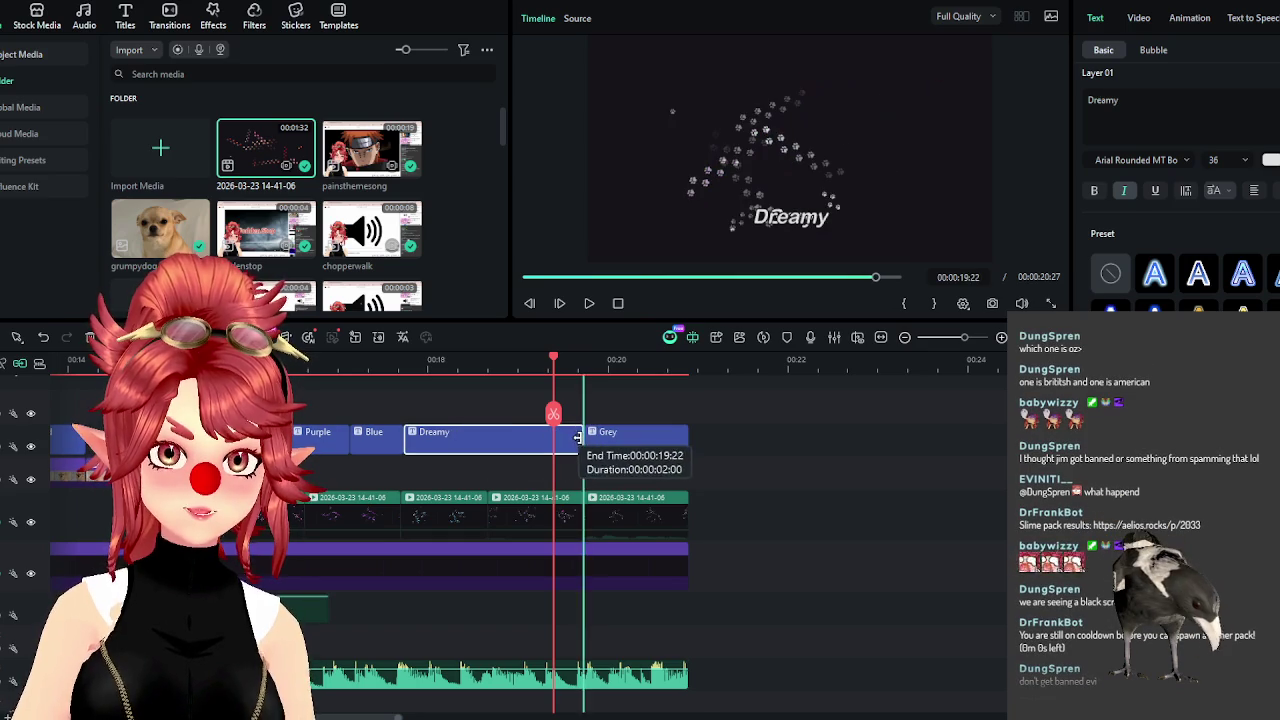
pyautogui.moveTo(405, 440); pyautogui.dragTo(488, 440)
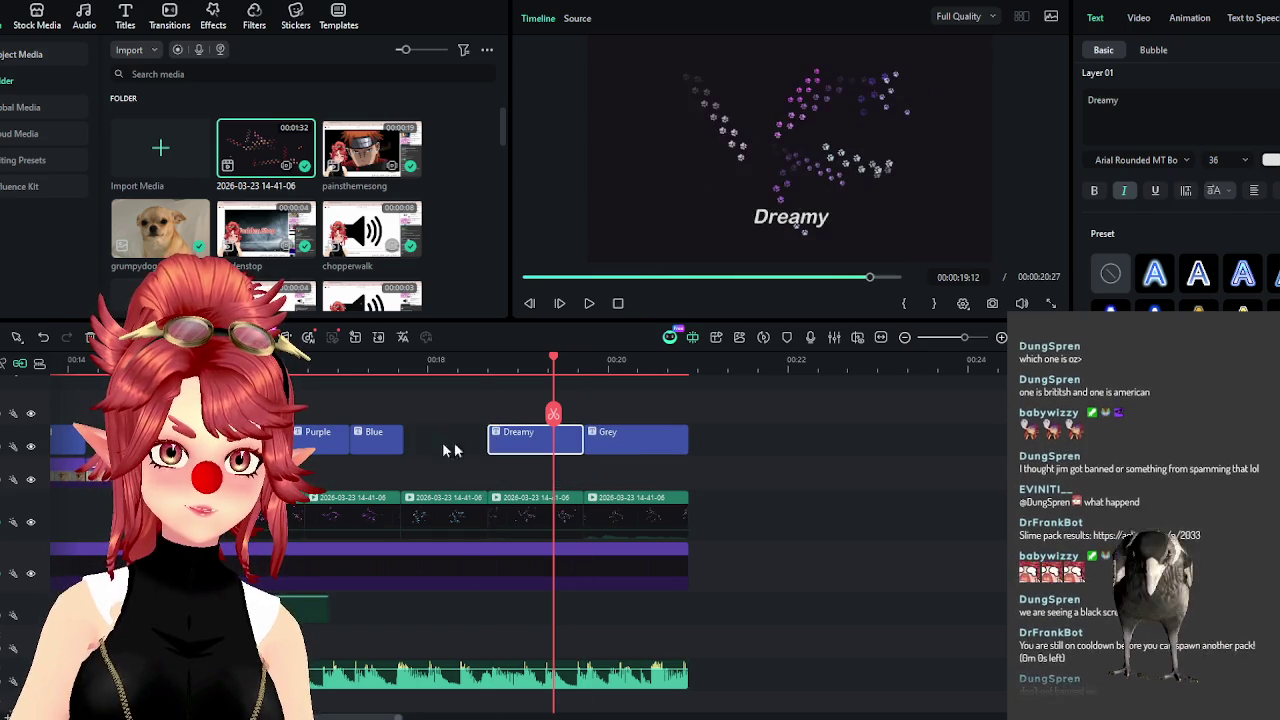
pyautogui.moveTo(402, 440); pyautogui.dragTo(487, 440)
pyautogui.moveTo(351, 440); pyautogui.dragTo(400, 438)
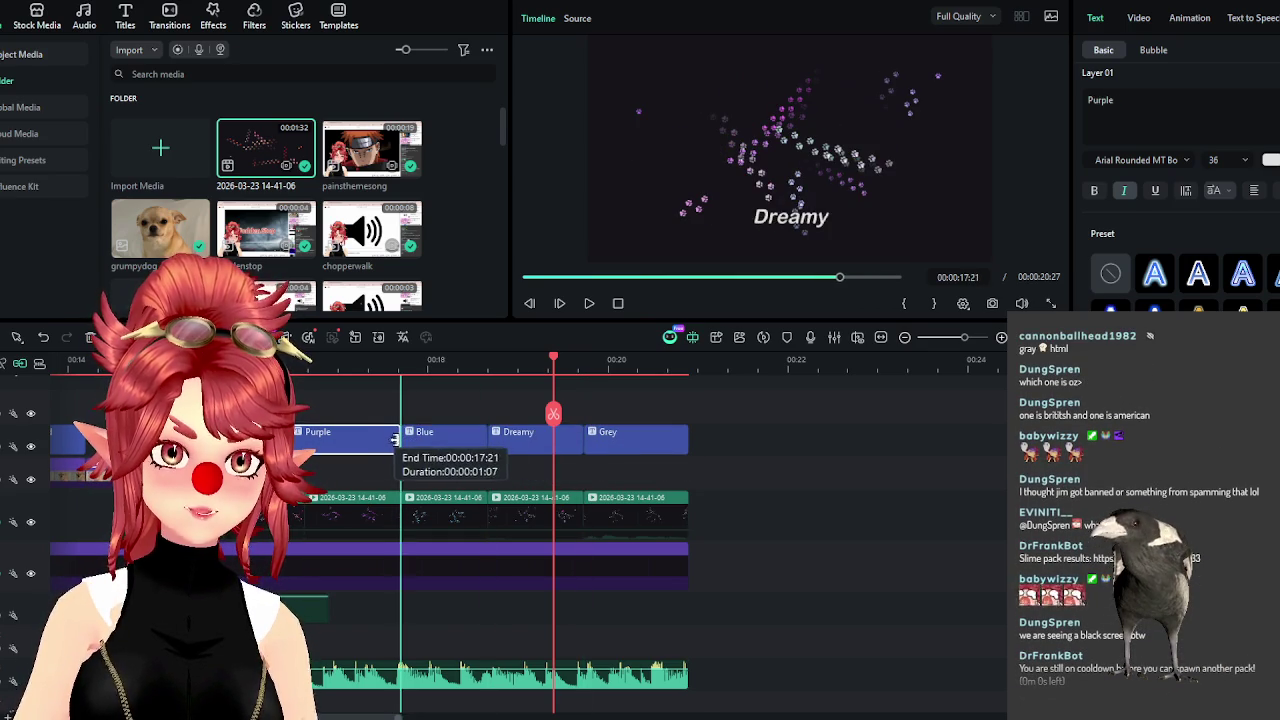
pyautogui.moveTo(294, 440); pyautogui.dragTo(300, 445)
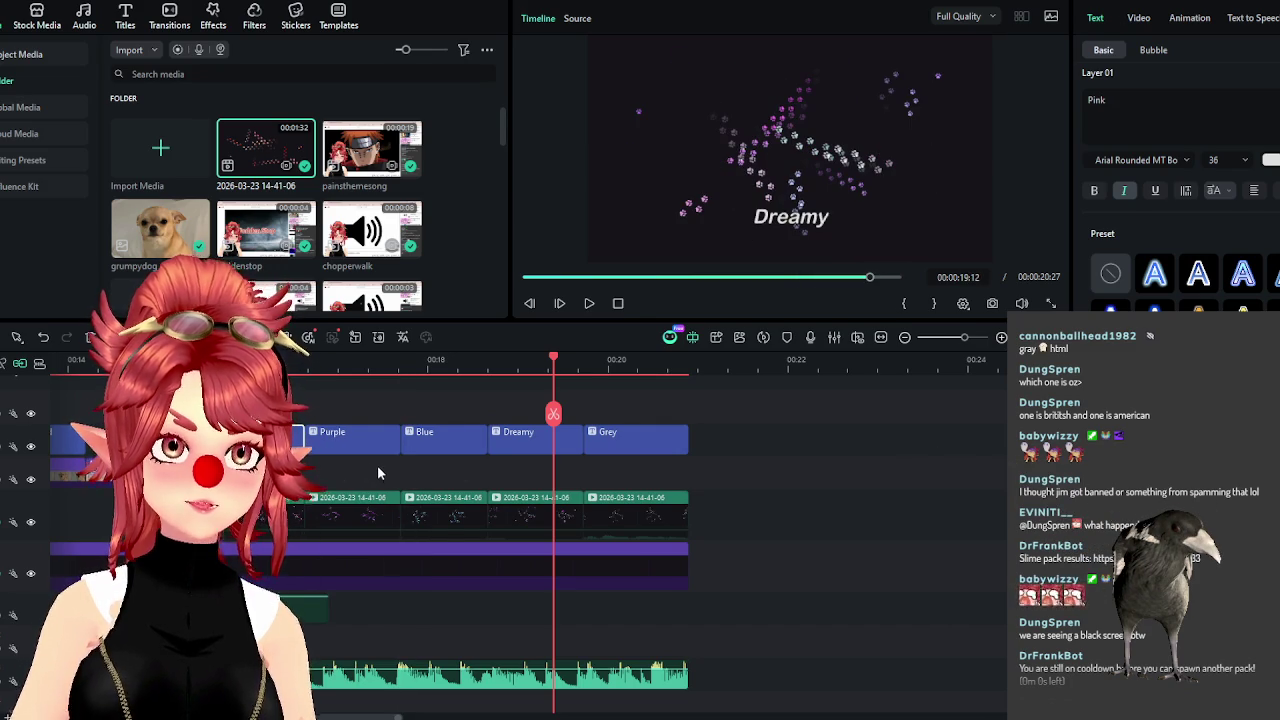
pyautogui.keyDown('ctrl'); pyautogui.scroll(-1, 383, 478); pyautogui.keyUp('ctrl')
pyautogui.keyDown('ctrl'); pyautogui.scroll(-2, 391, 490); pyautogui.keyUp('ctrl')
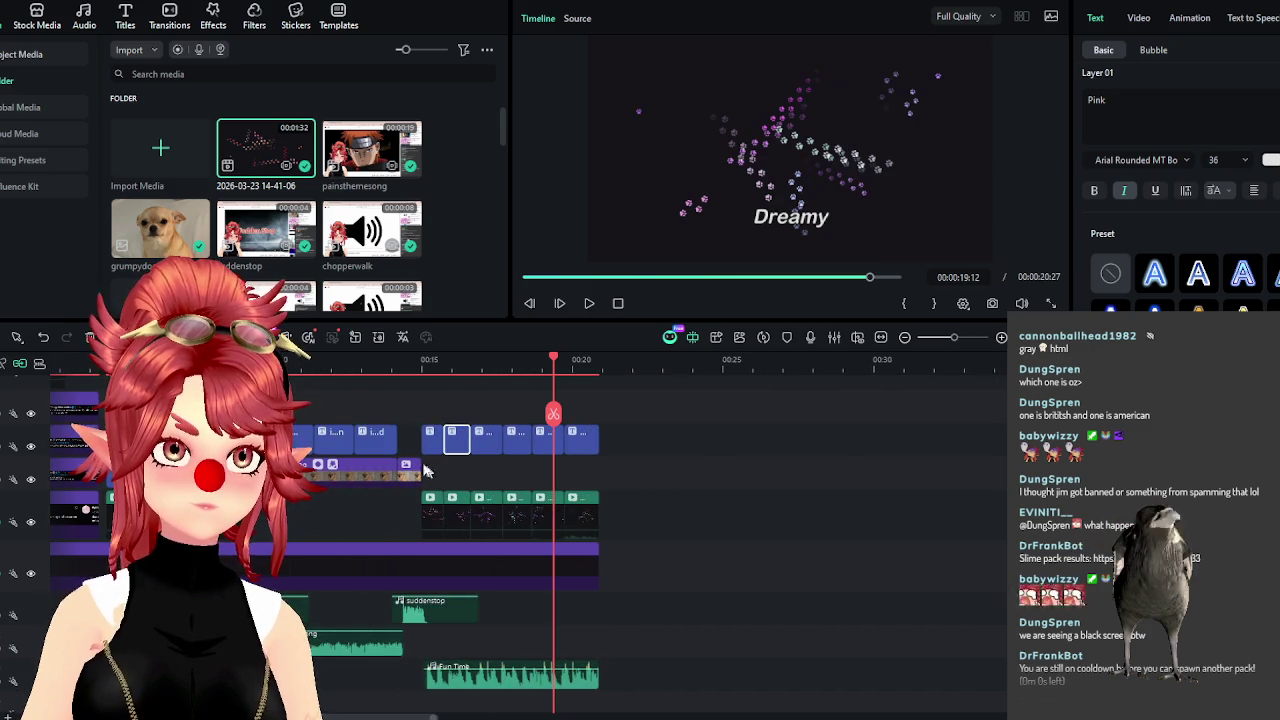
# Scrub through the video between about 00:05 and 00:14 to check the title frames.
pyautogui.click(408, 372)
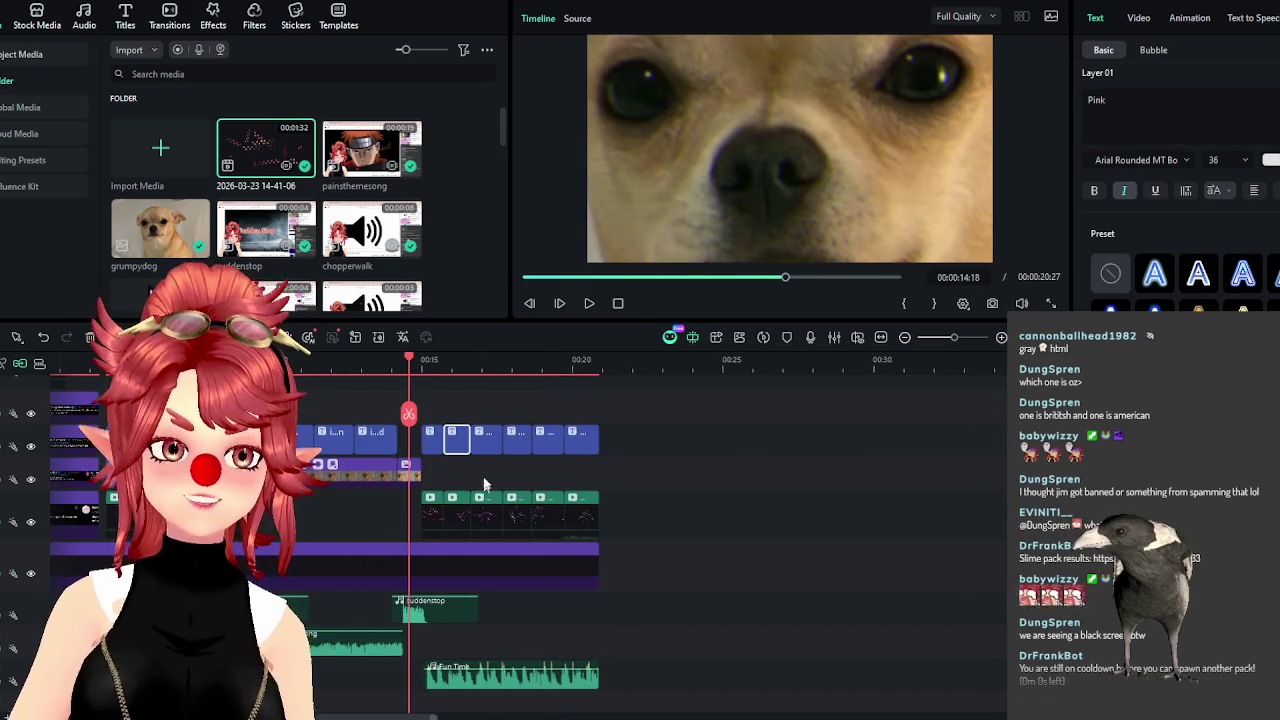
pyautogui.click(580, 368)
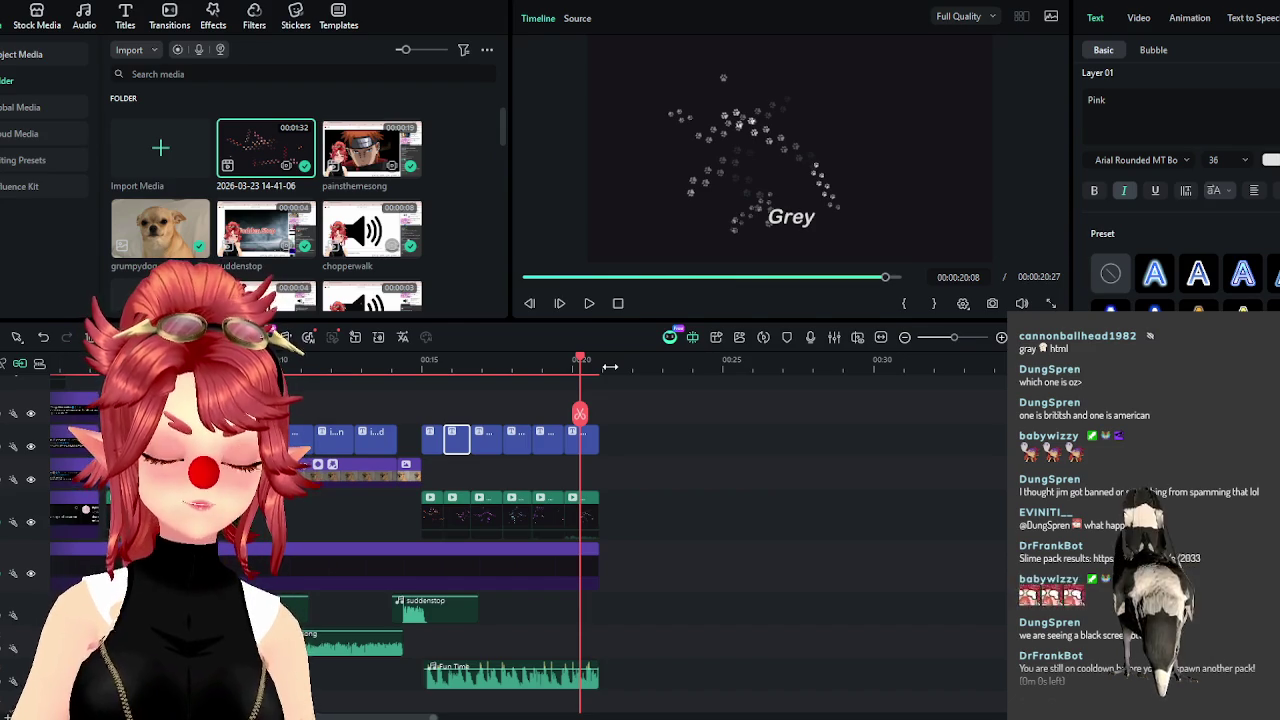
pyautogui.scroll(2, 620, 375)
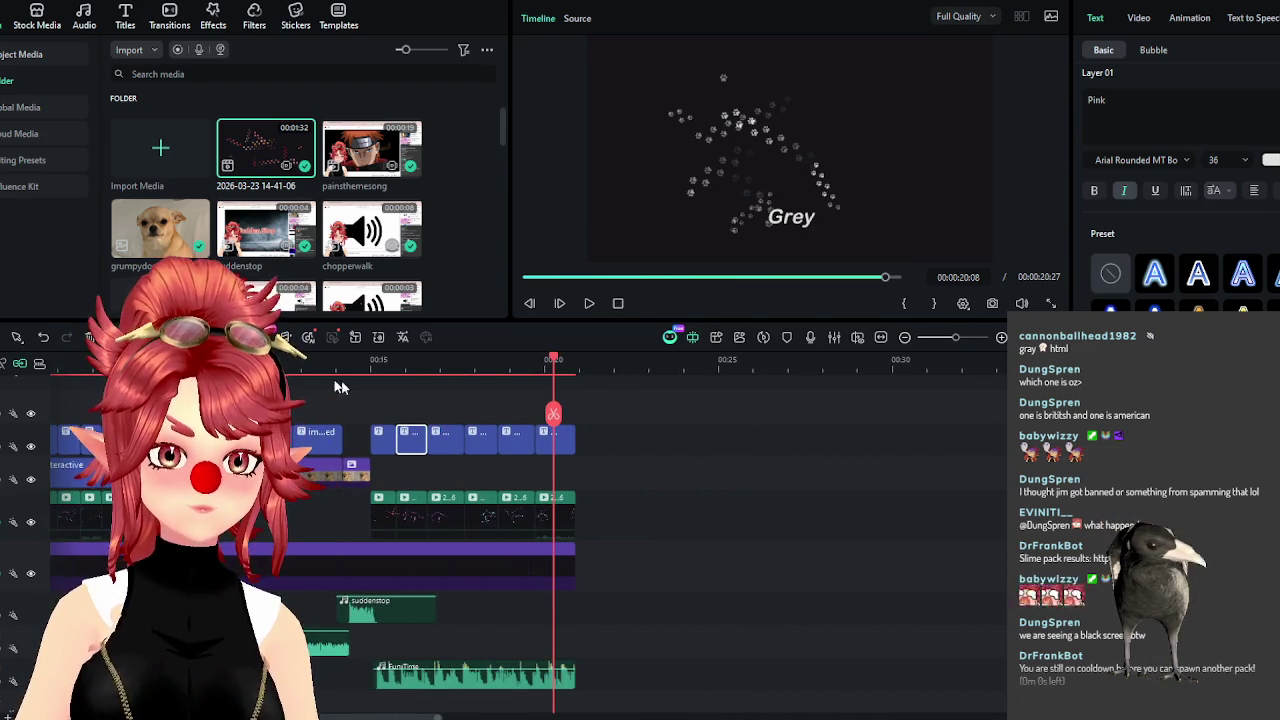
pyautogui.scroll(-2, 544, 594)
pyautogui.click(131, 362)
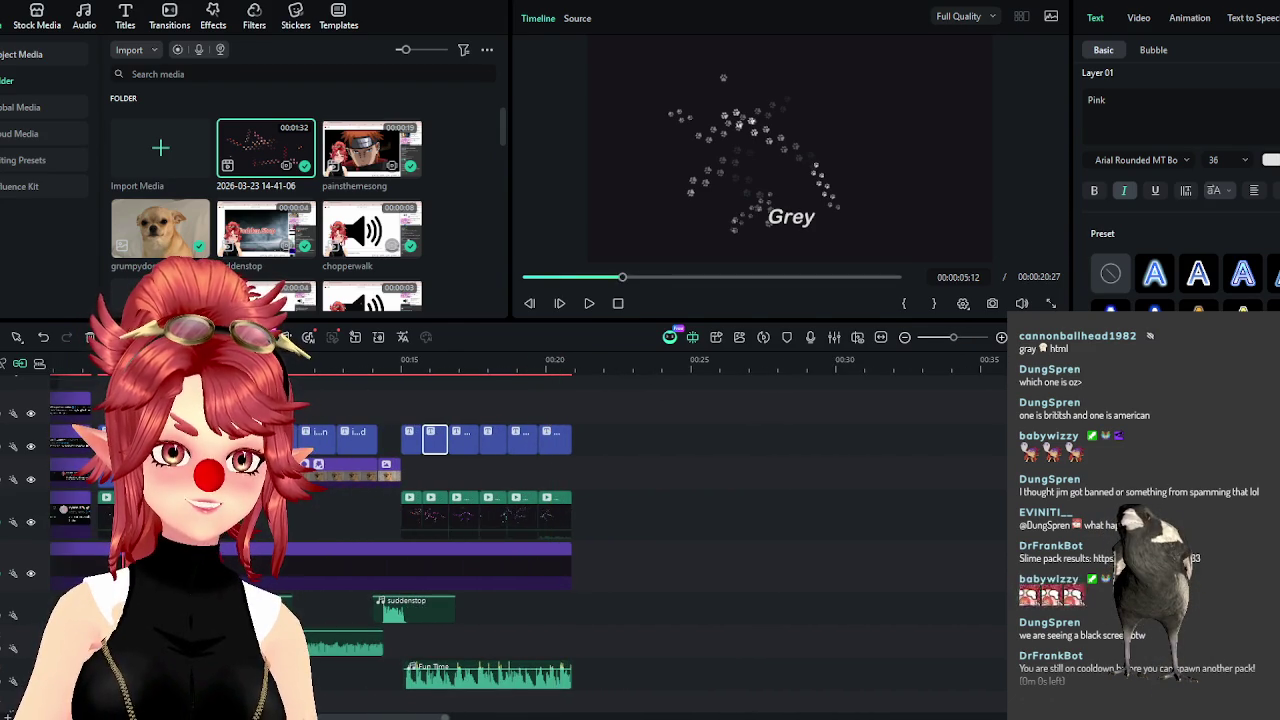
pyautogui.moveTo(142, 362); pyautogui.dragTo(444, 387)
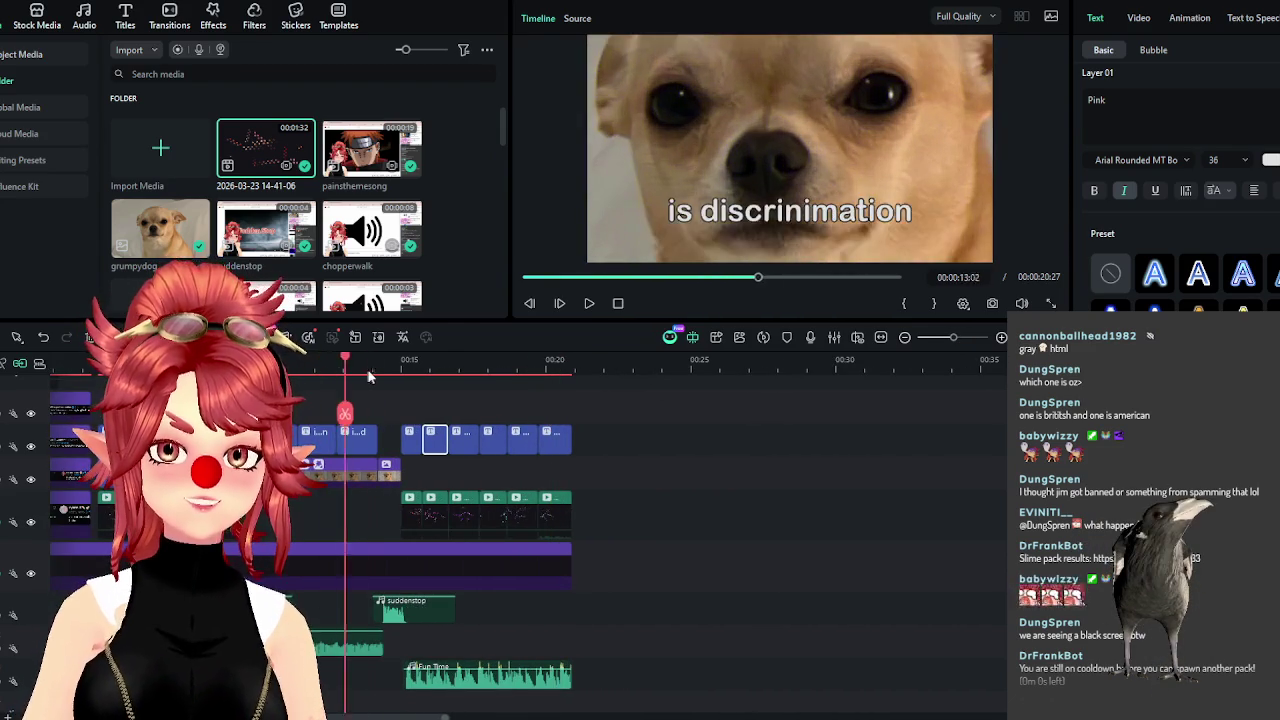
pyautogui.moveTo(444, 387); pyautogui.dragTo(127, 380)
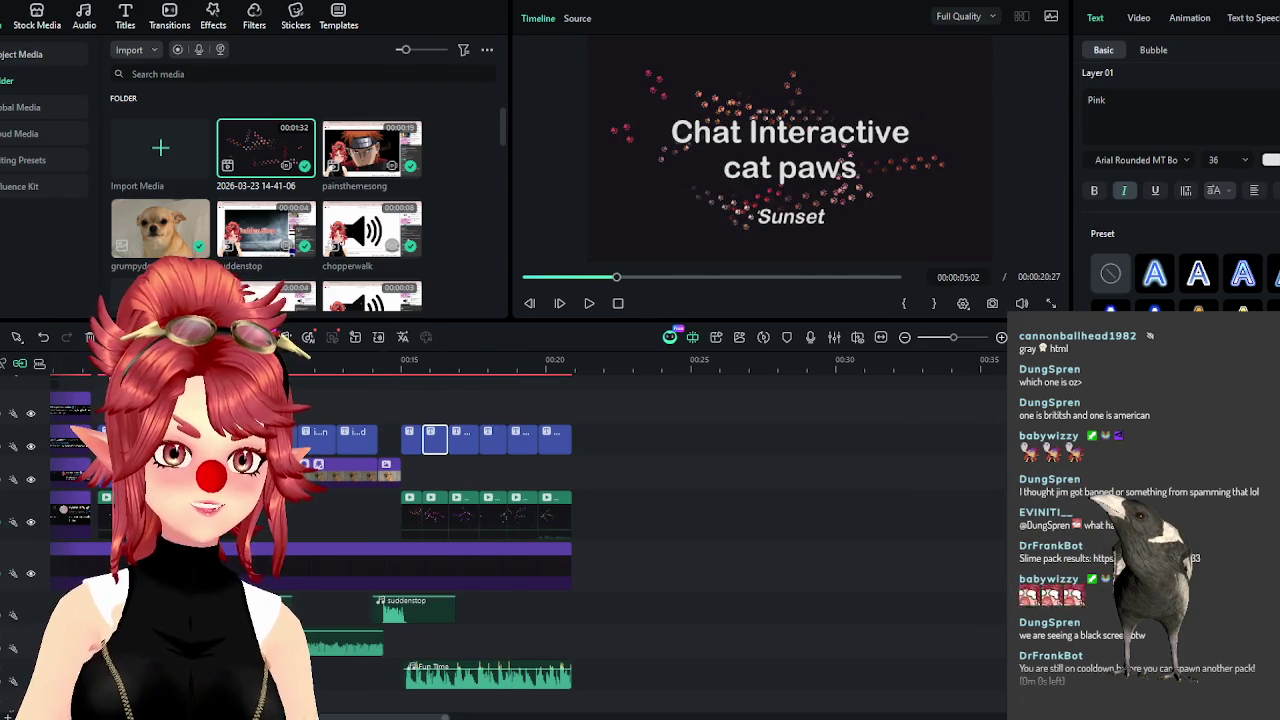
# Paste a copy of the Chat Interactive title clip over the paw-print section.
pyautogui.click(571, 362)
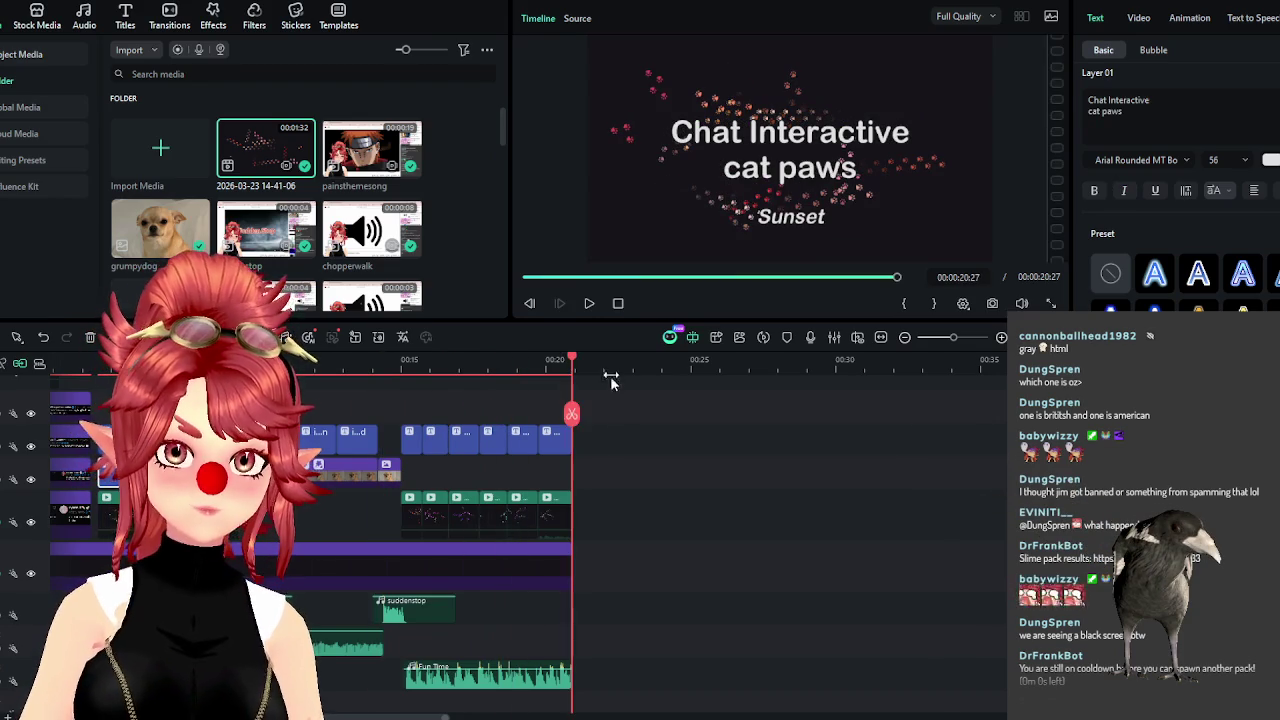
pyautogui.hotkey('ctrl', 'v')
pyautogui.moveTo(601, 470)
pyautogui.mouseDown()
pyautogui.moveTo(433, 484)
pyautogui.moveTo(545, 467)
pyautogui.mouseUp()
pyautogui.keyDown('ctrl'); pyautogui.scroll(2, 485, 371); pyautogui.keyUp('ctrl')
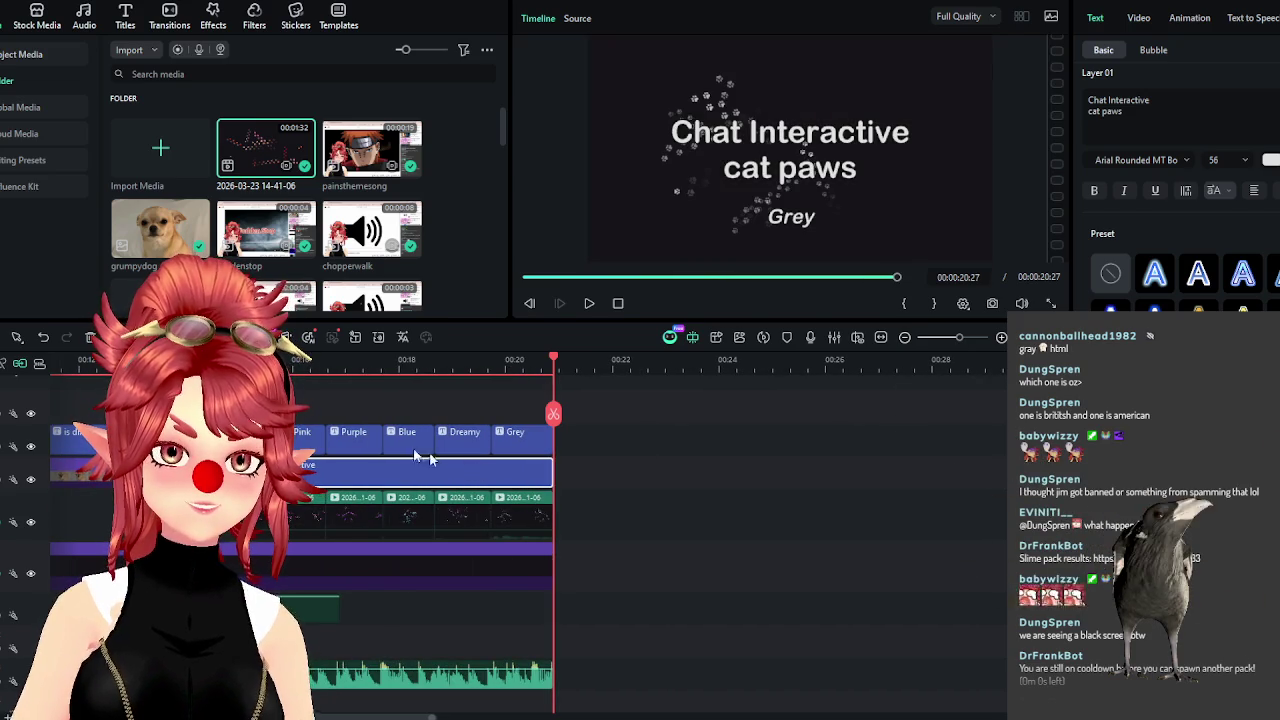
# Change the copied title's wording from 'cat' to 'dog' so it reads 'Chat Interactive dog paws'.
pyautogui.click(336, 372)
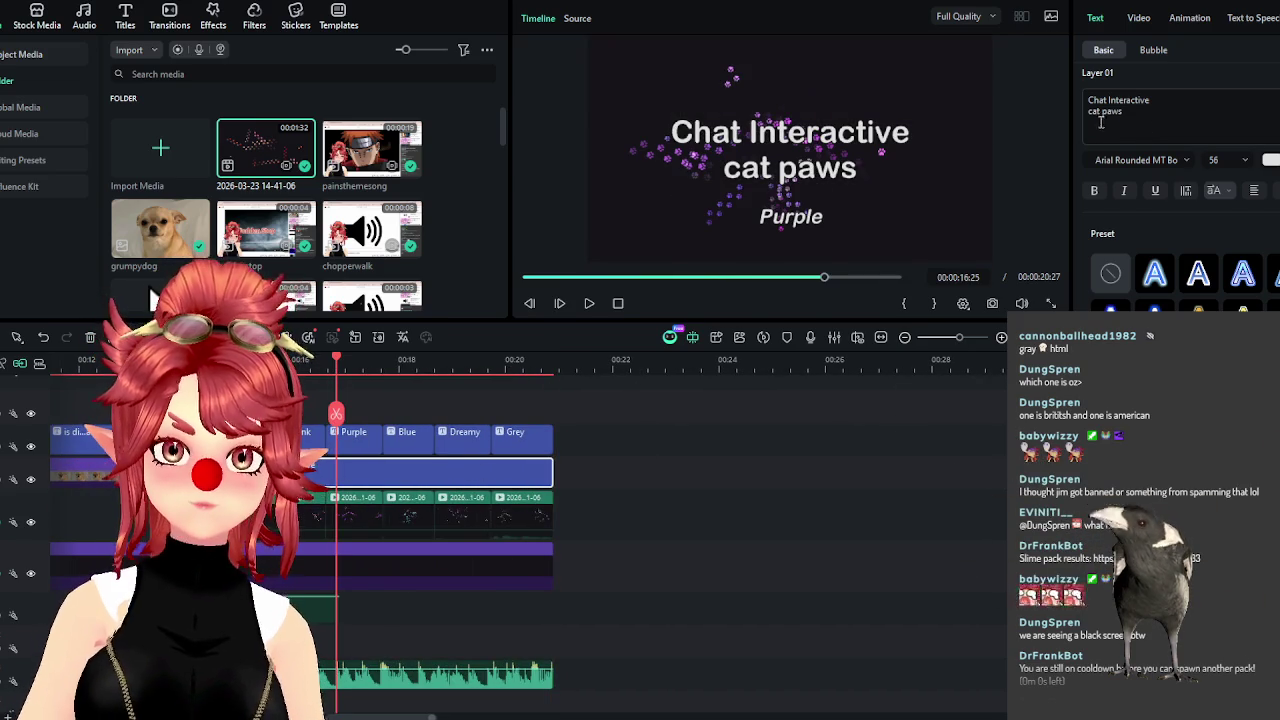
pyautogui.moveTo(1123, 112); pyautogui.dragTo(1083, 113)
pyautogui.press('Right')
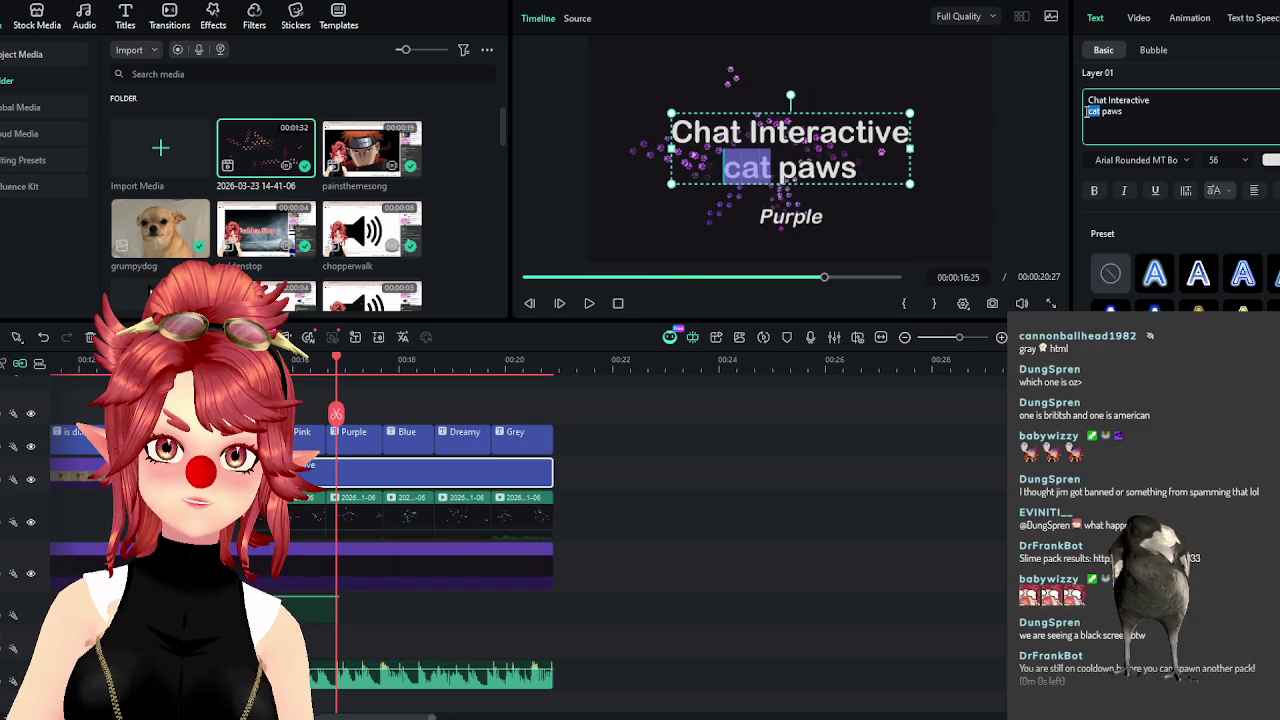
pyautogui.write('dog')
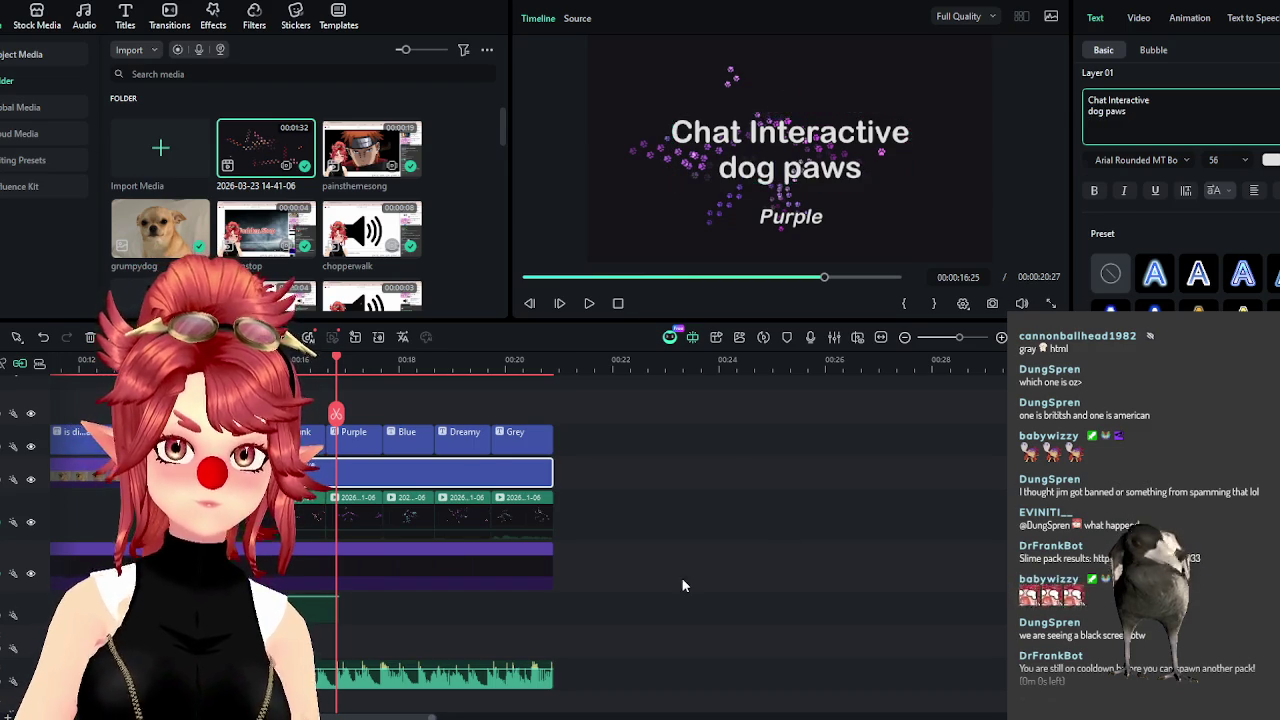
pyautogui.click(681, 585)
pyautogui.scroll(-2, 683, 566)
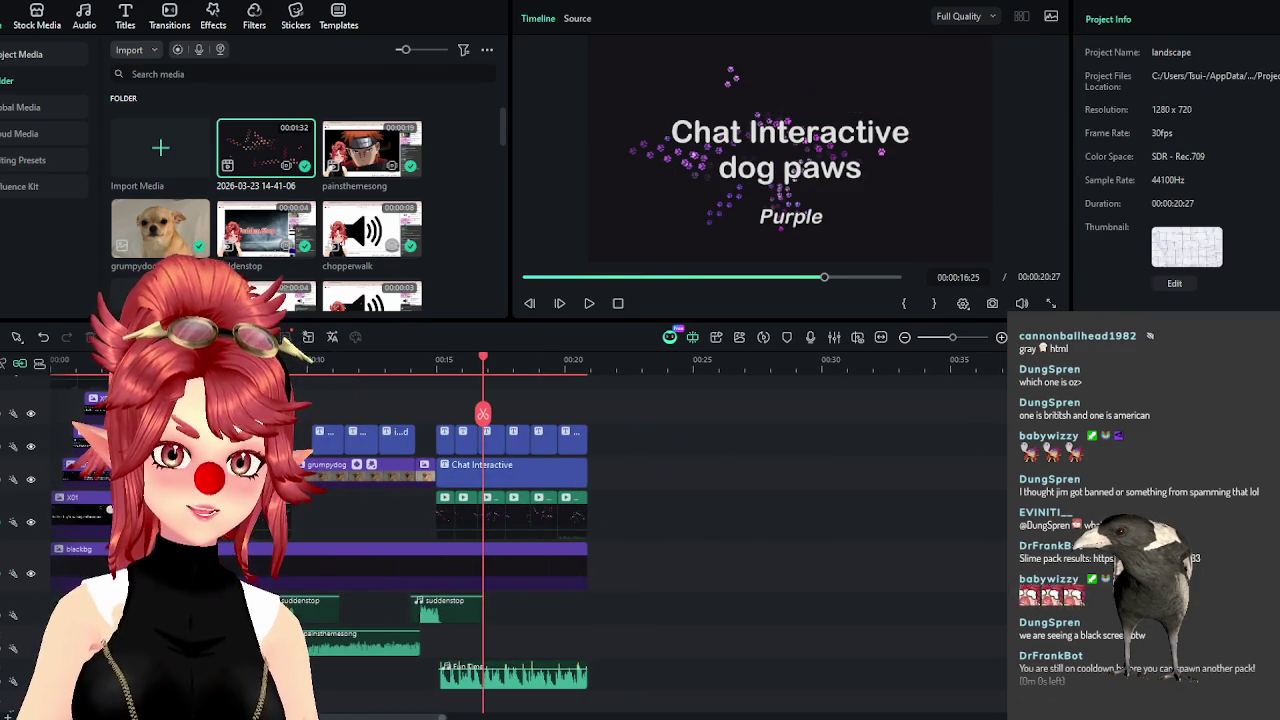
# Enlarge the preview, play the opening to about 00:03, then zoom the timeline in.
pyautogui.hotkey('ctrl', 'z')
pyautogui.hotkey('ctrl', 'z')
pyautogui.hotkey('ctrl', 'z')
pyautogui.hotkey('ctrl', 'z')
pyautogui.moveTo(568, 320); pyautogui.dragTo(567, 433)
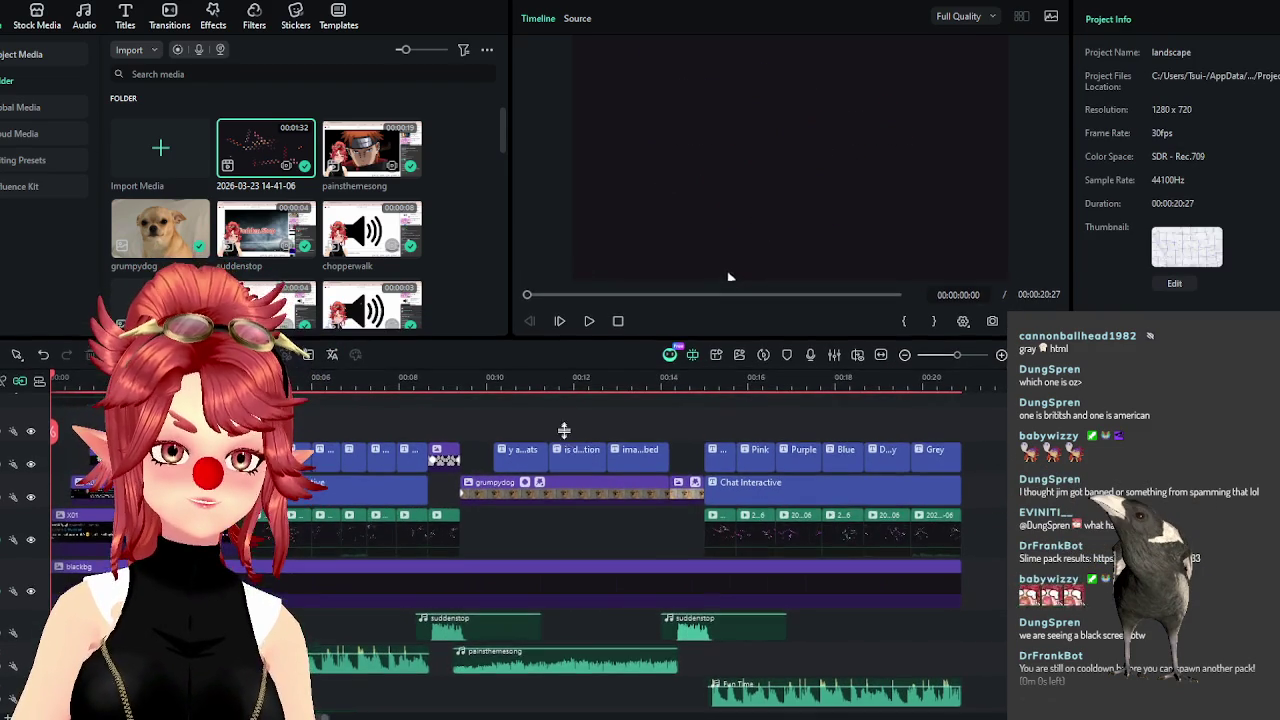
pyautogui.click(590, 420)
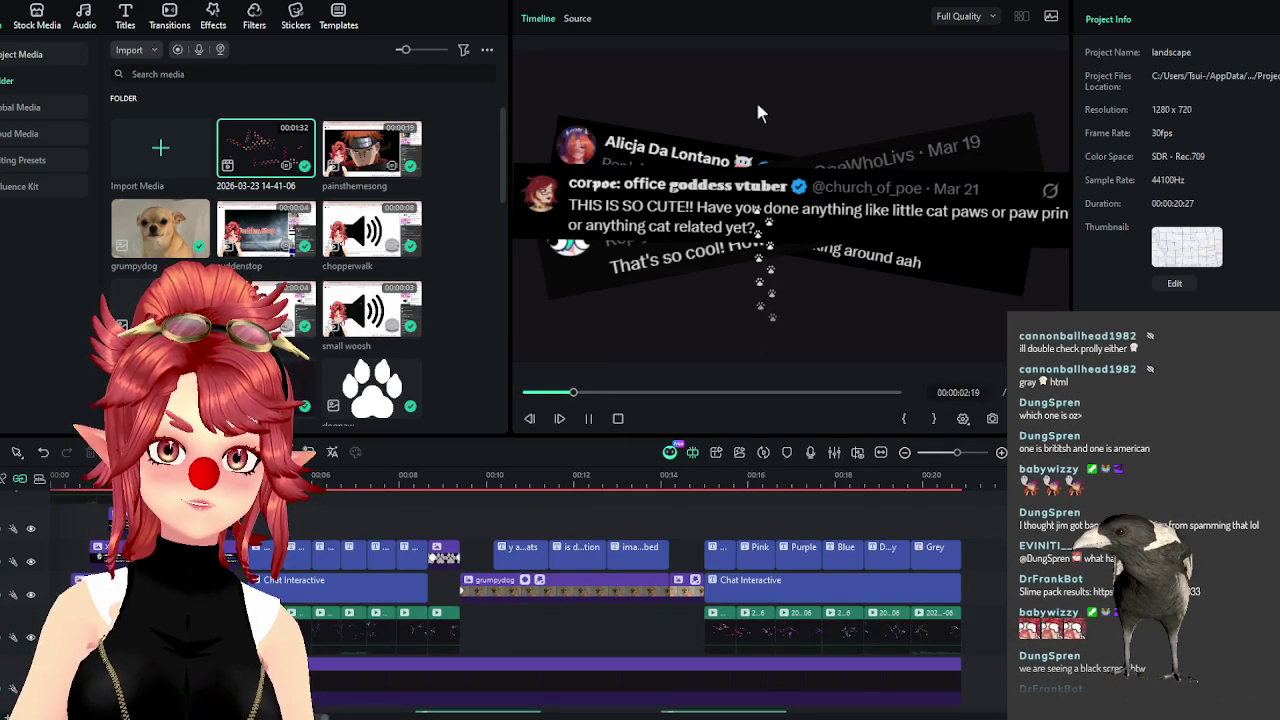
pyautogui.click(589, 419)
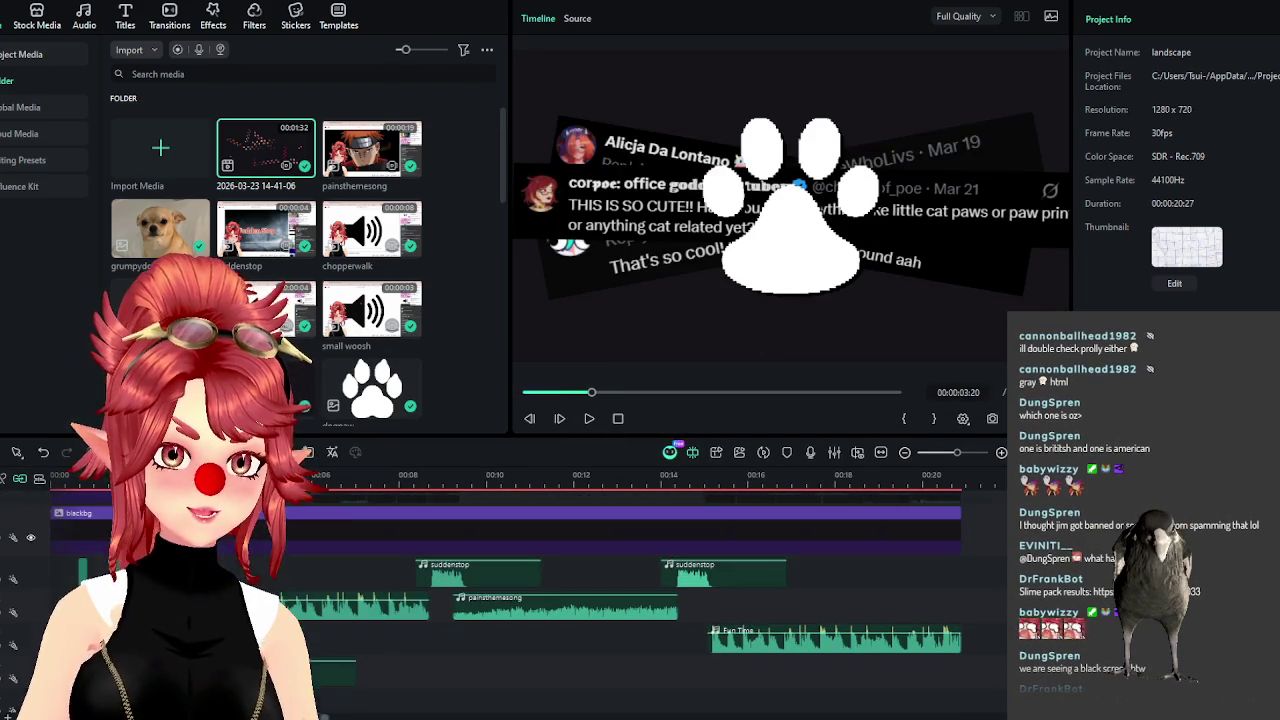
pyautogui.hotkey('ctrl', '=')
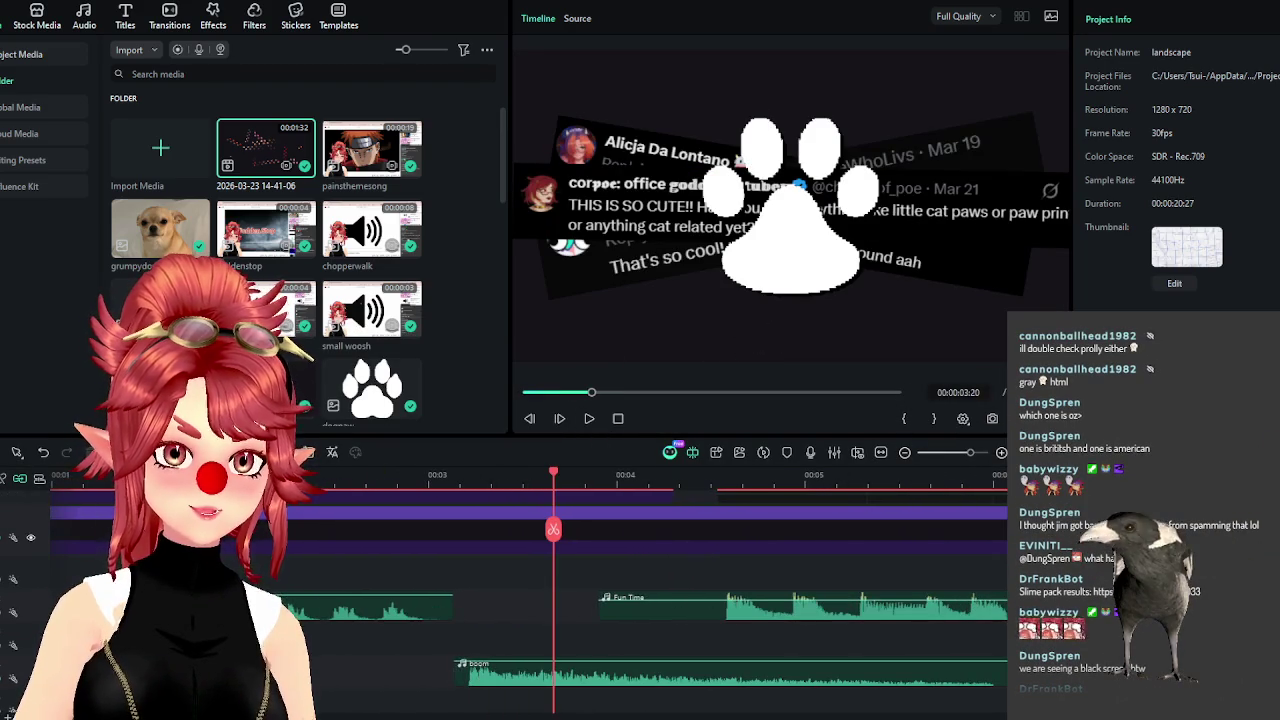
pyautogui.hscroll(-2, 530, 590)
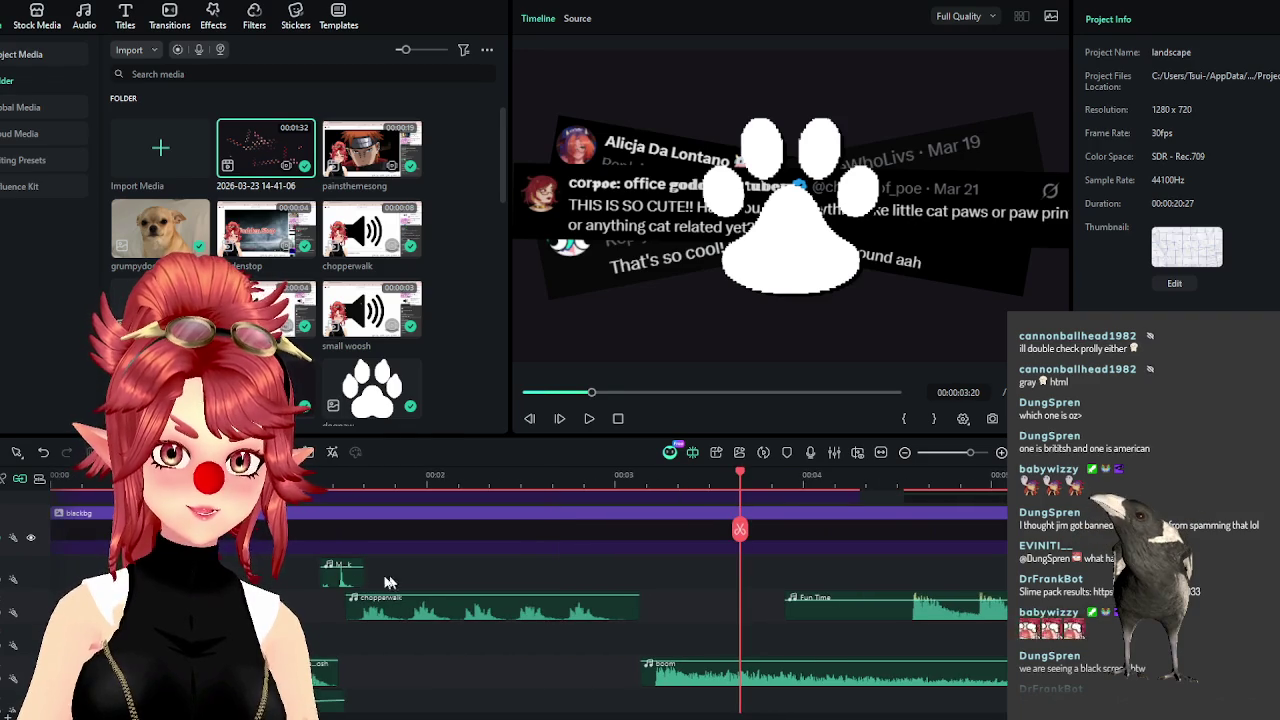
# Set the Mouse click sound clip's volume to about 18 dB and replay from the beginning.
pyautogui.click(340, 575)
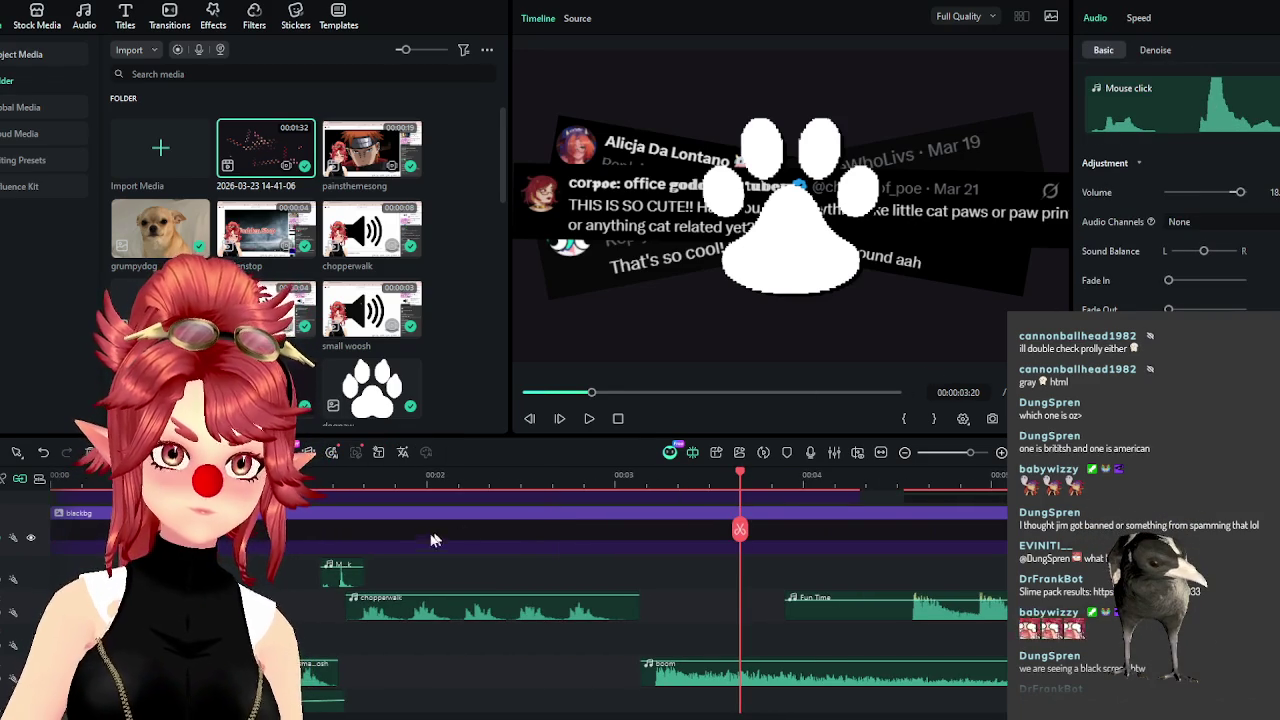
pyautogui.click(342, 572)
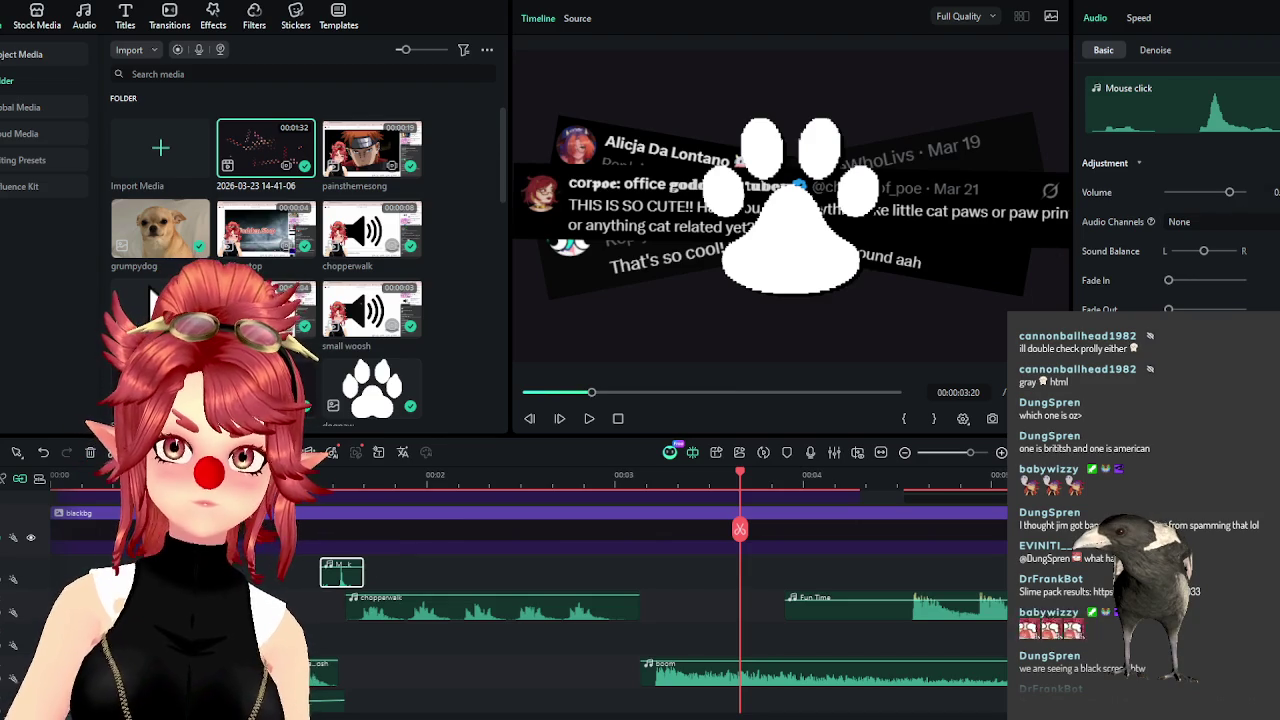
pyautogui.moveTo(342, 572); pyautogui.dragTo(342, 566)
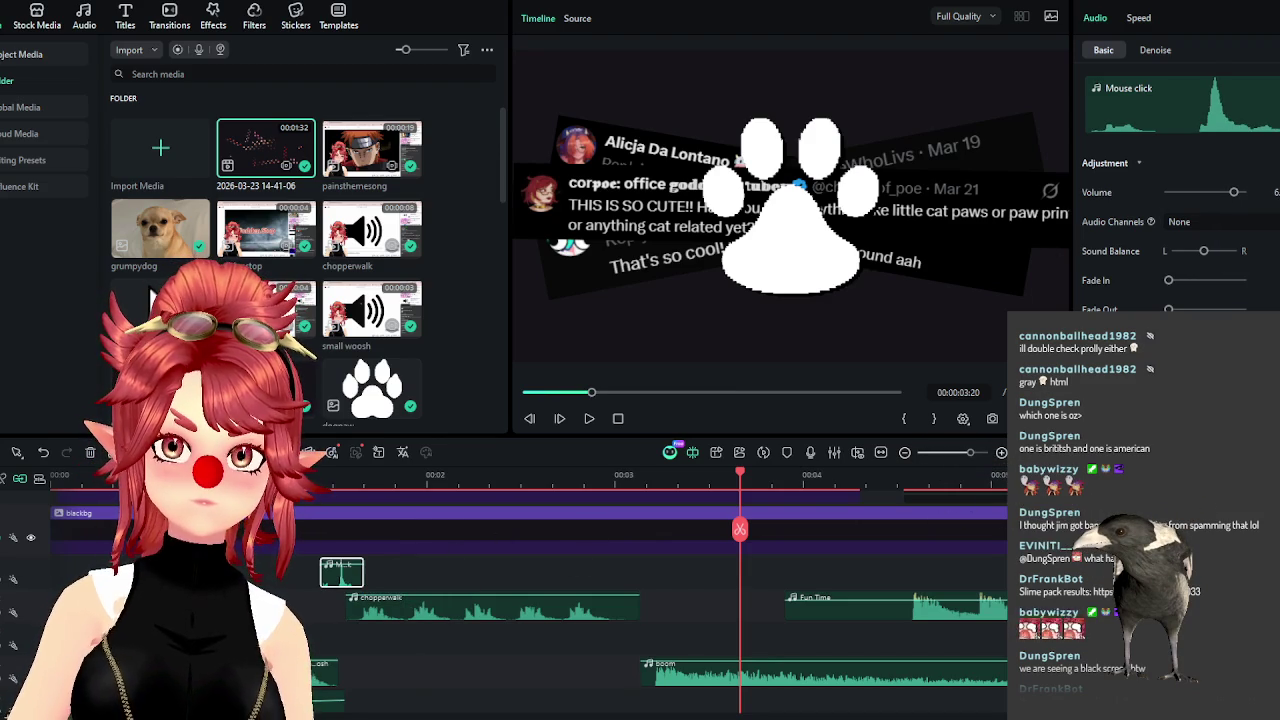
pyautogui.moveTo(1234, 192); pyautogui.dragTo(1272, 196)
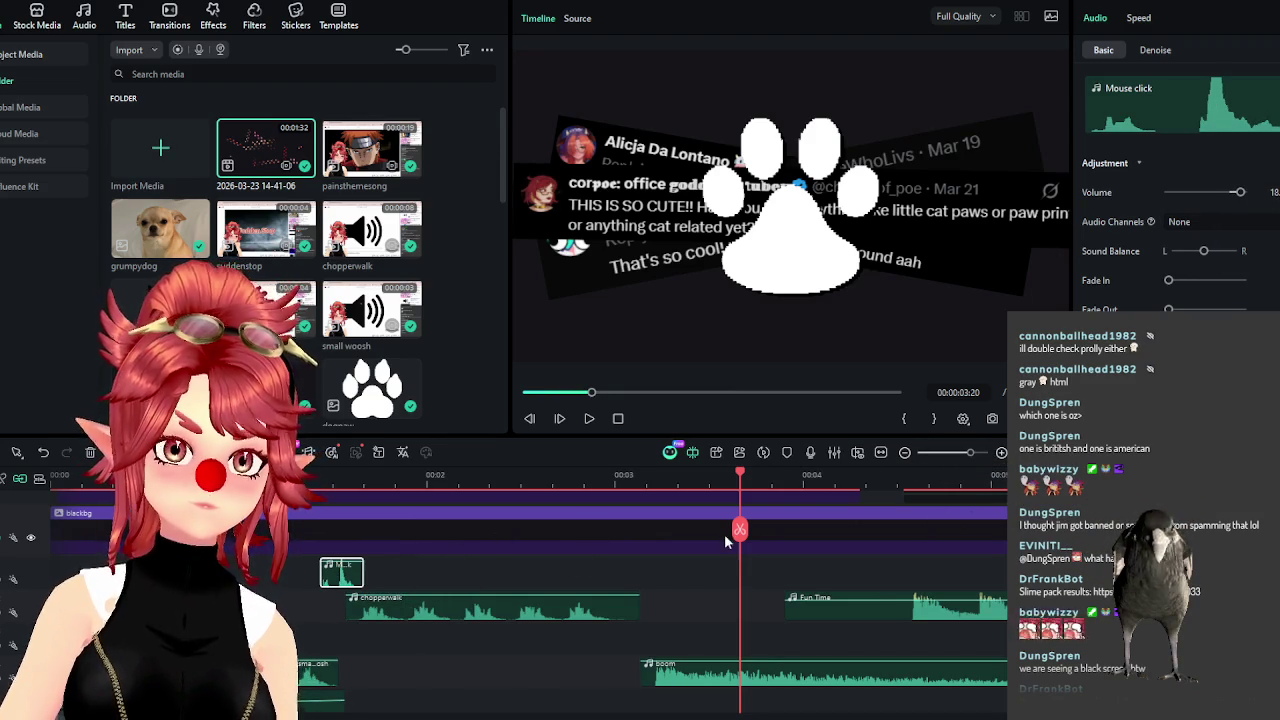
pyautogui.scroll(-5, 724, 540)
pyautogui.click(62, 478)
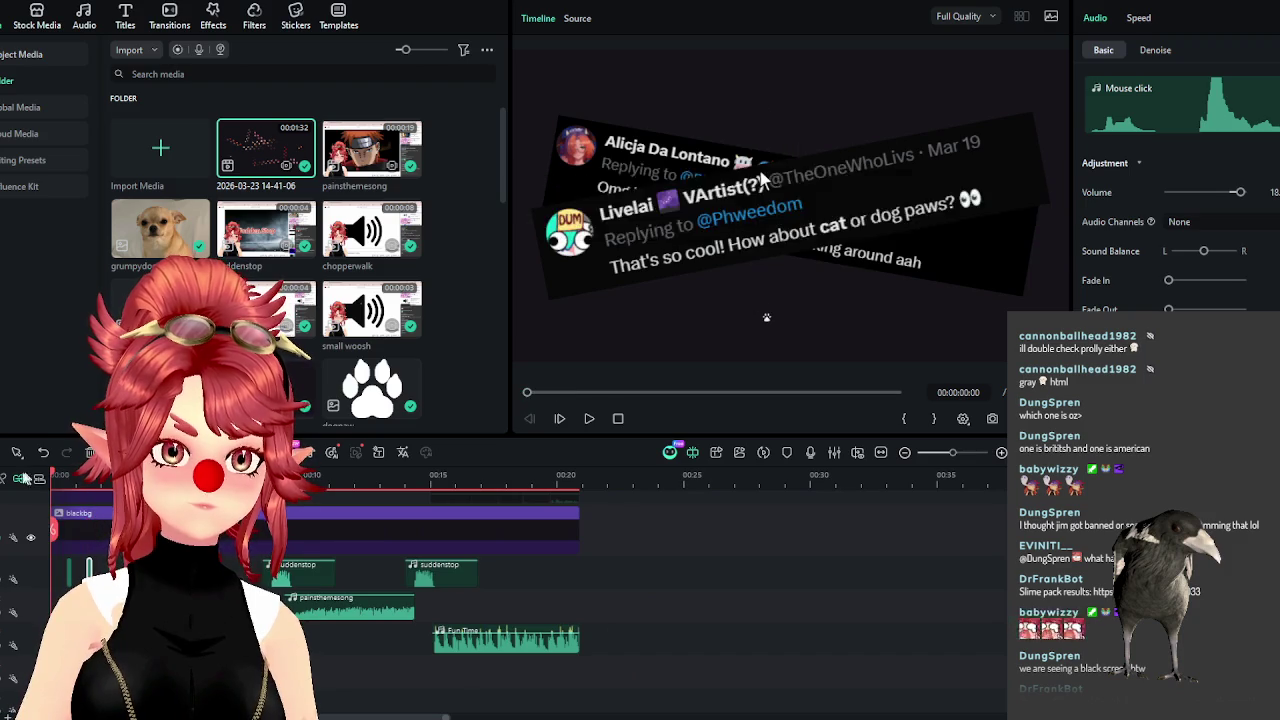
pyautogui.press('space')
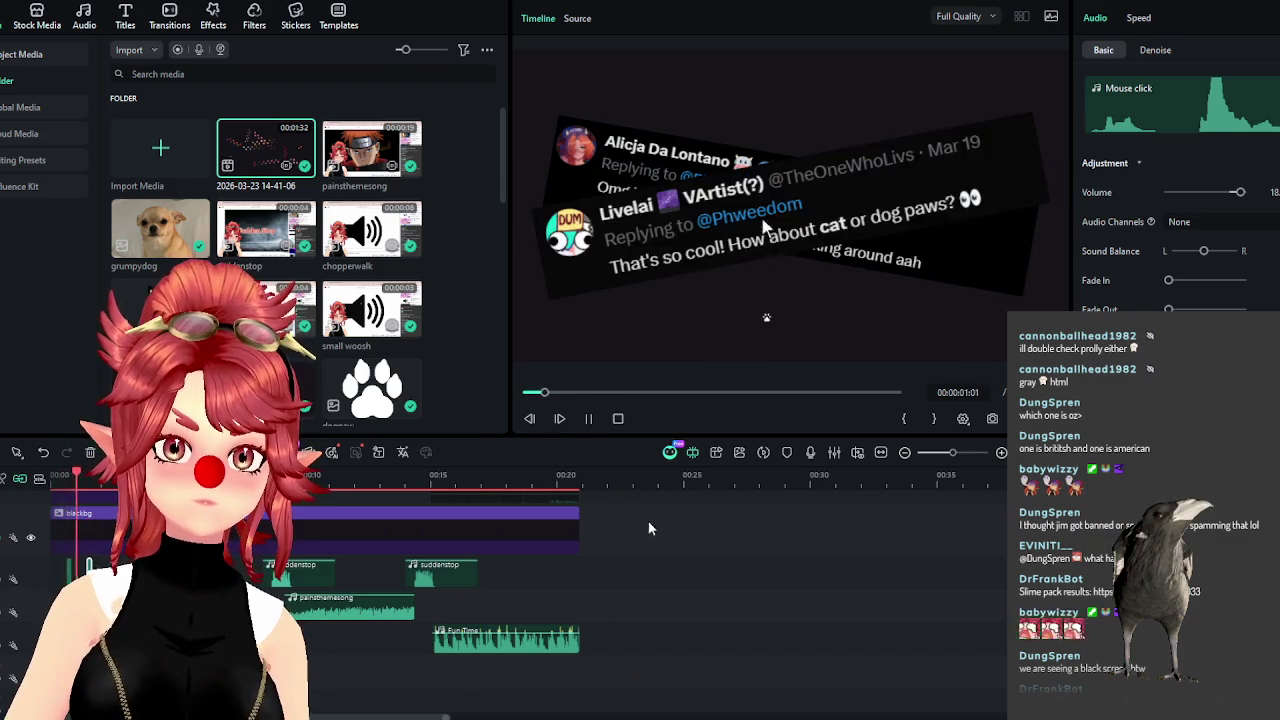
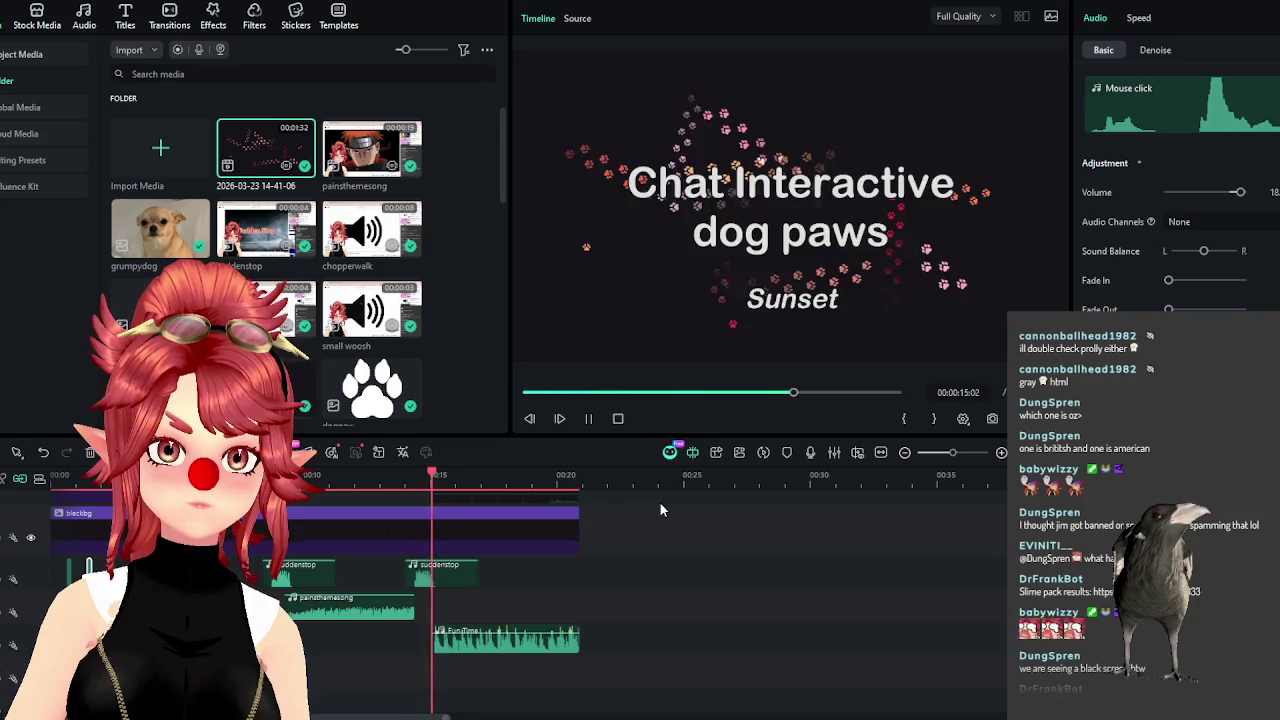
# Delete 'your' from the dog caption so it reads 'ima pee on bed'.
pyautogui.click(590, 419)
pyautogui.scroll(5, 432, 541)
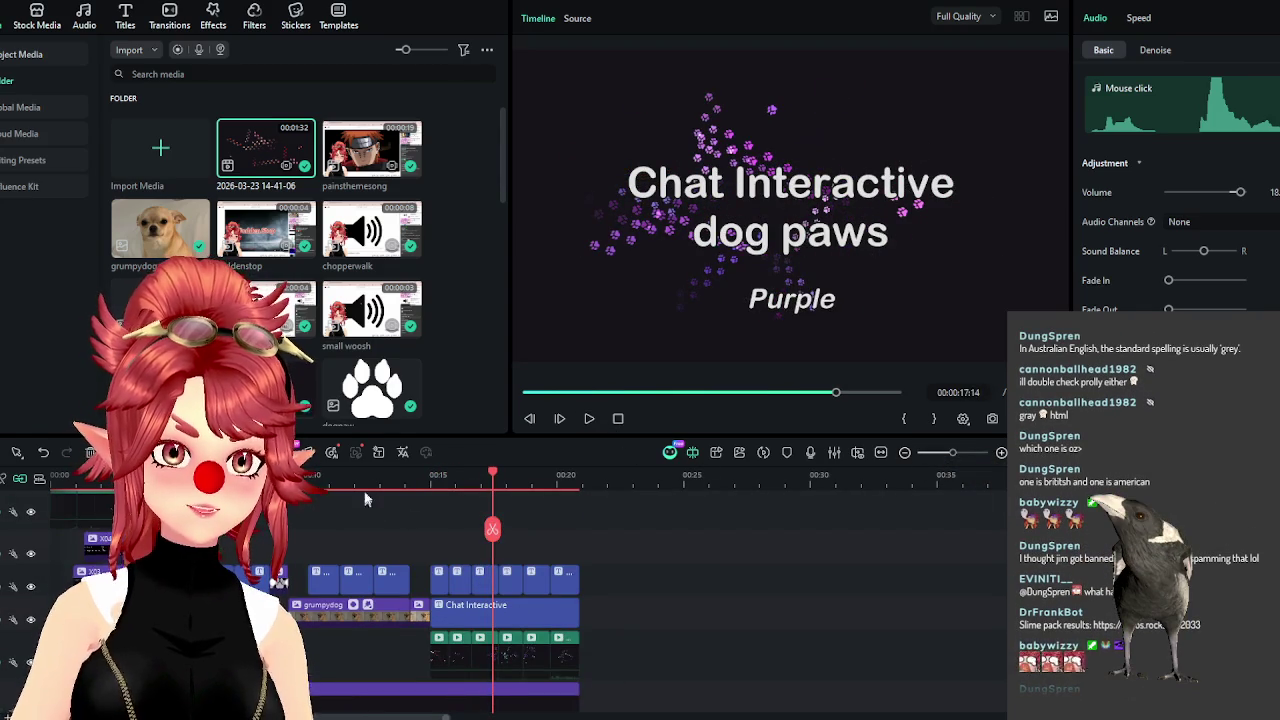
pyautogui.click(365, 502)
pyautogui.scroll(2, 479, 484)
pyautogui.click(604, 475)
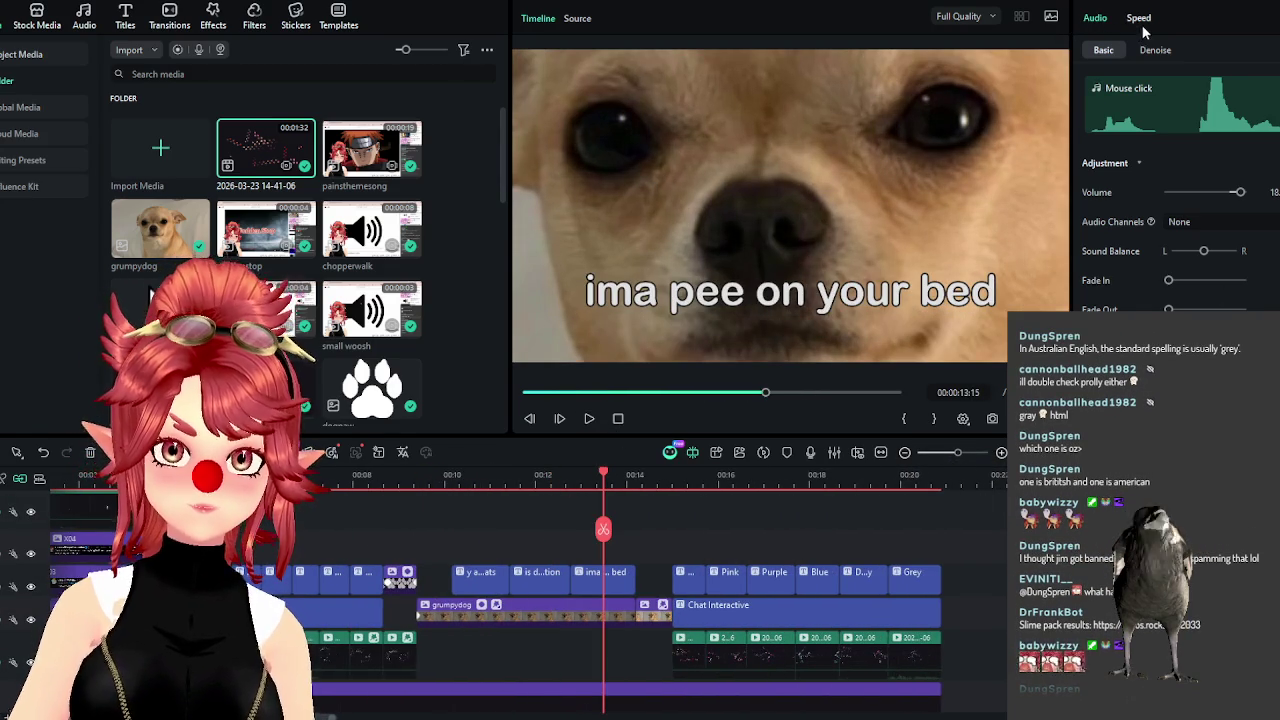
pyautogui.click(605, 572)
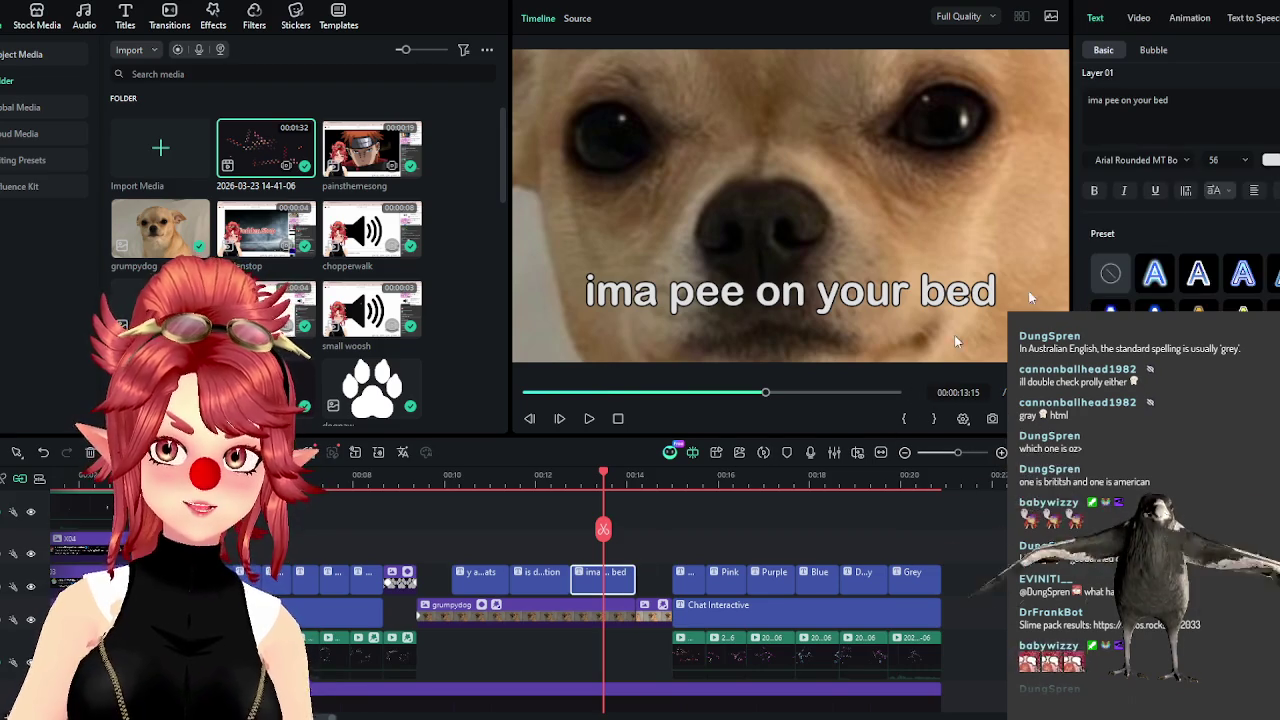
pyautogui.click(1192, 117)
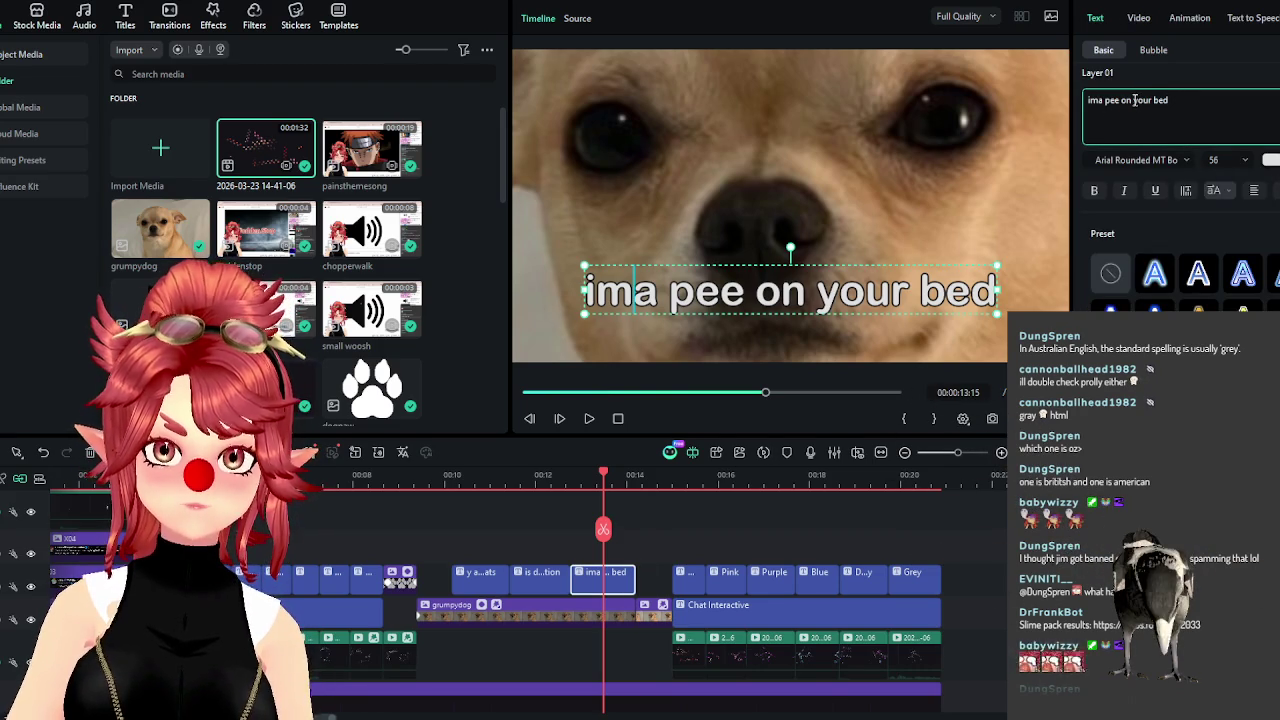
pyautogui.press('Delete')
pyautogui.press('Delete')
pyautogui.press('Delete')
pyautogui.press('Delete')
pyautogui.press('Delete')
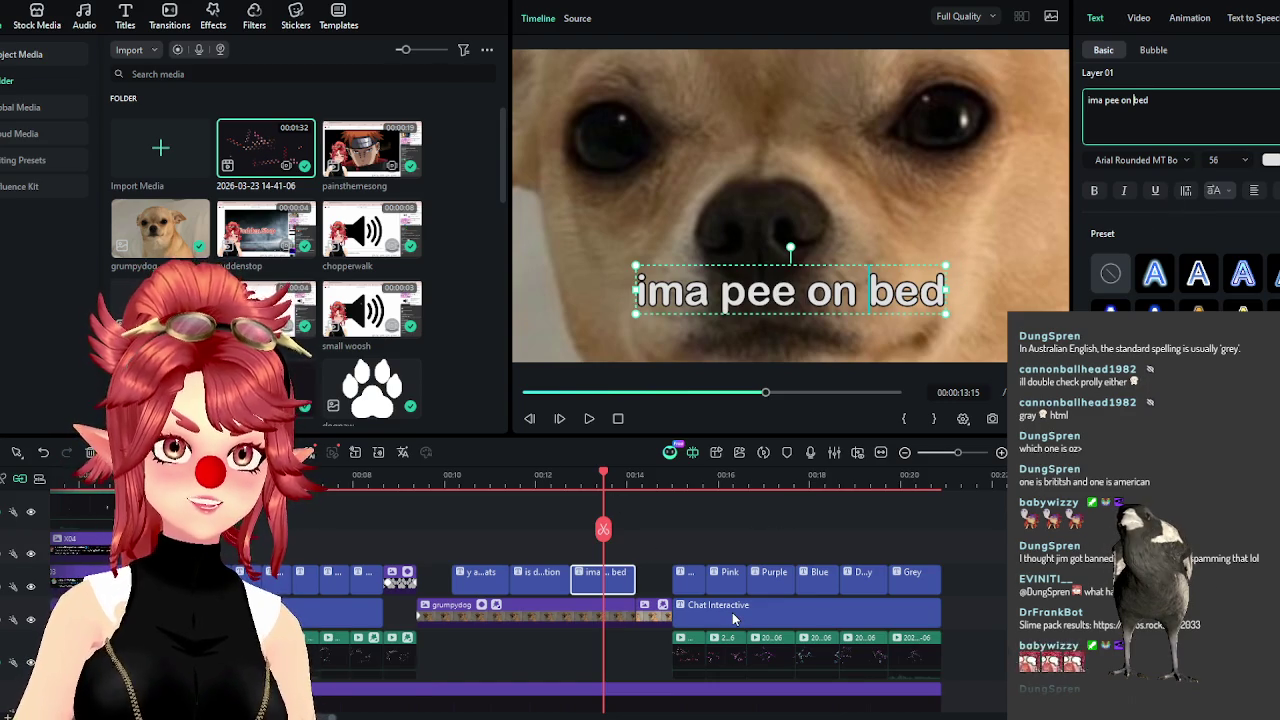
pyautogui.scroll(-5, 745, 628)
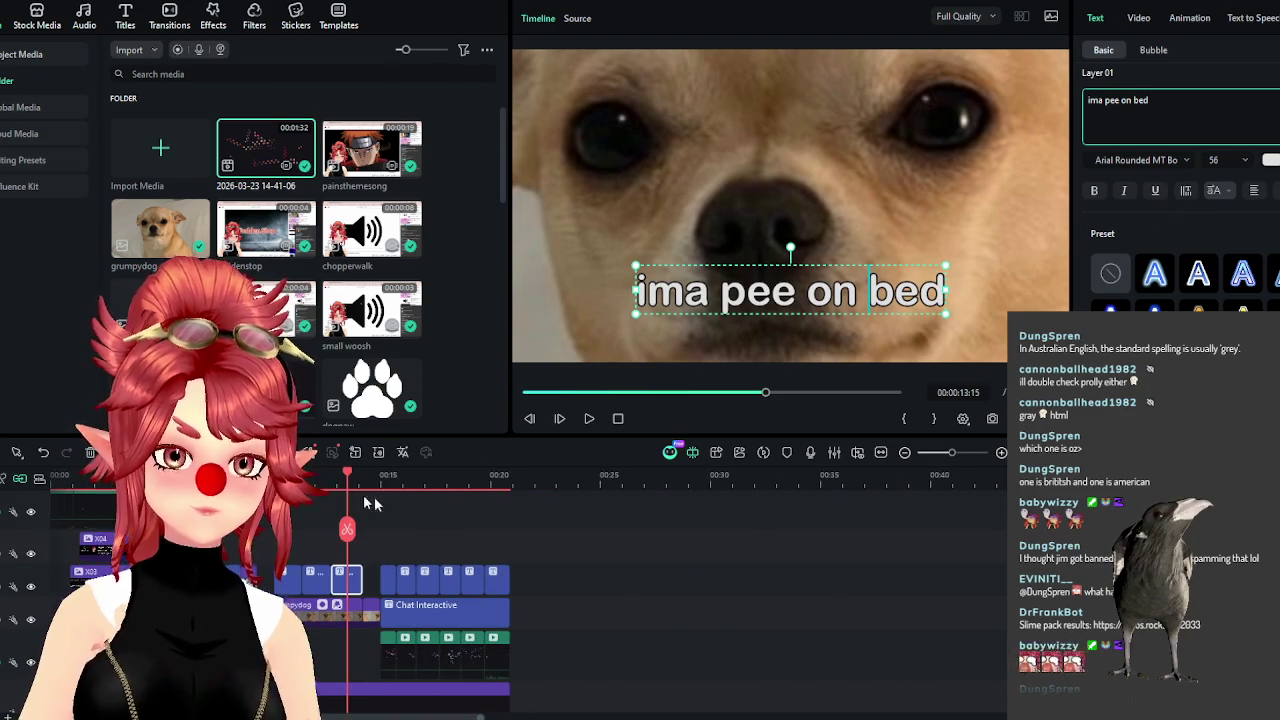
# Replay the preview from 10:20 to review the captions.
pyautogui.click(295, 476)
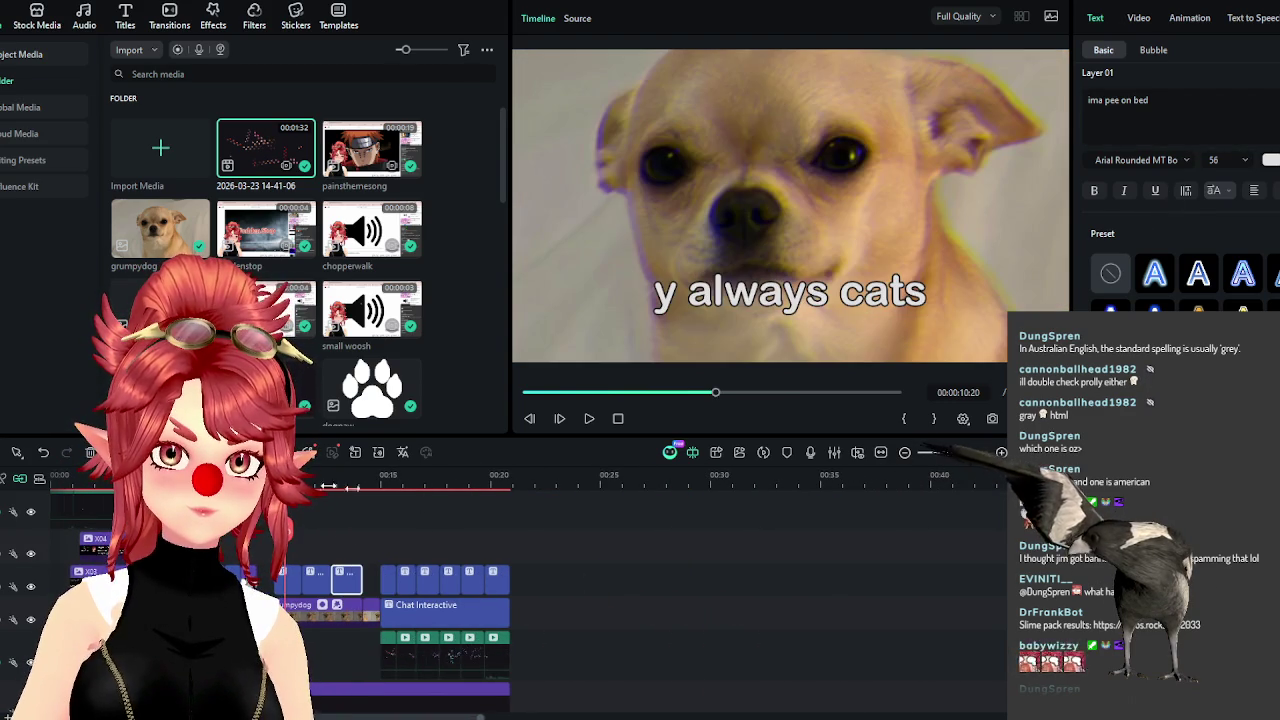
pyautogui.click(590, 419)
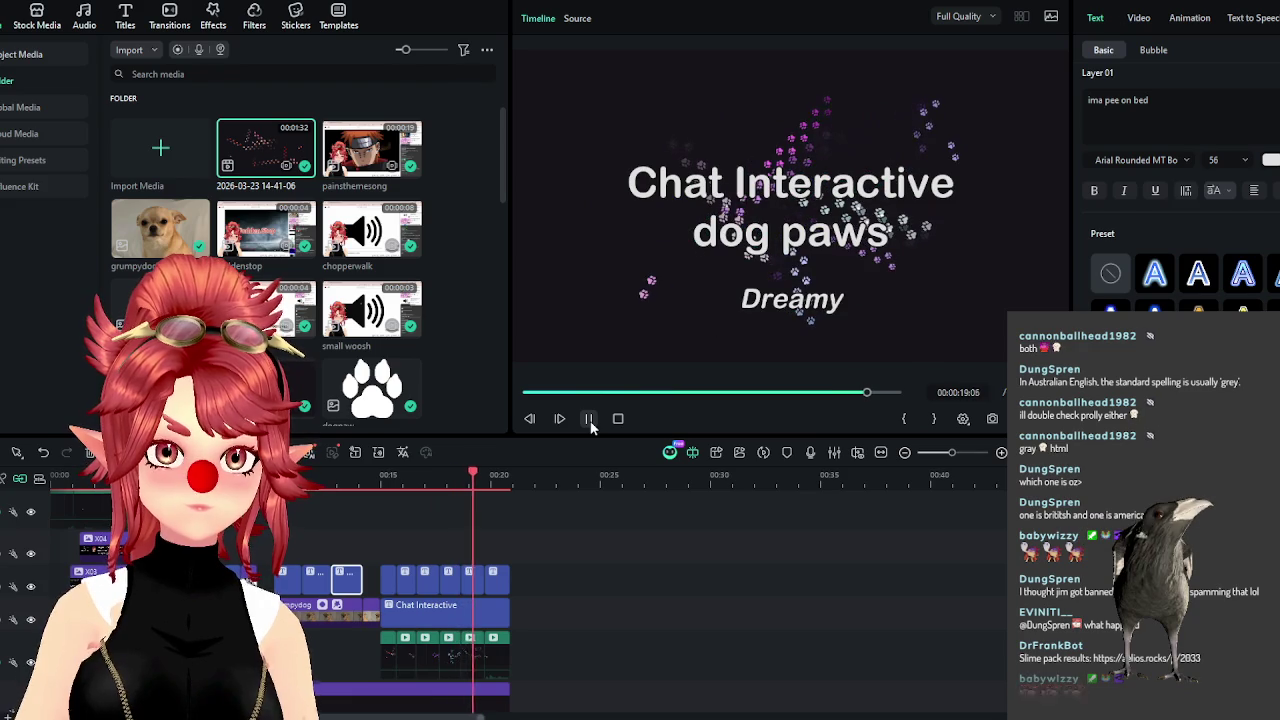
pyautogui.click(590, 419)
pyautogui.scroll(-2, 575, 580)
pyautogui.scroll(2, 566, 618)
pyautogui.scroll(1, 580, 617)
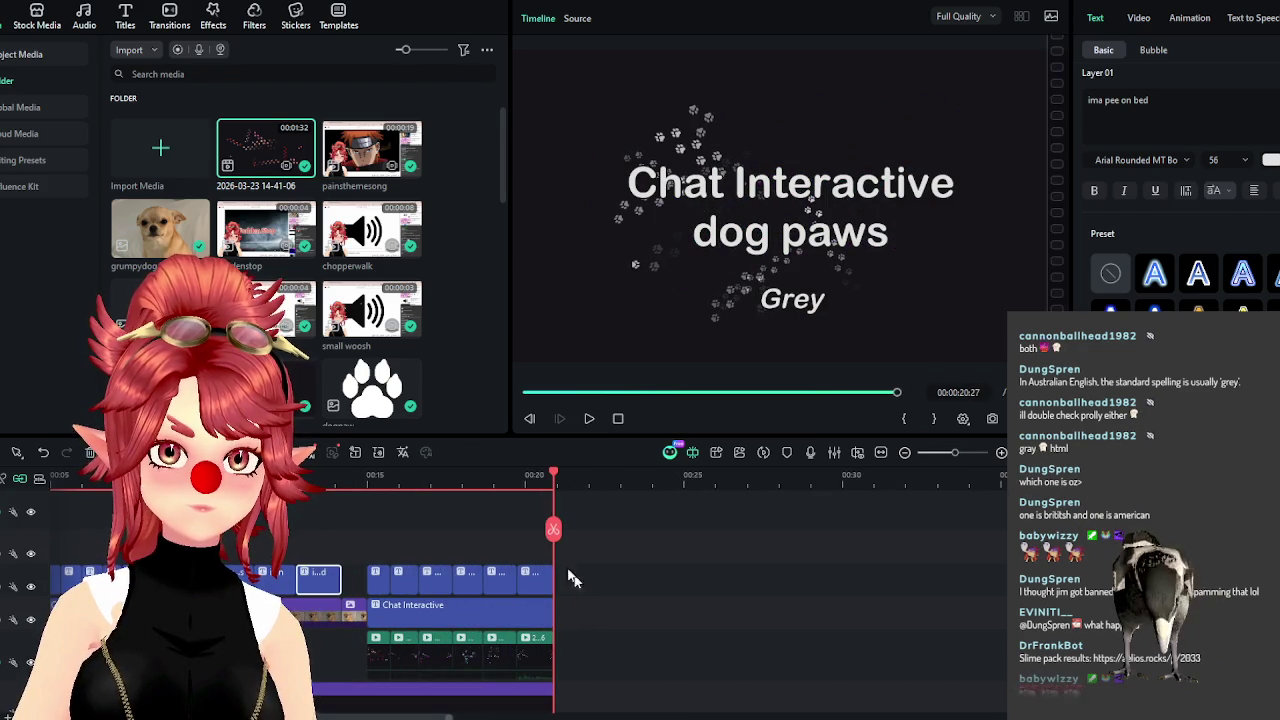
# Extend the Fun Time music to about 23 seconds and preview the ending.
pyautogui.click(536, 588)
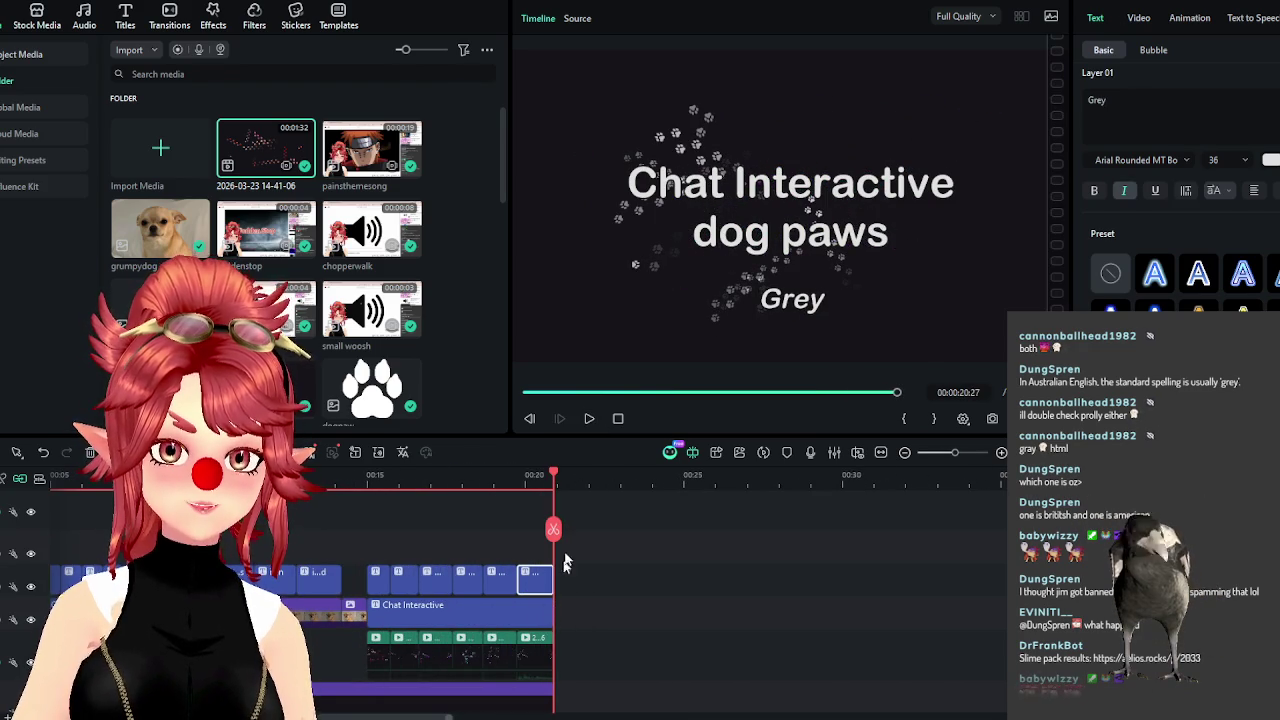
pyautogui.scroll(-3, 619, 585)
pyautogui.moveTo(553, 678); pyautogui.dragTo(624, 680)
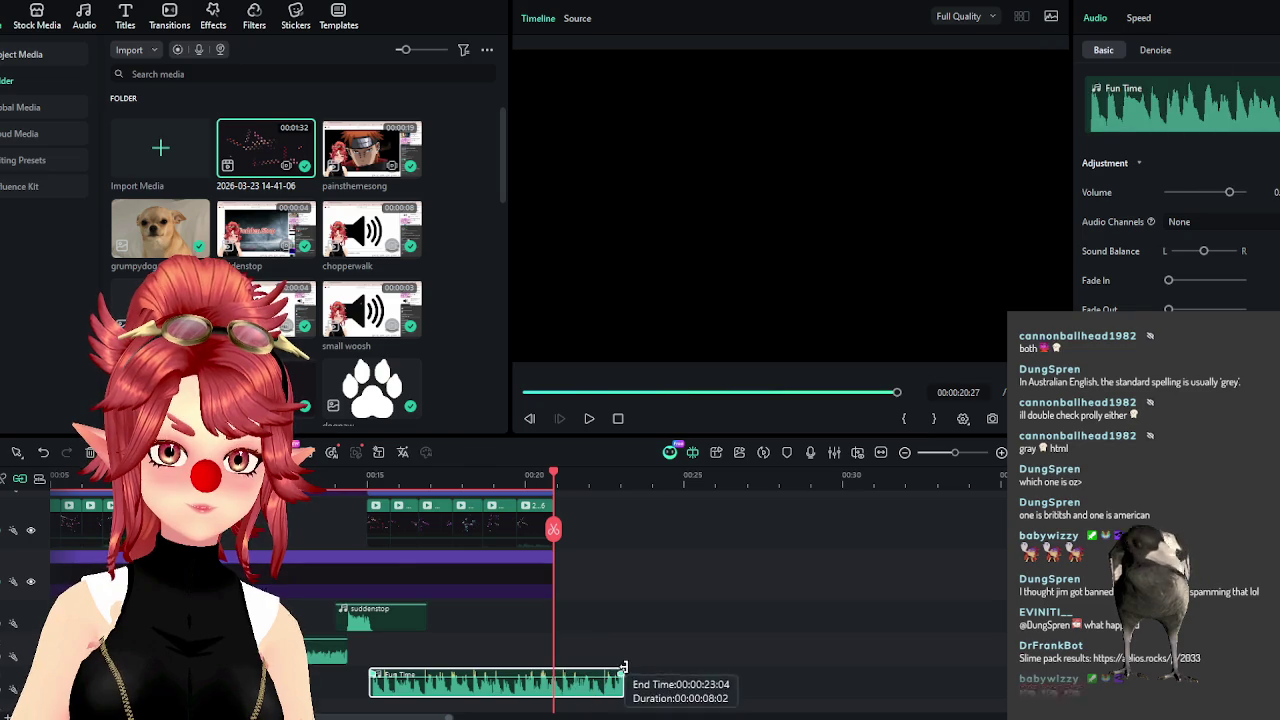
pyautogui.click(588, 419)
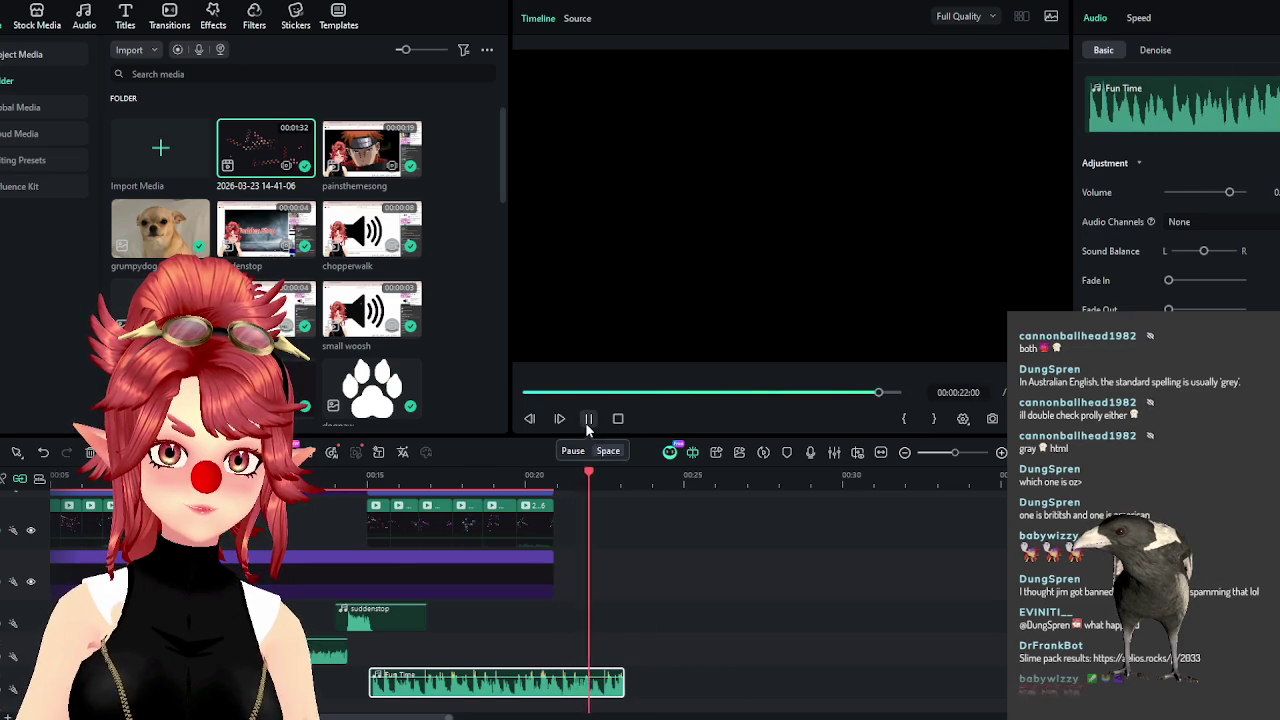
pyautogui.click(588, 422)
# Duplicate the Chat Interactive title and place the copy right after the original.
pyautogui.scroll(2, 600, 600)
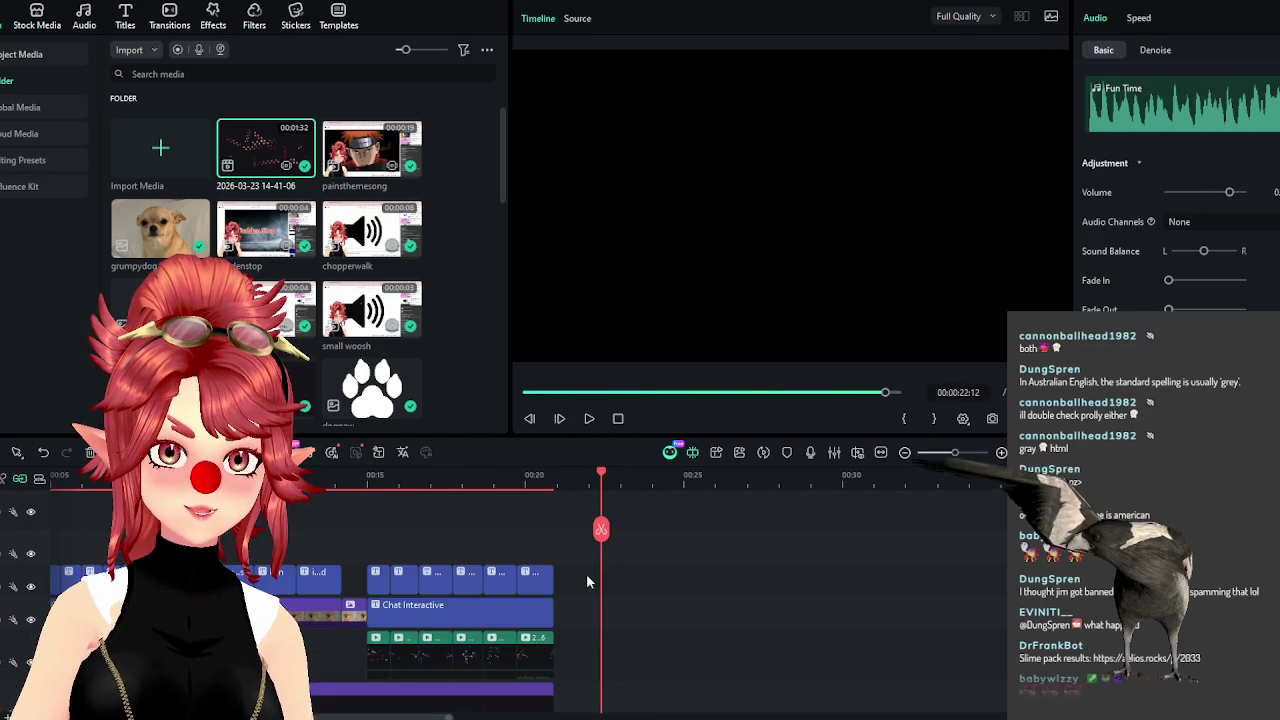
pyautogui.click(549, 613)
pyautogui.hotkey('ctrl', 'v')
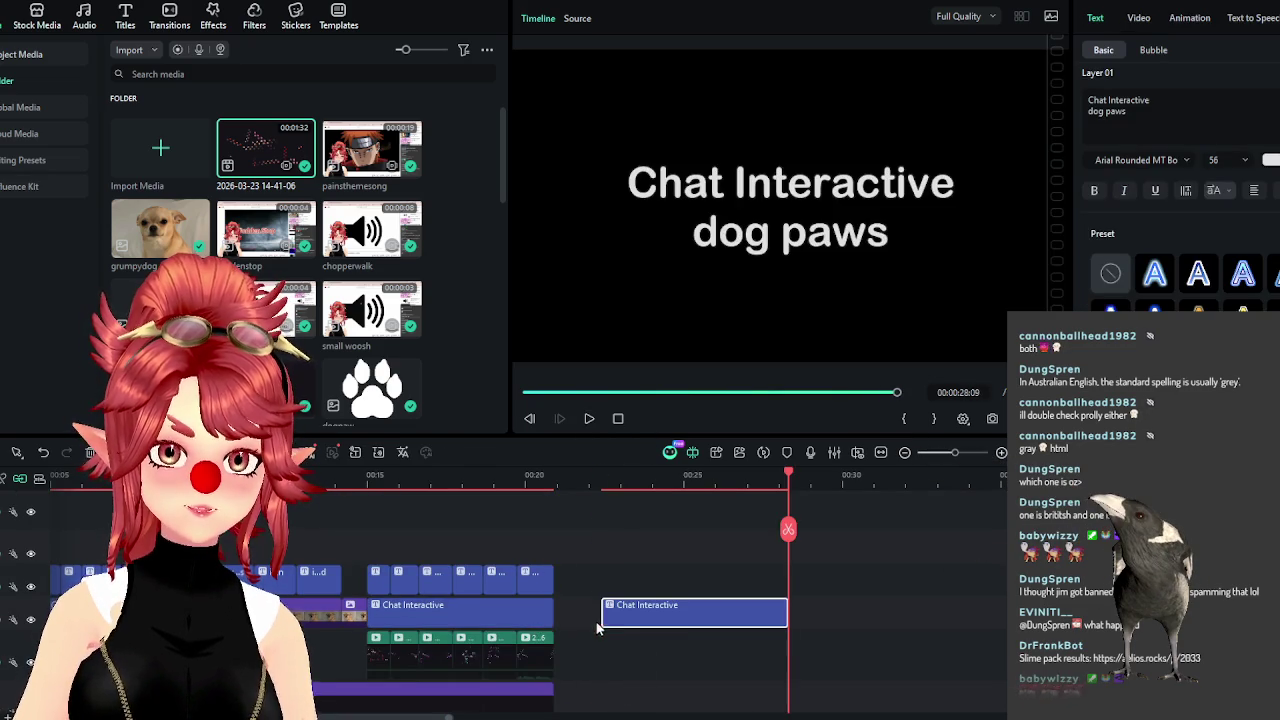
pyautogui.moveTo(614, 622); pyautogui.dragTo(577, 622)
pyautogui.click(583, 476)
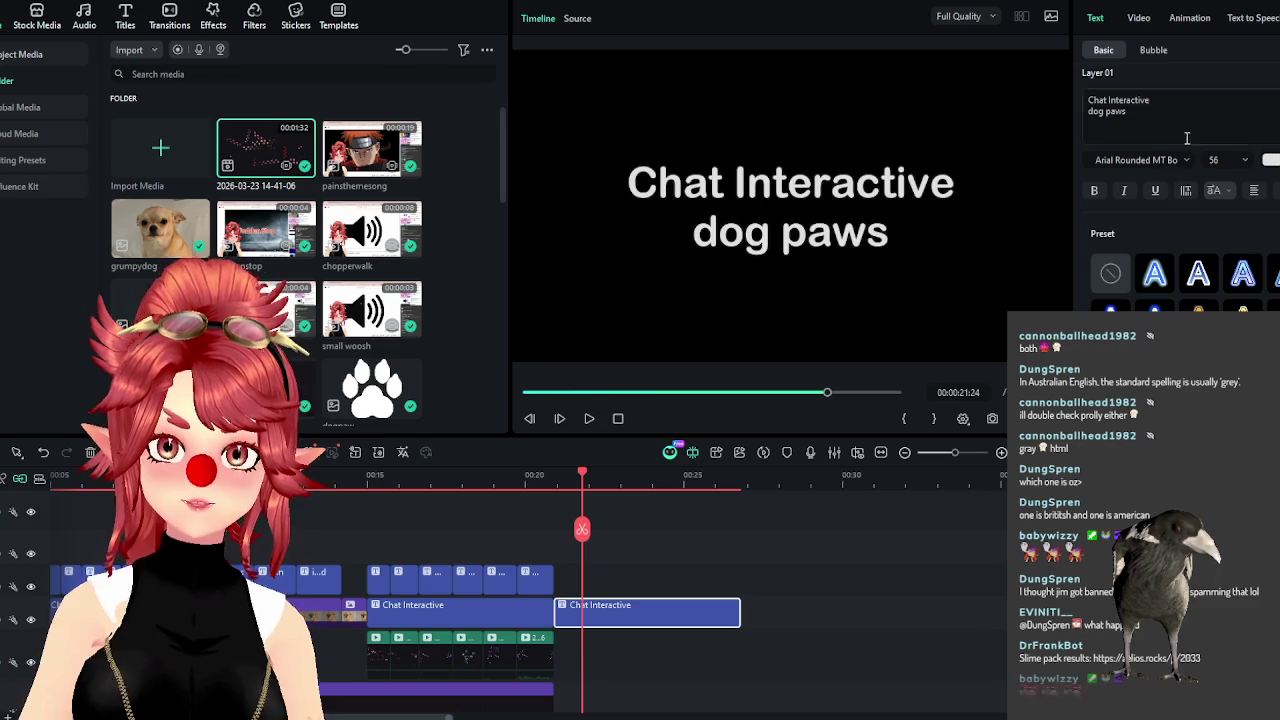
pyautogui.hotkey('alt', 'Tab')
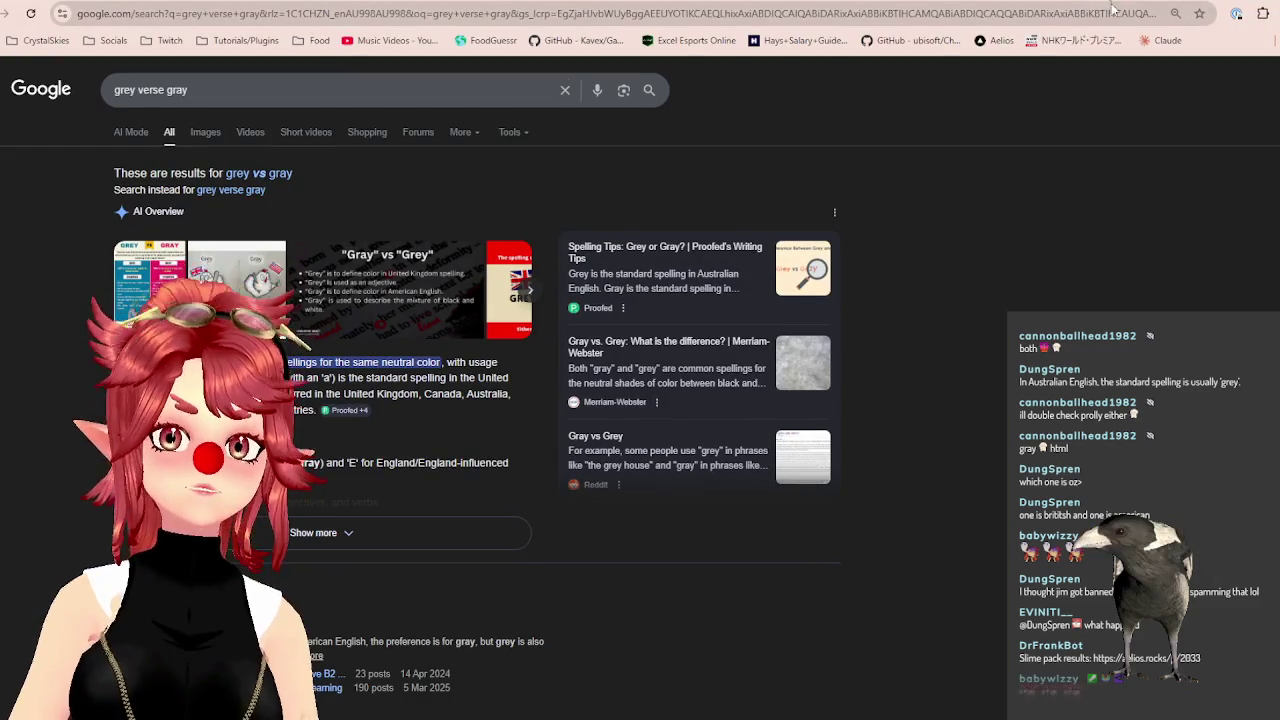
# Open the creator's Ko-fi page from the Socials bookmarks and copy its address.
pyautogui.hotkey('ctrl', 't')
pyautogui.click(110, 40)
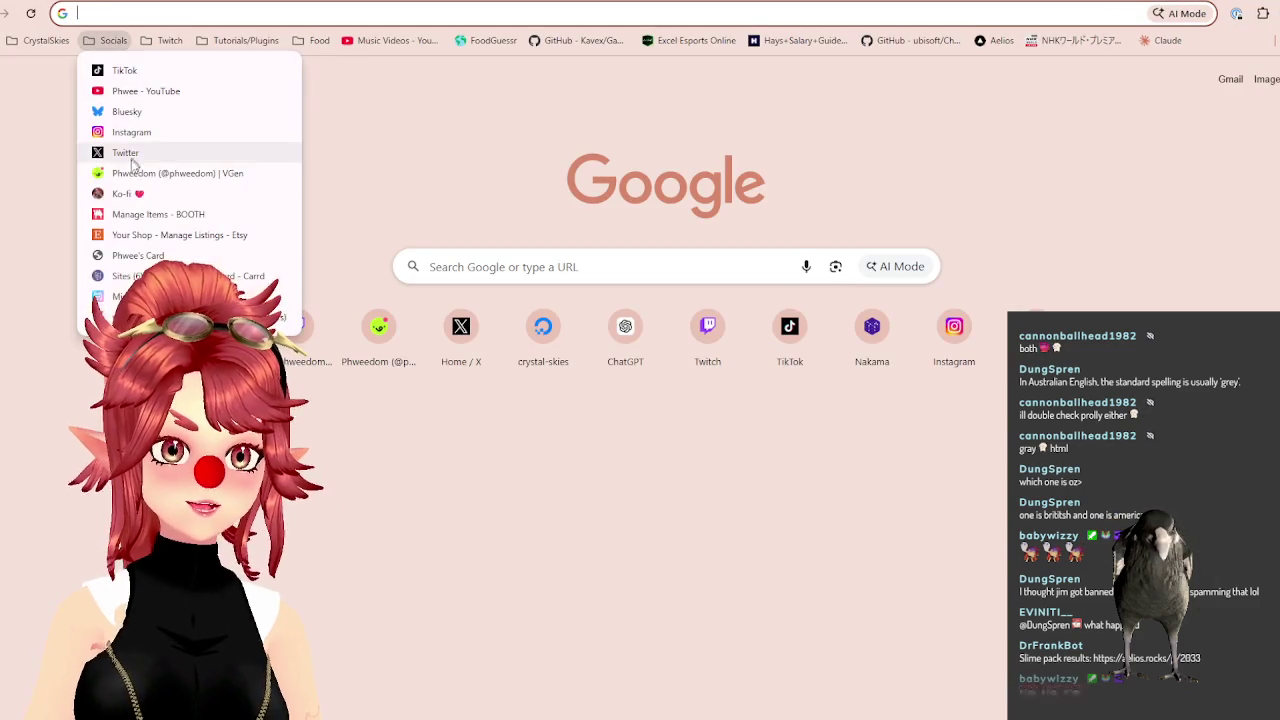
pyautogui.click(130, 192)
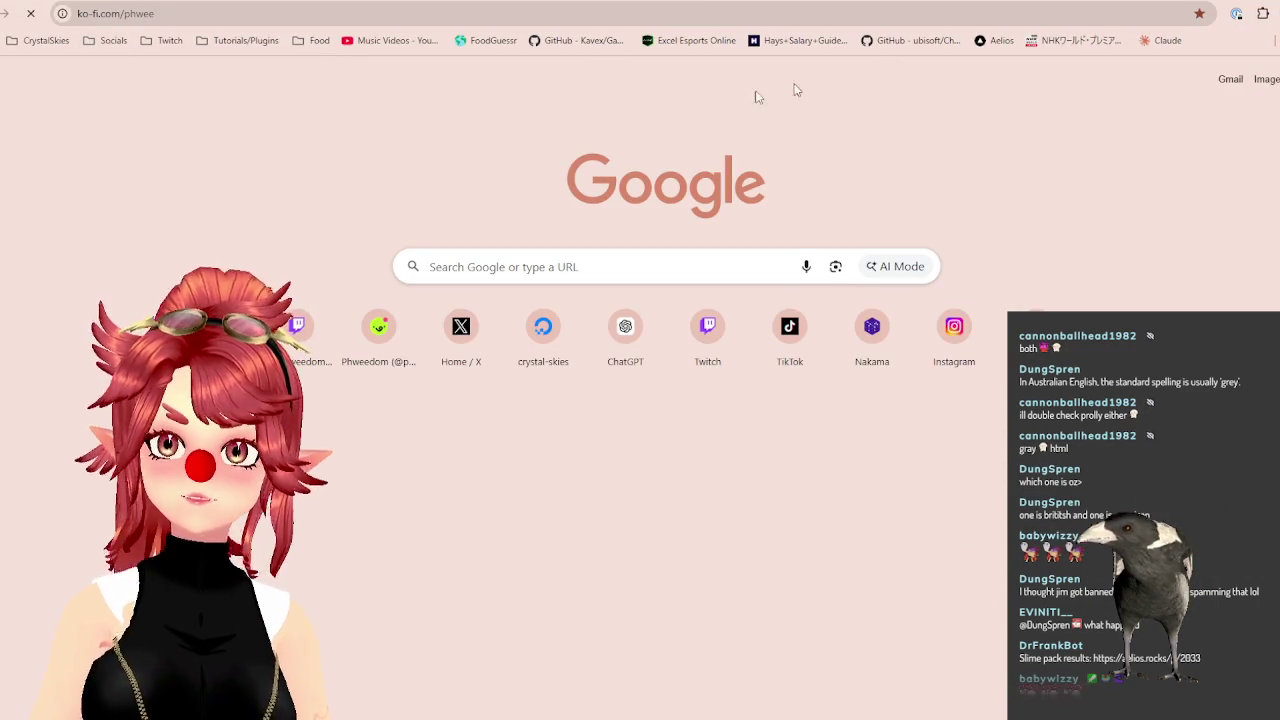
pyautogui.click(177, 14)
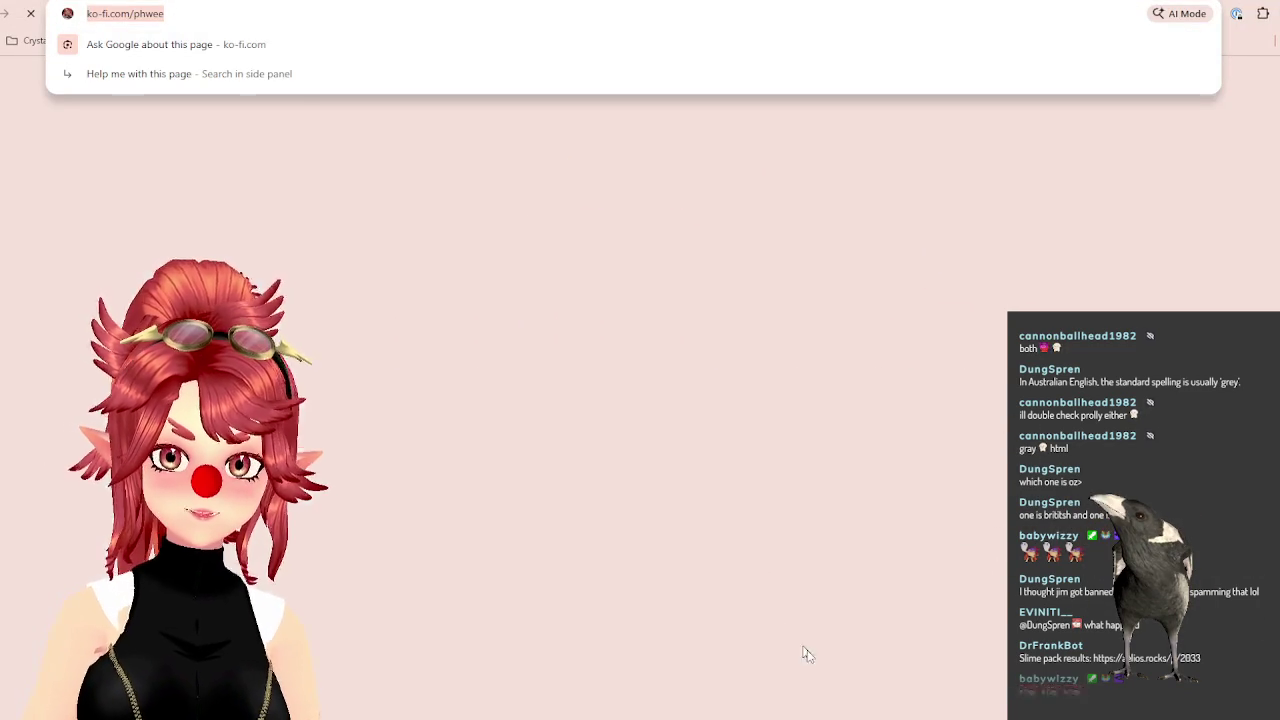
# Quit the image editor without saving, then select the copied title's text in Filmora.
pyautogui.hotkey('alt', 'Tab')
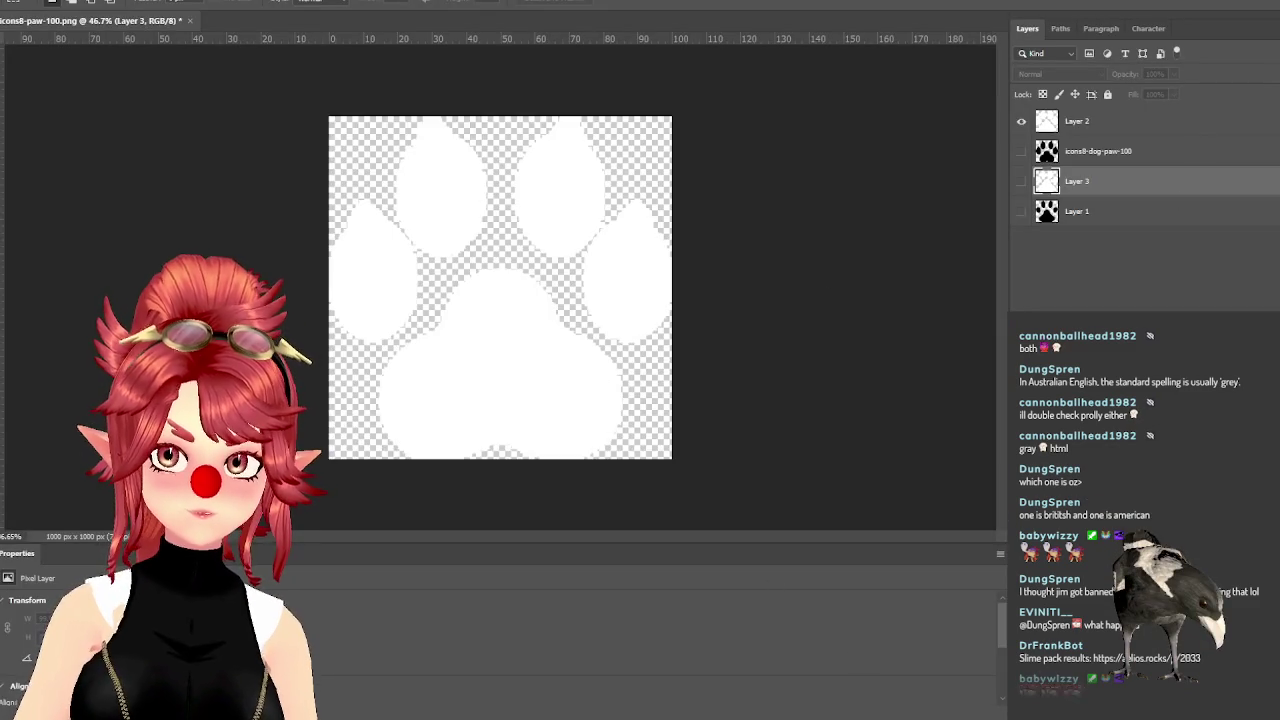
pyautogui.hotkey('ctrl', 'q')
pyautogui.press('n')
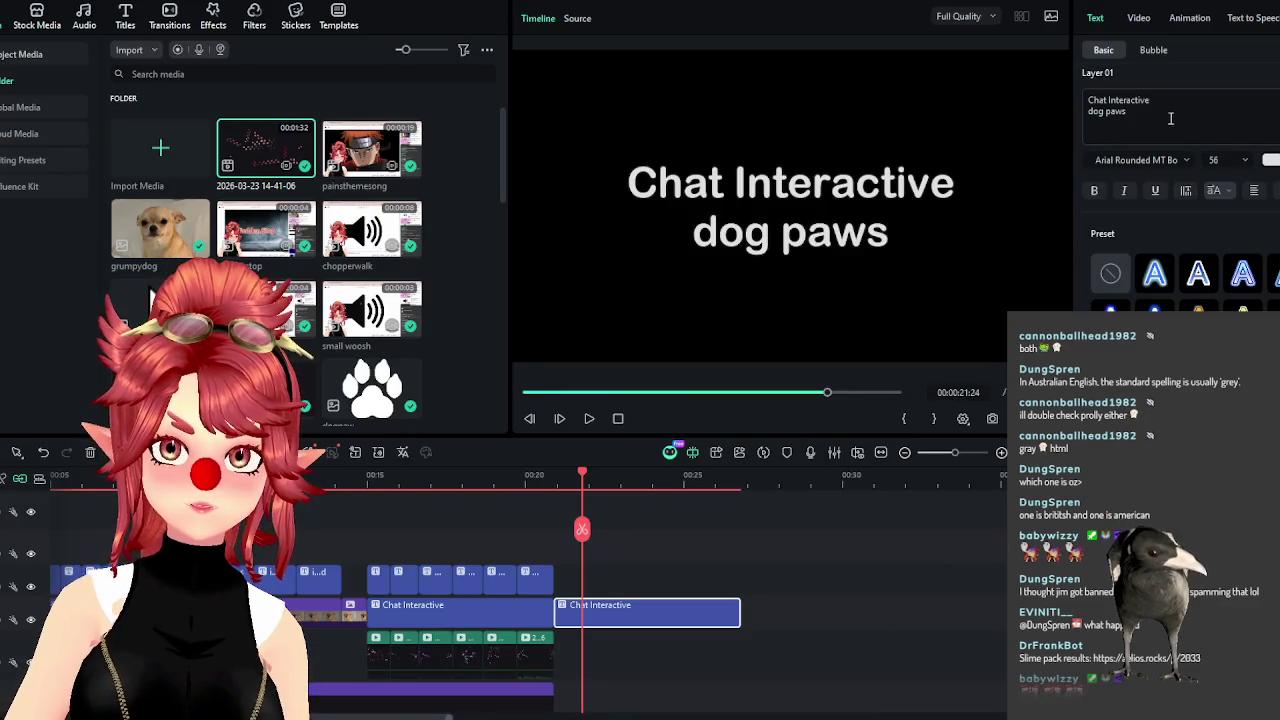
pyautogui.click(1170, 118)
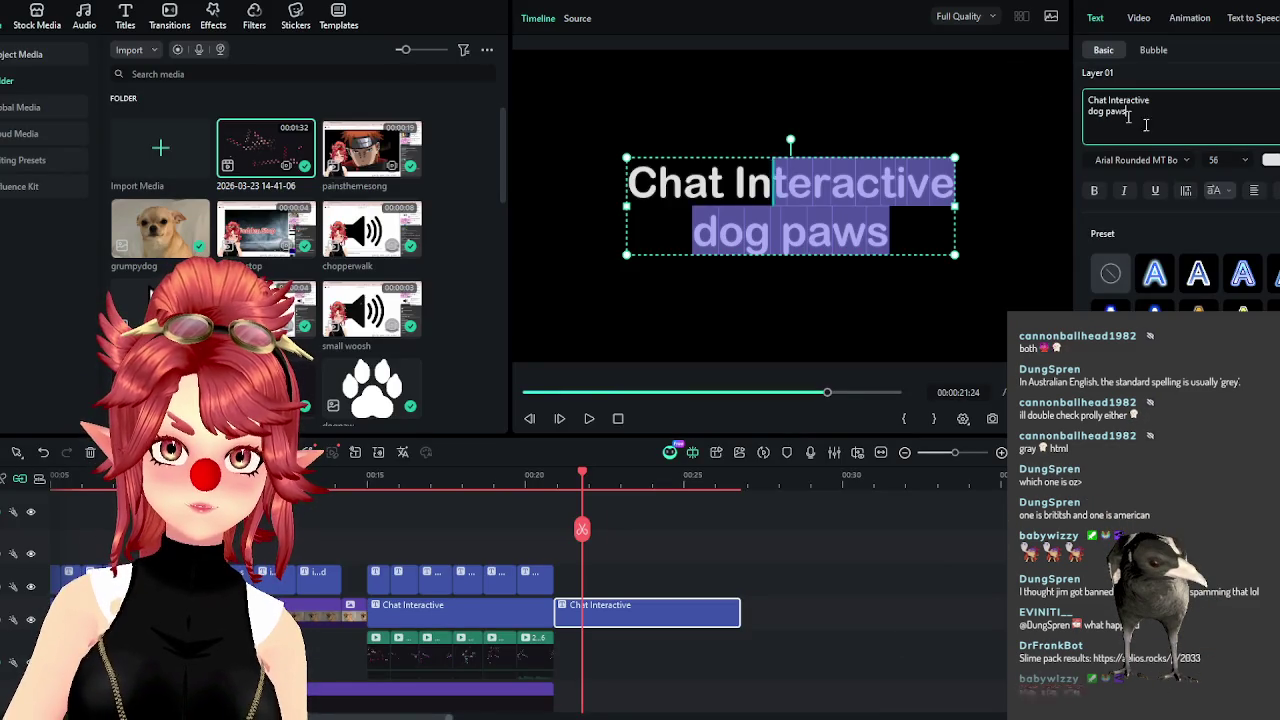
pyautogui.write('https://ko-fi.com/phwee')
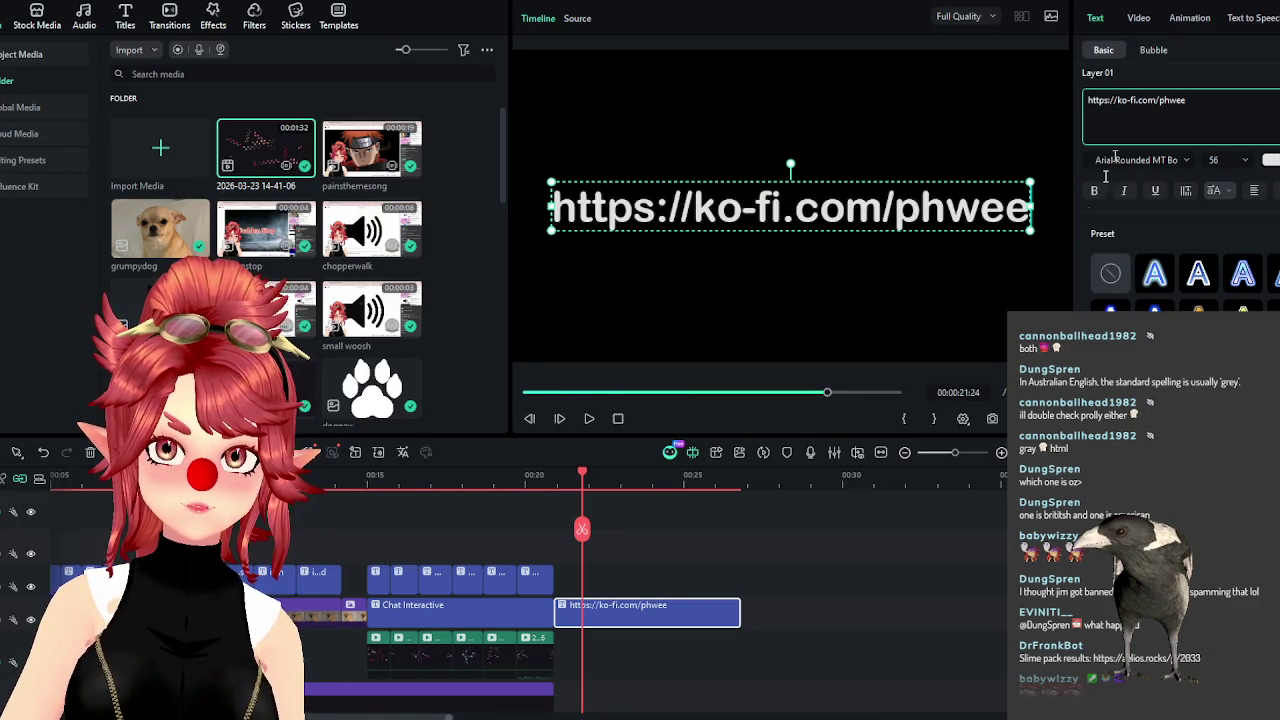
pyautogui.moveTo(1117, 100); pyautogui.dragTo(1088, 100)
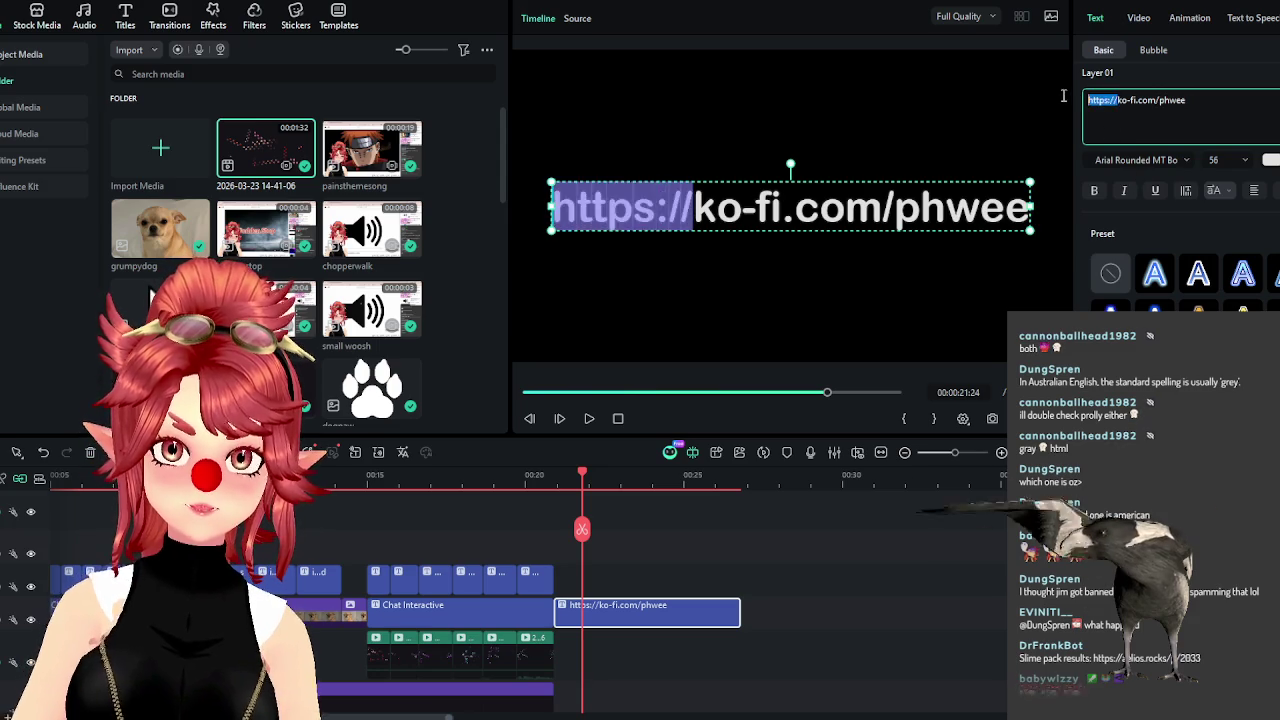
pyautogui.press('BackSpace')
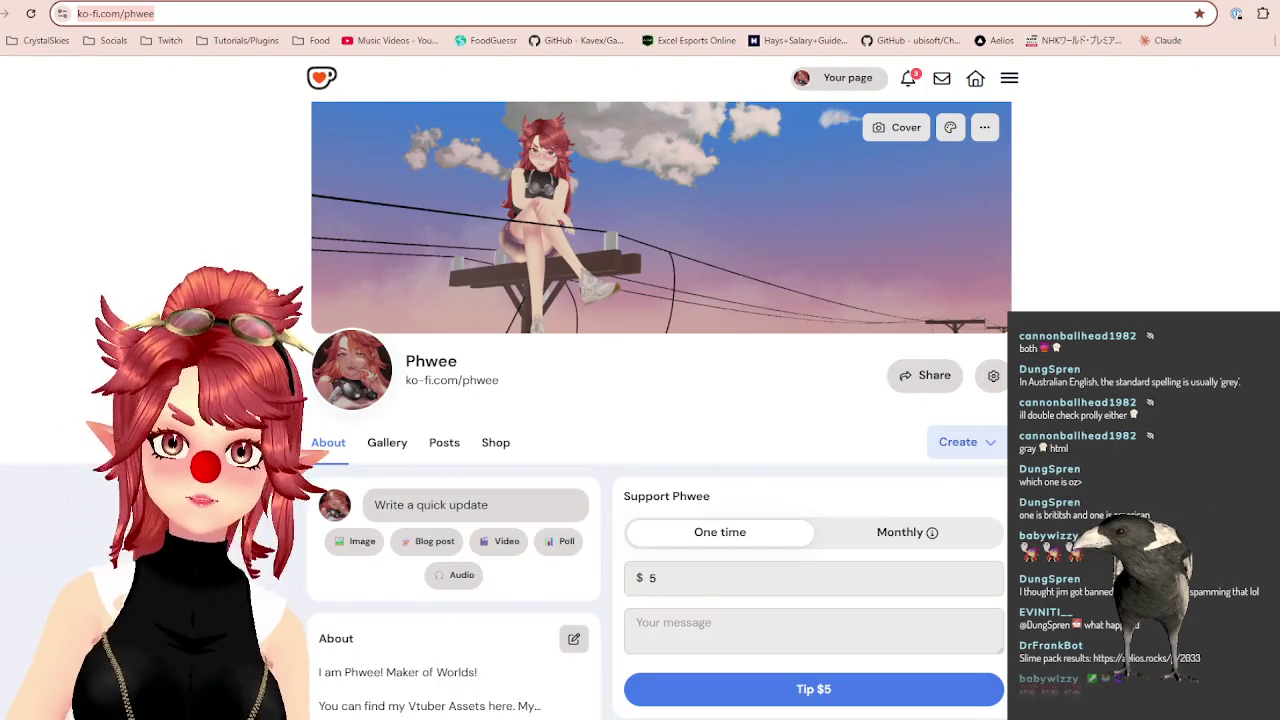
# Go to vgen.co/phweedom in the browser and copy its address.
pyautogui.write('vgen.co/phweedom')
pyautogui.press('Return')
pyautogui.hotkey('ctrl', 'l')
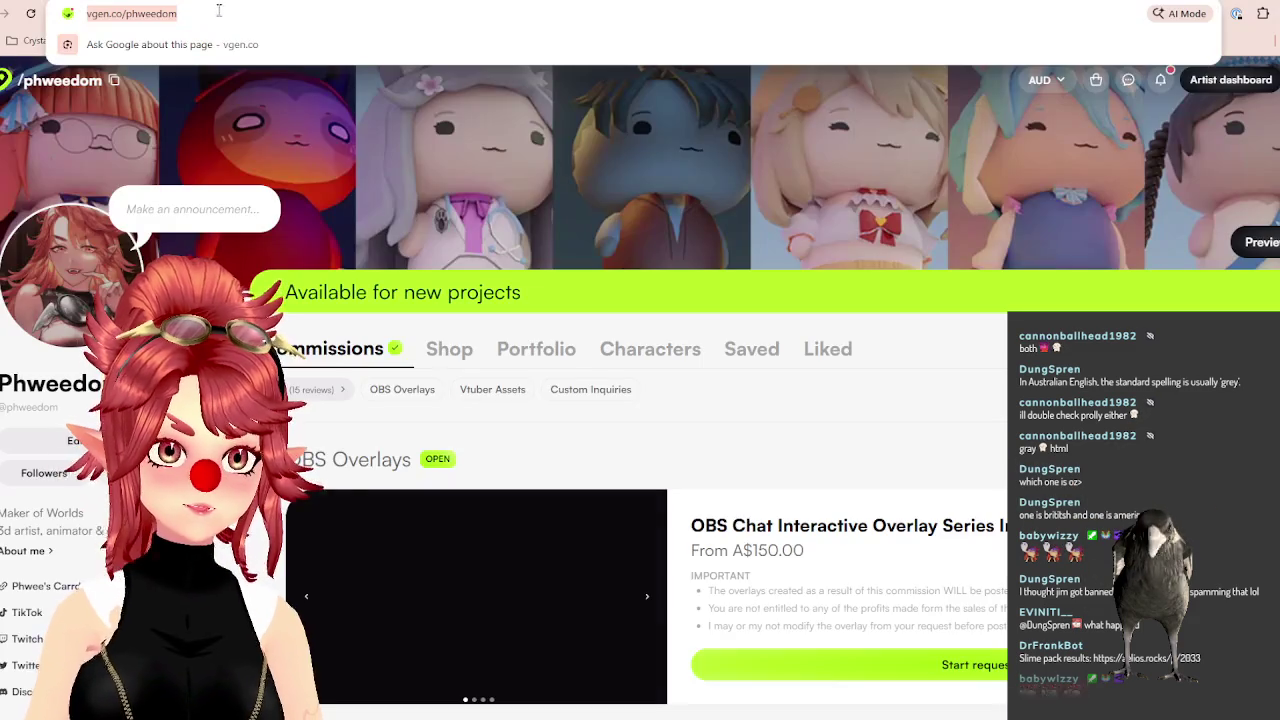
pyautogui.hotkey('alt', 'Tab')
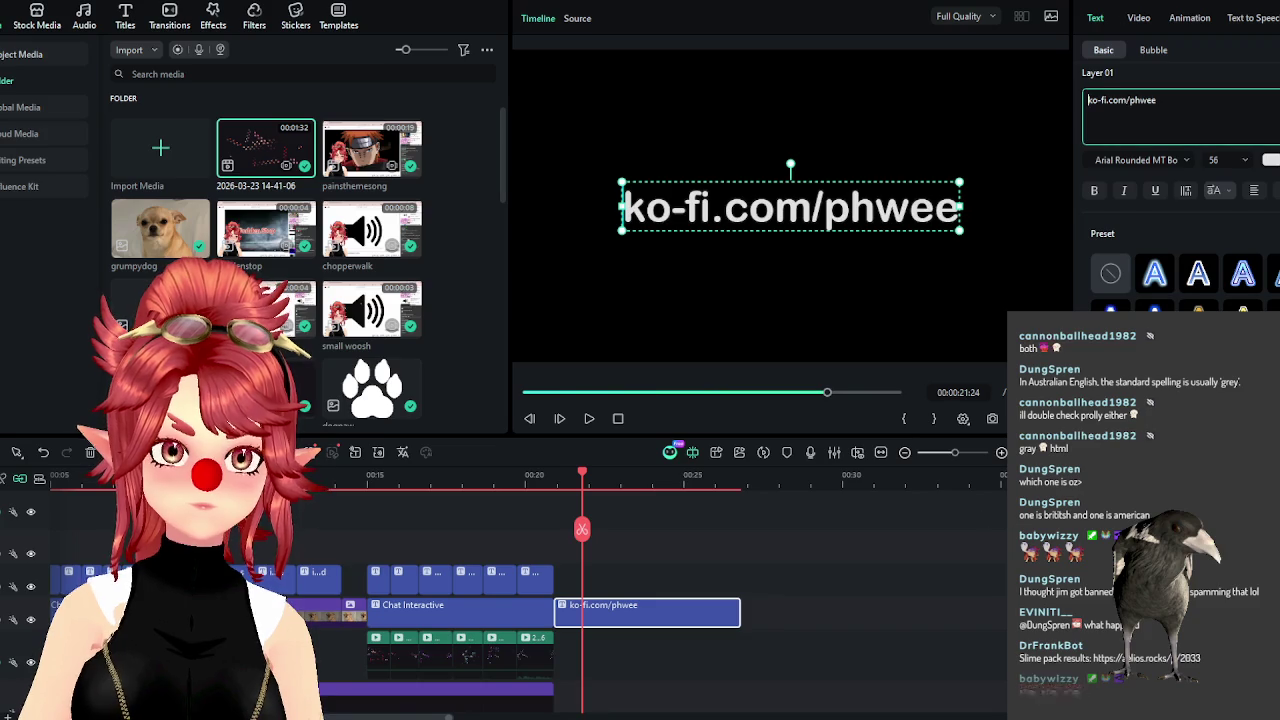
pyautogui.press('Return')
pyautogui.write('https://vgen.co/phweedom')
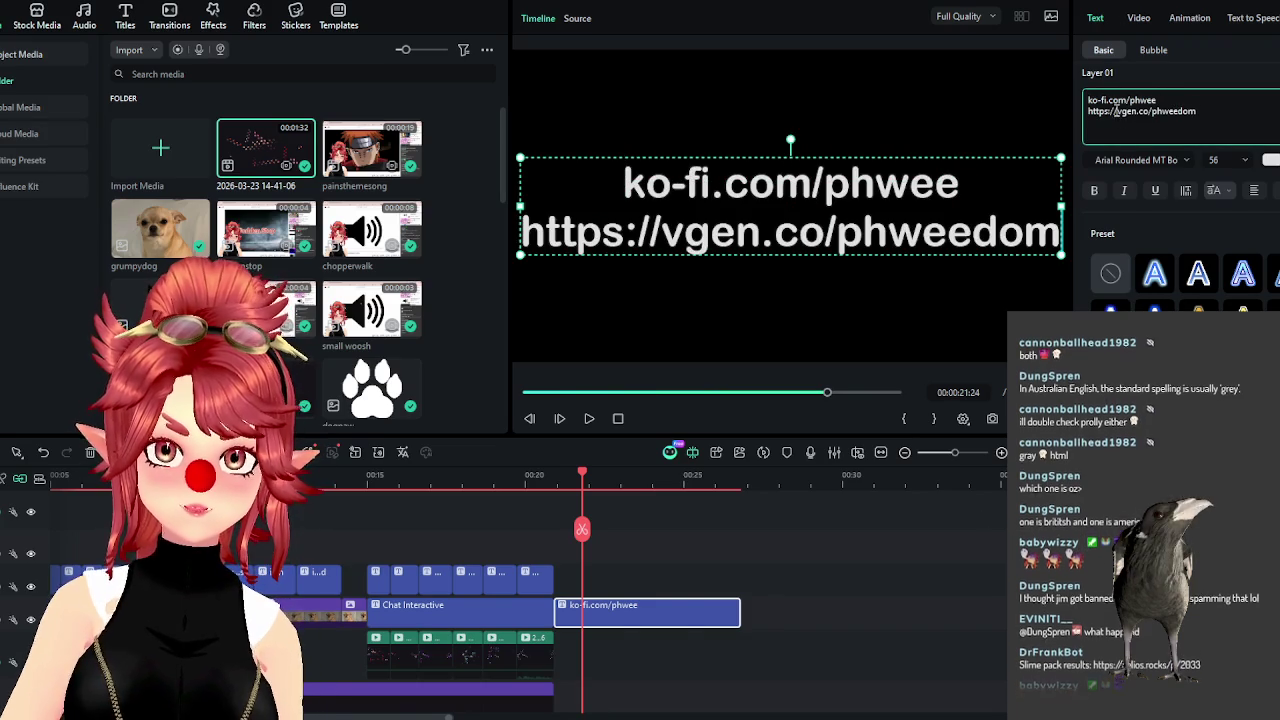
pyautogui.moveTo(1117, 111)
pyautogui.mouseDown()
pyautogui.moveTo(1070, 103)
pyautogui.moveTo(1088, 111)
pyautogui.mouseUp()
pyautogui.press('BackSpace')
pyautogui.hotkey('ctrl', 'z')
pyautogui.click(1121, 112)
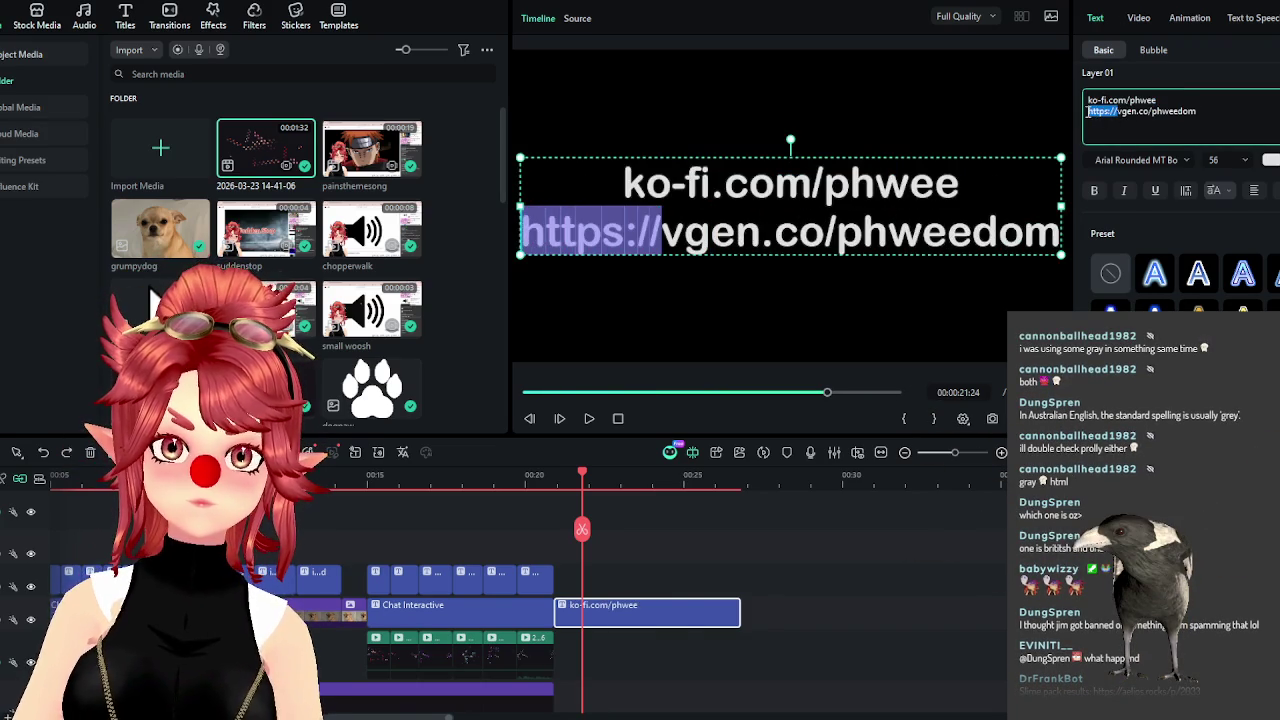
pyautogui.press('BackSpace')
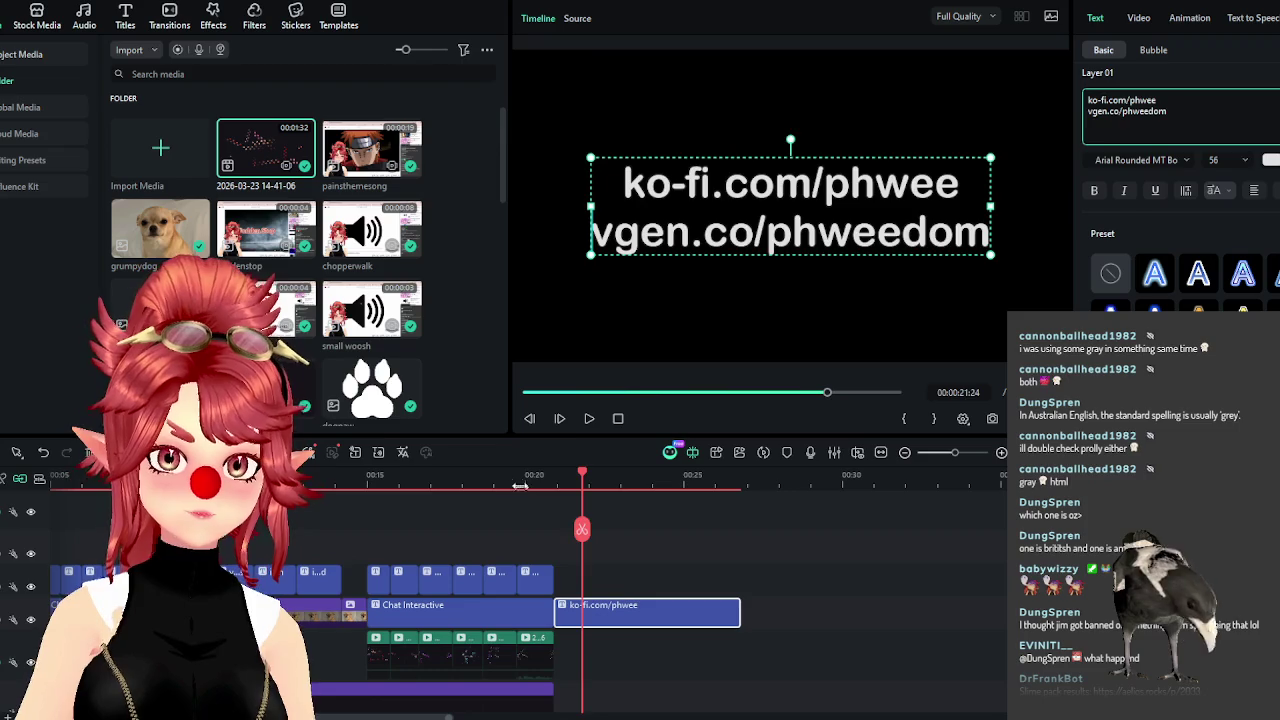
pyautogui.click(520, 482)
pyautogui.click(588, 419)
pyautogui.click(588, 419)
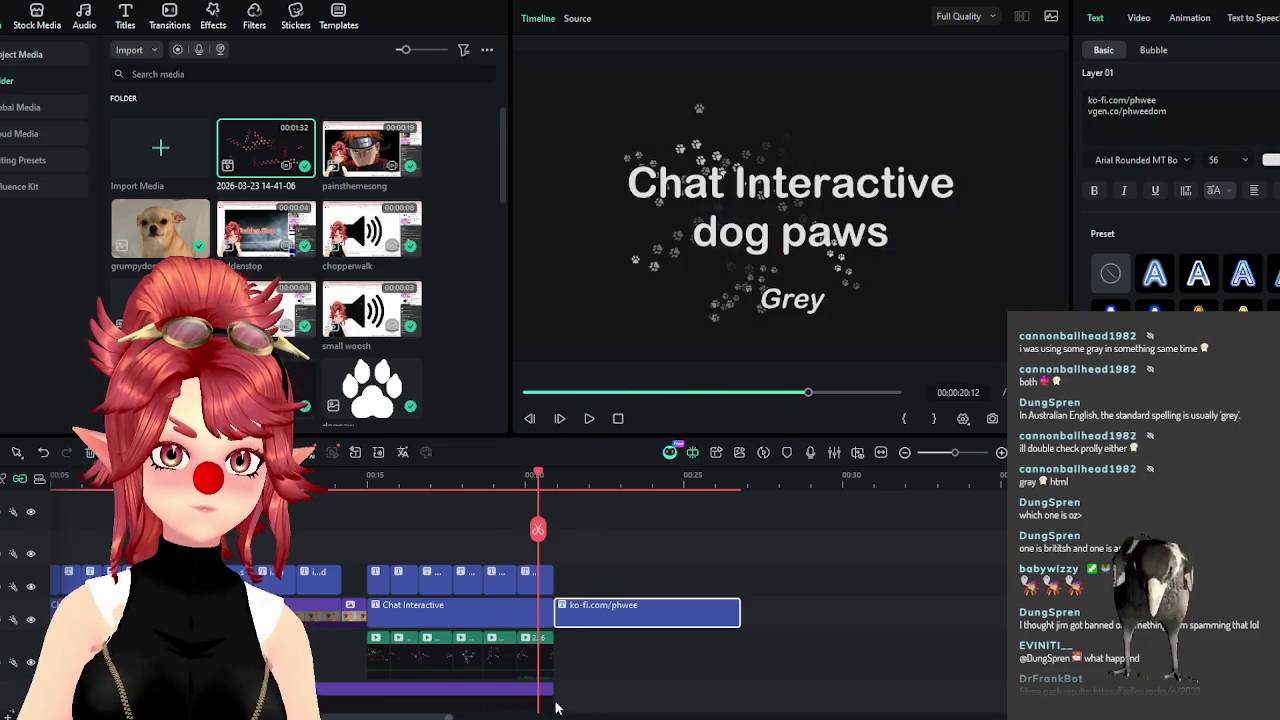
# Extend the purple background clip to run longer and preview the ending.
pyautogui.scroll(-3, 578, 693)
pyautogui.moveTo(551, 612)
pyautogui.mouseDown()
pyautogui.moveTo(763, 606)
pyautogui.moveTo(740, 606)
pyautogui.mouseUp()
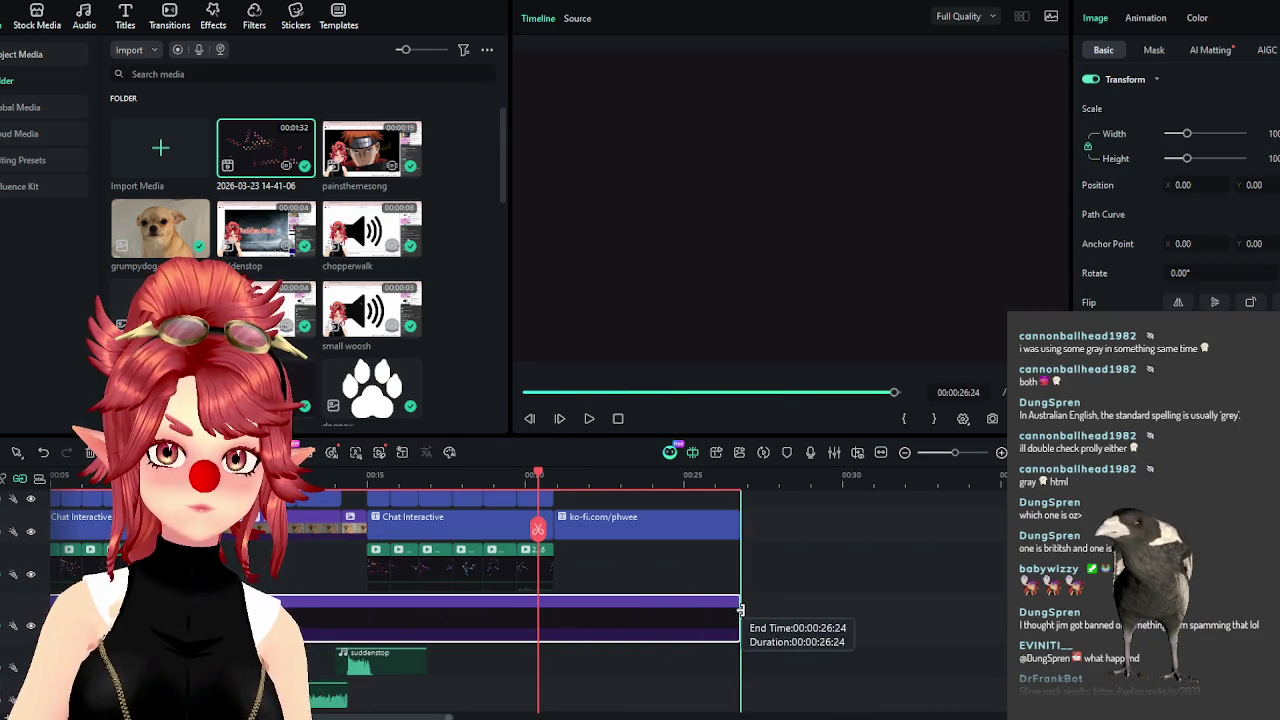
pyautogui.click(587, 419)
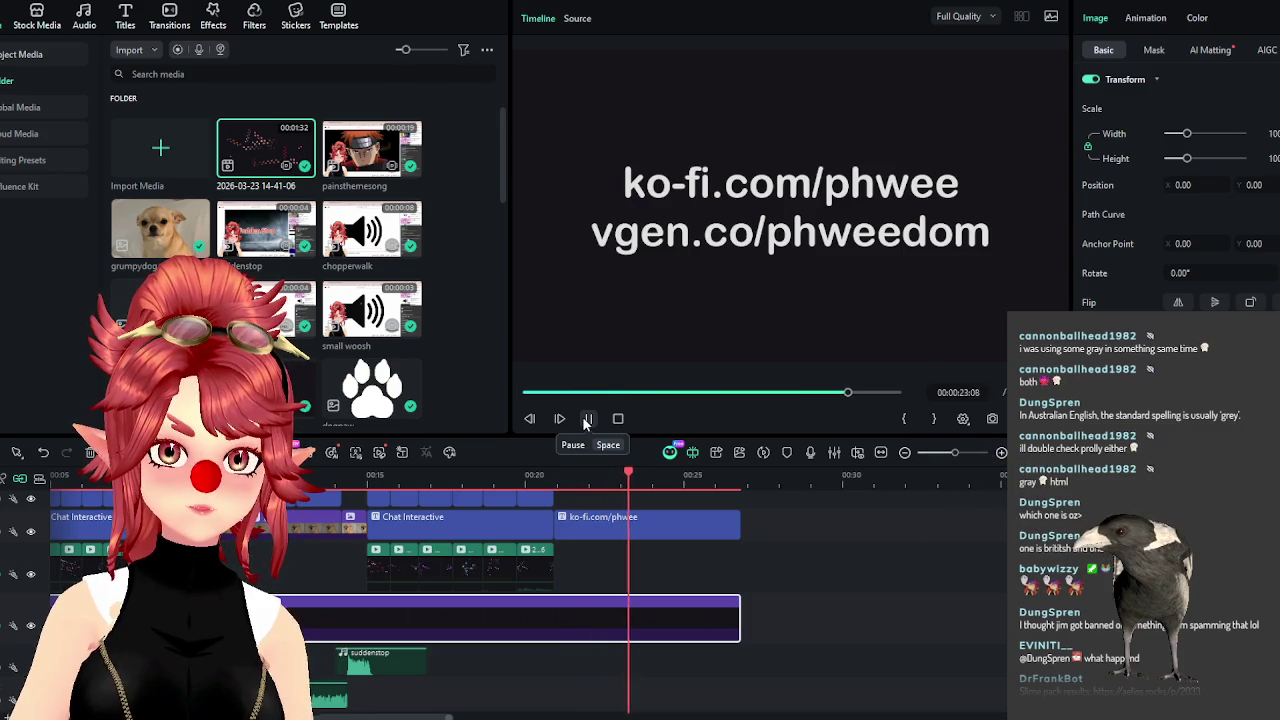
pyautogui.press('space')
# Lengthen the Fun Time music, then trim it back to end at the 24-second playhead.
pyautogui.scroll(-2, 687, 645)
pyautogui.moveTo(624, 598); pyautogui.dragTo(675, 598)
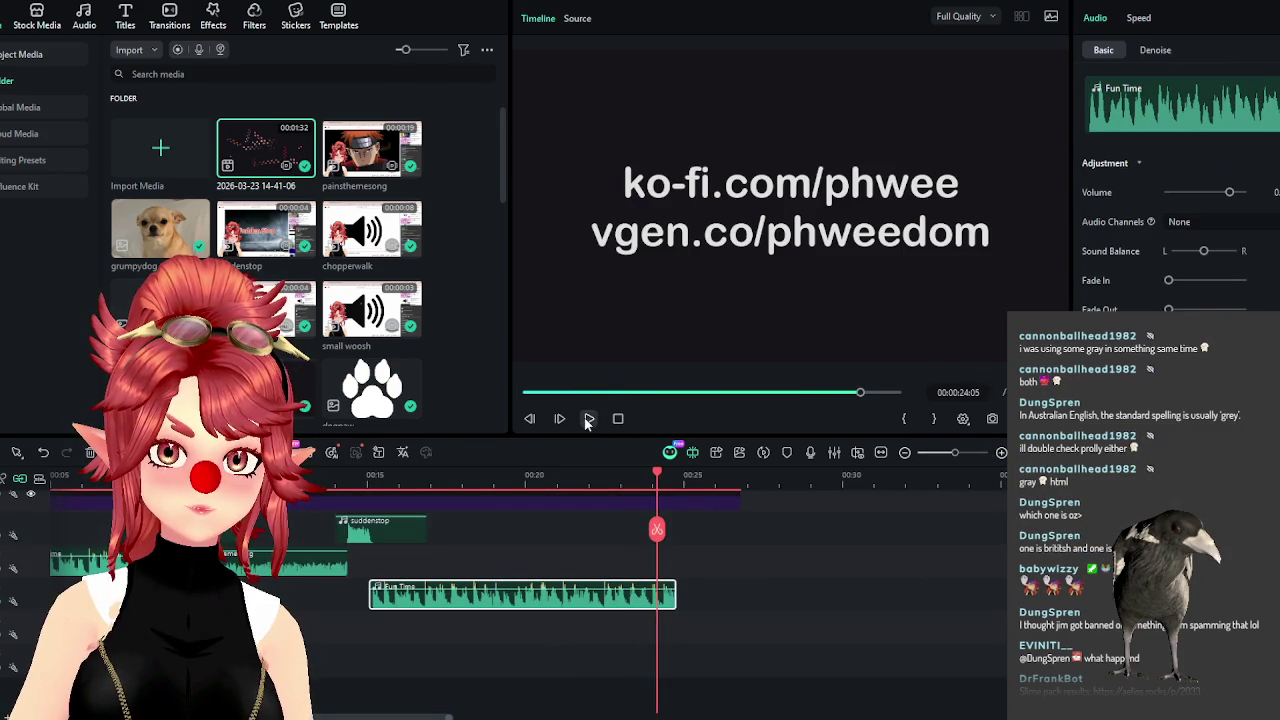
pyautogui.click(599, 474)
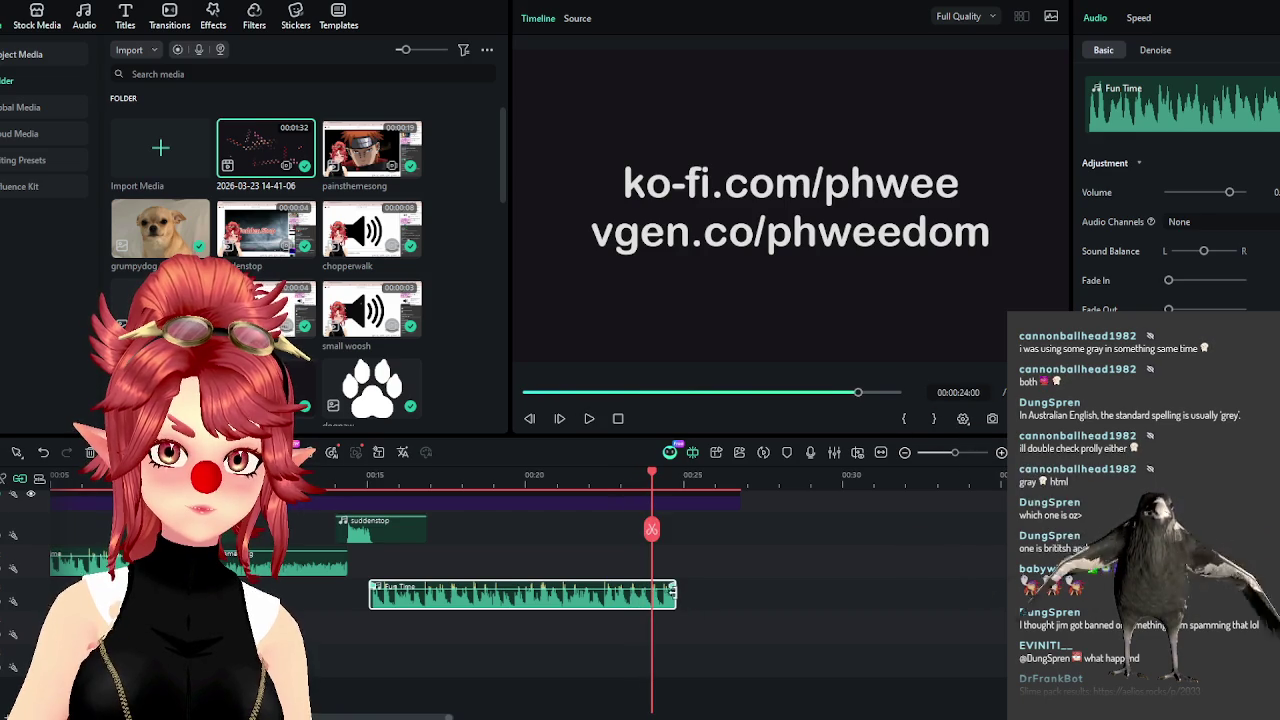
pyautogui.moveTo(675, 598); pyautogui.dragTo(651, 598)
pyautogui.click(607, 474)
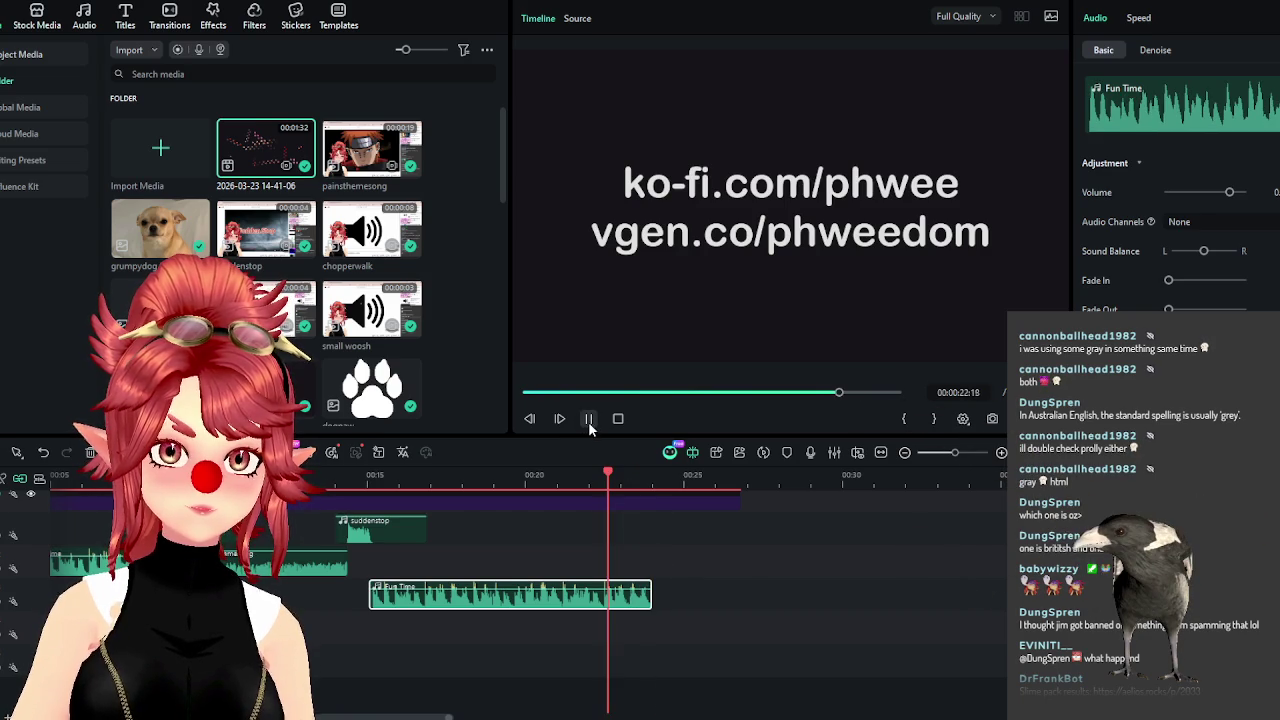
pyautogui.click(588, 421)
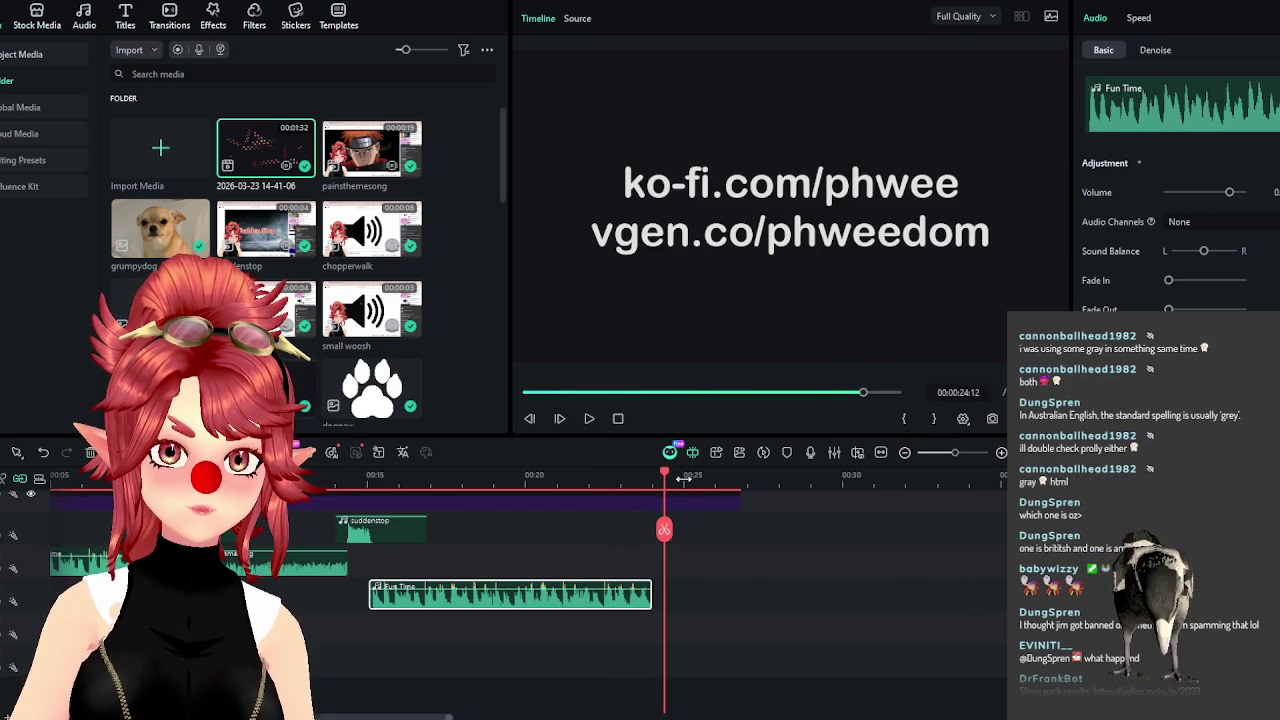
# Trim the background and end-title clips to finish with the music.
pyautogui.scroll(3, 707, 571)
pyautogui.moveTo(784, 626); pyautogui.dragTo(700, 487)
pyautogui.moveTo(740, 614); pyautogui.dragTo(648, 614)
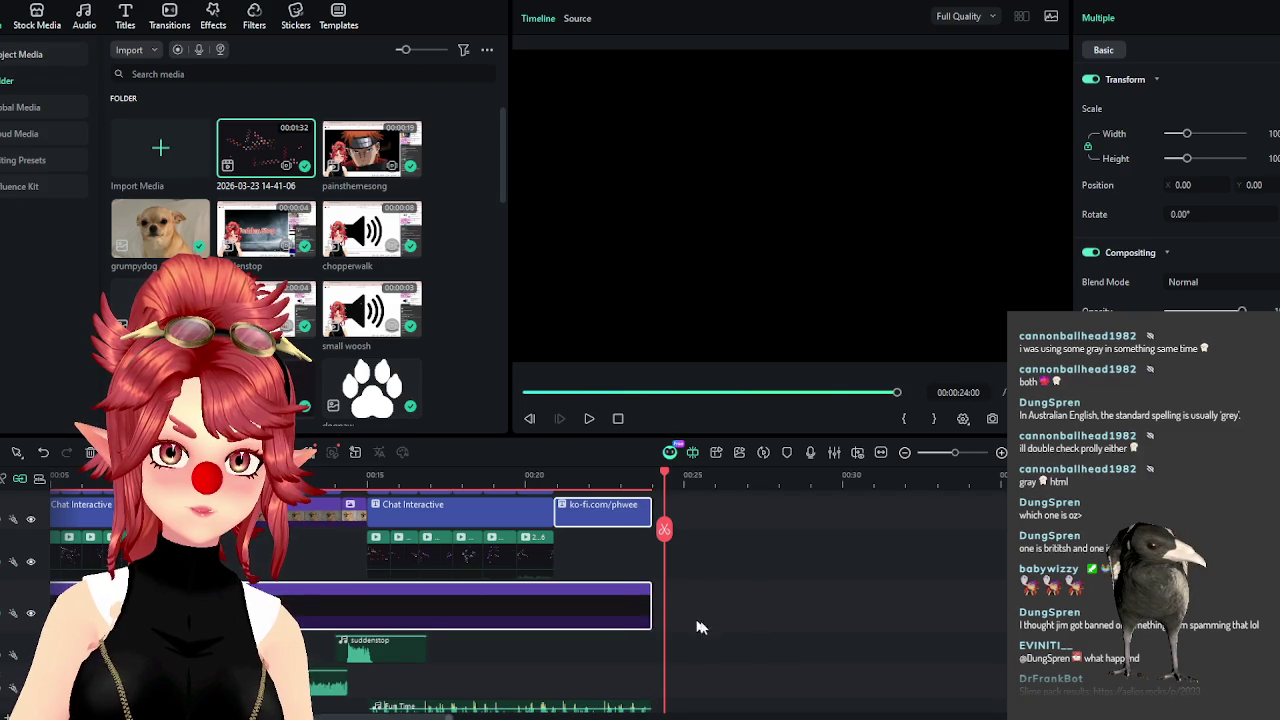
# Replay the Chat Interactive dog paws section from 15 and 20 seconds.
pyautogui.scroll(-2, 688, 617)
pyautogui.scroll(1, 557, 622)
pyautogui.click(355, 482)
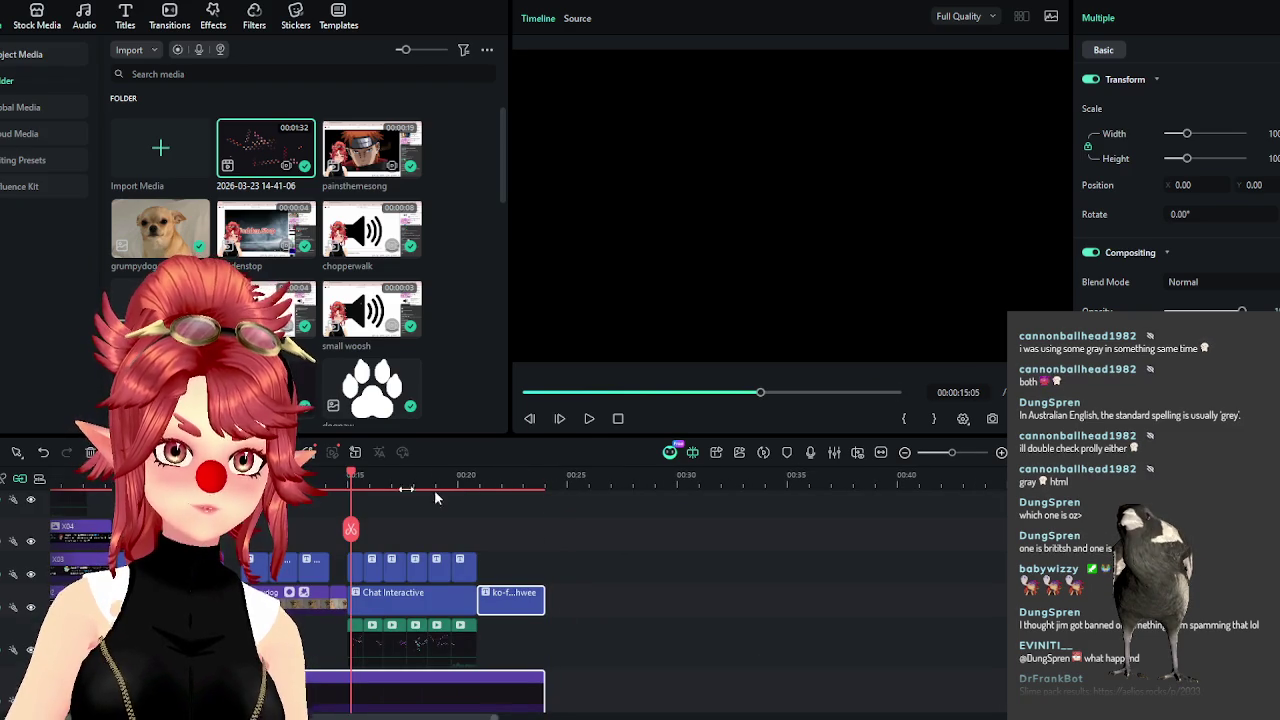
pyautogui.click(588, 419)
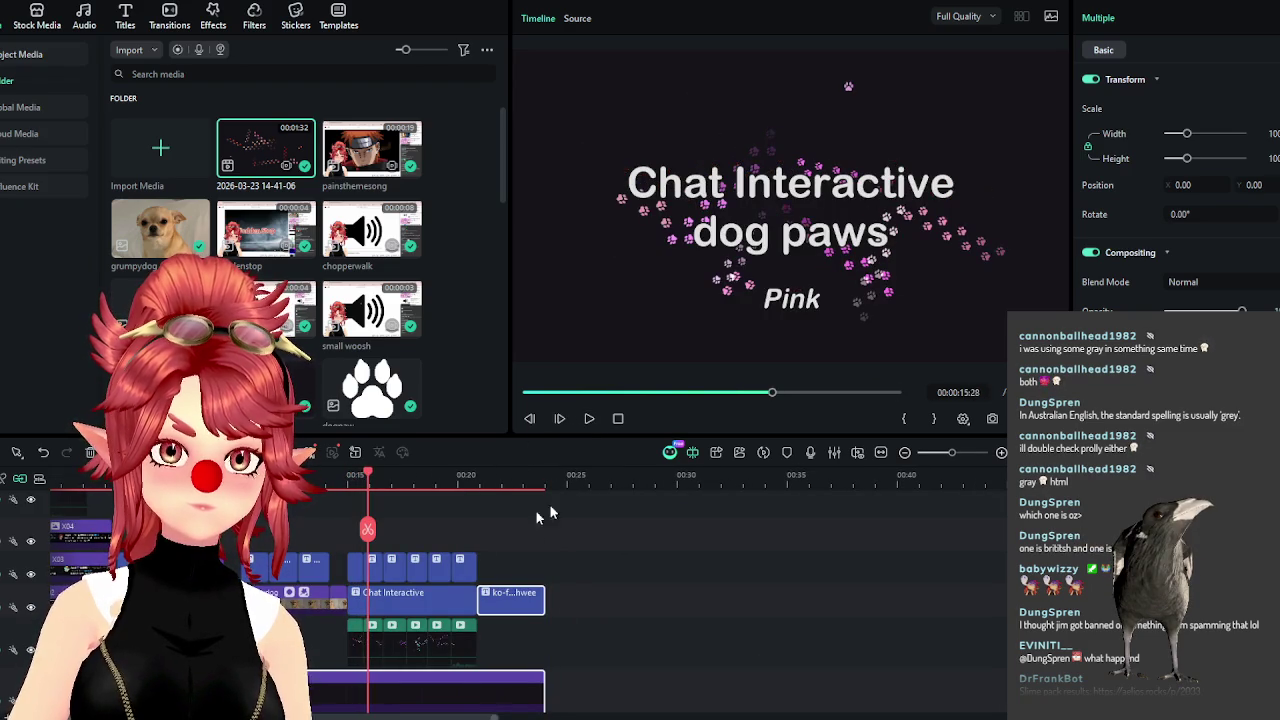
pyautogui.click(466, 475)
pyautogui.click(589, 420)
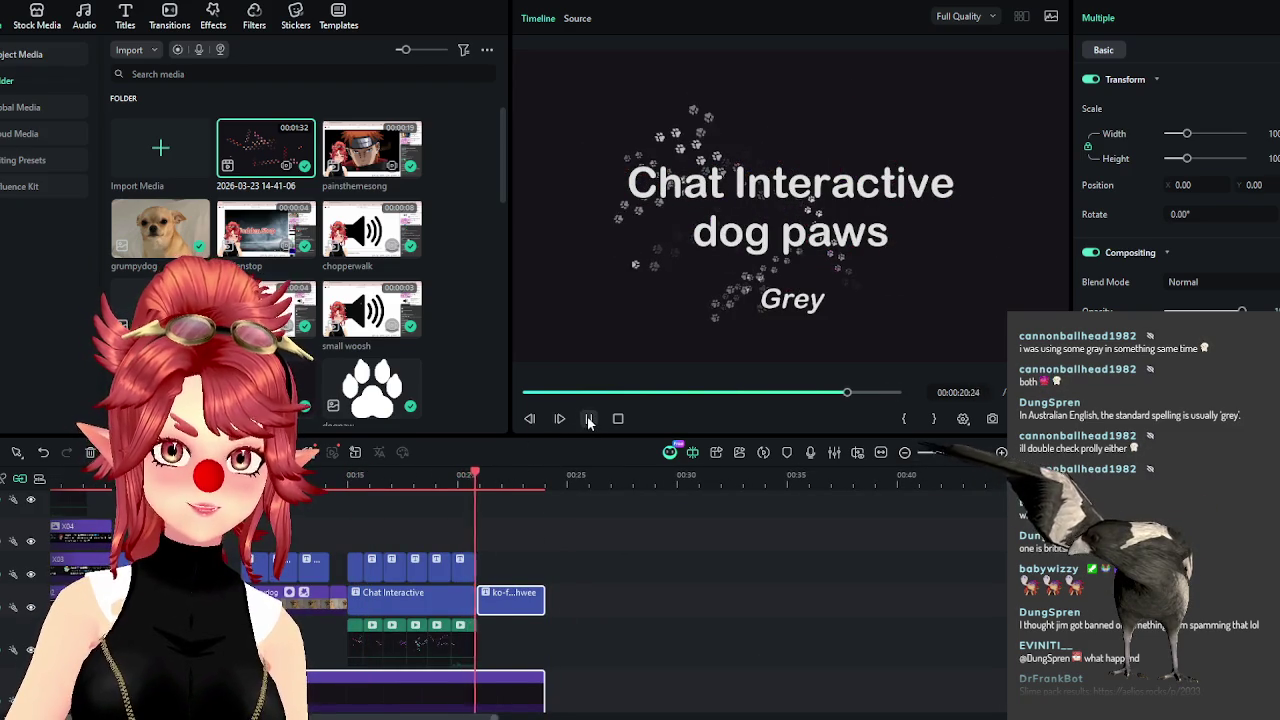
pyautogui.click(589, 420)
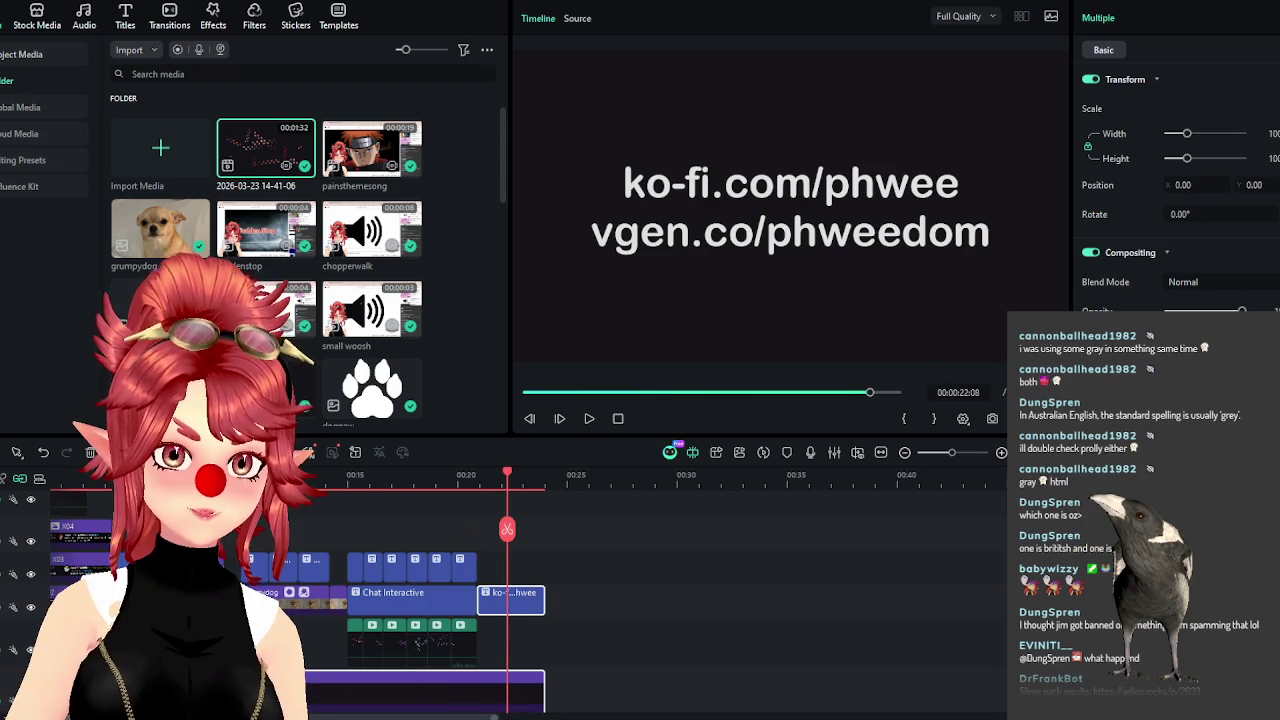
# Try pasting copies of the paw clips at the end, then undo it.
pyautogui.moveTo(413, 718); pyautogui.dragTo(395, 718)
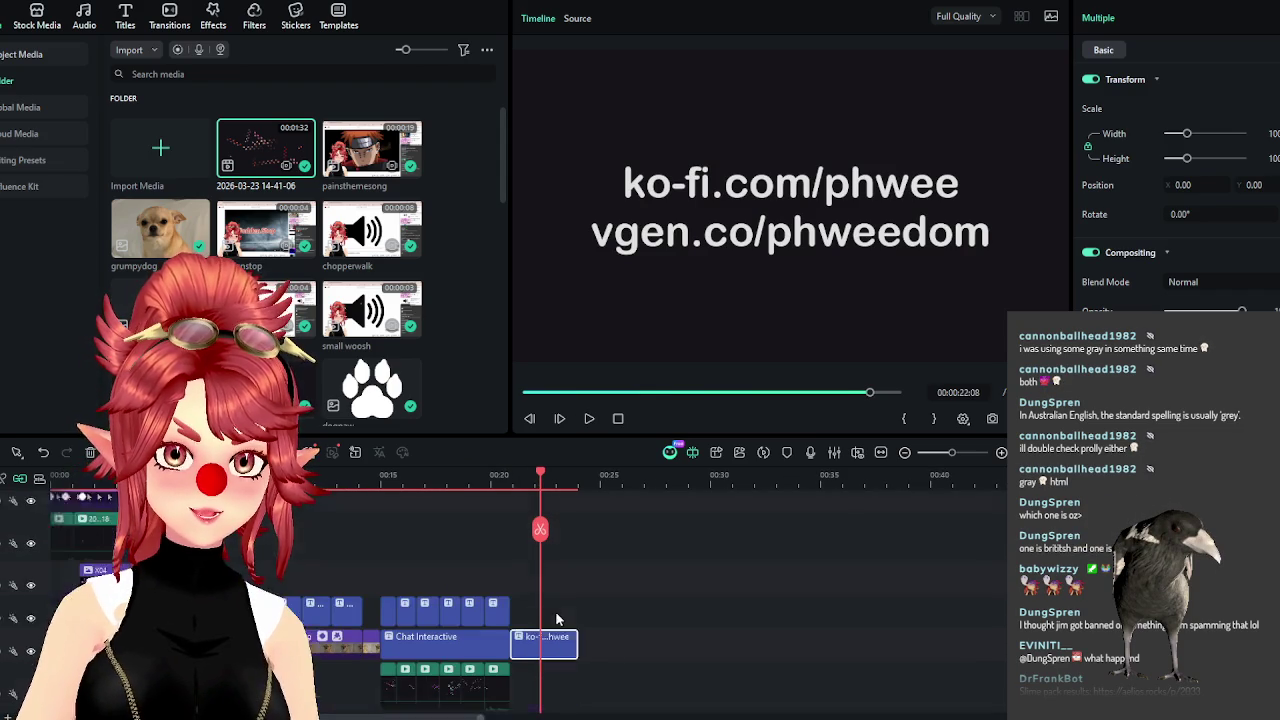
pyautogui.scroll(-3, 308, 530)
pyautogui.scroll(-2, 308, 530)
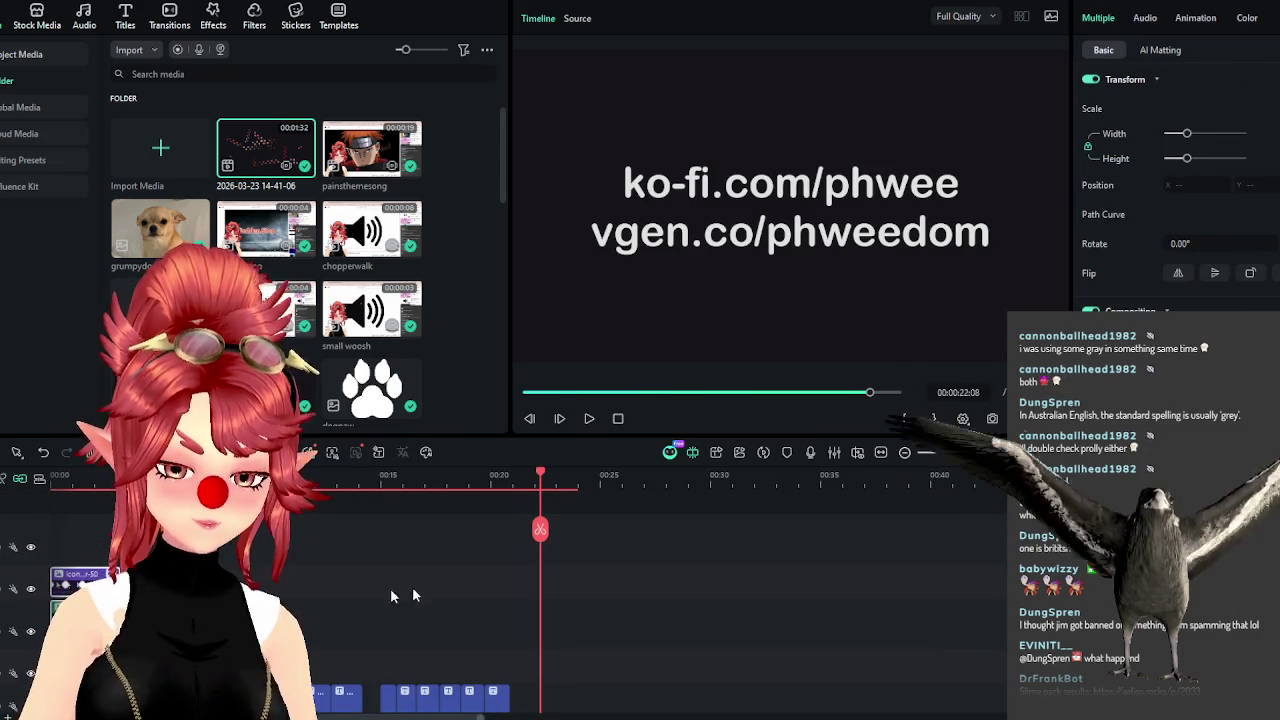
pyautogui.hotkey('ctrl', 'v')
pyautogui.scroll(-1, 563, 598)
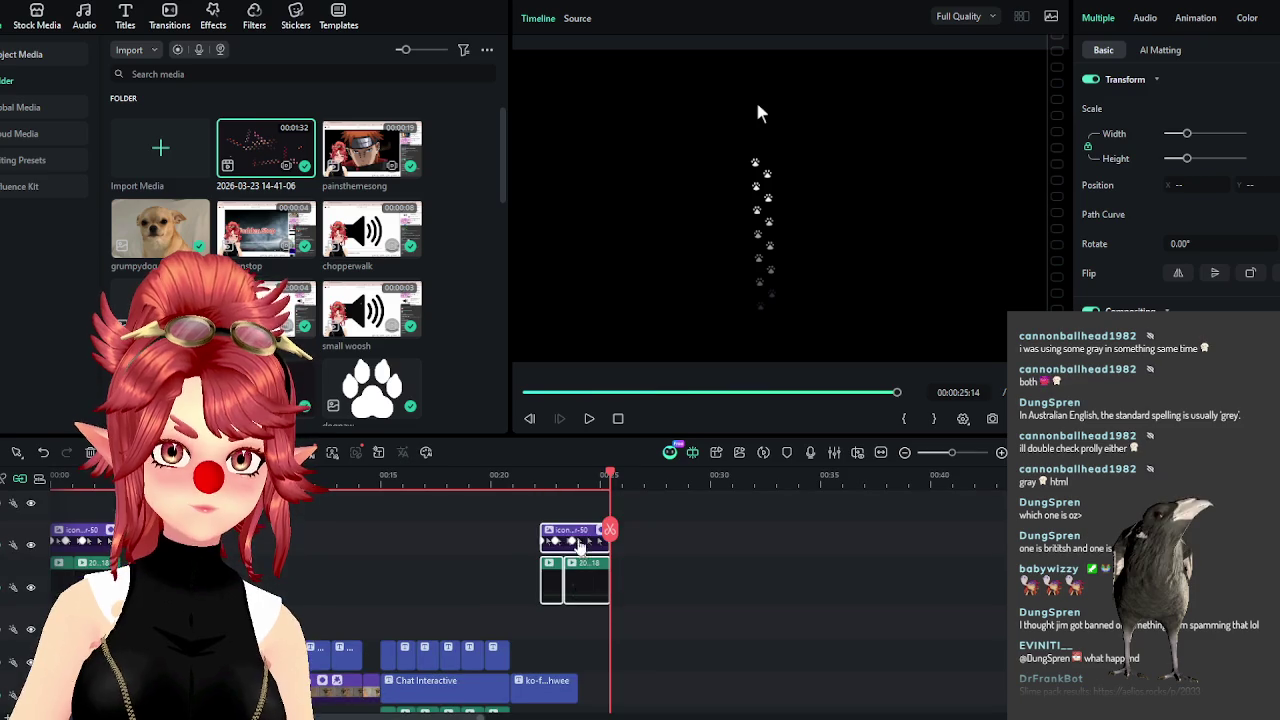
pyautogui.moveTo(580, 533); pyautogui.dragTo(571, 538)
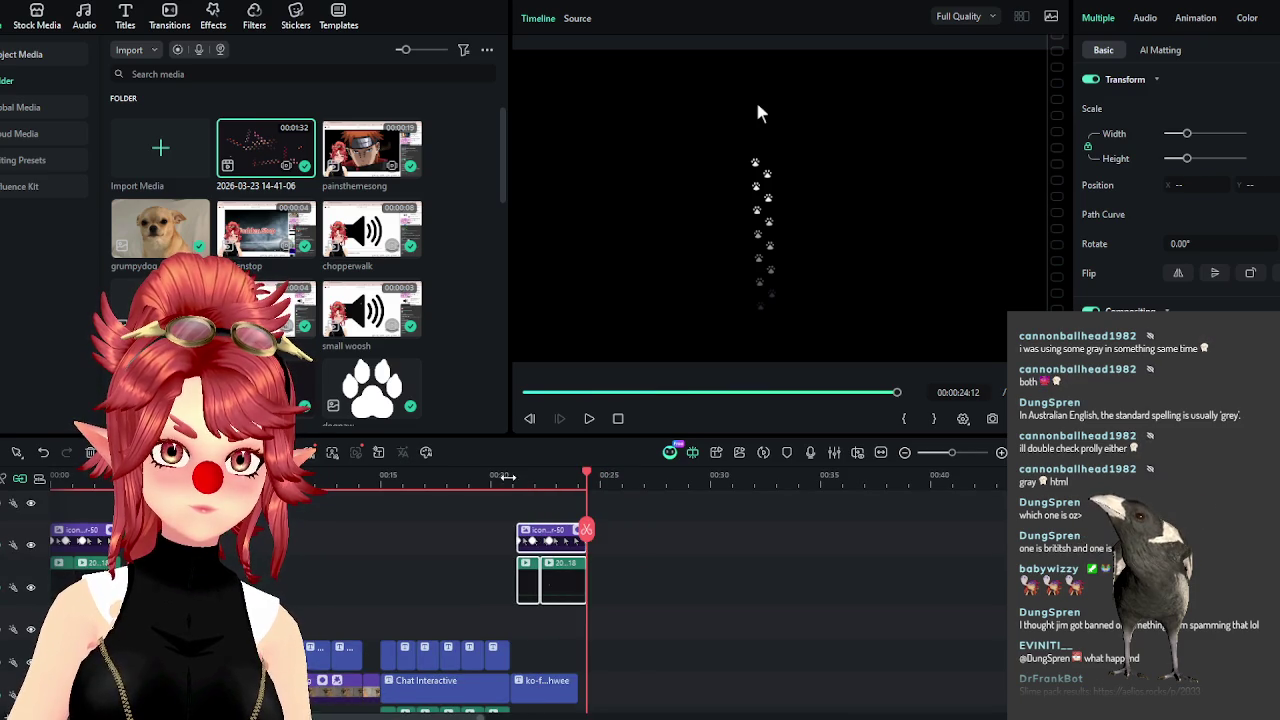
pyautogui.hotkey('ctrl', 'z')
pyautogui.hotkey('ctrl', 'z')
pyautogui.scroll(-3, 420, 600)
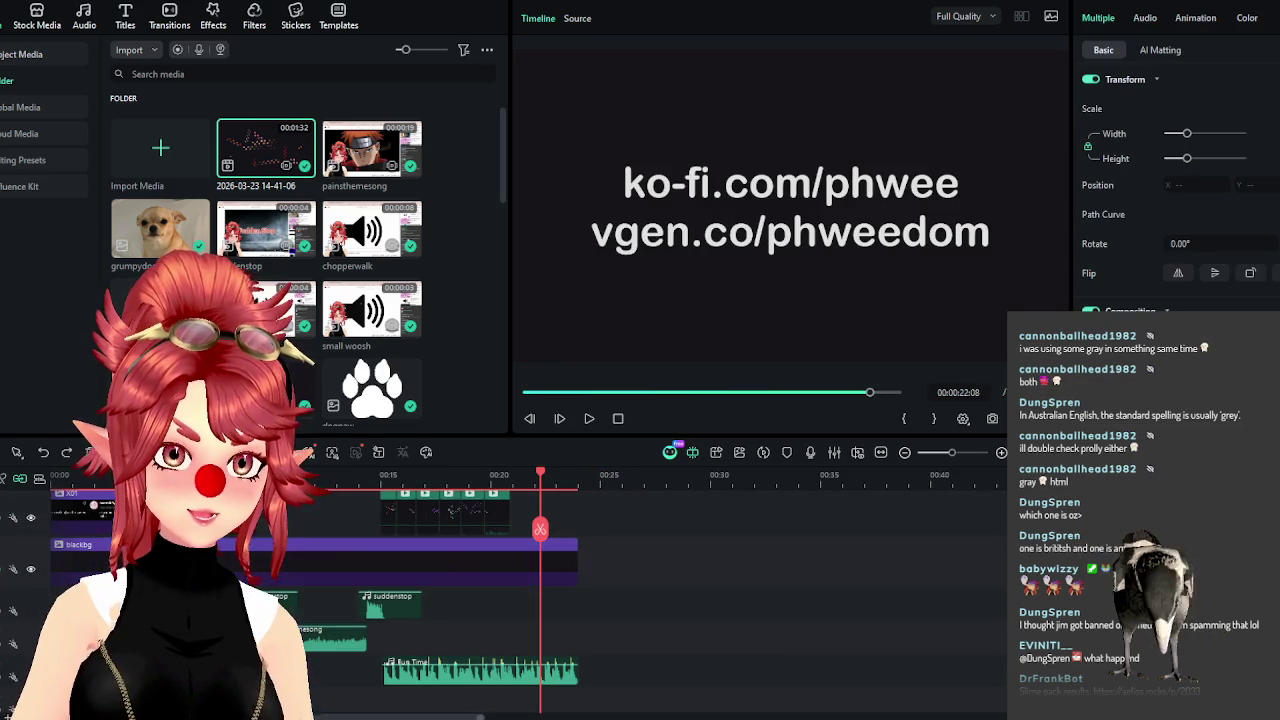
pyautogui.press('Escape')
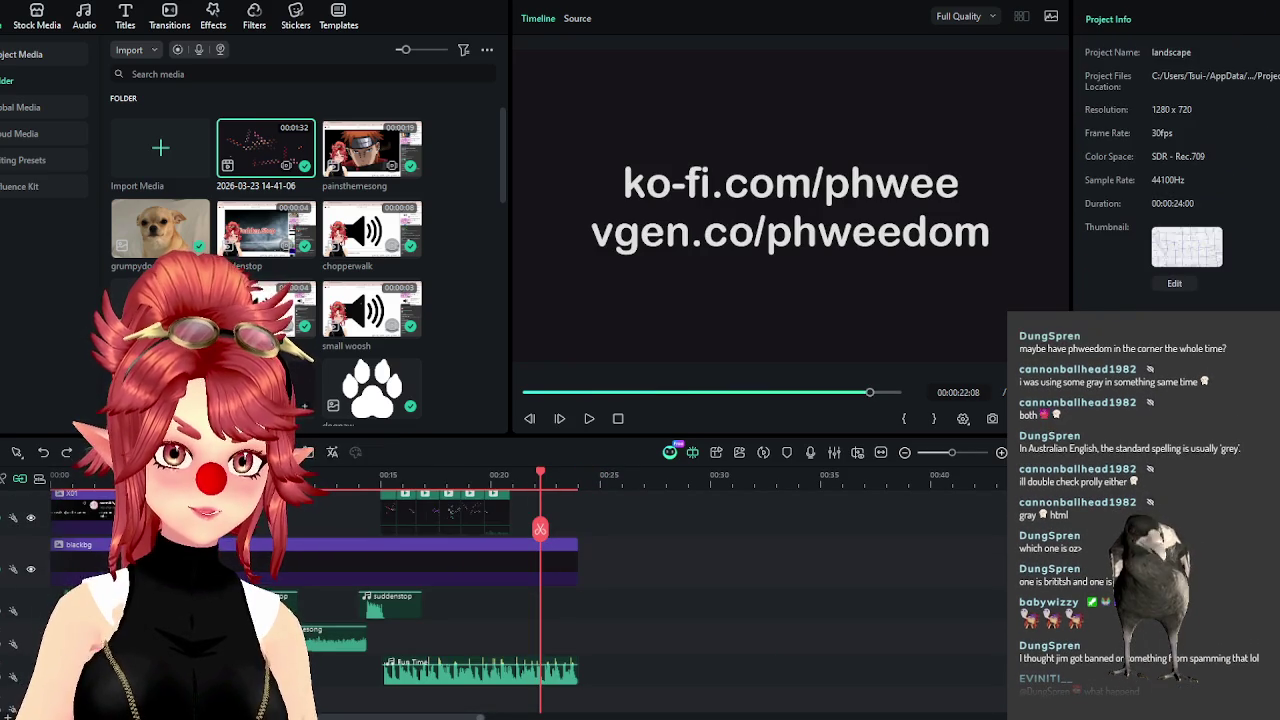
# Move the stacked paw-print clips so they end near 24 seconds.
pyautogui.click(480, 670)
pyautogui.scroll(2, 440, 600)
pyautogui.scroll(1, 440, 600)
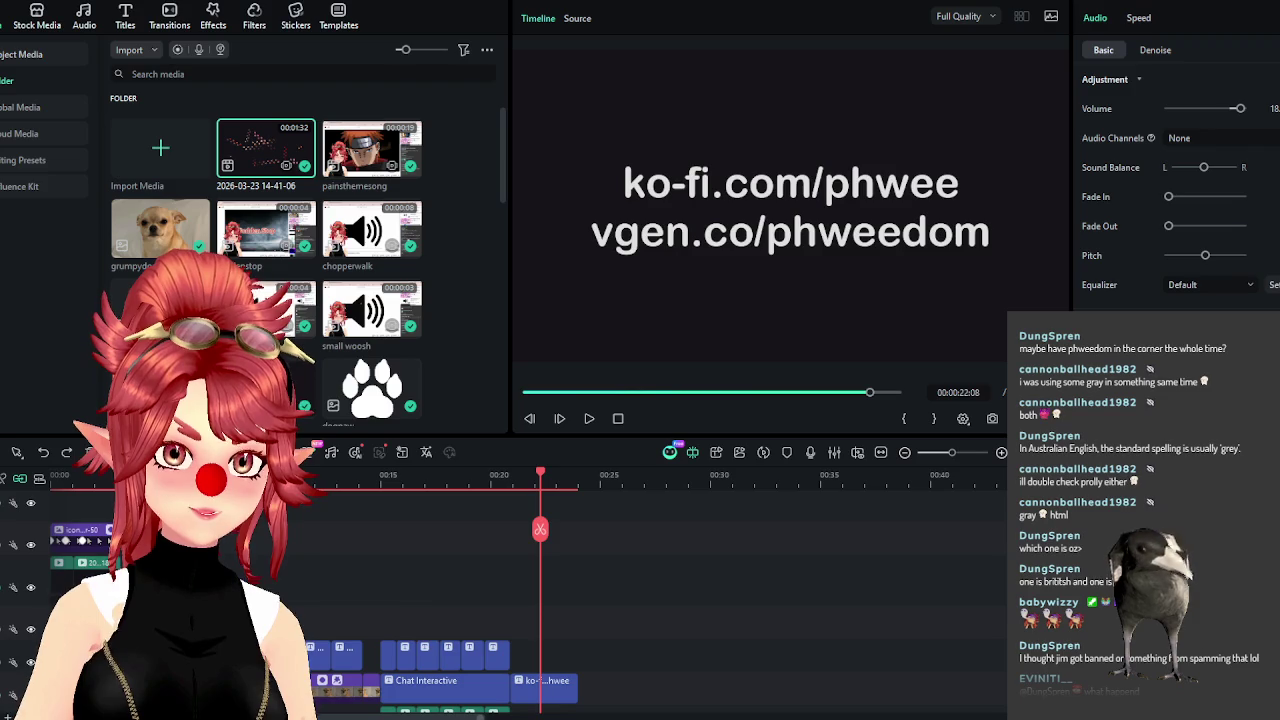
pyautogui.scroll(-3, 611, 598)
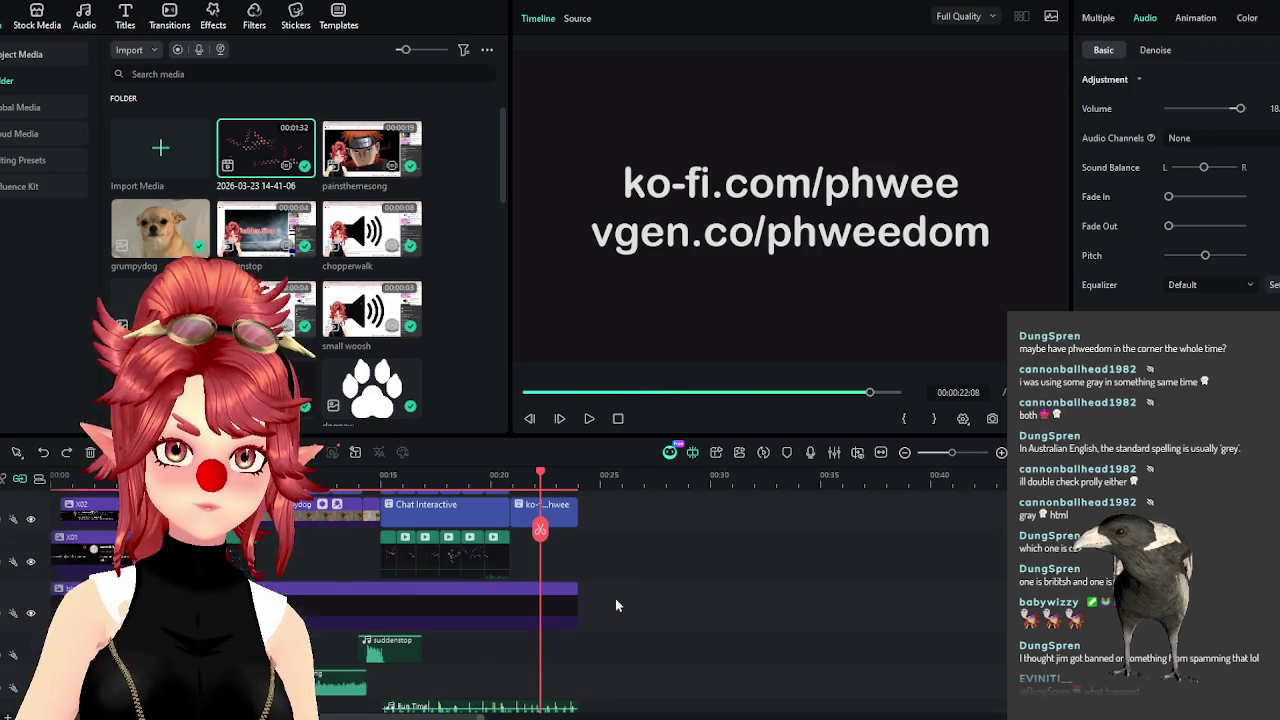
pyautogui.click(612, 615)
pyautogui.scroll(2, 627, 618)
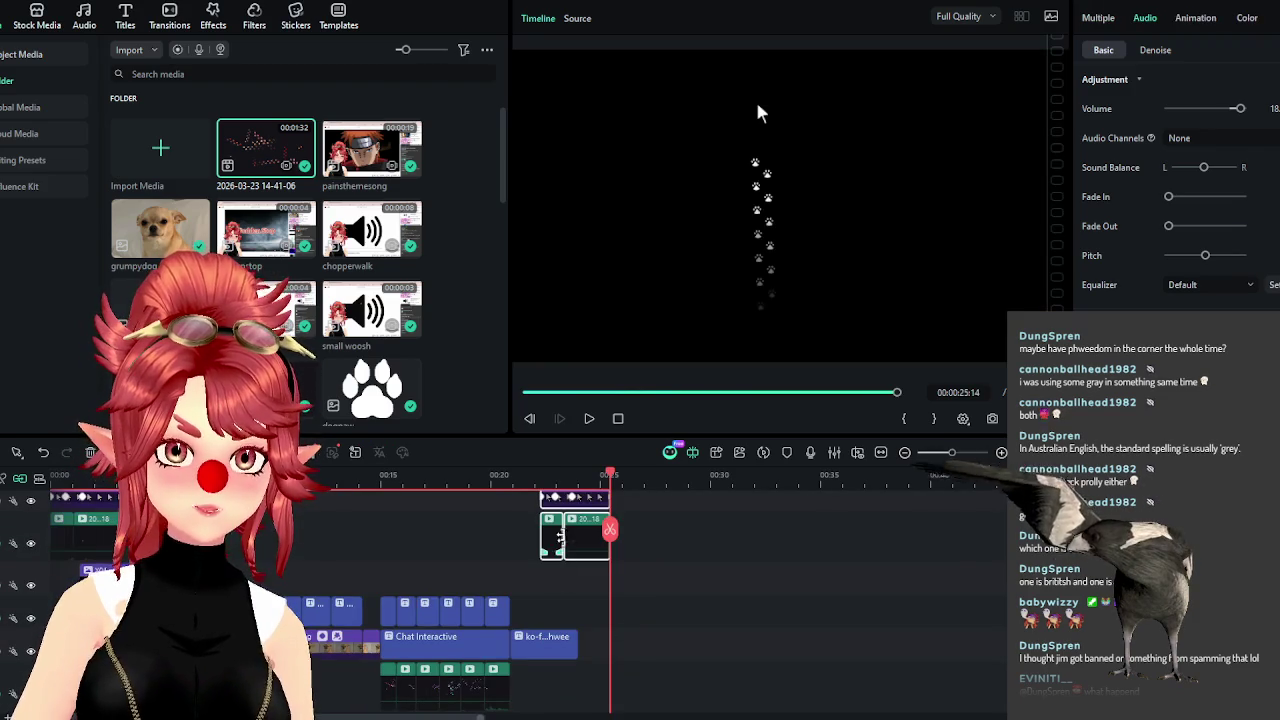
pyautogui.moveTo(580, 541); pyautogui.dragTo(550, 538)
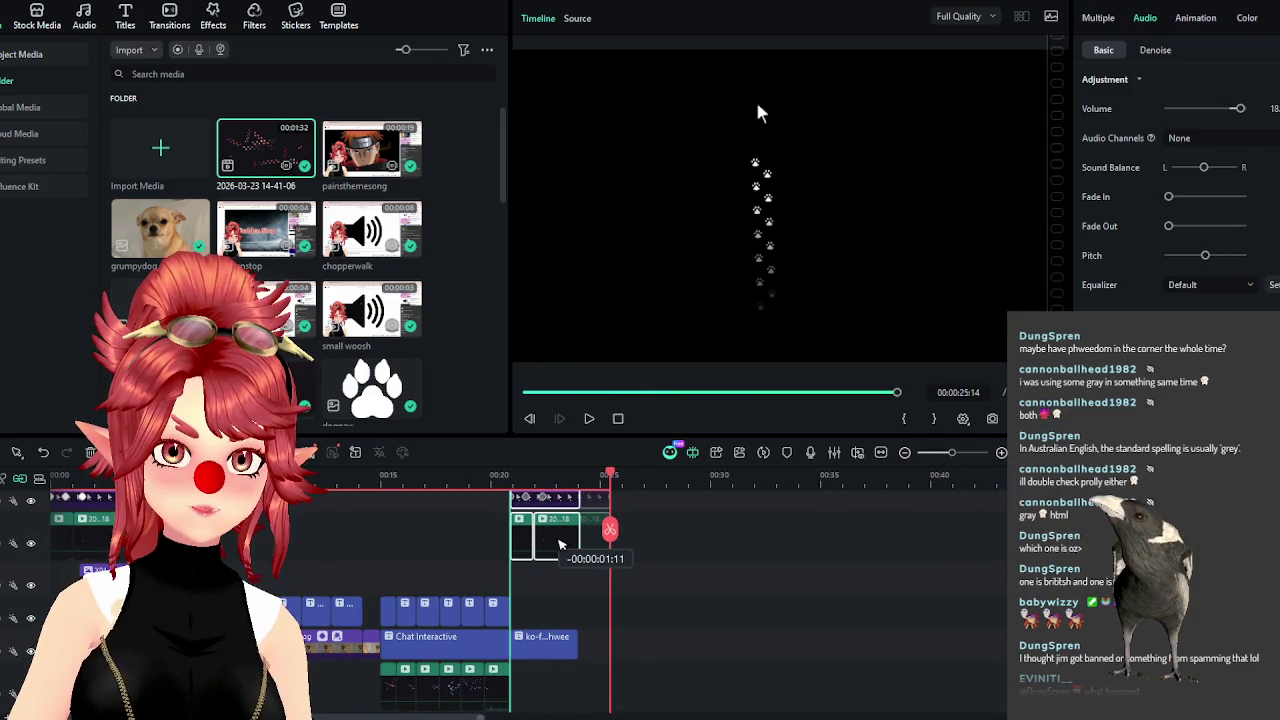
# Replay the ending from 20 seconds and delete the selected clips at the playhead.
pyautogui.click(498, 476)
pyautogui.click(589, 418)
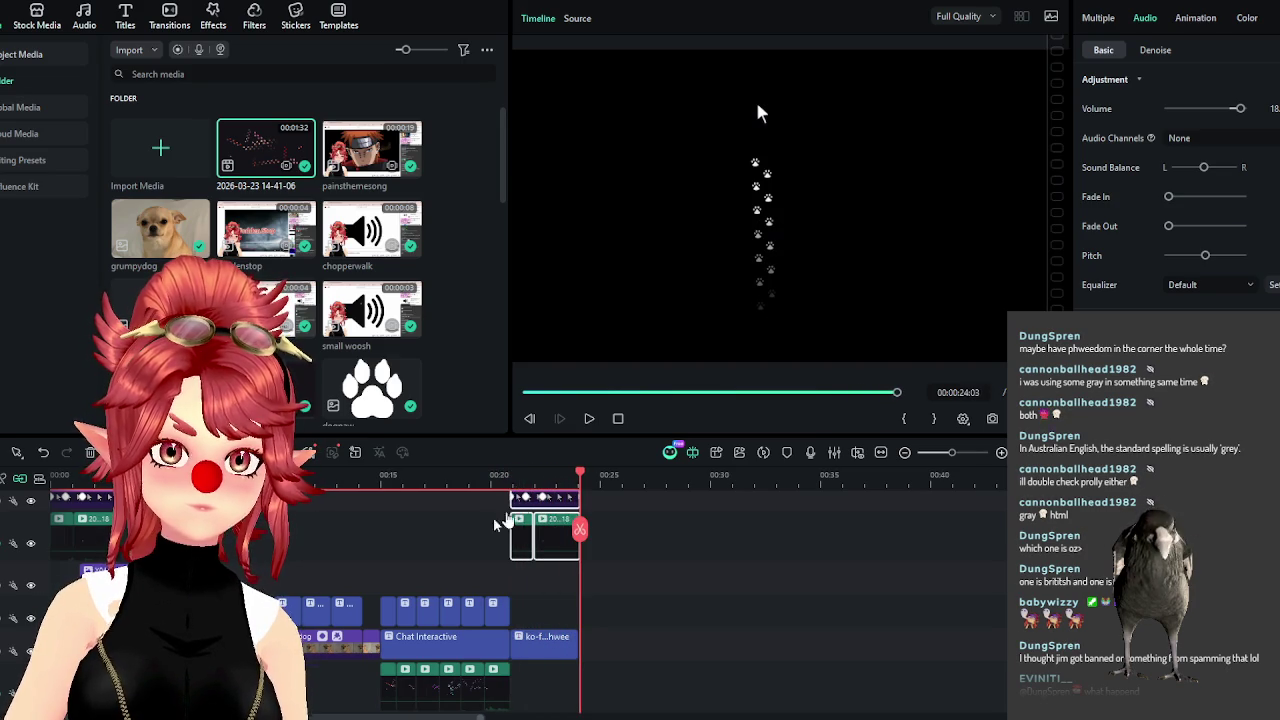
pyautogui.click(494, 476)
pyautogui.click(589, 418)
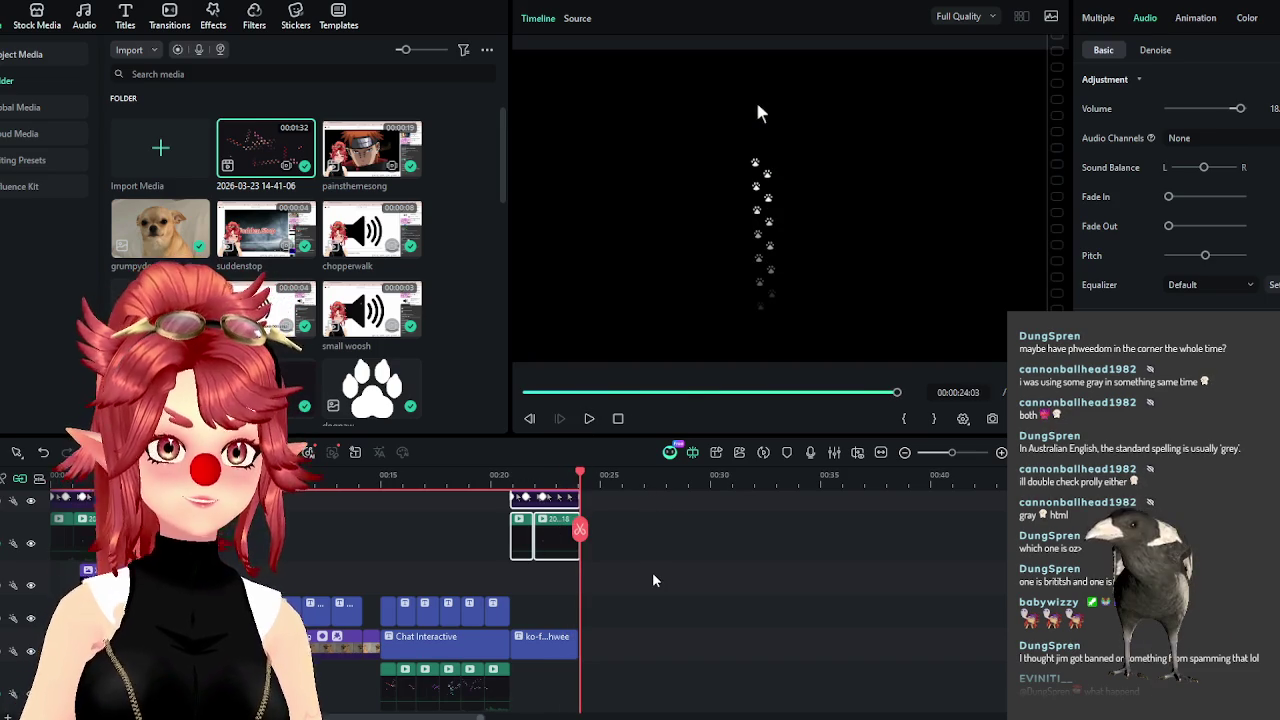
pyautogui.press('Delete')
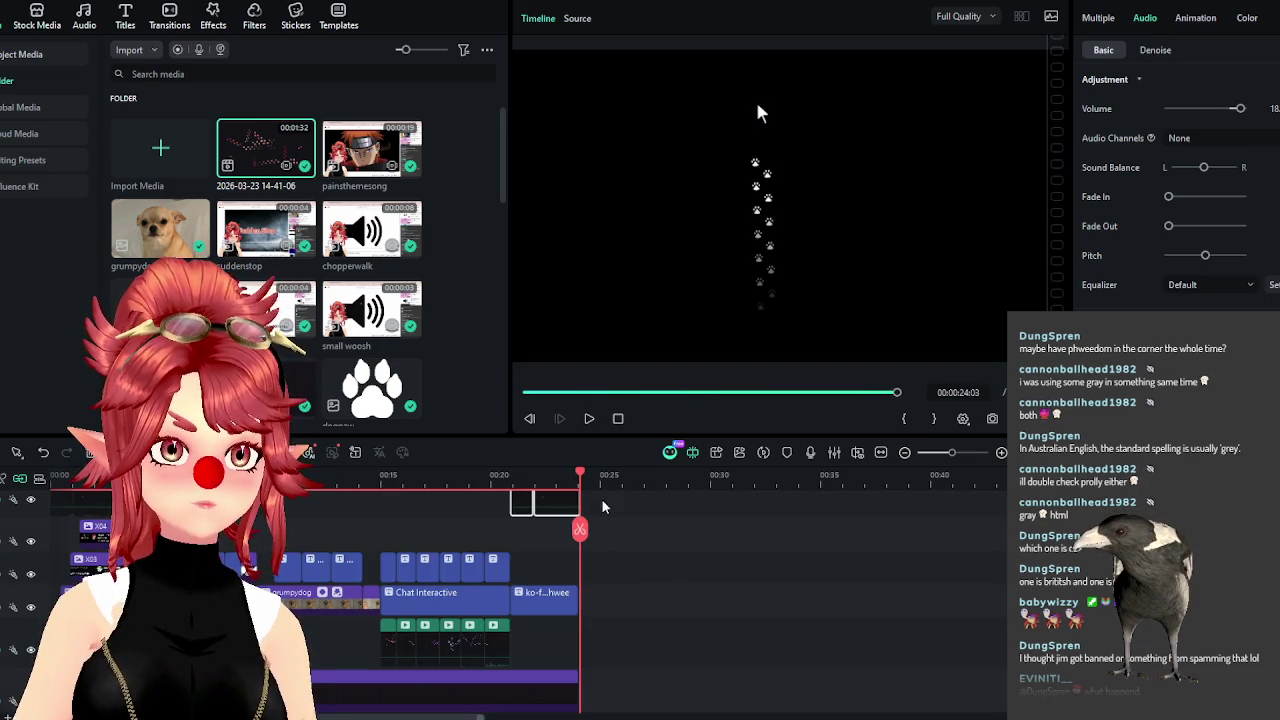
# Select the ko-fi/vgen end title together with the purple overlay clip.
pyautogui.scroll(3, 632, 476)
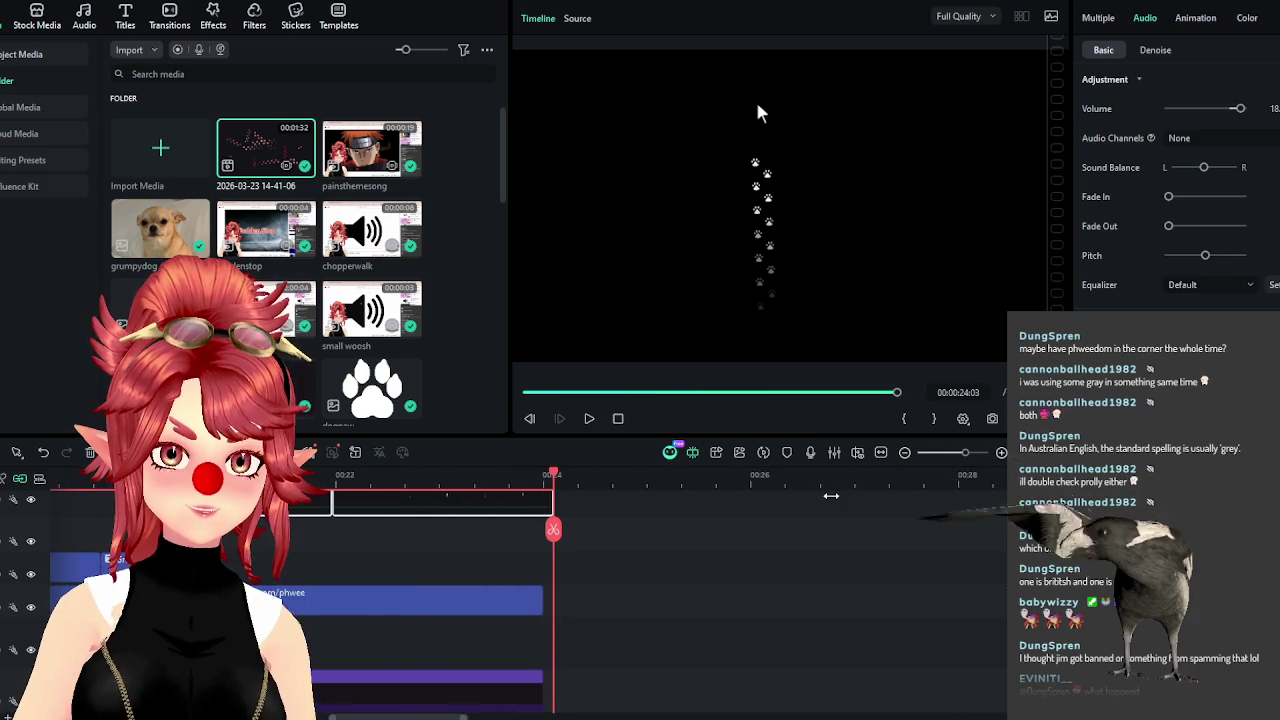
pyautogui.scroll(-3, 644, 603)
pyautogui.scroll(1, 630, 605)
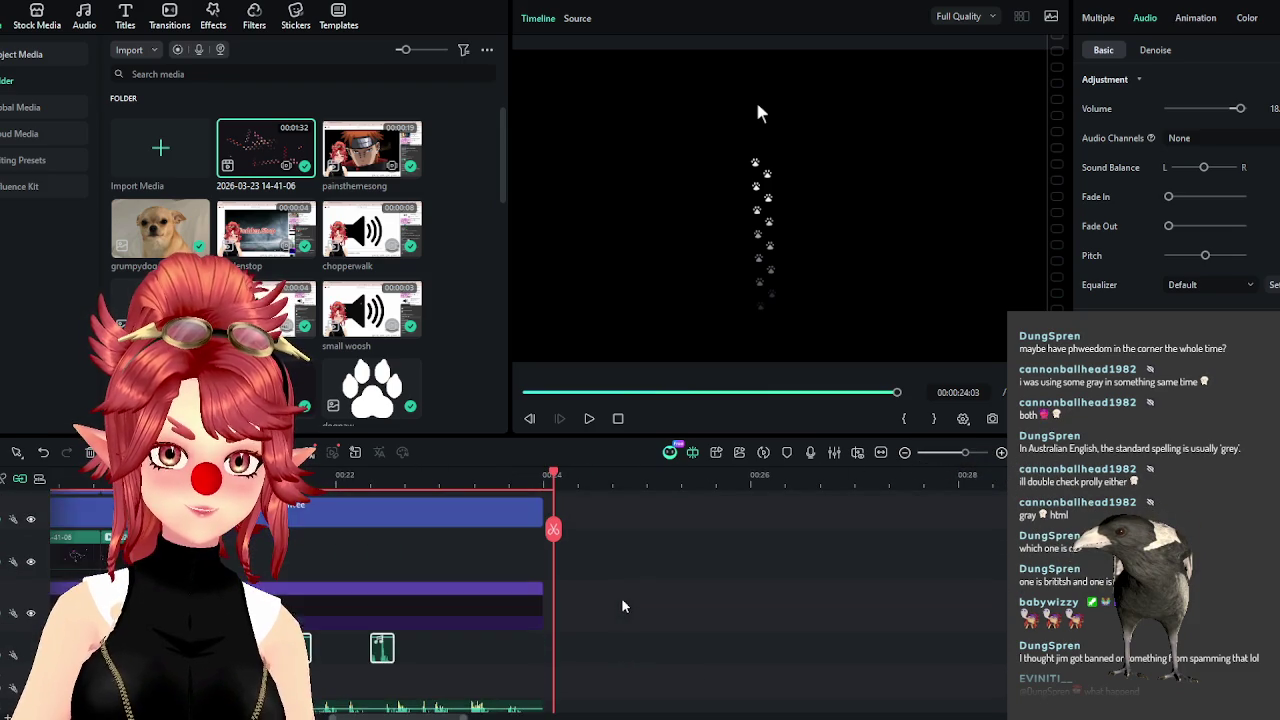
pyautogui.scroll(1, 443, 533)
pyautogui.scroll(1, 565, 640)
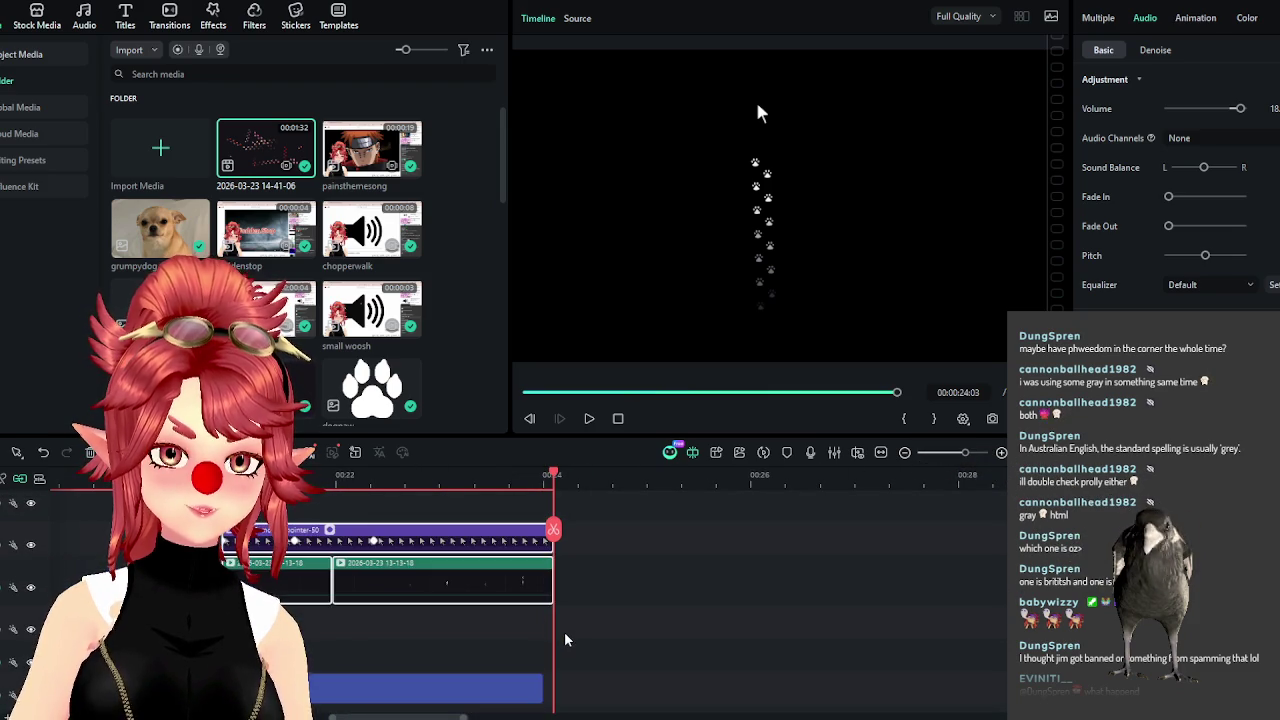
pyautogui.scroll(-2, 565, 640)
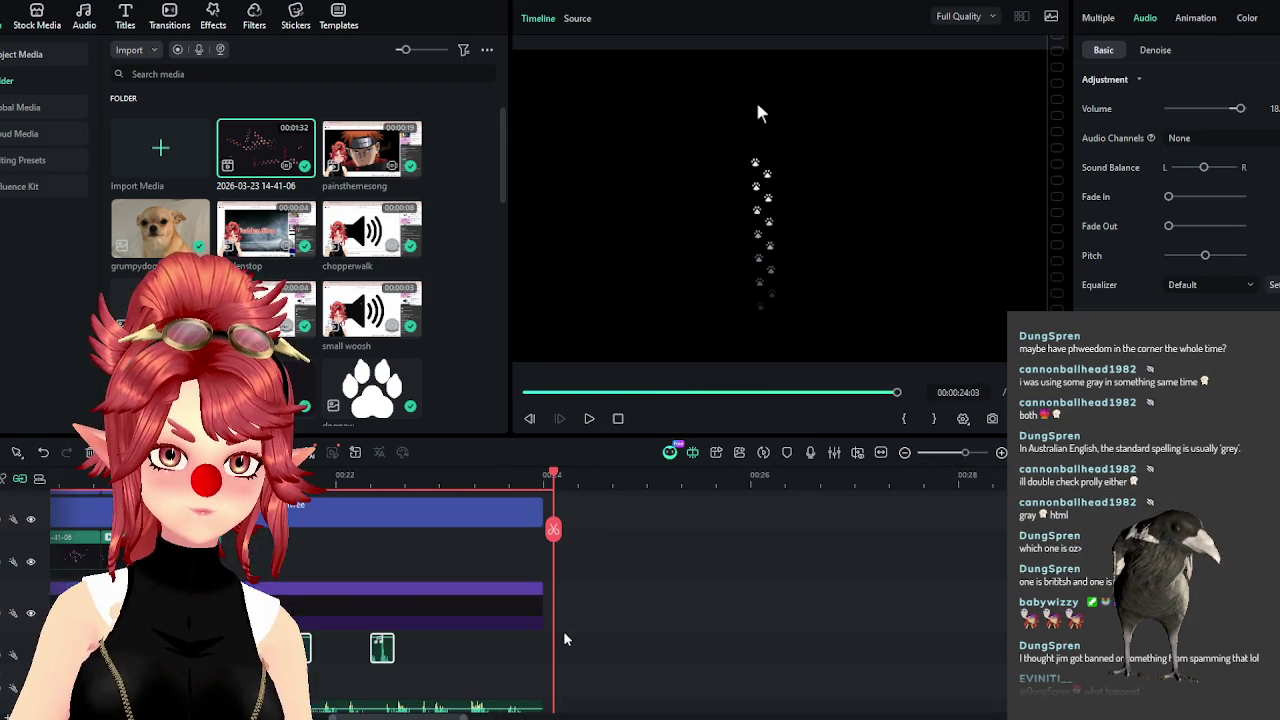
pyautogui.click(497, 531)
pyautogui.keyDown('ctrl'); pyautogui.click(495, 597); pyautogui.keyUp('ctrl')
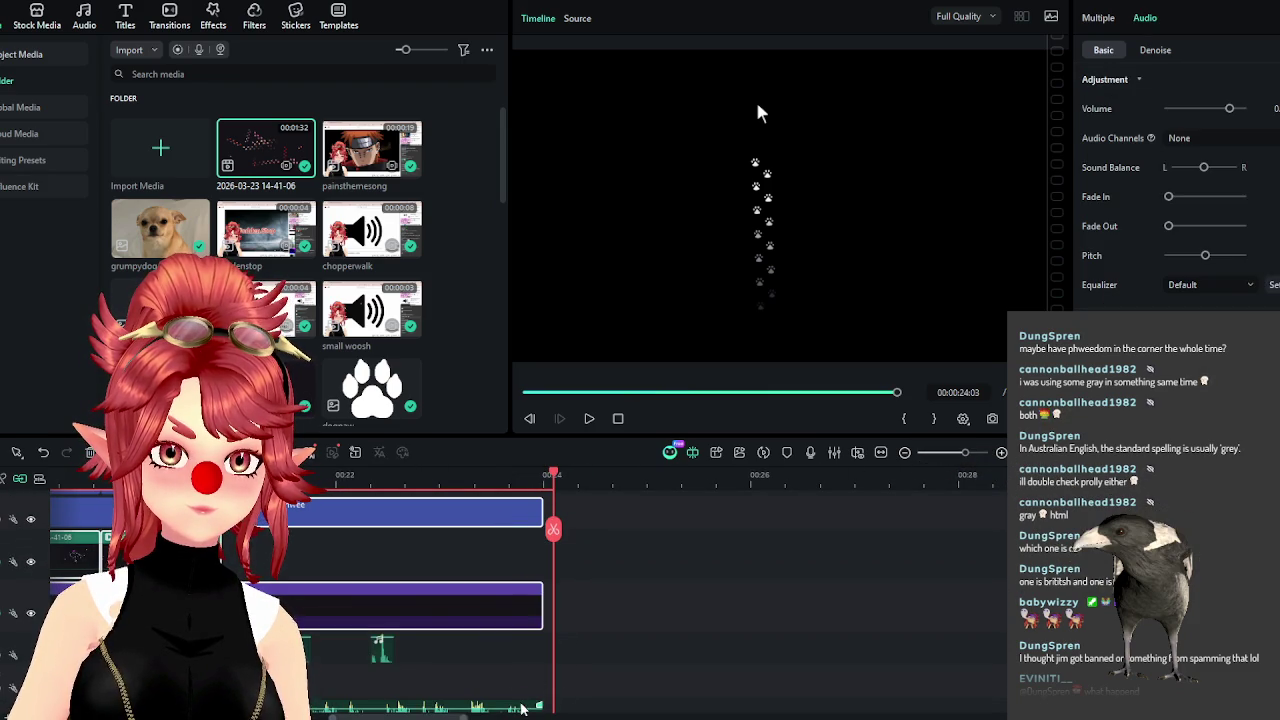
pyautogui.click(505, 517)
pyautogui.keyDown('ctrl'); pyautogui.click(499, 618); pyautogui.keyUp('ctrl')
# Return the timeline to 00:00:00, the start of the project.
pyautogui.scroll(1, 497, 625)
pyautogui.scroll(1, 497, 625)
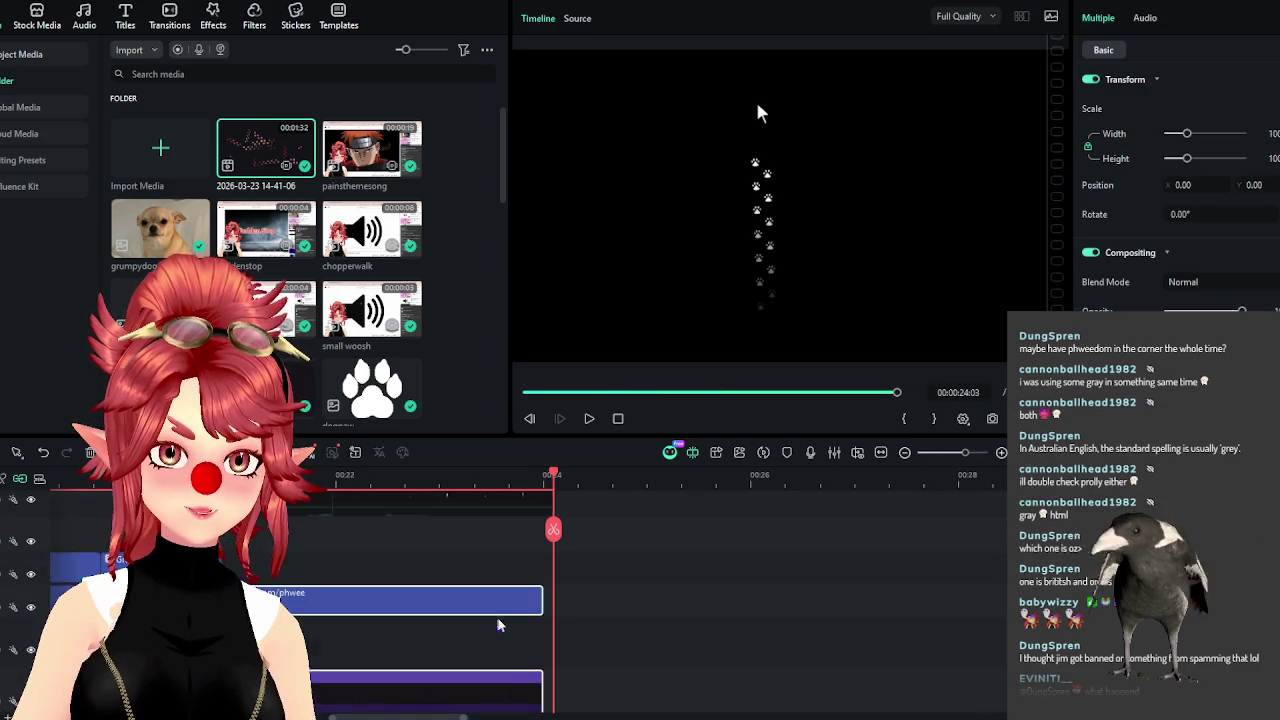
pyautogui.scroll(-2, 620, 607)
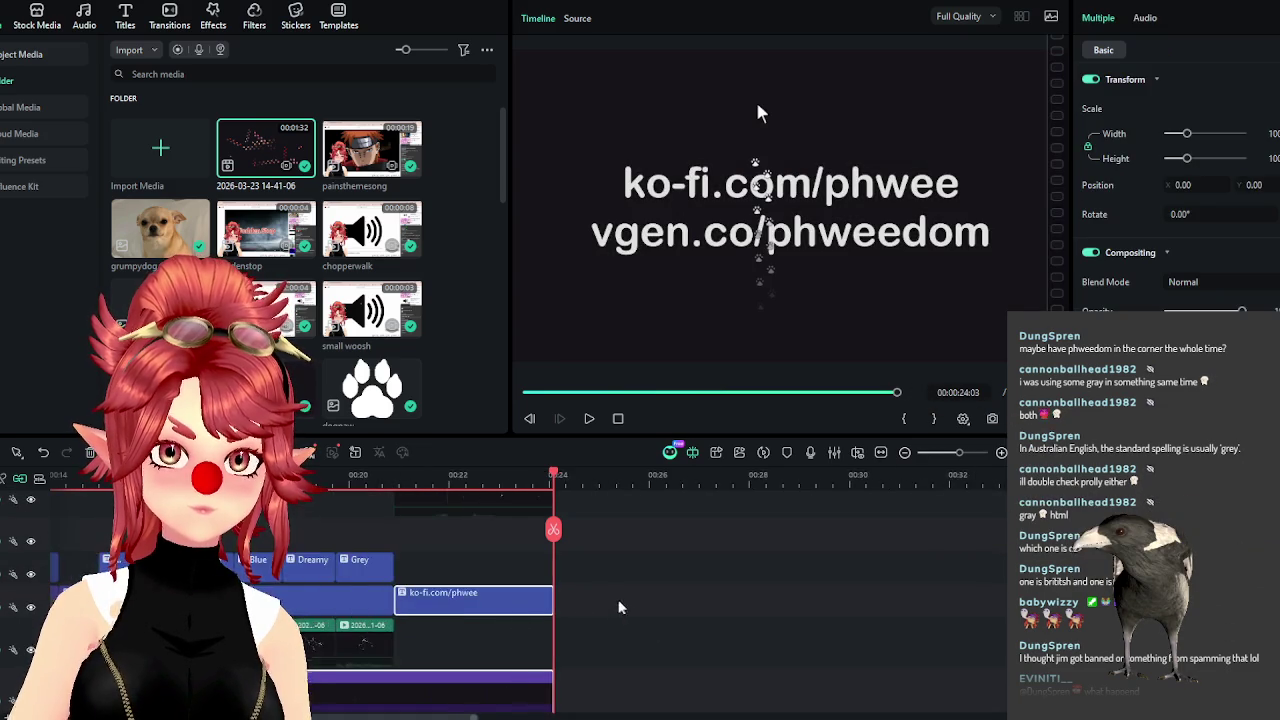
pyautogui.scroll(-2, 600, 606)
pyautogui.scroll(-1, 590, 600)
pyautogui.scroll(-2, 568, 591)
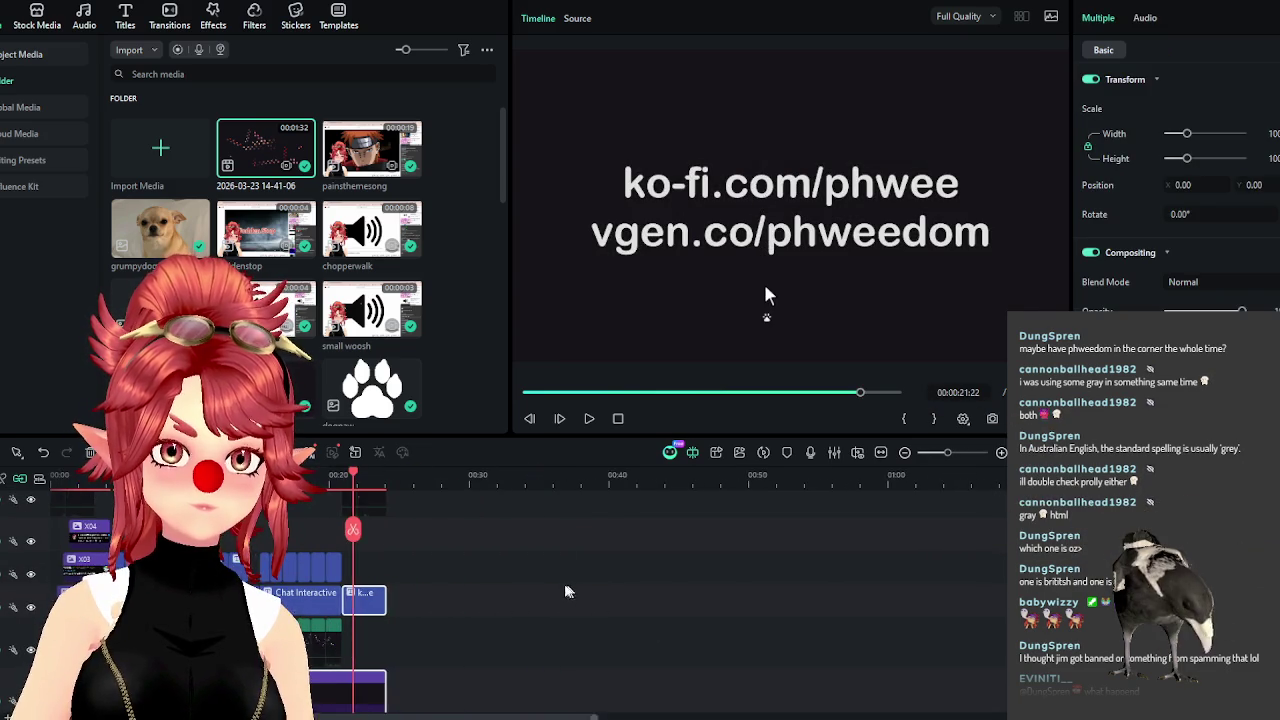
pyautogui.scroll(1, 568, 591)
pyautogui.press('Home')
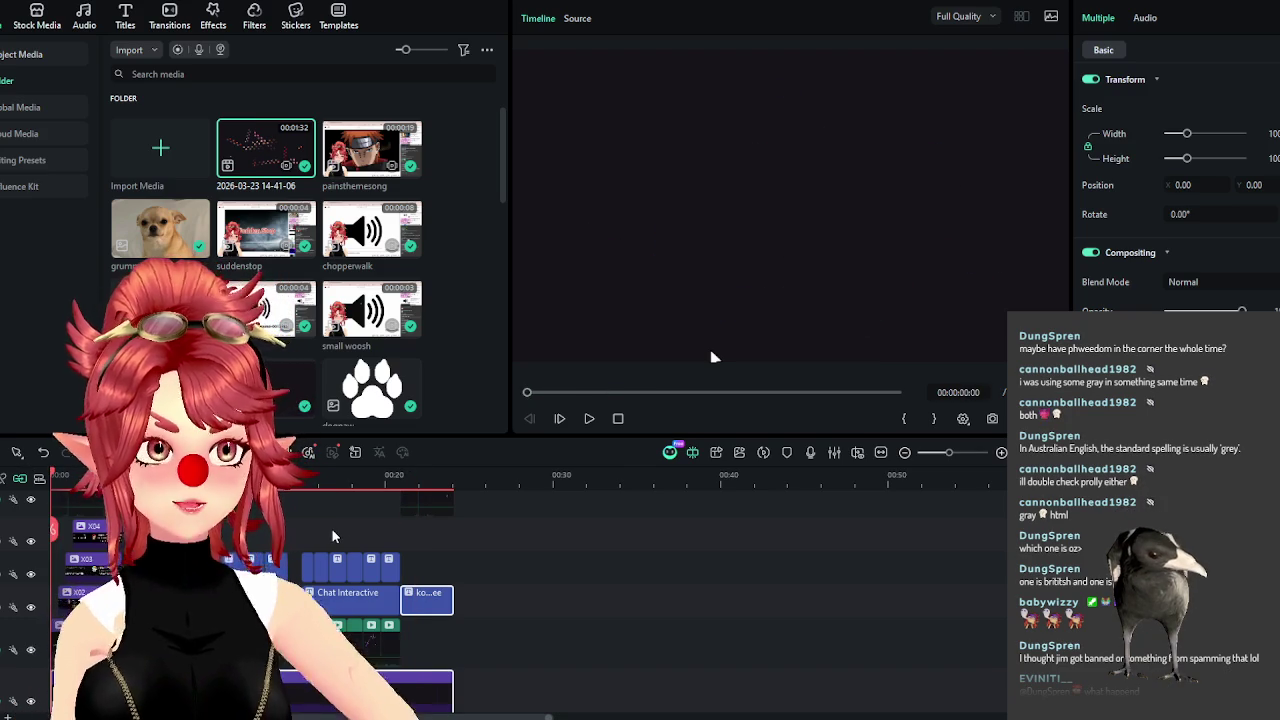
pyautogui.scroll(1, 400, 505)
# Play the promo and check the chopperwalk sound's timing at the closing Ko-fi/VGen title.
pyautogui.scroll(2, 470, 475)
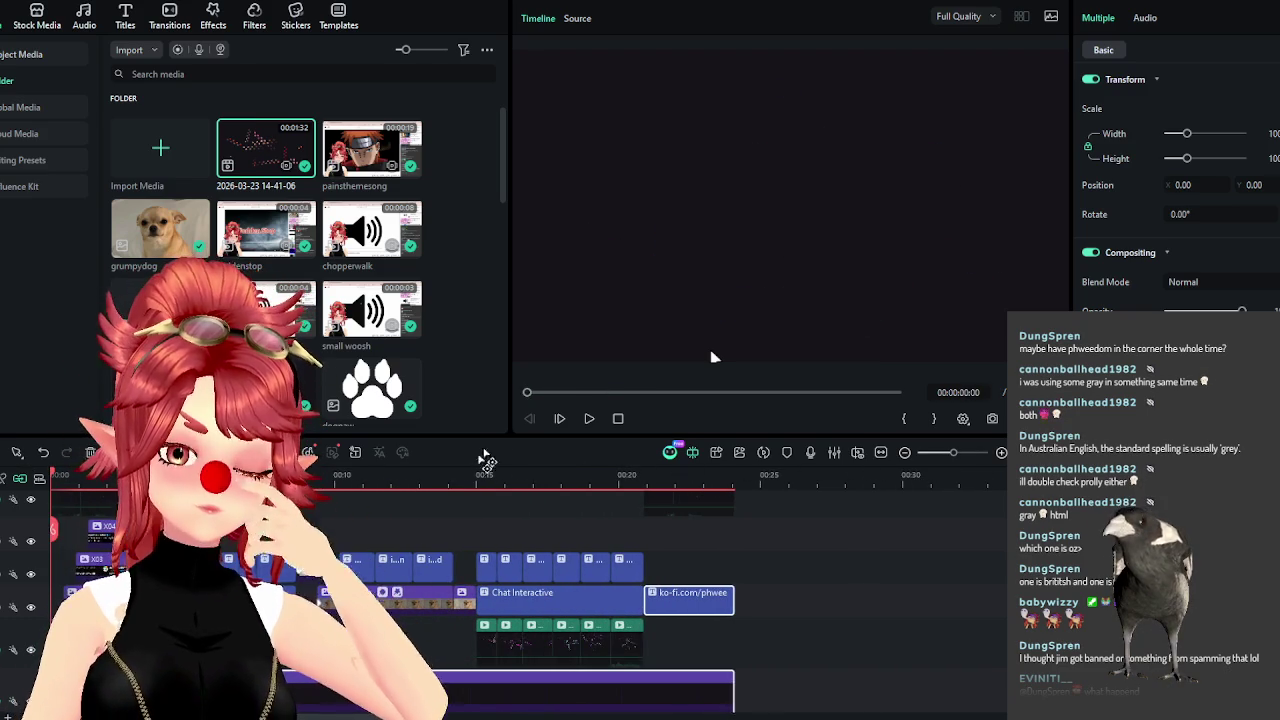
pyautogui.click(589, 419)
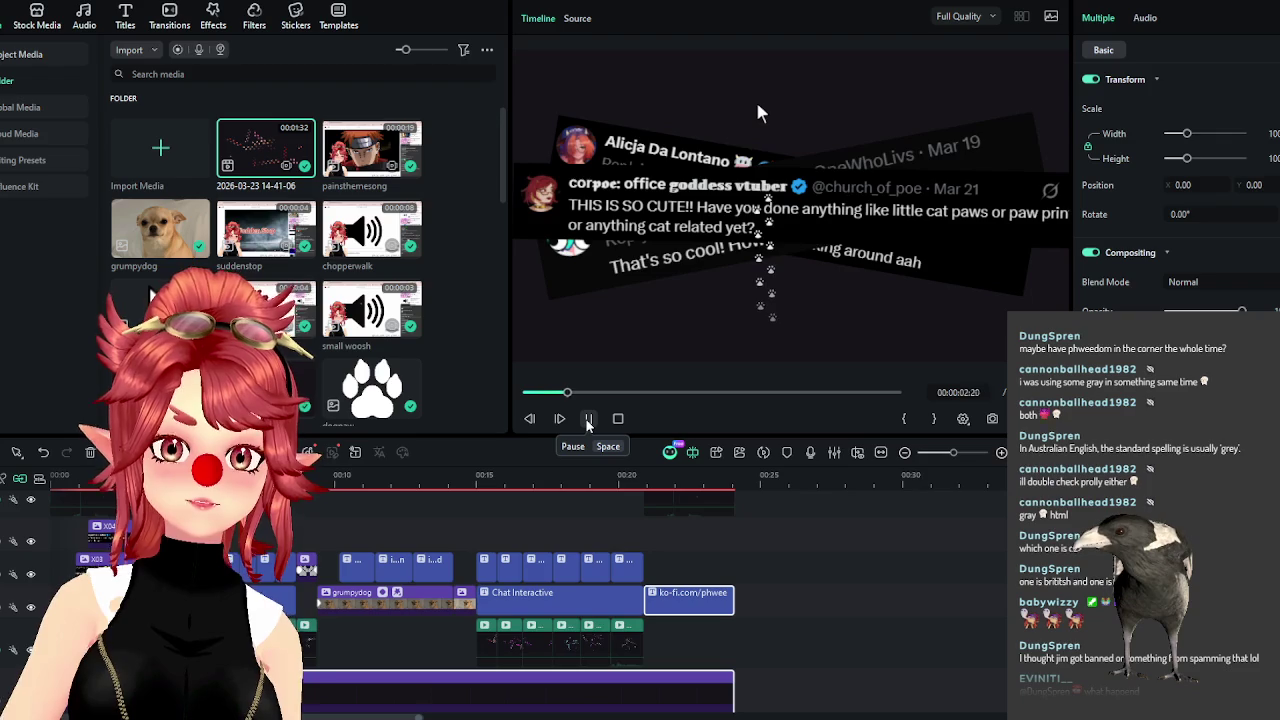
pyautogui.click(588, 420)
pyautogui.scroll(-2, 327, 618)
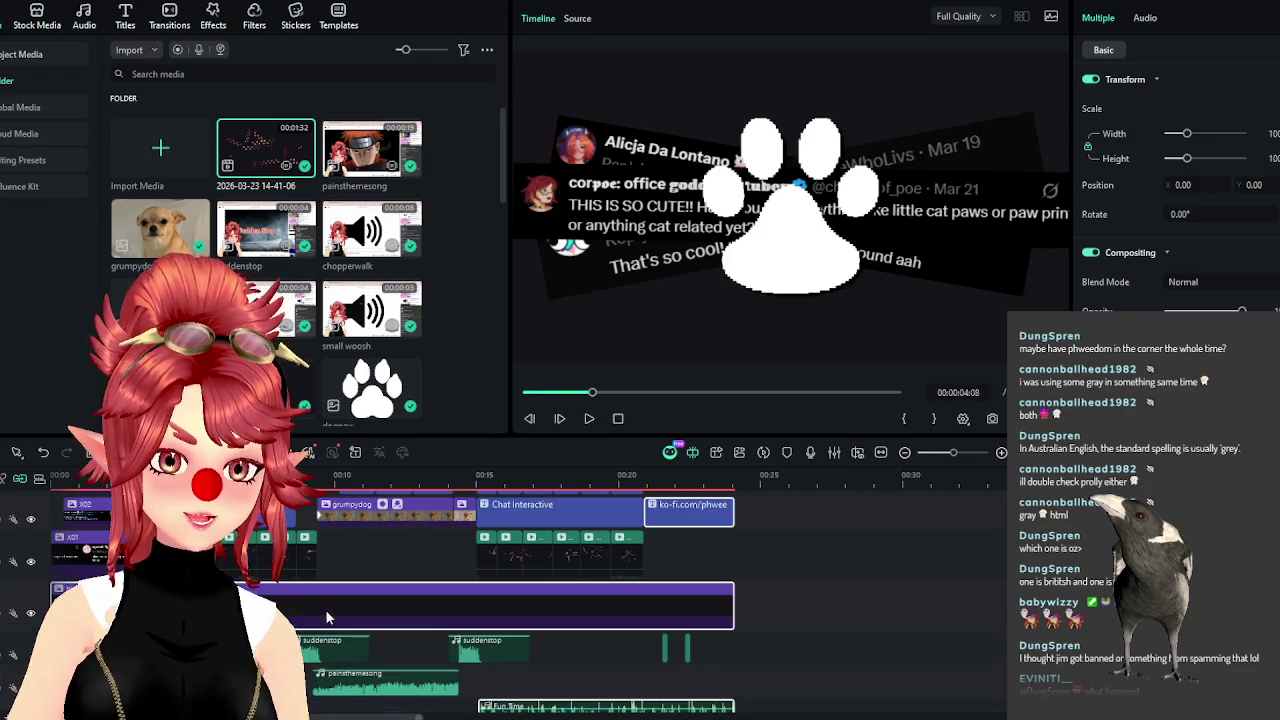
pyautogui.click(665, 648)
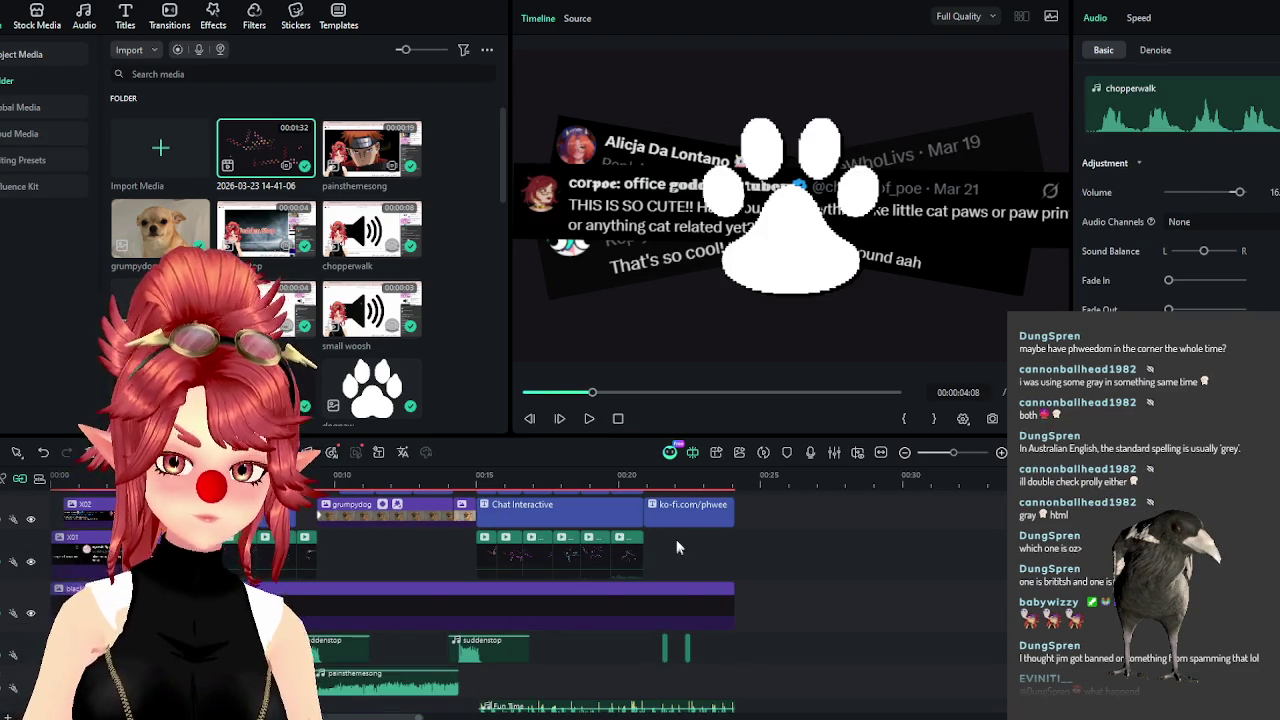
pyautogui.click(676, 480)
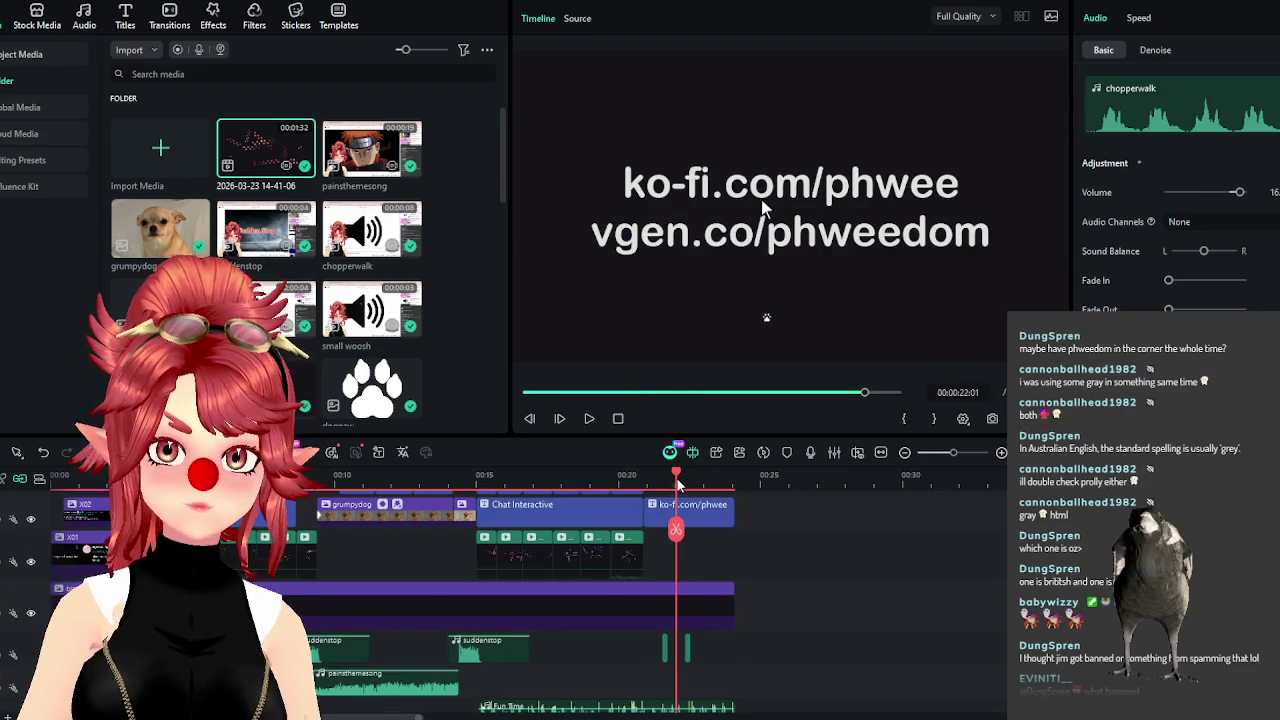
pyautogui.moveTo(680, 479); pyautogui.dragTo(670, 485)
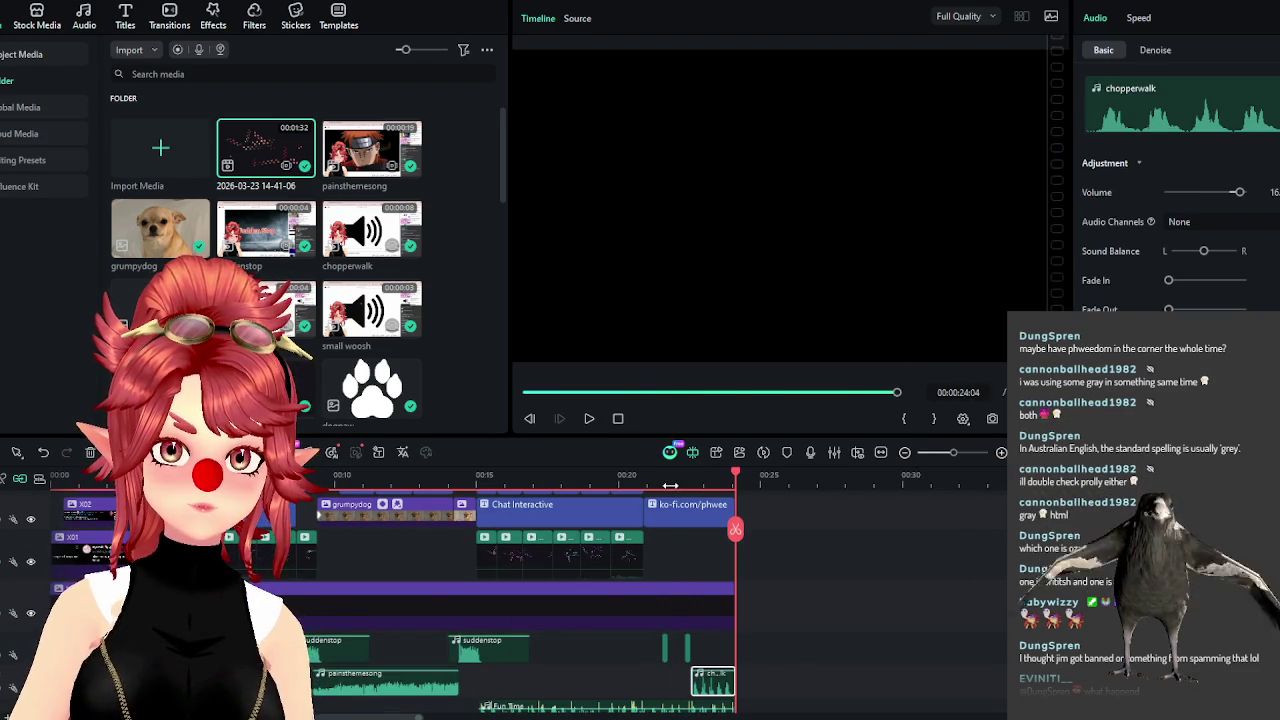
pyautogui.click(589, 419)
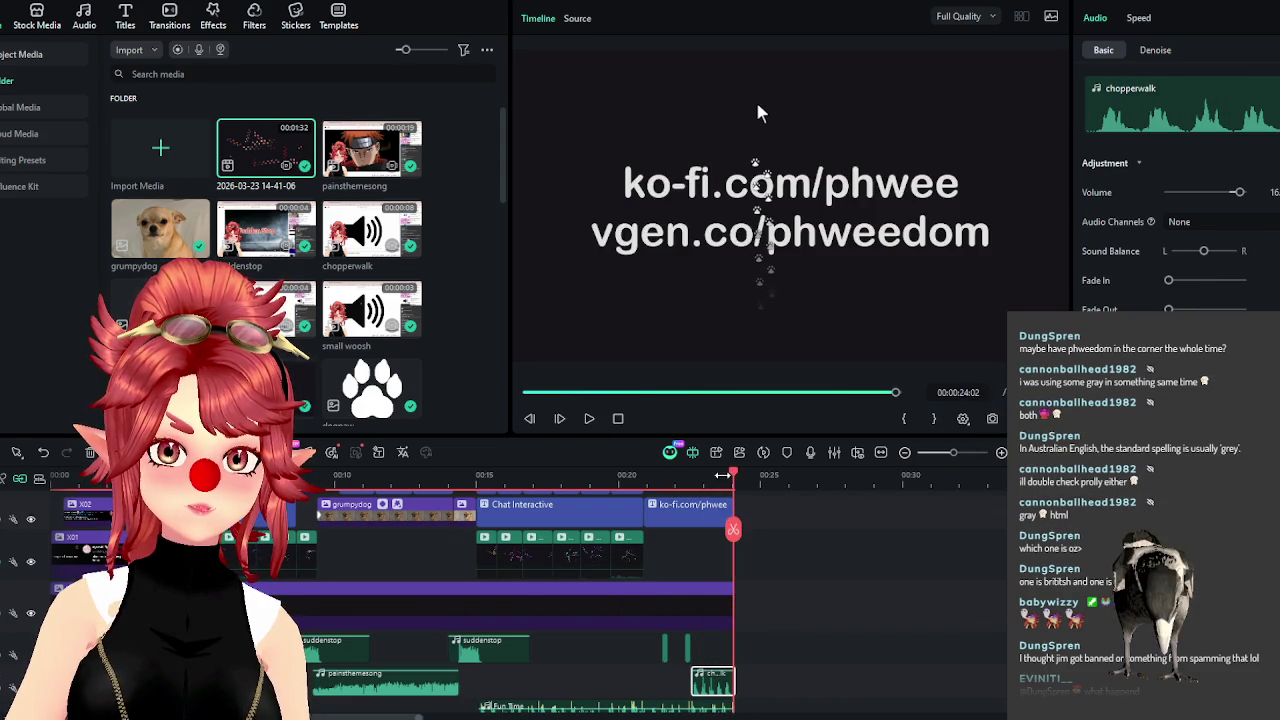
# Shift the chopperwalk sound clip two frames earlier and replay the ending.
pyautogui.scroll(3, 650, 590)
pyautogui.scroll(2, 632, 575)
pyautogui.scroll(-3, 632, 575)
pyautogui.click(622, 684)
pyautogui.moveTo(536, 690); pyautogui.dragTo(530, 690)
pyautogui.click(370, 481)
pyautogui.click(590, 419)
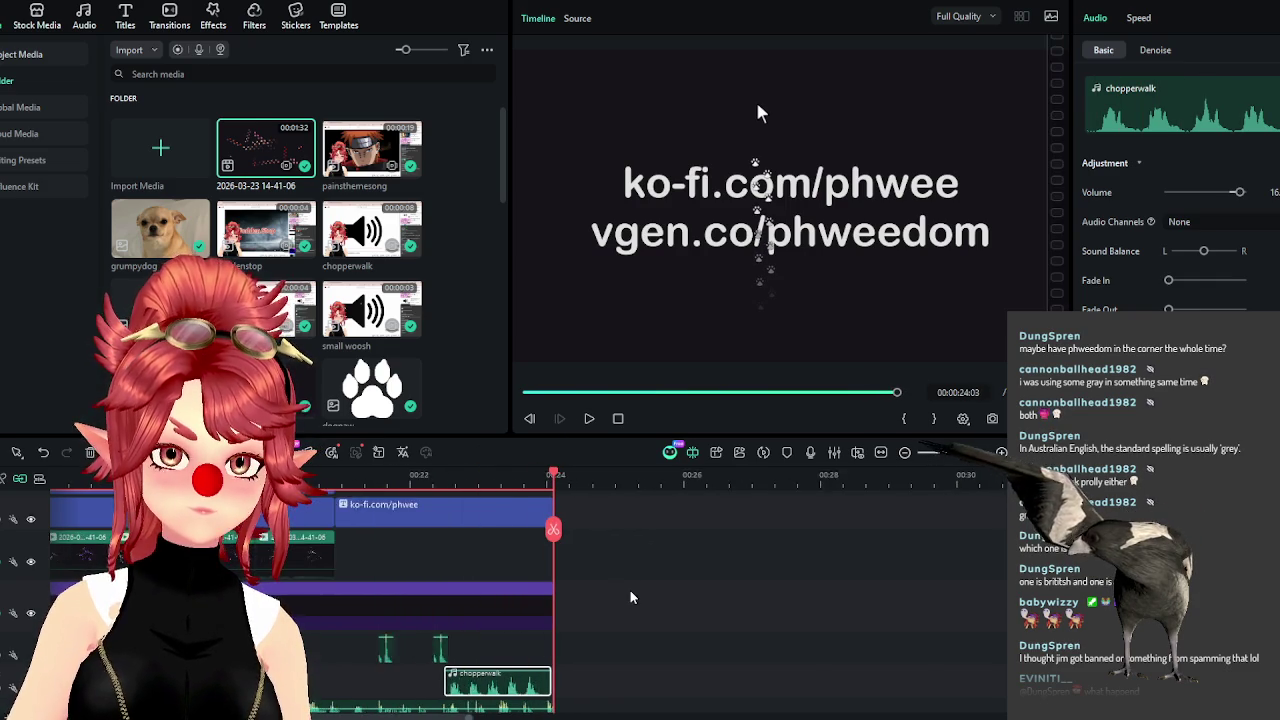
# Review the ending playback once more, then deselect the chopperwalk clip.
pyautogui.scroll(3, 614, 596)
pyautogui.scroll(1, 598, 598)
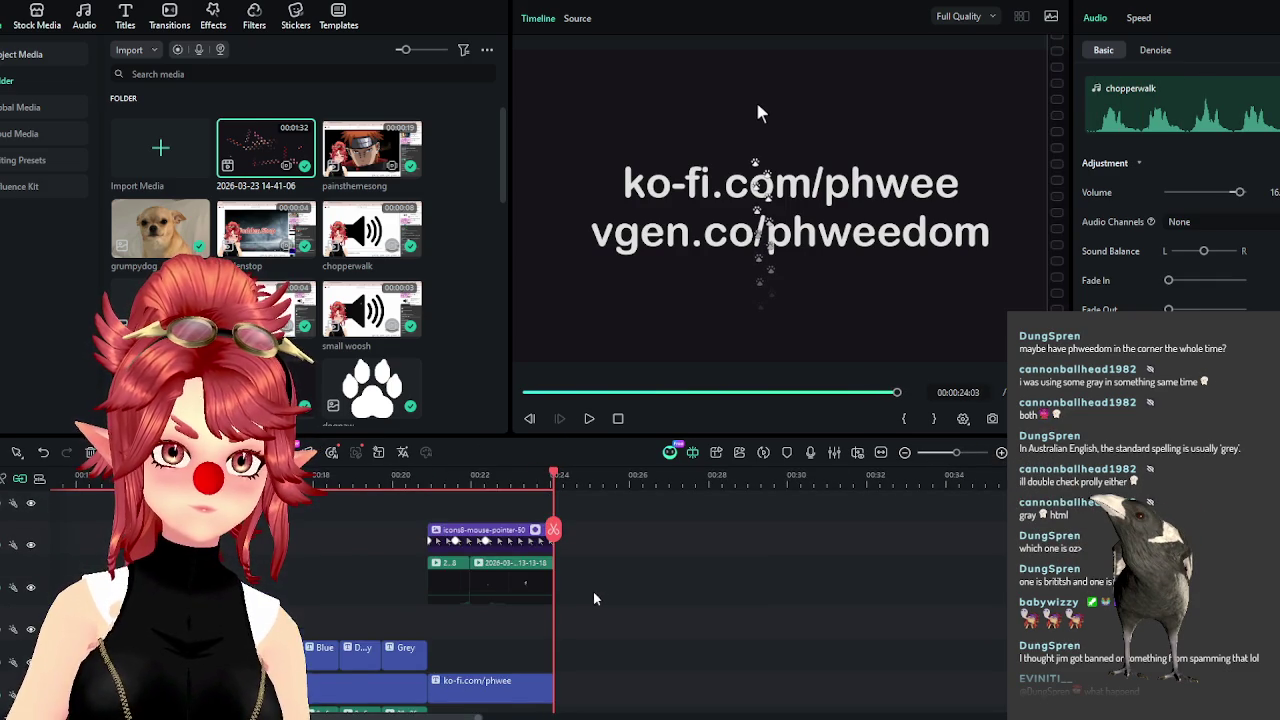
pyautogui.moveTo(430, 476)
pyautogui.mouseDown()
pyautogui.moveTo(393, 476)
pyautogui.moveTo(432, 478)
pyautogui.mouseUp()
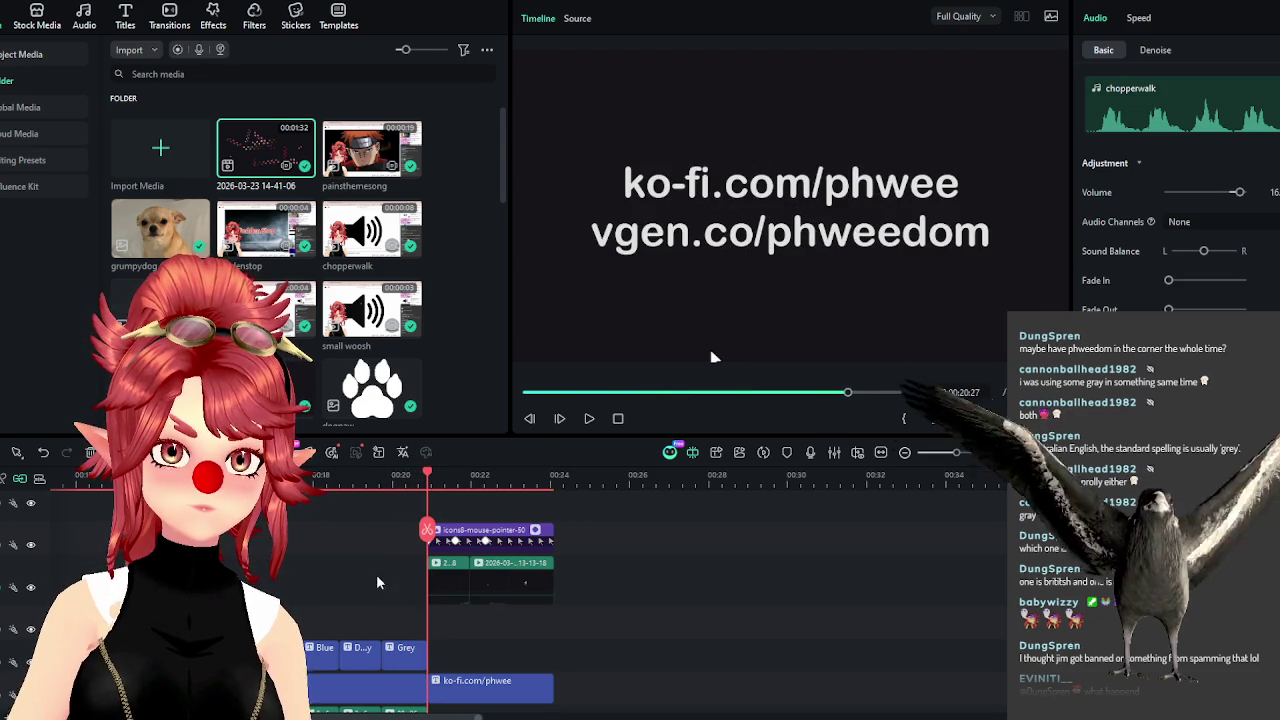
pyautogui.scroll(-2, 520, 595)
pyautogui.scroll(-1, 583, 608)
pyautogui.scroll(2, 583, 608)
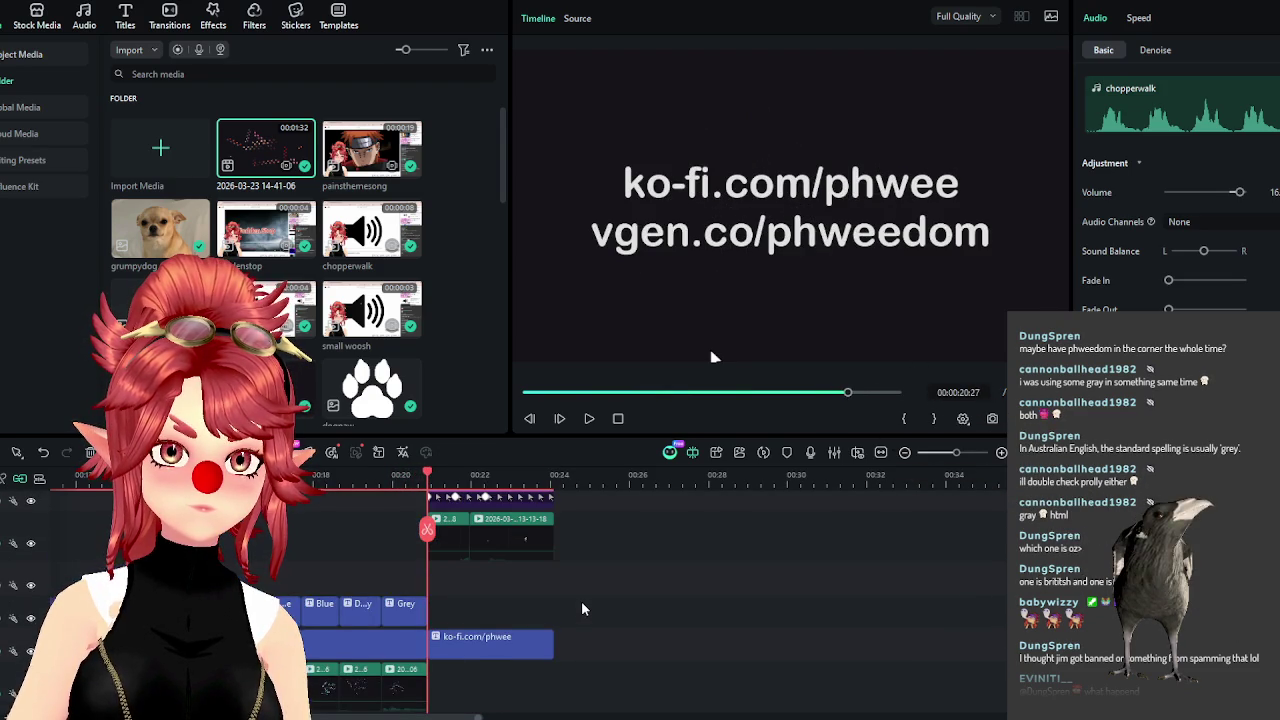
pyautogui.scroll(-1, 583, 608)
pyautogui.scroll(-1, 583, 608)
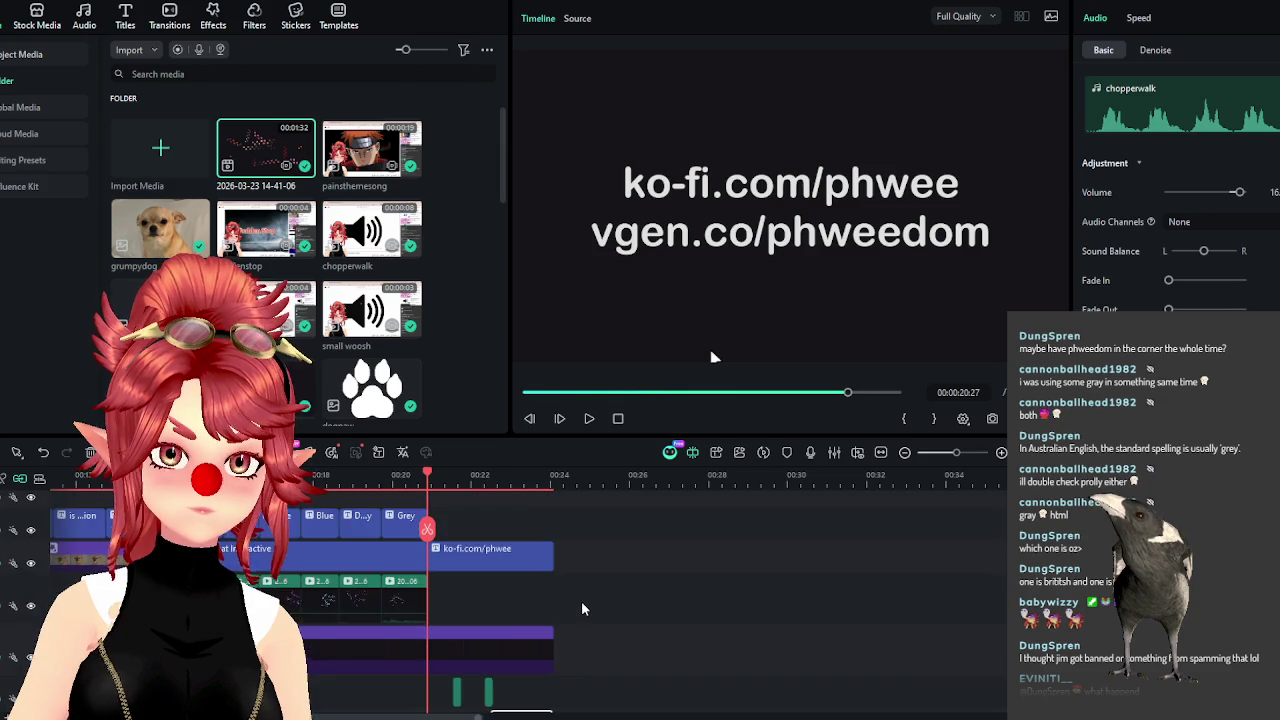
pyautogui.scroll(2, 583, 608)
pyautogui.click(593, 420)
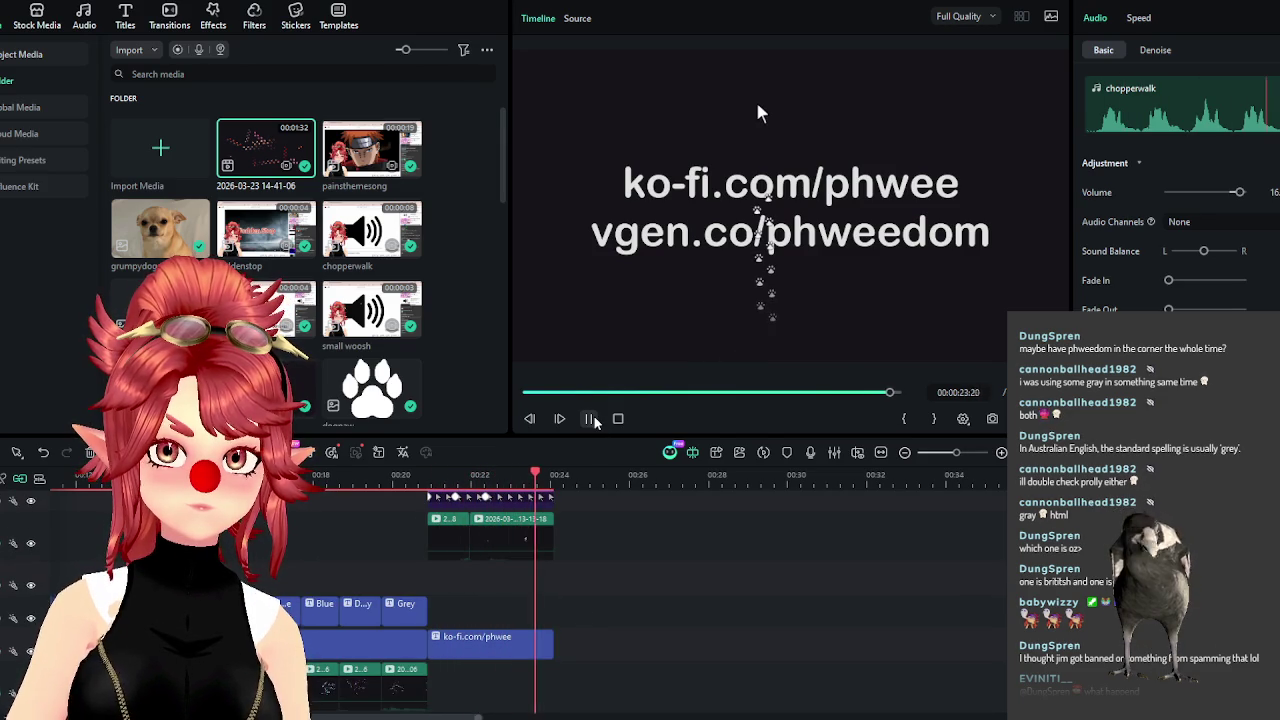
pyautogui.scroll(-1, 631, 620)
pyautogui.scroll(-1, 631, 620)
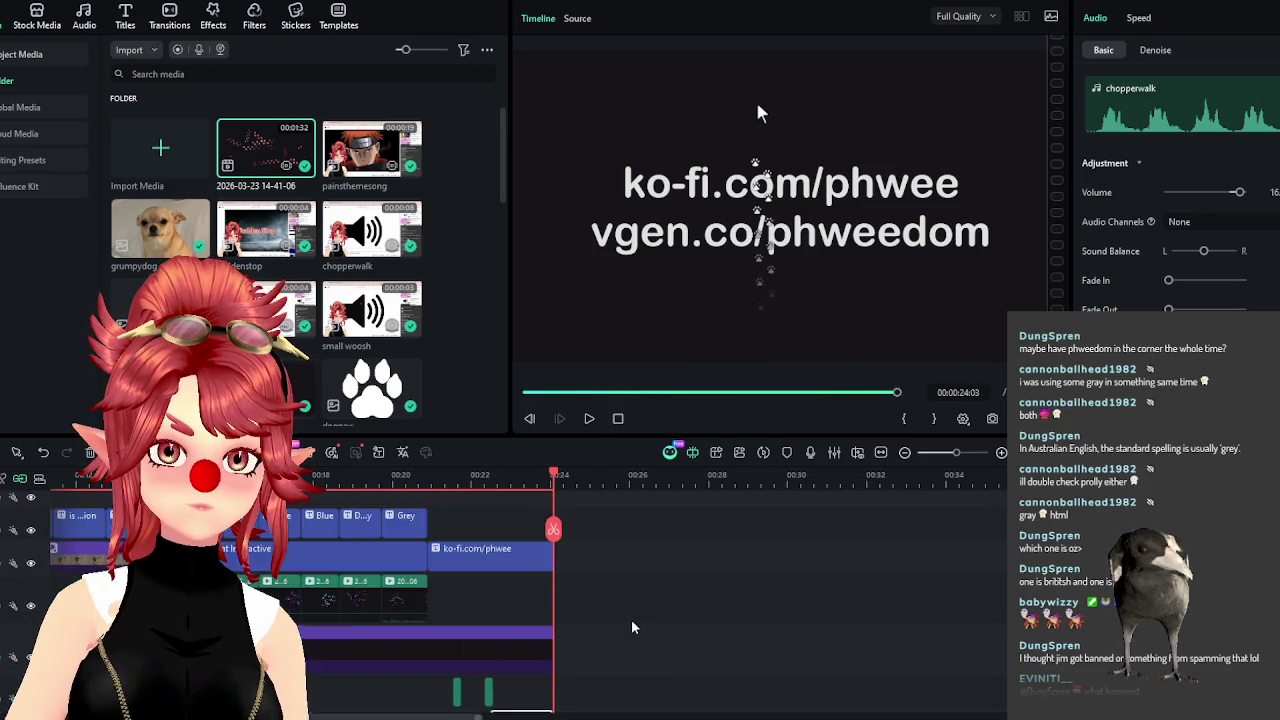
pyautogui.scroll(2, 577, 600)
pyautogui.scroll(1, 616, 568)
pyautogui.scroll(1, 610, 590)
pyautogui.click(590, 630)
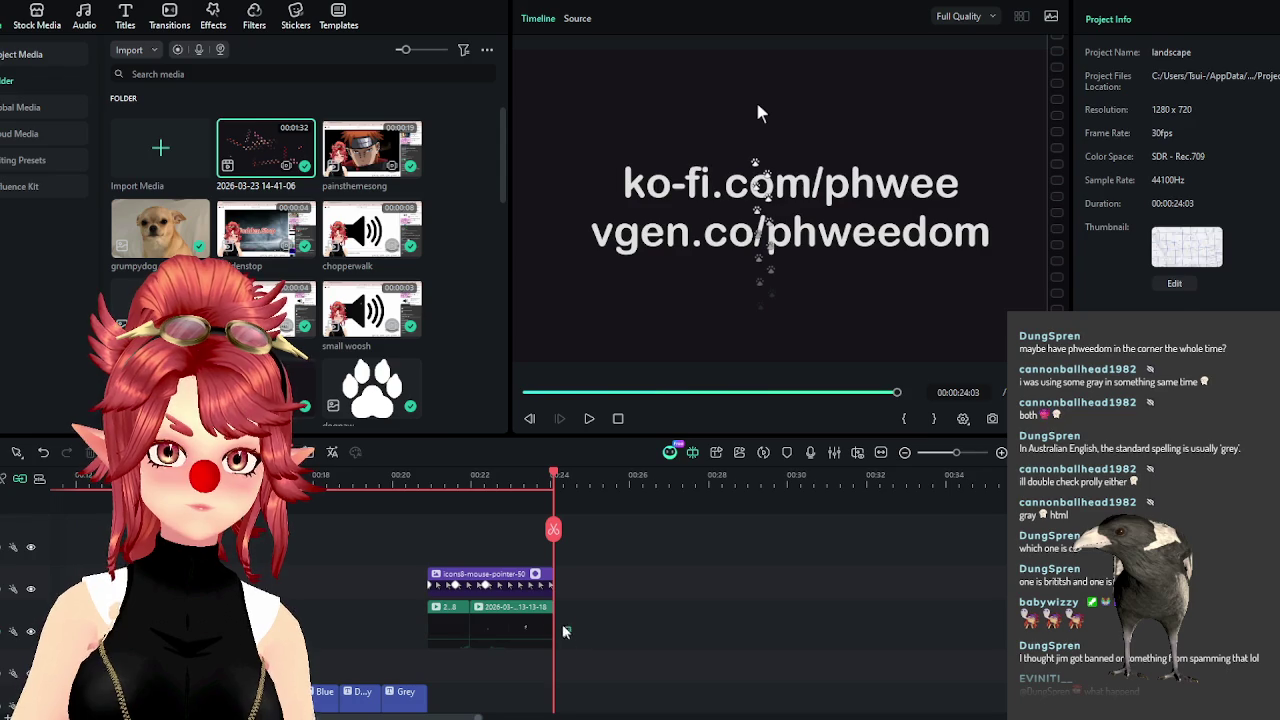
# Lengthen the paw-print recording clip so the video now ends at 00:00:24:22.
pyautogui.moveTo(553, 625); pyautogui.dragTo(578, 625)
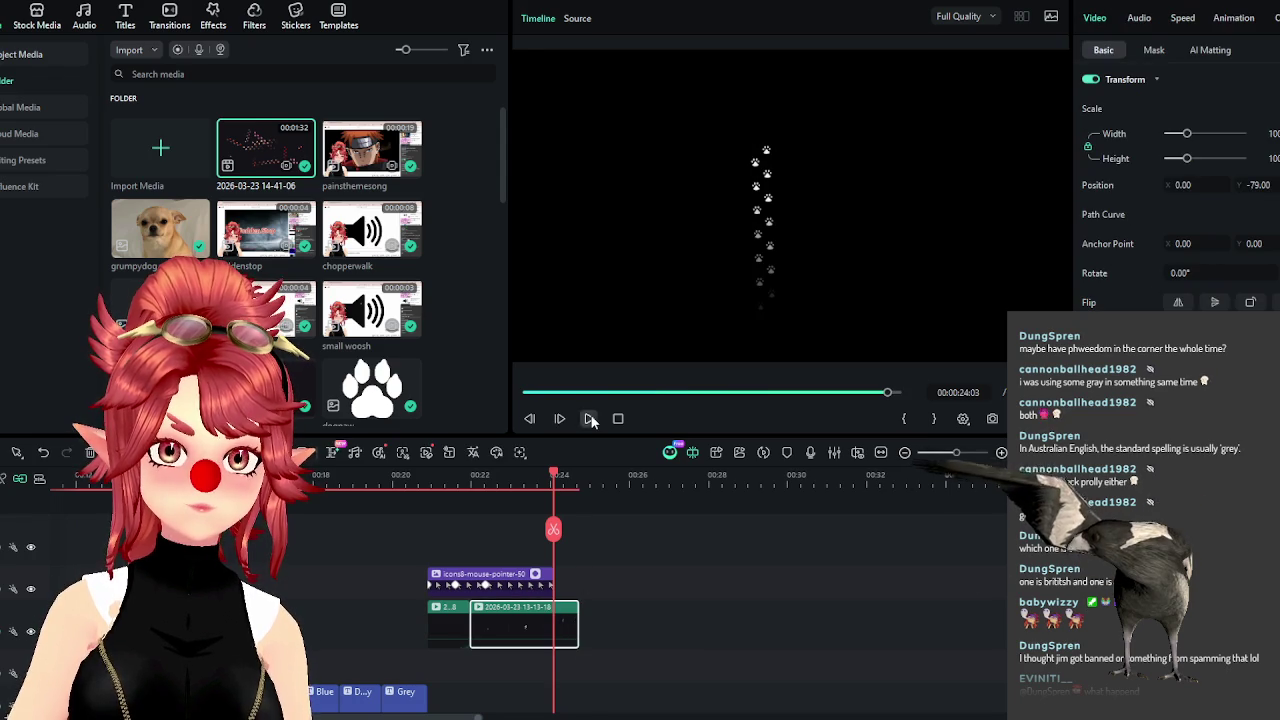
pyautogui.click(590, 419)
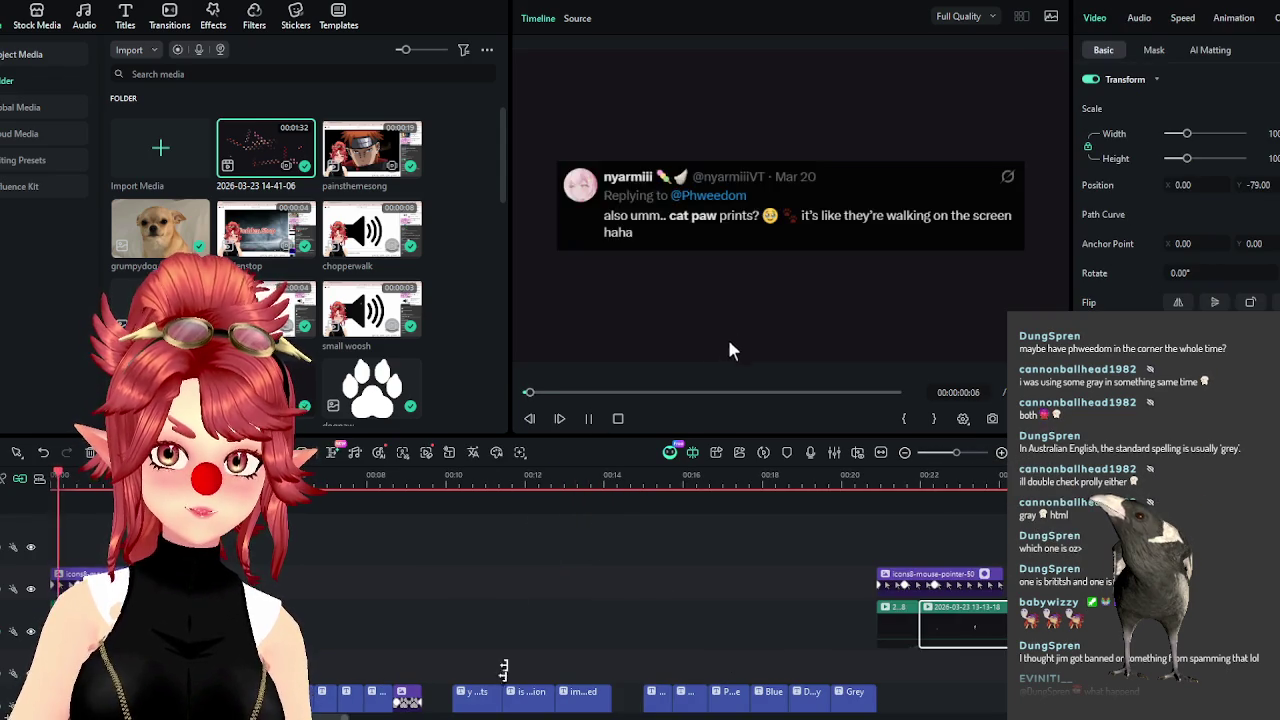
pyautogui.press('space')
pyautogui.keyDown('ctrl'); pyautogui.scroll(-3, 468, 557); pyautogui.keyUp('ctrl')
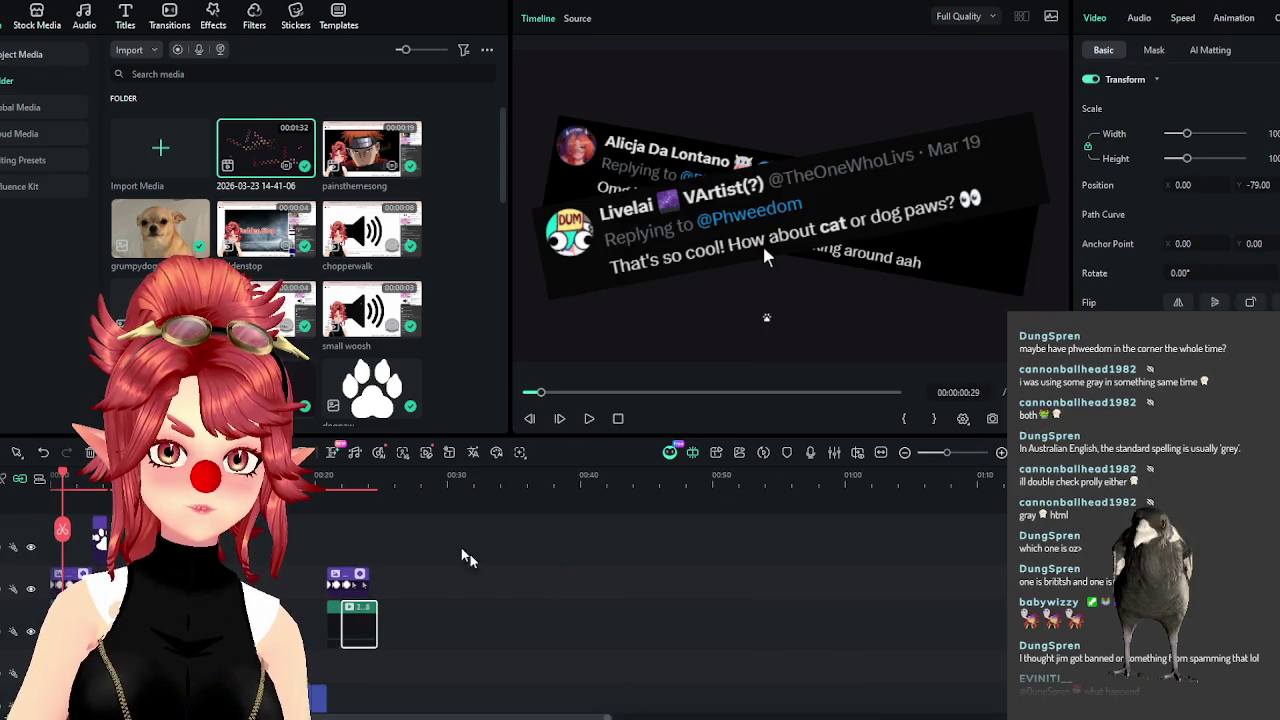
pyautogui.click(388, 497)
# Extend the Ko-fi title, purple clips and Fun Time music to the new end.
pyautogui.keyDown('ctrl'); pyautogui.scroll(5, 657, 580); pyautogui.keyUp('ctrl')
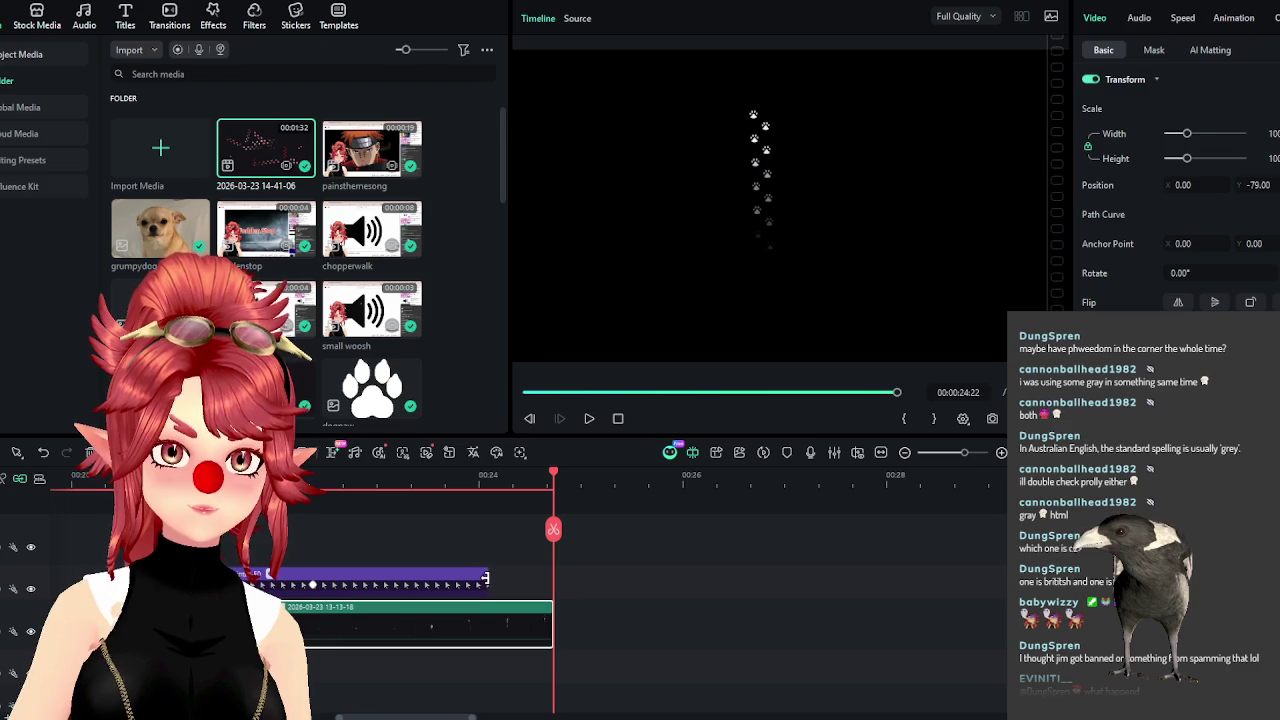
pyautogui.moveTo(486, 578); pyautogui.dragTo(591, 597)
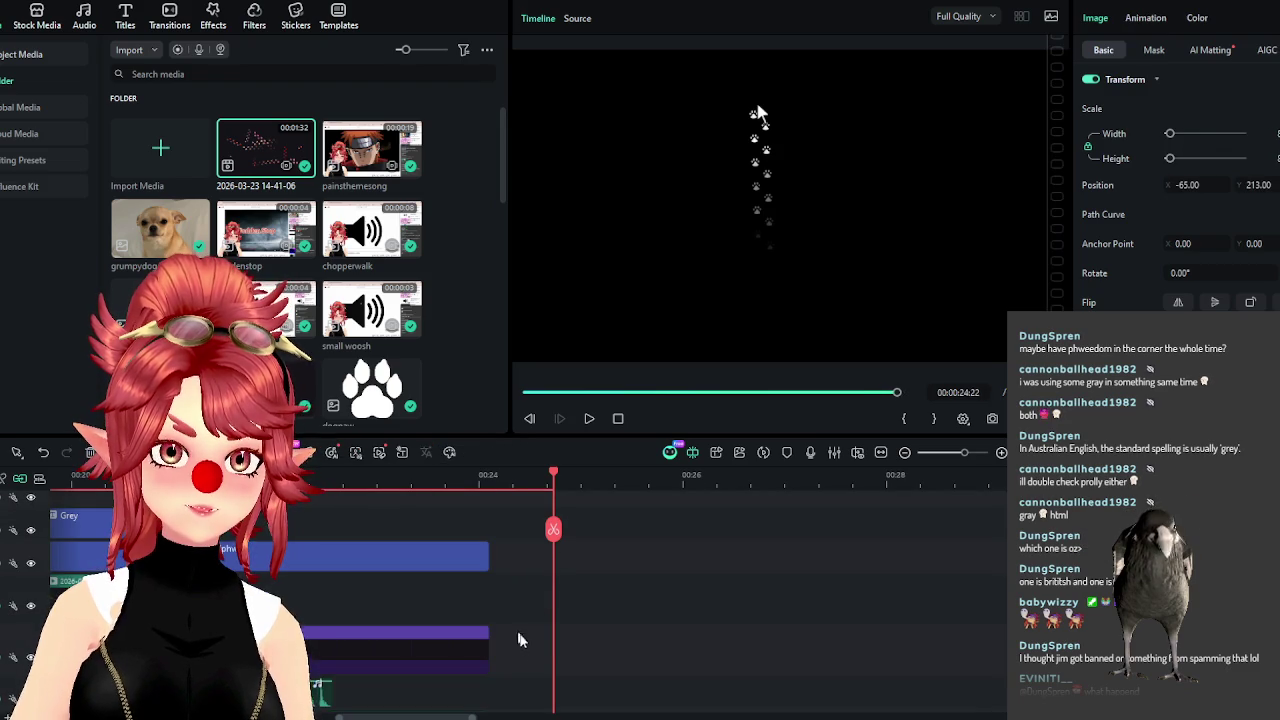
pyautogui.moveTo(507, 625)
pyautogui.mouseDown()
pyautogui.moveTo(471, 551)
pyautogui.moveTo(548, 560)
pyautogui.mouseUp()
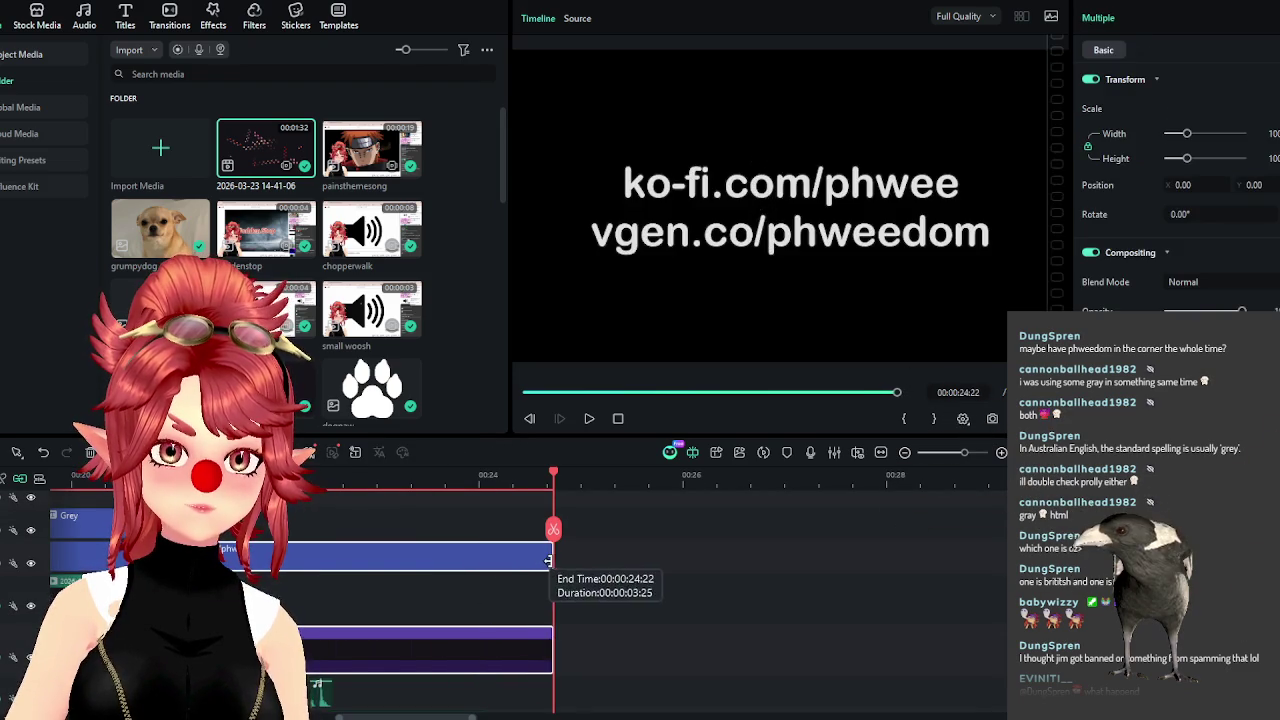
pyautogui.scroll(-3, 590, 590)
pyautogui.click(488, 625)
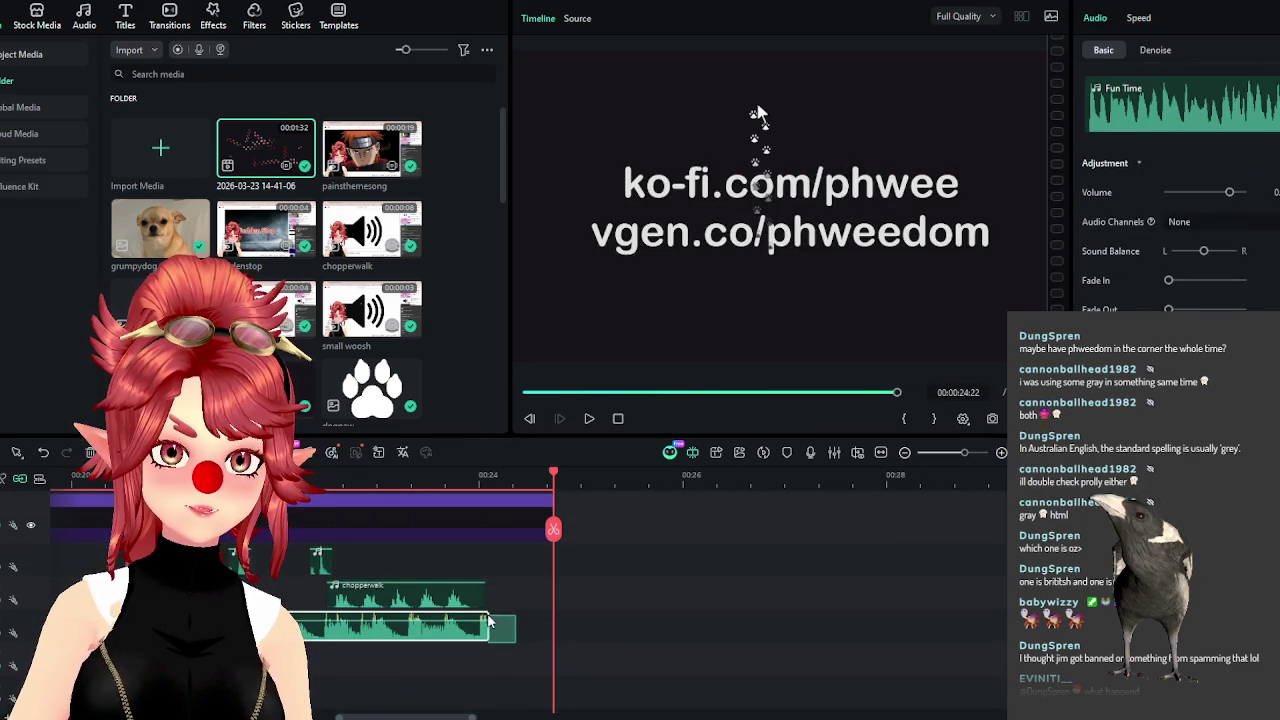
pyautogui.moveTo(488, 625); pyautogui.dragTo(552, 625)
# Preview the chopperwalk sound, then paste a copy and slide it earlier.
pyautogui.click(466, 600)
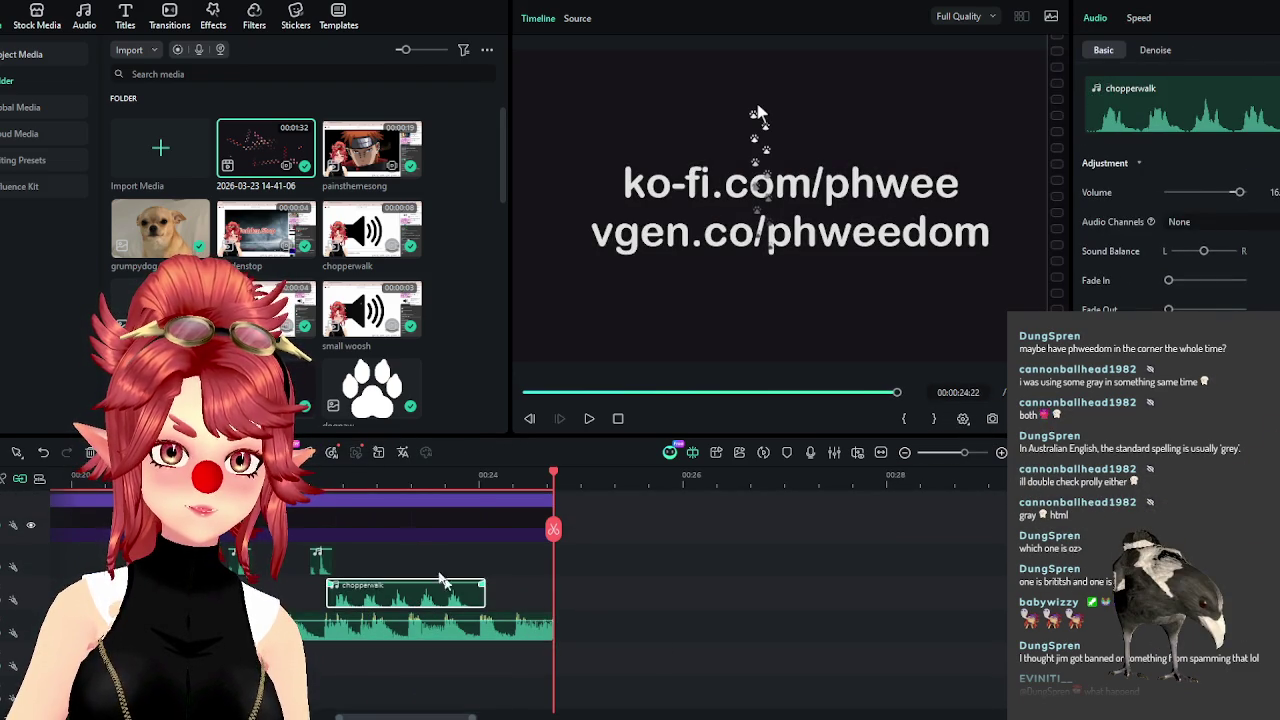
pyautogui.click(589, 419)
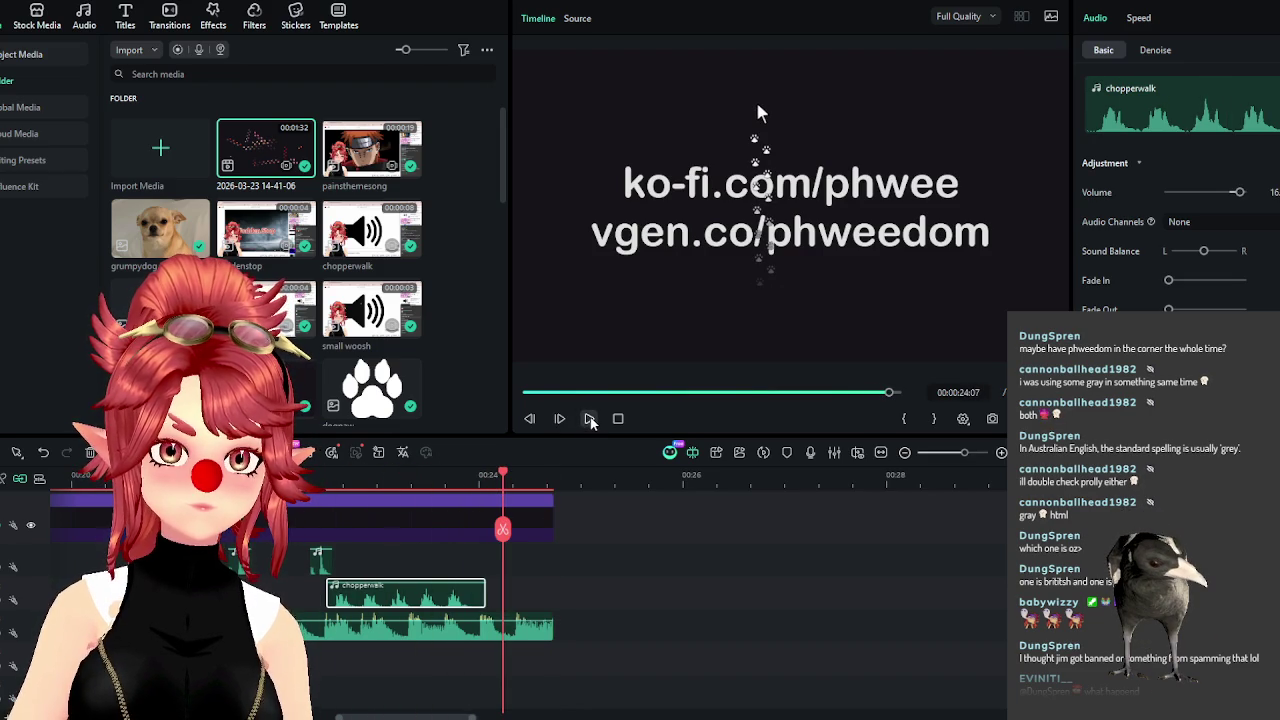
pyautogui.click(590, 419)
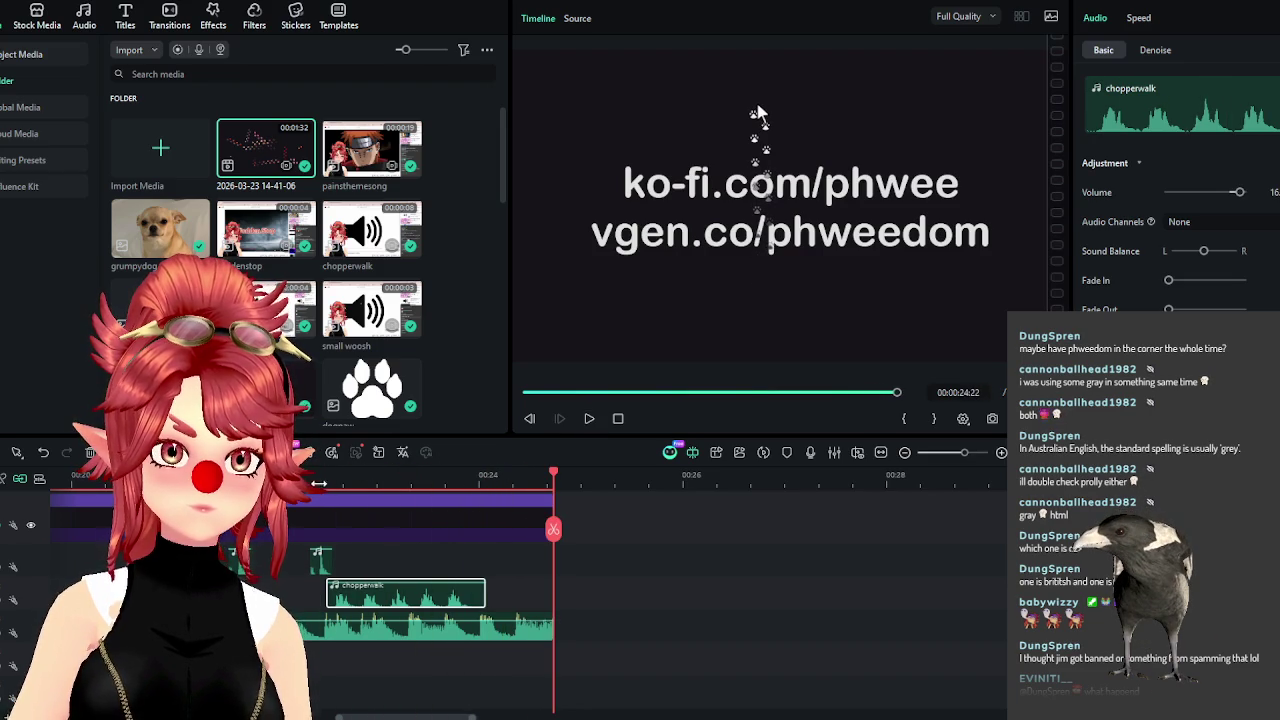
pyautogui.click(589, 419)
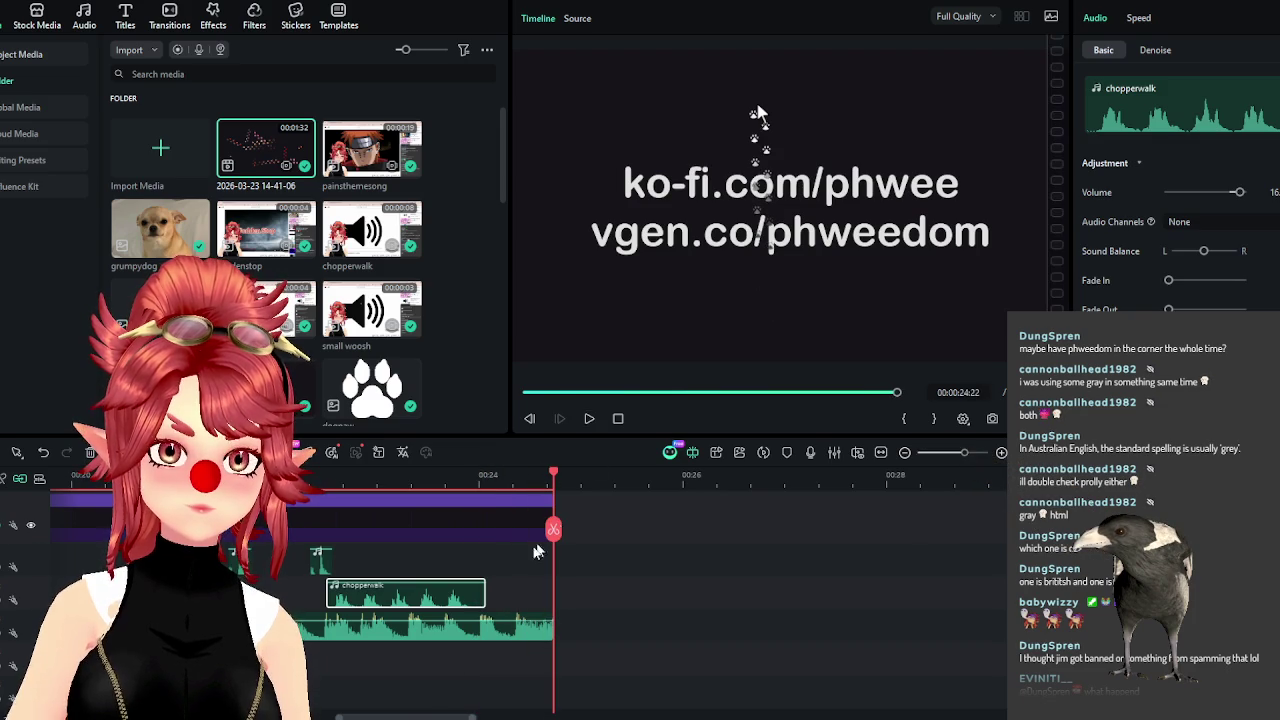
pyautogui.hotkey('ctrl', 'v')
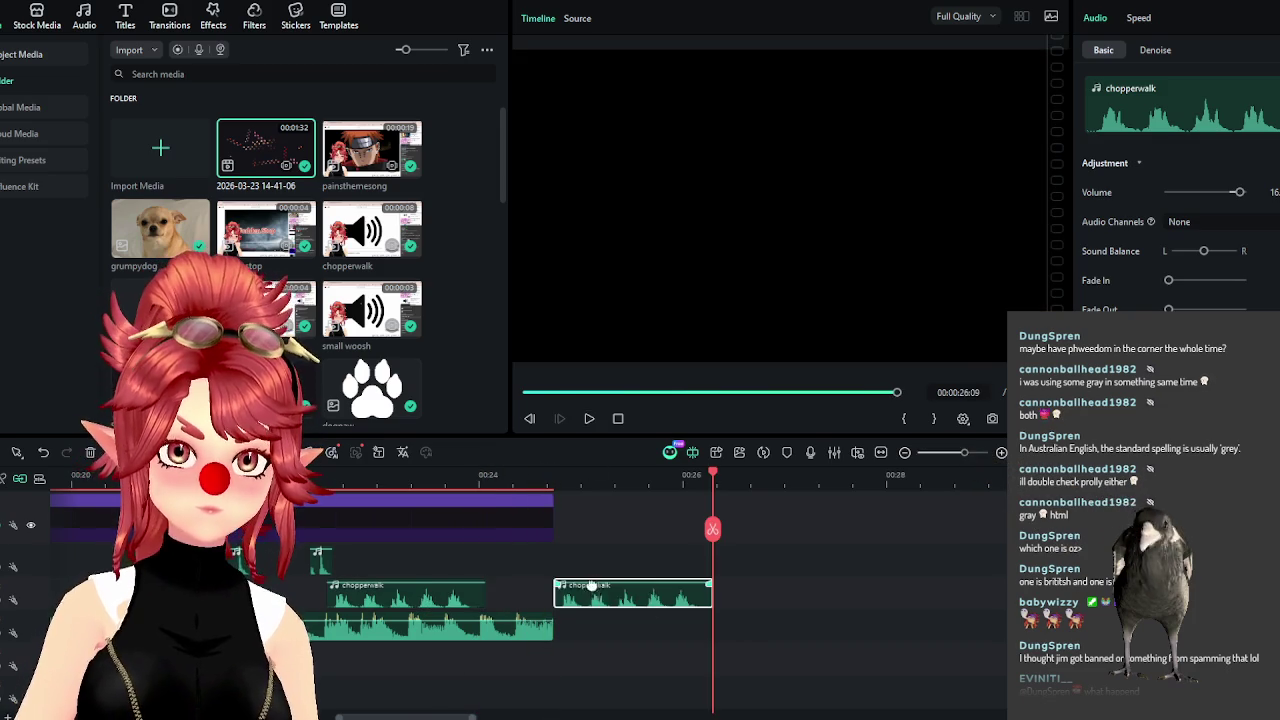
pyautogui.moveTo(690, 605)
pyautogui.mouseDown()
pyautogui.moveTo(620, 607)
pyautogui.moveTo(615, 636)
pyautogui.mouseUp()
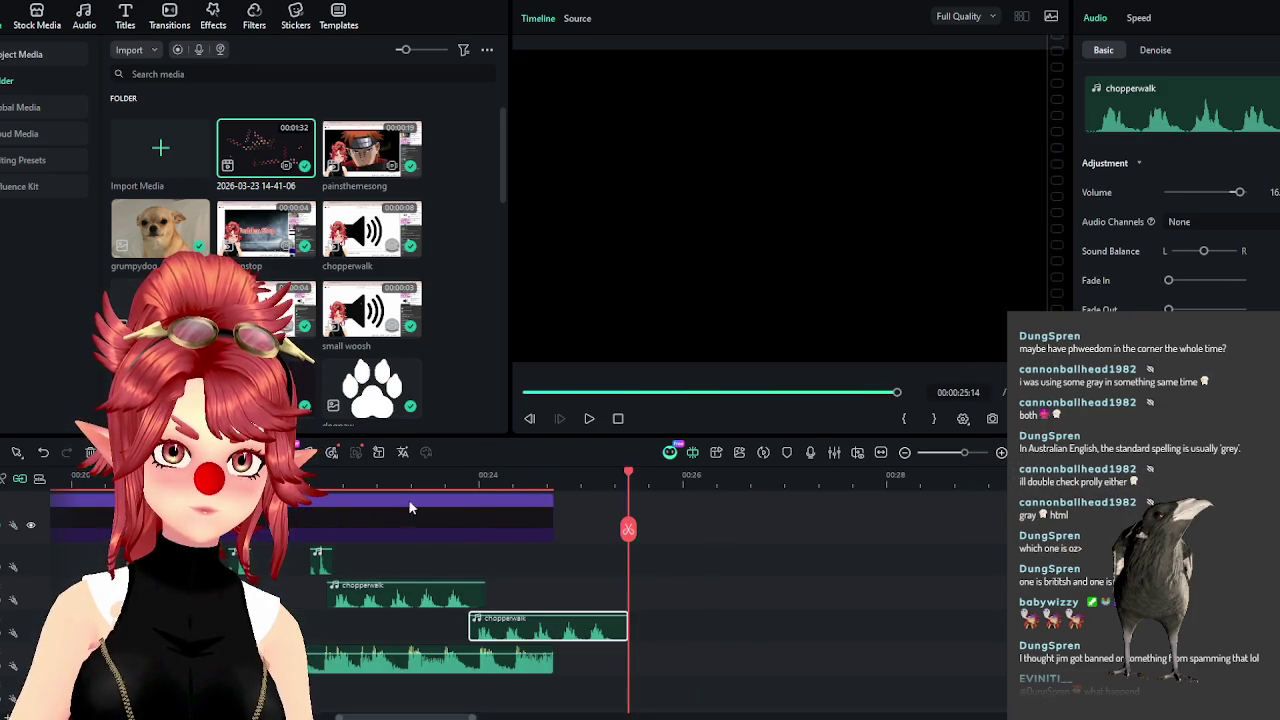
# Put the copy on the first chopperwalk's track, trim it to end with the other clips, and play back.
pyautogui.click(455, 598)
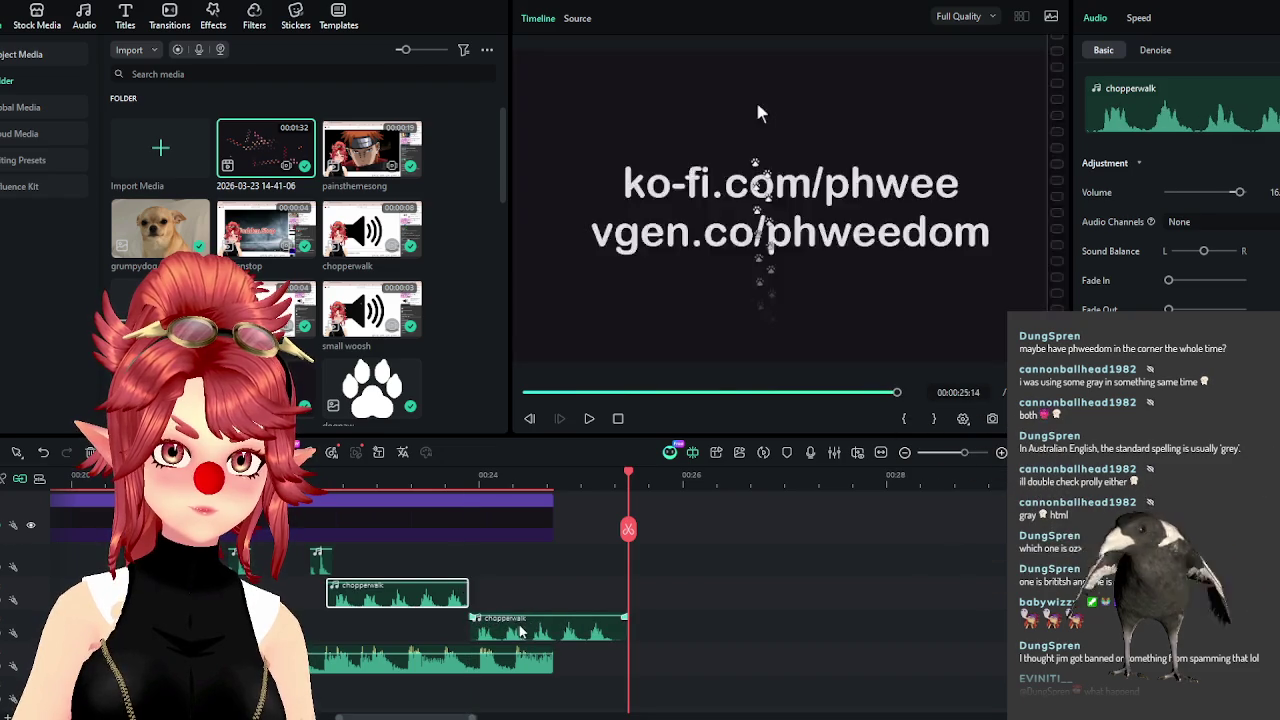
pyautogui.moveTo(518, 633); pyautogui.dragTo(545, 607)
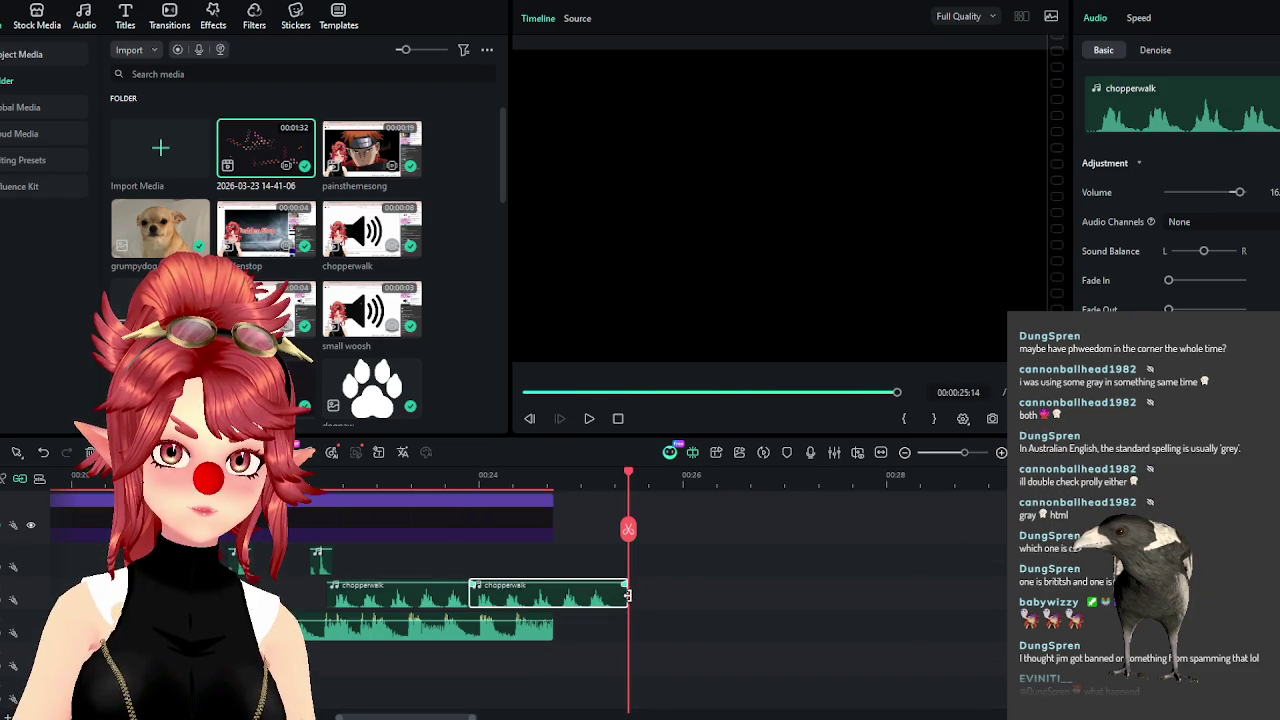
pyautogui.moveTo(627, 595); pyautogui.dragTo(552, 595)
pyautogui.click(322, 478)
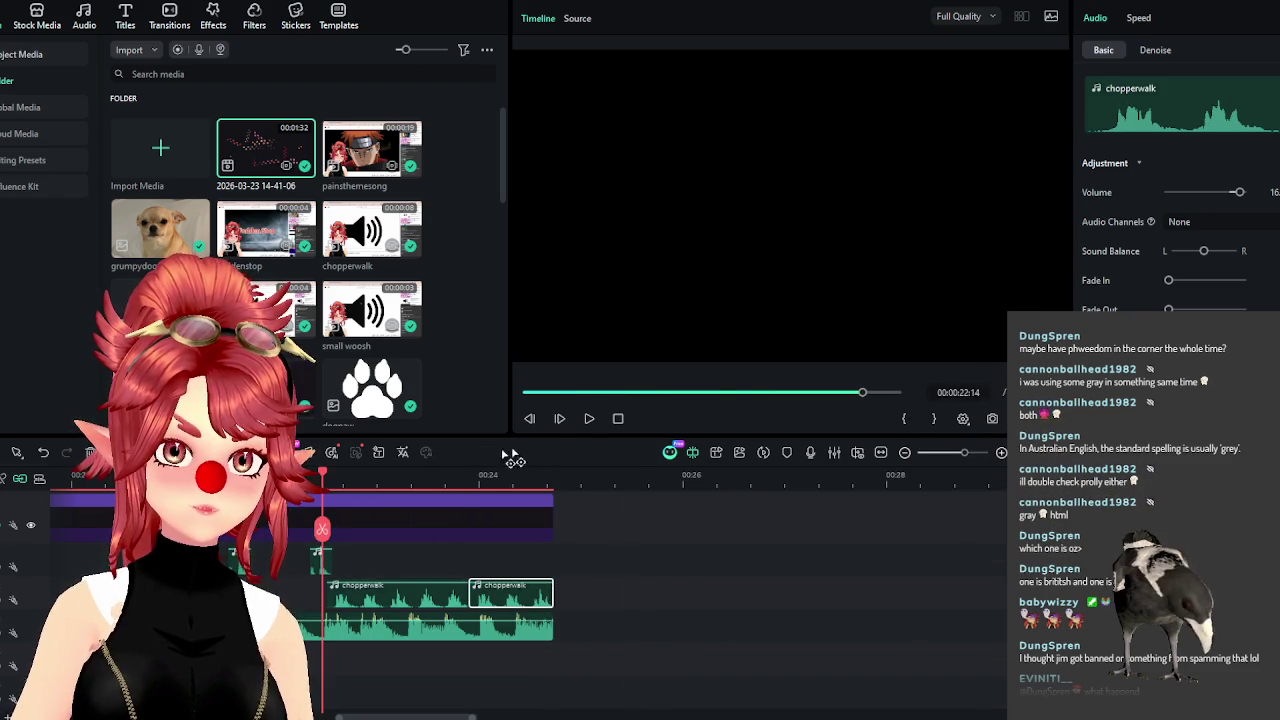
pyautogui.click(588, 419)
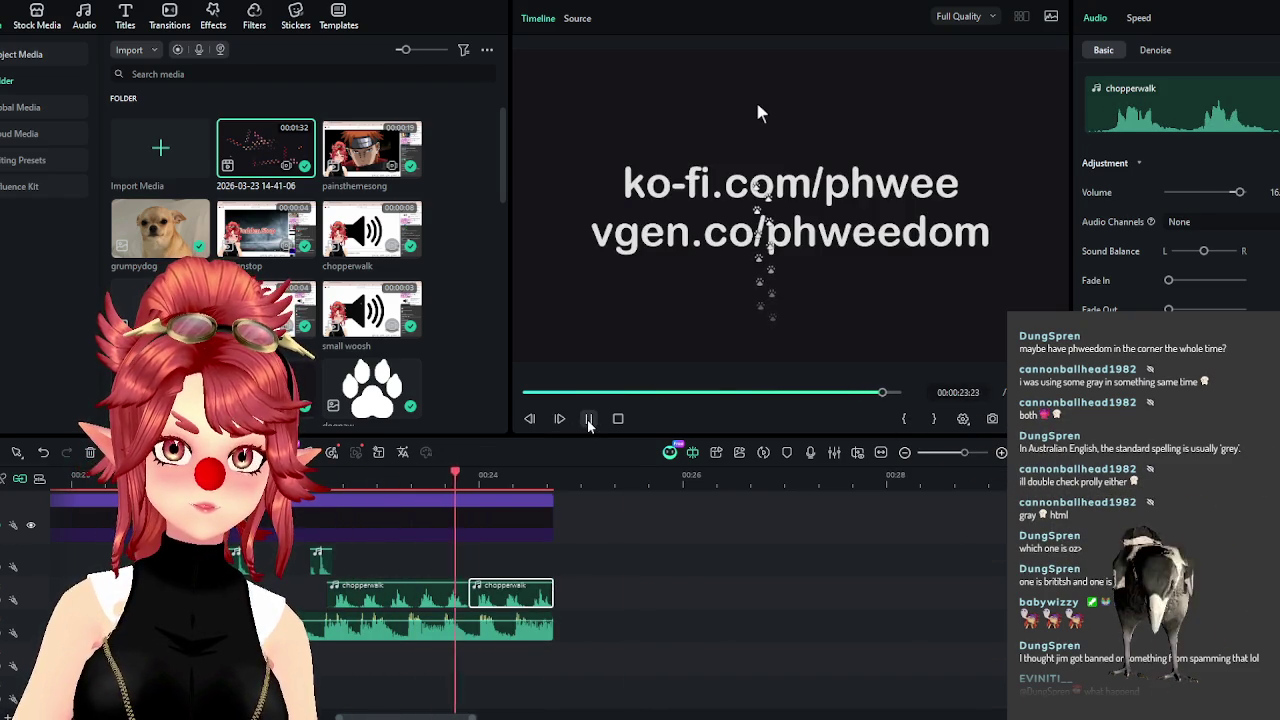
pyautogui.scroll(-2, 623, 619)
pyautogui.scroll(-3, 623, 619)
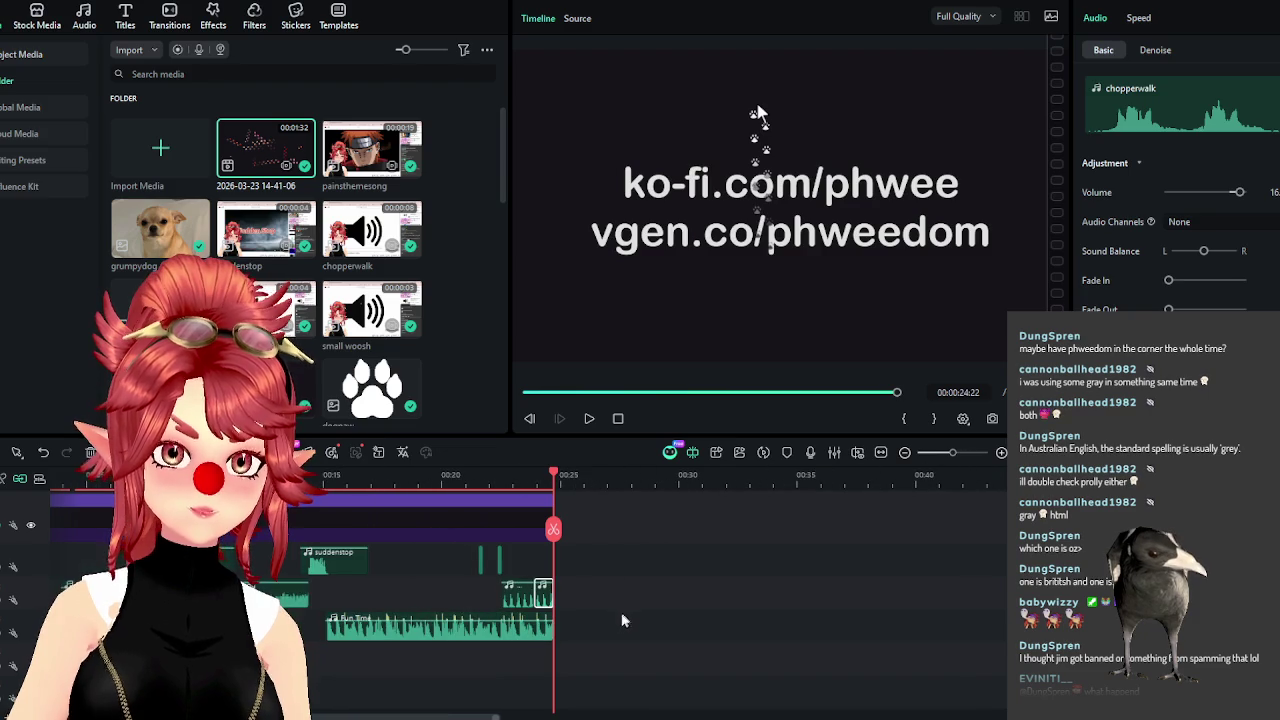
pyautogui.scroll(2, 600, 600)
pyautogui.moveTo(636, 472); pyautogui.dragTo(60, 476)
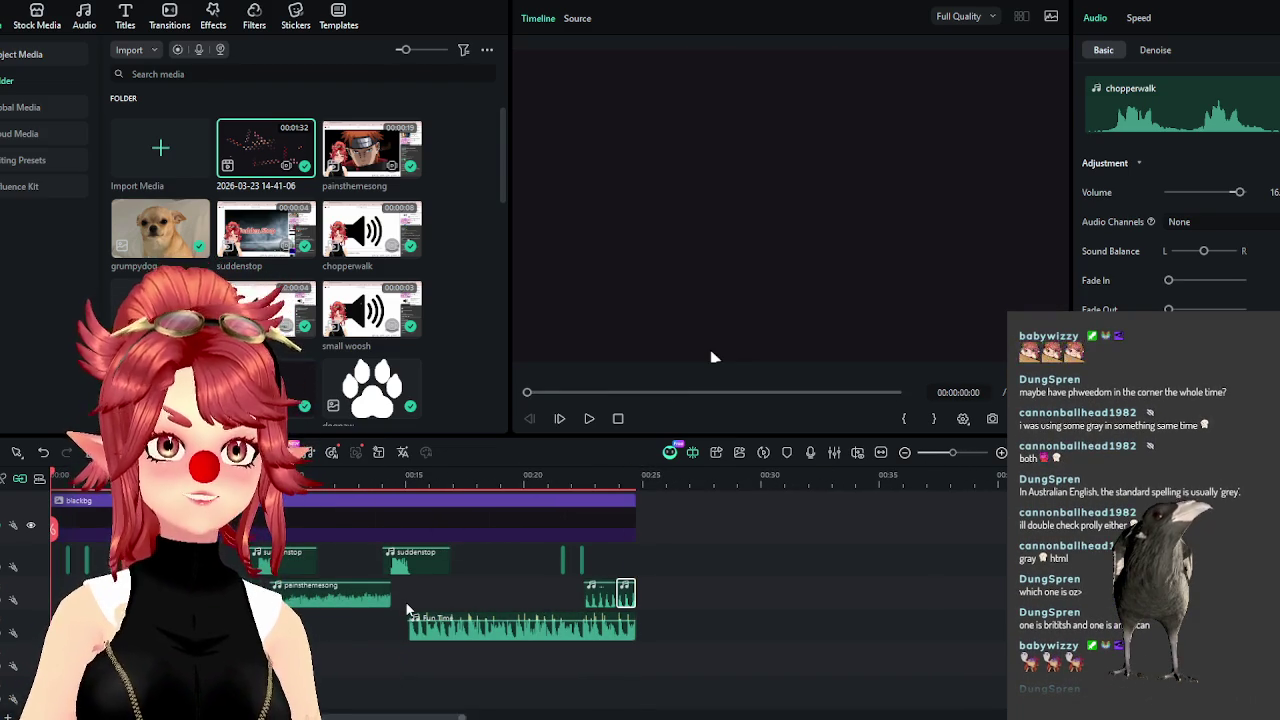
pyautogui.scroll(1, 550, 585)
pyautogui.scroll(3, 550, 585)
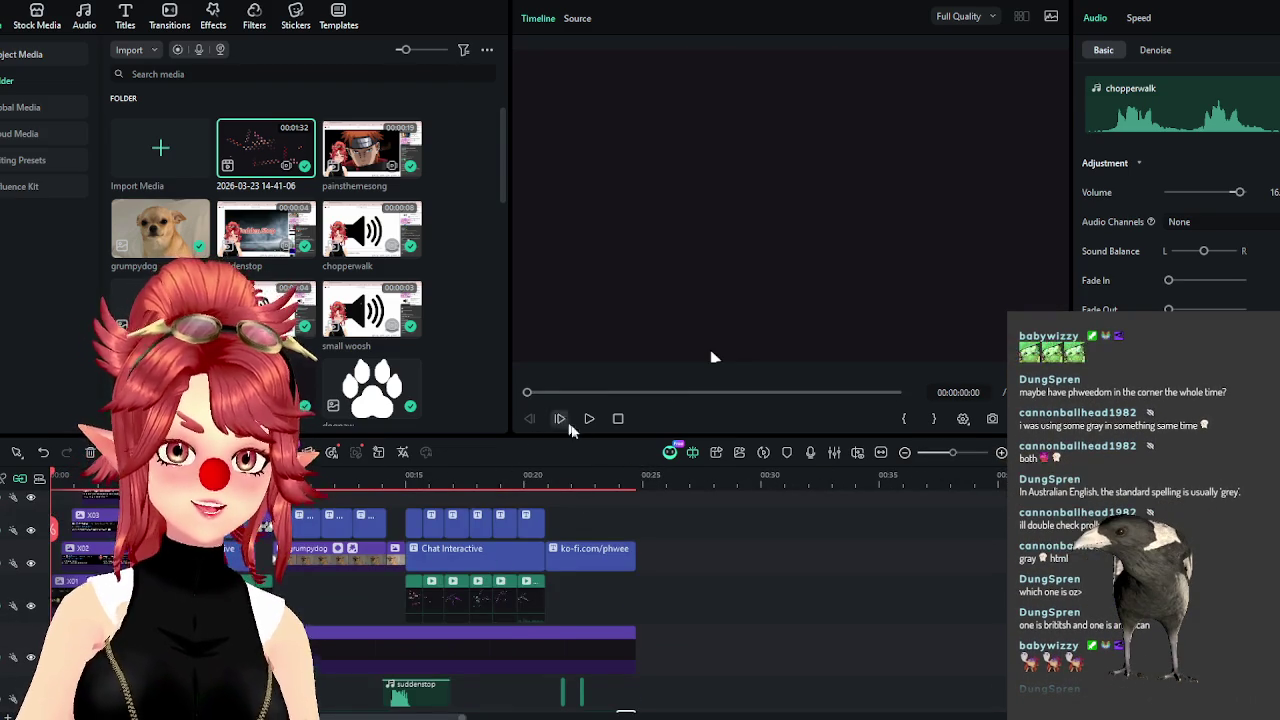
pyautogui.scroll(3, 540, 548)
pyautogui.click(589, 419)
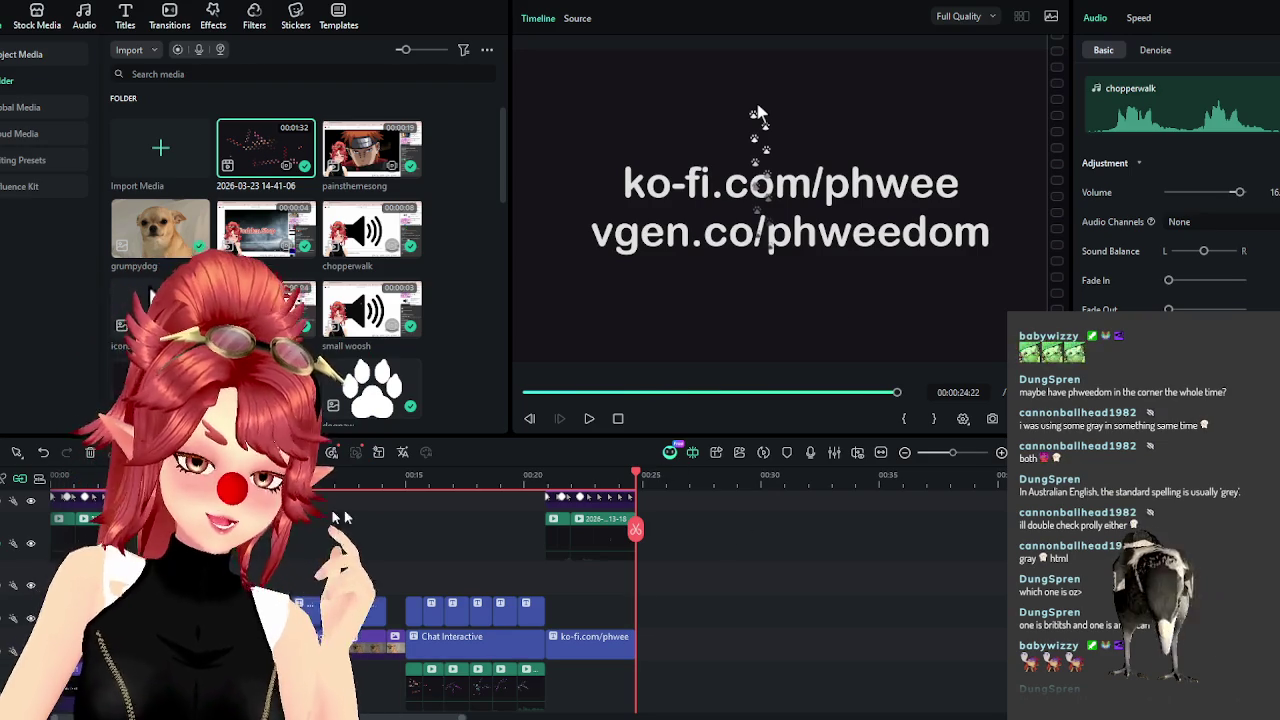
pyautogui.press('Home')
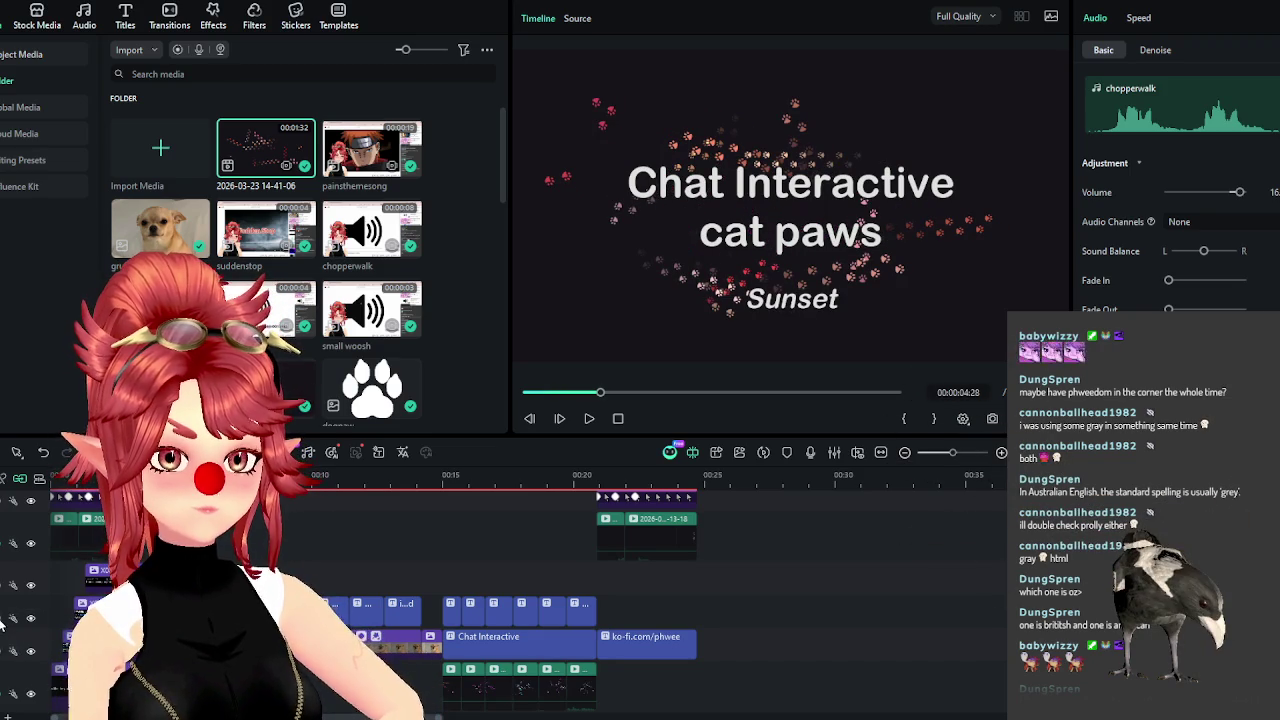
# Hide the Sunset text track and save a PNG snapshot of the cat-paws frame to OBS_Paws\video.
pyautogui.click(30, 619)
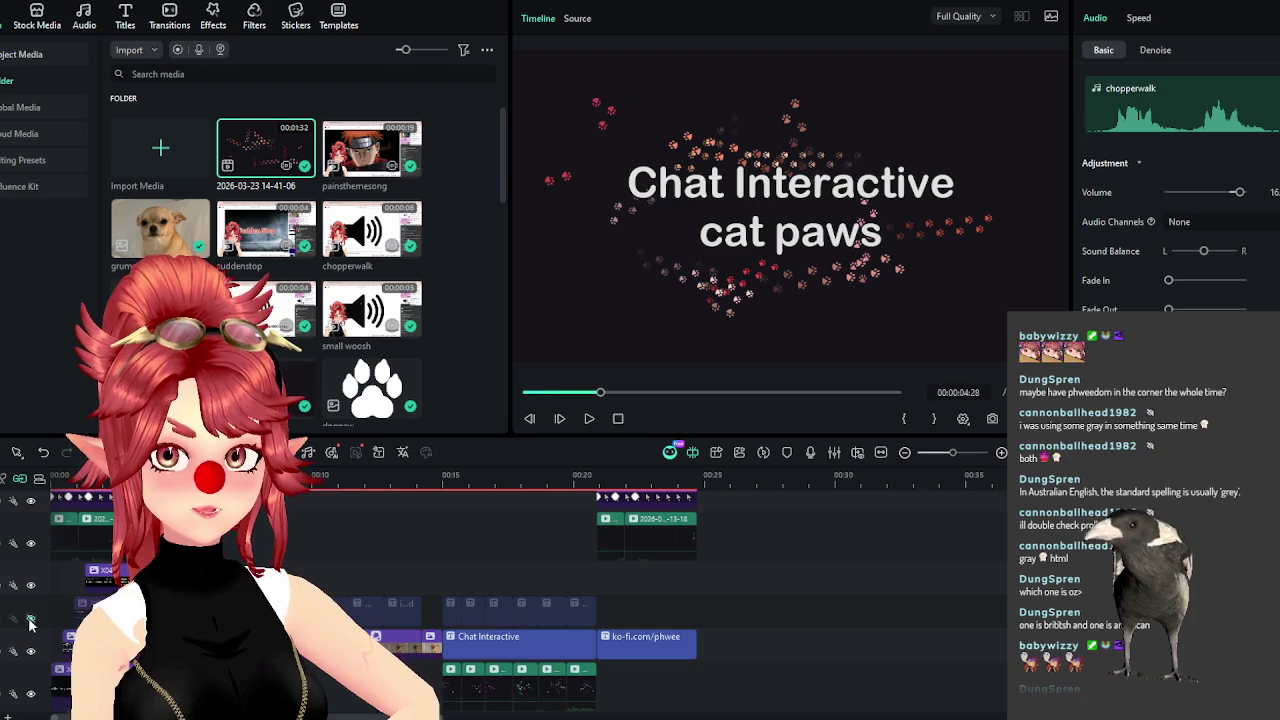
pyautogui.click(993, 420)
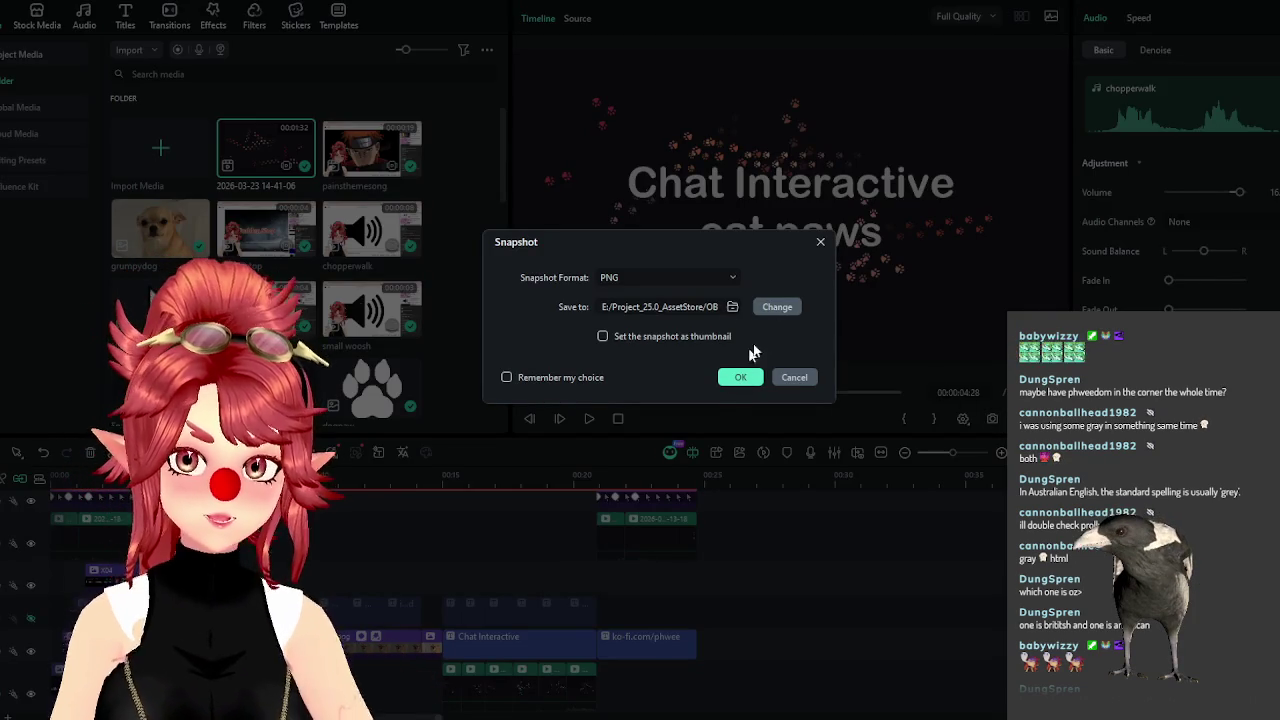
pyautogui.click(775, 307)
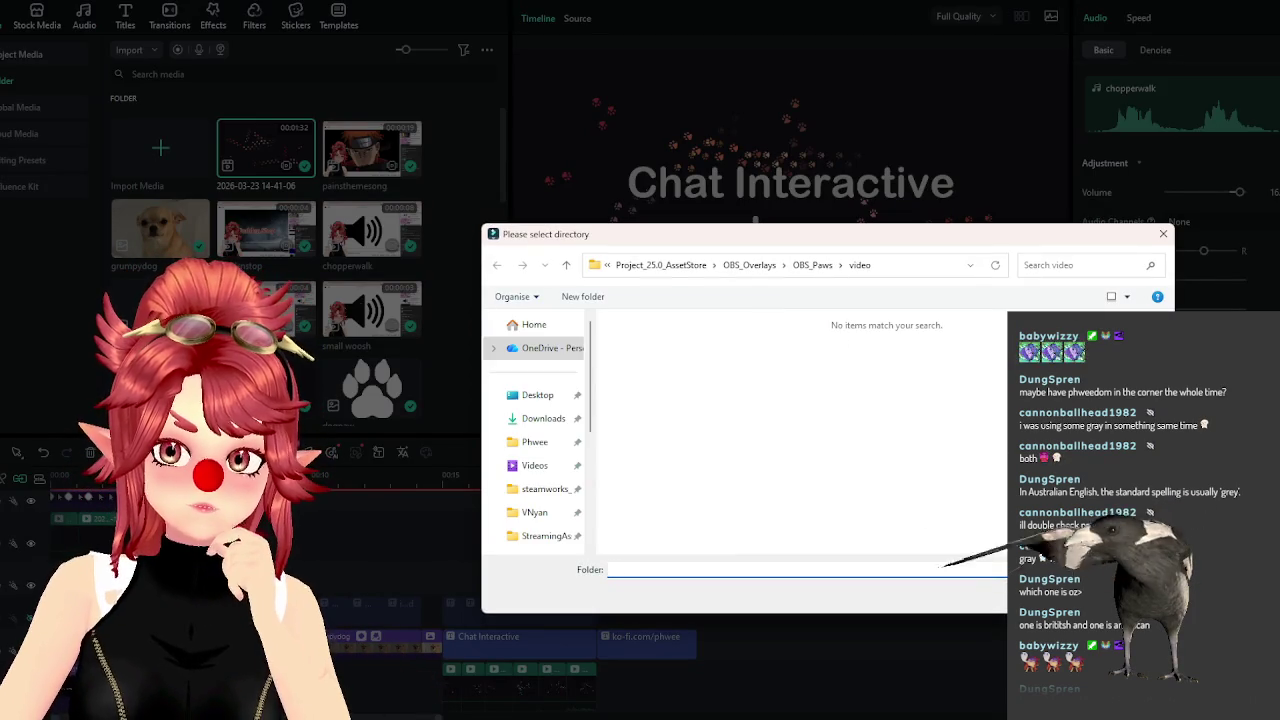
pyautogui.press('Return')
pyautogui.click(740, 374)
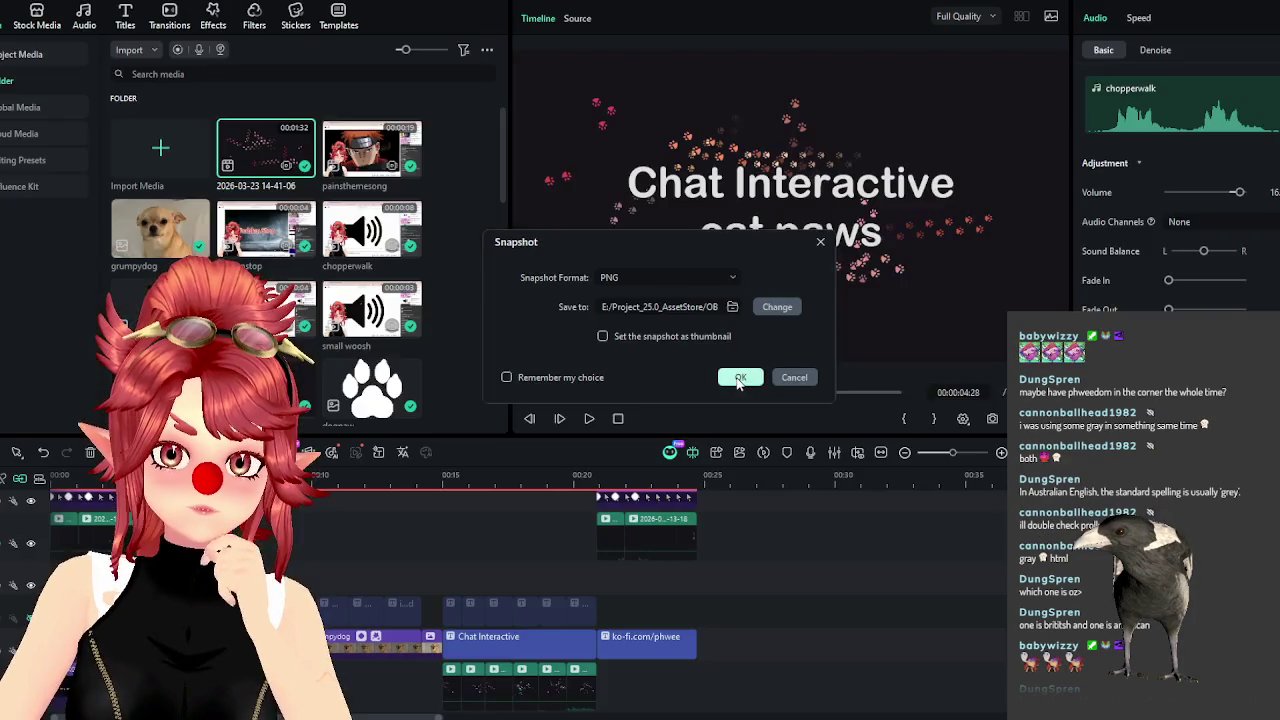
pyautogui.hotkey('alt', 'Tab')
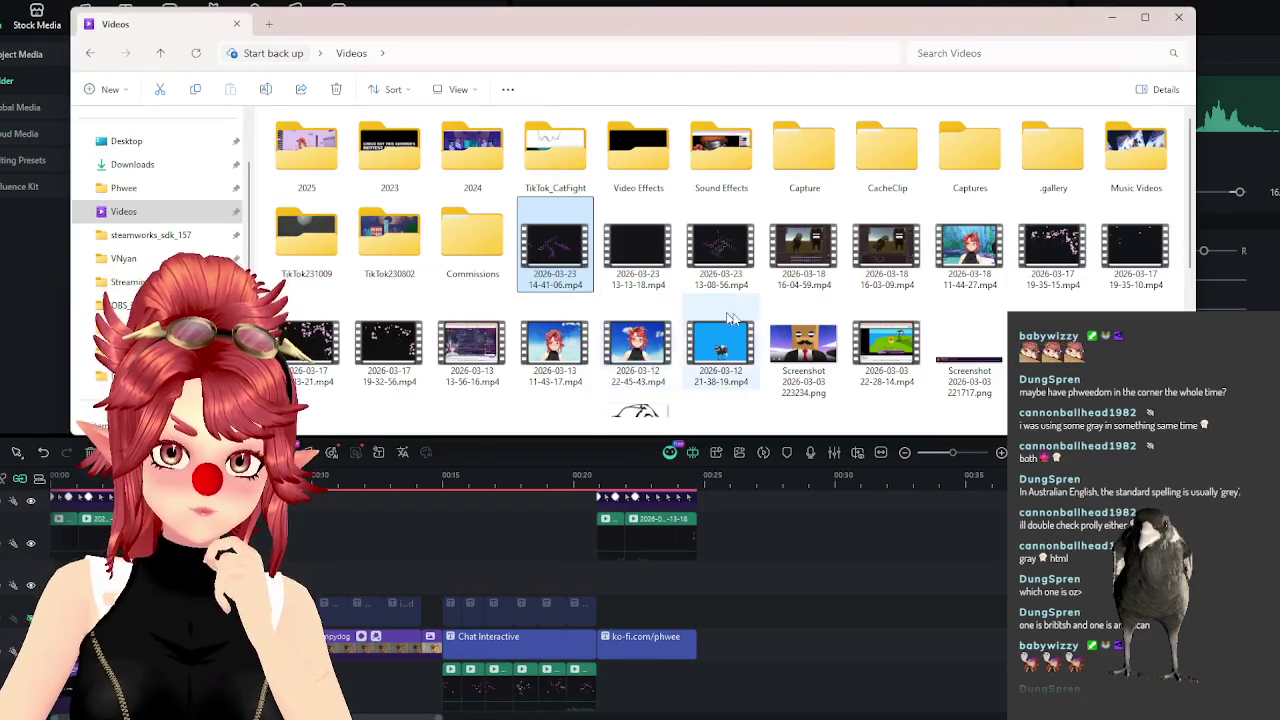
# Rename Snapshot_1.PNG in OBS_Paws\video to OBS_Paws_Screen.PNG and switch back to Filmora.
pyautogui.scroll(-5, 885, 403)
pyautogui.scroll(5, 918, 370)
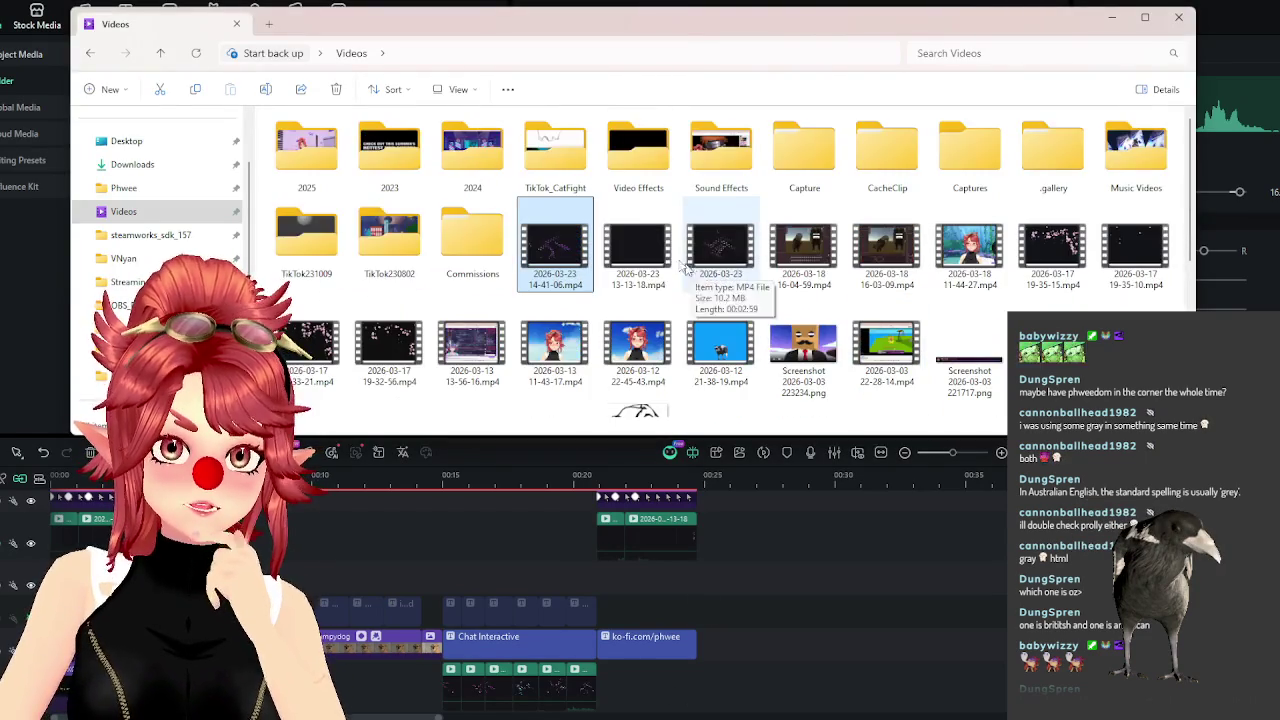
pyautogui.click(120, 352)
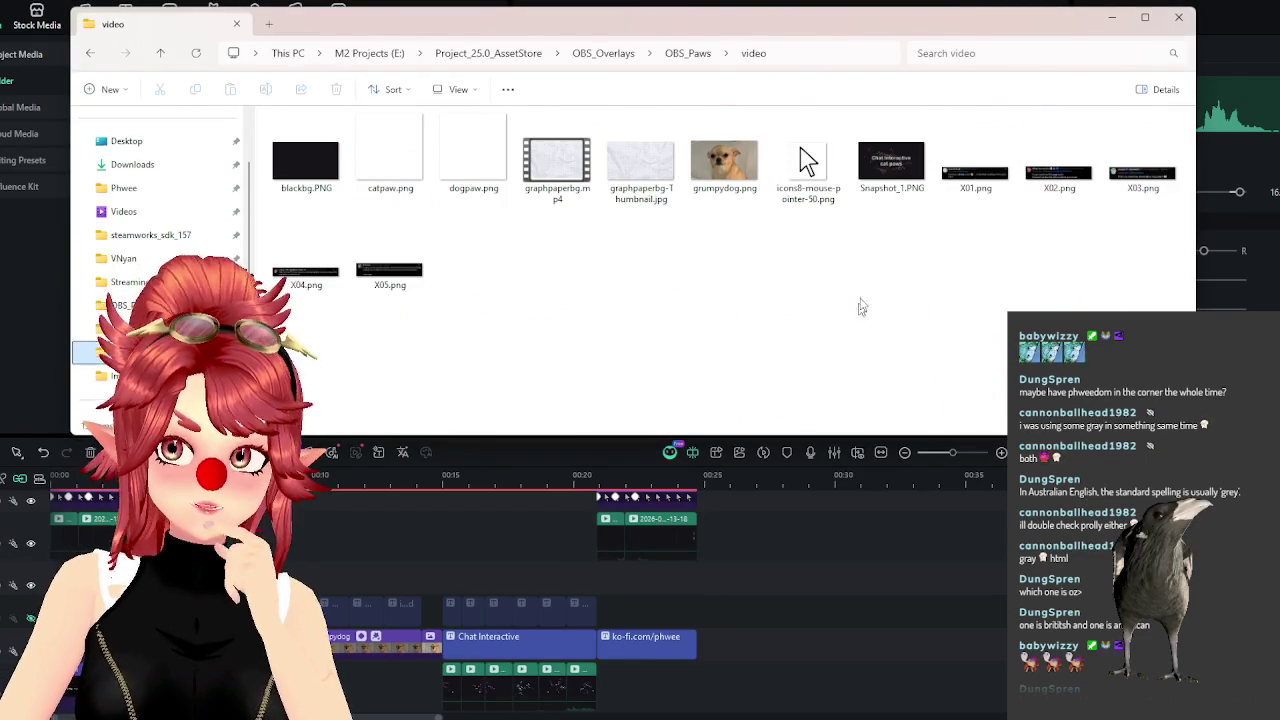
pyautogui.click(891, 160)
pyautogui.press('F2')
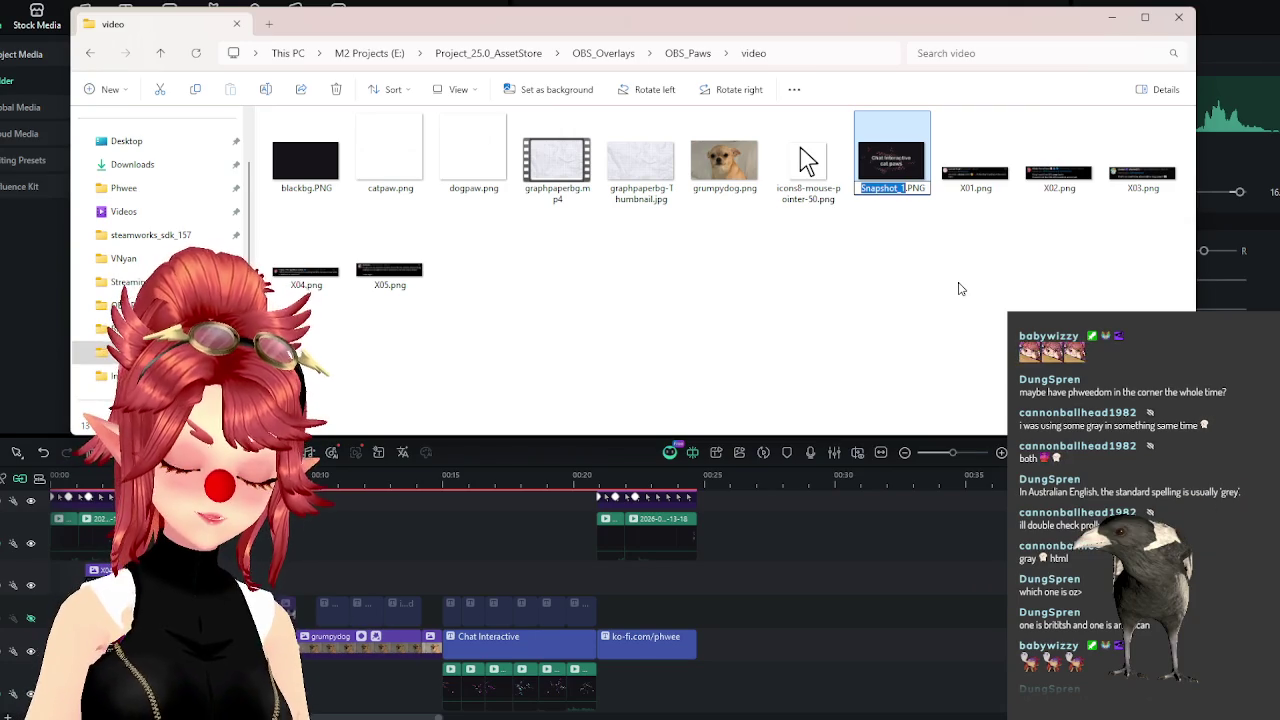
pyautogui.write('OBS_Paws_Sc')
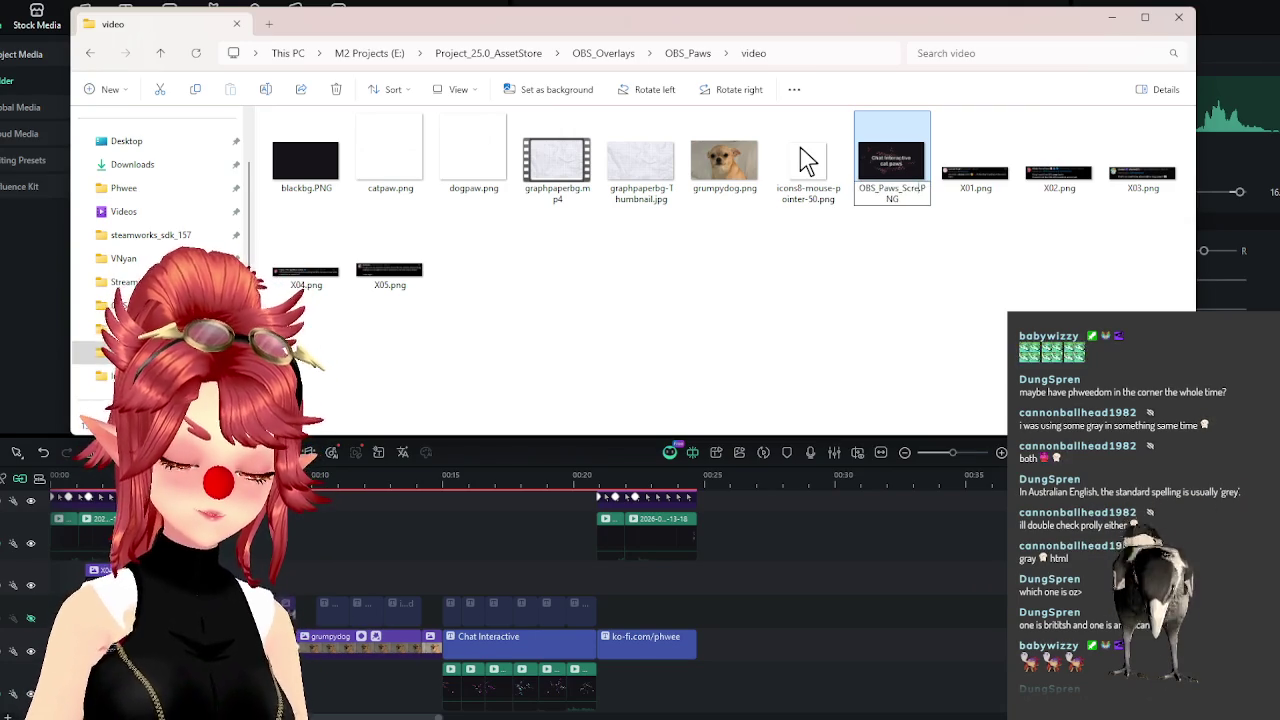
pyautogui.write('reen')
pyautogui.click(428, 438)
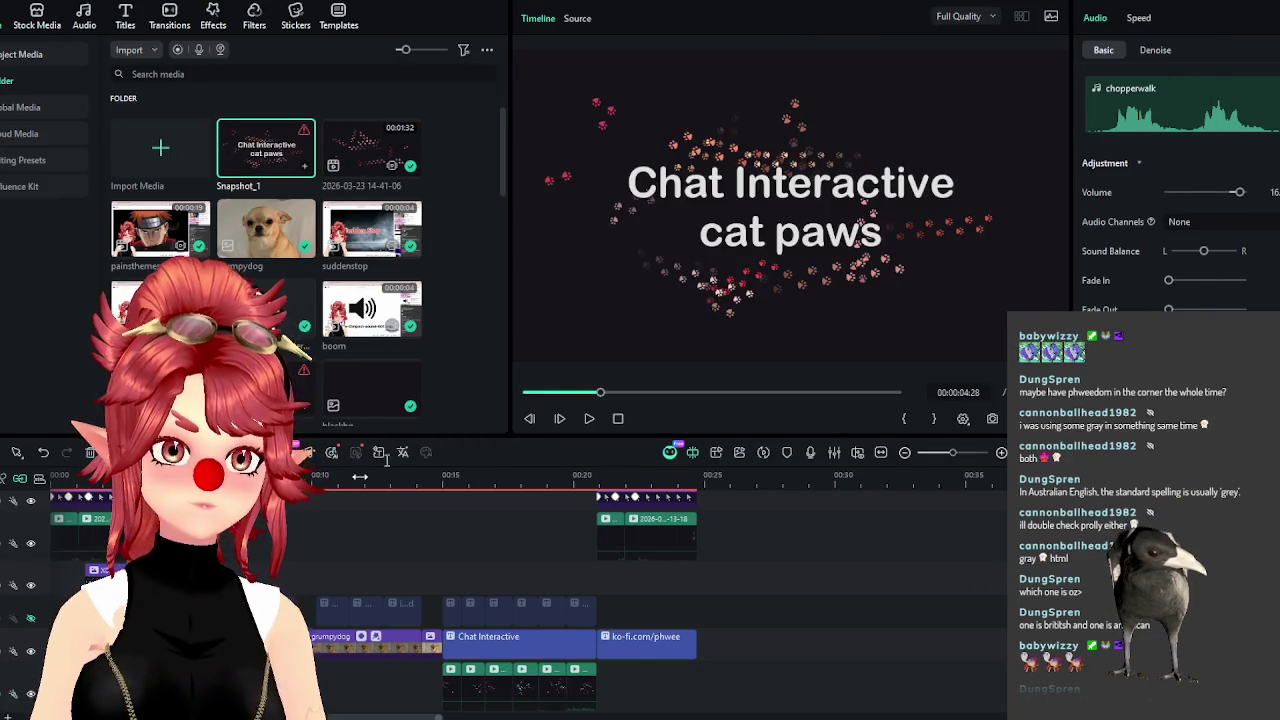
# Unhide the Sunset text track, open Export, and set OBS_Paws_Screen.PNG as the thumbnail.
pyautogui.click(30, 619)
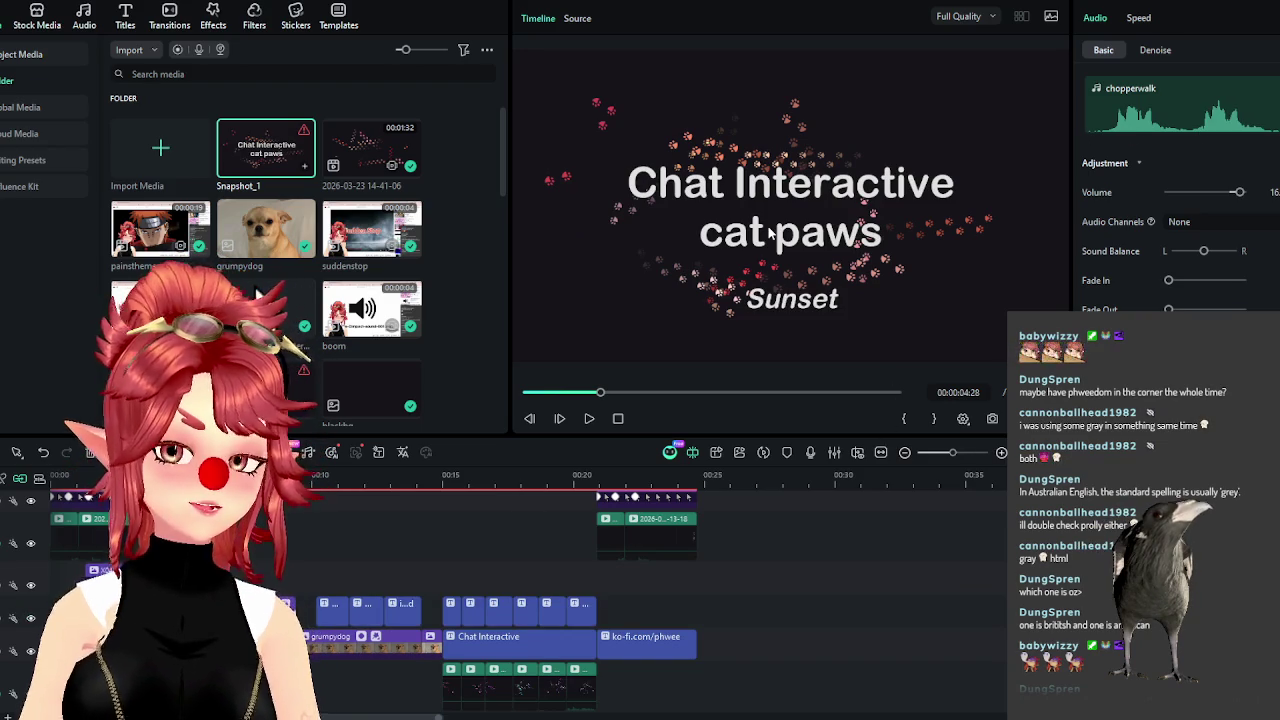
pyautogui.hotkey('ctrl', 'e')
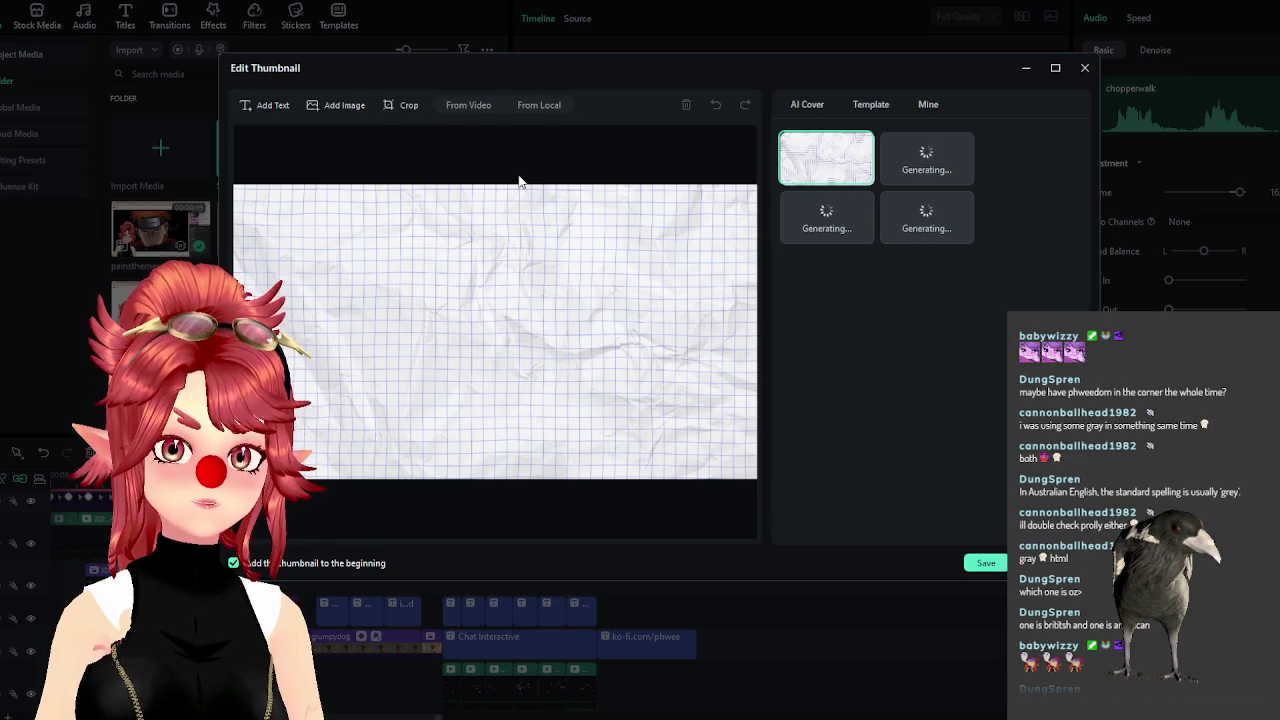
pyautogui.click(539, 105)
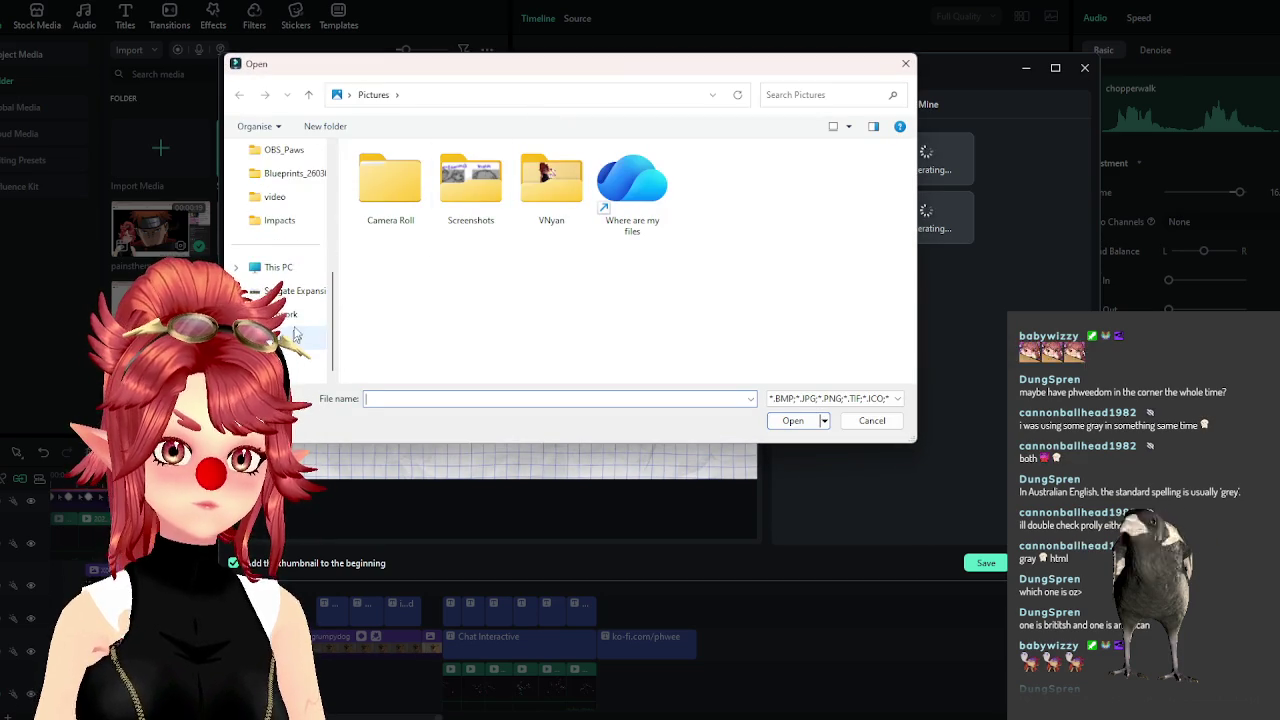
pyautogui.click(274, 196)
pyautogui.click(874, 195)
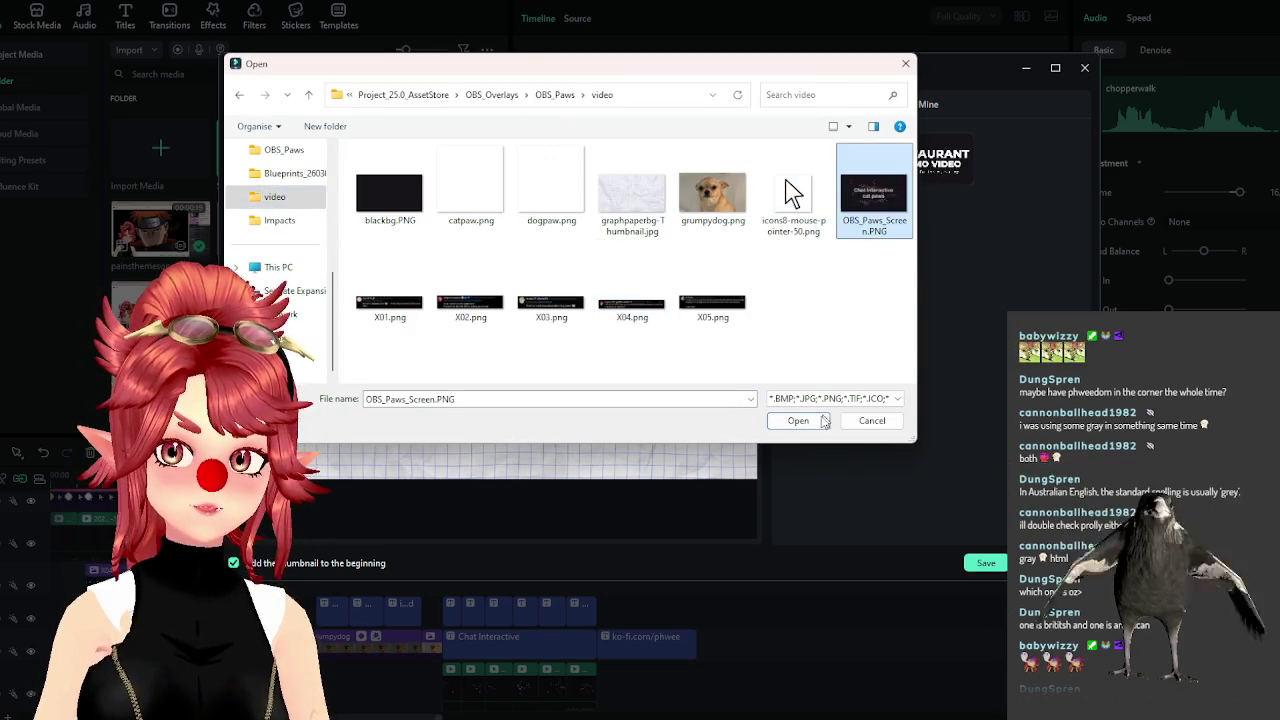
pyautogui.click(815, 419)
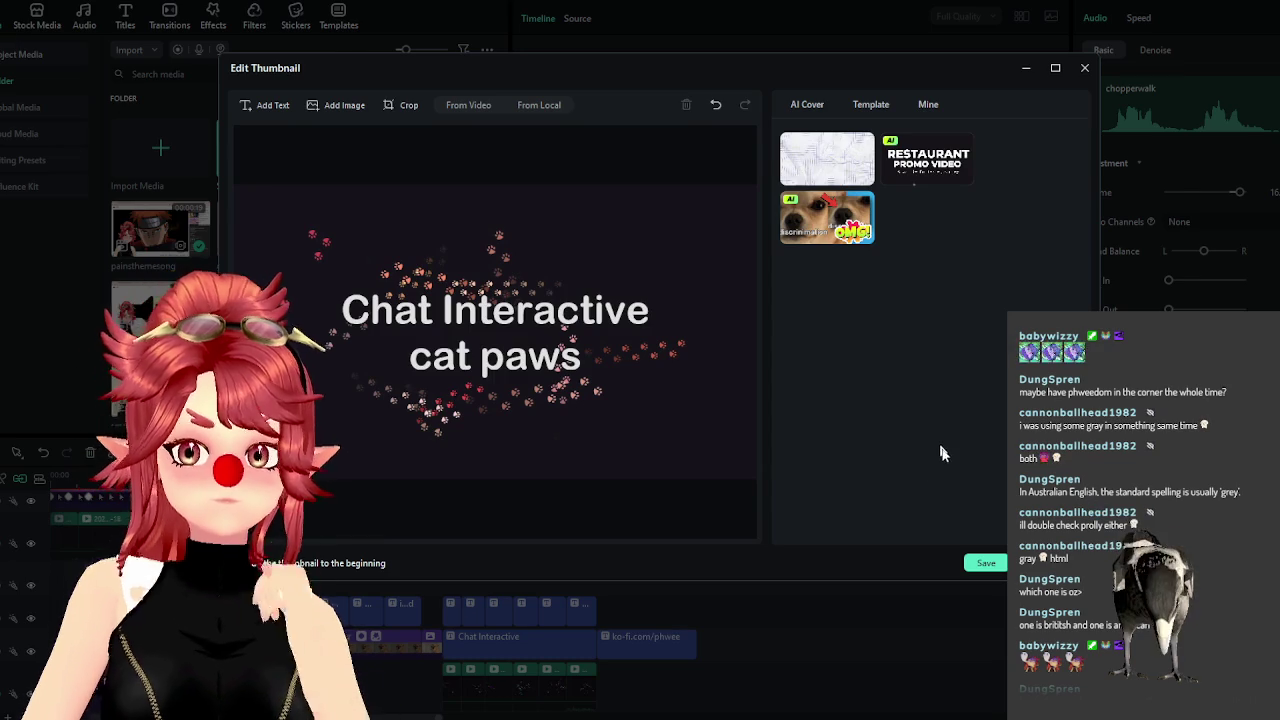
pyautogui.click(988, 565)
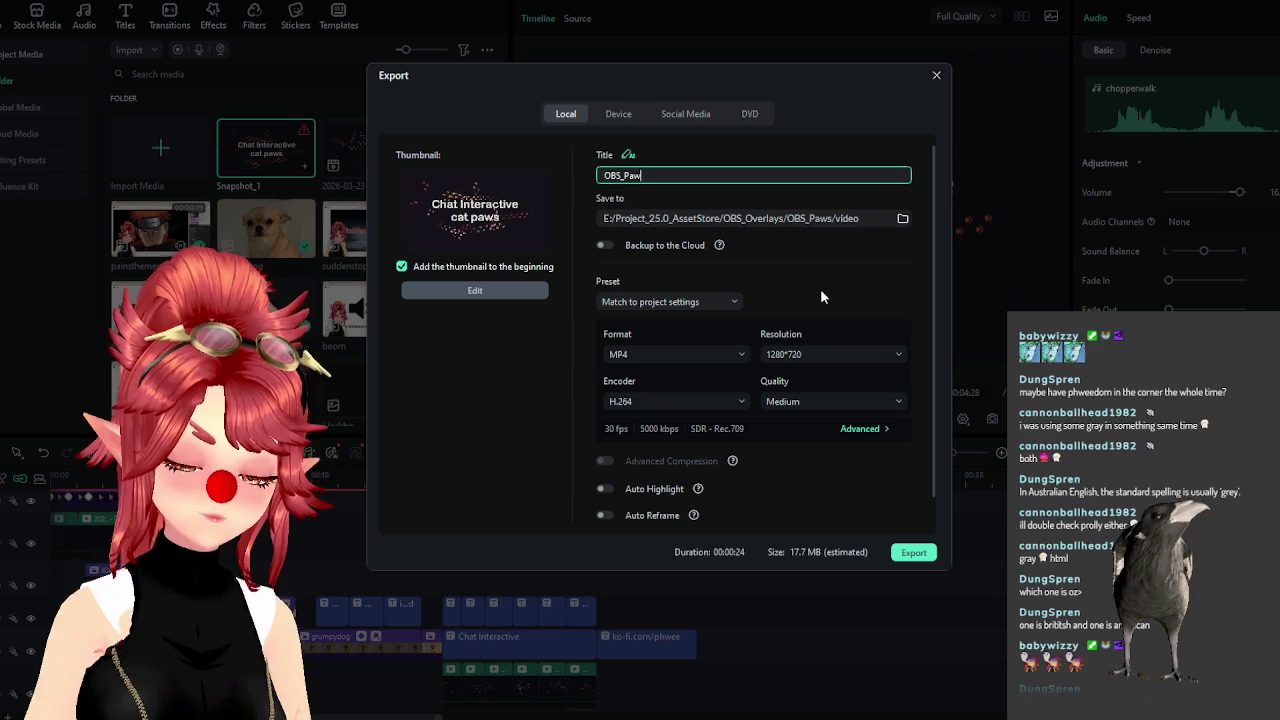
# Complete the title as OBS_Paws and export the MP4.
pyautogui.write('s')
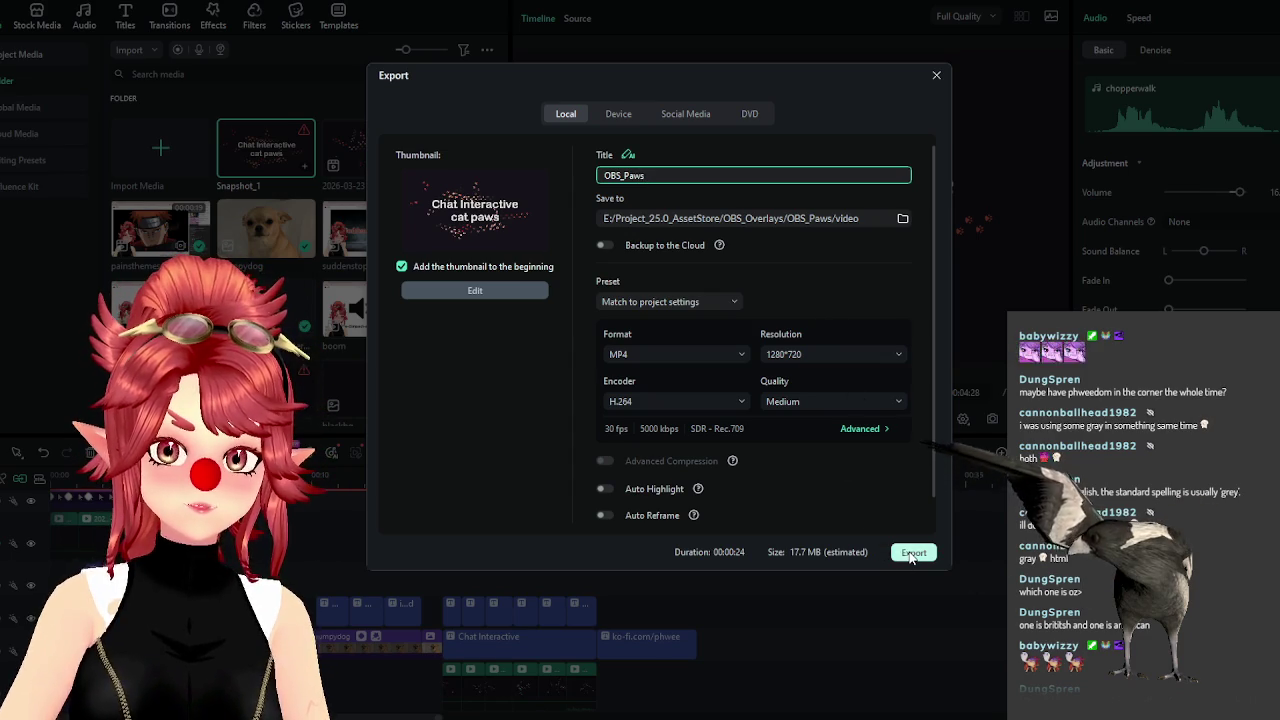
pyautogui.click(912, 553)
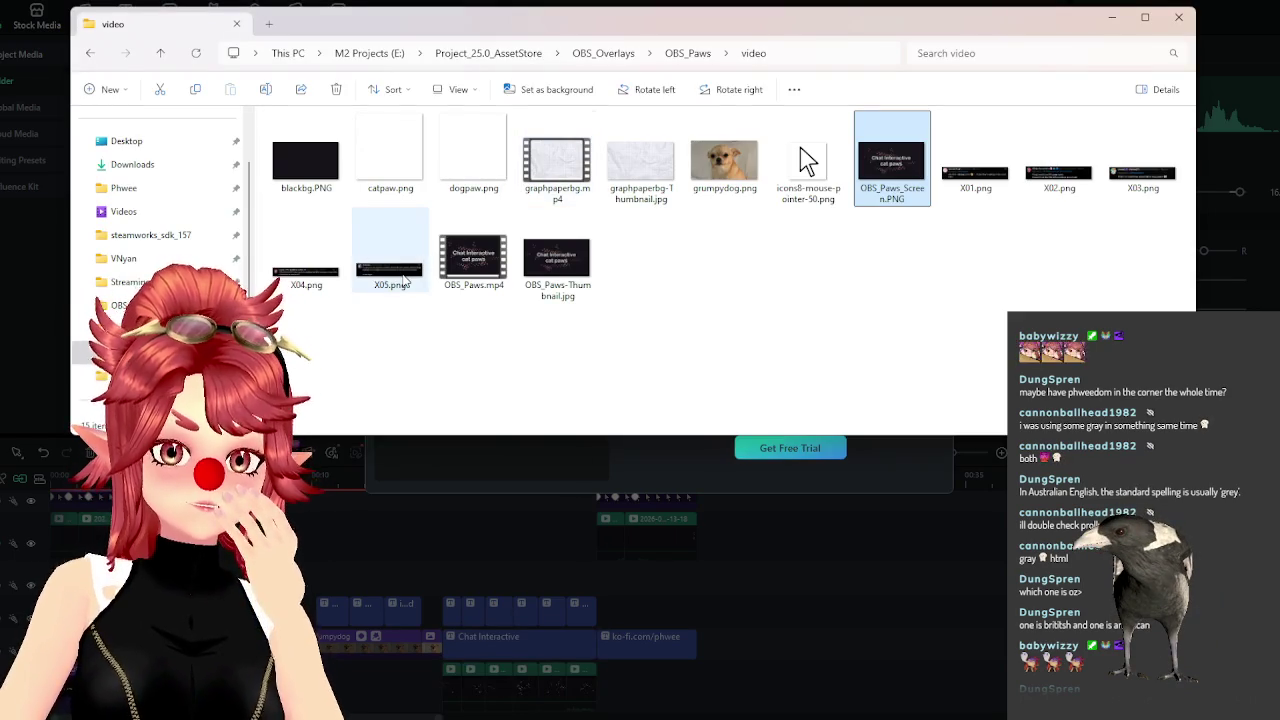
# Preview X05.png, close the viewer, minimize File Explorer, and dismiss the export-complete notice.
pyautogui.click(406, 280)
pyautogui.doubleClick(406, 280)
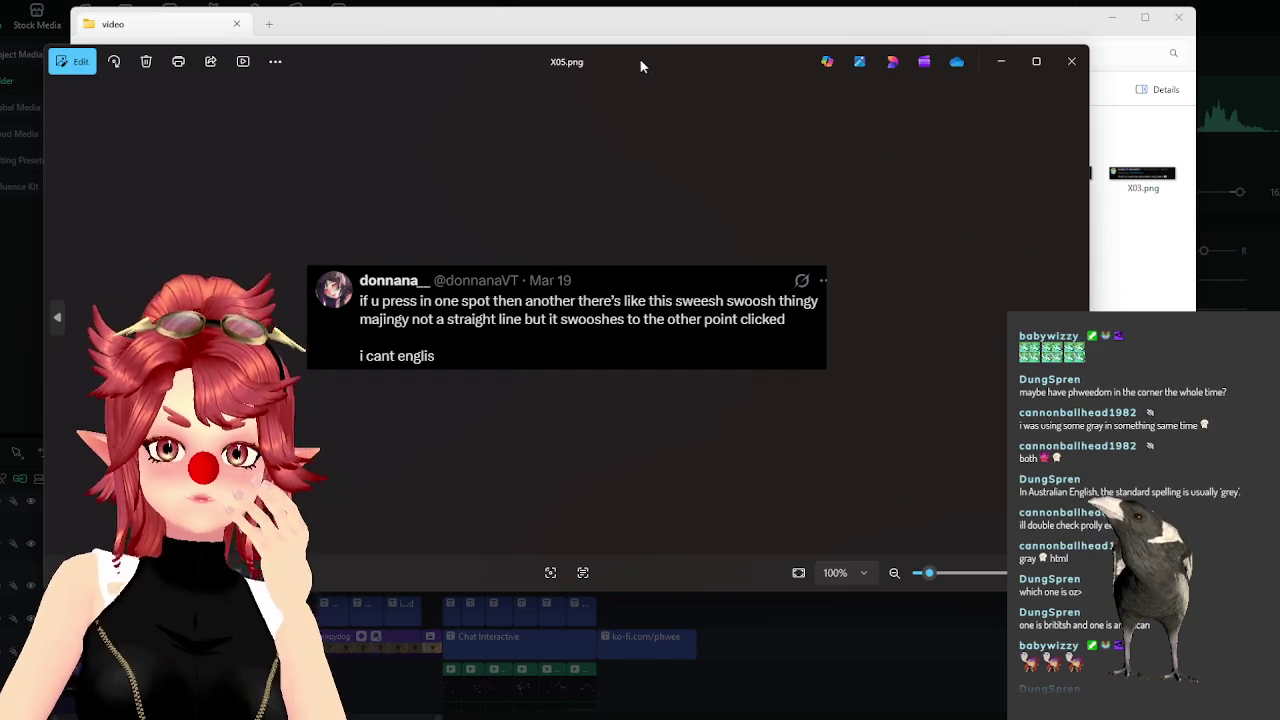
pyautogui.moveTo(642, 66); pyautogui.dragTo(723, 90)
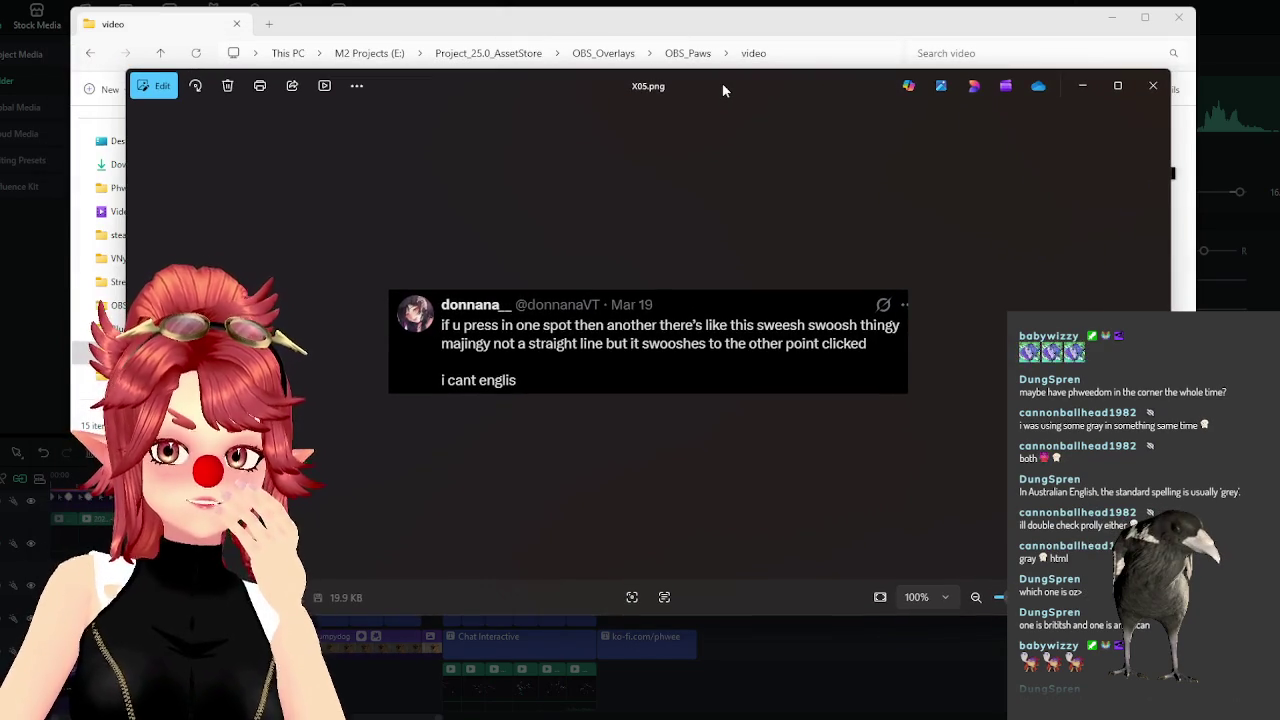
pyautogui.click(1153, 91)
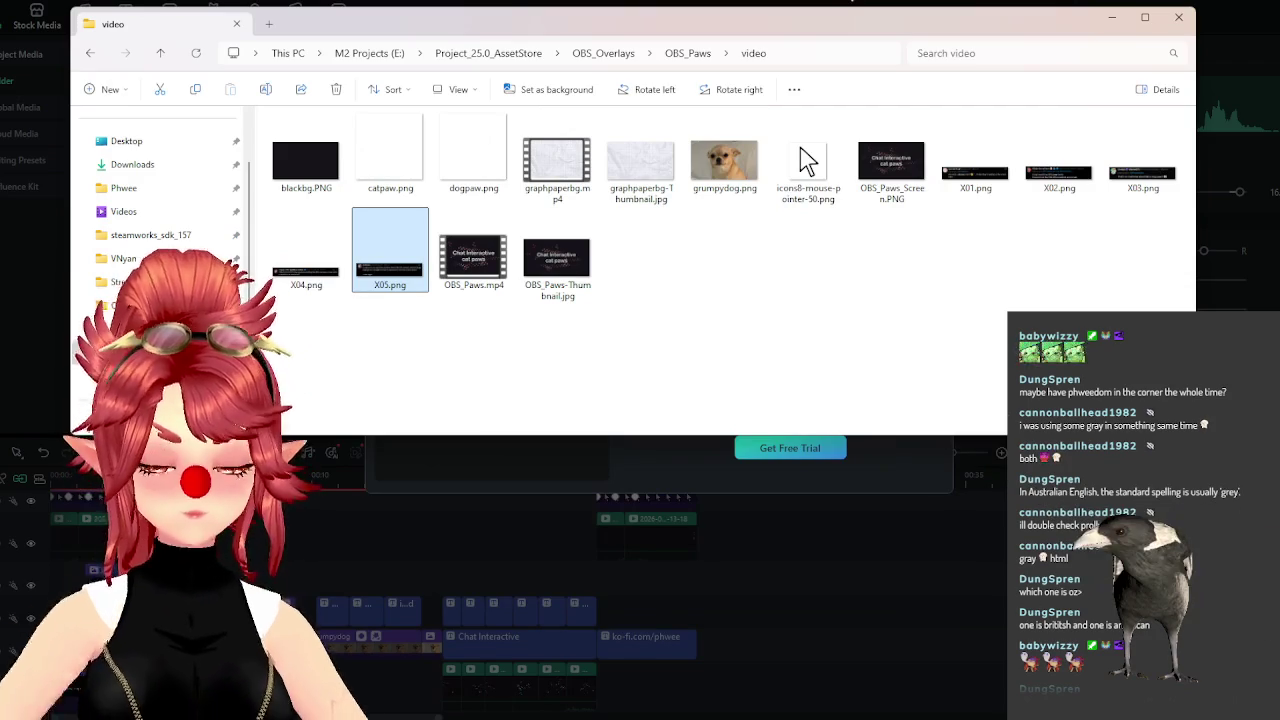
pyautogui.click(851, 1)
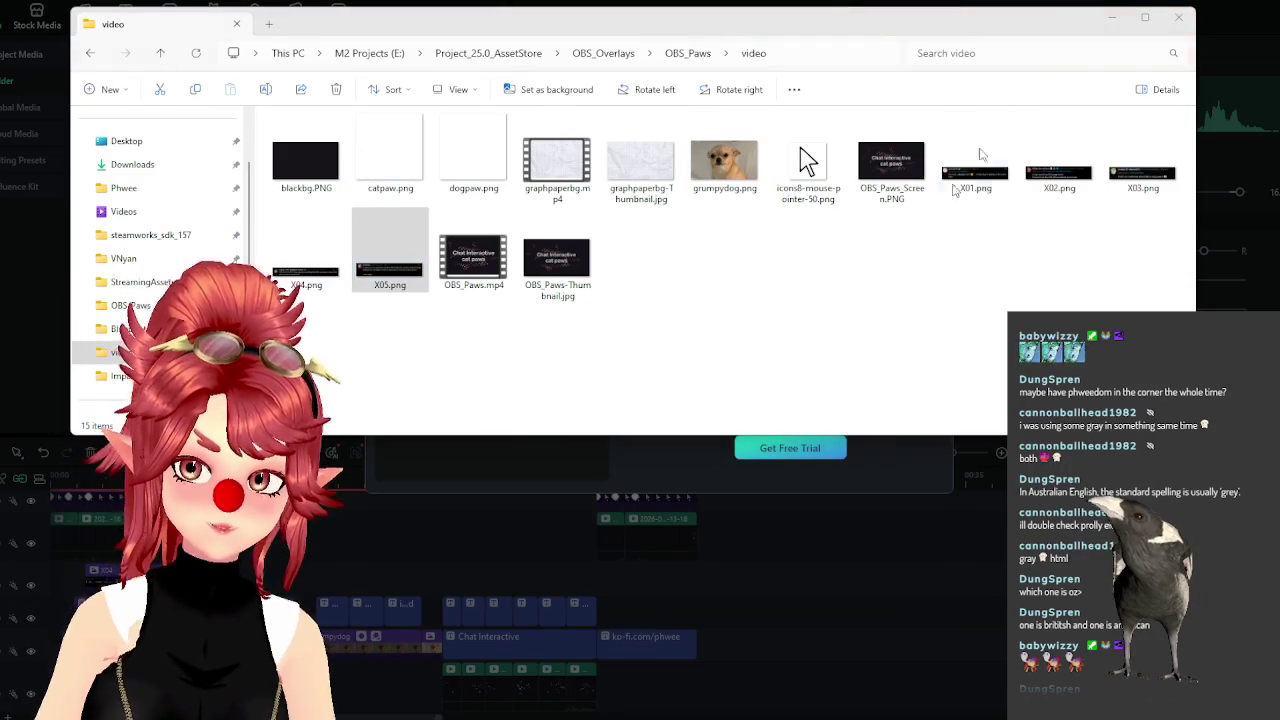
pyautogui.click(1178, 17)
pyautogui.click(937, 153)
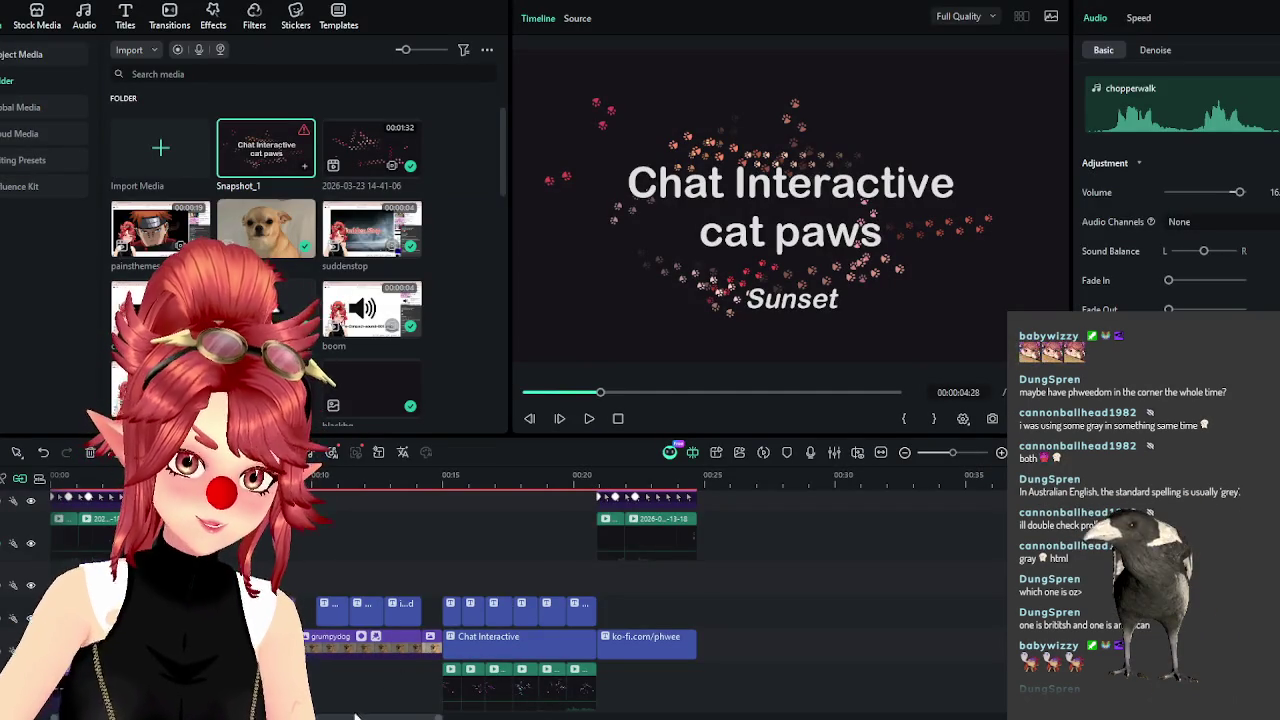
# Scroll the Filmora timeline, then open a new File Explorer window with Win+E.
pyautogui.scroll(2, 530, 600)
pyautogui.scroll(2, 530, 600)
pyautogui.scroll(1, 530, 600)
pyautogui.scroll(2, 530, 600)
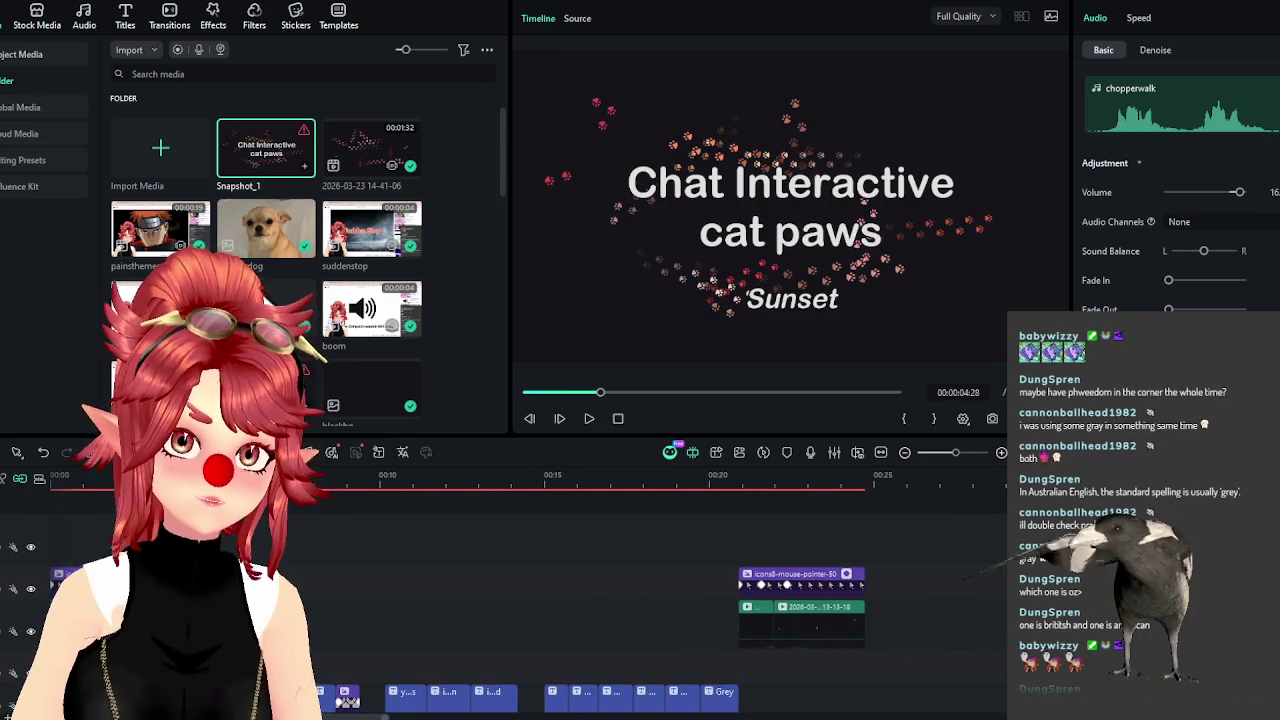
pyautogui.press('super+e')
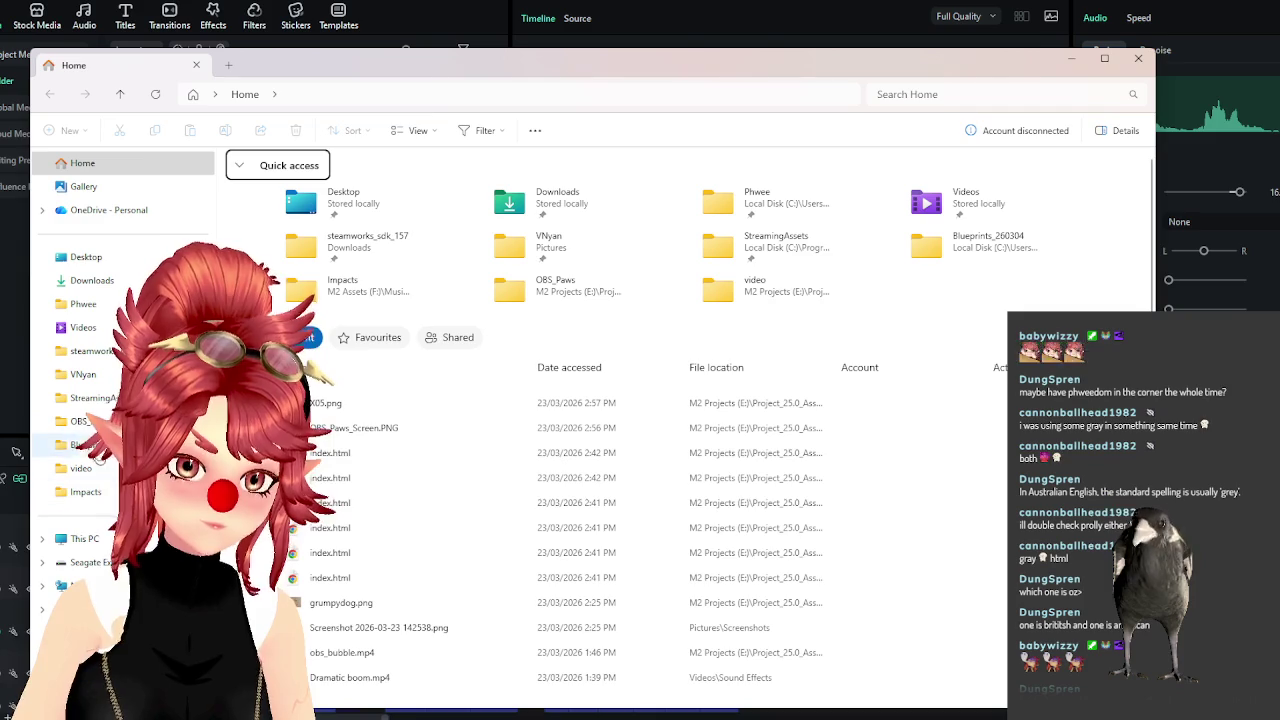
# In OBS_Paws\video, delete OBS_Paws_Screen.PNG and play the exported OBS_Paws.mp4.
pyautogui.doubleClick(509, 289)
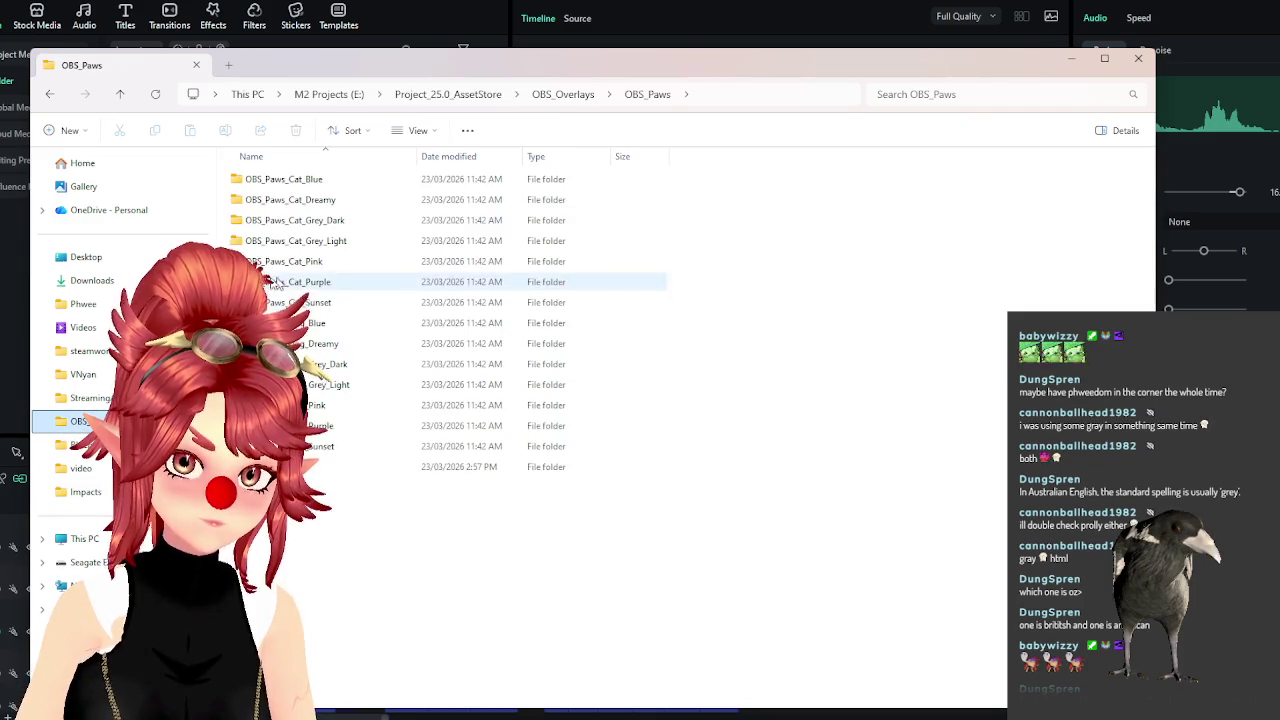
pyautogui.doubleClick(393, 197)
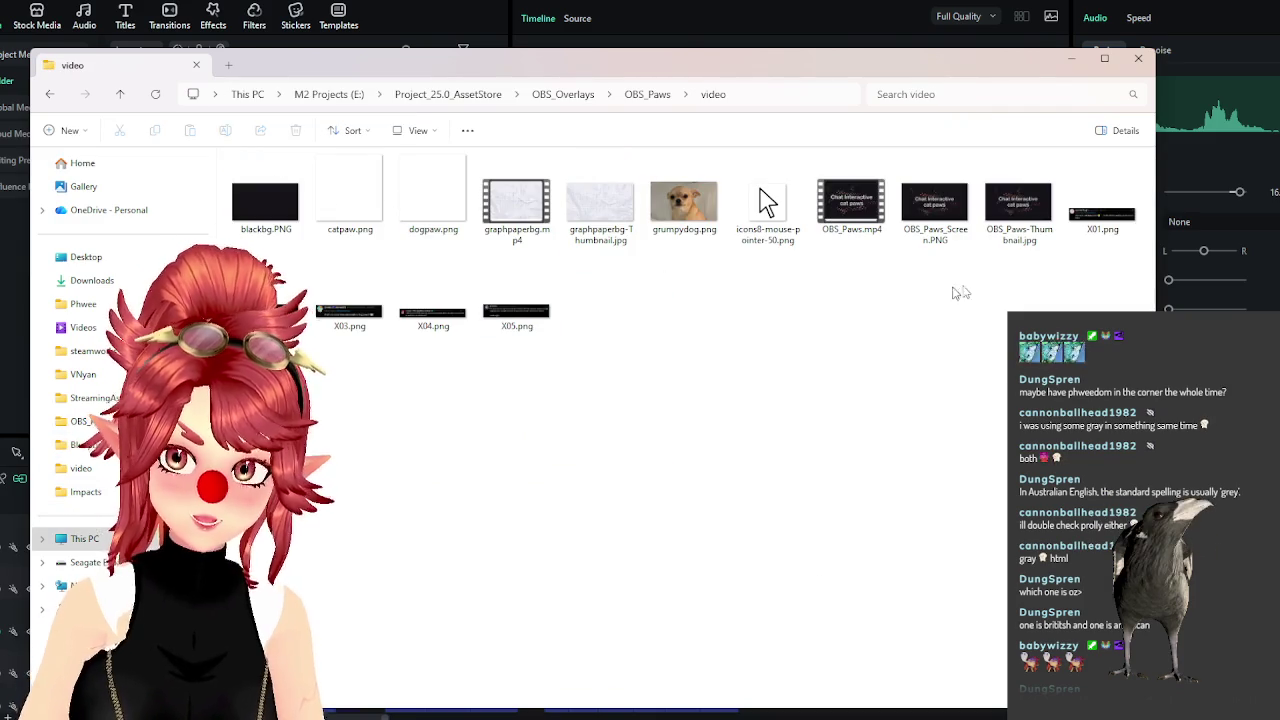
pyautogui.click(1018, 210)
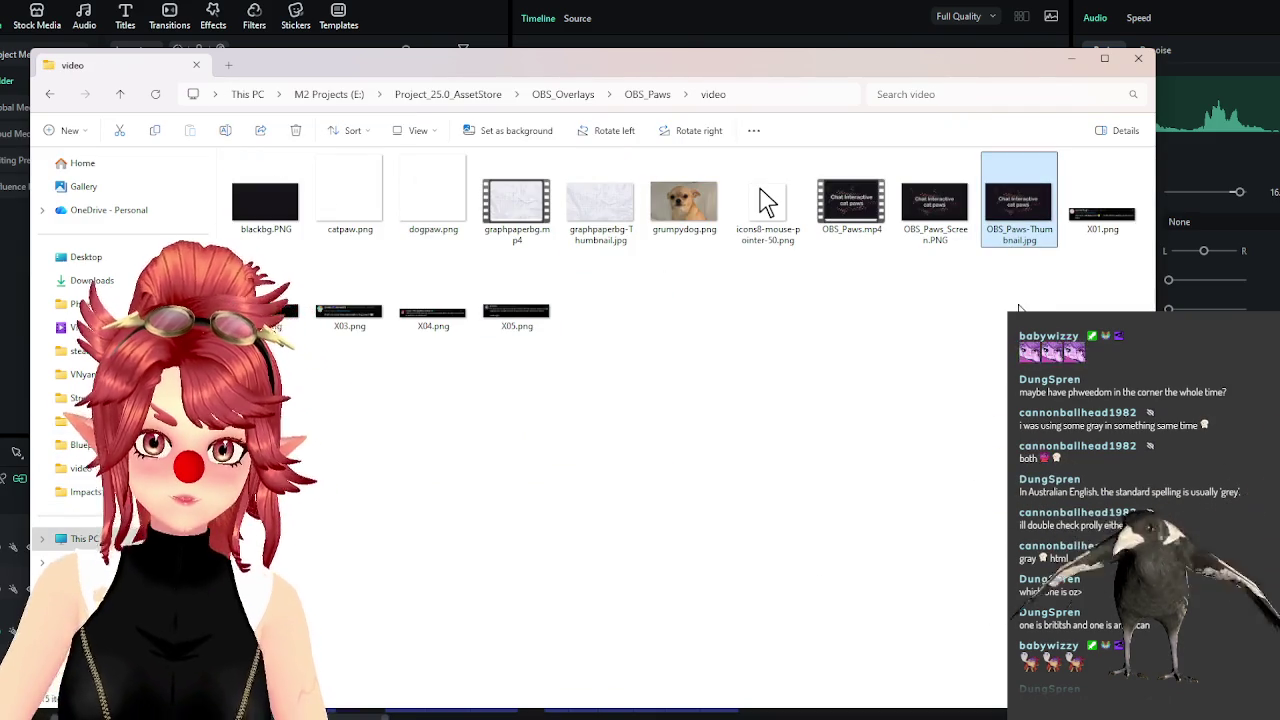
pyautogui.press('Left')
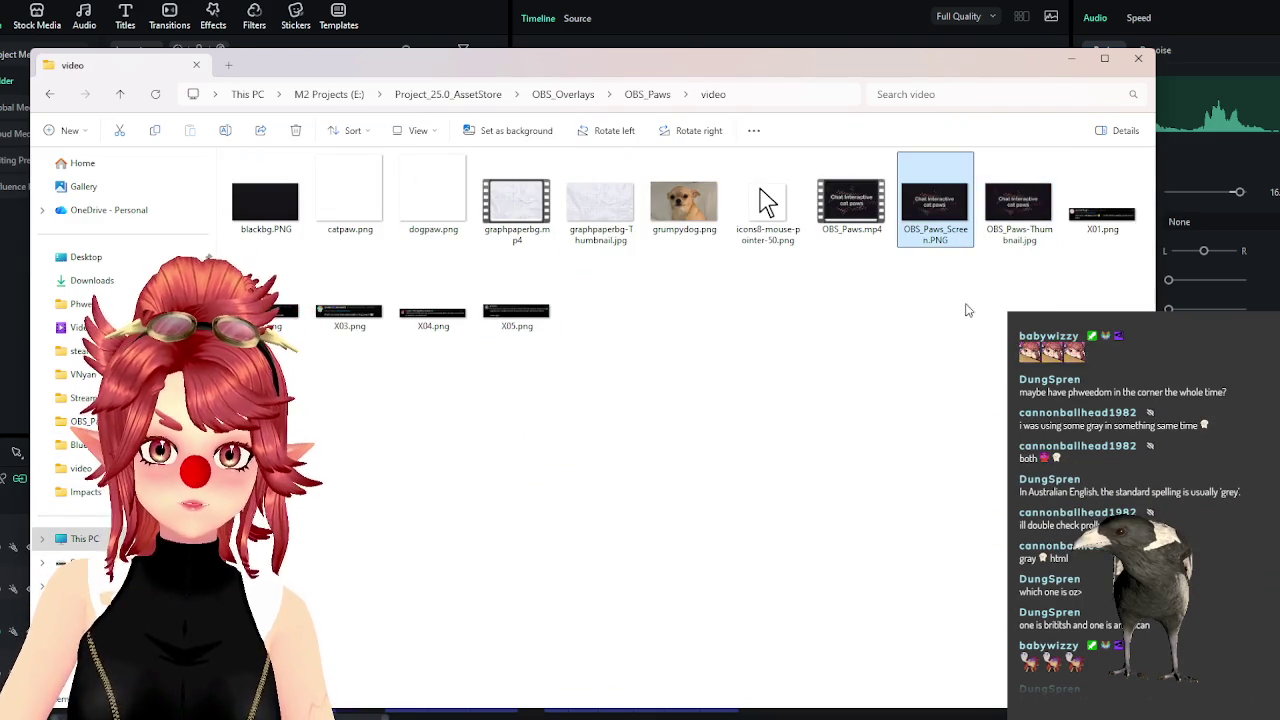
pyautogui.press('Delete')
pyautogui.press('Left')
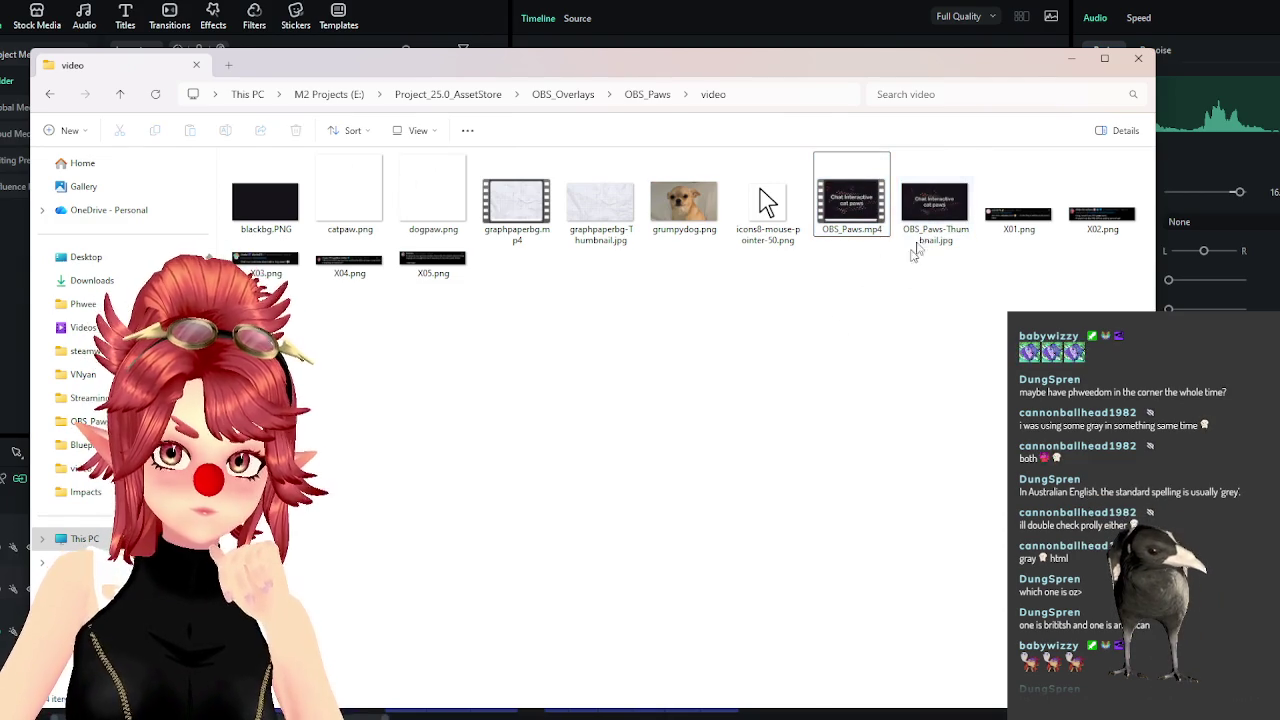
pyautogui.press('Right')
pyautogui.doubleClick(857, 215)
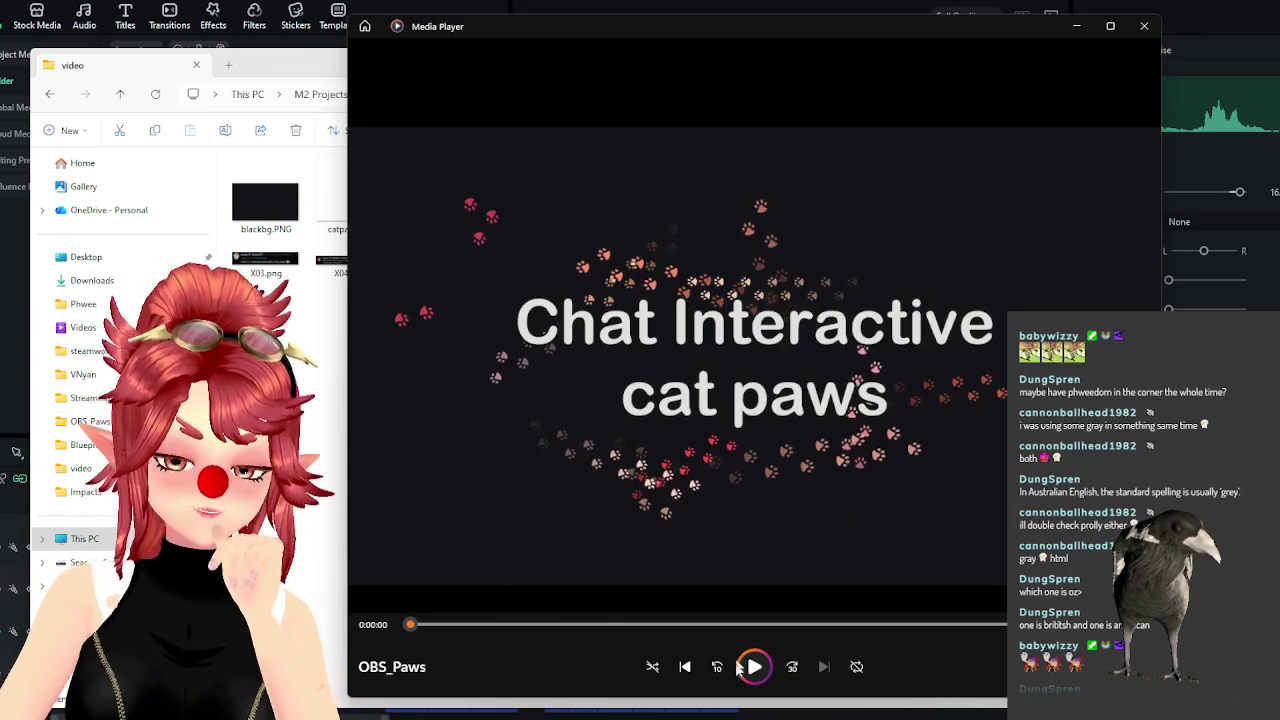
# Close Media Player after watching OBS_Paws and switch back to Filmora.
pyautogui.click(1144, 26)
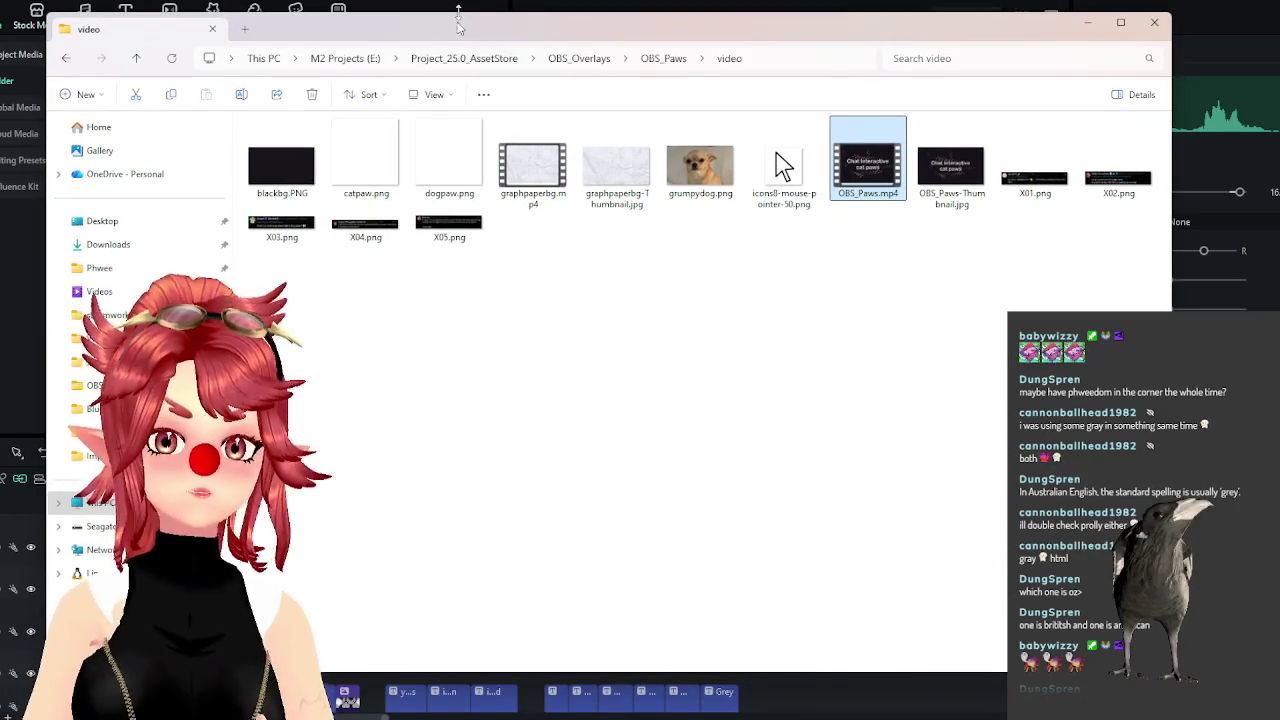
pyautogui.hotkey('alt', 'Tab')
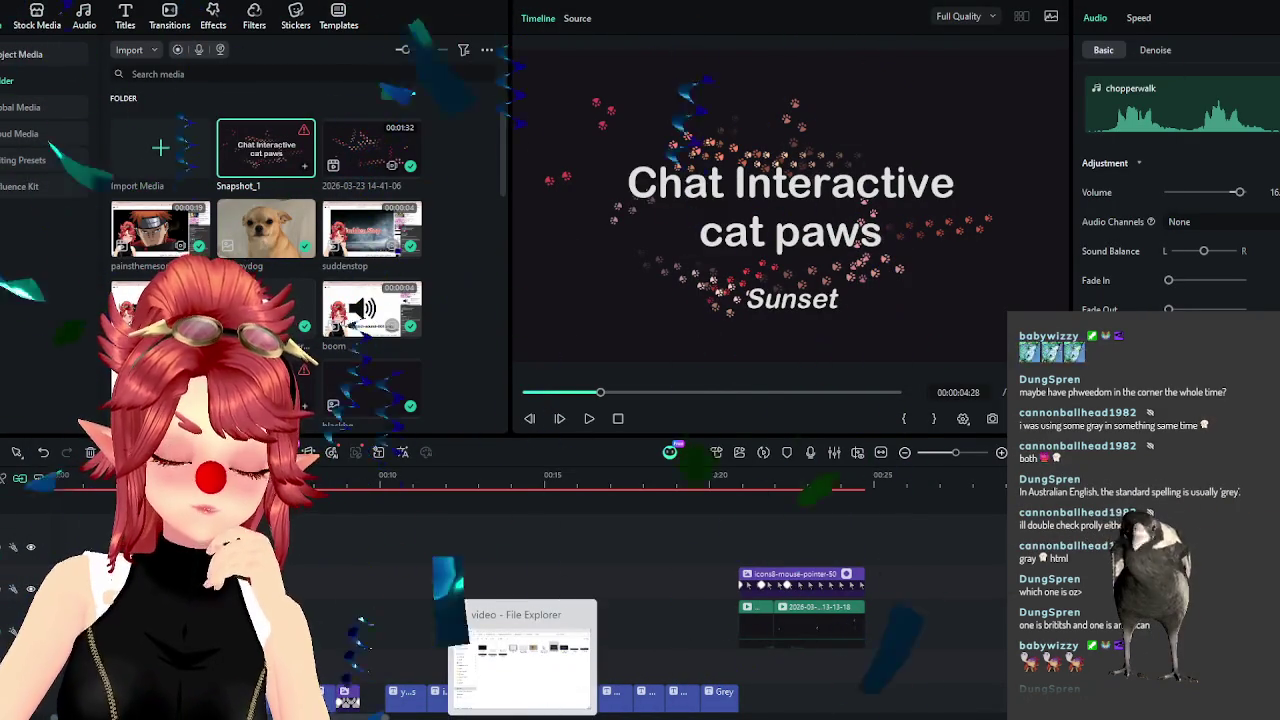
# Deselect clips to show the project info and scroll through the timeline tracks.
pyautogui.click(406, 617)
pyautogui.scroll(-1, 383, 622)
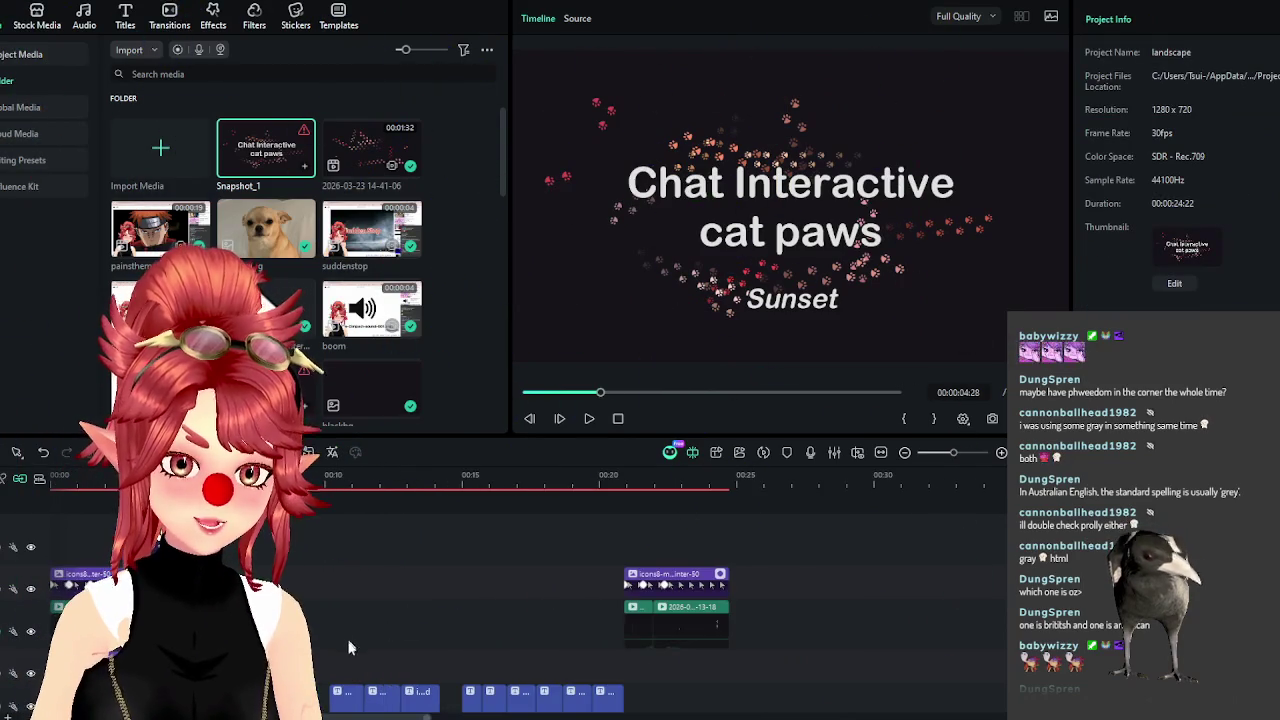
pyautogui.scroll(-2, 357, 603)
pyautogui.scroll(-1, 355, 610)
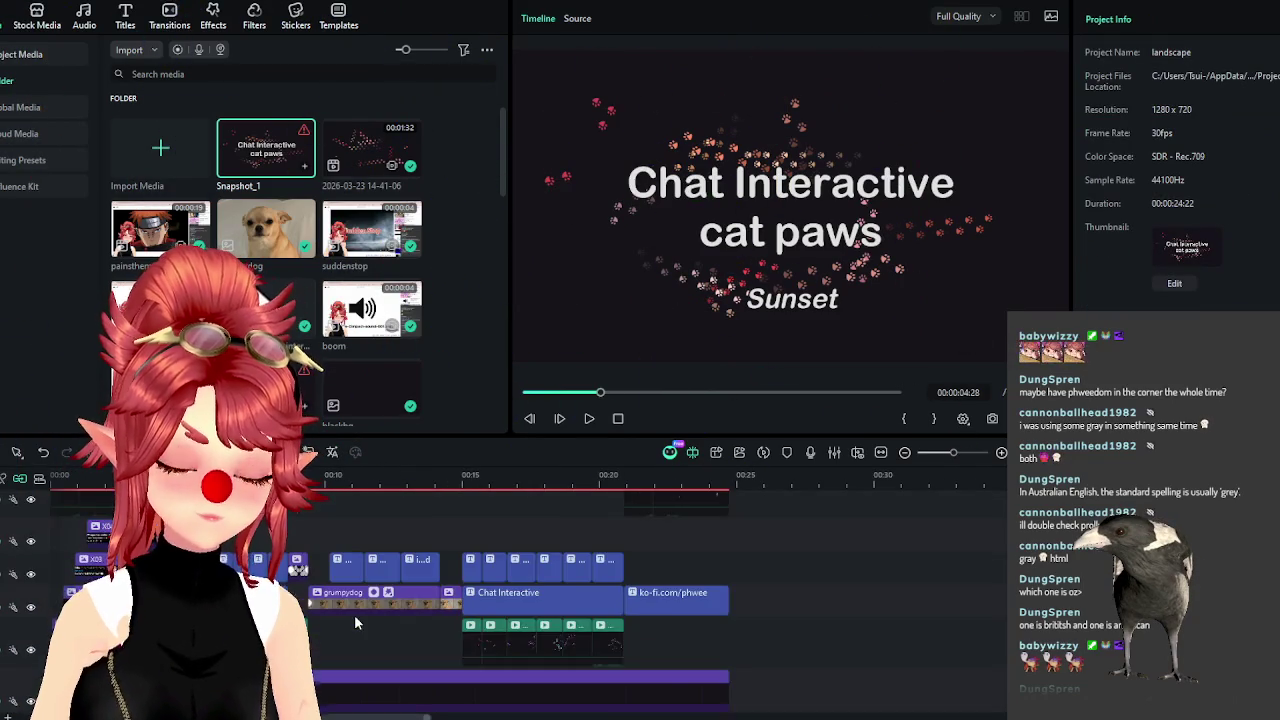
pyautogui.scroll(2, 354, 614)
pyautogui.scroll(2, 354, 614)
pyautogui.scroll(-1, 355, 622)
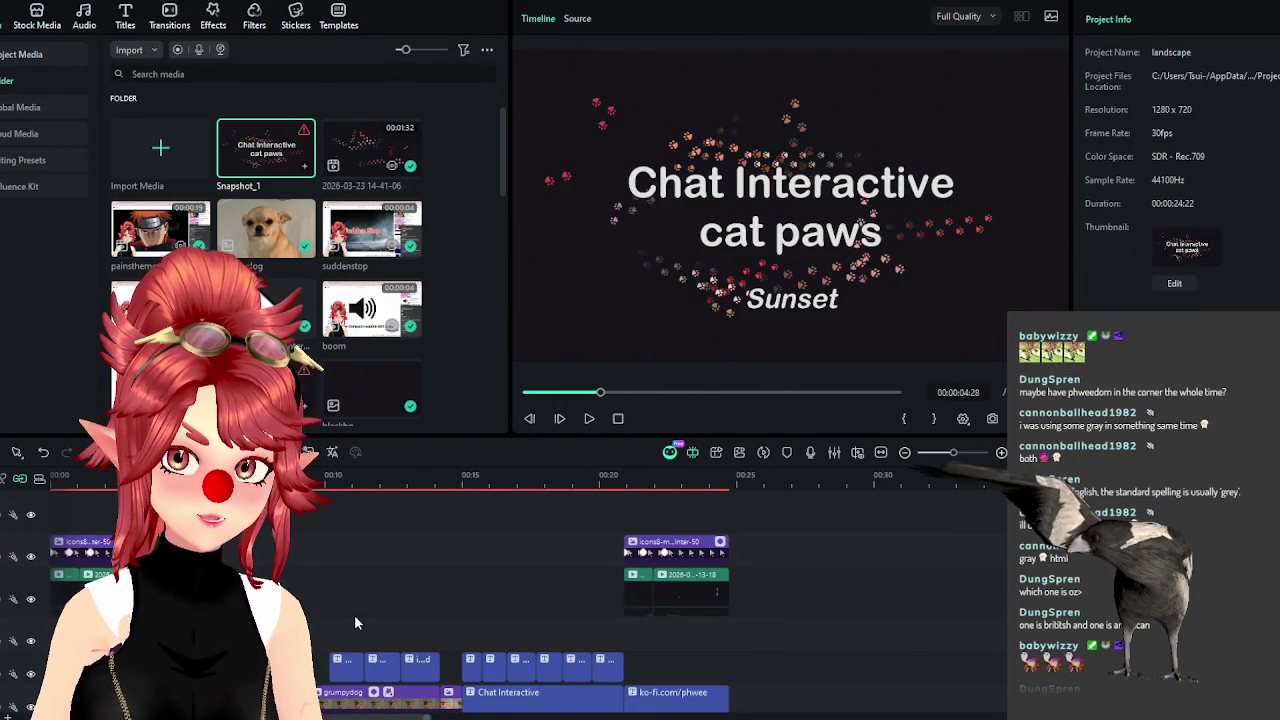
pyautogui.scroll(-2, 355, 622)
pyautogui.scroll(2, 355, 622)
pyautogui.scroll(-3, 340, 624)
pyautogui.scroll(3, 320, 625)
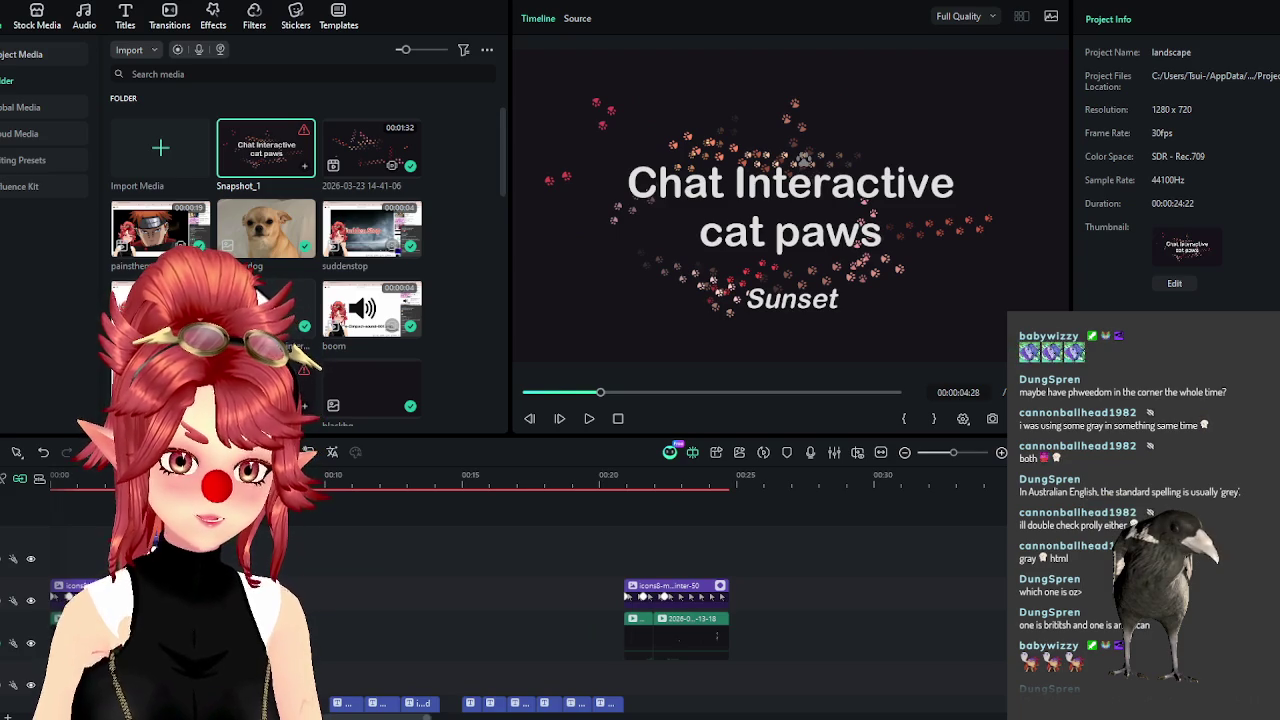
# Inspect a small timeline clip and an audio clip's settings, then deselect them.
pyautogui.click(60, 586)
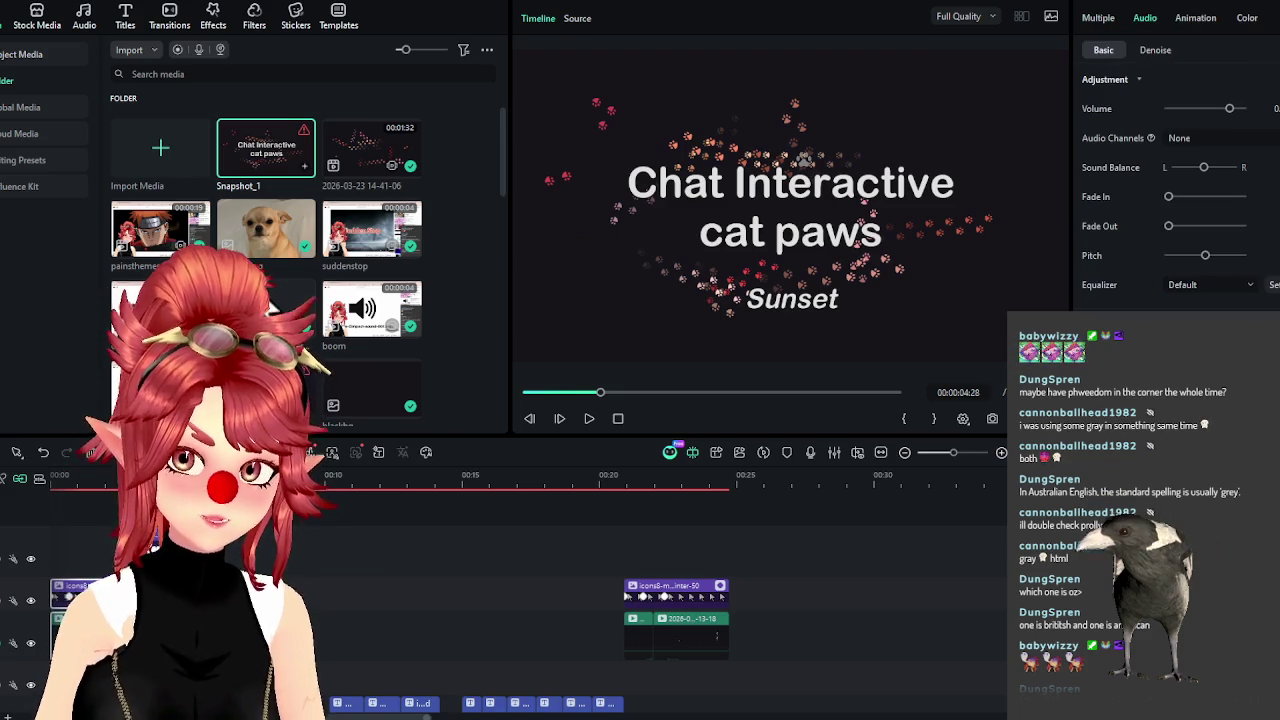
pyautogui.scroll(-2, 330, 624)
pyautogui.scroll(1, 330, 624)
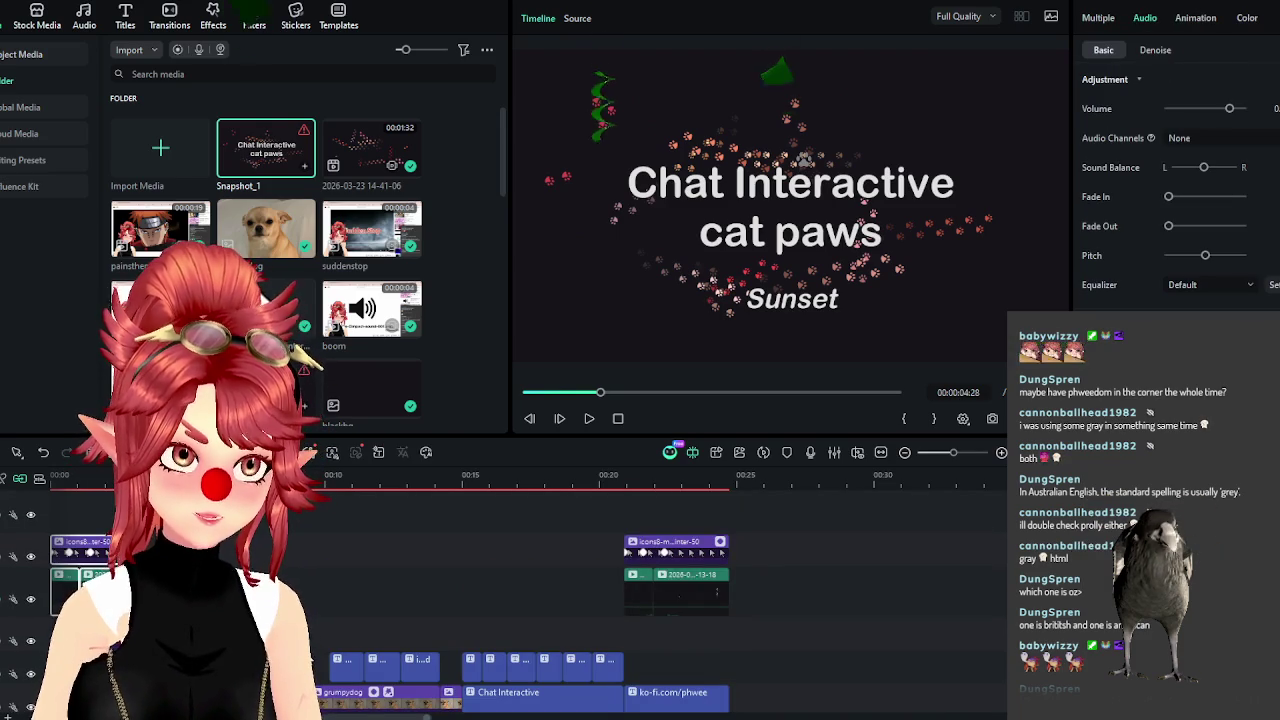
pyautogui.click(66, 515)
pyautogui.scroll(-2, 66, 538)
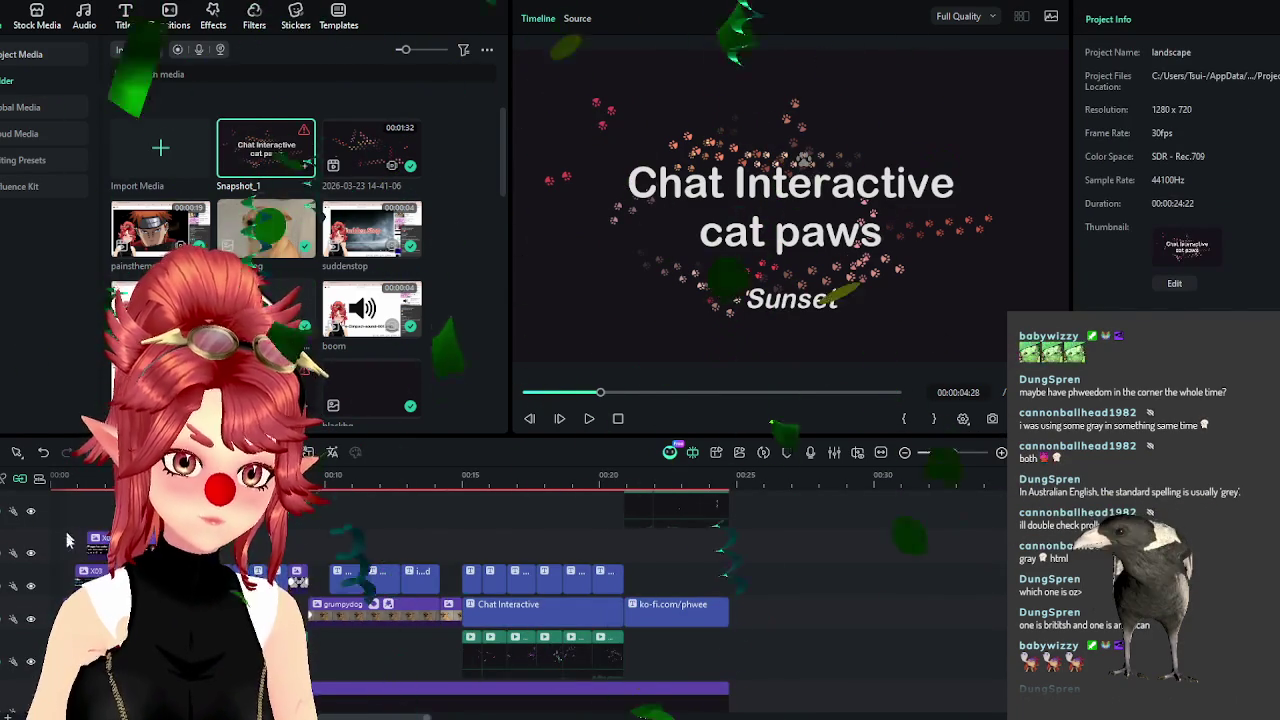
pyautogui.scroll(-4, 600, 640)
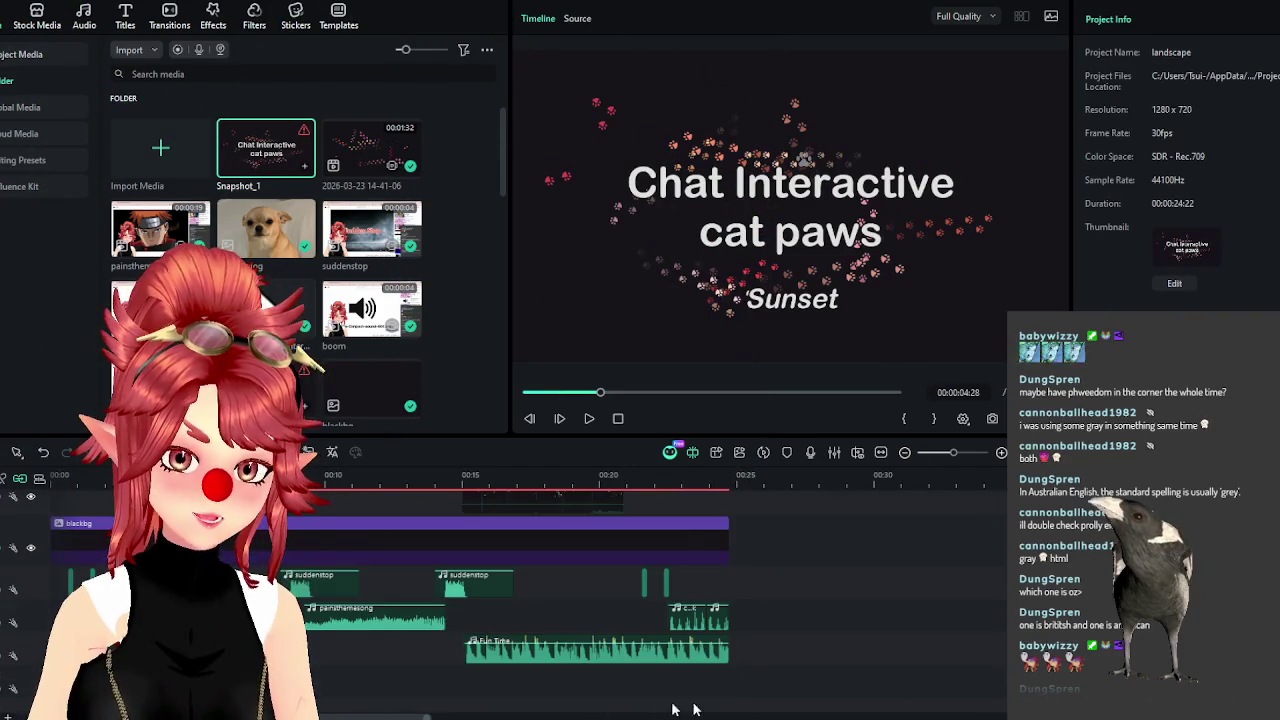
pyautogui.scroll(-1, 660, 695)
pyautogui.click(610, 655)
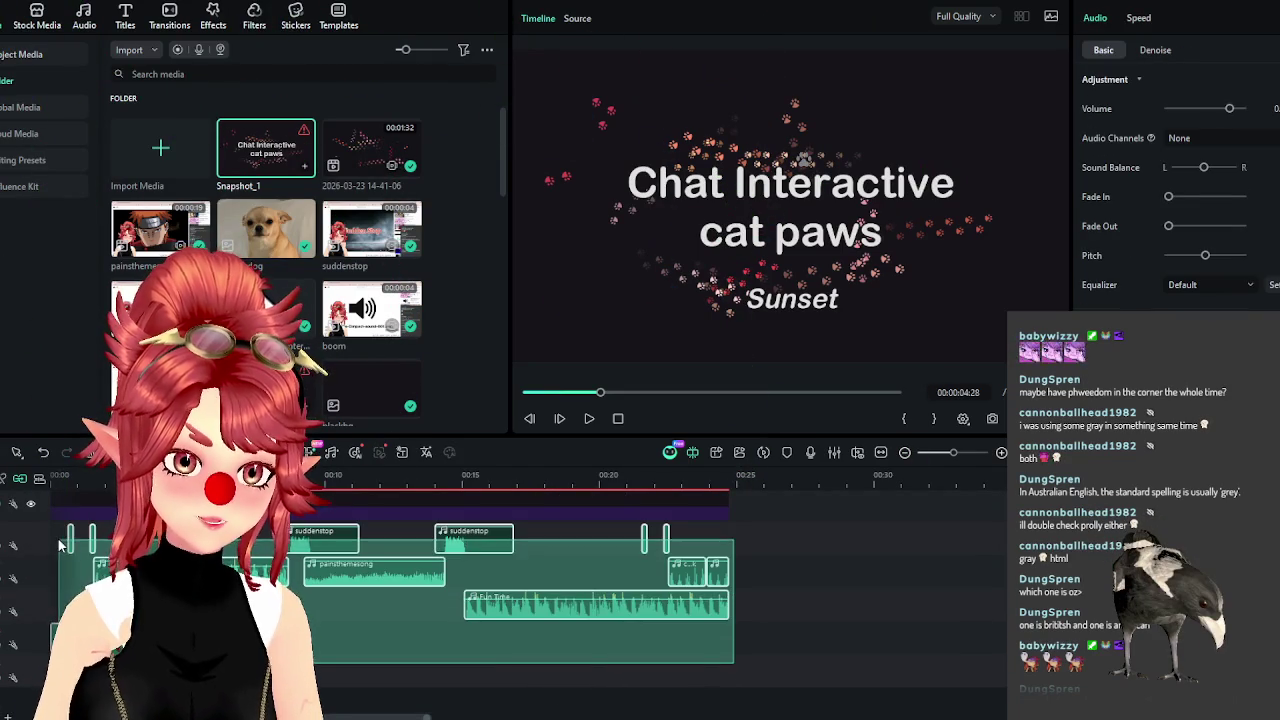
pyautogui.click(377, 613)
pyautogui.scroll(3, 318, 648)
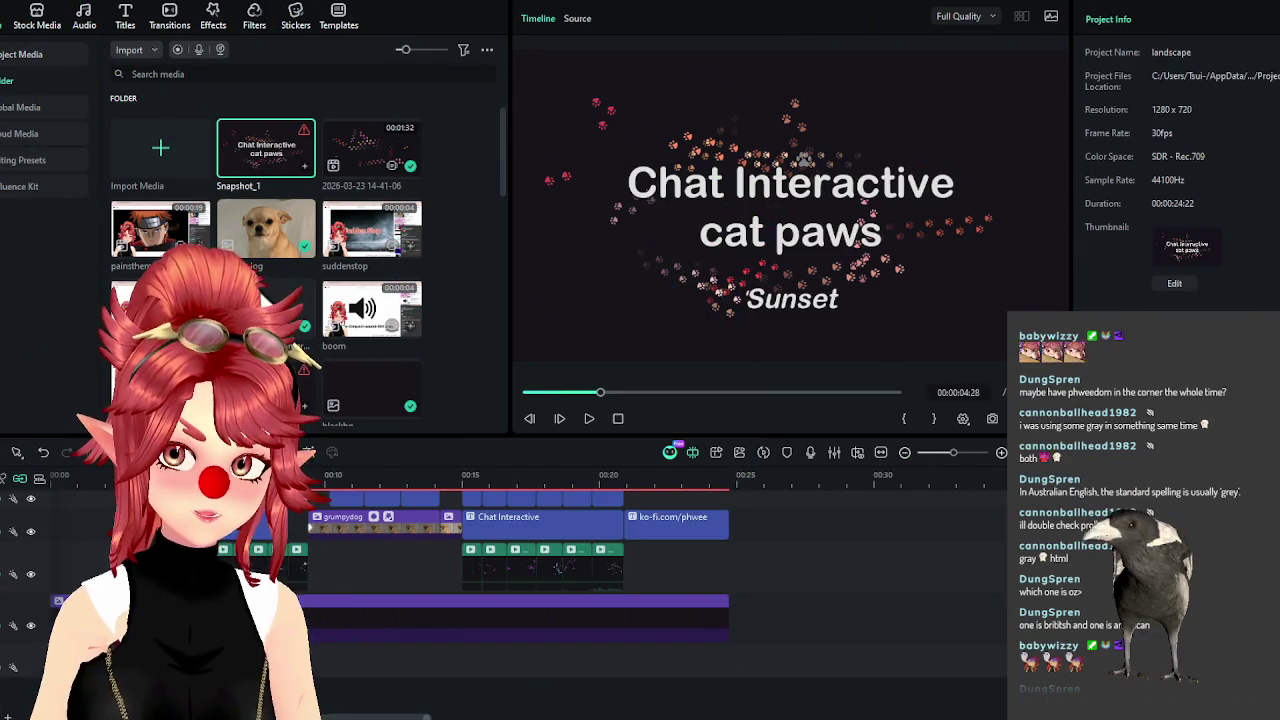
pyautogui.scroll(2, 520, 600)
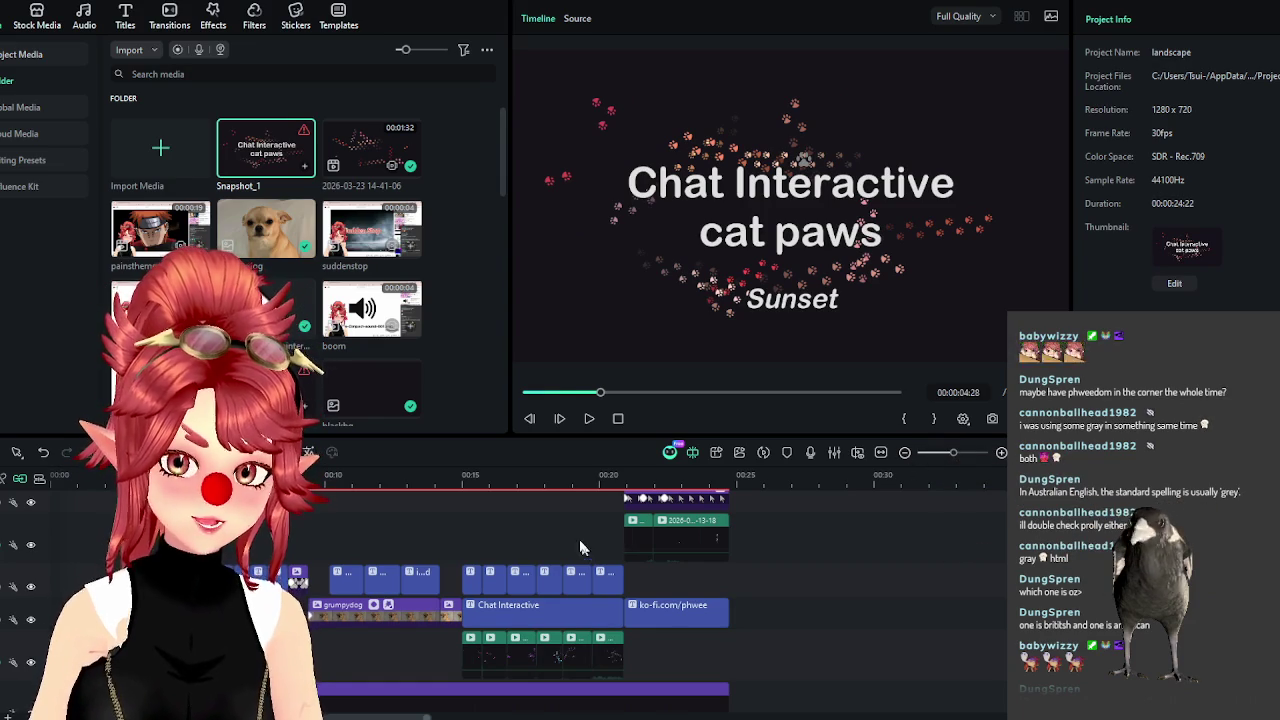
# Delete the grumpydog clip, a leftover clip, the extra title clips and the ko-fi.com/phwee clip.
pyautogui.click(357, 615)
pyautogui.press('Delete')
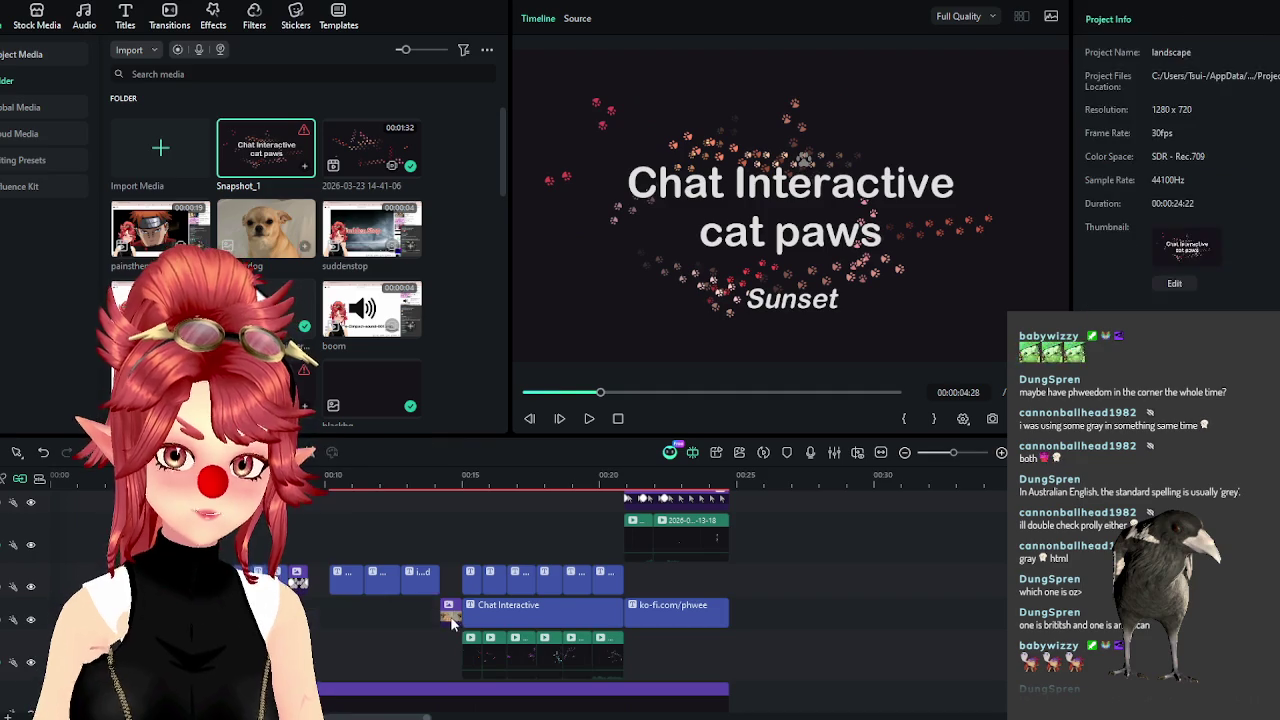
pyautogui.click(445, 606)
pyautogui.press('Delete')
pyautogui.click(383, 580)
pyautogui.press('Delete')
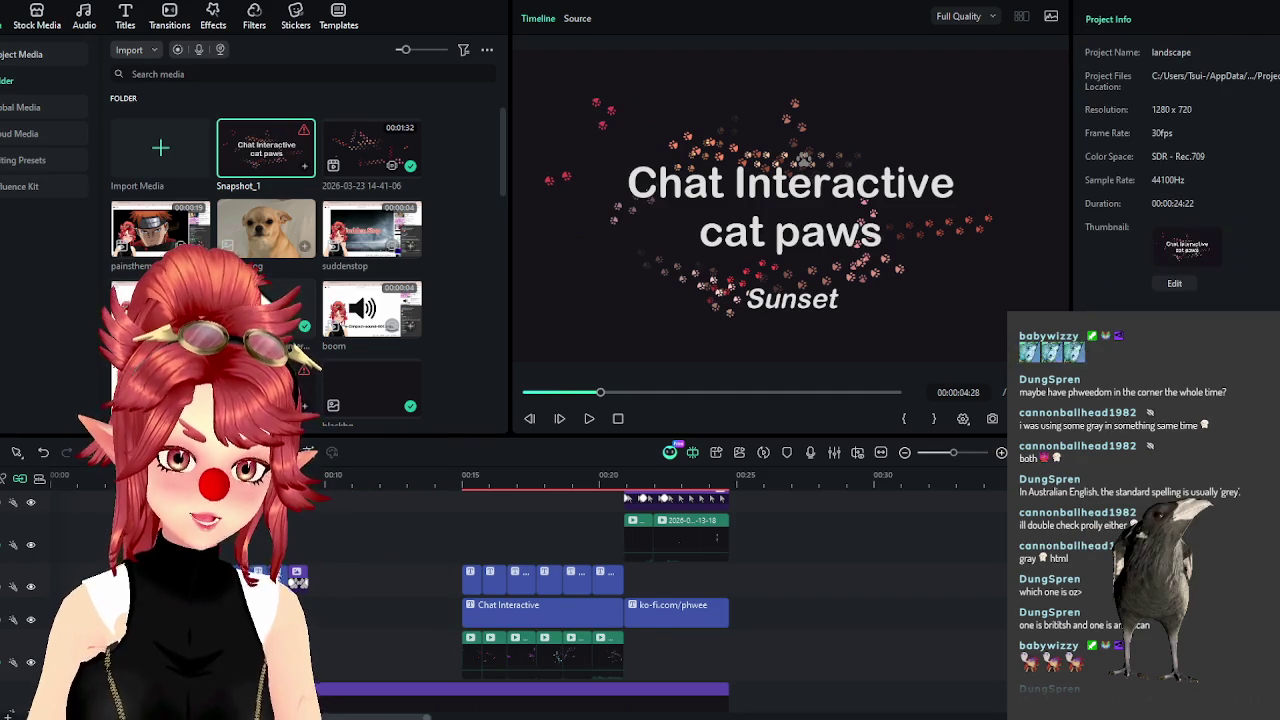
pyautogui.click(660, 610)
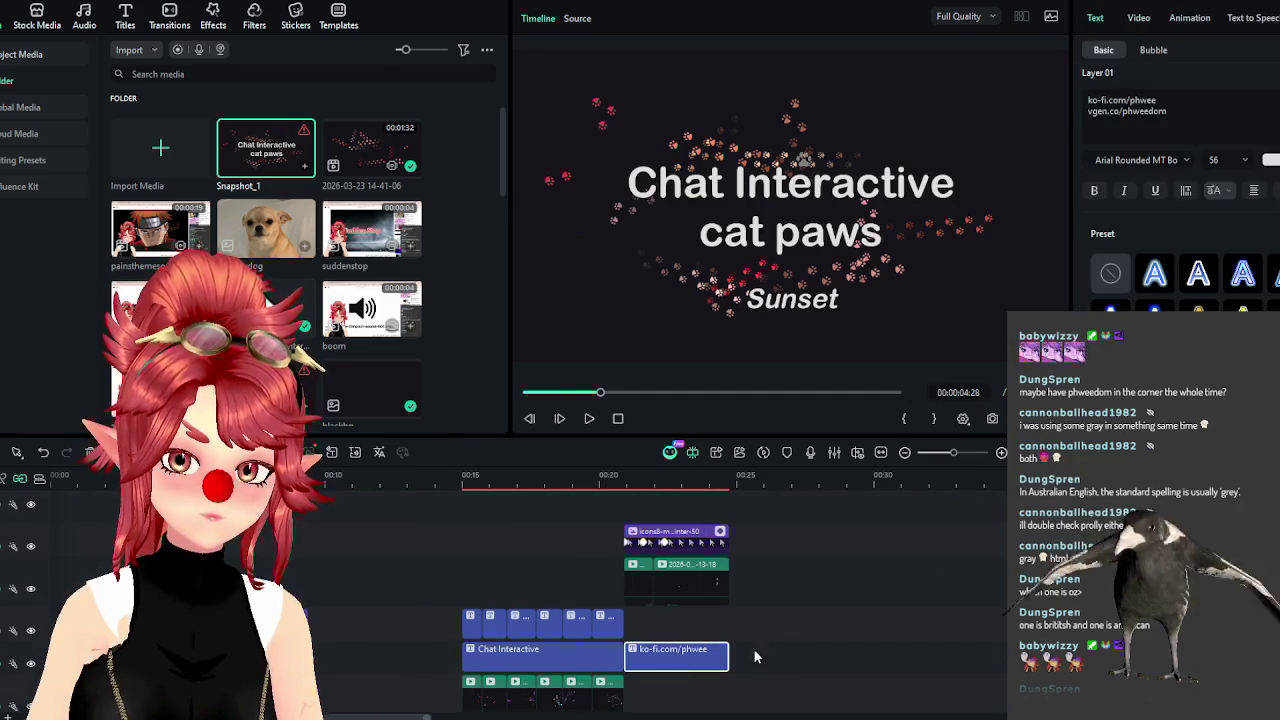
pyautogui.press('Delete')
# Delete the two top-track clips and the rainbow background clip ending the bottom track.
pyautogui.moveTo(641, 511); pyautogui.dragTo(695, 590)
pyautogui.press('Delete')
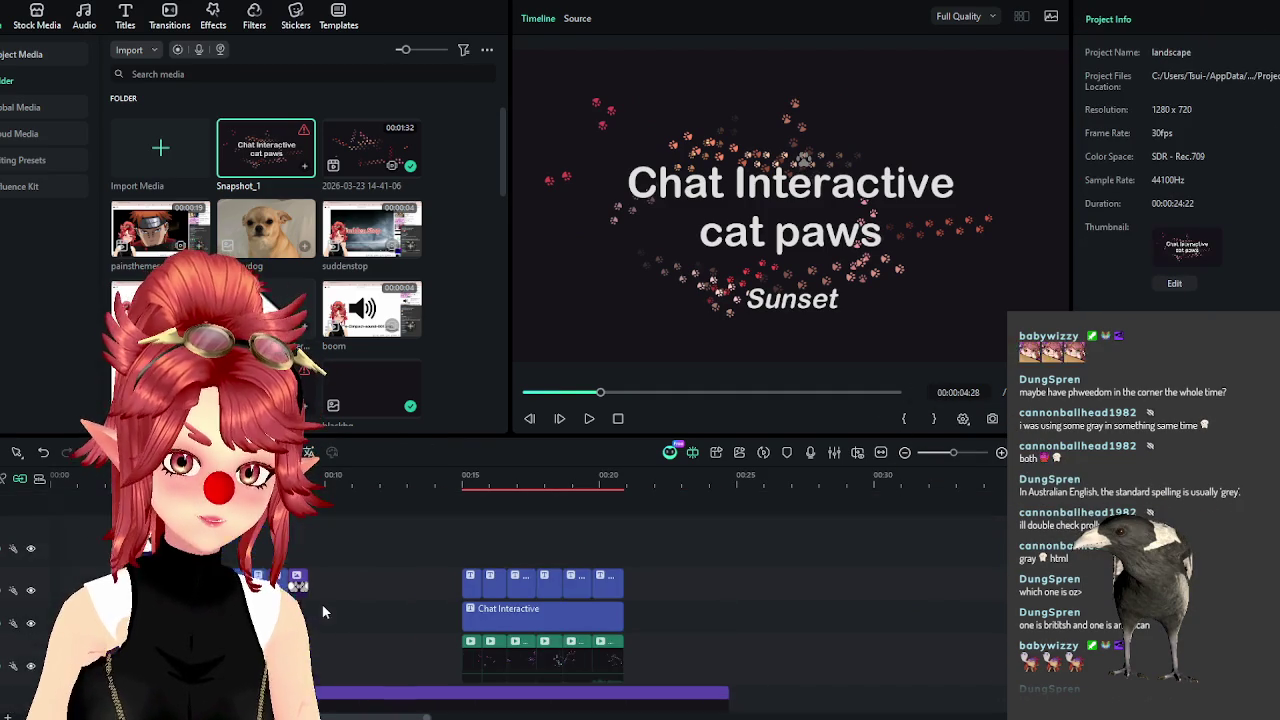
pyautogui.click(301, 527)
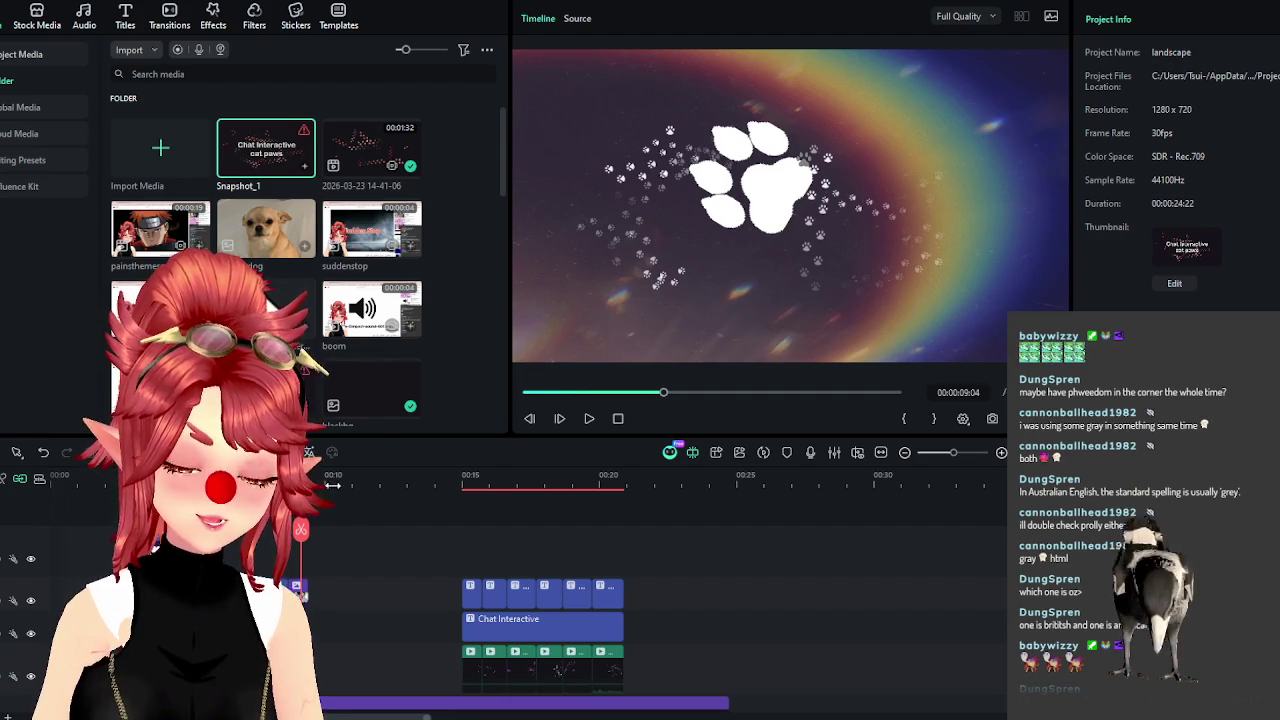
pyautogui.scroll(3, 519, 680)
pyautogui.click(527, 678)
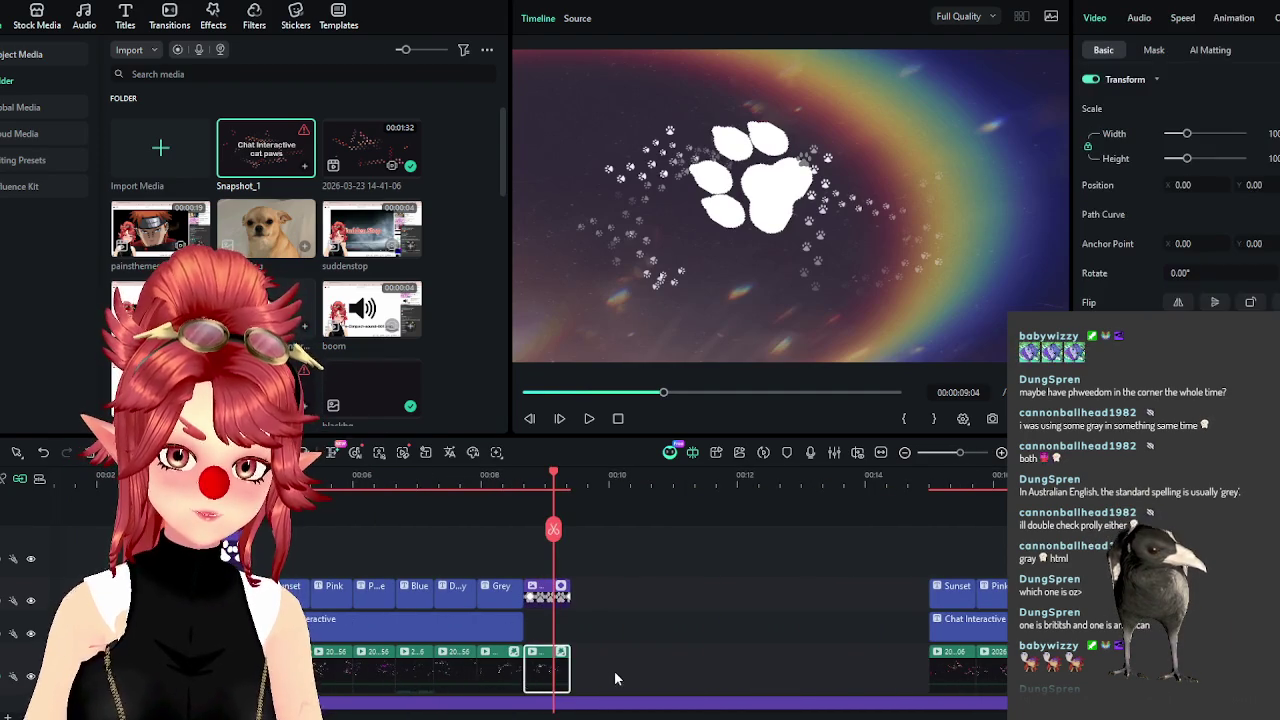
pyautogui.press('Delete')
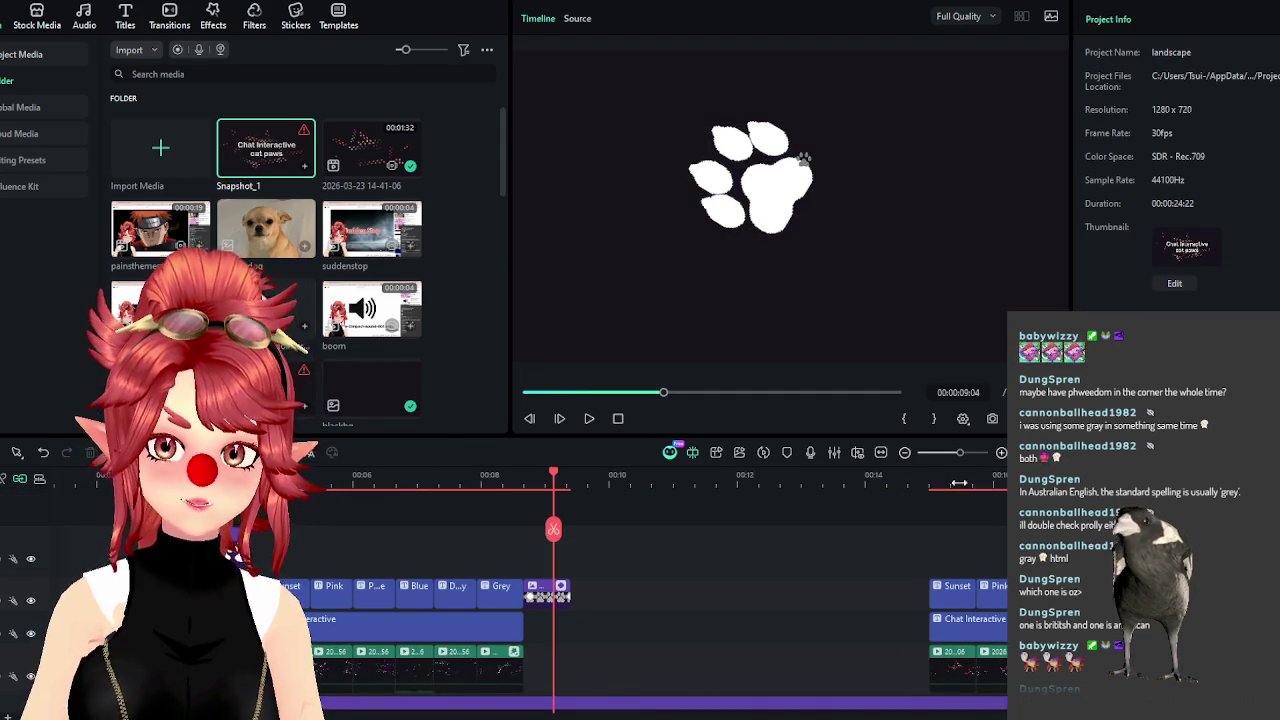
# Add the dogpaw and catpaw image clips side by side on an upper track.
pyautogui.click(950, 527)
pyautogui.hscroll(5, 674, 600)
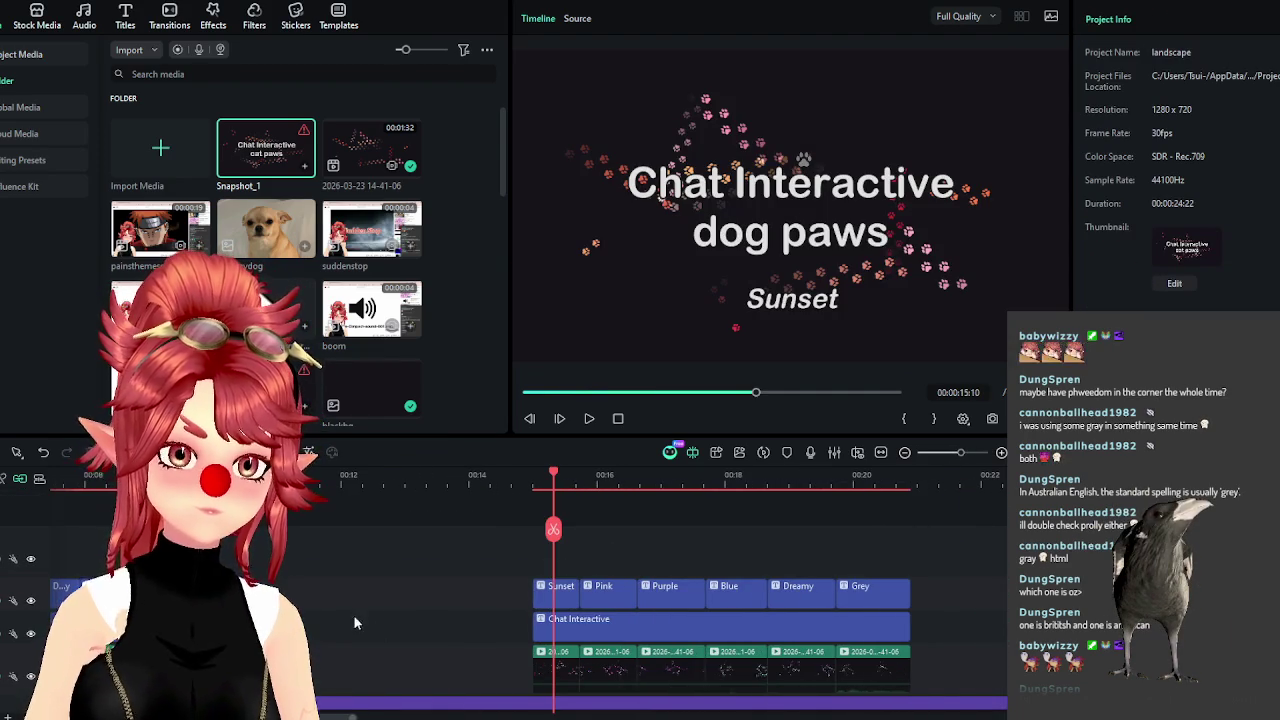
pyautogui.hscroll(-5, 674, 600)
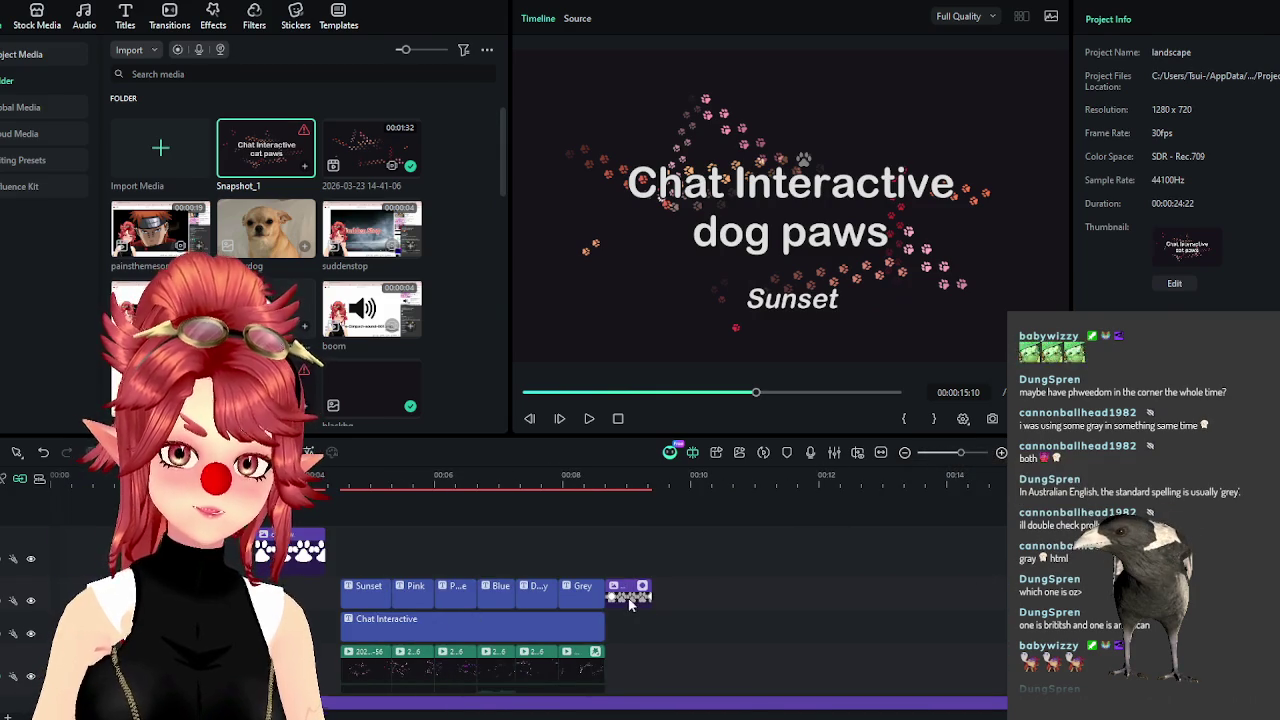
pyautogui.moveTo(290, 548); pyautogui.dragTo(635, 551)
pyautogui.click(638, 472)
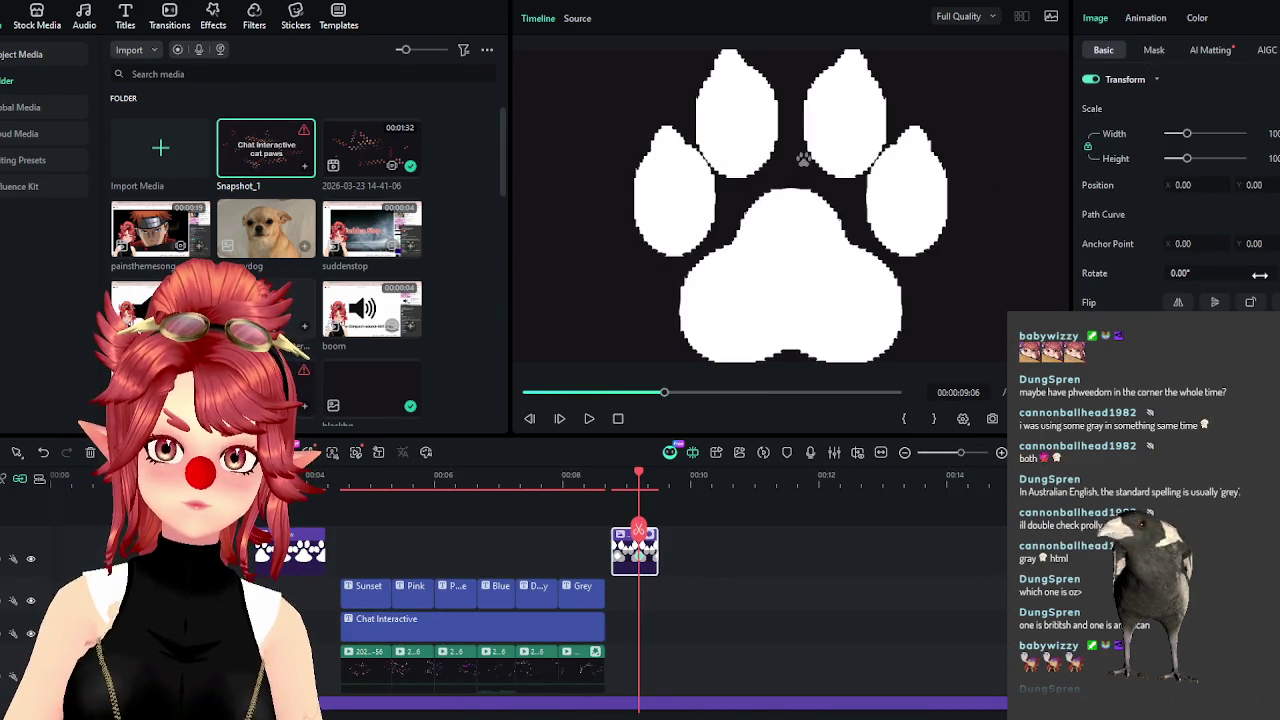
pyautogui.click(298, 474)
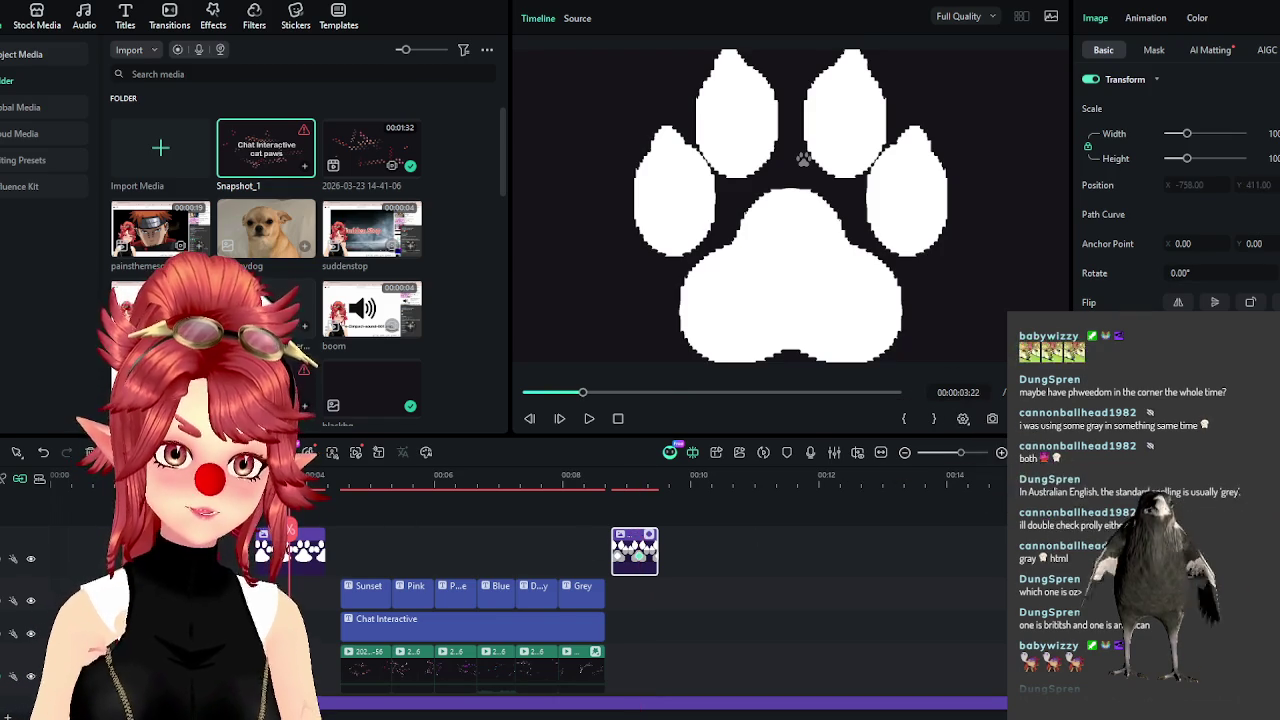
pyautogui.press('Right')
pyautogui.press('Right')
pyautogui.press('Right')
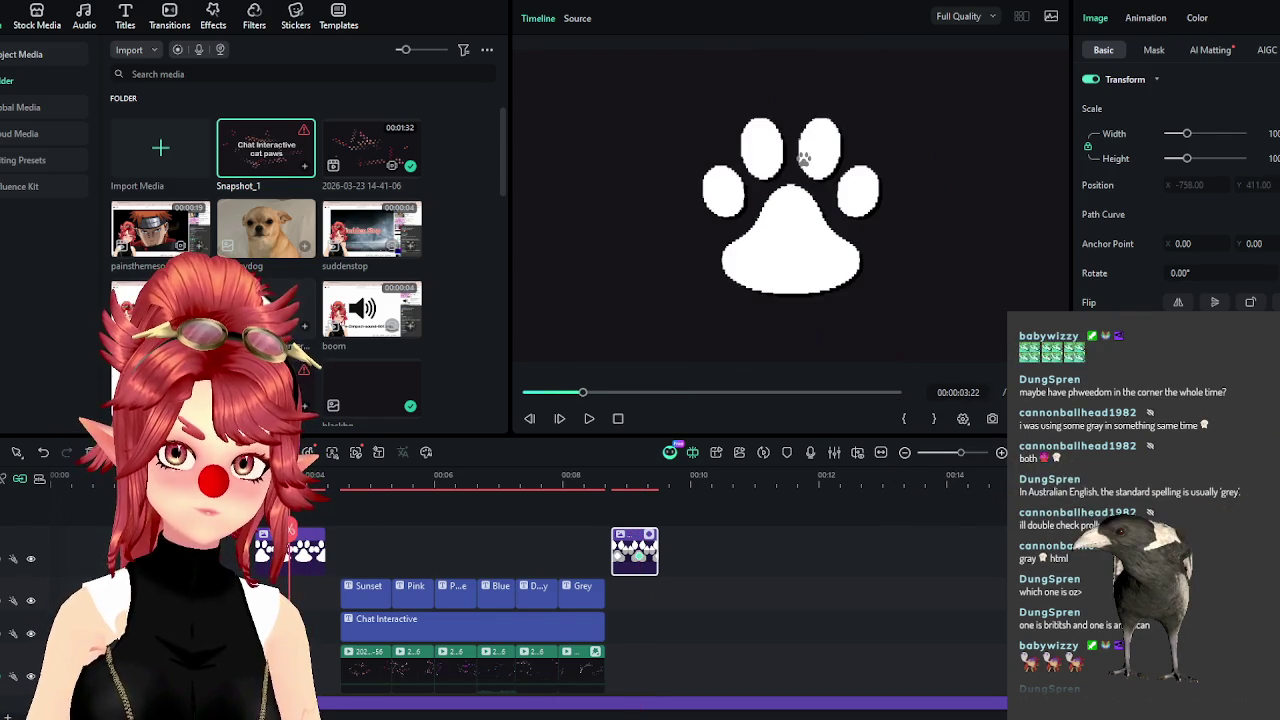
pyautogui.scroll(-1, 343, 548)
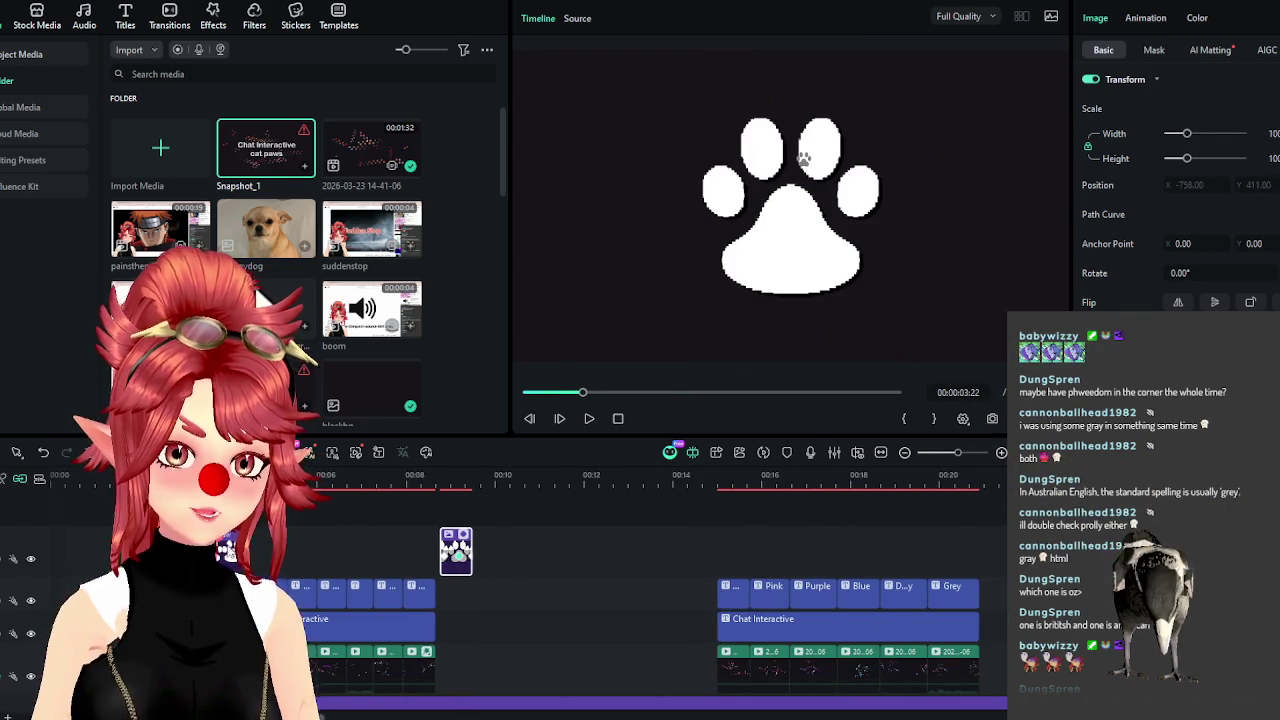
pyautogui.moveTo(228, 548); pyautogui.dragTo(511, 550)
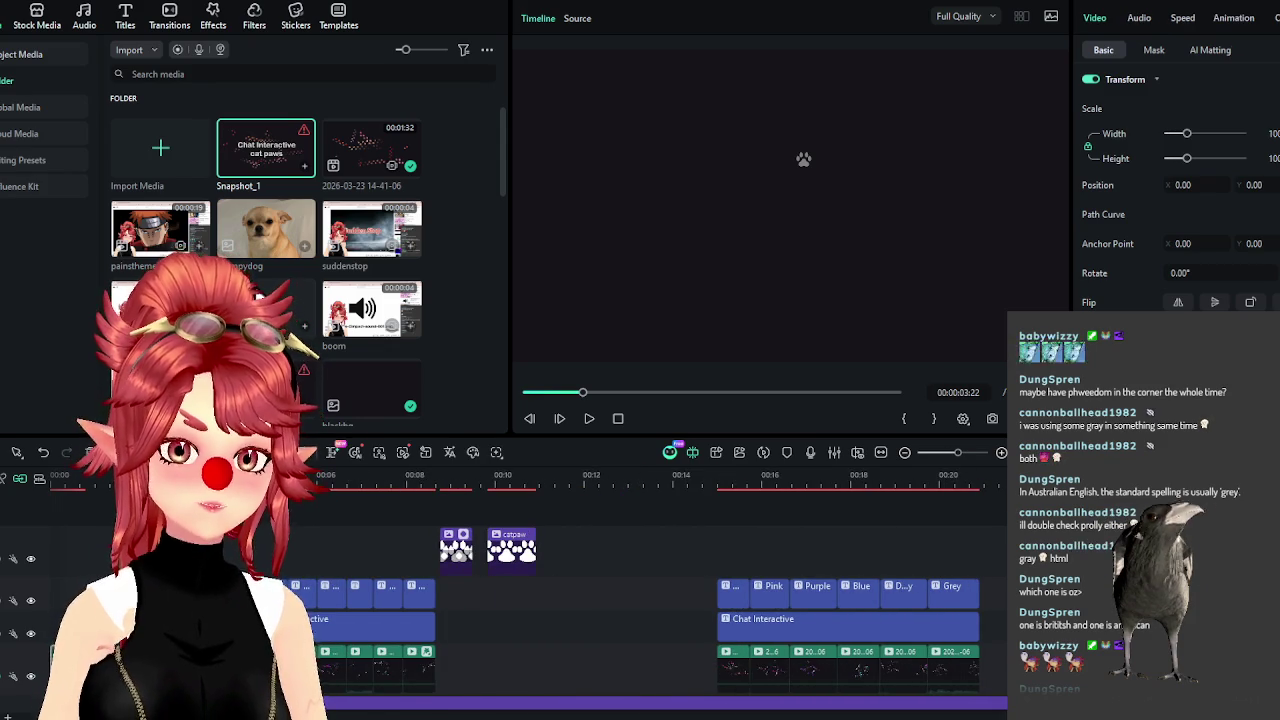
# Move the Sunset caption to the timeline start, then switch to the web browser.
pyautogui.click(380, 626)
pyautogui.scroll(3, 302, 529)
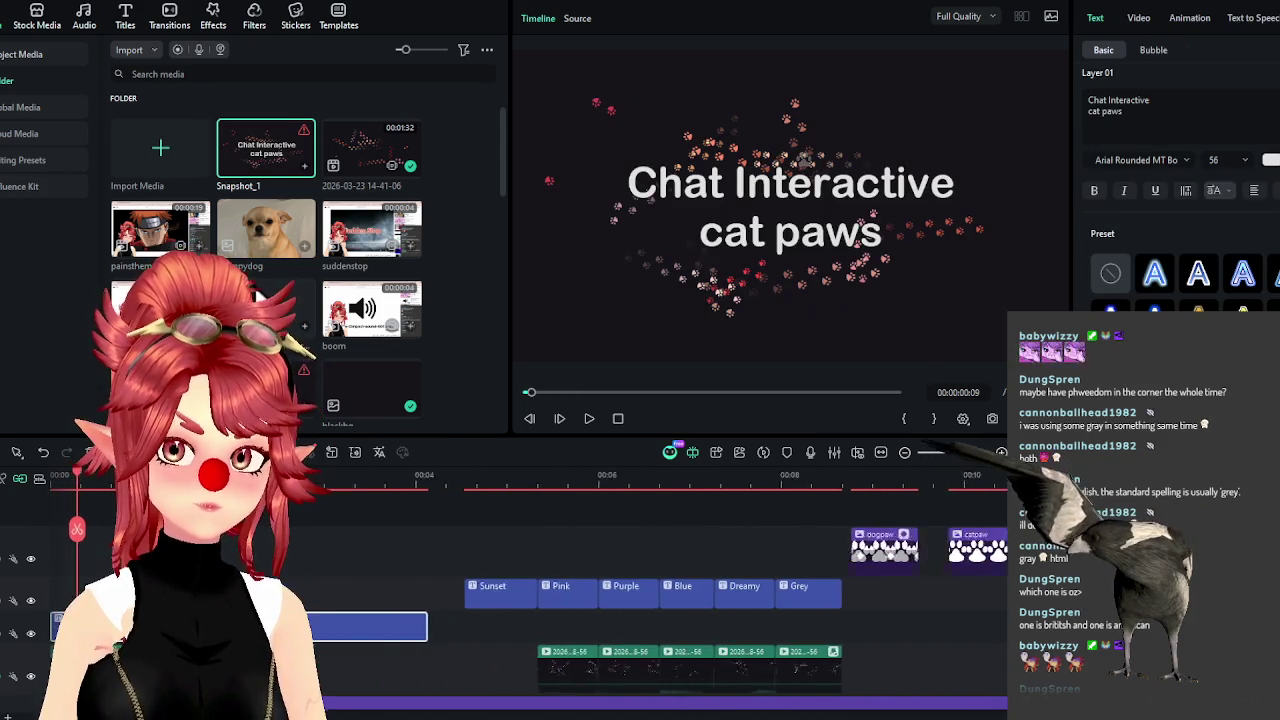
pyautogui.moveTo(550, 595); pyautogui.dragTo(80, 595)
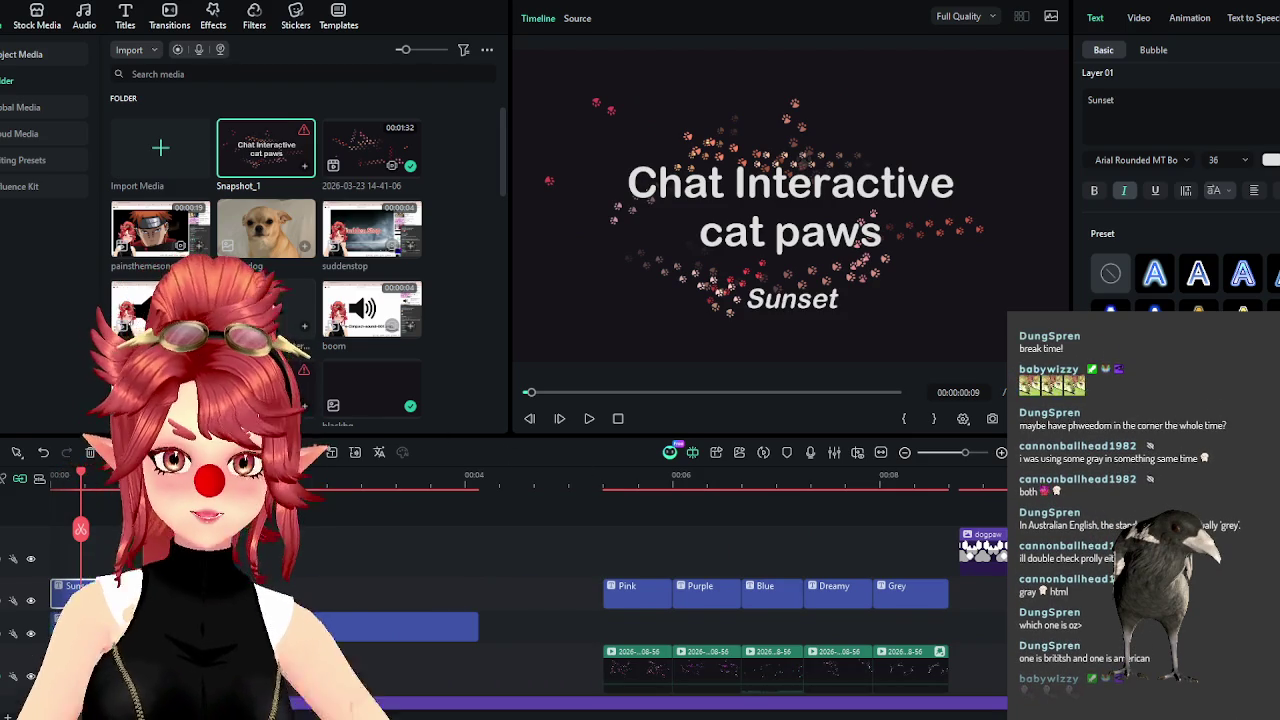
pyautogui.hotkey('alt', 'Tab')
pyautogui.hotkey('ctrl', 'l')
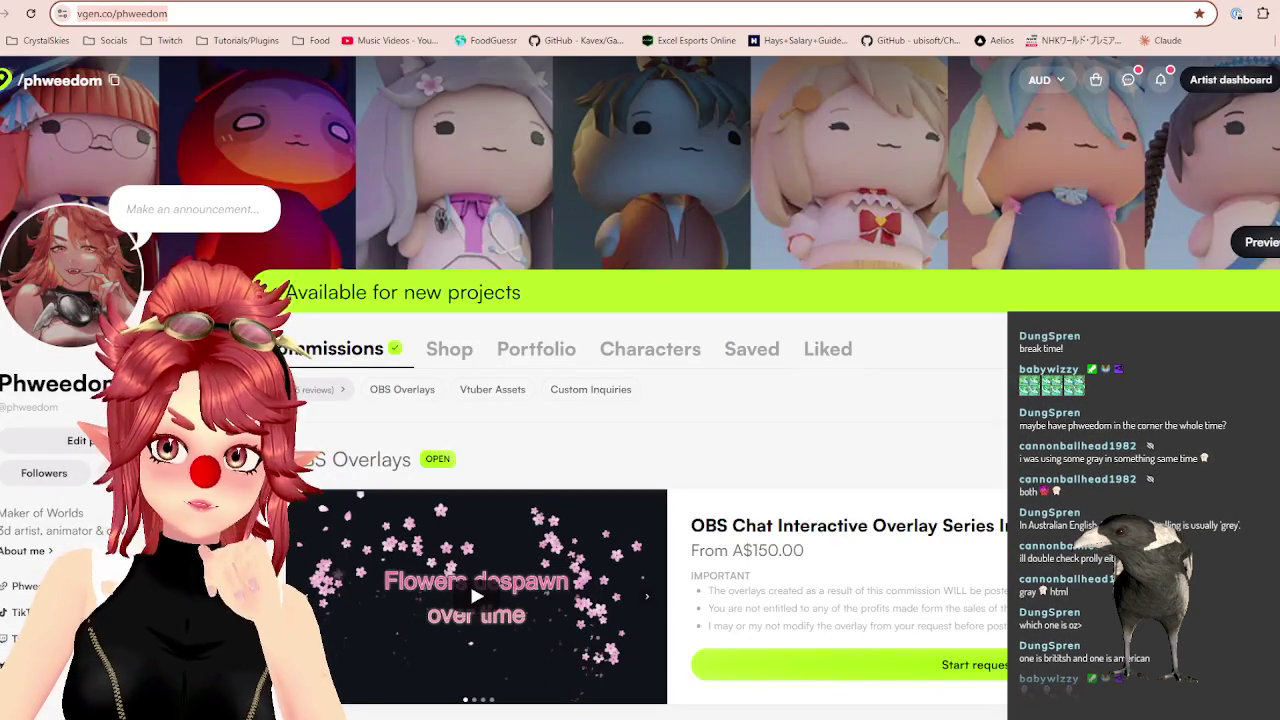
# Cycle through the Chrome tabs to FoodGuessr and start a new random game.
pyautogui.hotkey('ctrl', 'Tab')
pyautogui.hotkey('ctrl', 'Tab')
pyautogui.hotkey('ctrl', 'Tab')
pyautogui.hotkey('ctrl', 'Tab')
pyautogui.hotkey('ctrl', 'Tab')
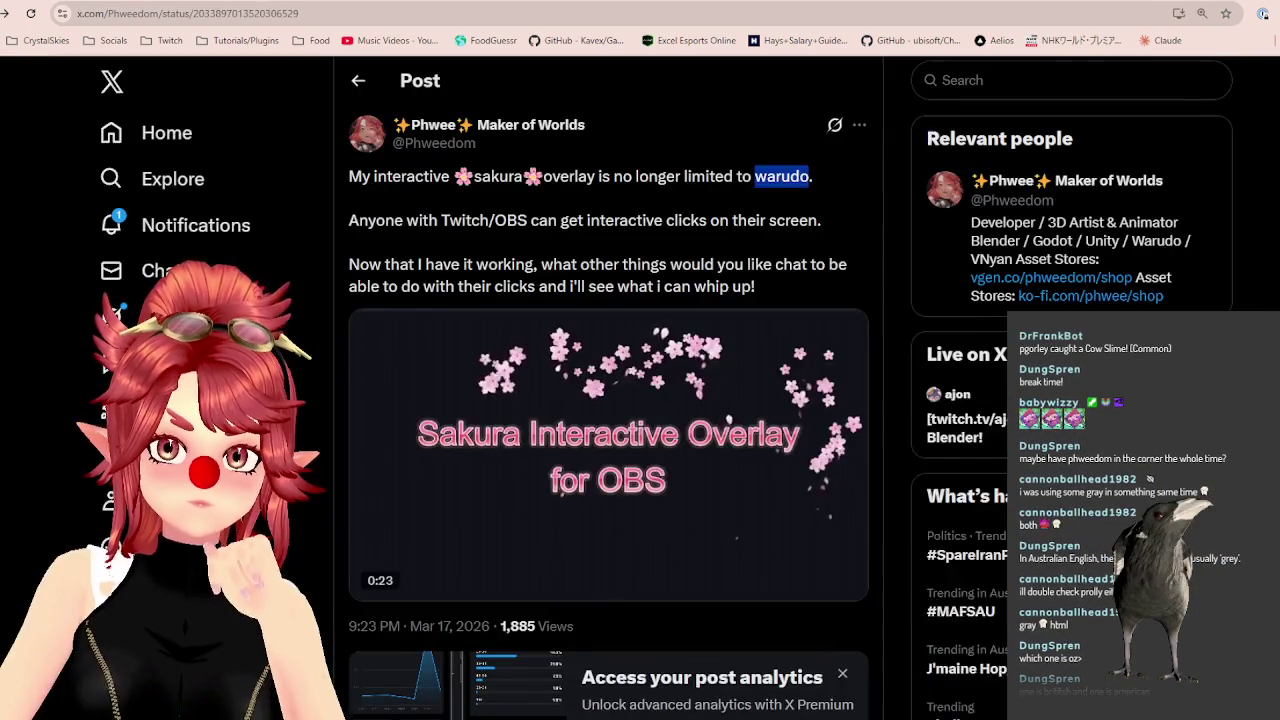
pyautogui.hotkey('ctrl', 'Tab')
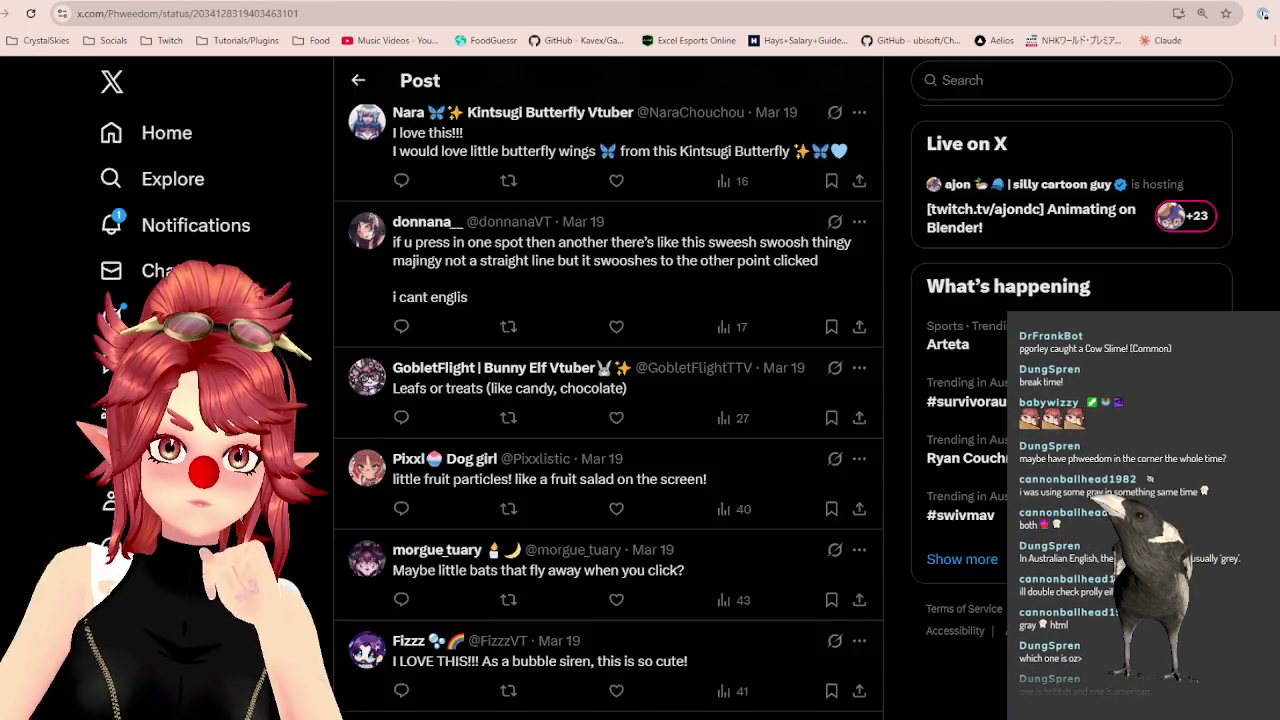
pyautogui.hotkey('ctrl', 'Tab')
pyautogui.hotkey('ctrl', 'Tab')
pyautogui.hotkey('ctrl', 'Tab')
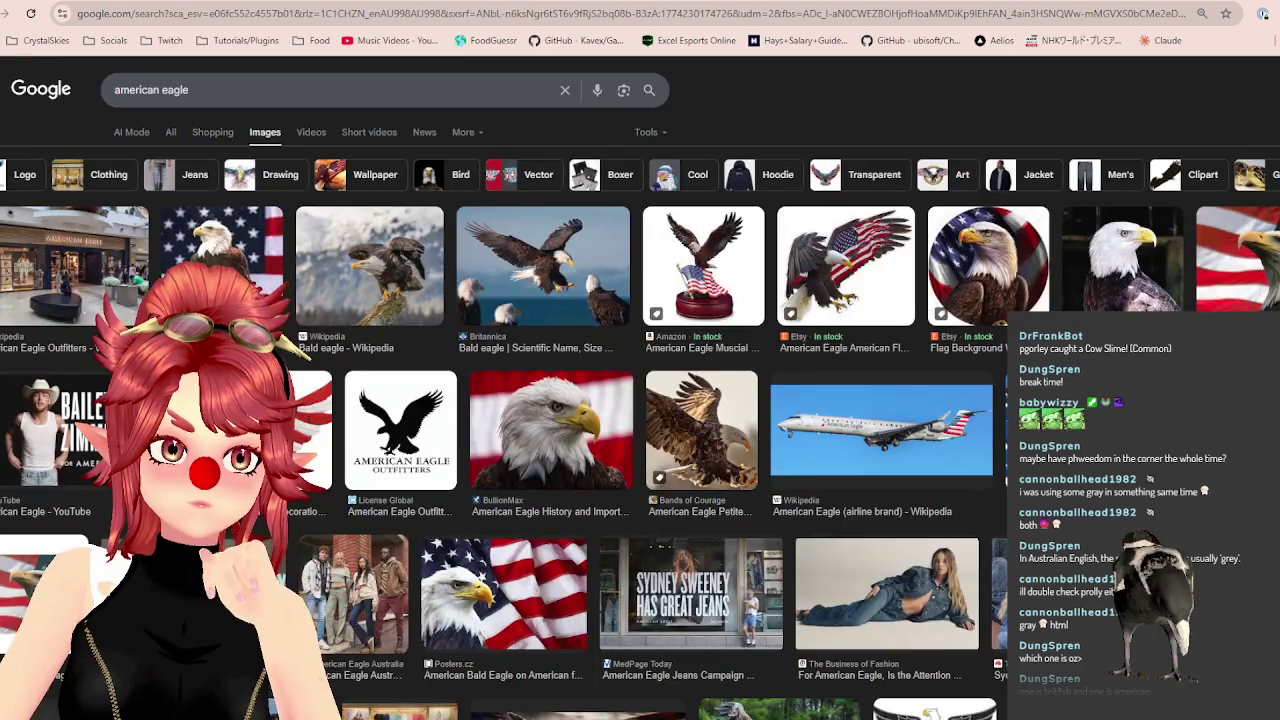
pyautogui.hotkey('ctrl', 'Tab')
pyautogui.hotkey('ctrl', 'Tab')
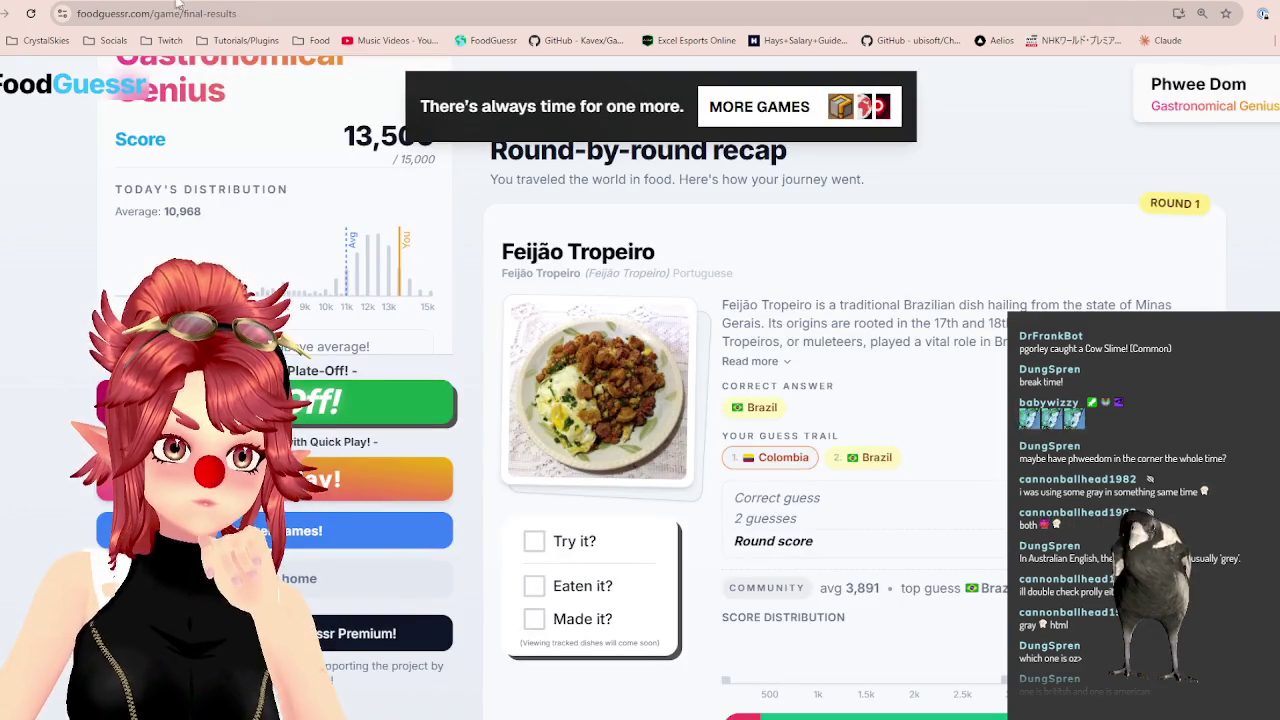
pyautogui.hotkey('ctrl', 'Tab')
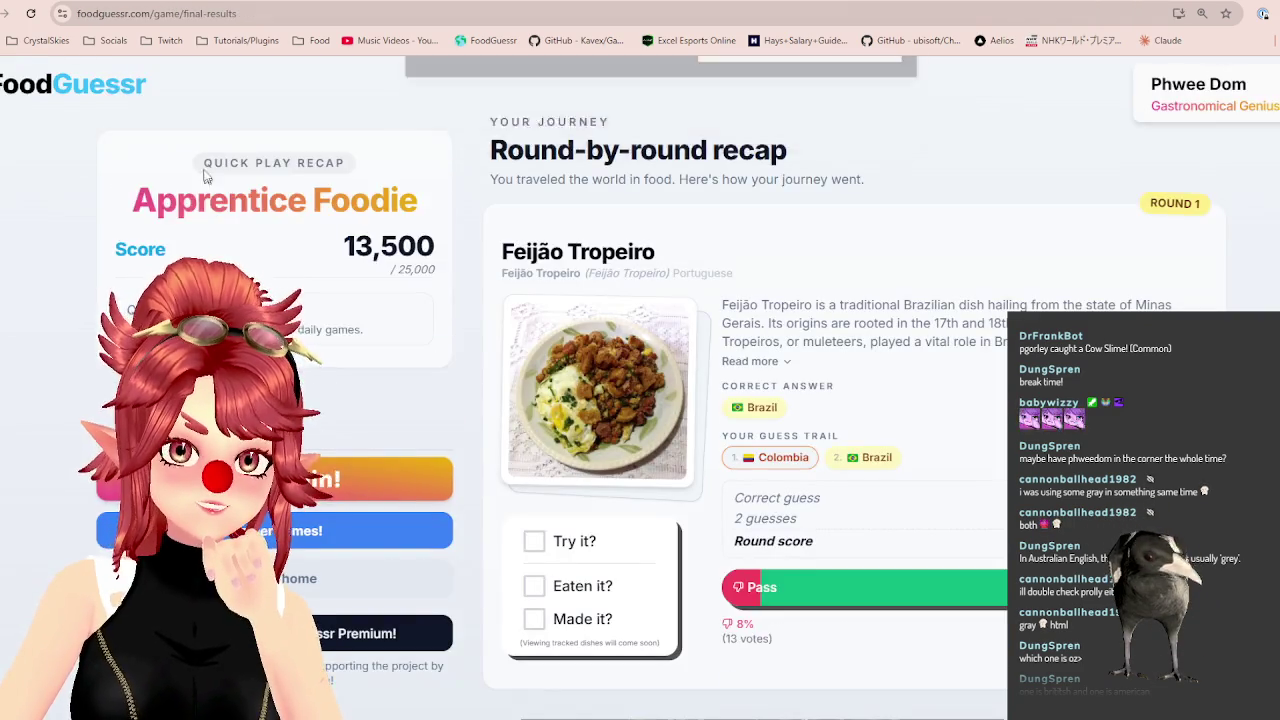
pyautogui.hotkey('ctrl', 'Tab')
pyautogui.click(1276, 79)
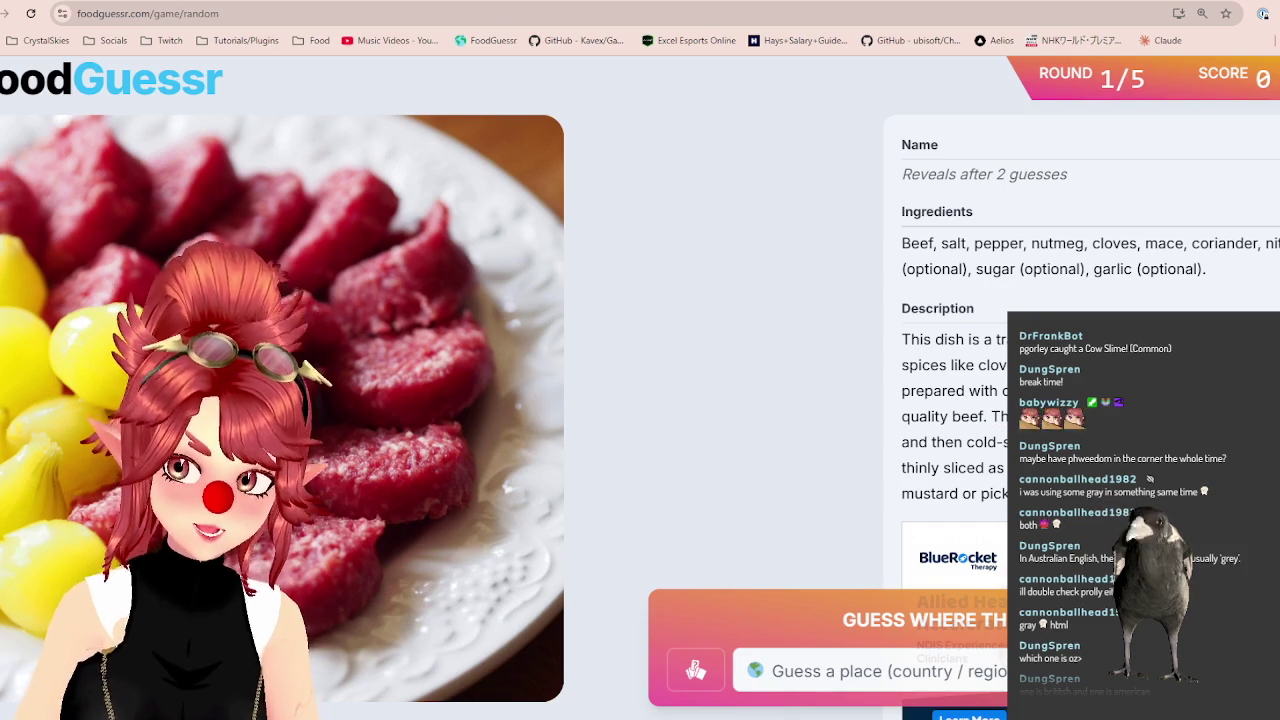
# Read the beef dish's description and its nutmeg, cloves and mace ingredients, then switch to Google Maps.
pyautogui.moveTo(988, 485); pyautogui.dragTo(1005, 468)
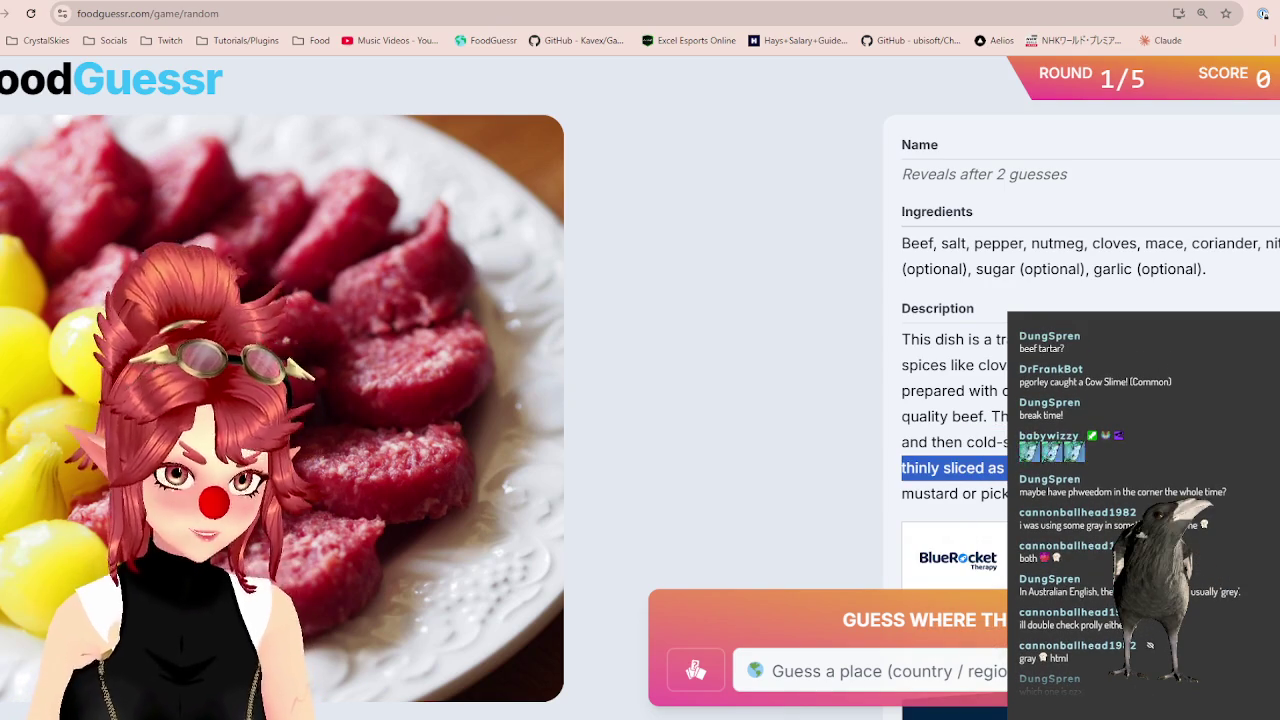
pyautogui.click(1030, 470)
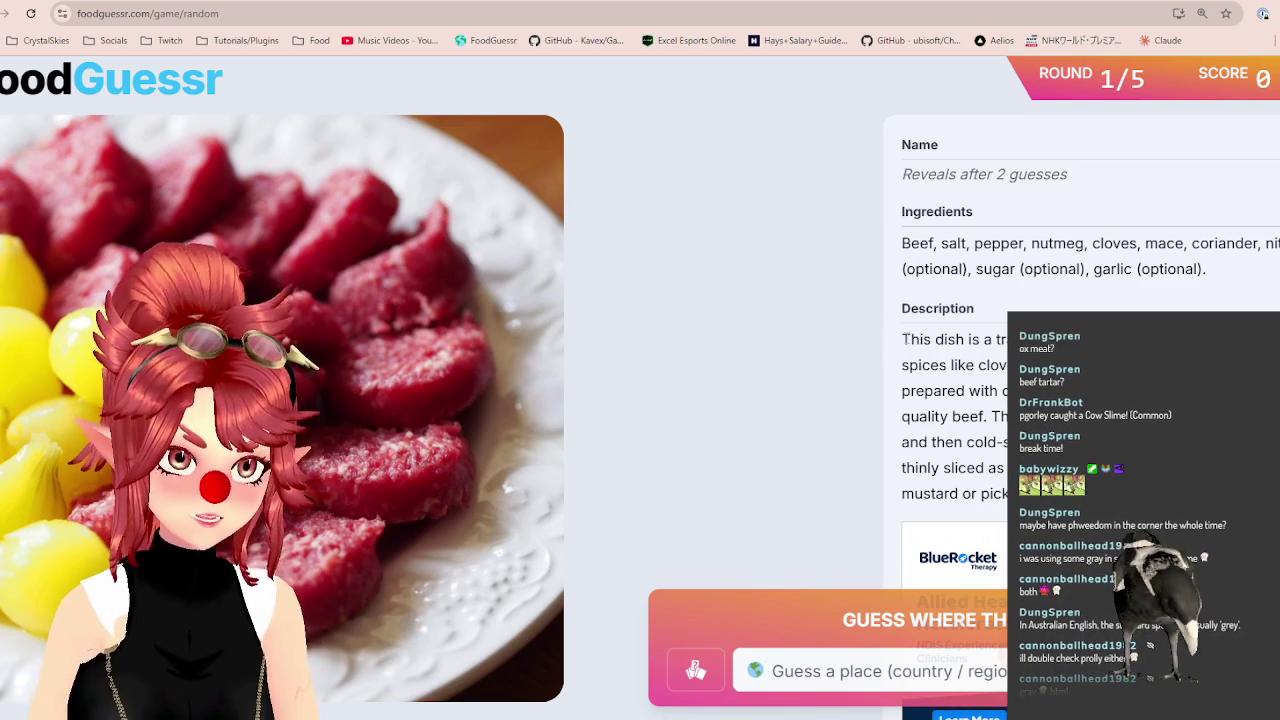
pyautogui.moveTo(904, 339)
pyautogui.mouseDown()
pyautogui.moveTo(1012, 341)
pyautogui.moveTo(1012, 416)
pyautogui.mouseUp()
pyautogui.moveTo(1048, 243); pyautogui.dragTo(1180, 243)
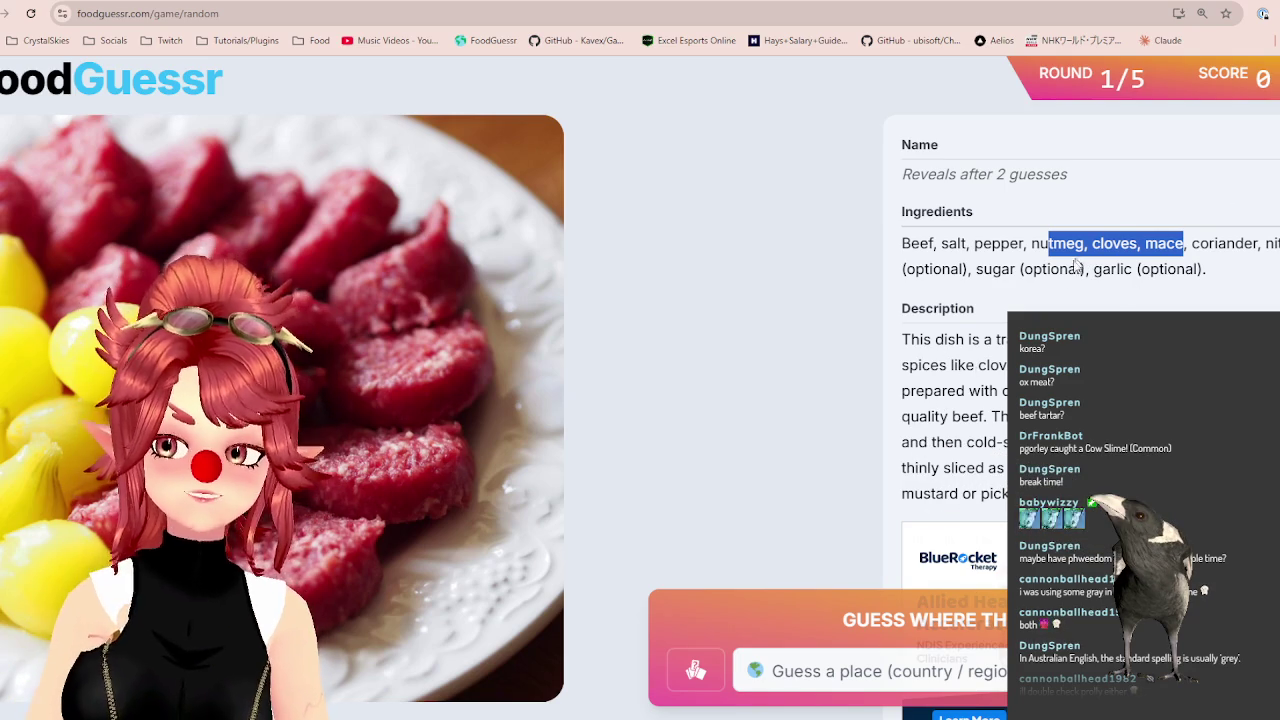
pyautogui.click(940, 340)
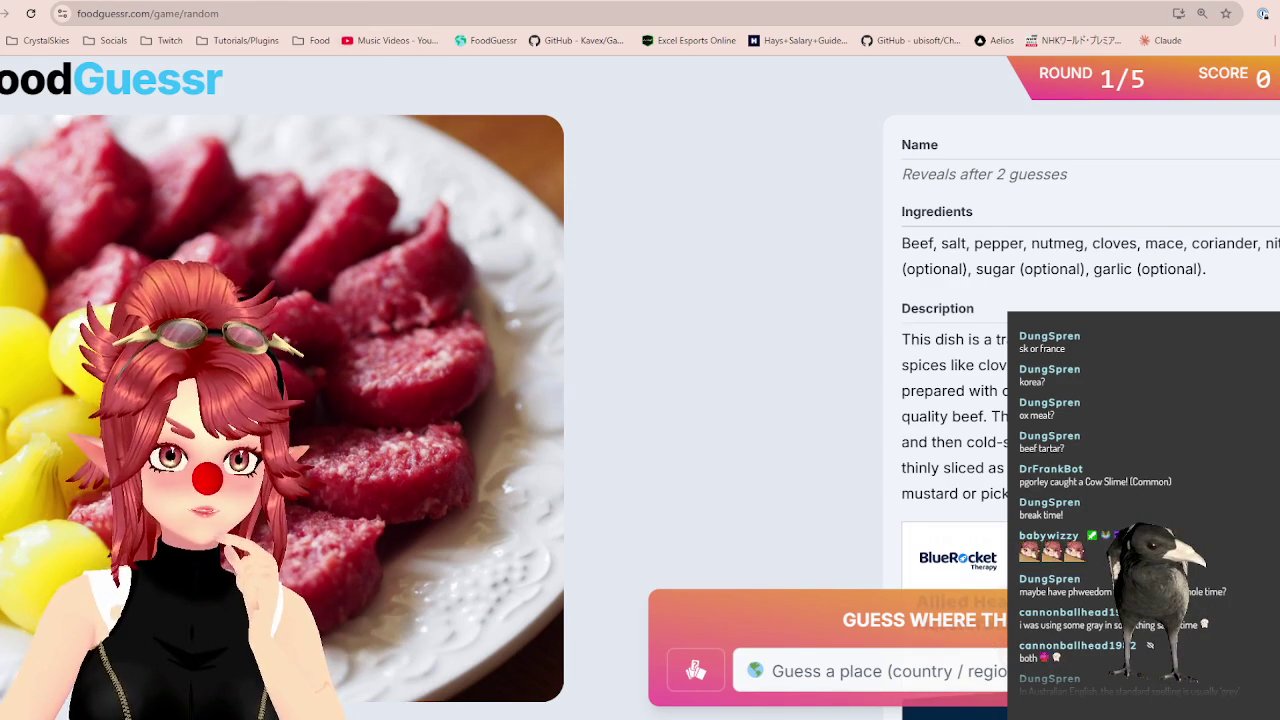
pyautogui.hotkey('ctrl', 'Tab')
pyautogui.scroll(-5, 428, 360)
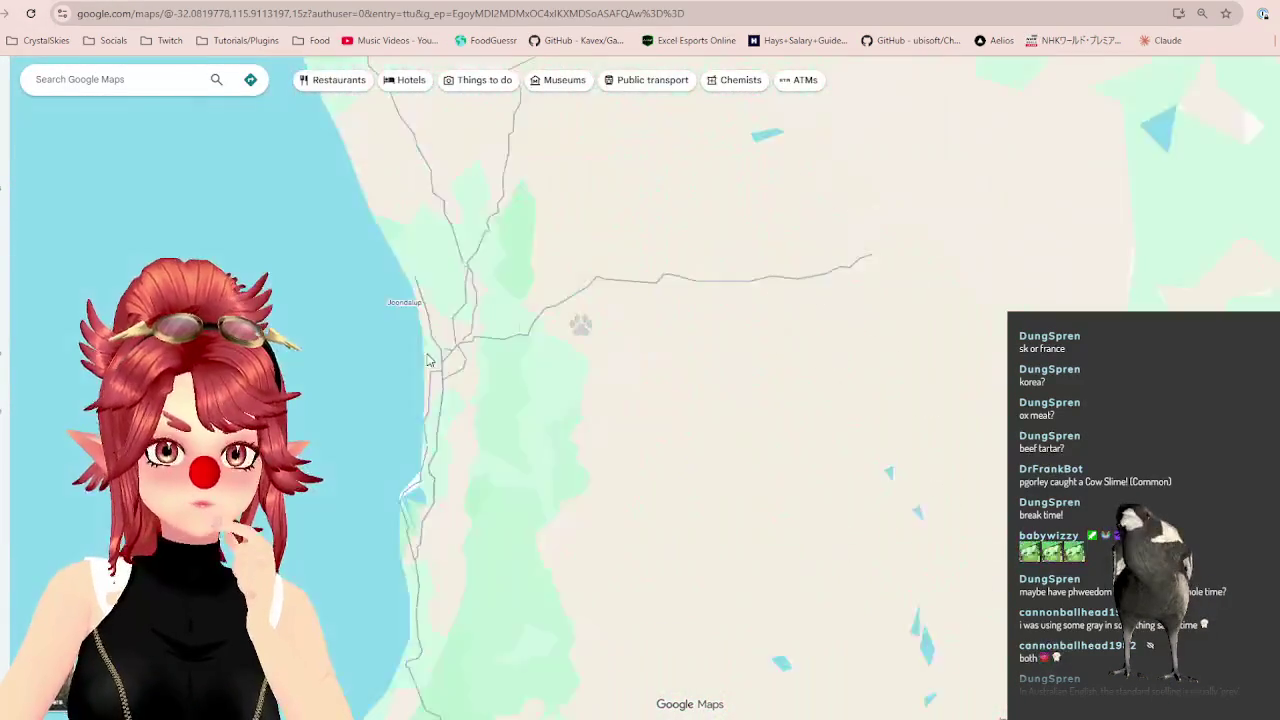
# Pan the map from Australia to Europe, centred on Hungary and Romania.
pyautogui.scroll(-5, 428, 360)
pyautogui.scroll(-5, 580, 537)
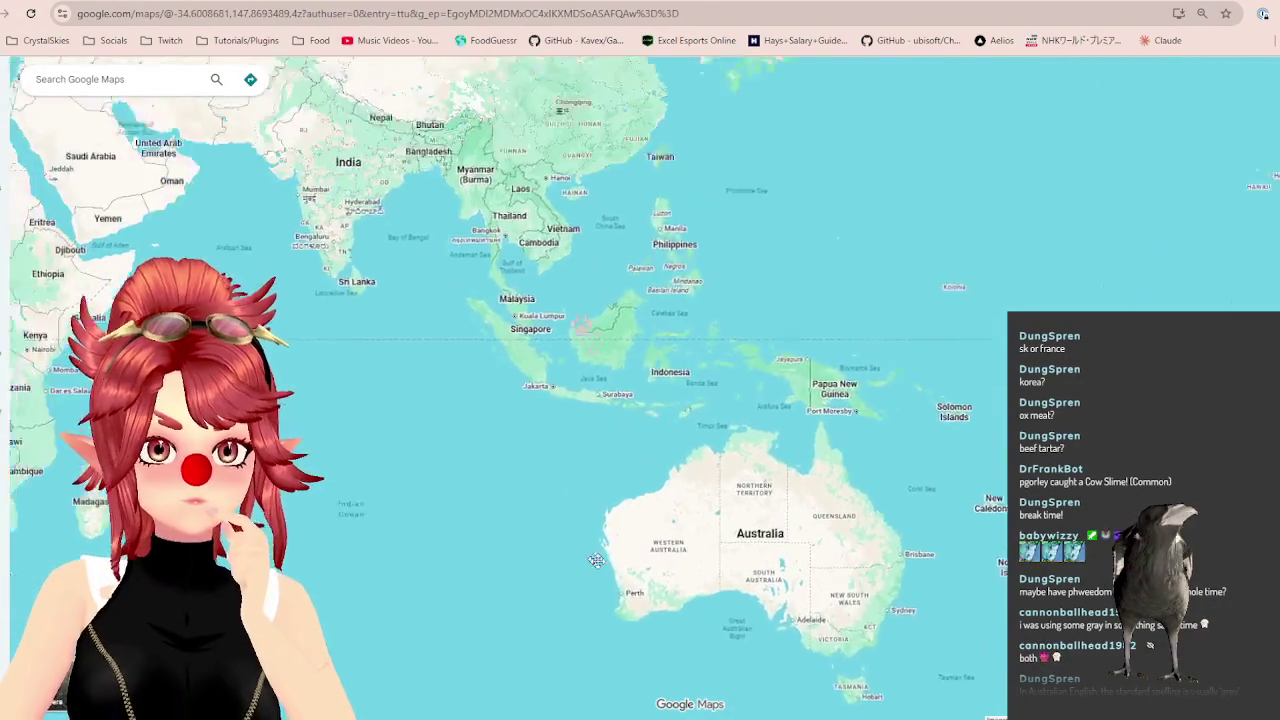
pyautogui.moveTo(580, 537); pyautogui.dragTo(660, 636)
pyautogui.moveTo(305, 287); pyautogui.dragTo(640, 560)
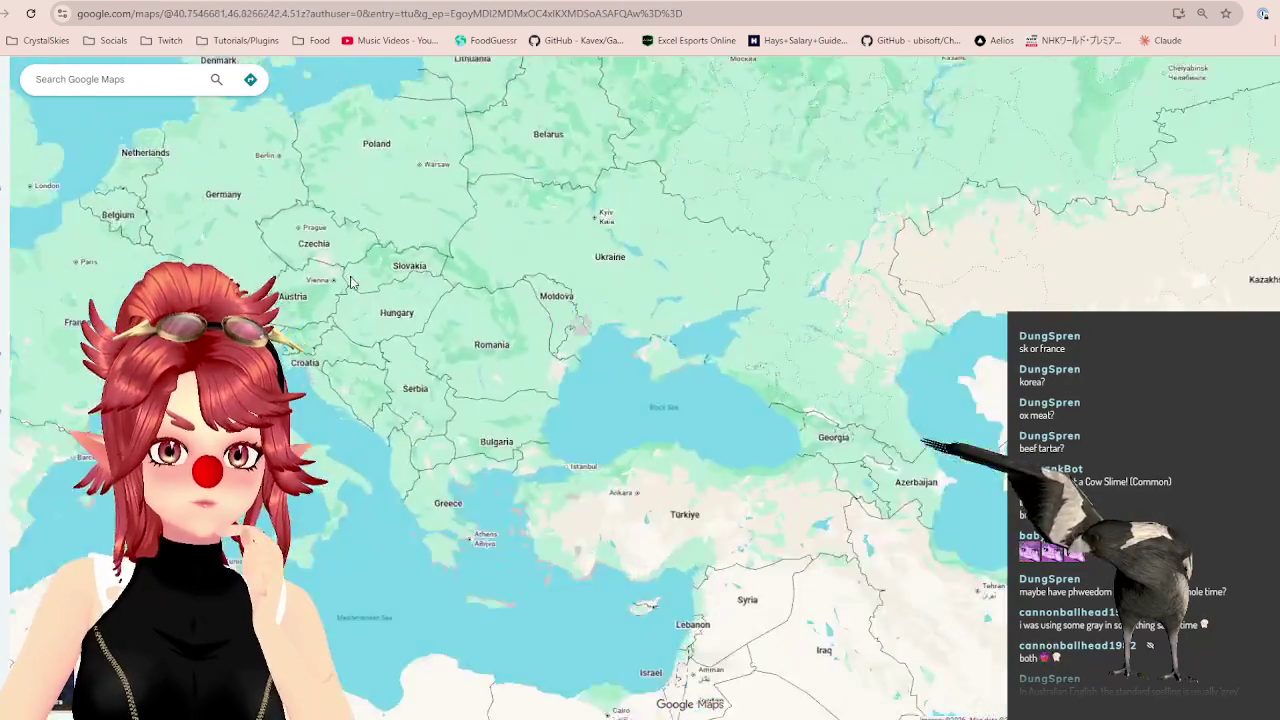
pyautogui.scroll(2, 395, 388)
pyautogui.scroll(1, 395, 388)
pyautogui.scroll(1, 395, 388)
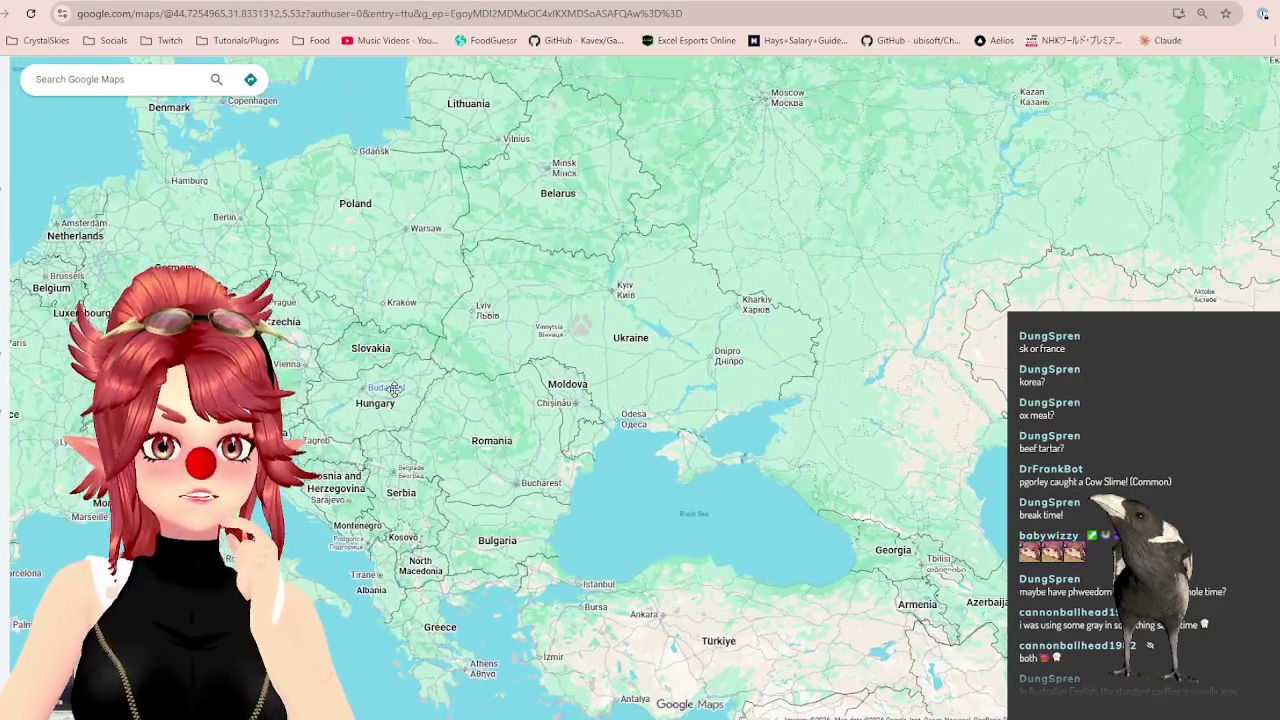
pyautogui.scroll(2, 480, 330)
pyautogui.moveTo(821, 288); pyautogui.dragTo(491, 400)
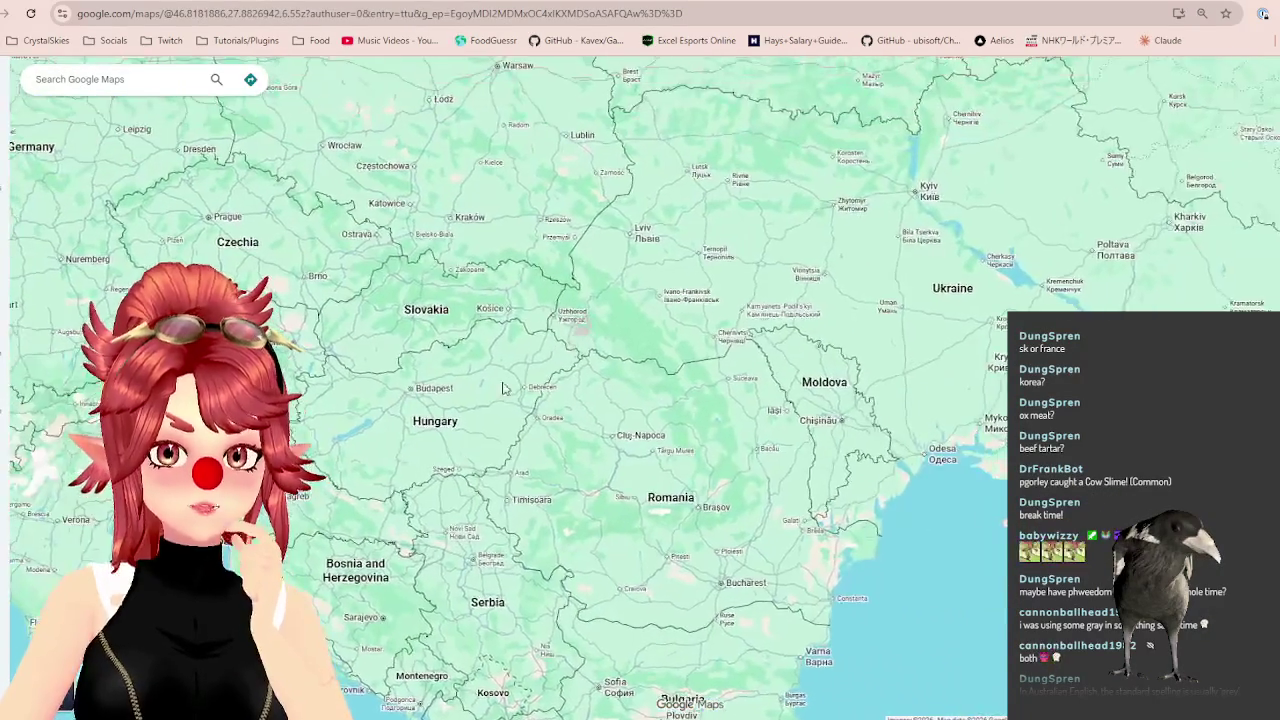
pyautogui.scroll(-2, 492, 400)
pyautogui.scroll(-1, 492, 400)
pyautogui.scroll(1, 492, 402)
pyautogui.scroll(1, 493, 405)
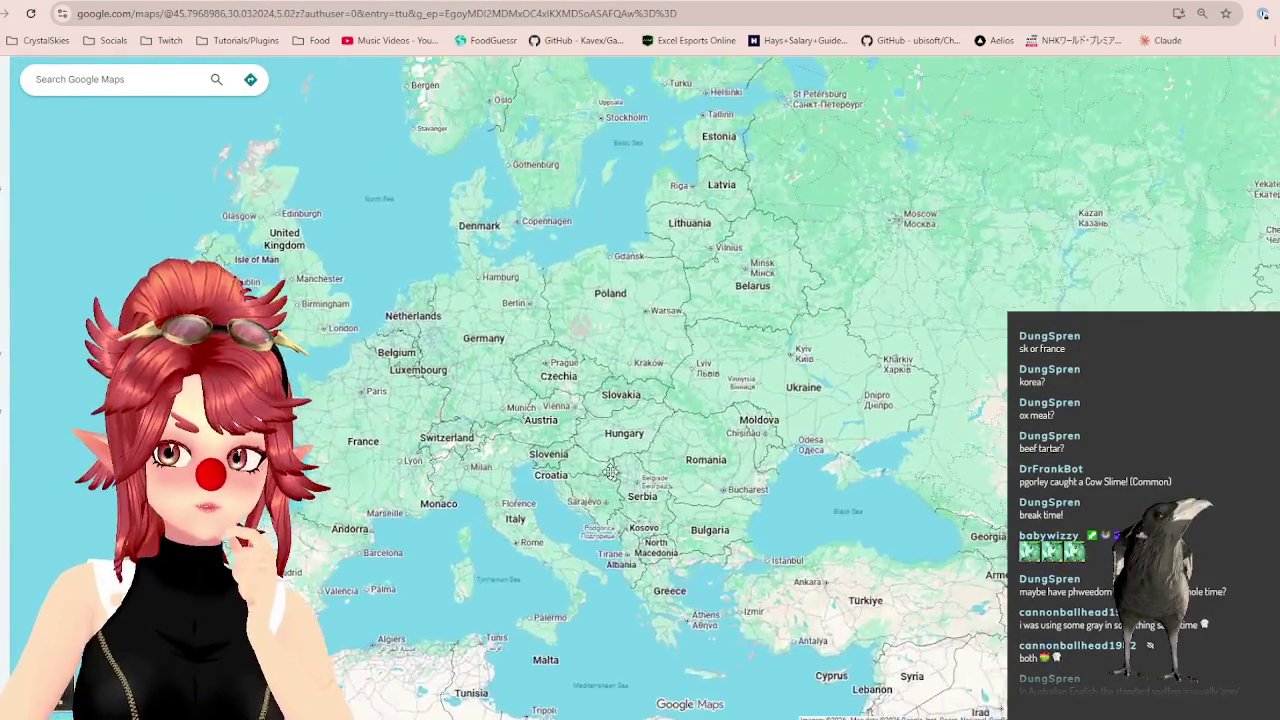
pyautogui.moveTo(492, 405); pyautogui.dragTo(610, 436)
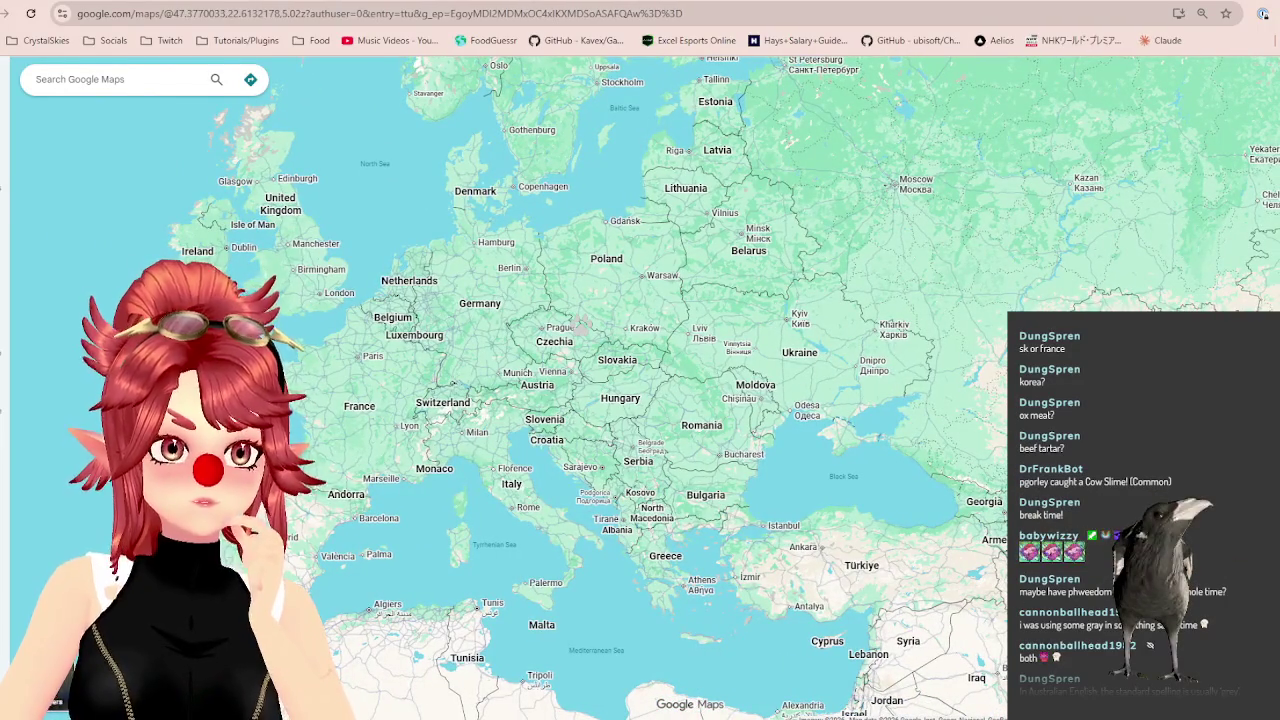
# Recheck the FoodGuessr dish, then pan east across South and Southeast Asia toward India.
pyautogui.hotkey('ctrl', 'Tab')
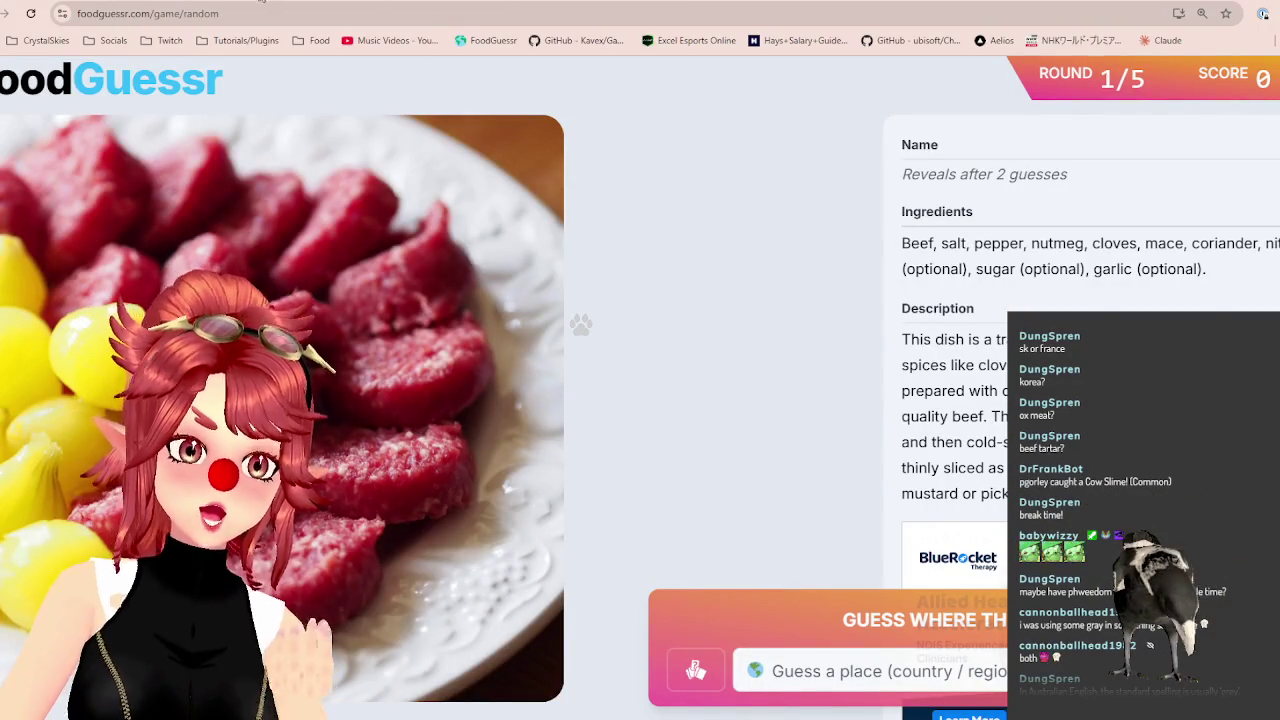
pyautogui.hotkey('ctrl', 'Tab')
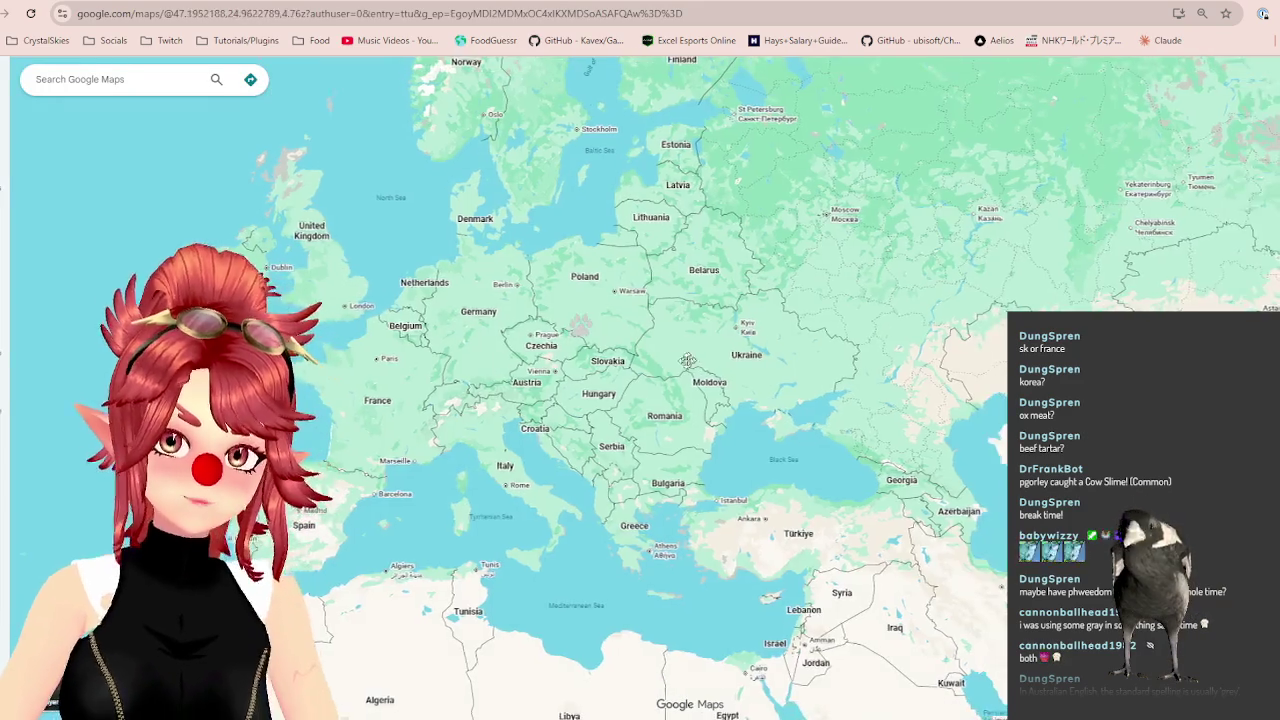
pyautogui.scroll(-1, 692, 360)
pyautogui.moveTo(692, 360); pyautogui.dragTo(582, 327)
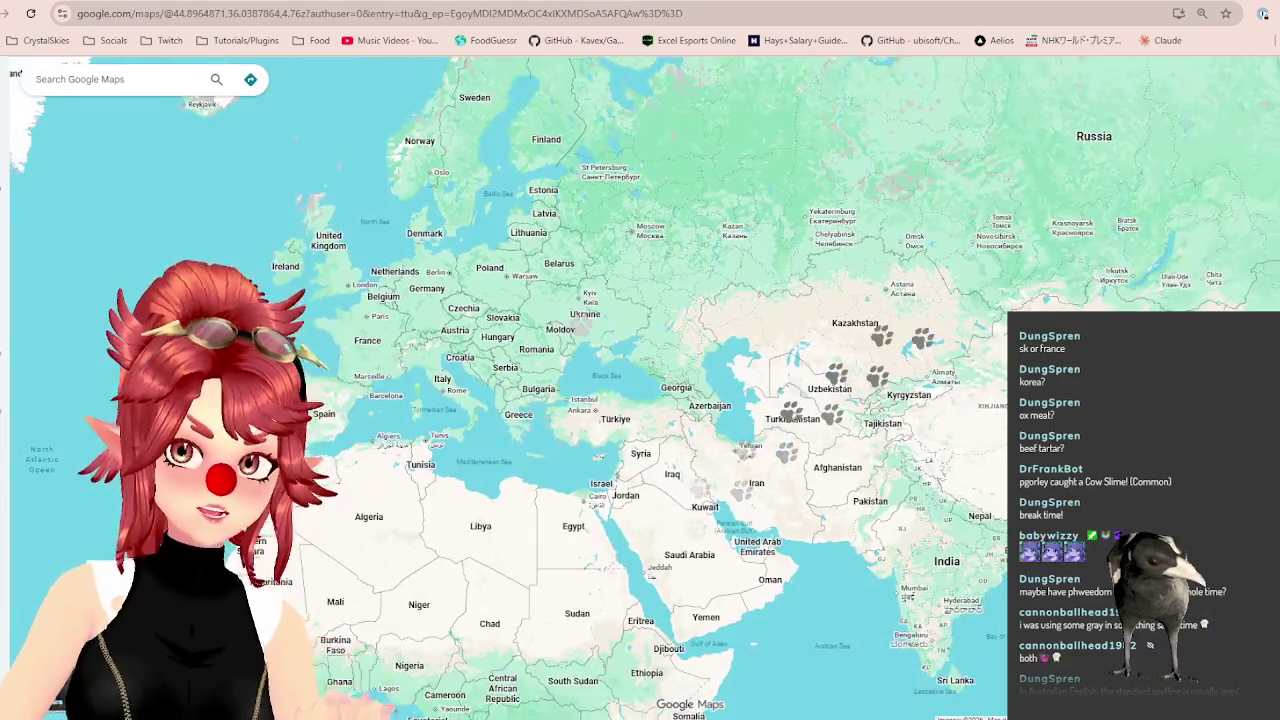
pyautogui.moveTo(1129, 501)
pyautogui.mouseDown()
pyautogui.moveTo(978, 435)
pyautogui.moveTo(791, 324)
pyautogui.moveTo(658, 283)
pyautogui.moveTo(477, 262)
pyautogui.mouseUp()
pyautogui.scroll(2, 658, 283)
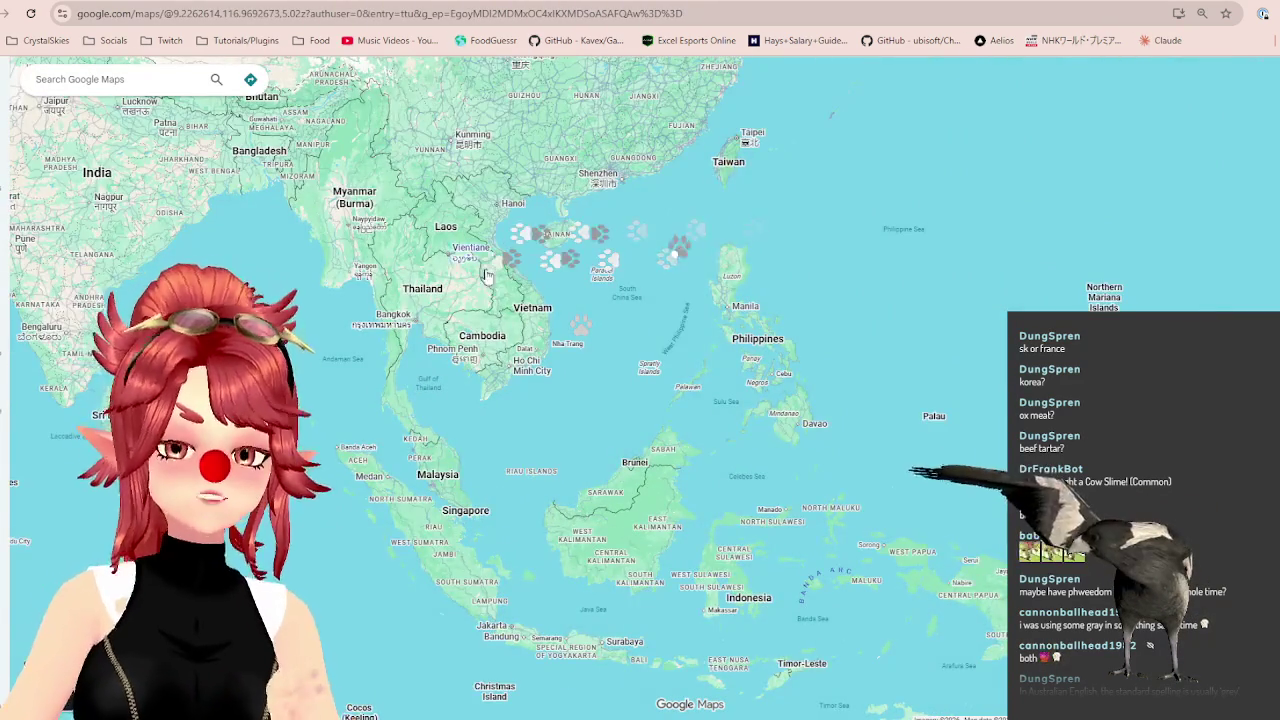
pyautogui.scroll(2, 477, 262)
pyautogui.moveTo(748, 470); pyautogui.dragTo(840, 483)
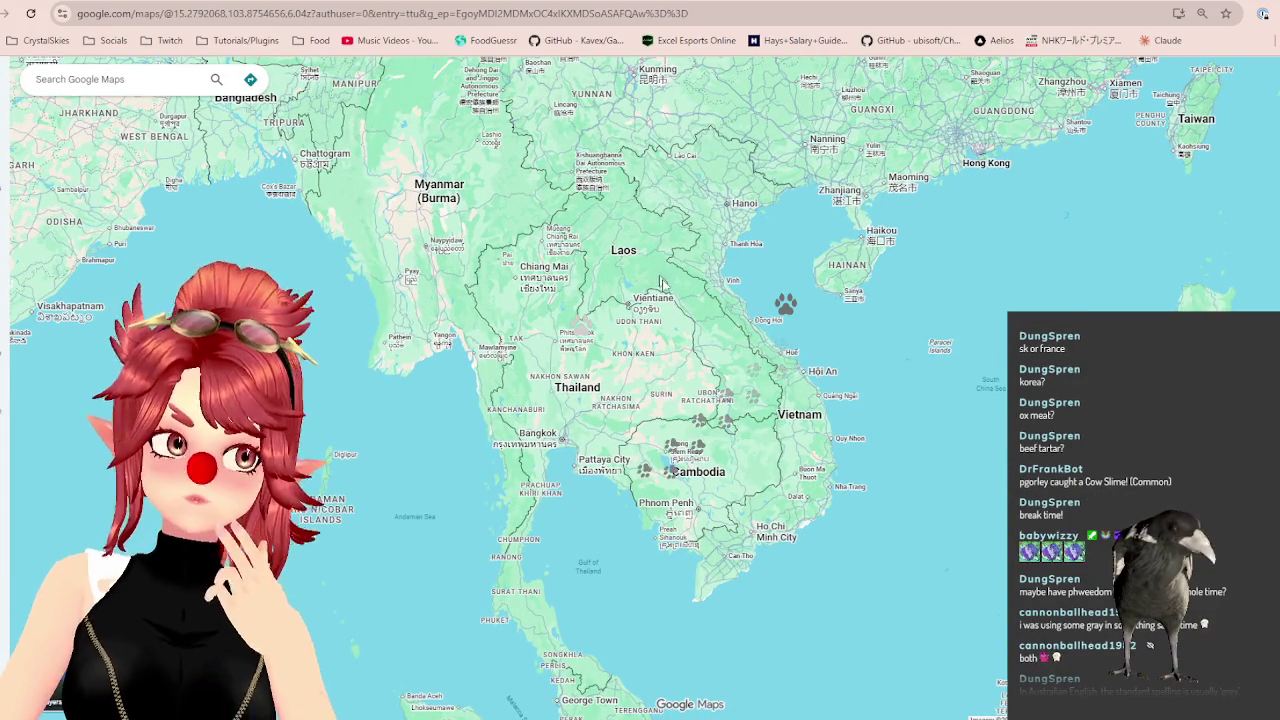
pyautogui.scroll(-2, 681, 312)
pyautogui.scroll(-2, 675, 325)
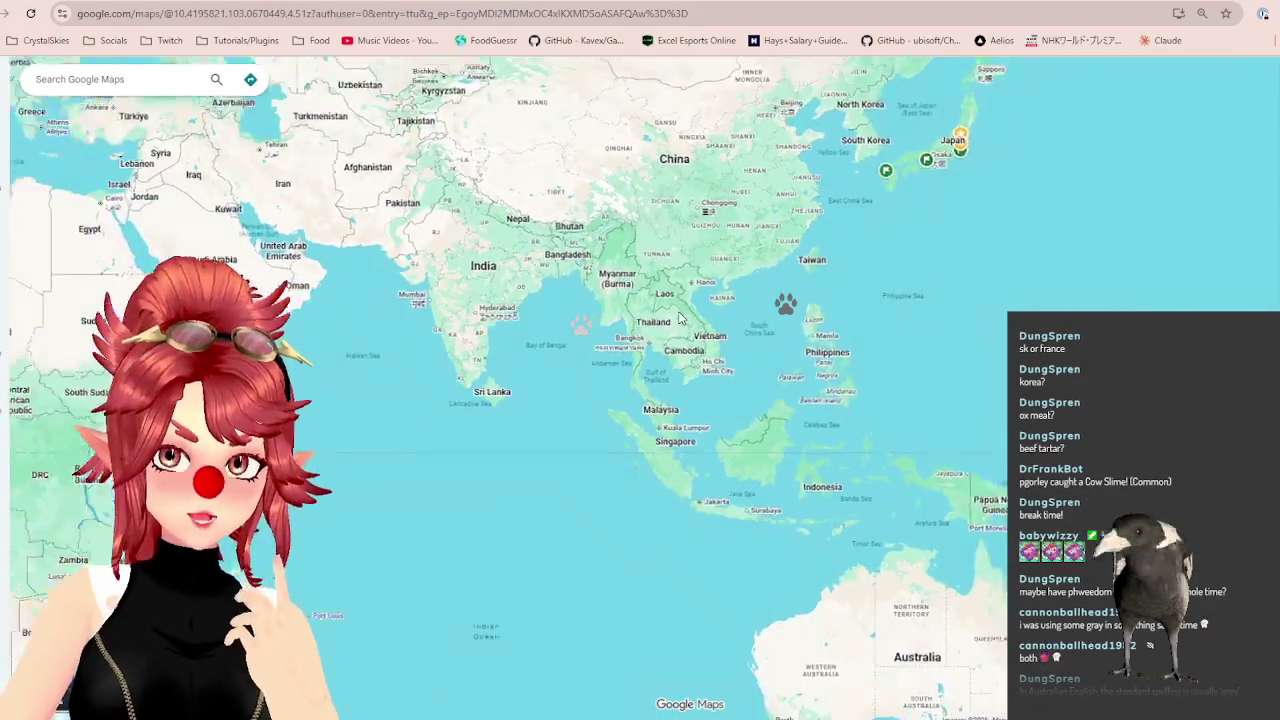
pyautogui.moveTo(333, 168); pyautogui.dragTo(572, 400)
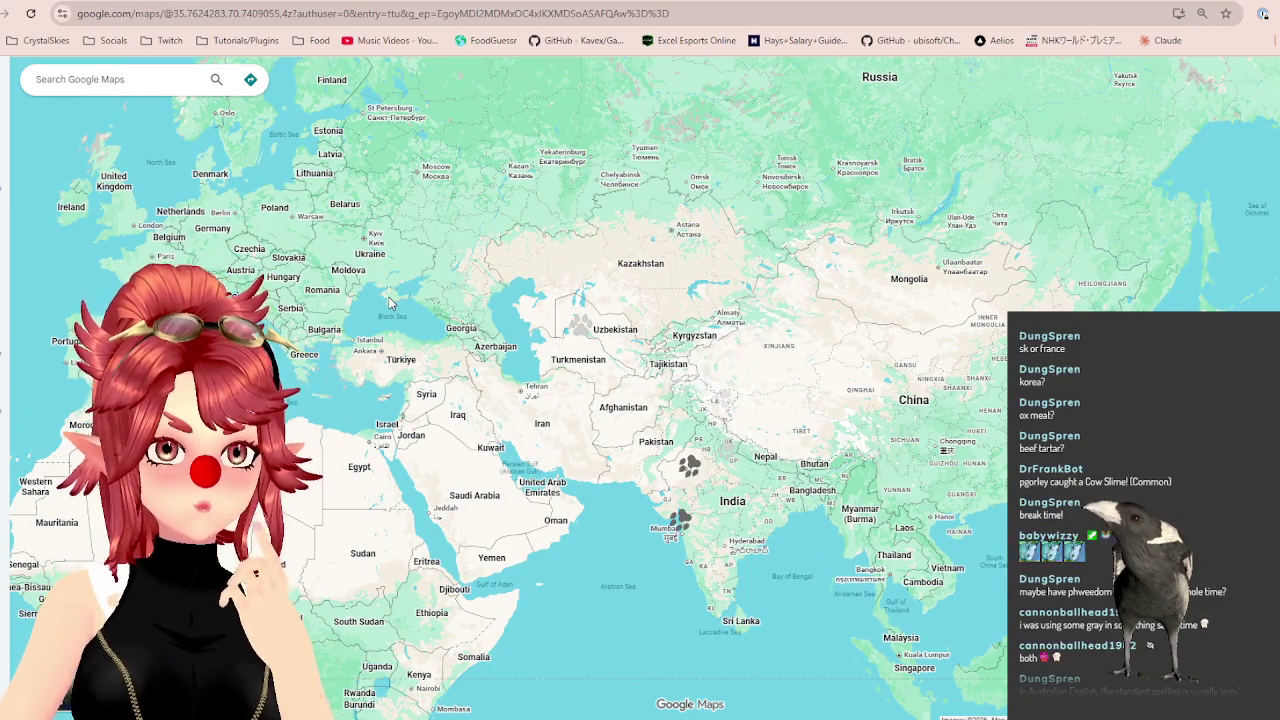
# Pan west across the North Atlantic and South America, then back to Scandinavia.
pyautogui.moveTo(390, 303); pyautogui.dragTo(516, 311)
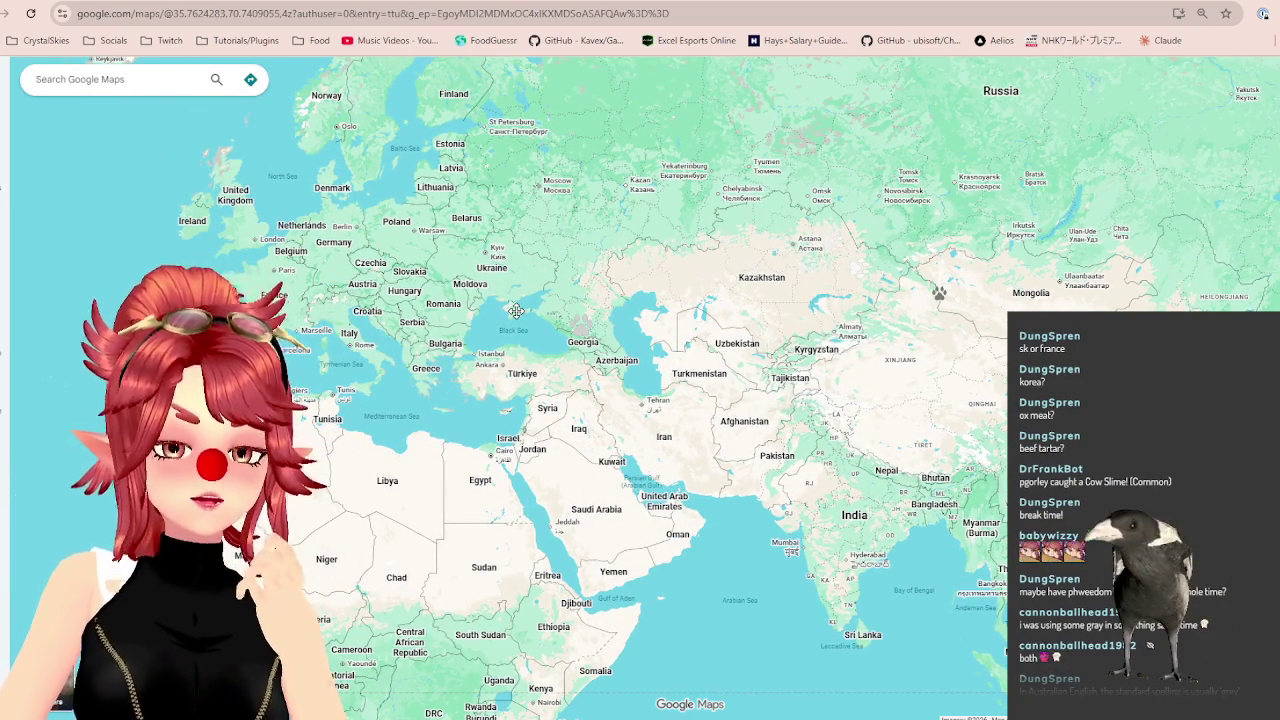
pyautogui.moveTo(516, 311); pyautogui.dragTo(831, 314)
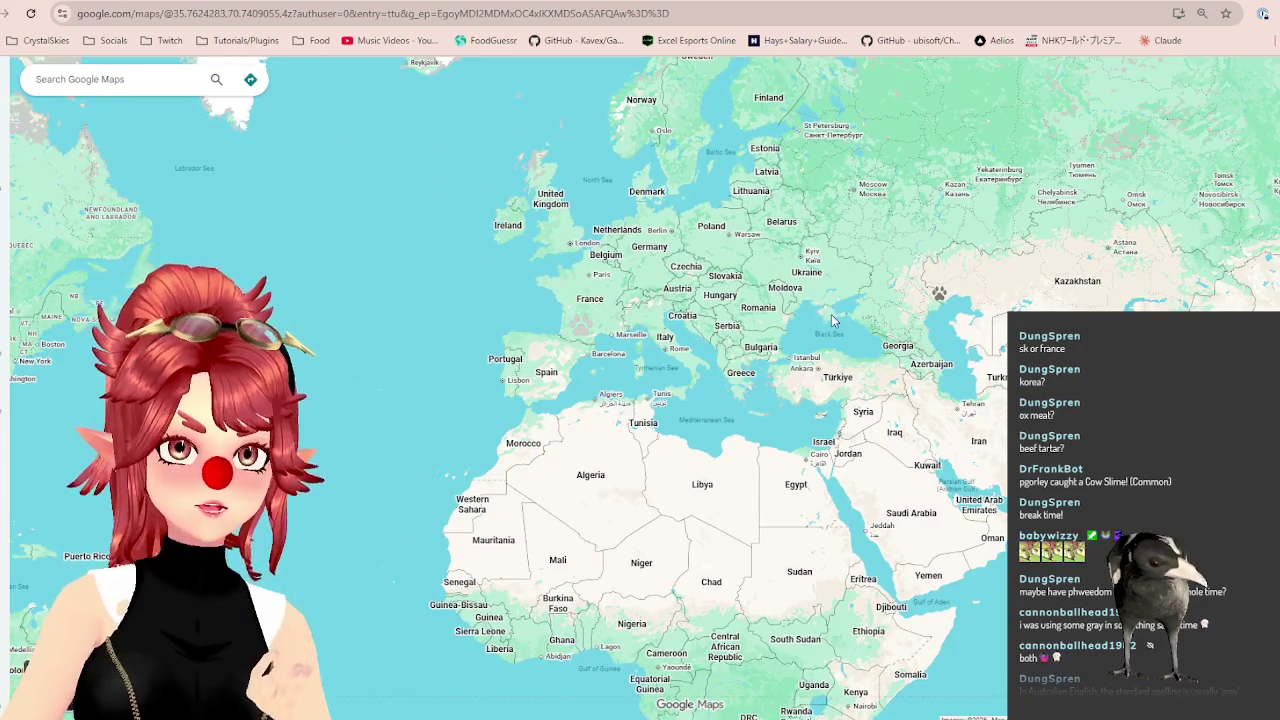
pyautogui.moveTo(429, 307)
pyautogui.mouseDown()
pyautogui.moveTo(729, 252)
pyautogui.moveTo(651, 194)
pyautogui.moveTo(597, 194)
pyautogui.moveTo(580, 323)
pyautogui.mouseUp()
pyautogui.moveTo(494, 429)
pyautogui.mouseDown()
pyautogui.moveTo(528, 206)
pyautogui.moveTo(628, 157)
pyautogui.mouseUp()
pyautogui.moveTo(437, 167); pyautogui.dragTo(574, 344)
pyautogui.moveTo(610, 160)
pyautogui.mouseDown()
pyautogui.moveTo(589, 347)
pyautogui.moveTo(419, 402)
pyautogui.mouseUp()
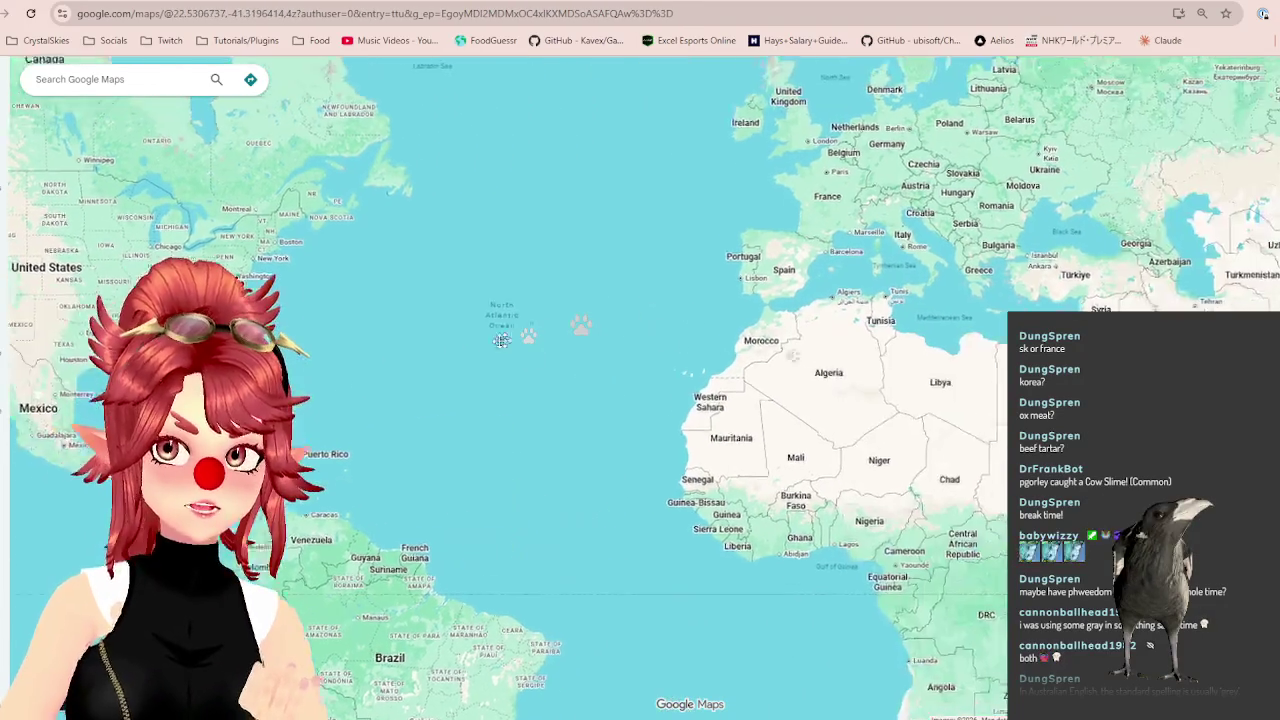
pyautogui.moveTo(603, 204); pyautogui.dragTo(418, 248)
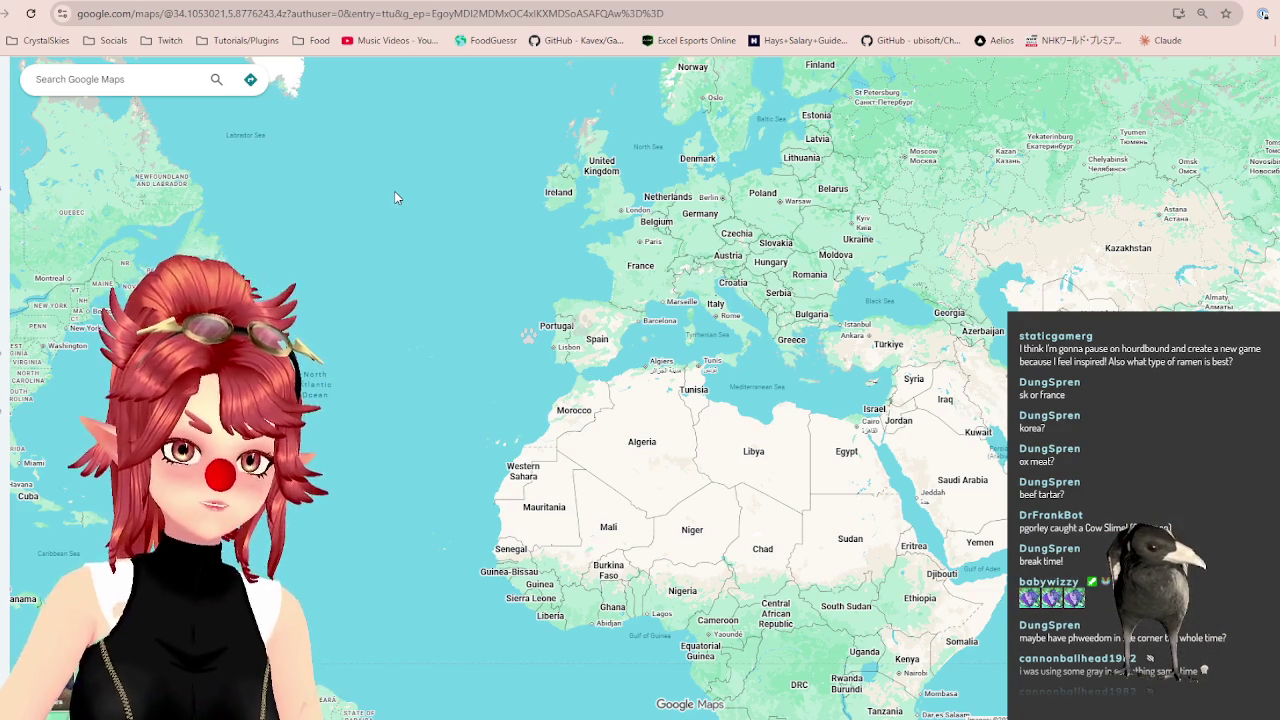
pyautogui.moveTo(627, 168); pyautogui.dragTo(480, 250)
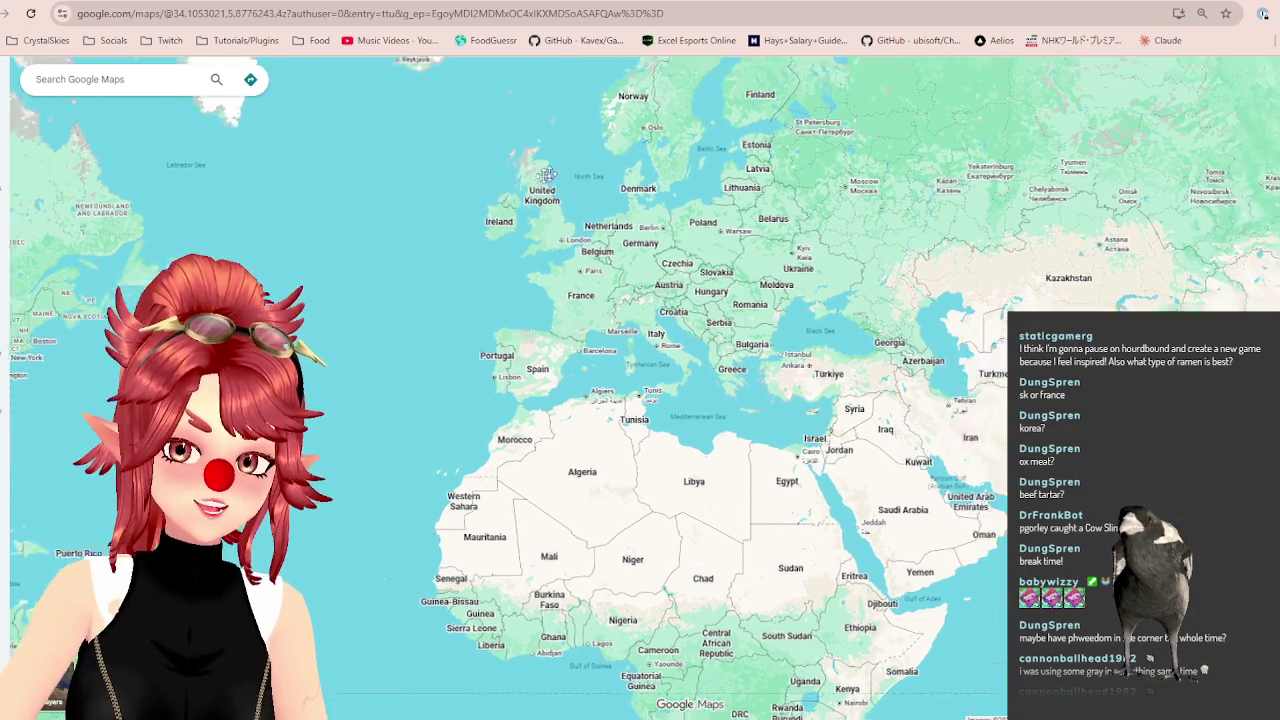
# Zoom and centre the map on Germany, Central Europe and the Baltic.
pyautogui.scroll(2, 480, 250)
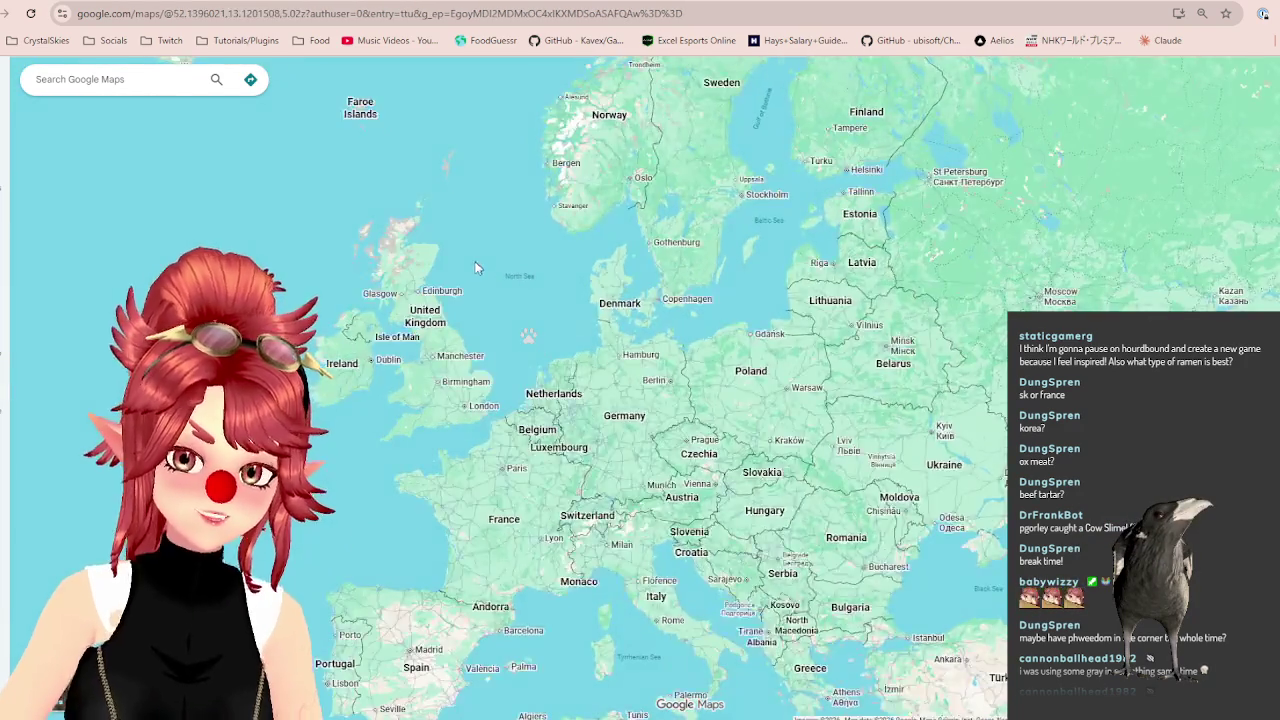
pyautogui.scroll(2, 450, 280)
pyautogui.scroll(-2, 431, 296)
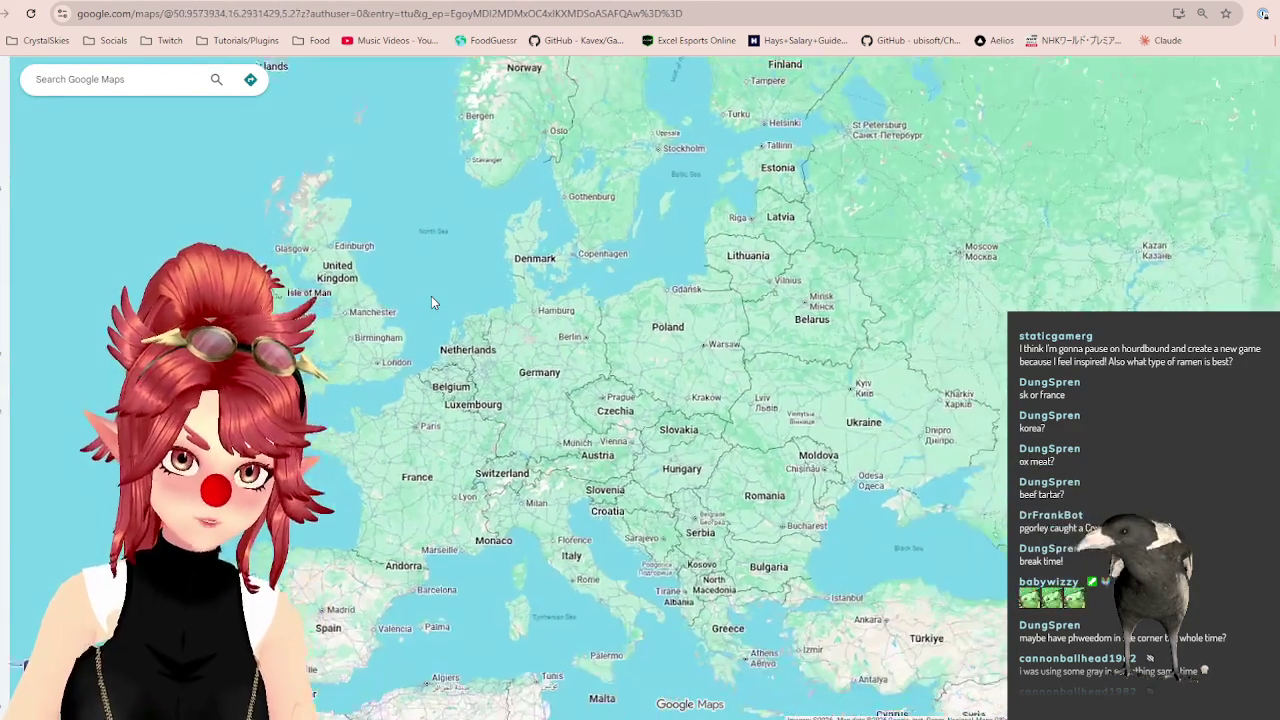
pyautogui.scroll(-1, 440, 267)
pyautogui.moveTo(440, 267); pyautogui.dragTo(516, 236)
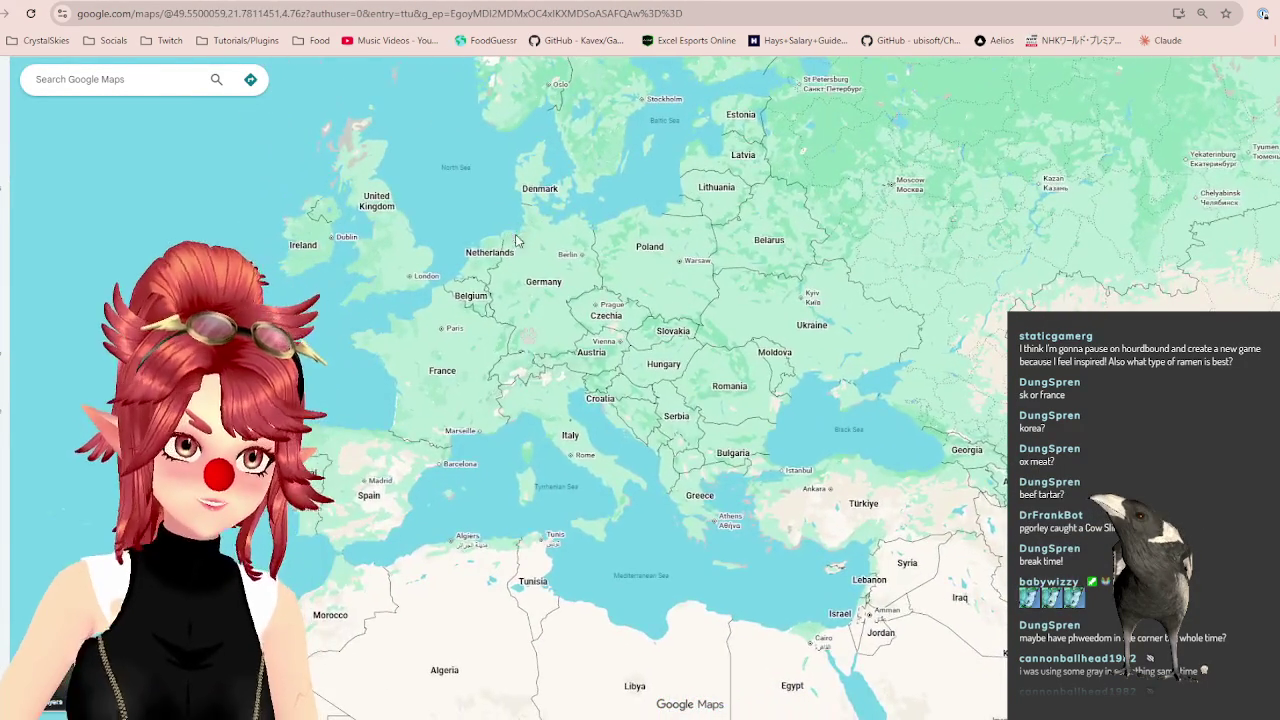
pyautogui.scroll(1, 594, 279)
pyautogui.scroll(1, 544, 264)
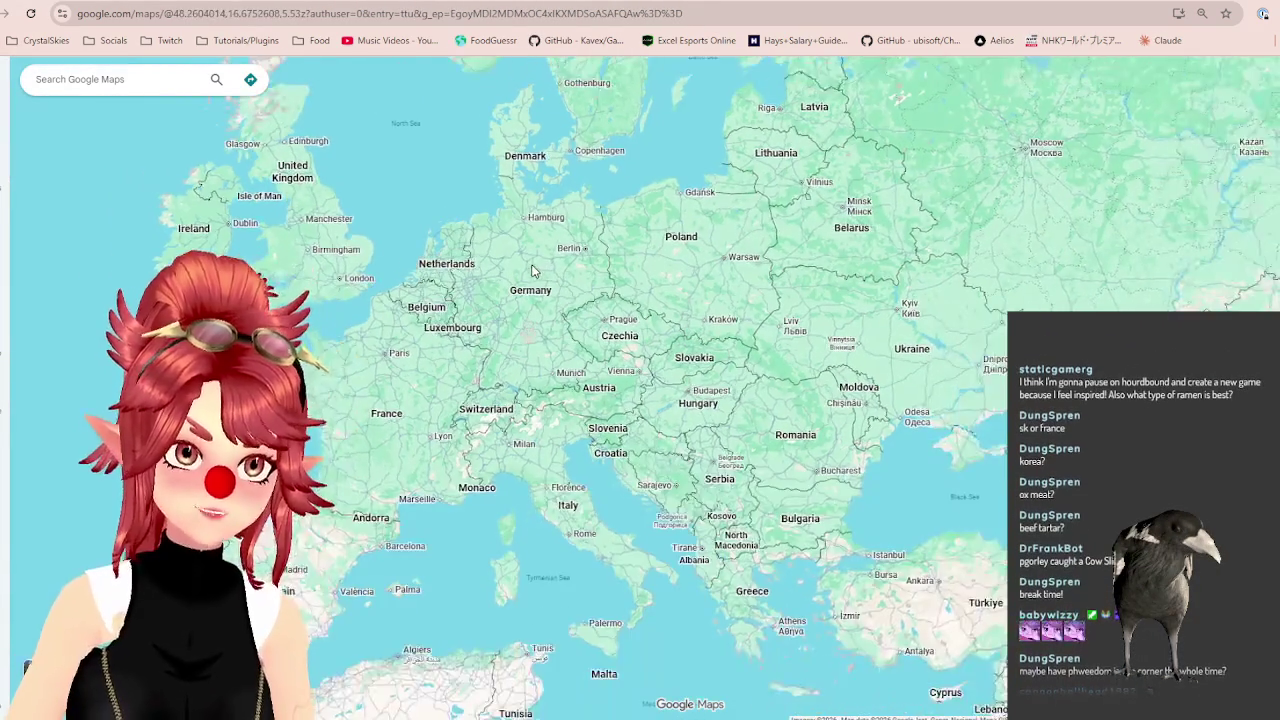
pyautogui.scroll(-1, 528, 270)
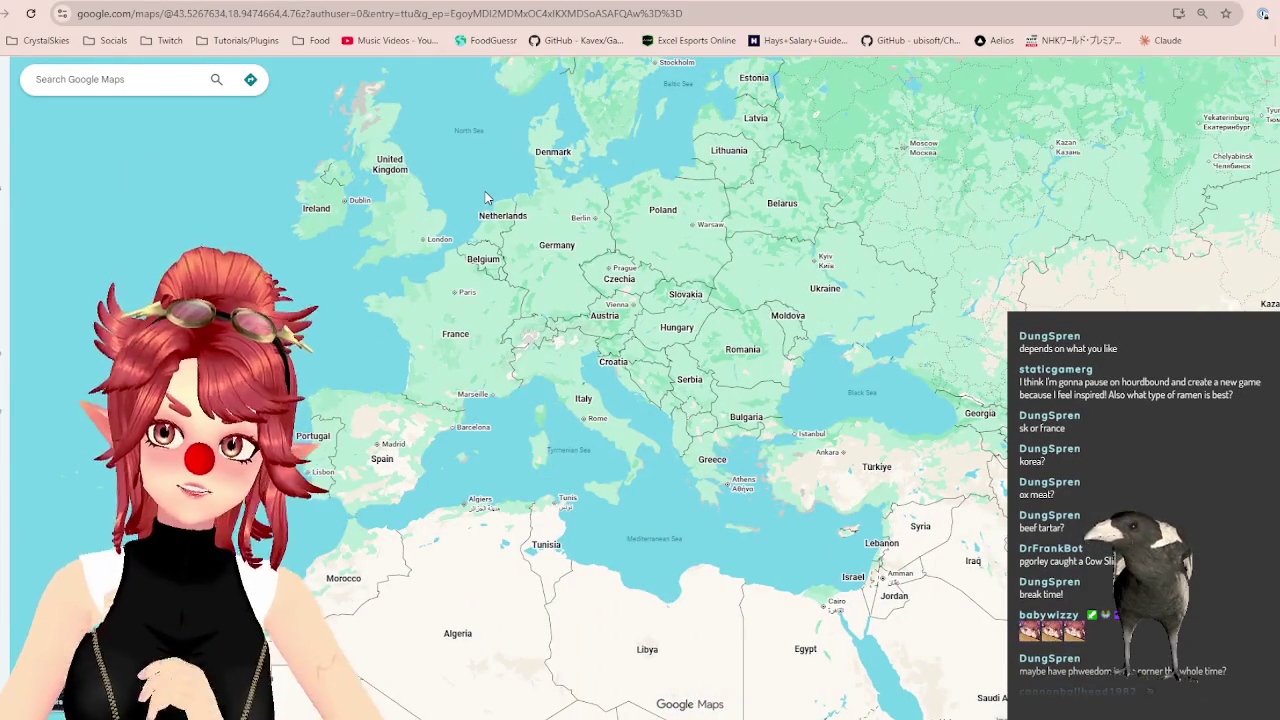
pyautogui.scroll(1, 486, 197)
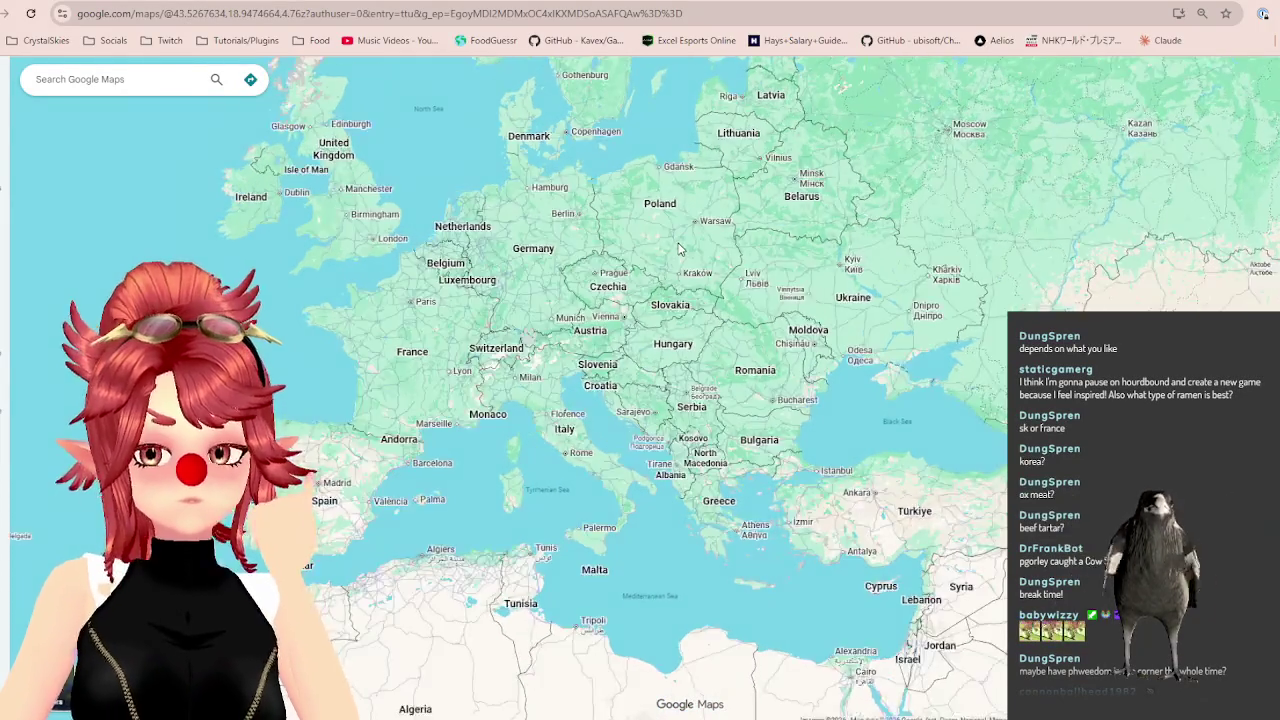
pyautogui.moveTo(534, 156); pyautogui.dragTo(568, 260)
pyautogui.scroll(-1, 568, 255)
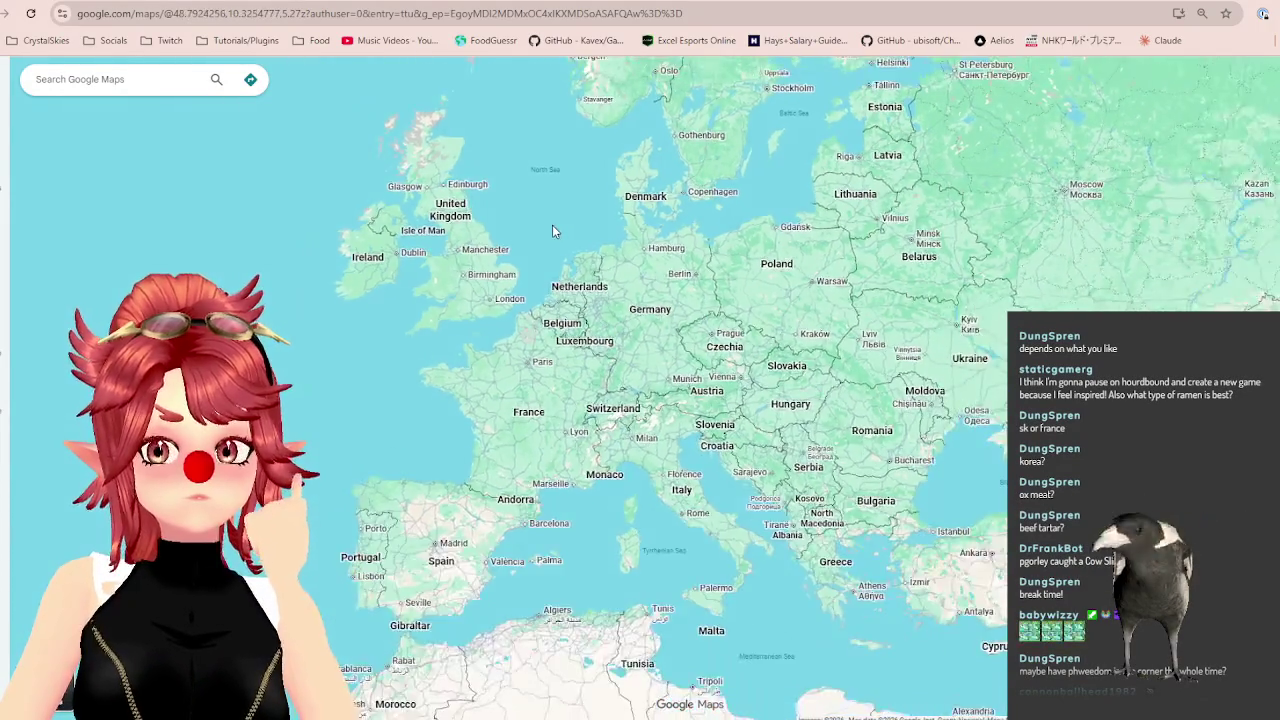
pyautogui.scroll(1, 551, 231)
pyautogui.moveTo(626, 266)
pyautogui.mouseDown()
pyautogui.moveTo(511, 311)
pyautogui.moveTo(478, 291)
pyautogui.mouseUp()
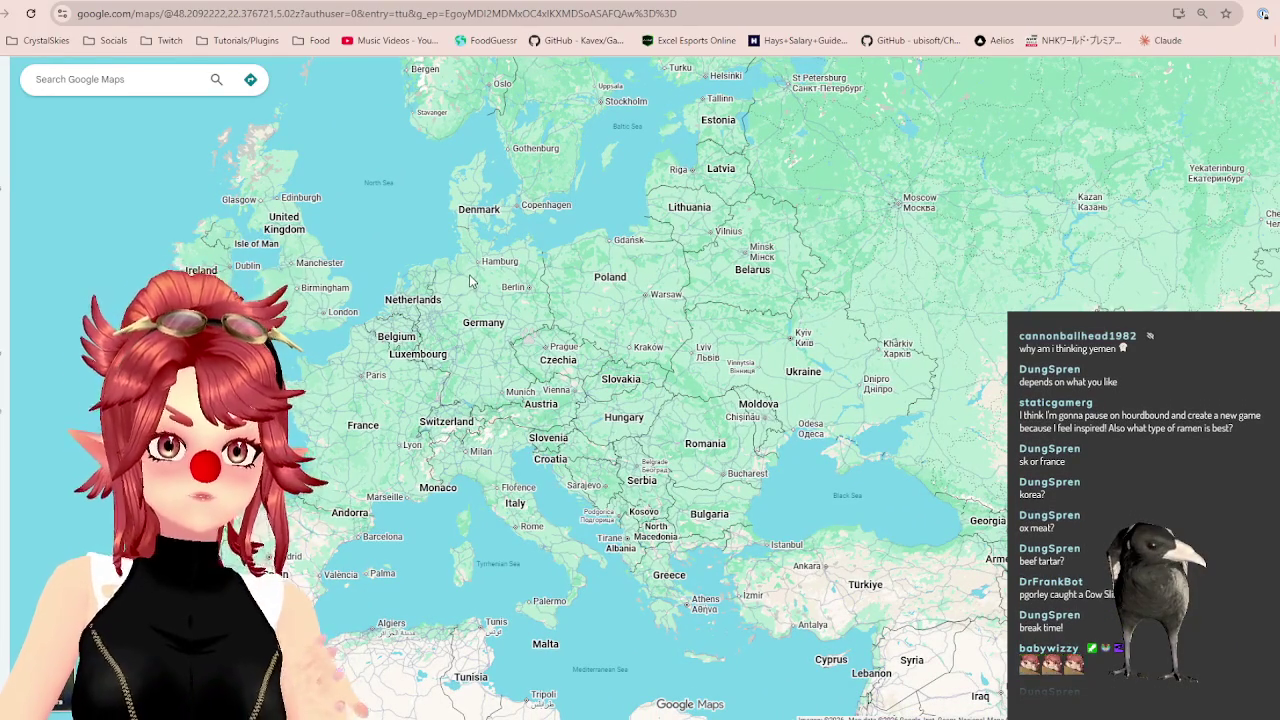
pyautogui.scroll(-3, 470, 275)
# Pan east to Iran and Central Asia, then zoom out over the Middle East.
pyautogui.moveTo(853, 432); pyautogui.dragTo(709, 362)
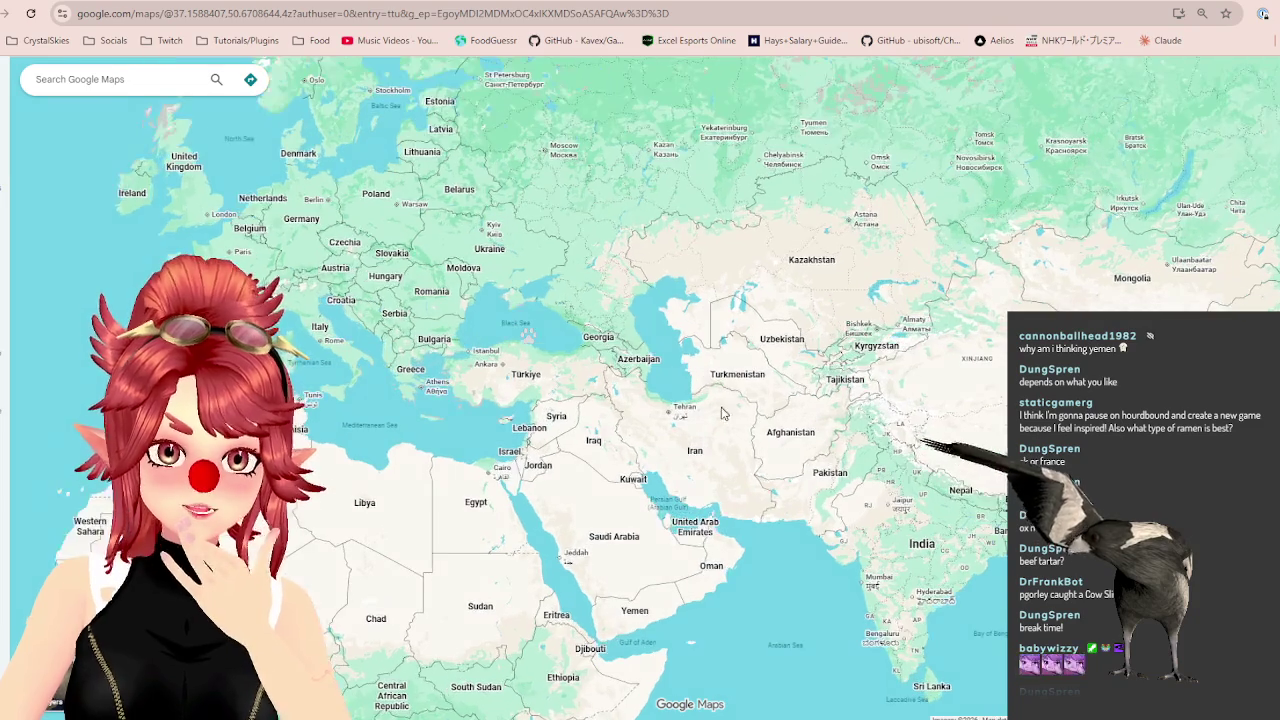
pyautogui.scroll(1, 640, 355)
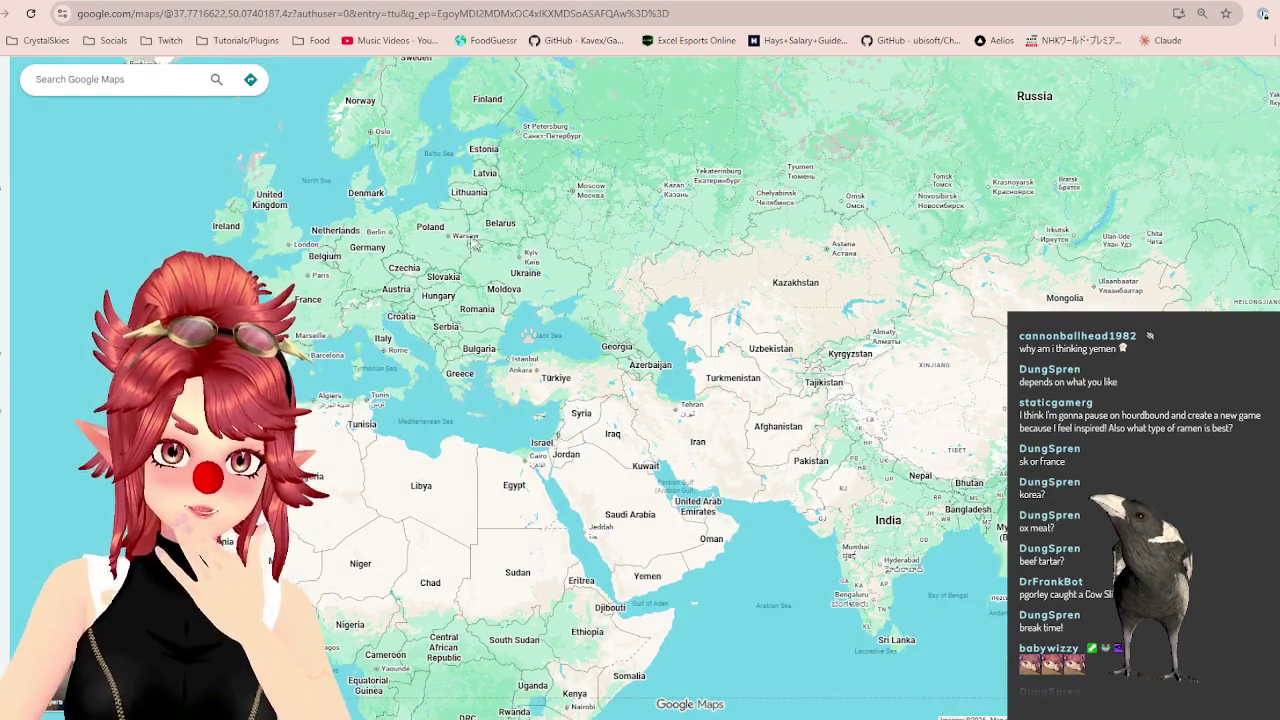
pyautogui.scroll(3, 460, 237)
pyautogui.moveTo(560, 520); pyautogui.dragTo(485, 288)
pyautogui.moveTo(737, 457); pyautogui.dragTo(551, 385)
pyautogui.moveTo(807, 385)
pyautogui.mouseDown()
pyautogui.moveTo(735, 385)
pyautogui.moveTo(610, 290)
pyautogui.mouseUp()
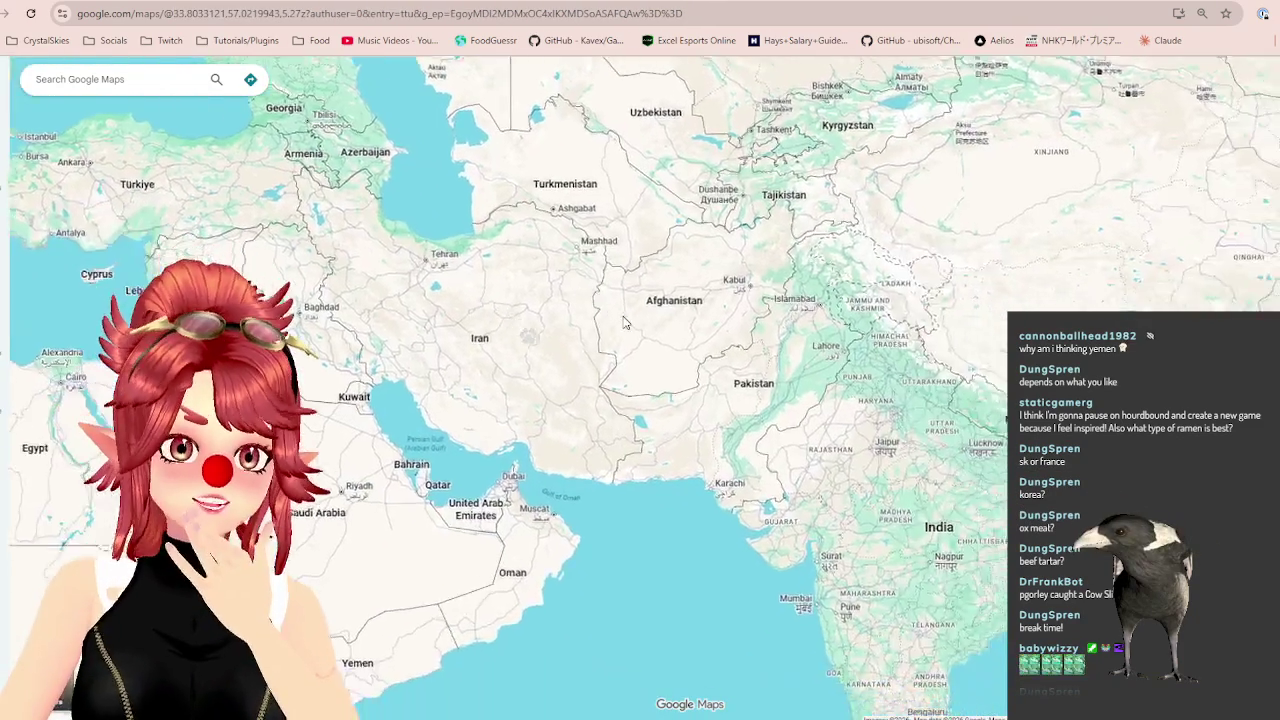
pyautogui.scroll(-1, 610, 290)
pyautogui.scroll(-1, 580, 358)
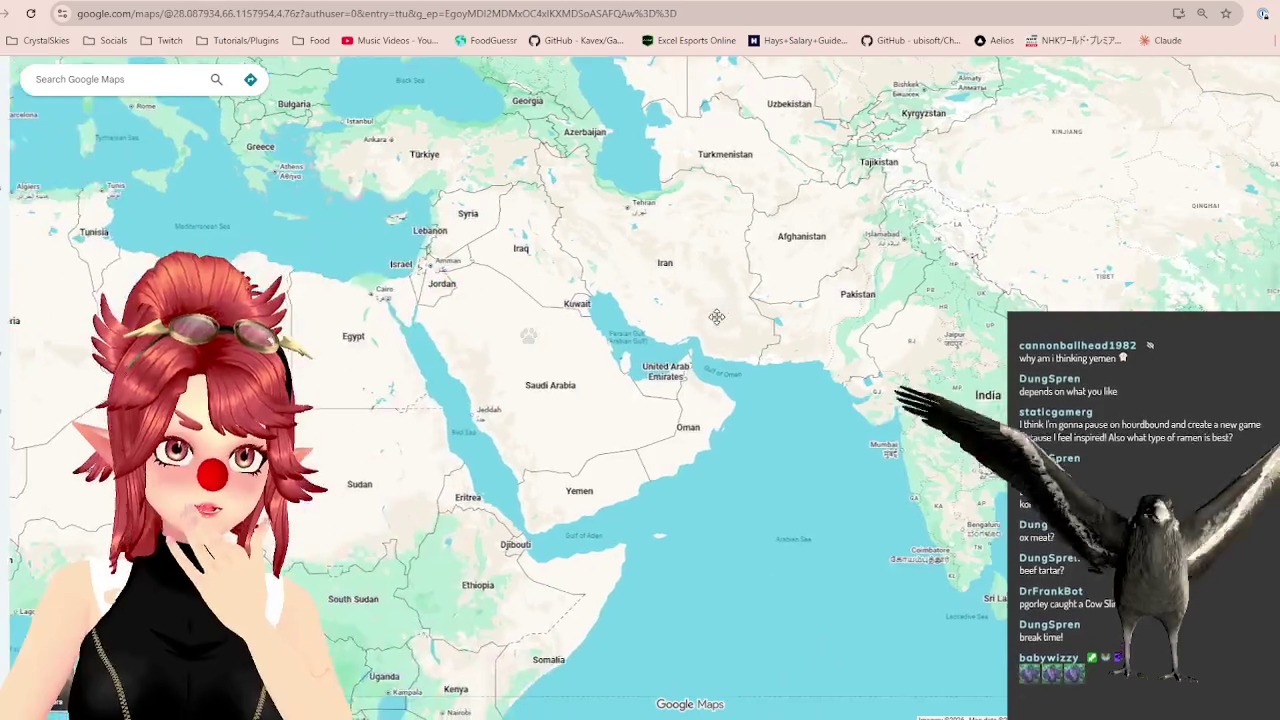
pyautogui.moveTo(580, 358); pyautogui.dragTo(811, 408)
pyautogui.scroll(1, 811, 408)
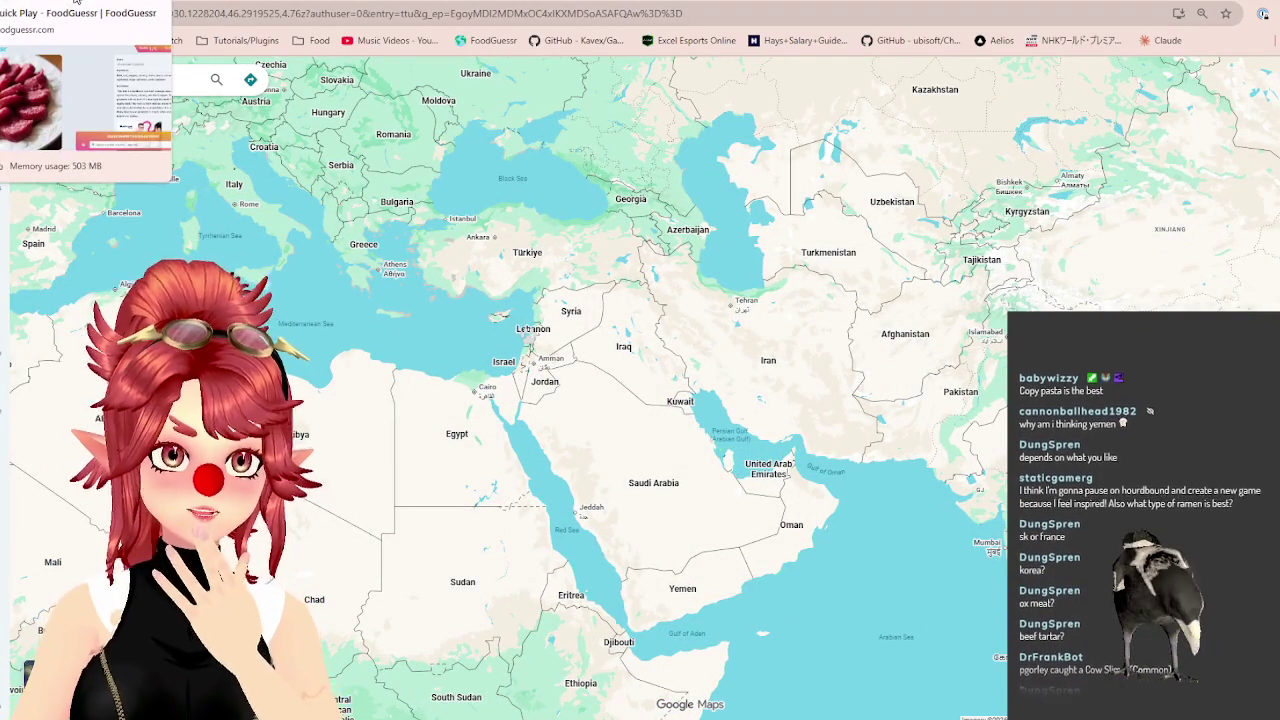
pyautogui.scroll(-1, 660, 293)
pyautogui.scroll(-1, 660, 293)
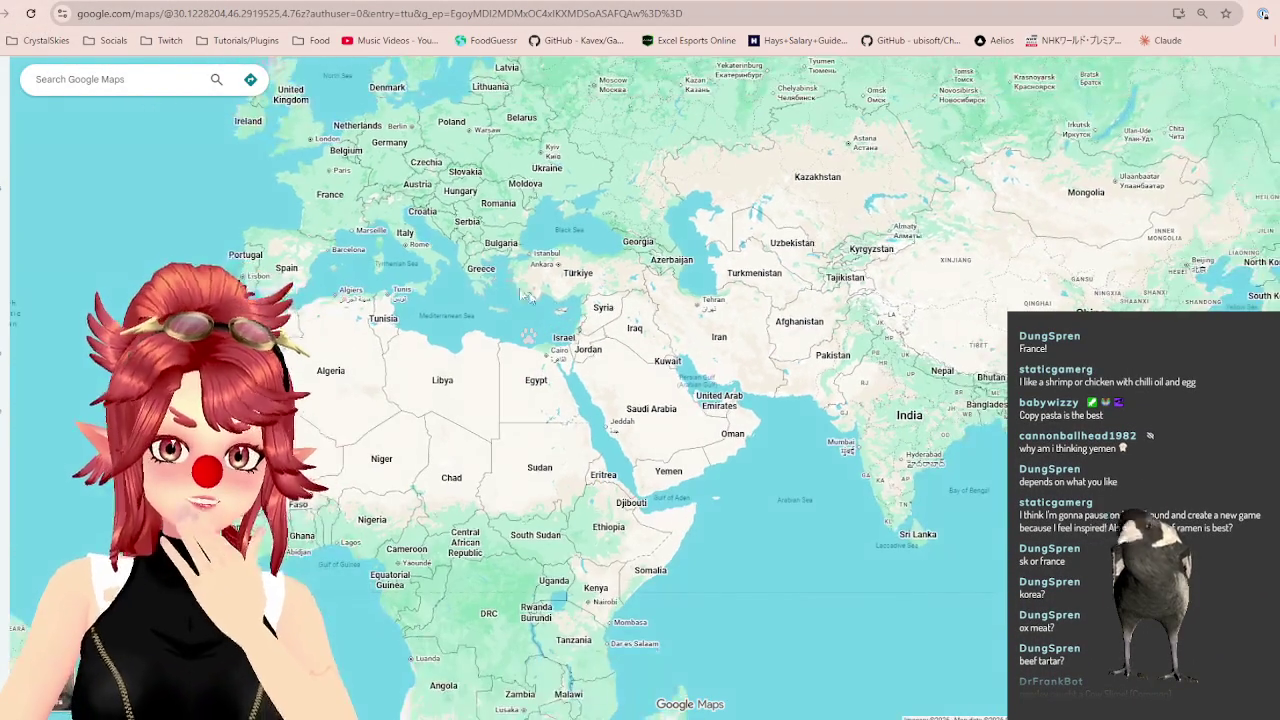
# Glance at the FoodGuessr beef round, then nudge the map to show more of Europe.
pyautogui.hotkey('ctrl', 'Tab')
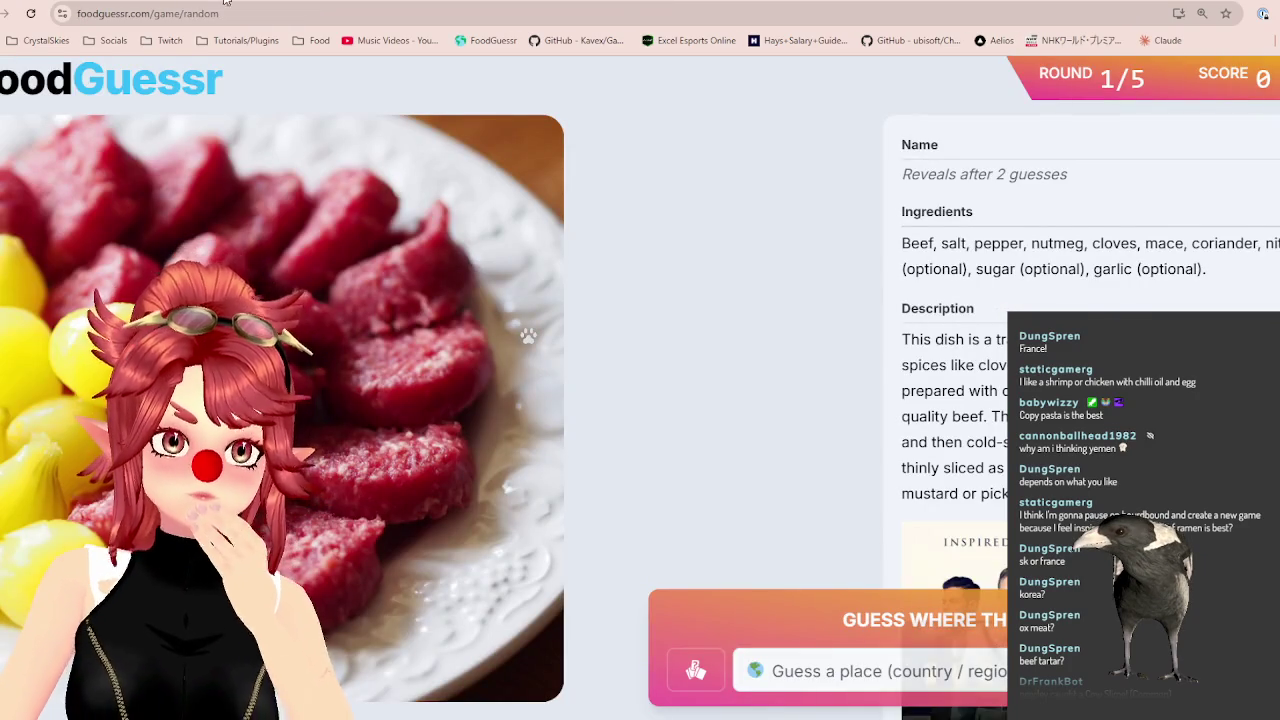
pyautogui.hotkey('ctrl', 'Tab')
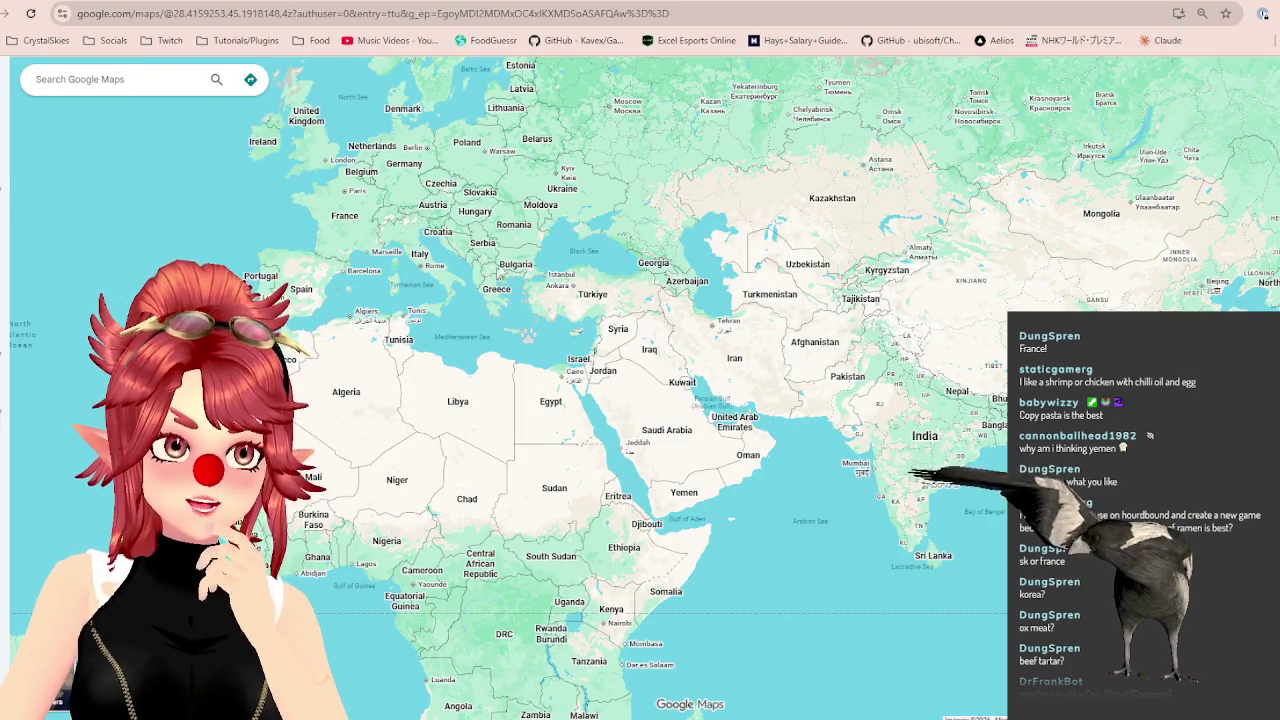
pyautogui.moveTo(507, 251); pyautogui.dragTo(543, 297)
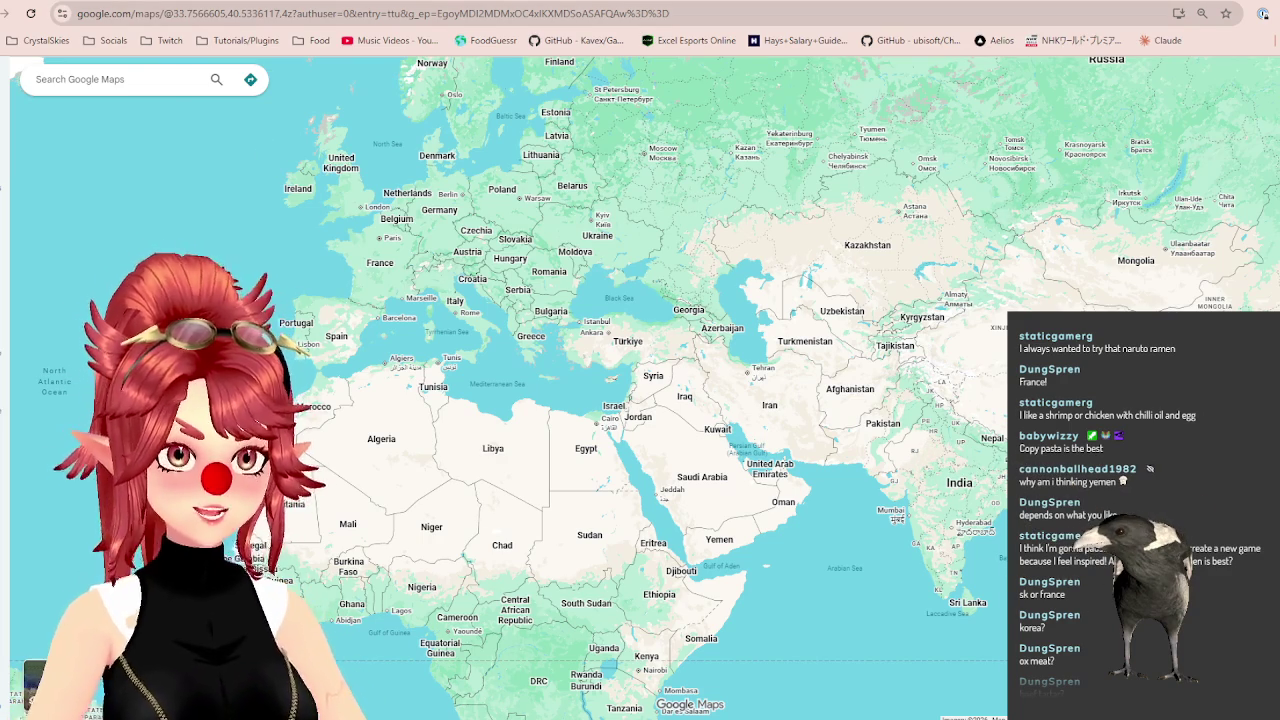
# Return to the FoodGuessr round and submit Yemen as the first guess.
pyautogui.click(80, 0)
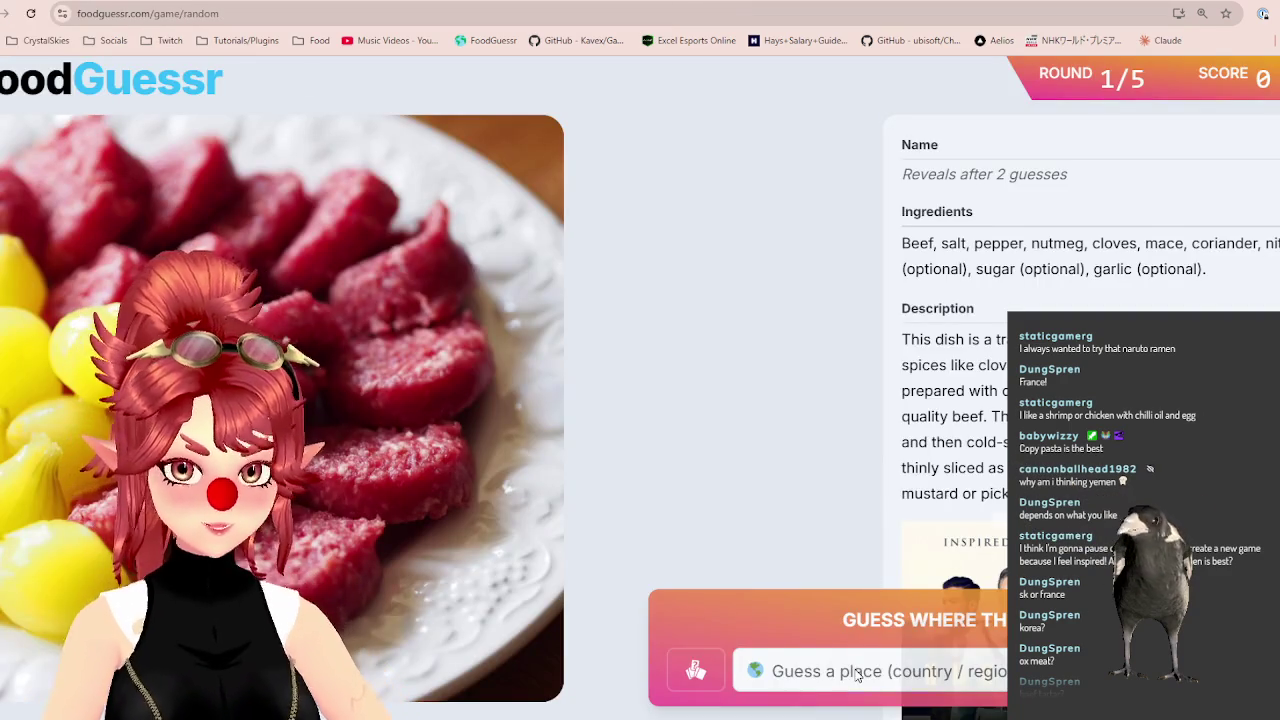
pyautogui.click(856, 675)
pyautogui.write('ye')
pyautogui.click(843, 630)
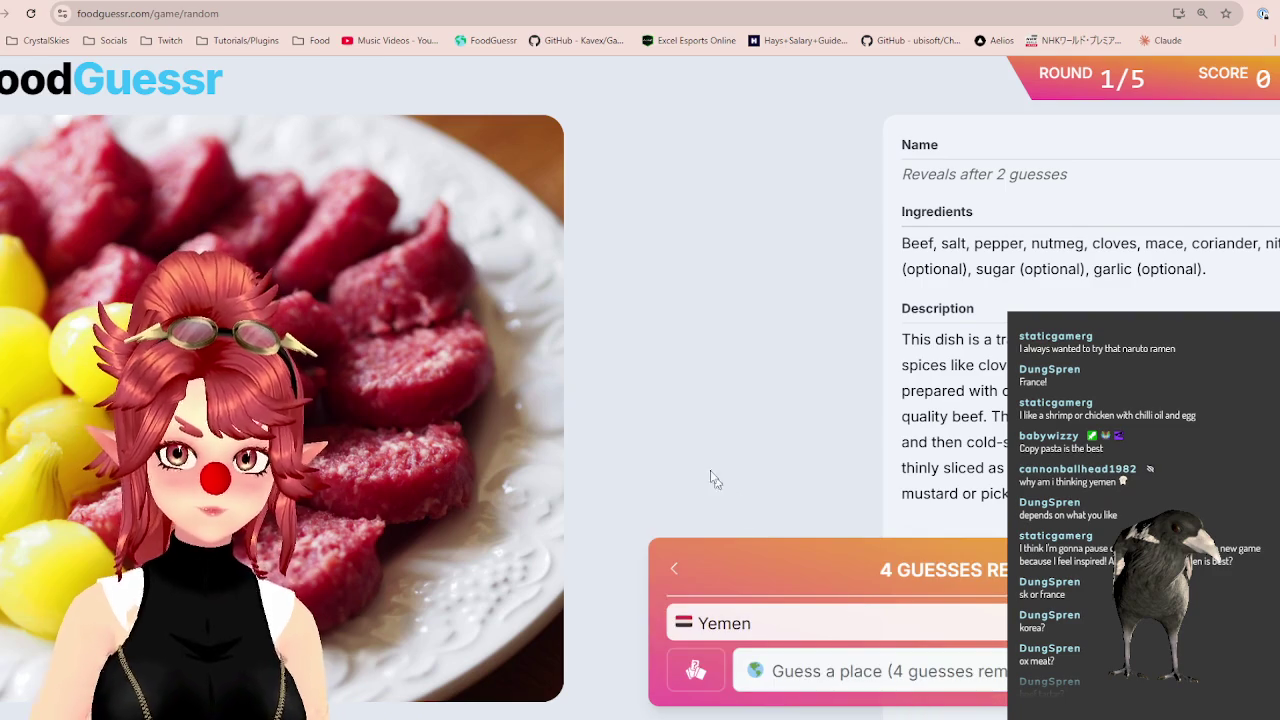
# After checking the world map, guess France and then Germany.
pyautogui.click(200, 0)
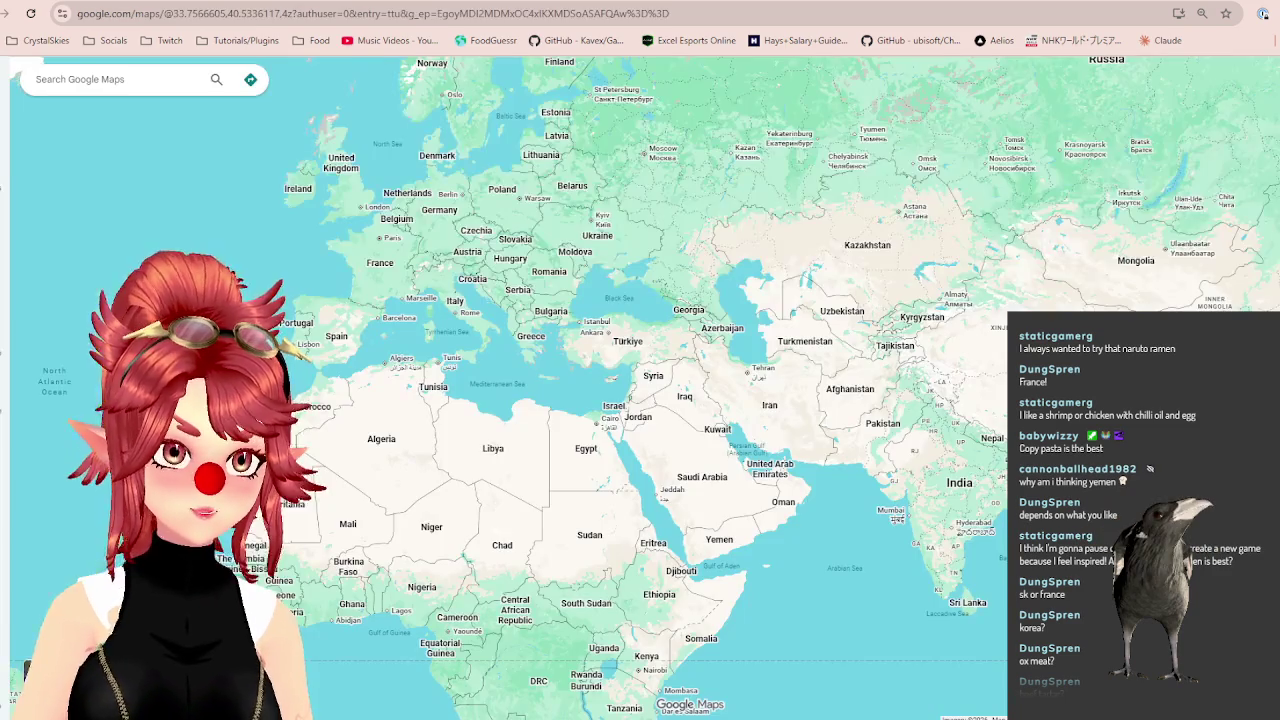
pyautogui.scroll(2, 448, 298)
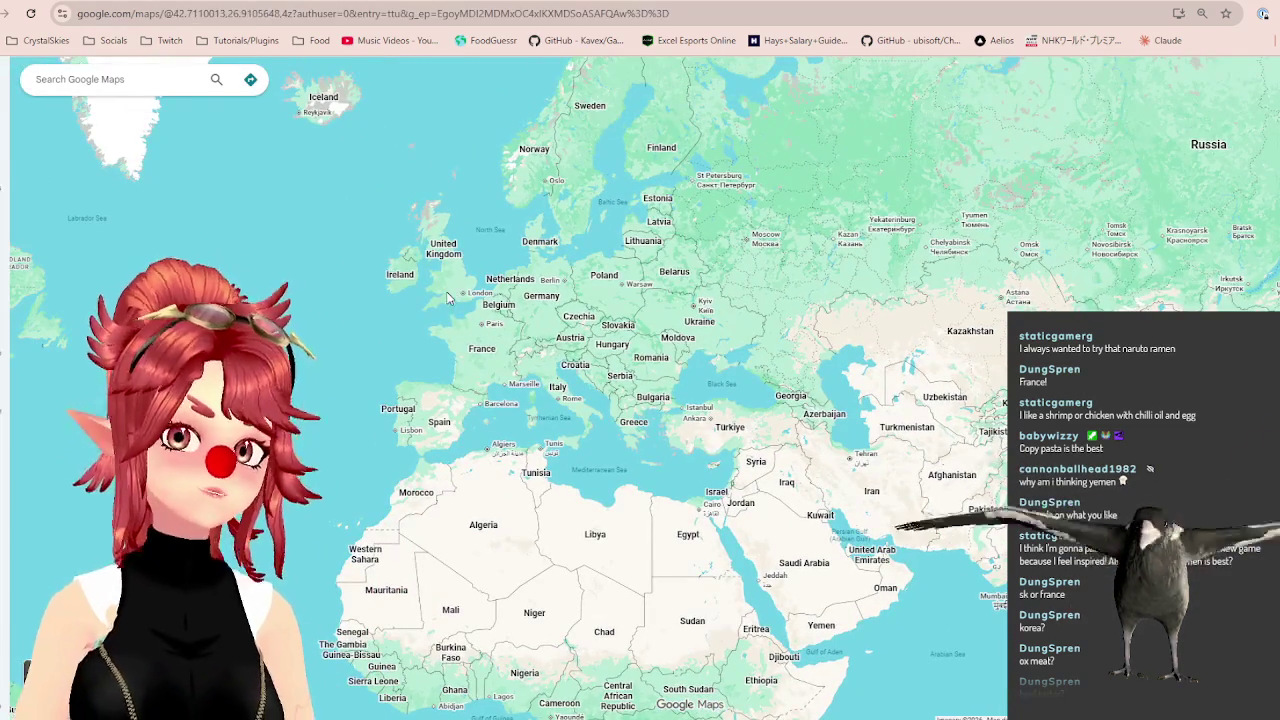
pyautogui.click(113, 2)
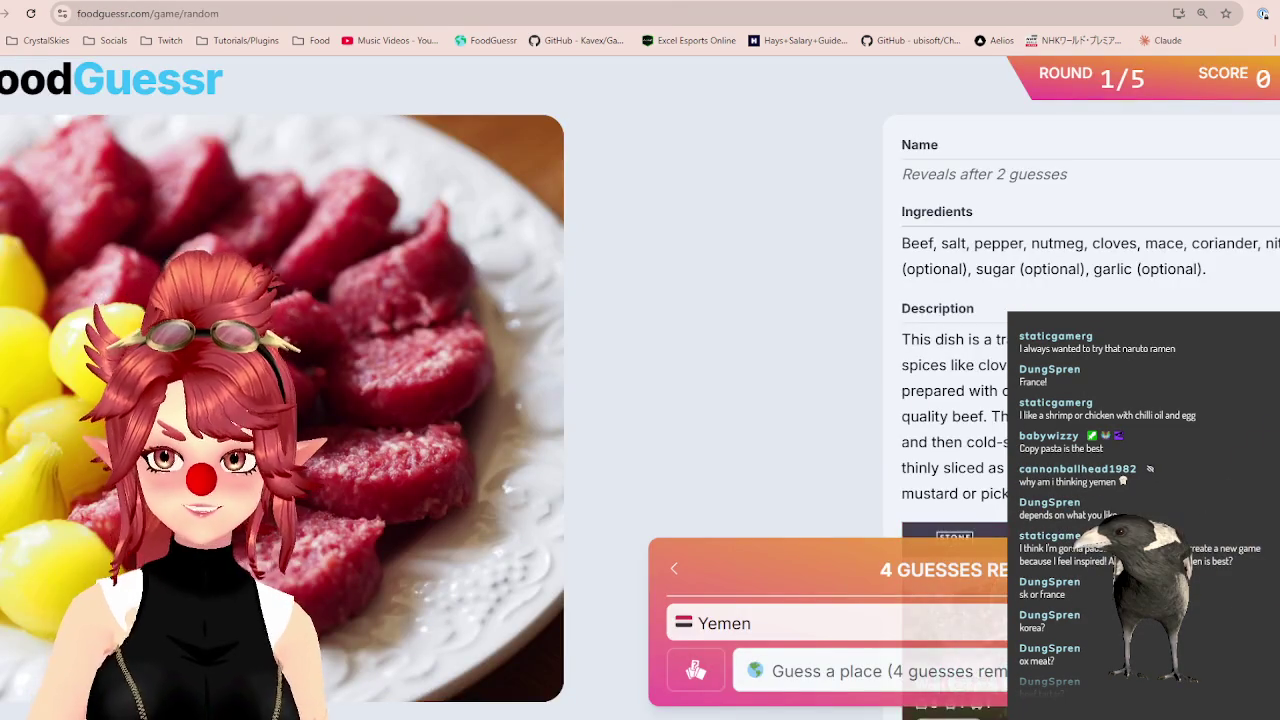
pyautogui.click(200, 2)
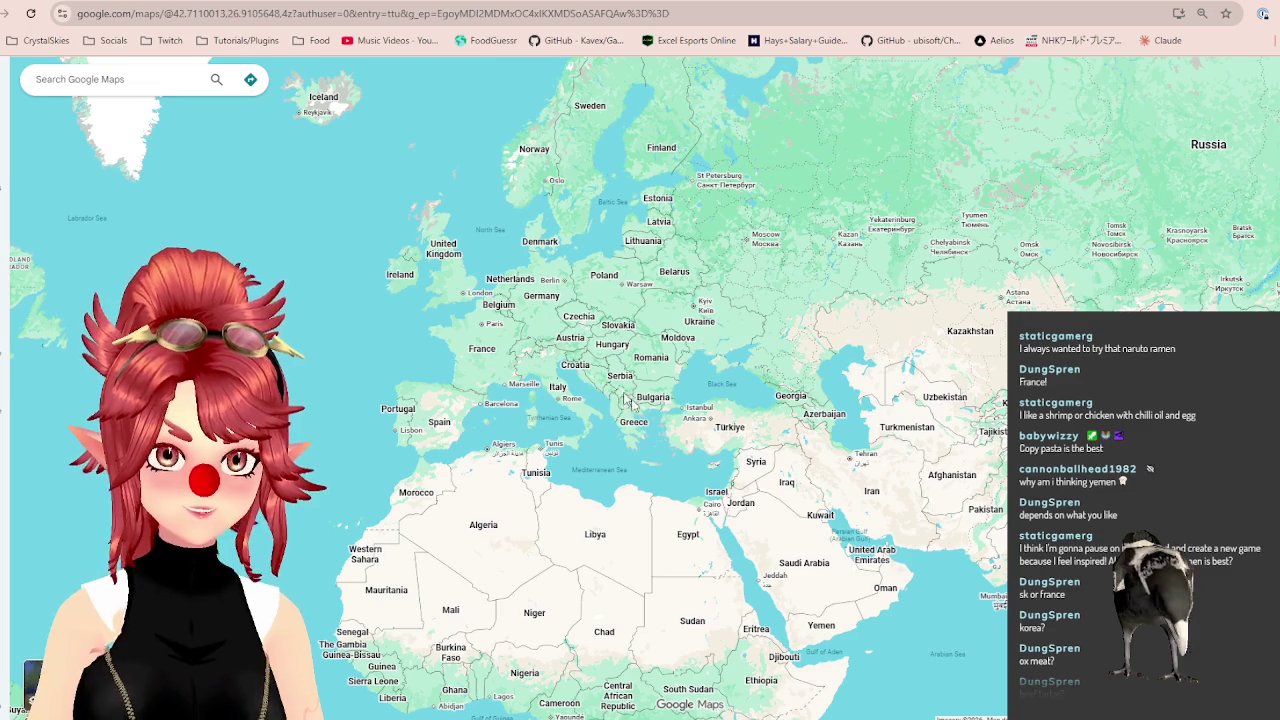
pyautogui.click(113, 2)
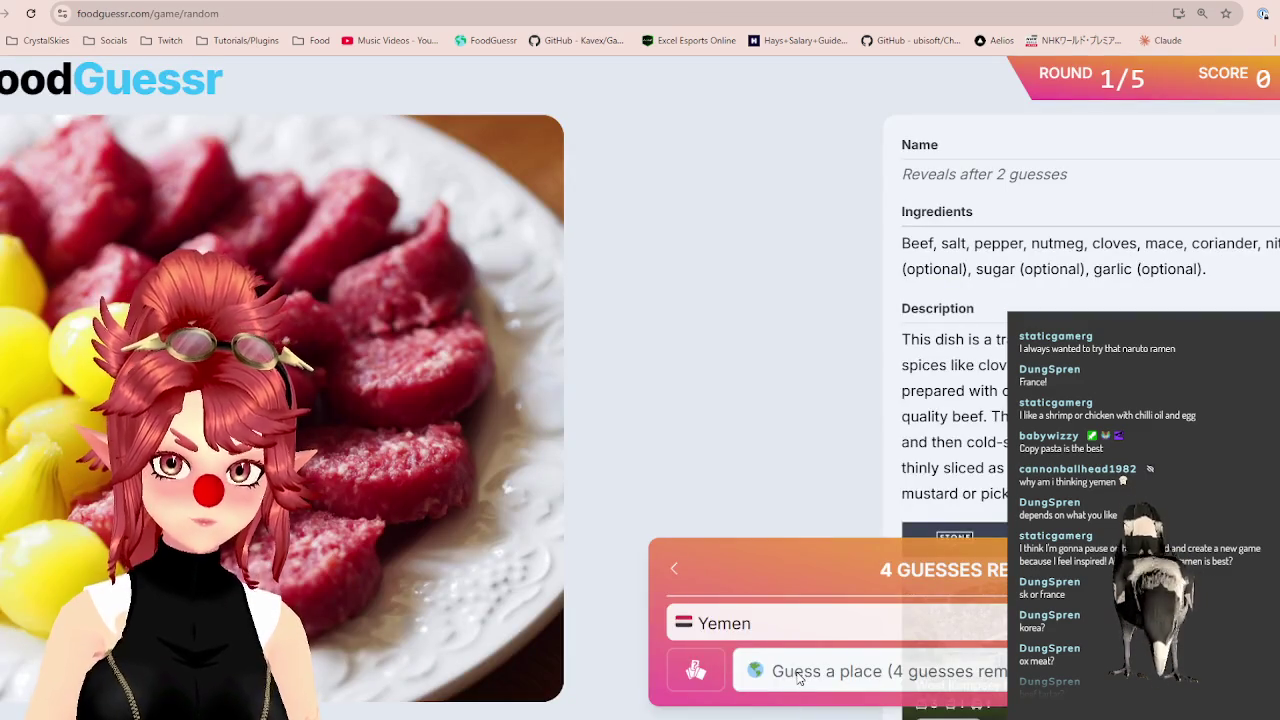
pyautogui.click(800, 671)
pyautogui.write('fra')
pyautogui.click(765, 620)
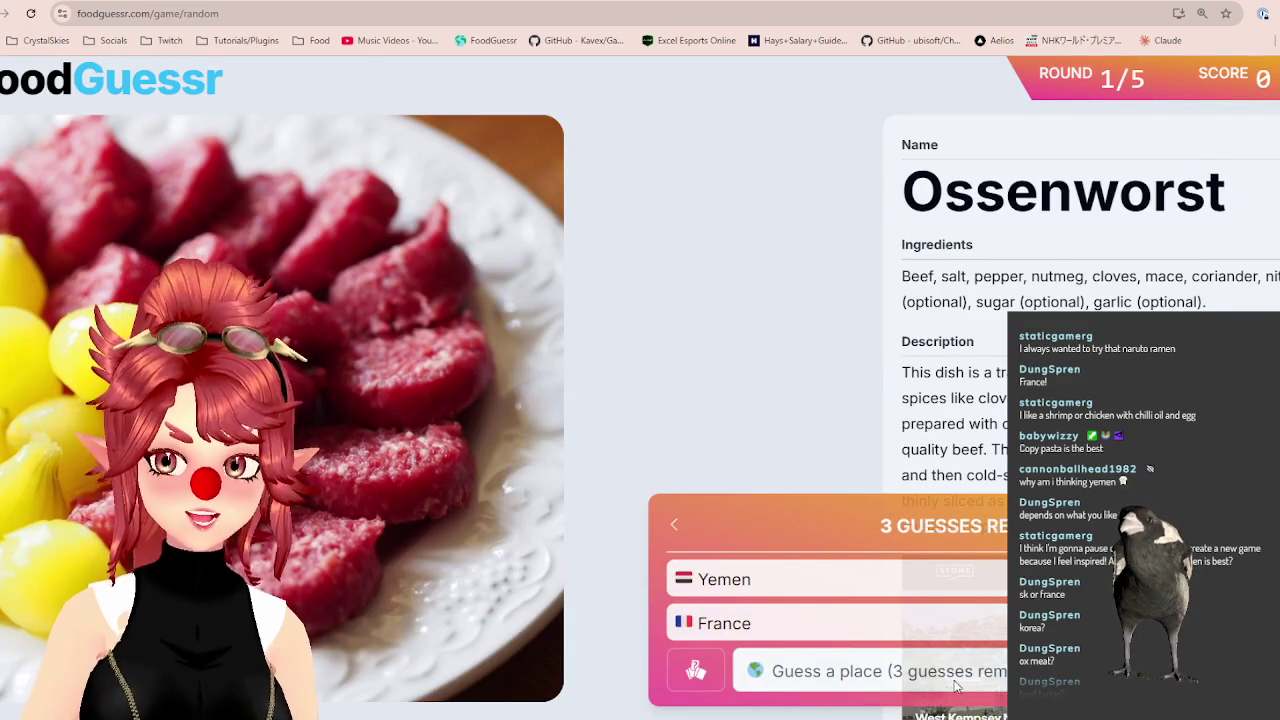
pyautogui.write('ger')
pyautogui.click(850, 609)
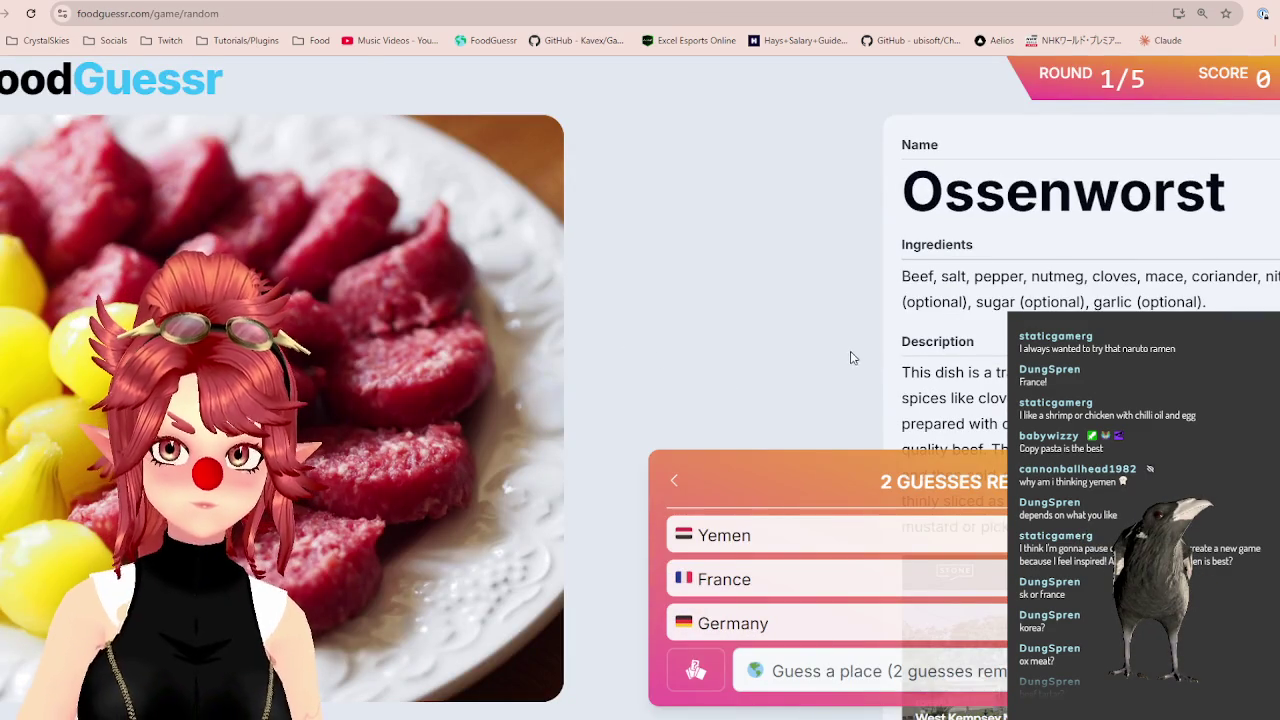
# Recheck the map around the UK, guess Netherlands for 3,500, then advance.
pyautogui.click(240, 2)
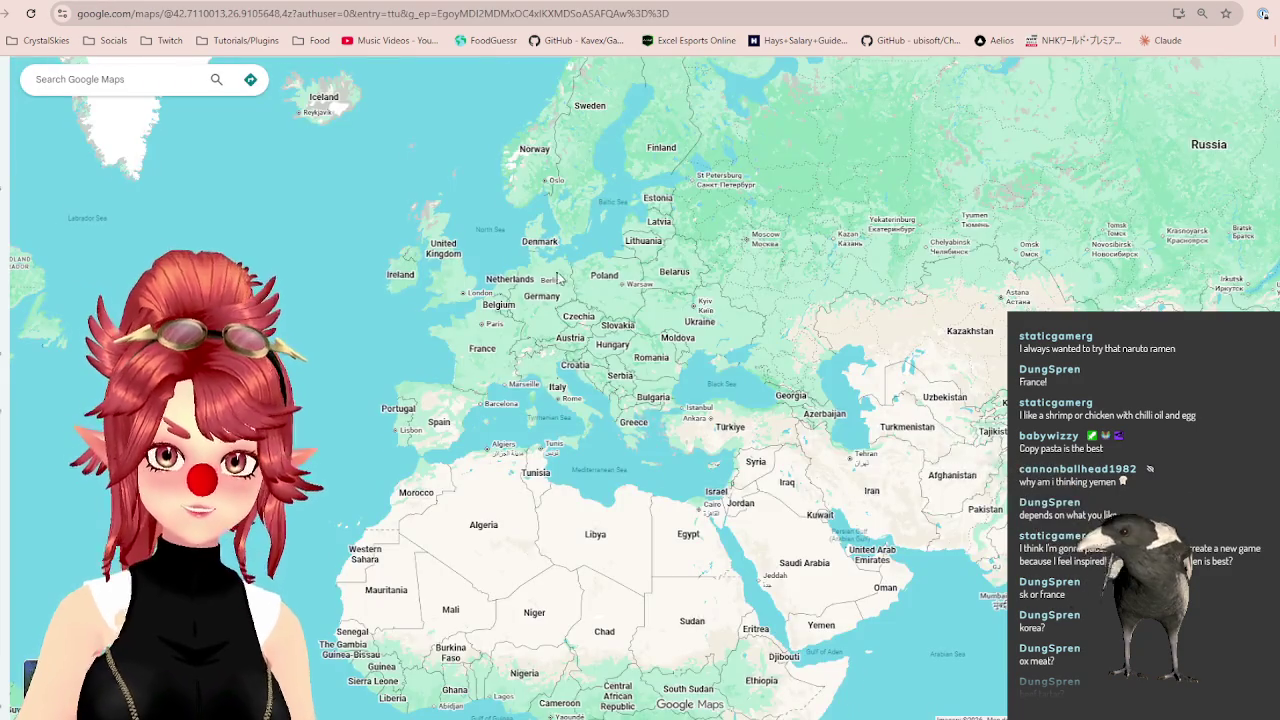
pyautogui.scroll(2, 471, 325)
pyautogui.moveTo(471, 325); pyautogui.dragTo(550, 347)
pyautogui.hotkey('ctrl', 'Tab')
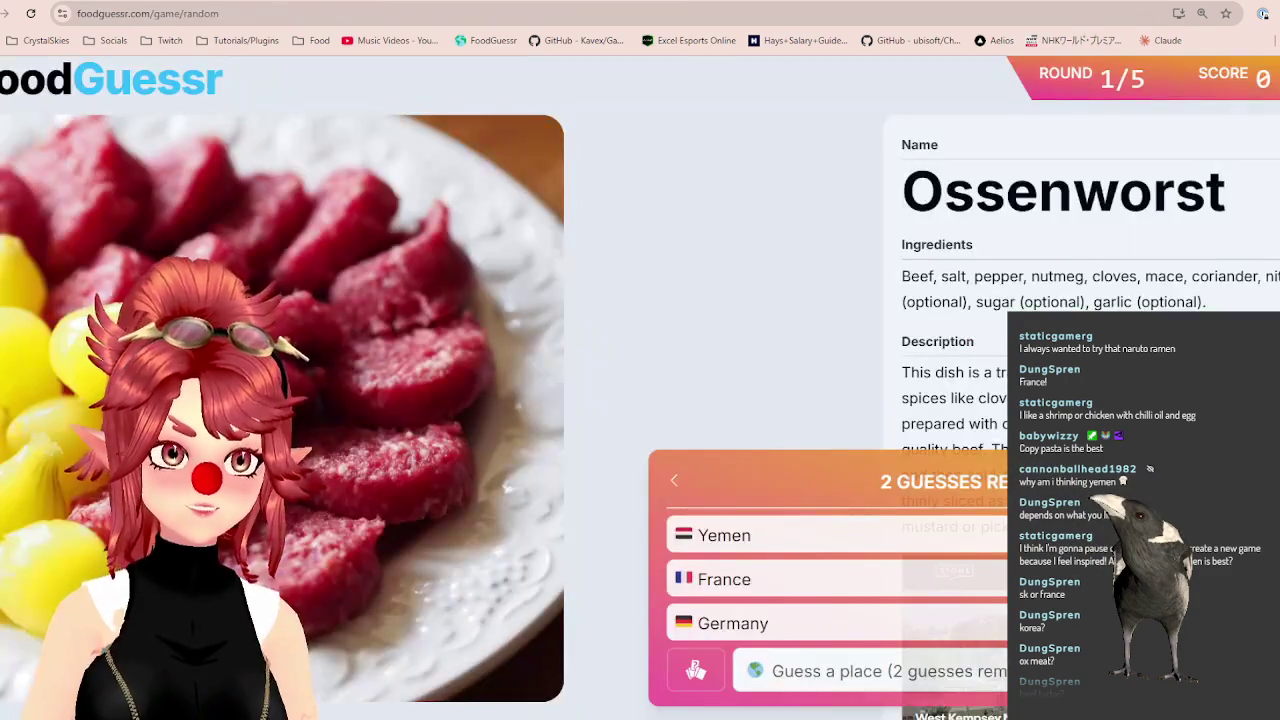
pyautogui.click(240, 2)
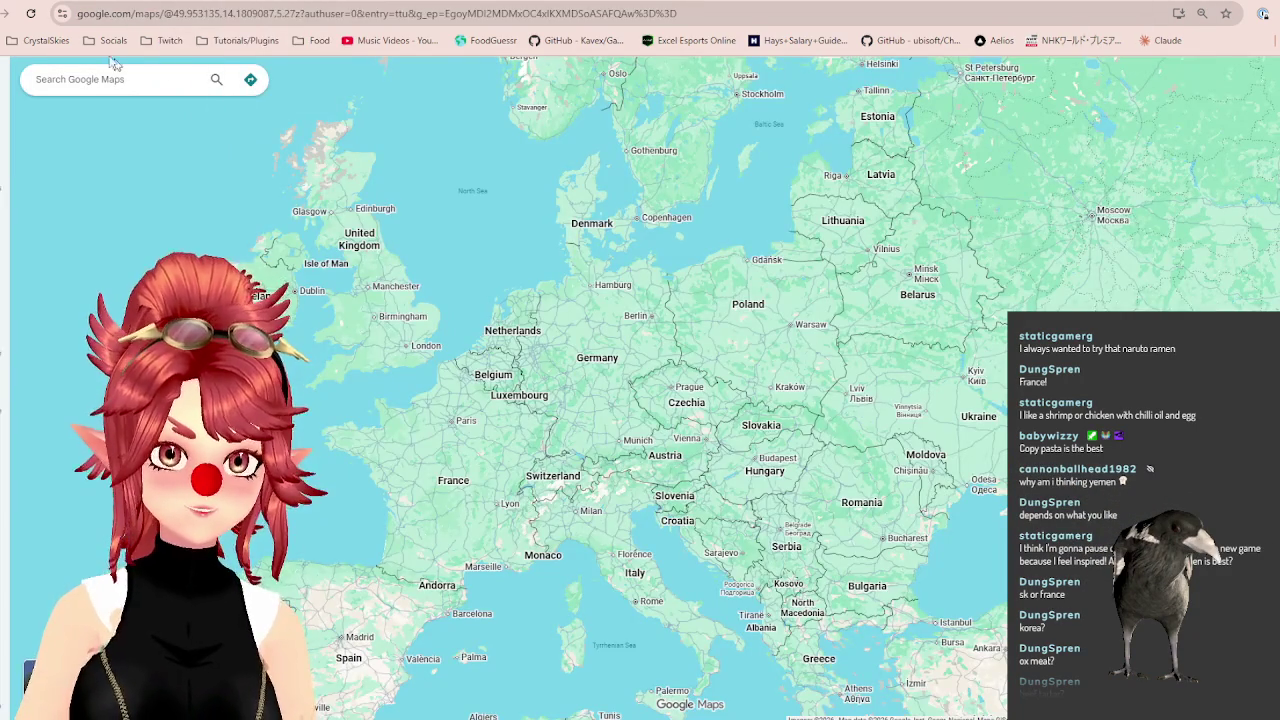
pyautogui.hotkey('ctrl', 'Tab')
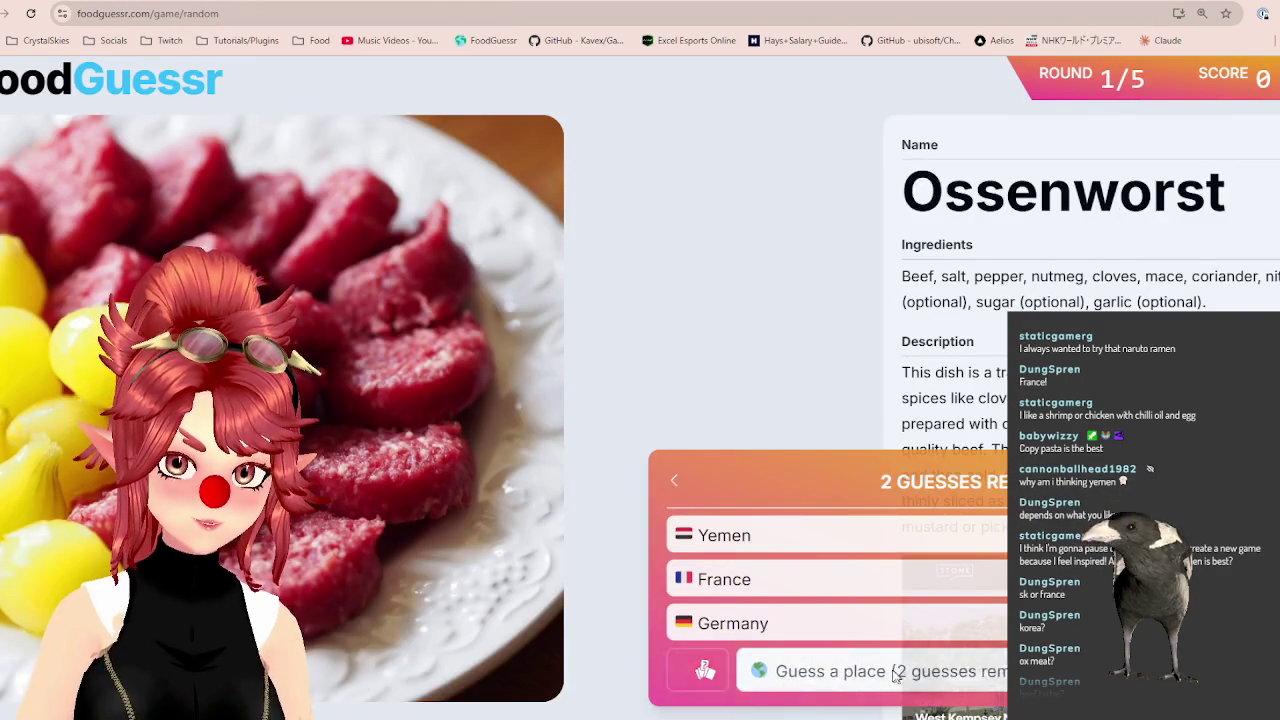
pyautogui.click(880, 672)
pyautogui.write('net')
pyautogui.click(777, 602)
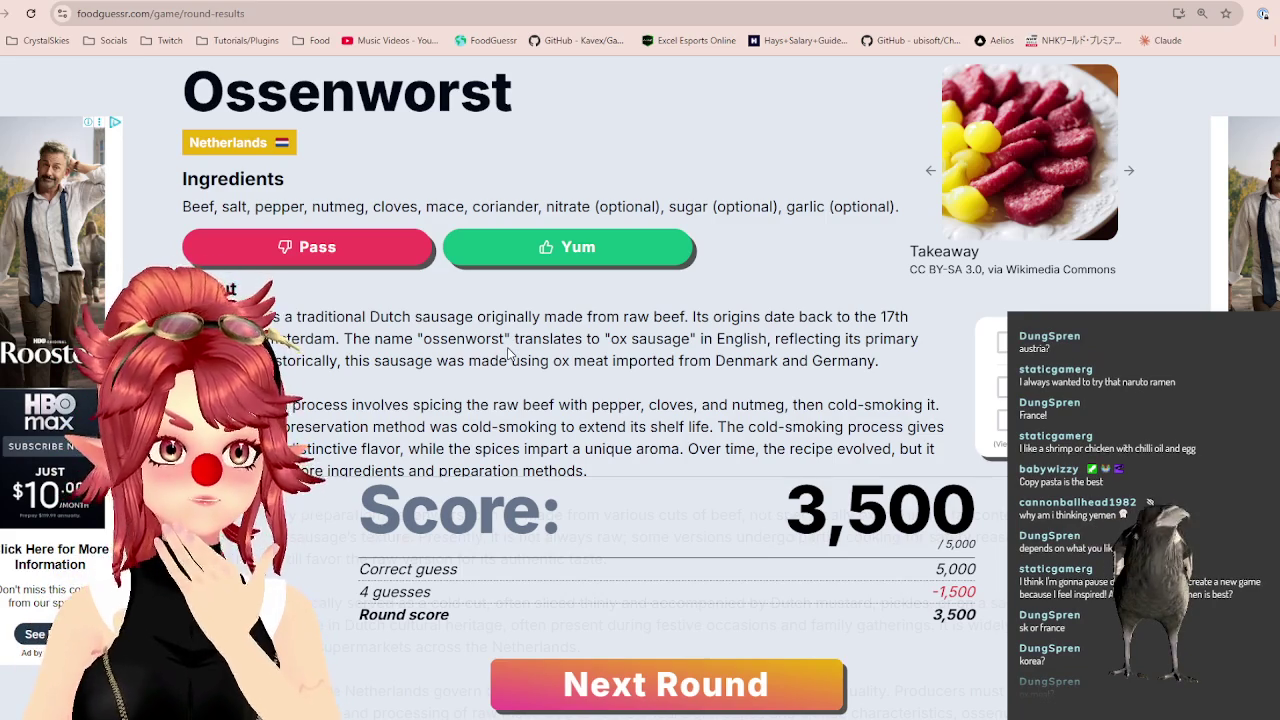
pyautogui.press('space')
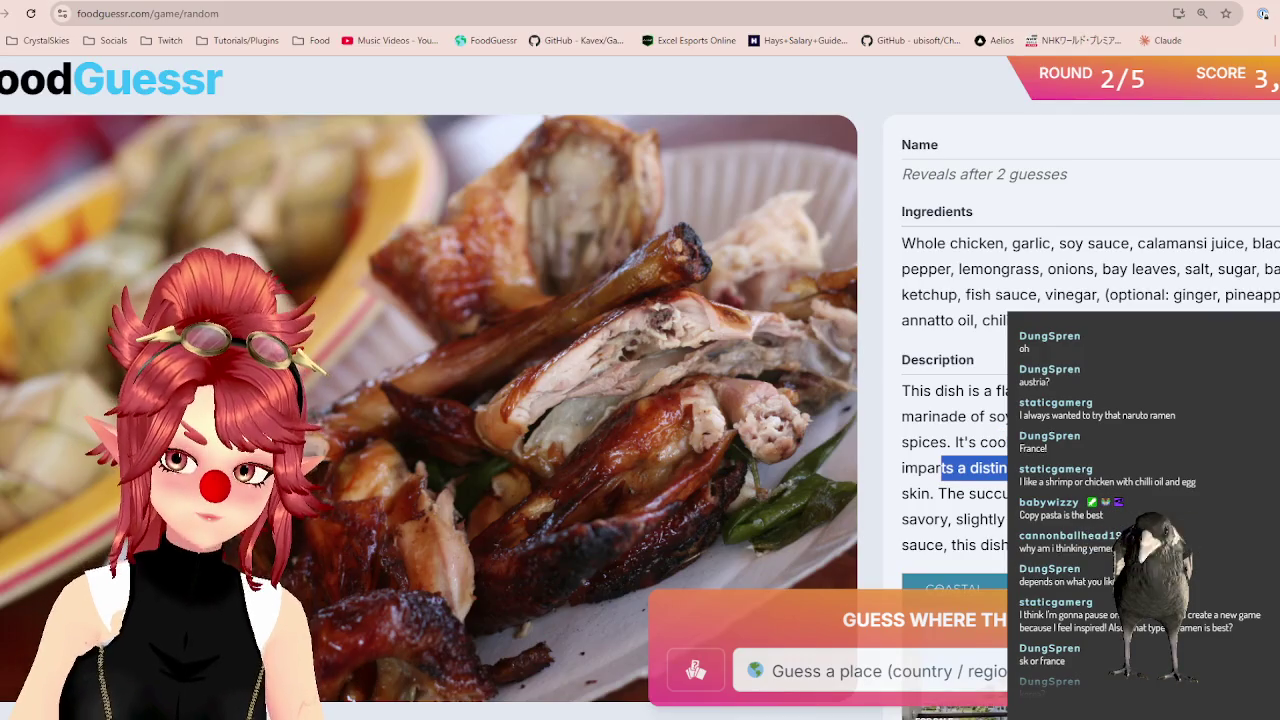
# Read the grilled chicken description and submit Philippines as the guess.
pyautogui.scroll(-1, 950, 400)
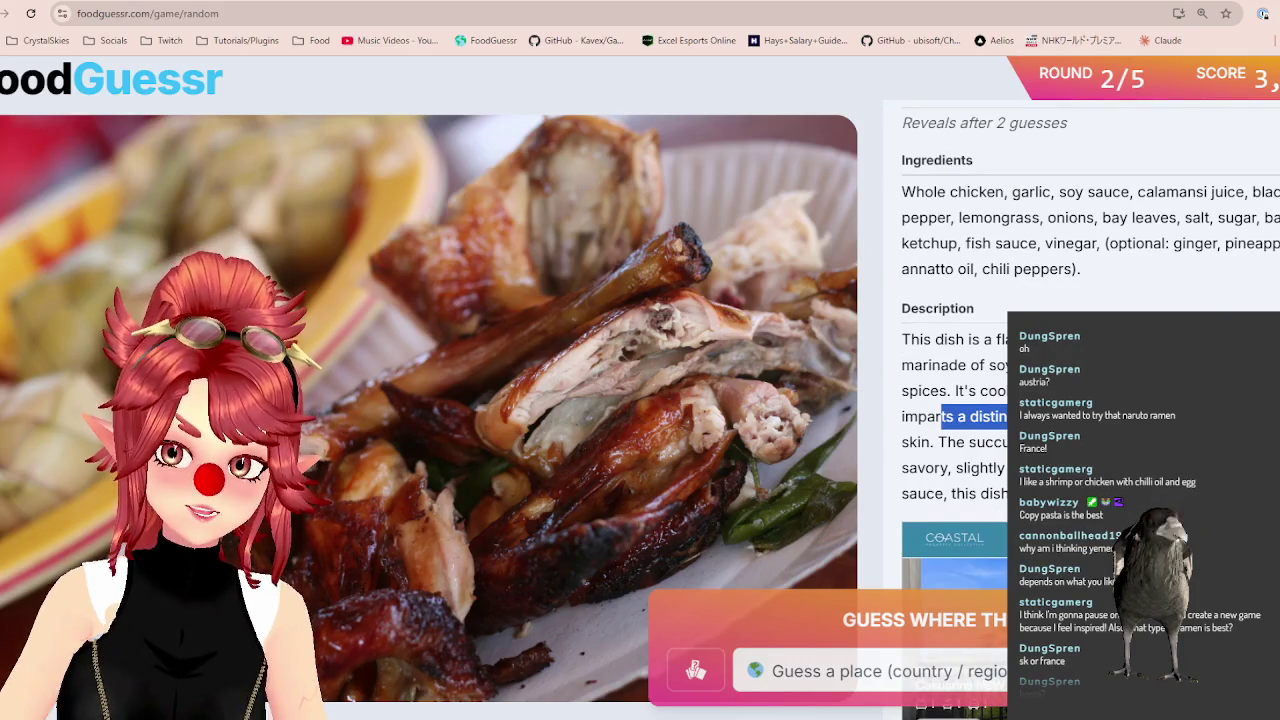
pyautogui.click(1060, 416)
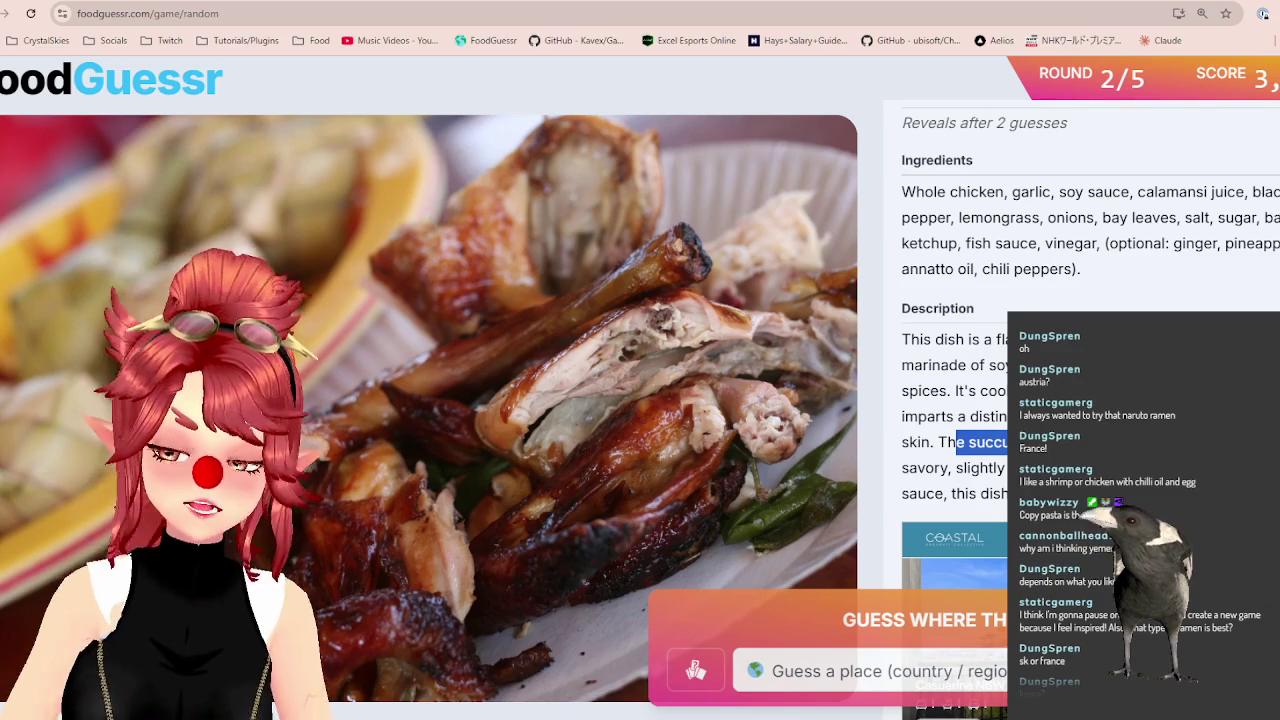
pyautogui.doubleClick(980, 467)
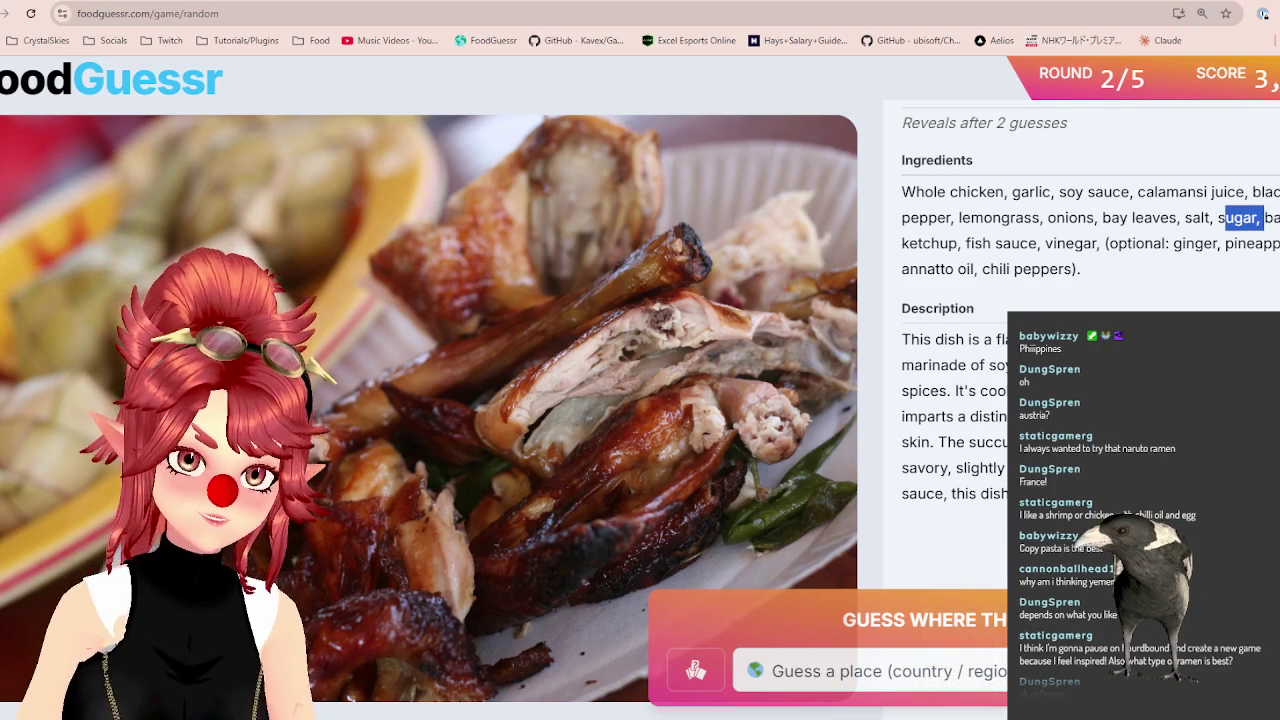
pyautogui.click(870, 671)
pyautogui.write('phil')
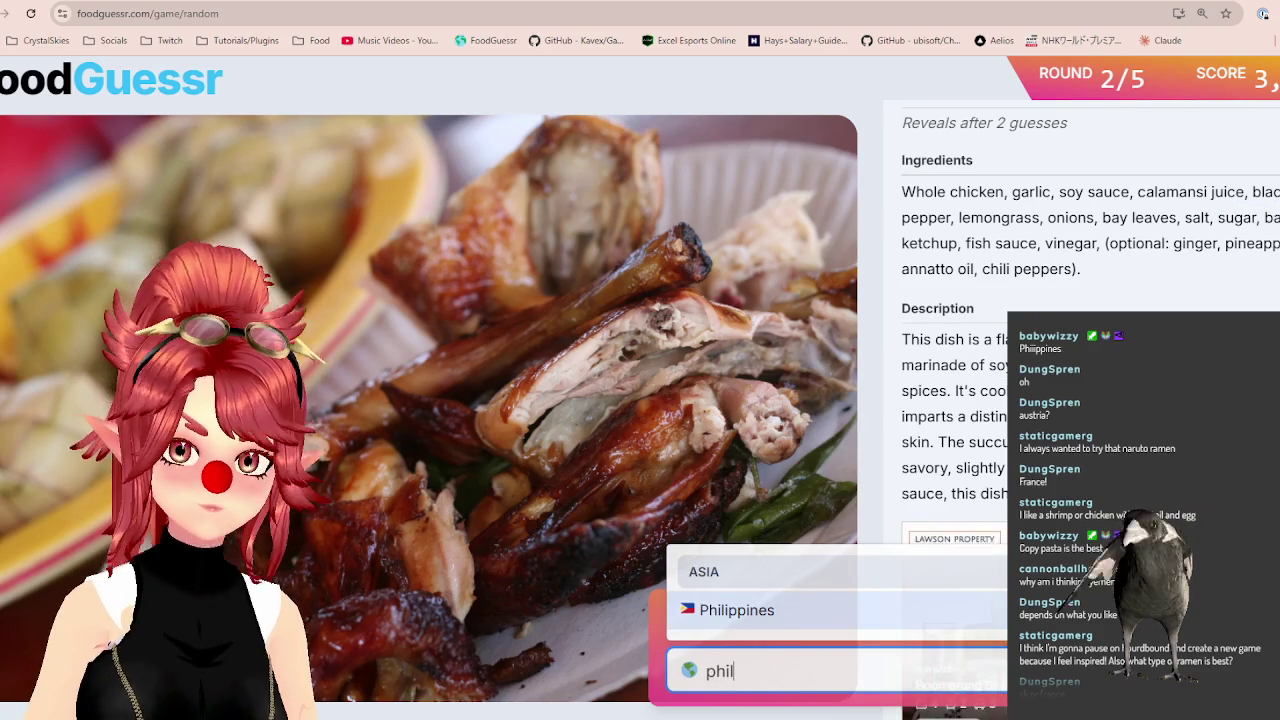
pyautogui.press('Return')
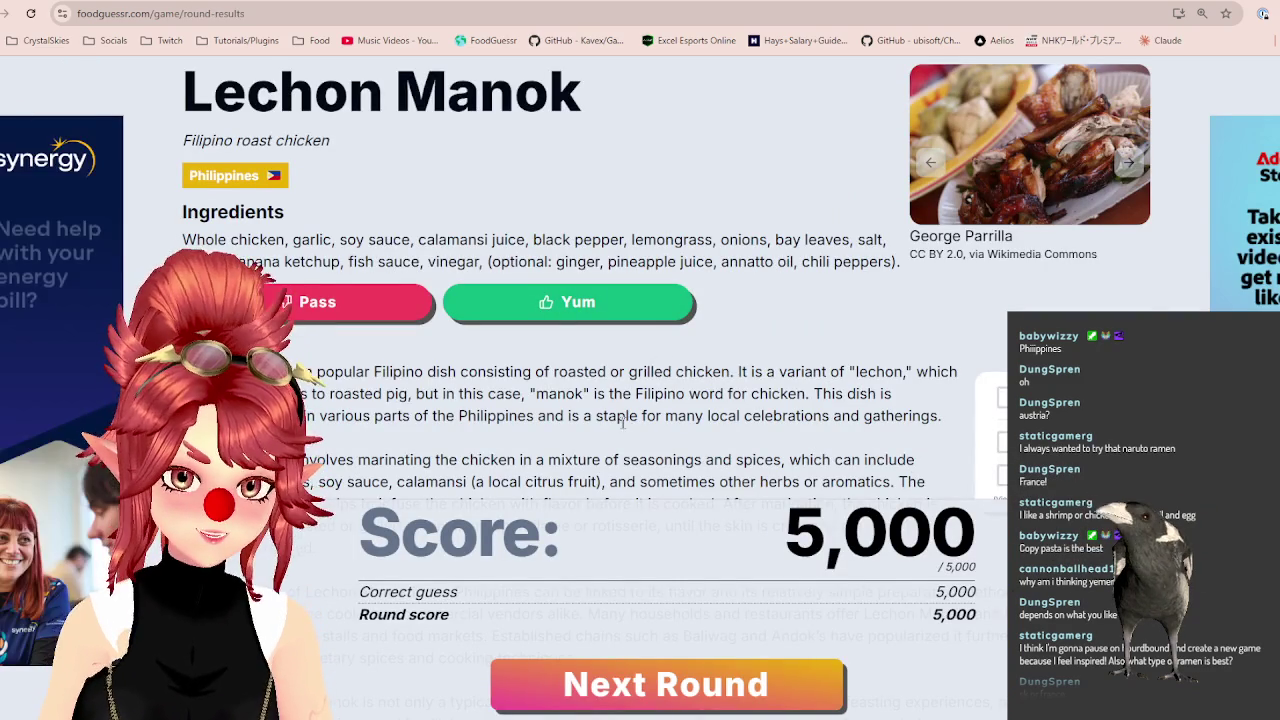
# Scroll through the result revealing Lechon Manok and the full 5,000 points.
pyautogui.scroll(-1, 617, 421)
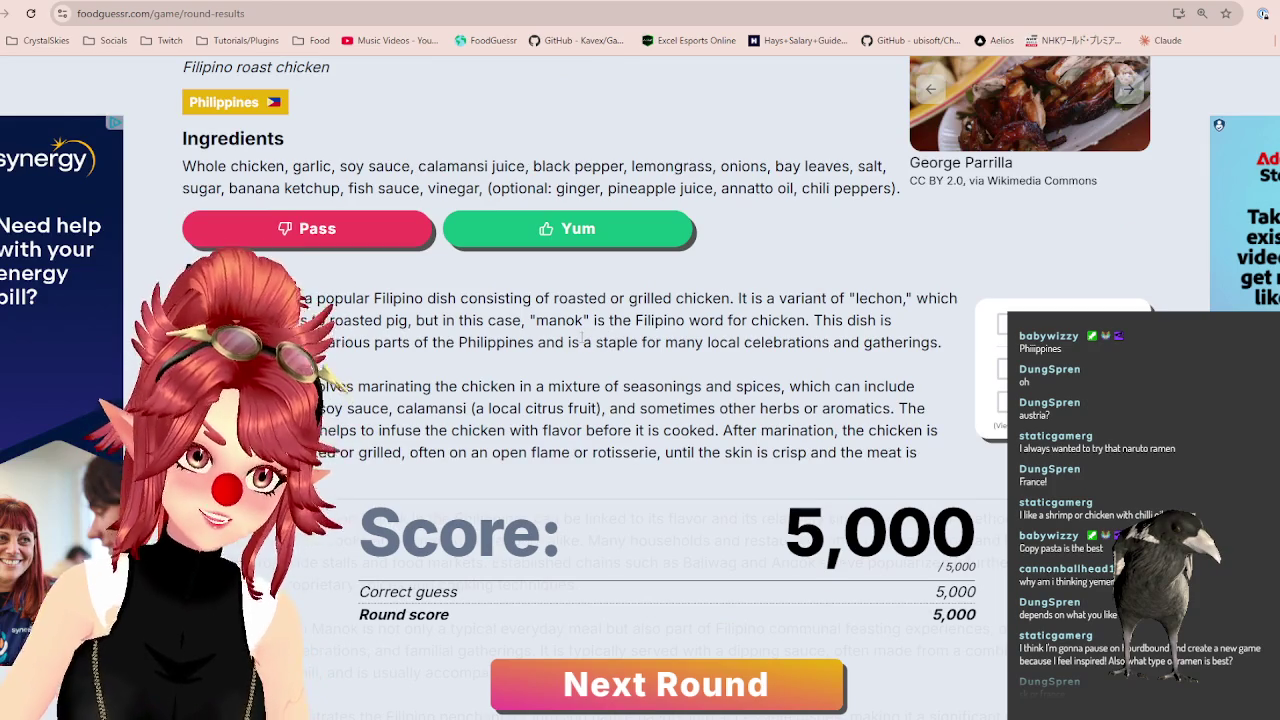
pyautogui.scroll(1, 582, 342)
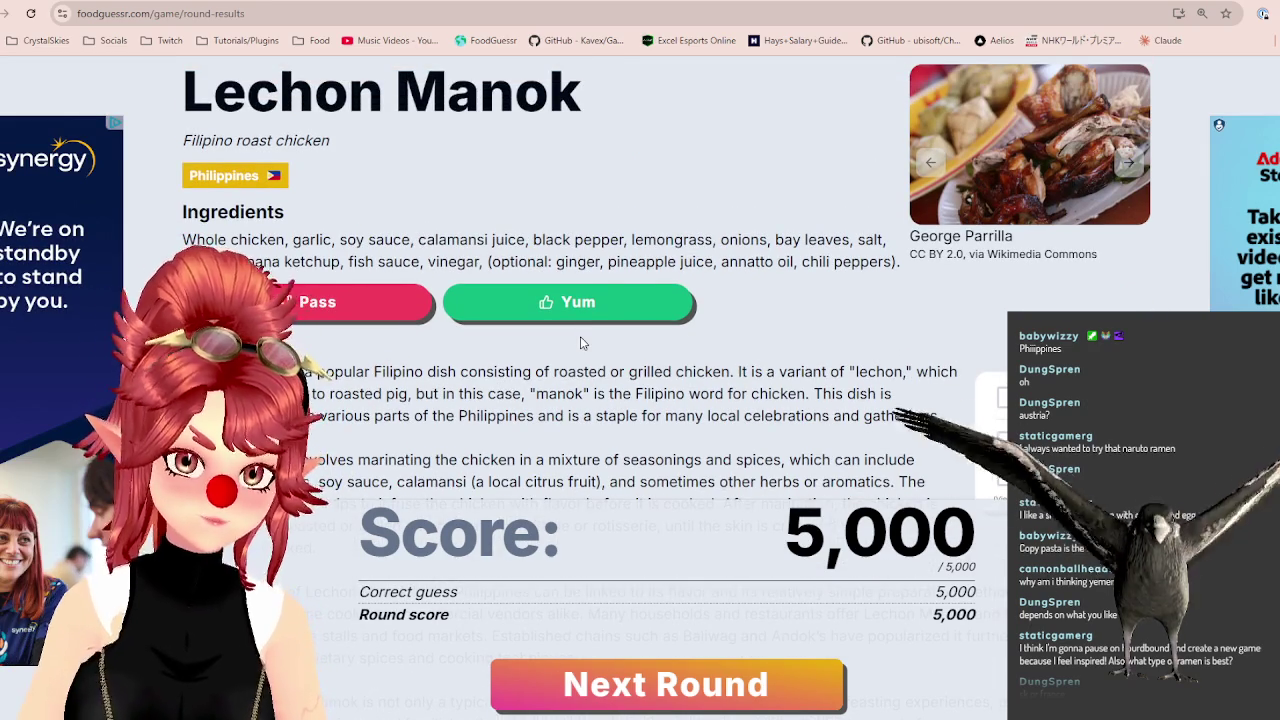
pyautogui.scroll(-1, 582, 343)
pyautogui.scroll(2, 581, 341)
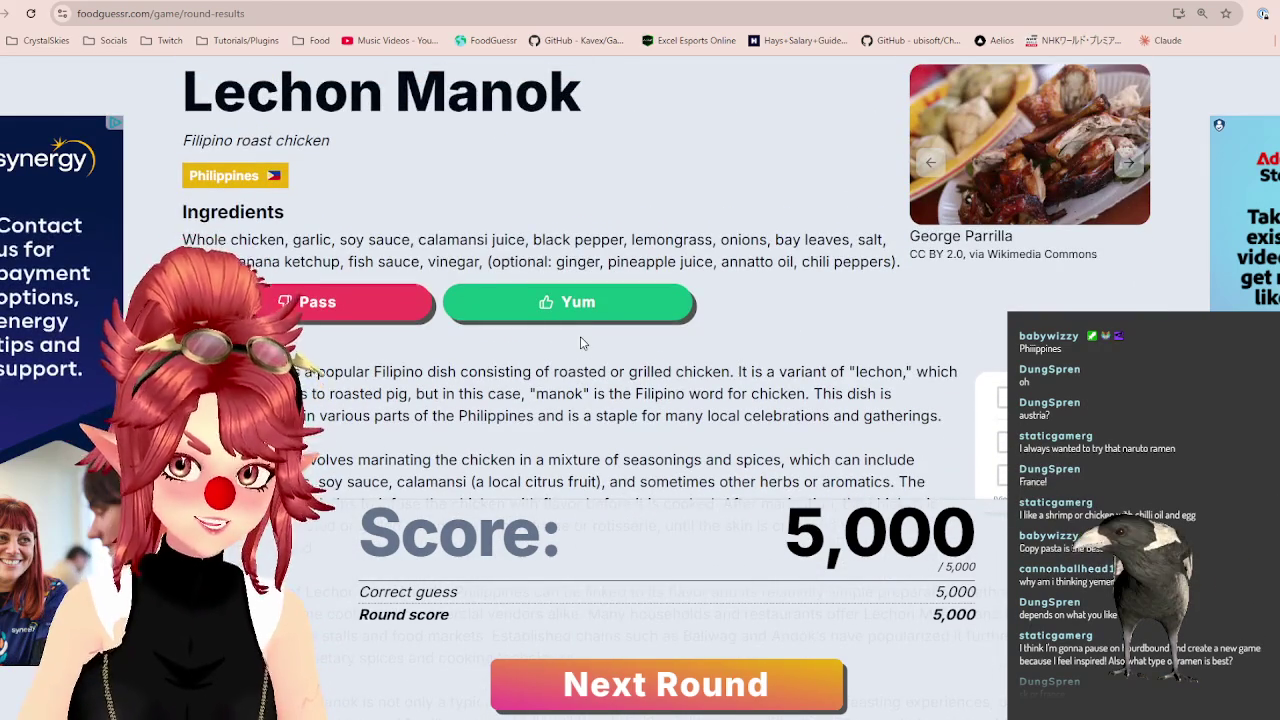
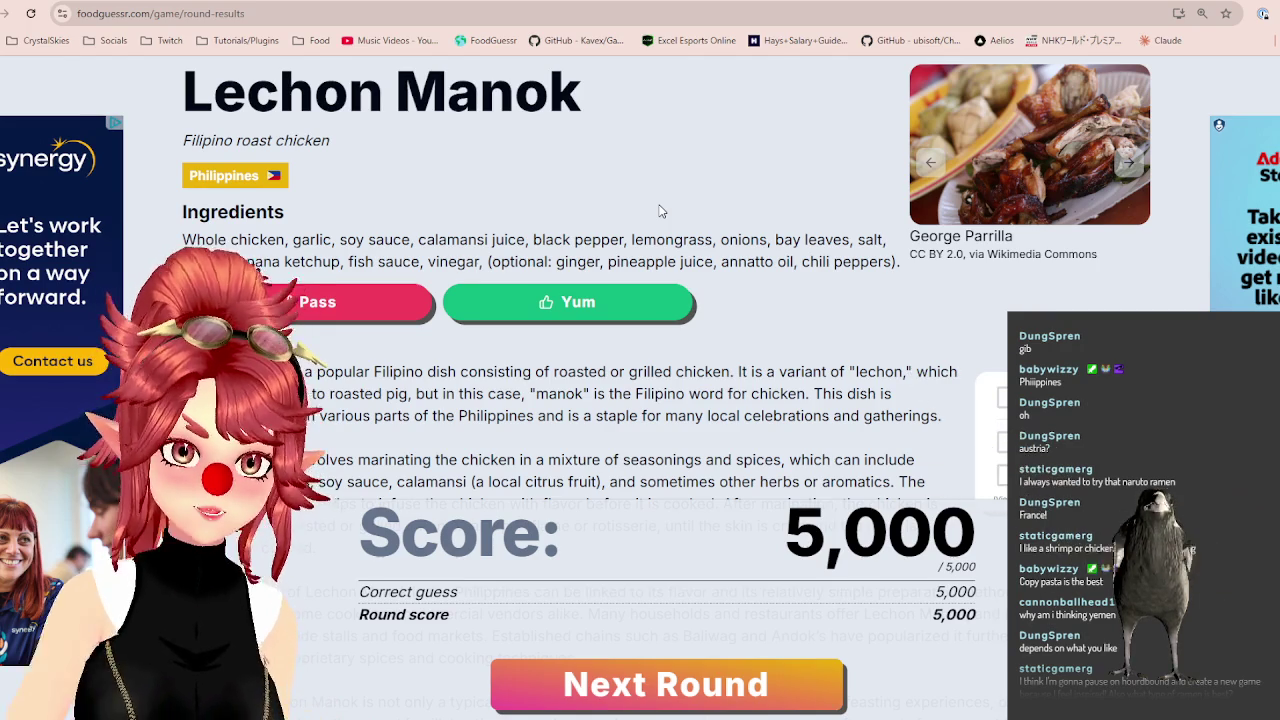
# Look over the Lechon Manok results page and vote Yum for the dish.
pyautogui.scroll(-1, 720, 310)
pyautogui.scroll(-1, 706, 313)
pyautogui.scroll(-1, 551, 331)
pyautogui.scroll(-1, 551, 331)
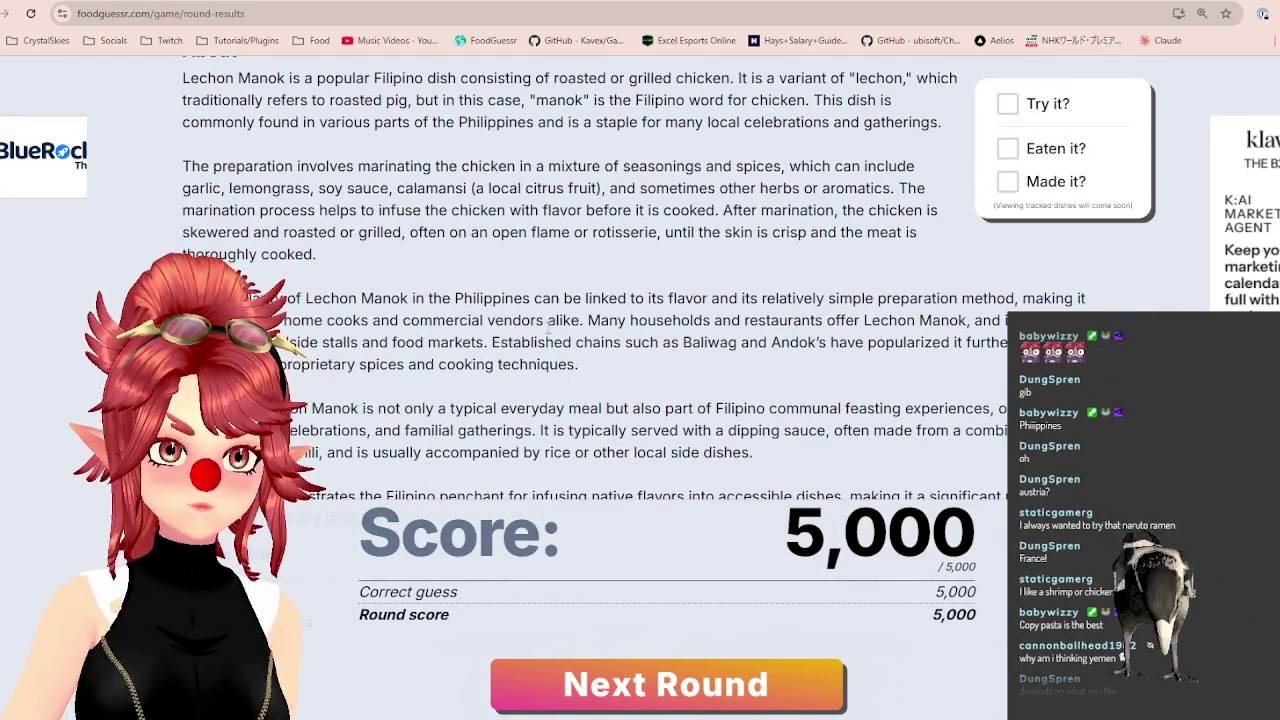
pyautogui.scroll(-1, 770, 390)
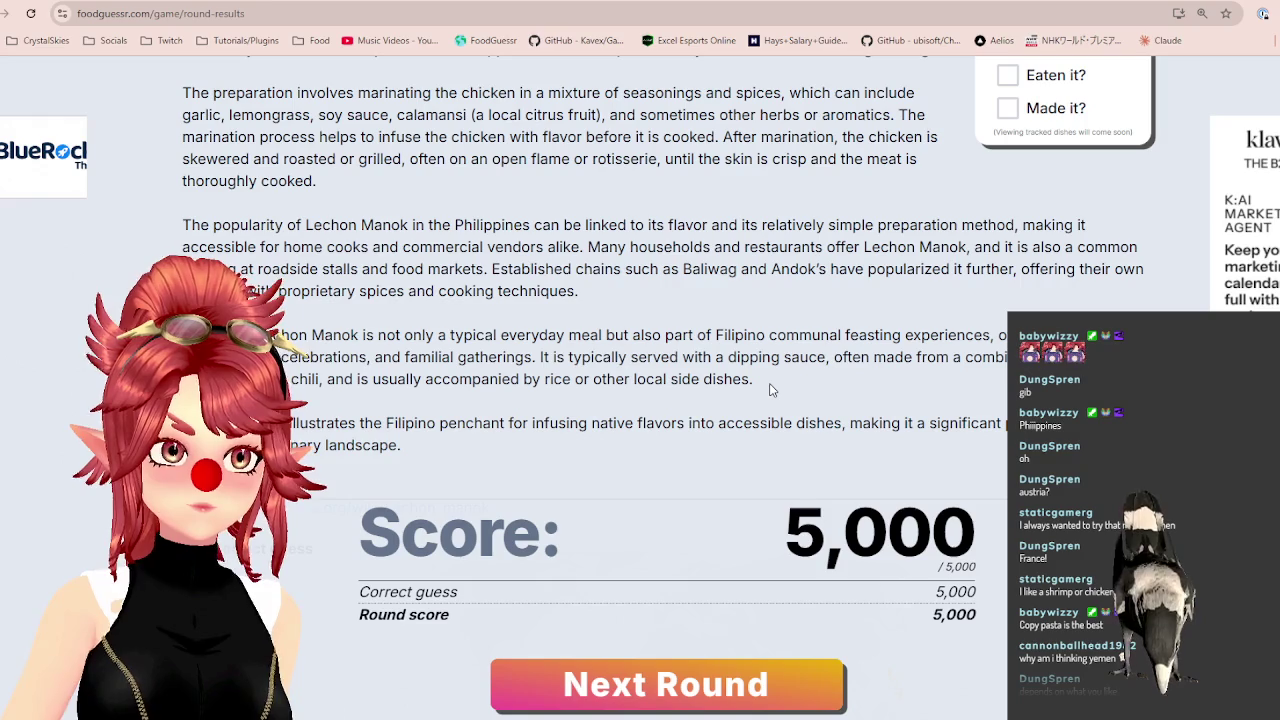
pyautogui.scroll(-1, 770, 390)
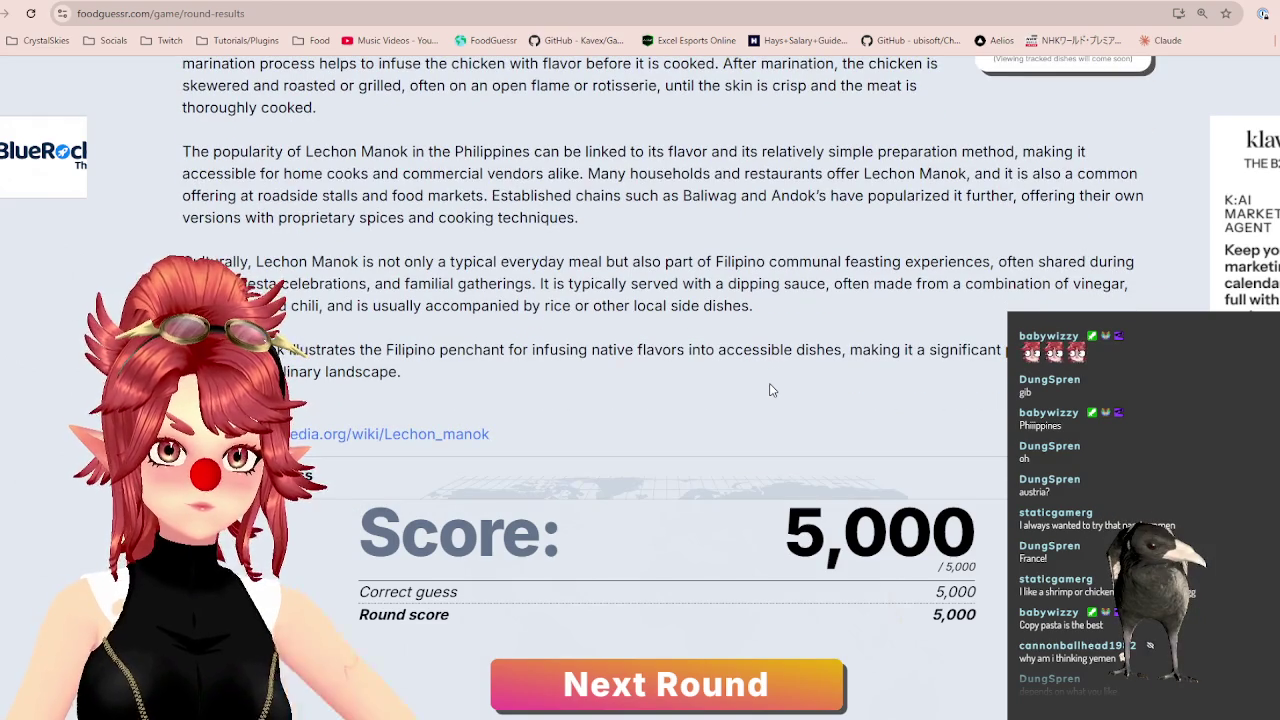
pyautogui.scroll(1, 770, 390)
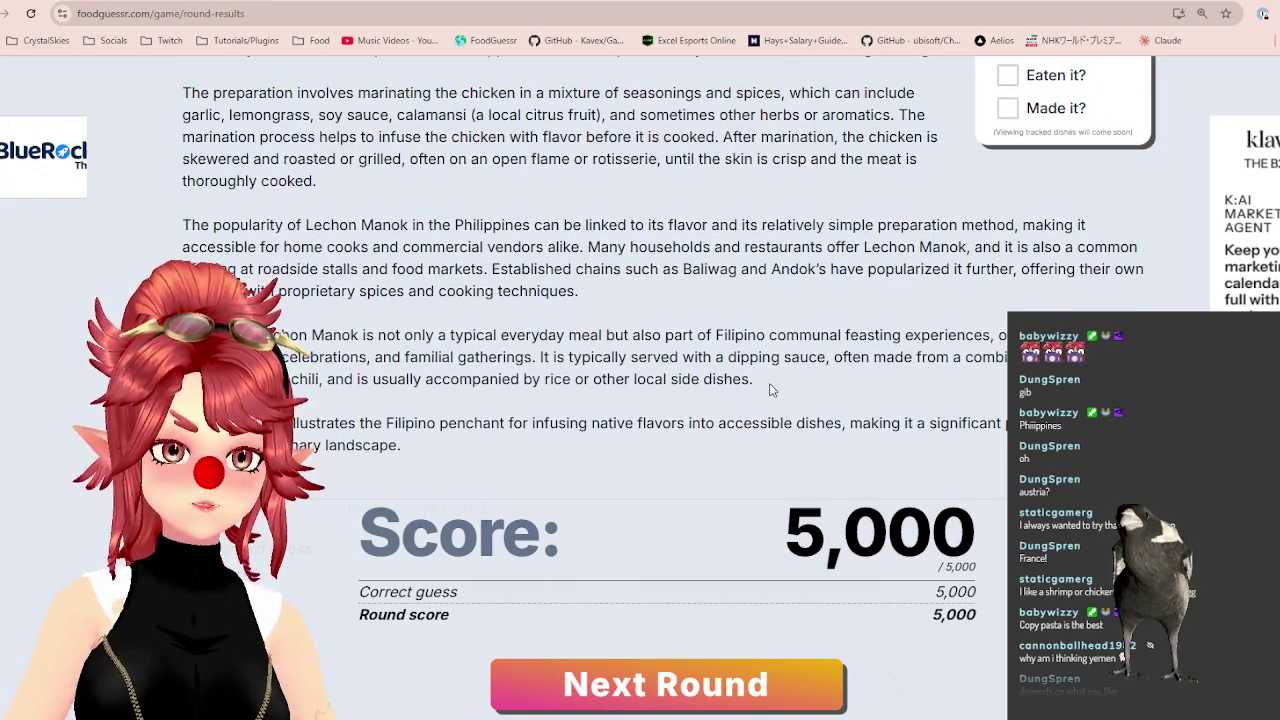
pyautogui.scroll(4, 768, 390)
pyautogui.scroll(1, 775, 400)
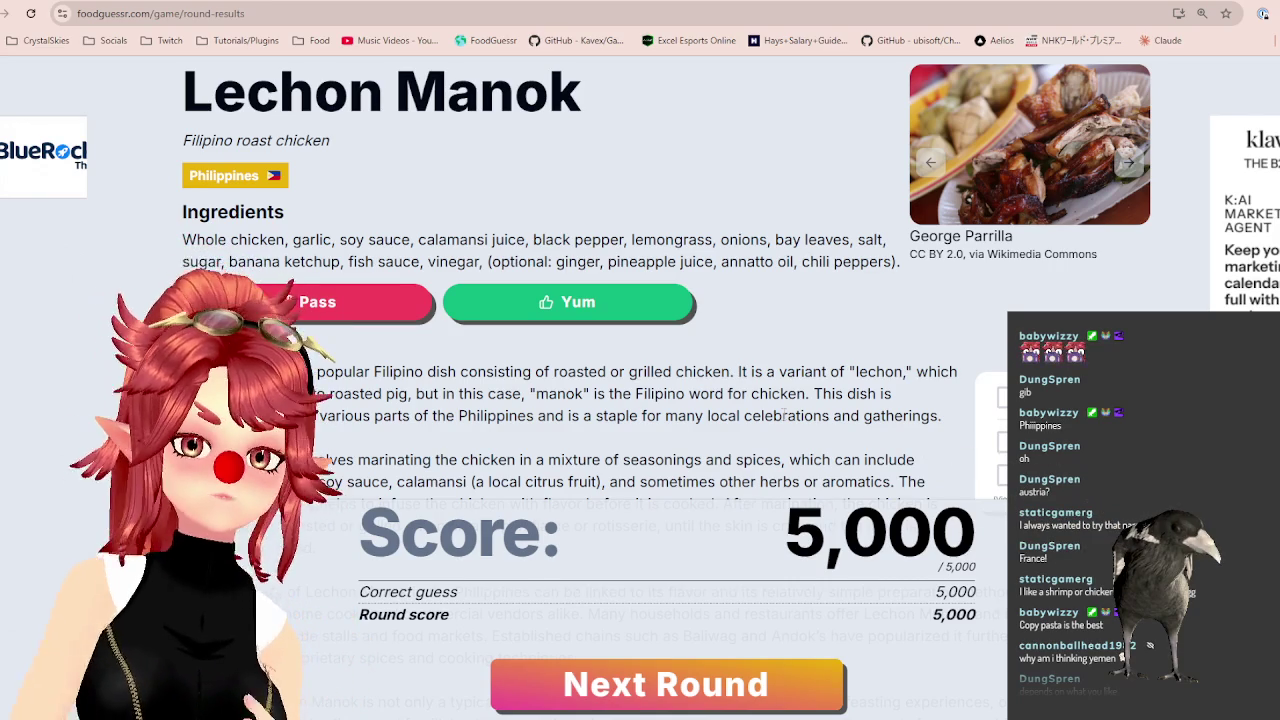
pyautogui.click(686, 301)
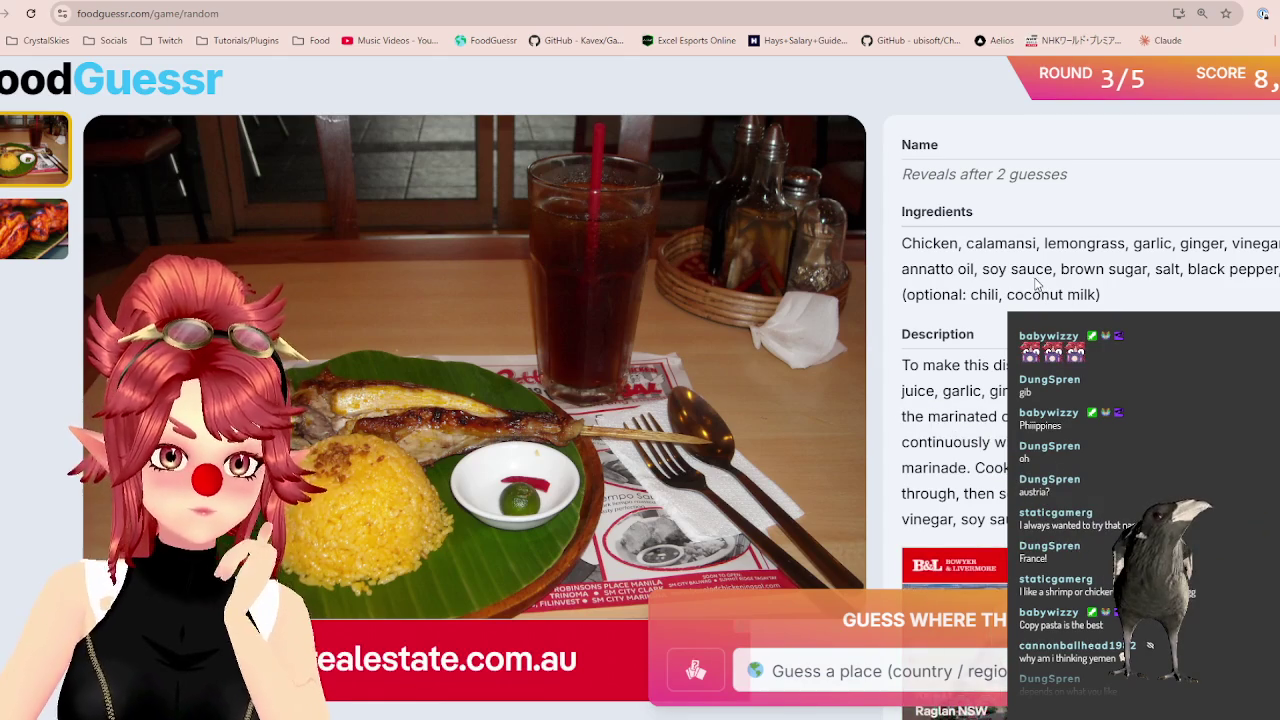
# Compare the grilled chicken dish's close-up and plated photos.
pyautogui.click(19, 254)
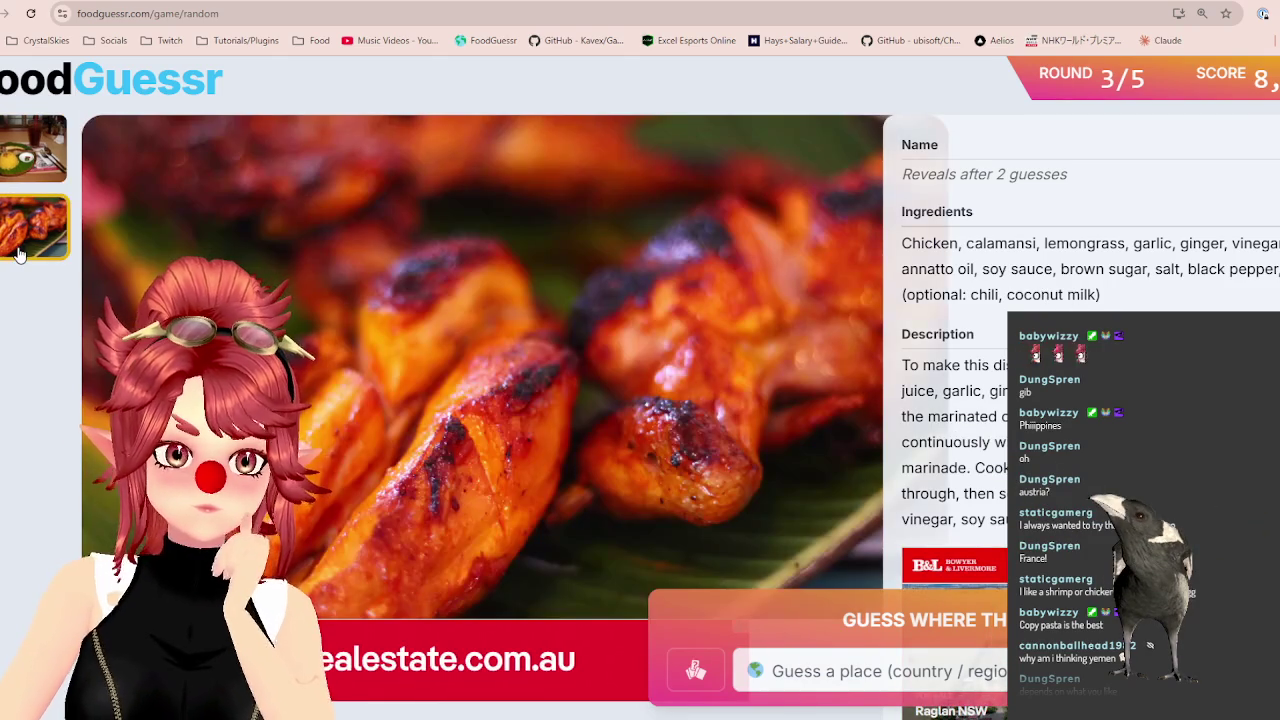
pyautogui.click(14, 148)
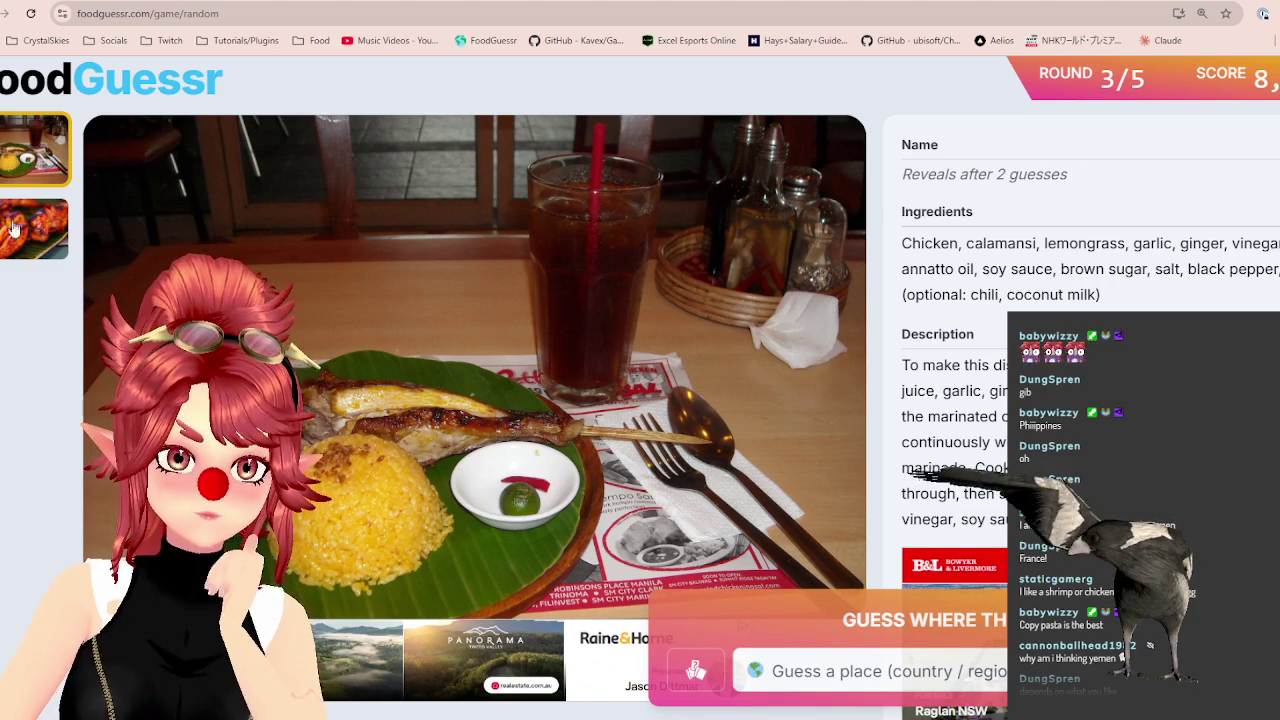
pyautogui.click(14, 246)
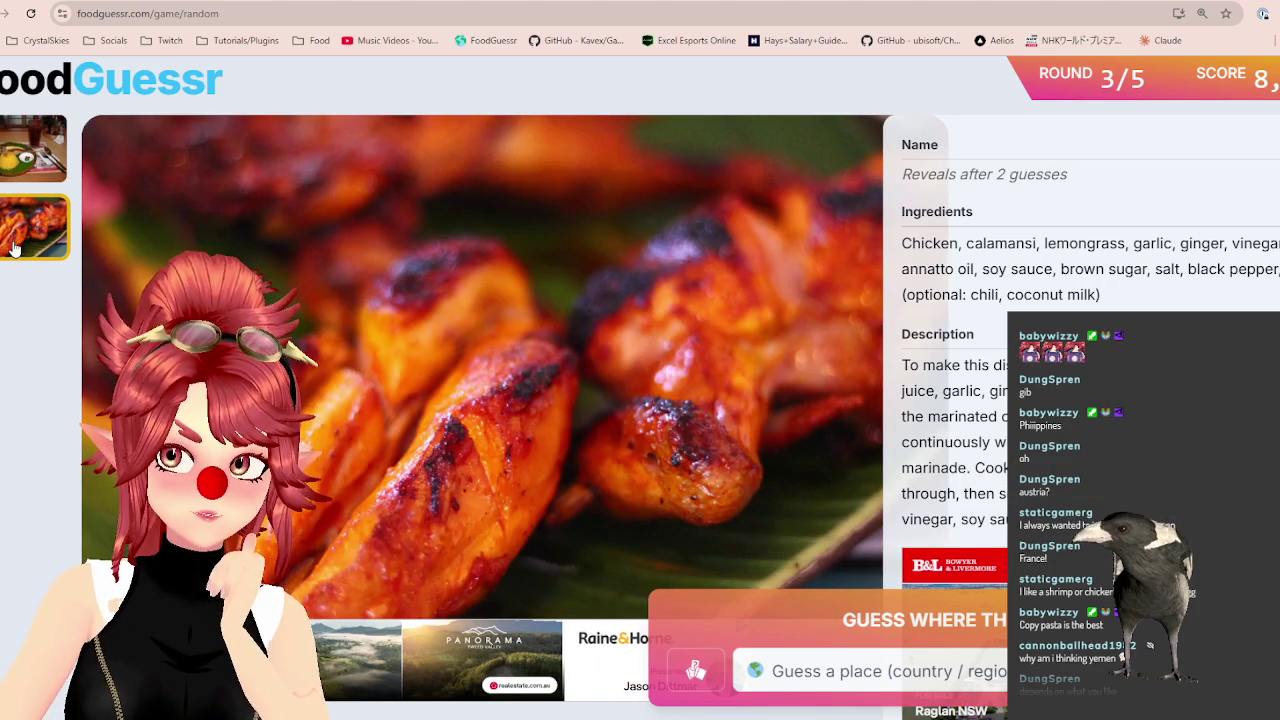
pyautogui.click(27, 176)
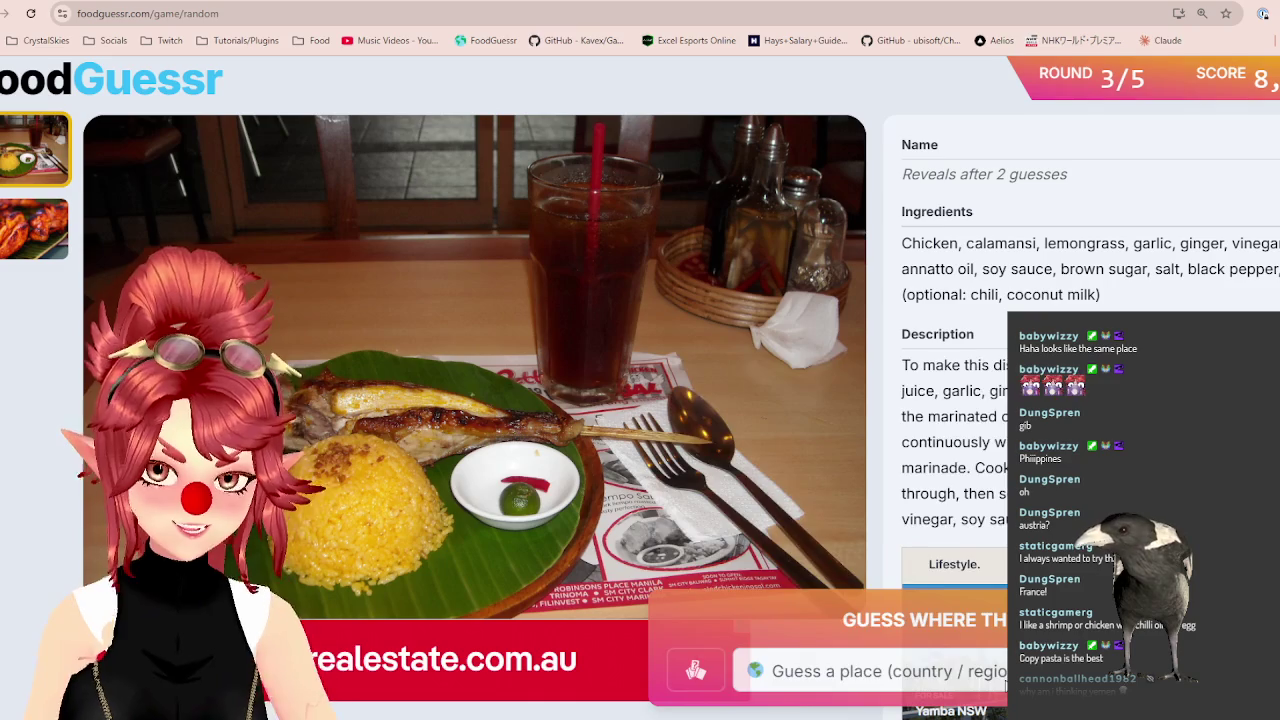
# Guess Philippines, scoring 5,000 for Chicken Inasal, and advance to round 4.
pyautogui.click(850, 671)
pyautogui.write('ph')
pyautogui.click(822, 622)
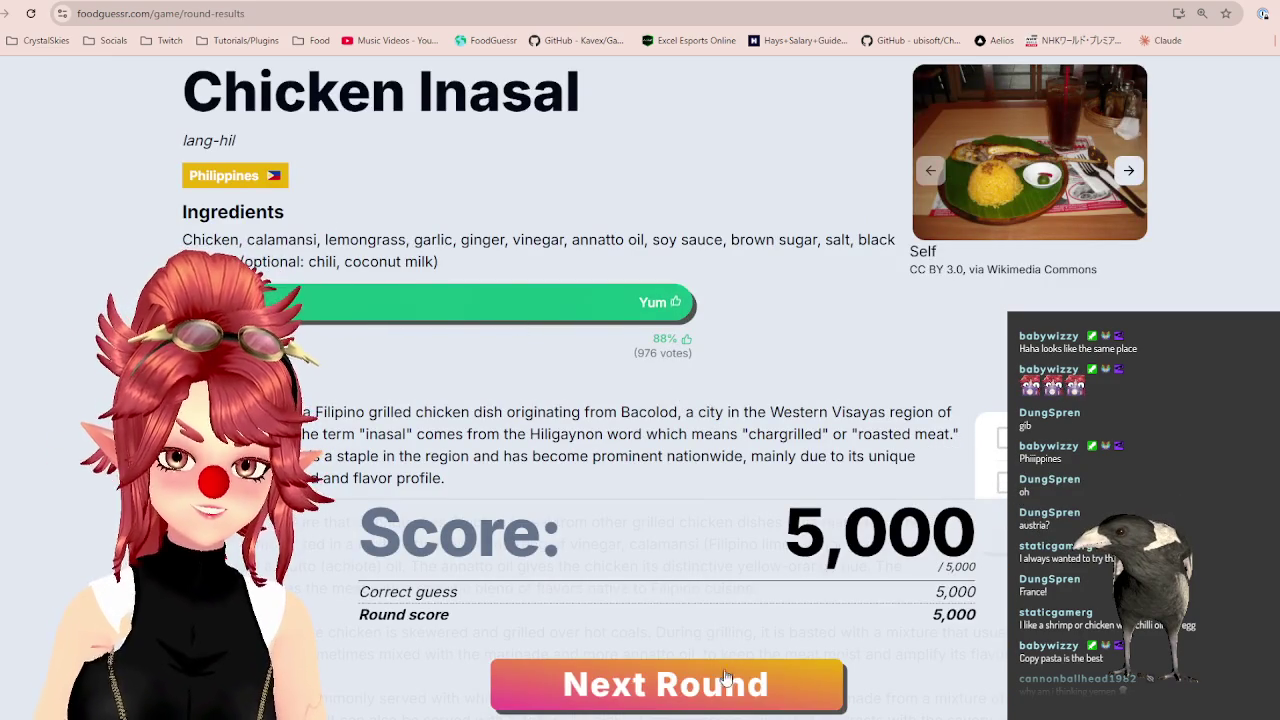
pyautogui.click(728, 688)
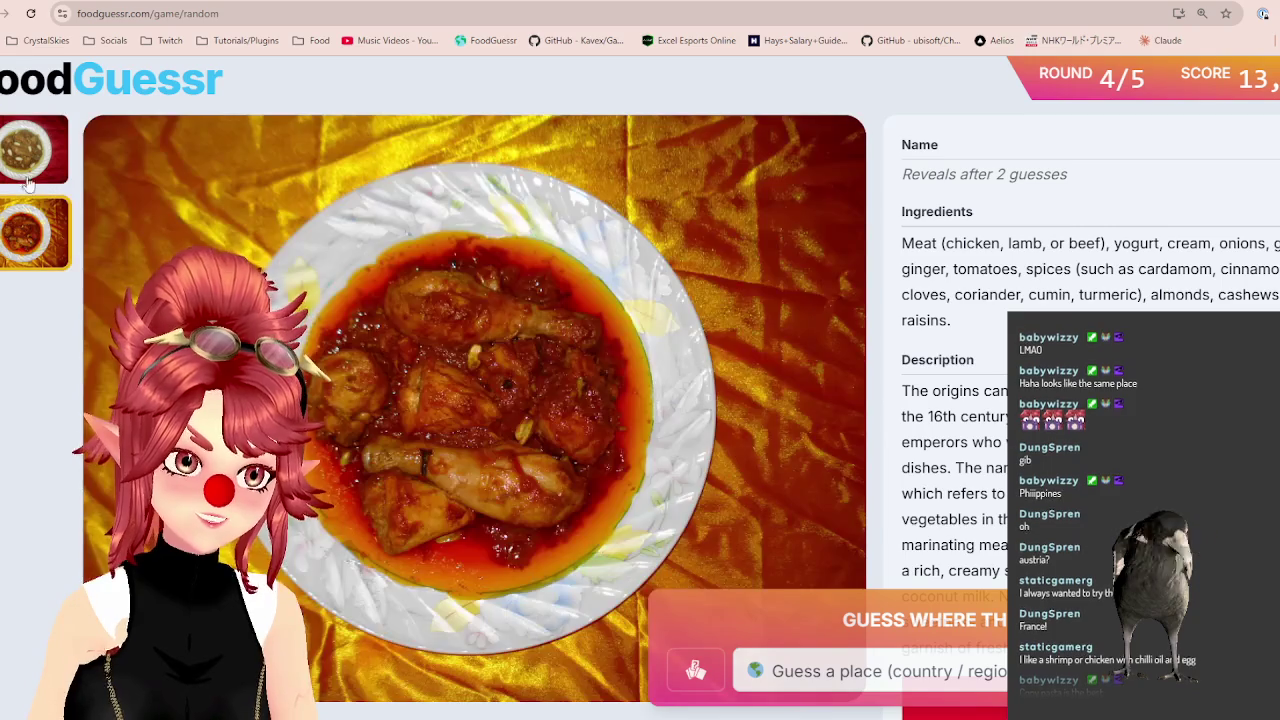
pyautogui.click(34, 238)
pyautogui.click(29, 178)
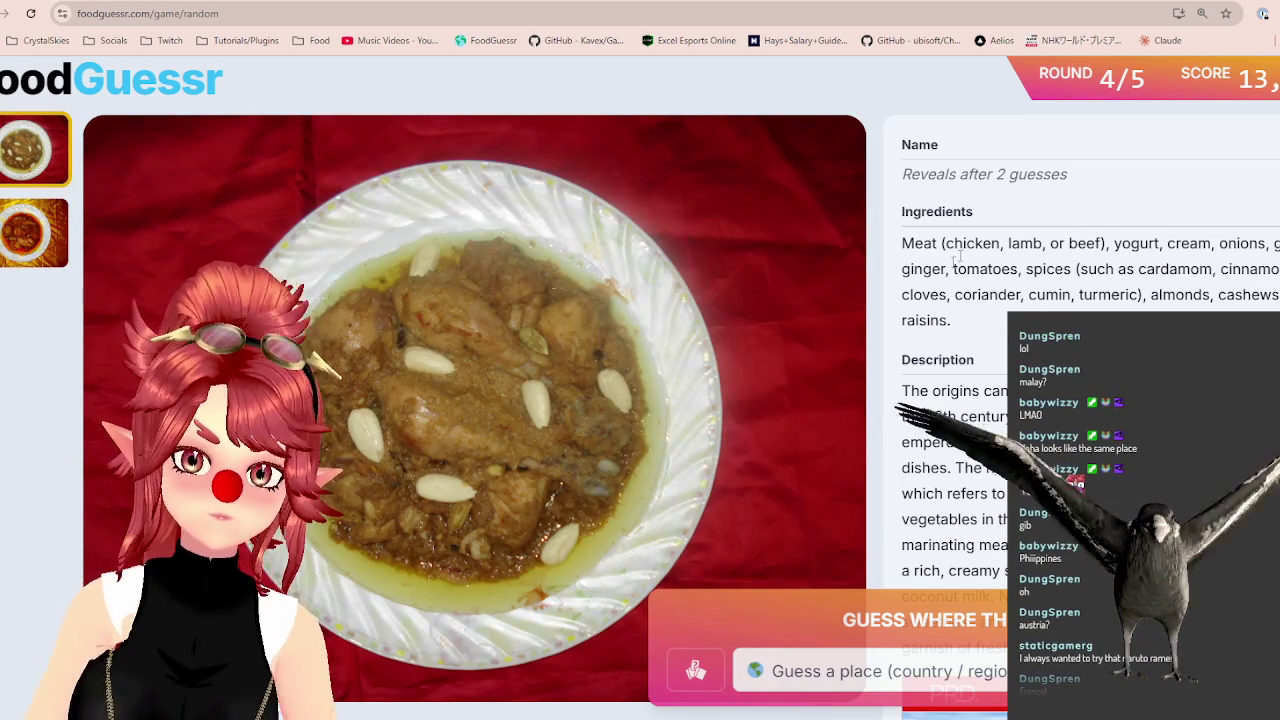
pyautogui.moveTo(953, 243)
pyautogui.mouseDown()
pyautogui.moveTo(1100, 243)
pyautogui.moveTo(966, 269)
pyautogui.moveTo(1068, 269)
pyautogui.mouseUp()
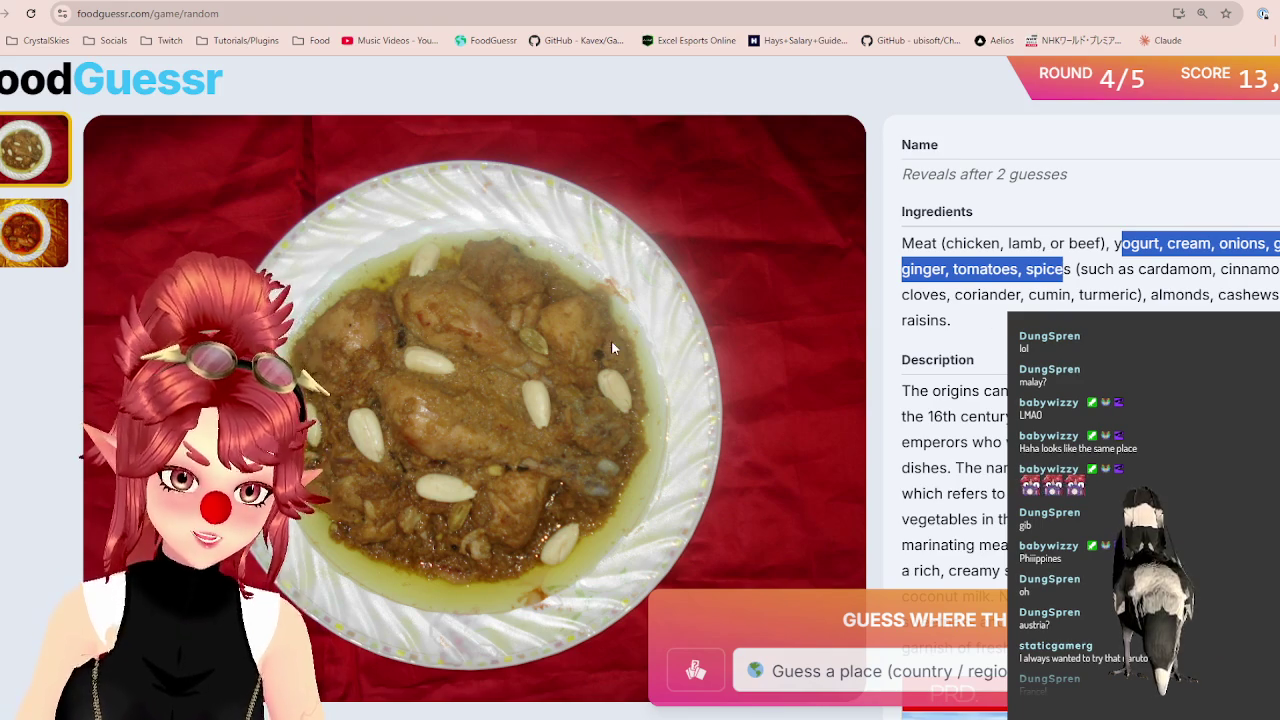
pyautogui.click(25, 226)
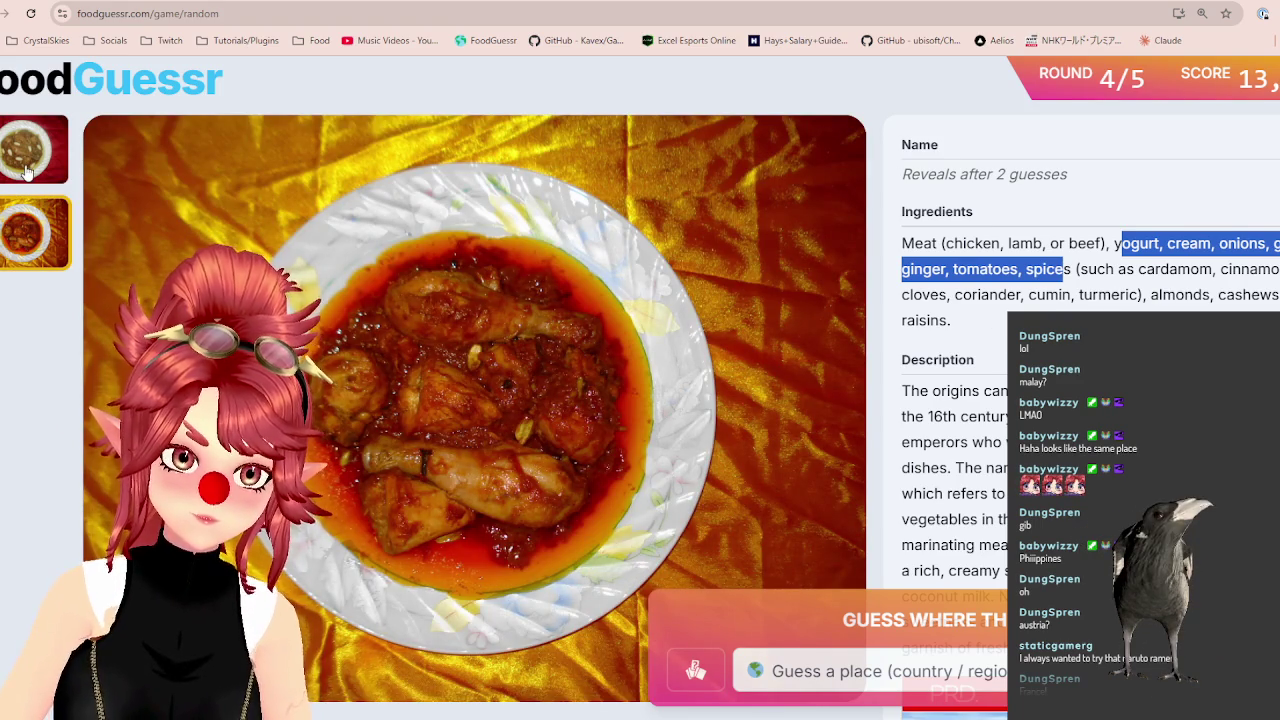
pyautogui.click(27, 172)
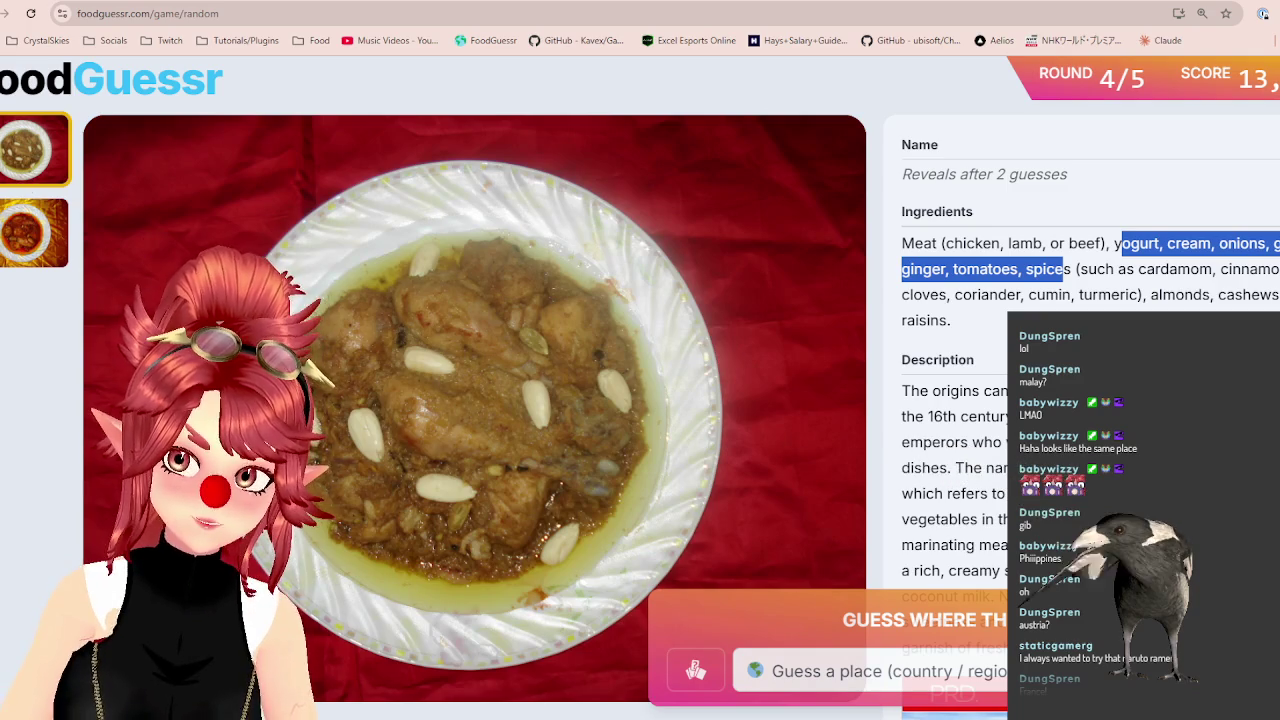
pyautogui.moveTo(902, 416); pyautogui.dragTo(1008, 416)
pyautogui.click(950, 416)
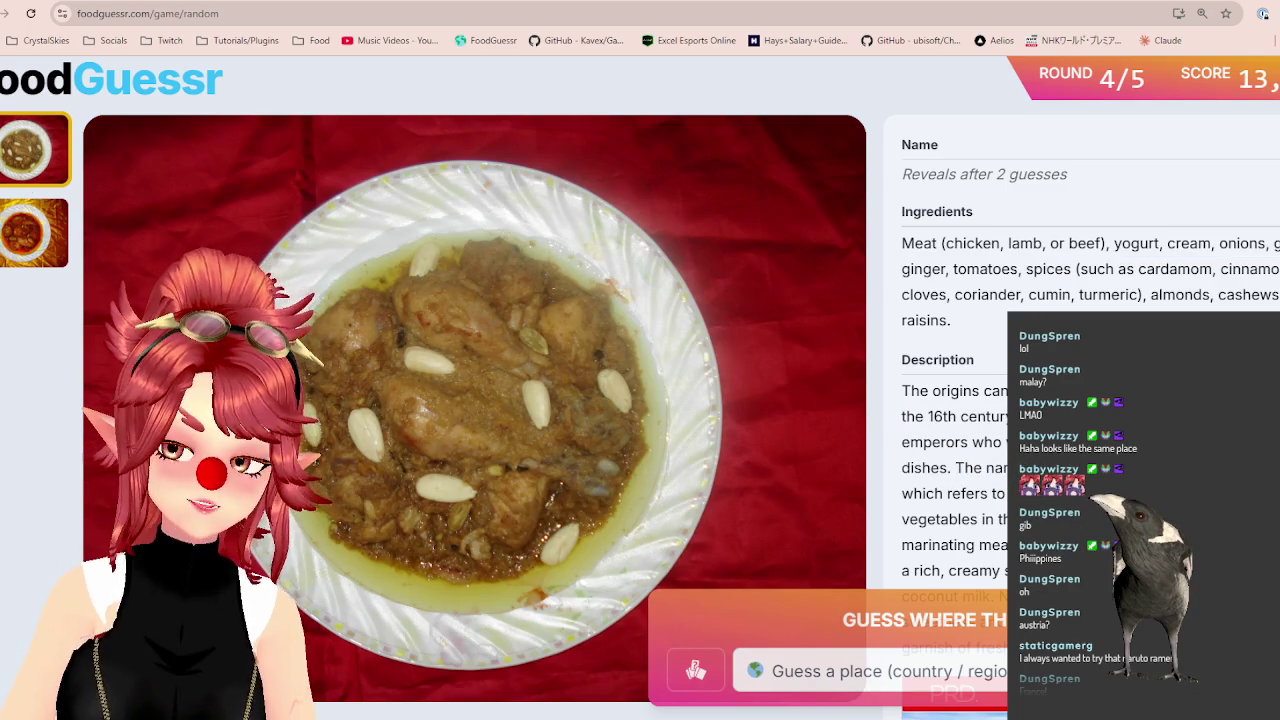
pyautogui.moveTo(902, 416); pyautogui.dragTo(1008, 418)
pyautogui.click(950, 416)
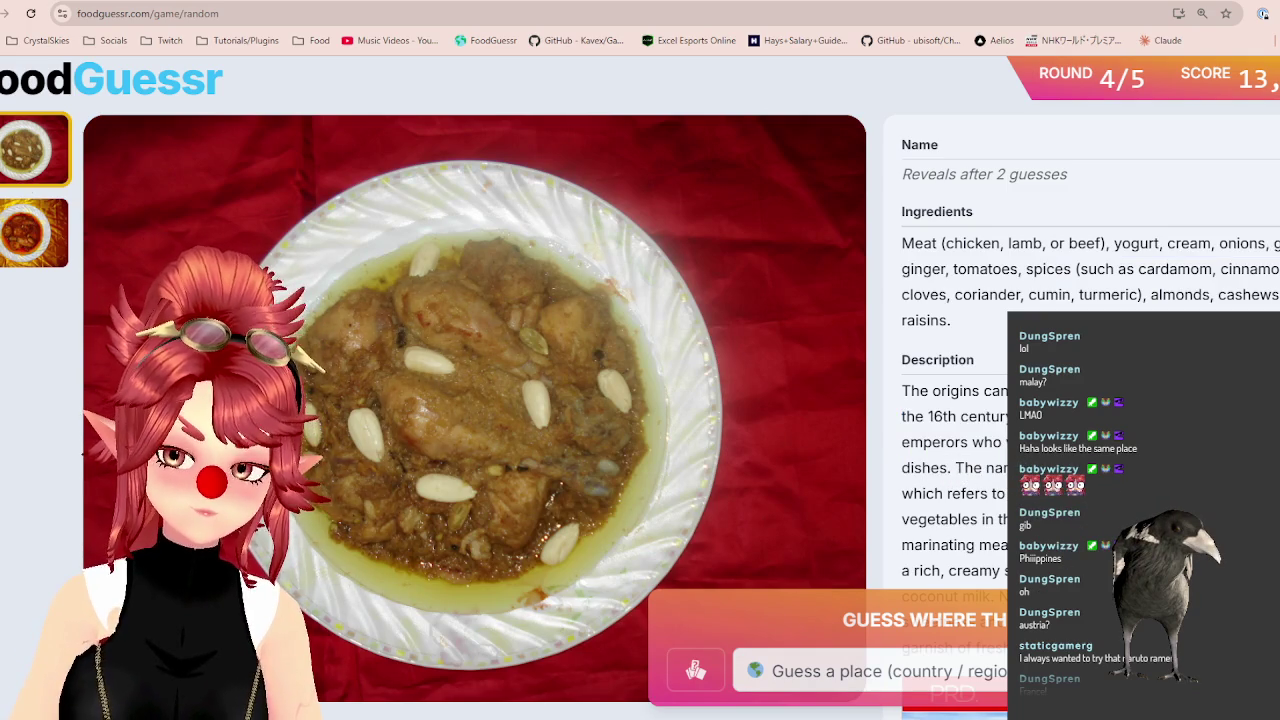
pyautogui.moveTo(902, 442); pyautogui.dragTo(1008, 442)
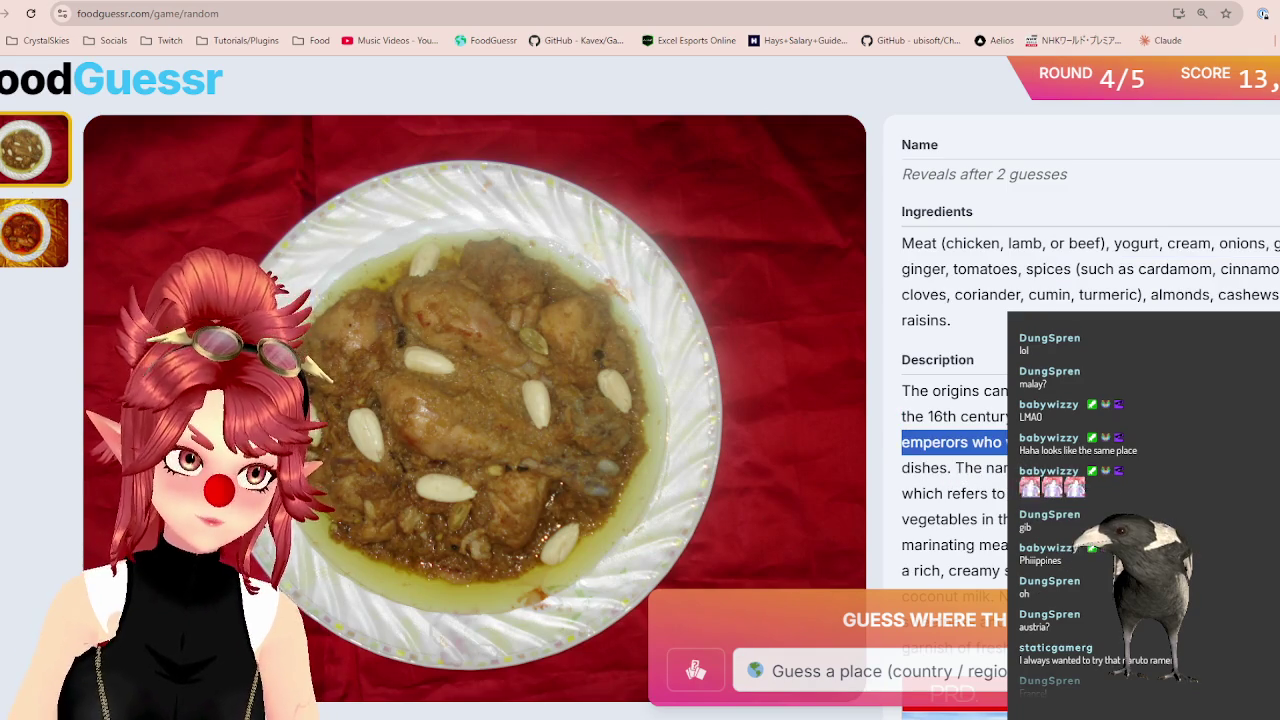
pyautogui.click(978, 446)
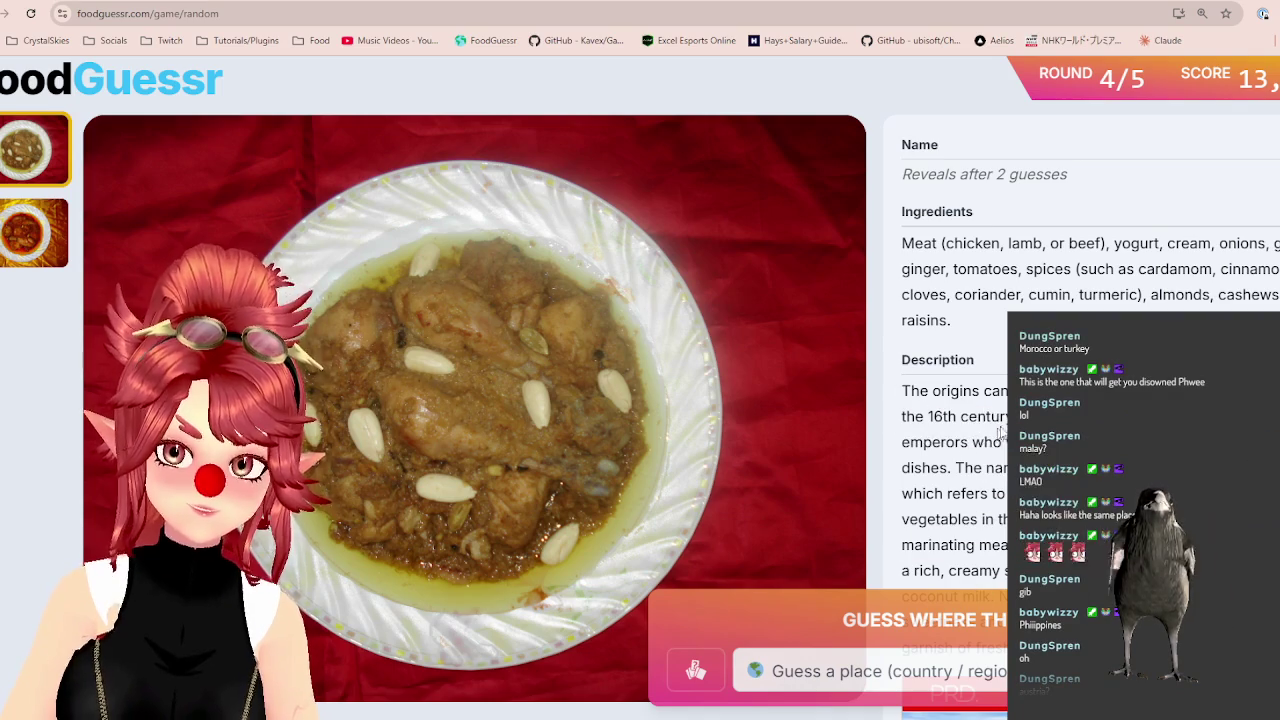
pyautogui.moveTo(902, 442)
pyautogui.mouseDown()
pyautogui.moveTo(1008, 442)
pyautogui.moveTo(1010, 468)
pyautogui.mouseUp()
pyautogui.scroll(-1, 950, 420)
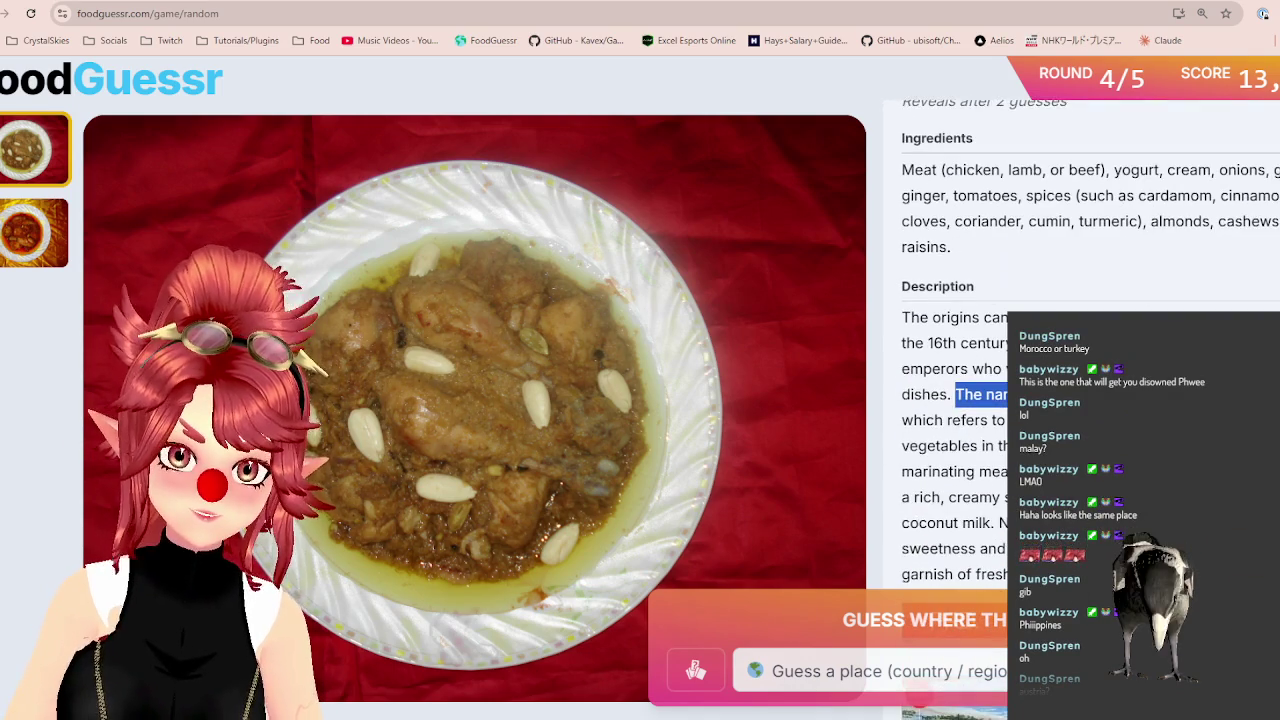
pyautogui.moveTo(957, 420)
pyautogui.mouseDown()
pyautogui.moveTo(1008, 420)
pyautogui.moveTo(1008, 446)
pyautogui.mouseUp()
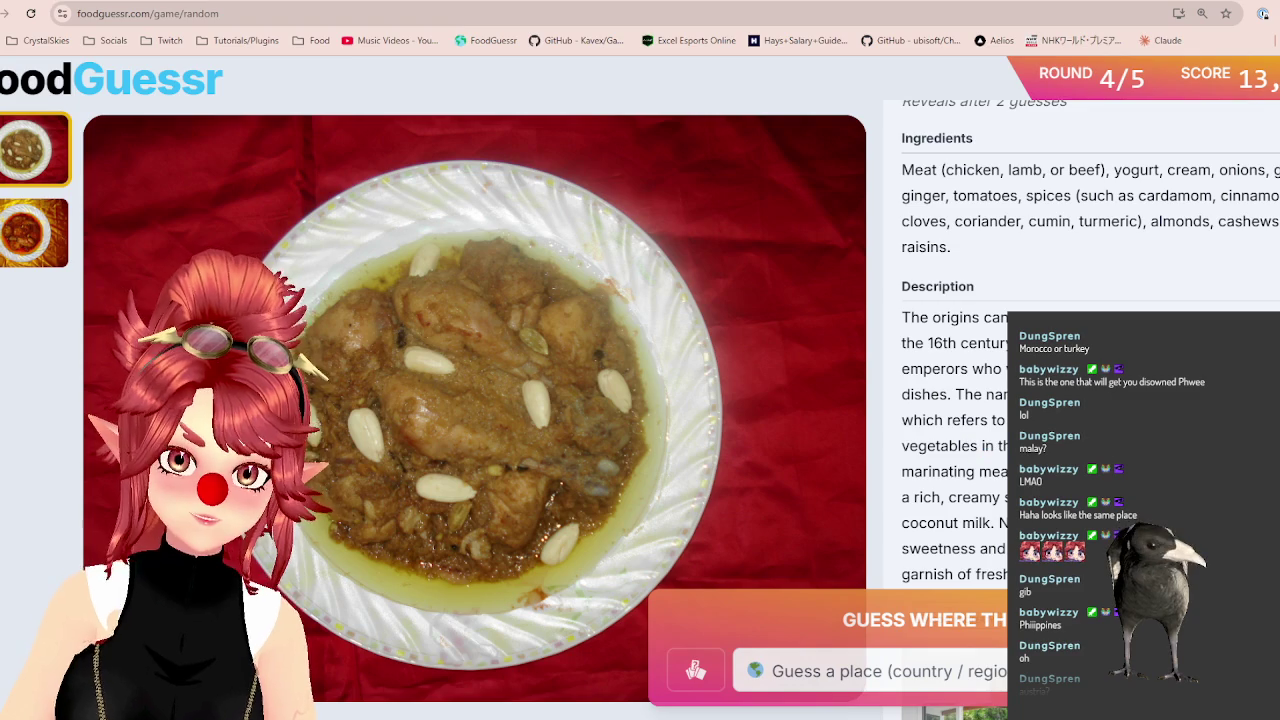
pyautogui.moveTo(902, 471)
pyautogui.mouseDown()
pyautogui.moveTo(1008, 471)
pyautogui.moveTo(1008, 497)
pyautogui.mouseUp()
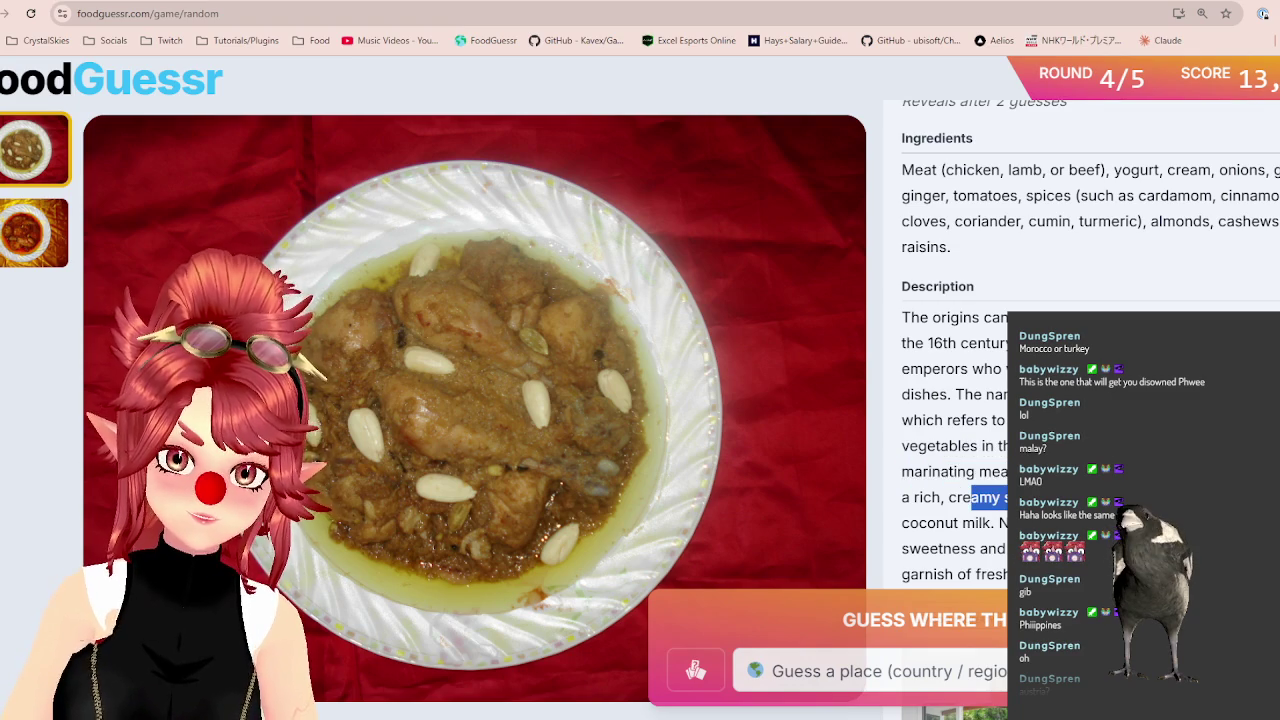
pyautogui.scroll(-1, 990, 470)
pyautogui.moveTo(902, 372)
pyautogui.mouseDown()
pyautogui.moveTo(1008, 372)
pyautogui.moveTo(1008, 423)
pyautogui.mouseUp()
pyautogui.scroll(1, 990, 420)
pyautogui.click(957, 342)
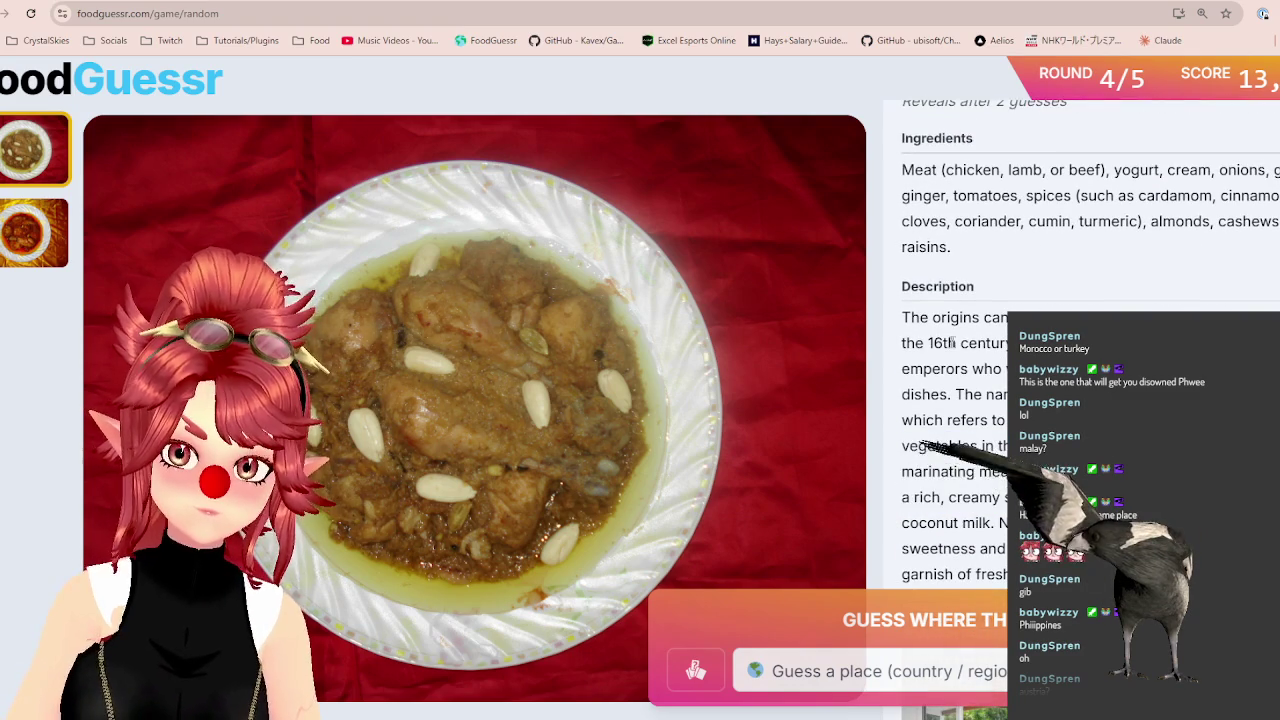
pyautogui.moveTo(1008, 343); pyautogui.dragTo(915, 343)
pyautogui.click(960, 343)
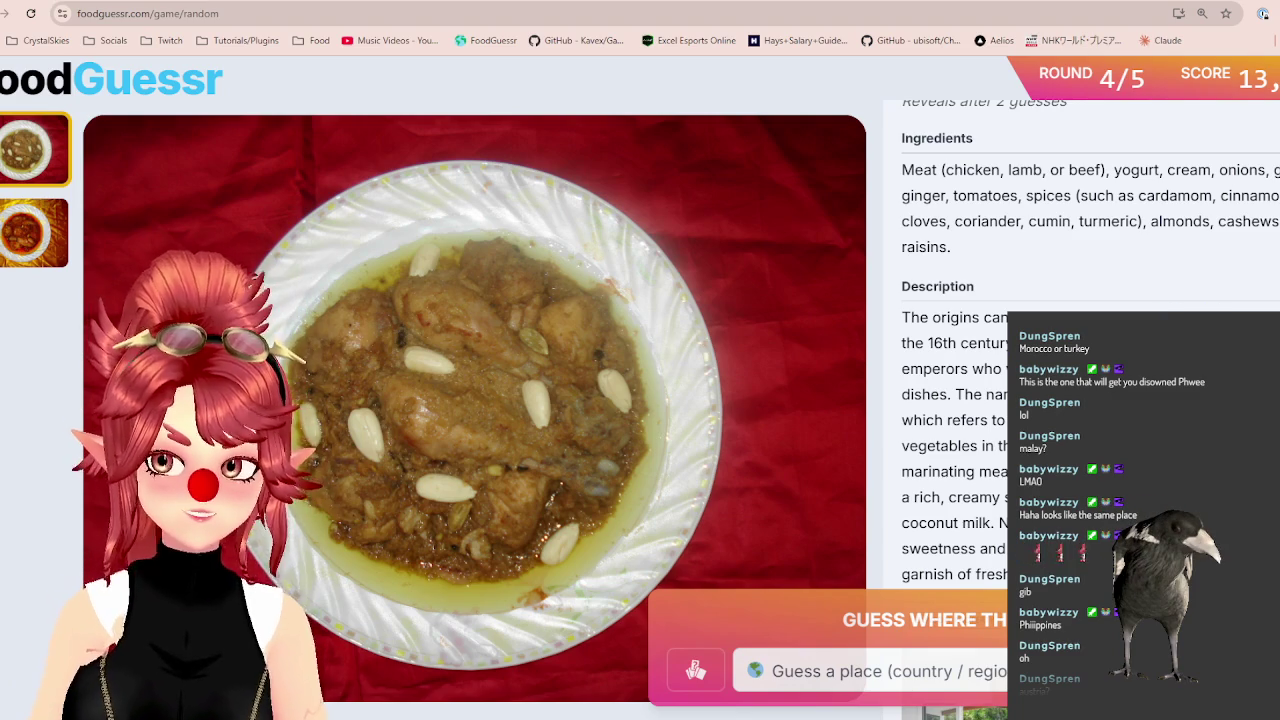
pyautogui.moveTo(1030, 317); pyautogui.dragTo(1258, 317)
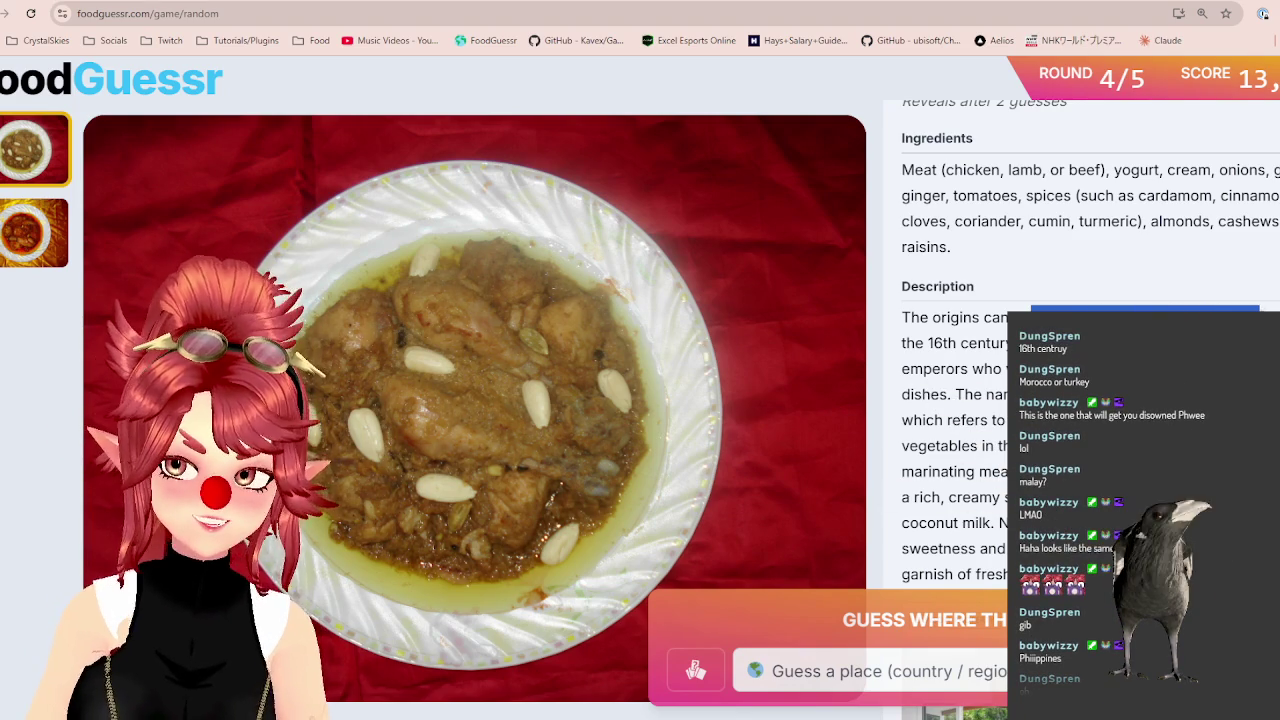
pyautogui.moveTo(1258, 317); pyautogui.dragTo(1060, 343)
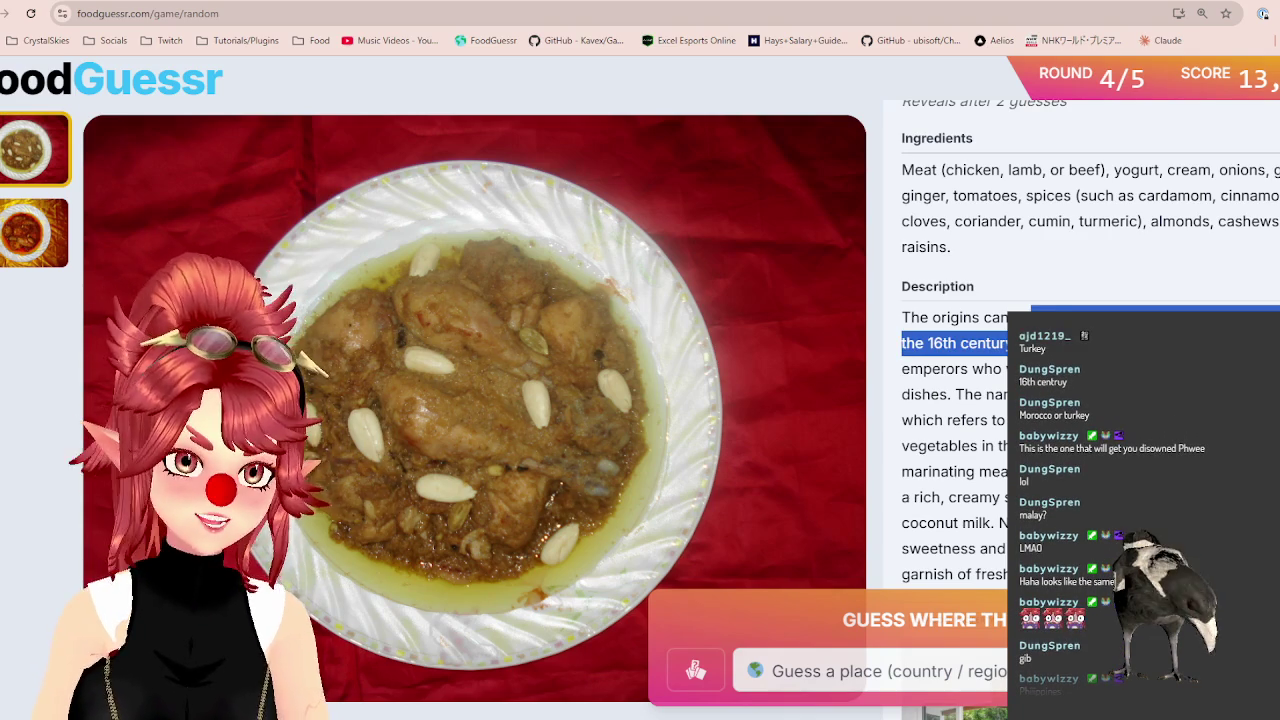
pyautogui.click(980, 674)
# Guess Turkey for the round 4 dish and pan Google Maps toward the Middle East.
pyautogui.write('tur')
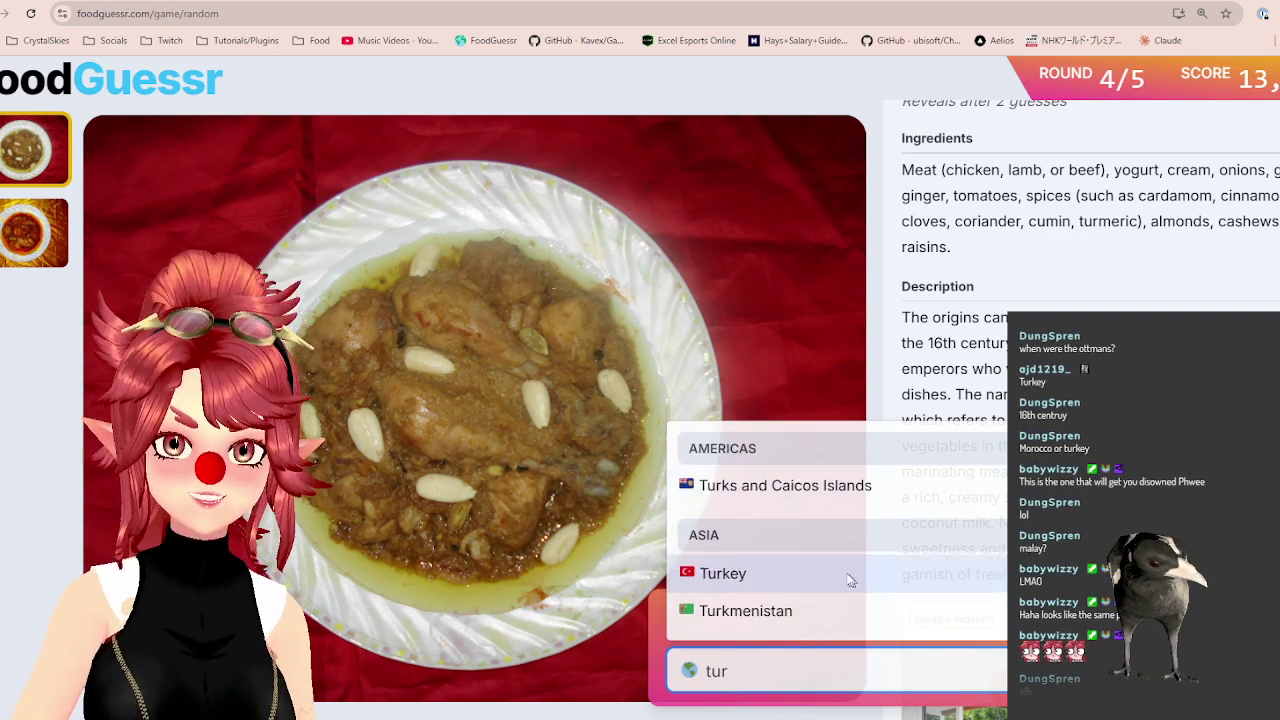
pyautogui.click(853, 580)
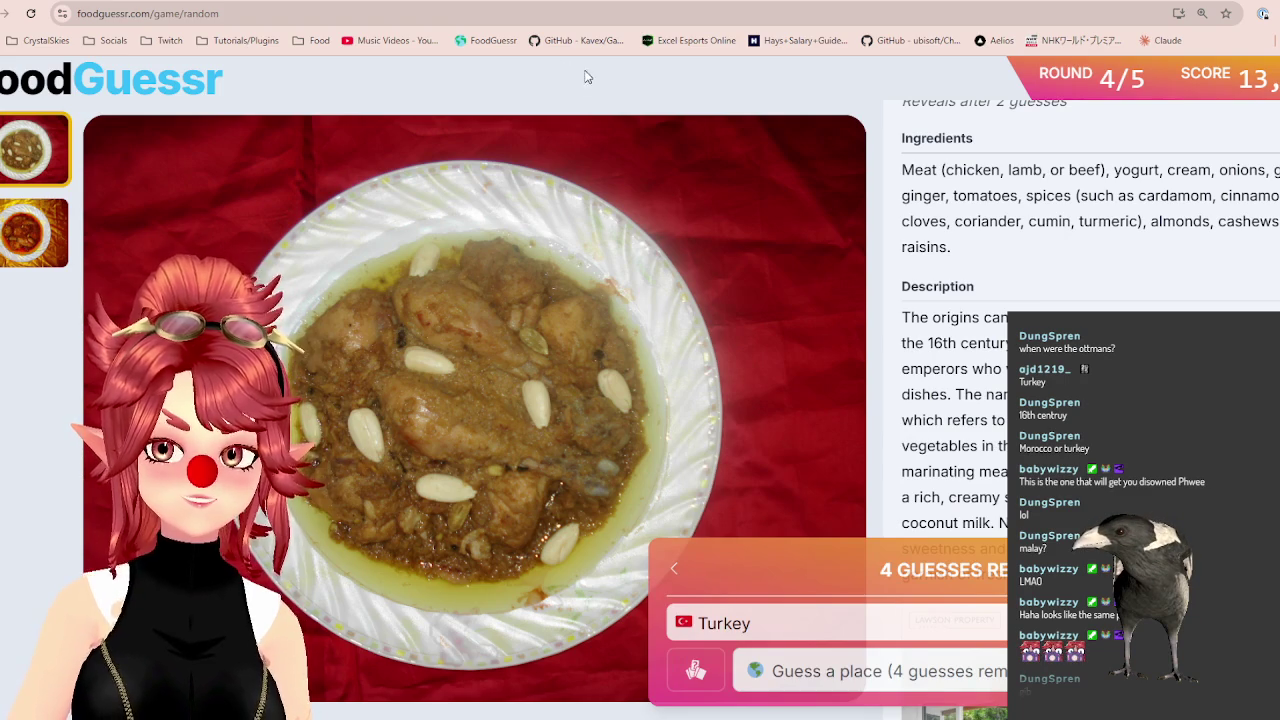
pyautogui.hotkey('ctrl', 'Tab')
pyautogui.moveTo(900, 560)
pyautogui.mouseDown()
pyautogui.moveTo(742, 468)
pyautogui.moveTo(633, 372)
pyautogui.mouseUp()
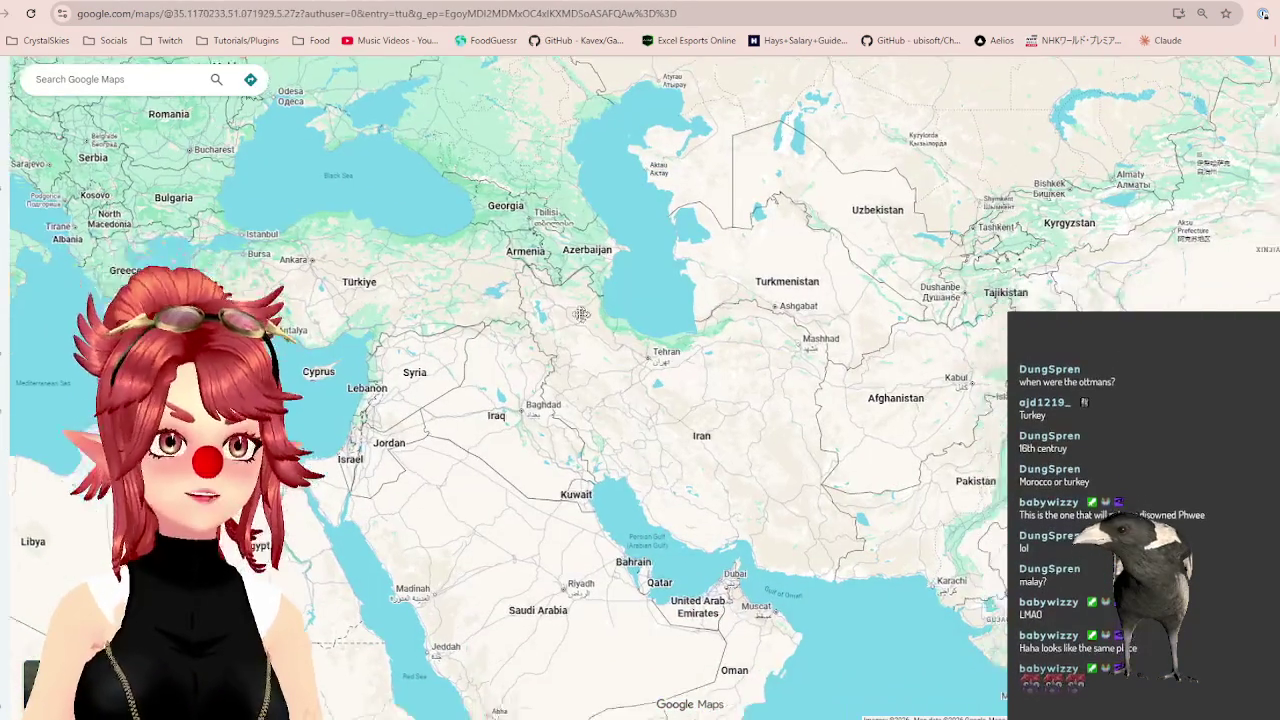
pyautogui.scroll(-2, 633, 372)
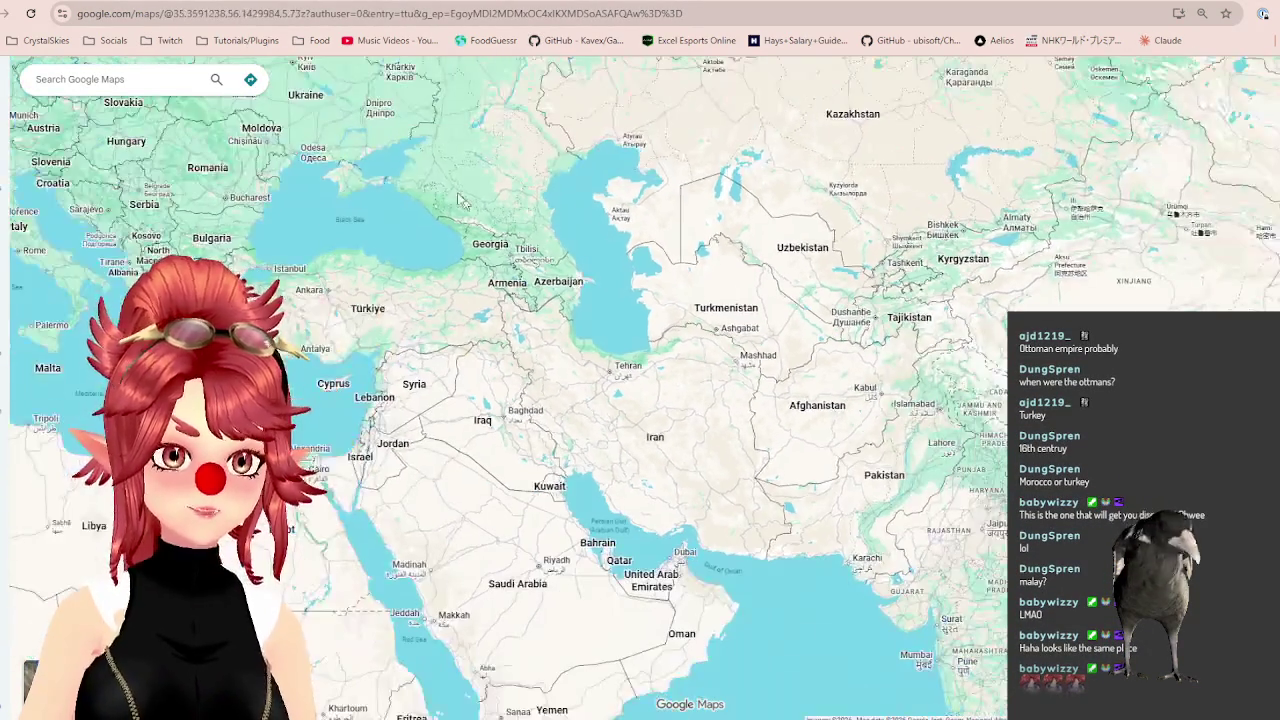
# Flip between the round 4 dish and the Middle East map to compare the region.
pyautogui.click(113, 3)
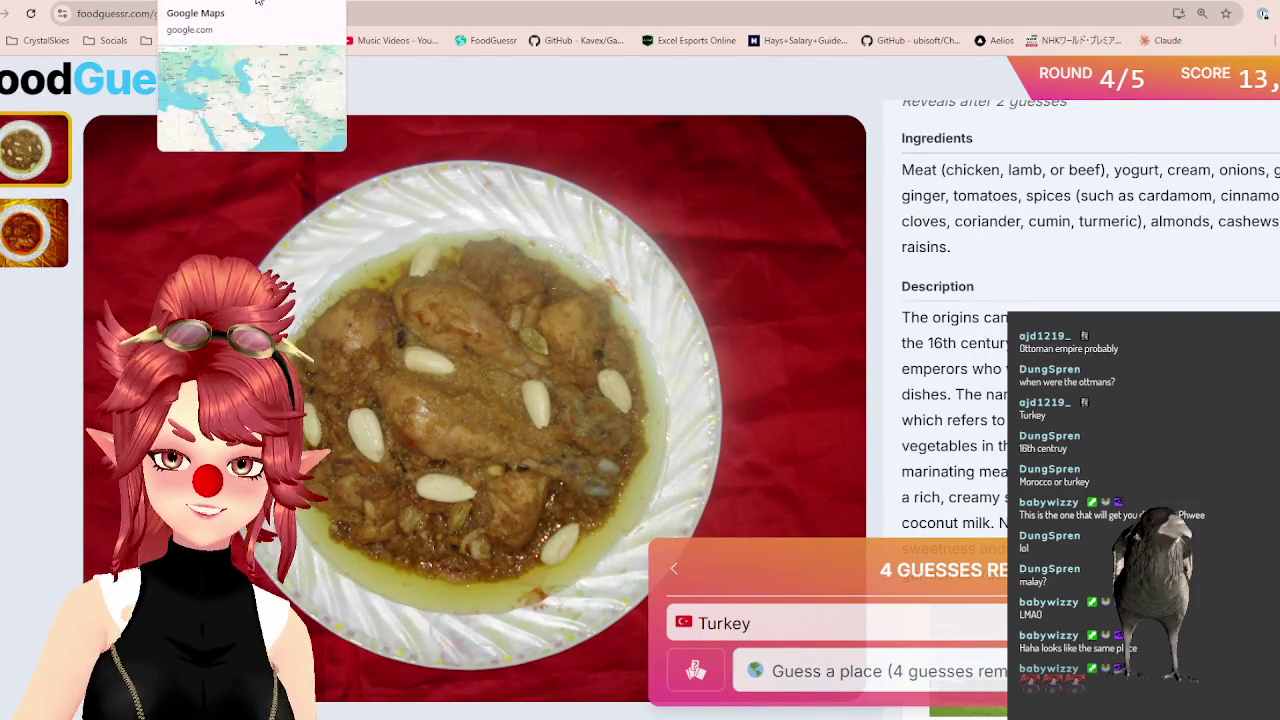
pyautogui.click(257, 3)
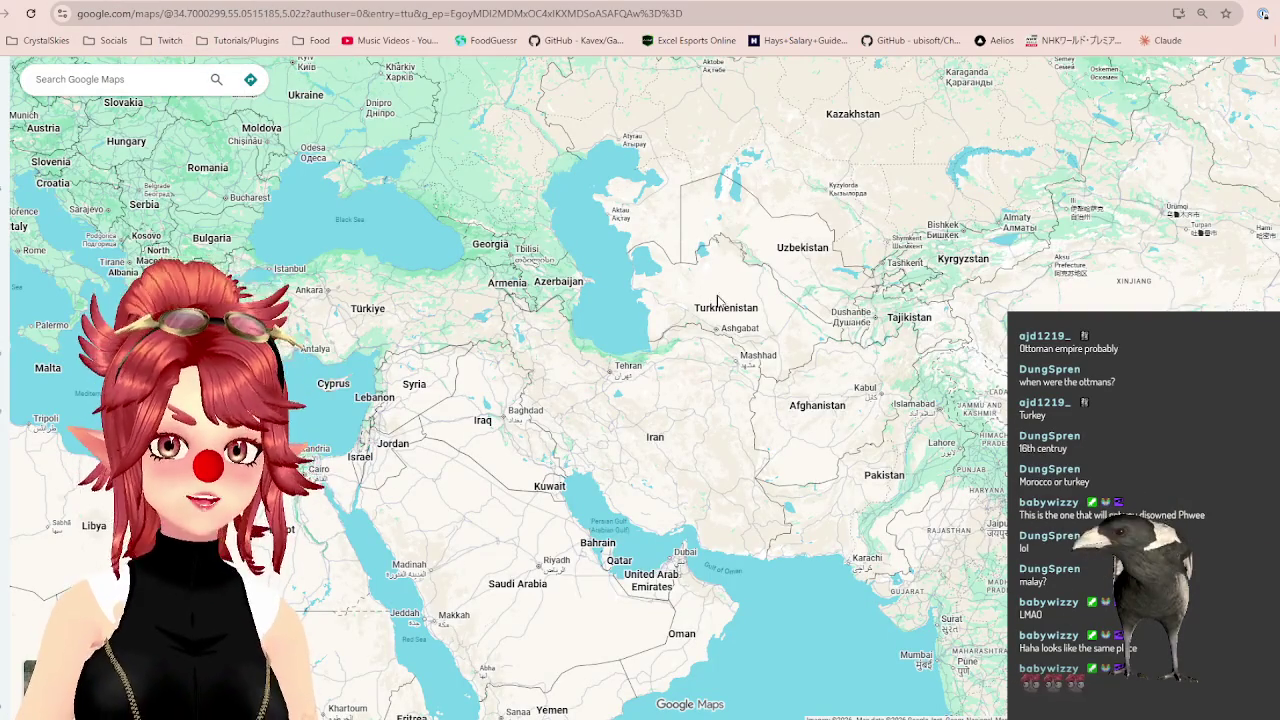
pyautogui.click(88, 3)
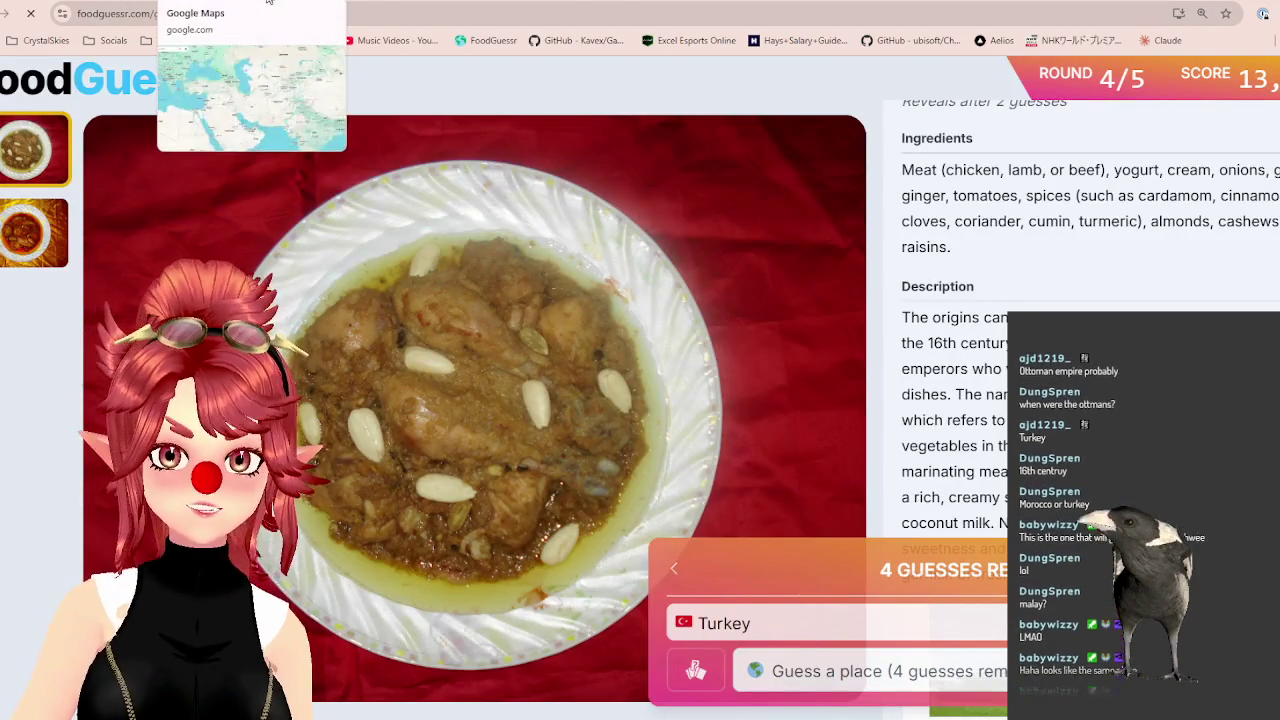
pyautogui.click(265, 3)
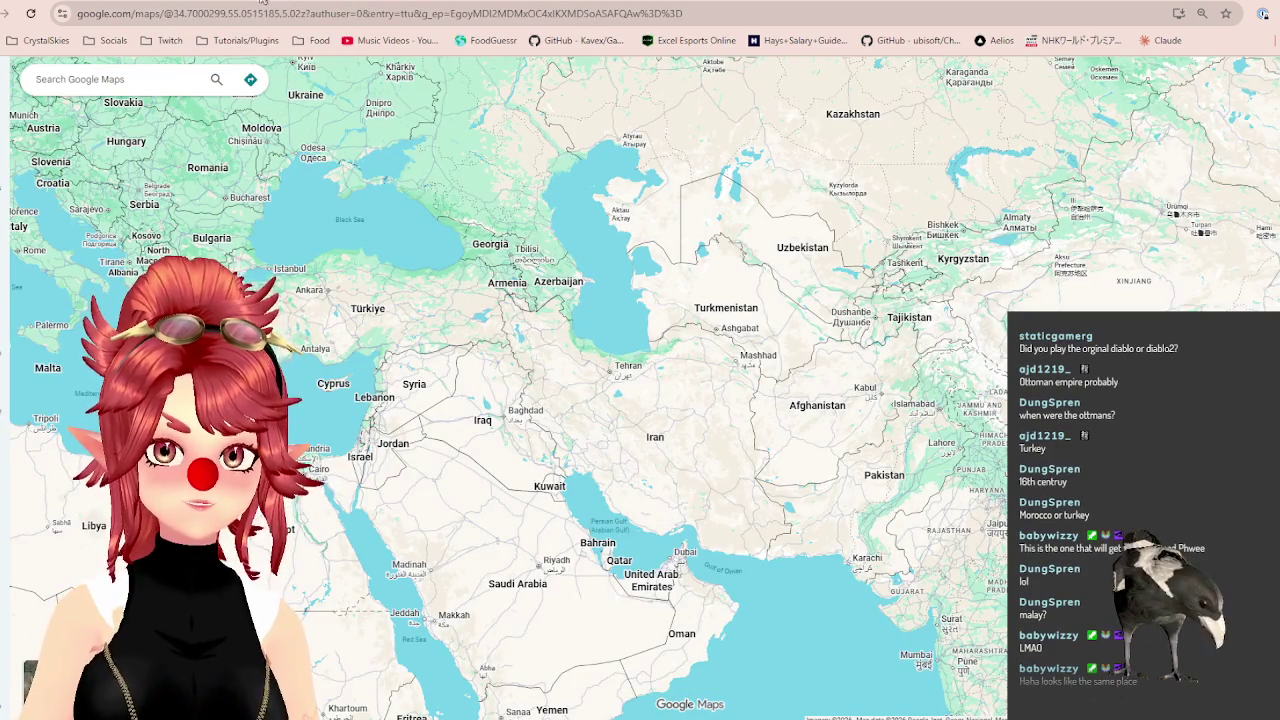
pyautogui.click(88, 3)
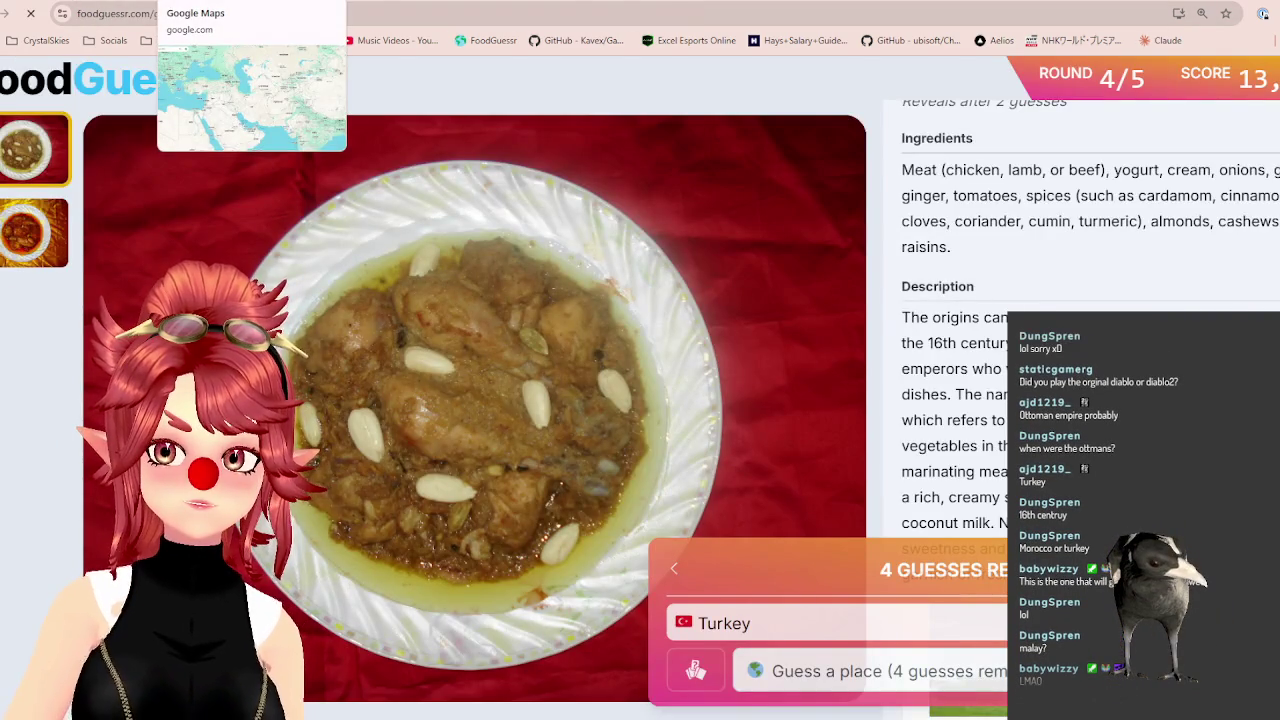
pyautogui.click(200, 3)
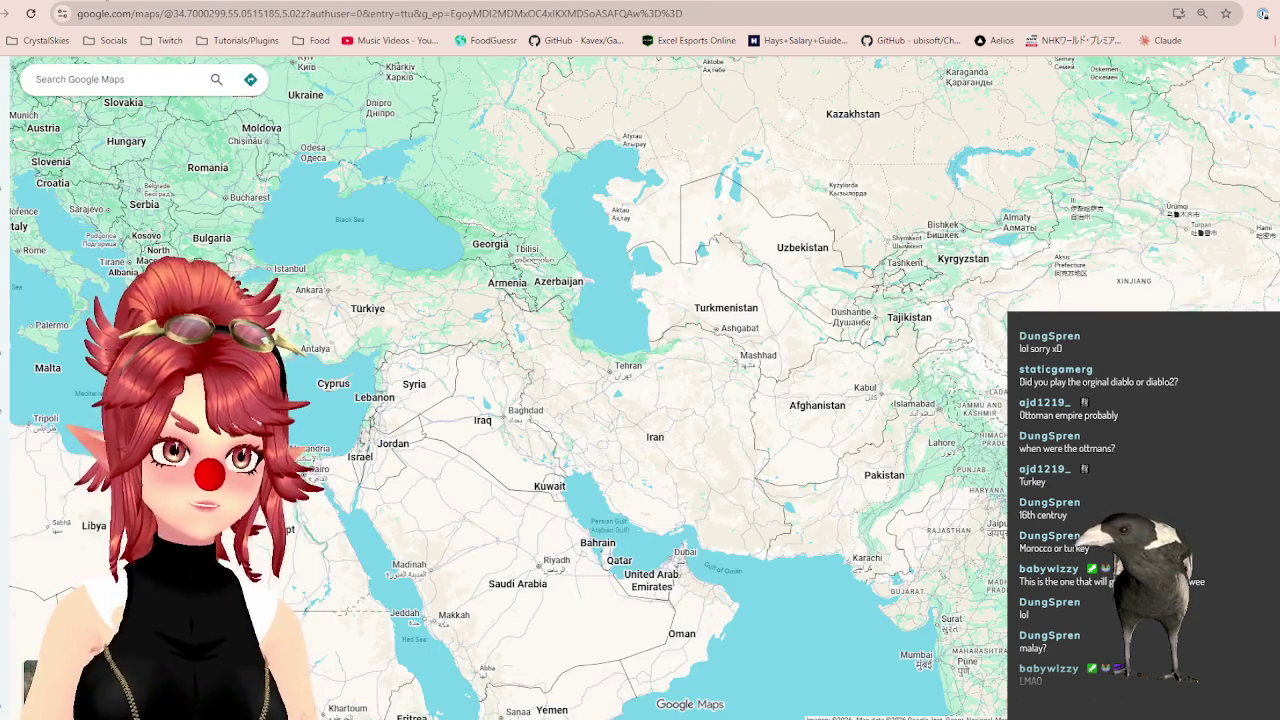
pyautogui.click(88, 3)
# Guess Turkmenistan, revealing the dish as Korma, then check the map again.
pyautogui.click(825, 677)
pyautogui.write('tur')
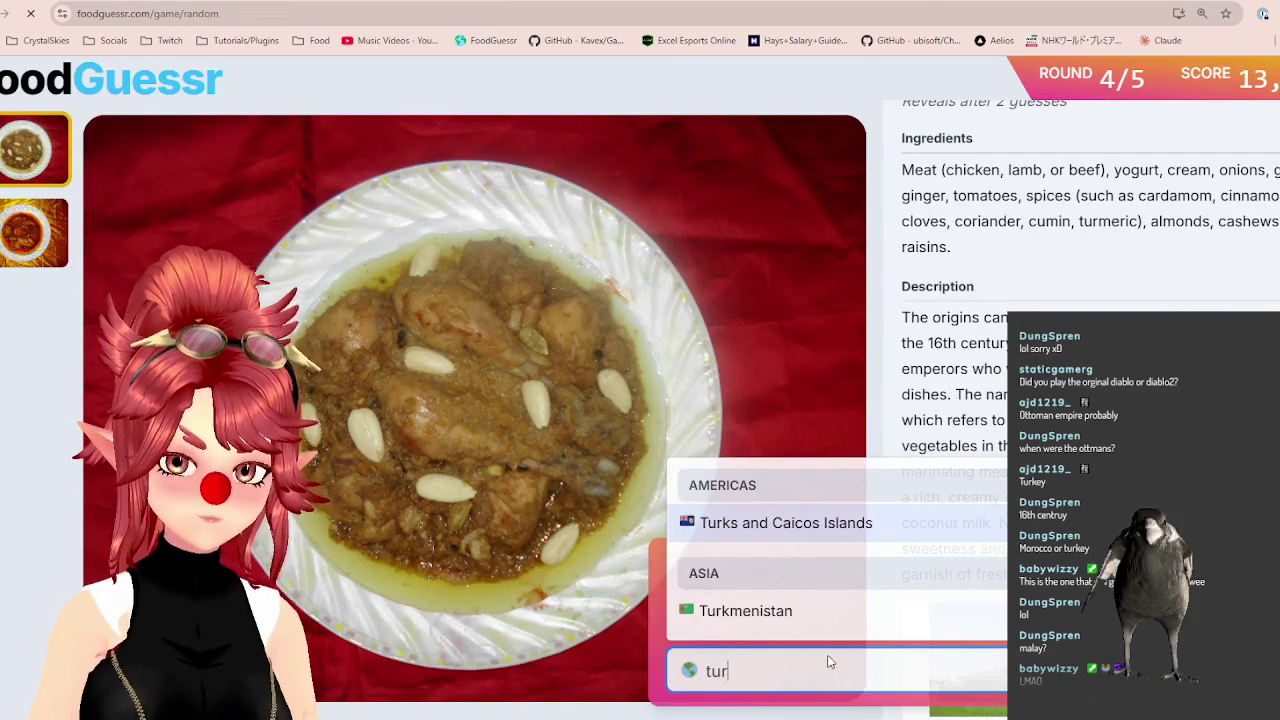
pyautogui.click(813, 617)
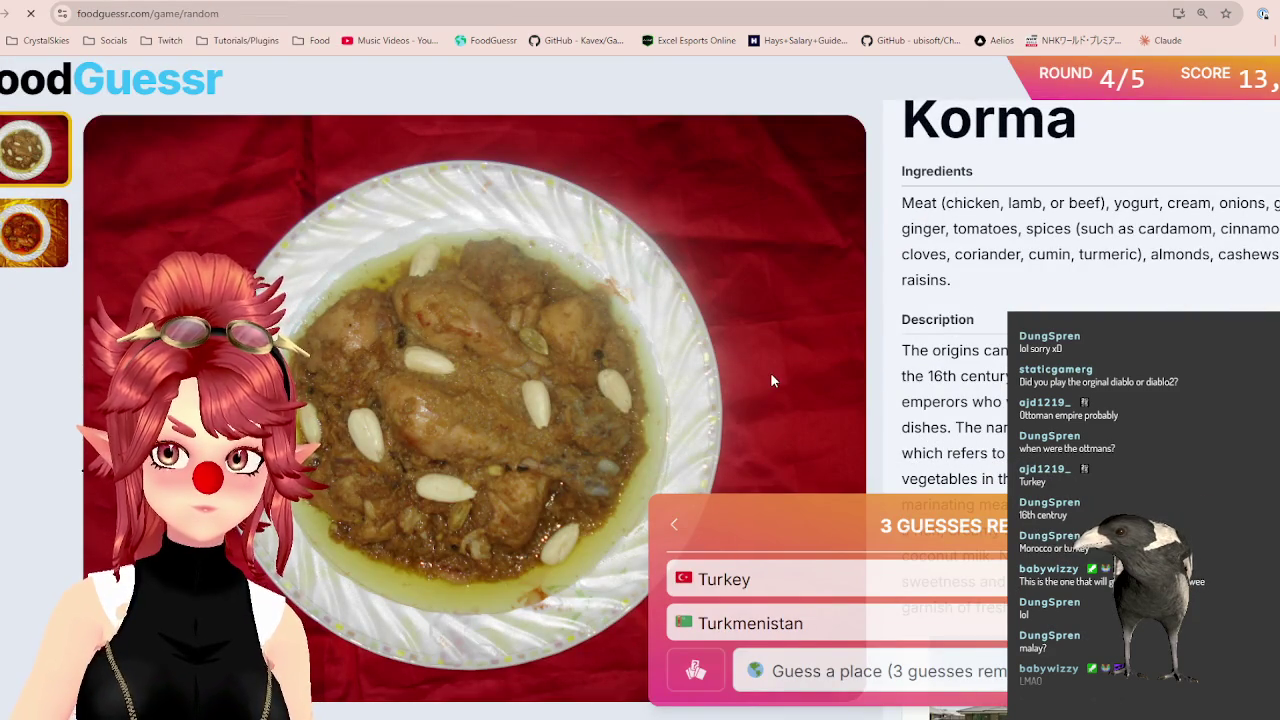
pyautogui.hotkey('ctrl', 'Tab')
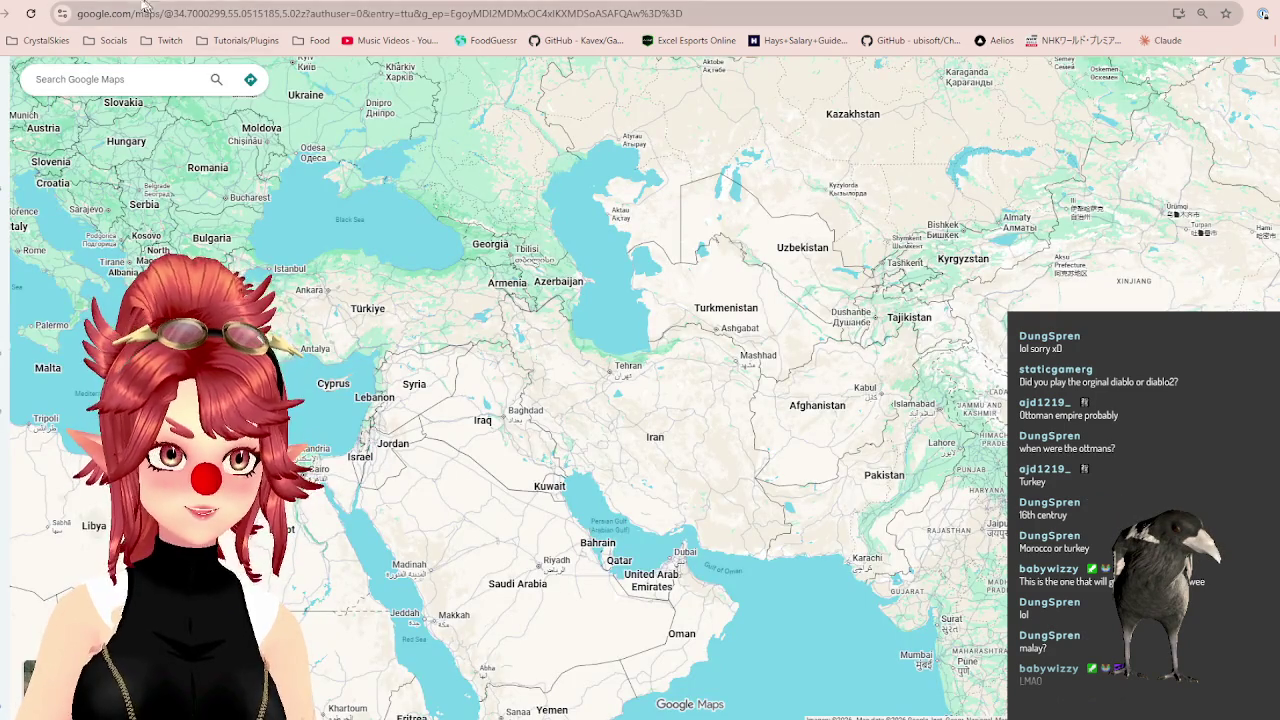
pyautogui.hotkey('ctrl', 'shift', 'Tab')
pyautogui.hotkey('ctrl', 'Tab')
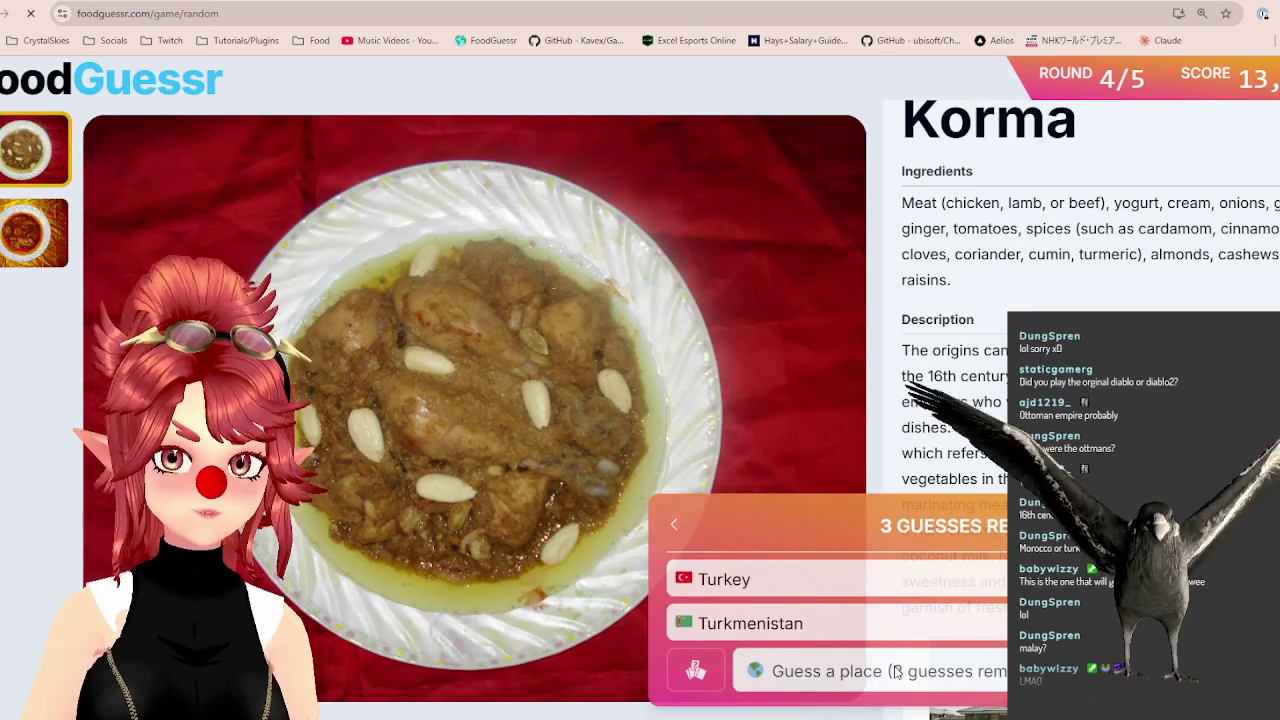
# Guess Afghanistan for 4,000 points on the Korma round and vote Yum.
pyautogui.click(889, 668)
pyautogui.write('afg')
pyautogui.click(838, 610)
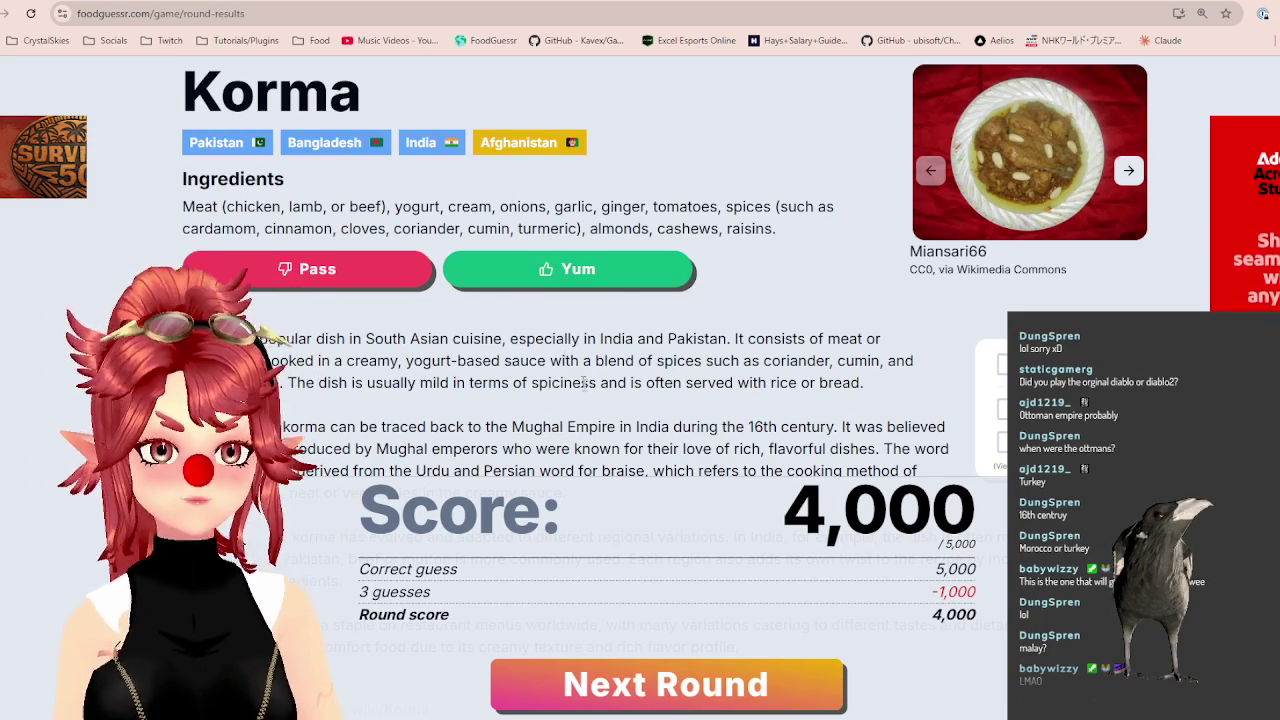
pyautogui.click(620, 270)
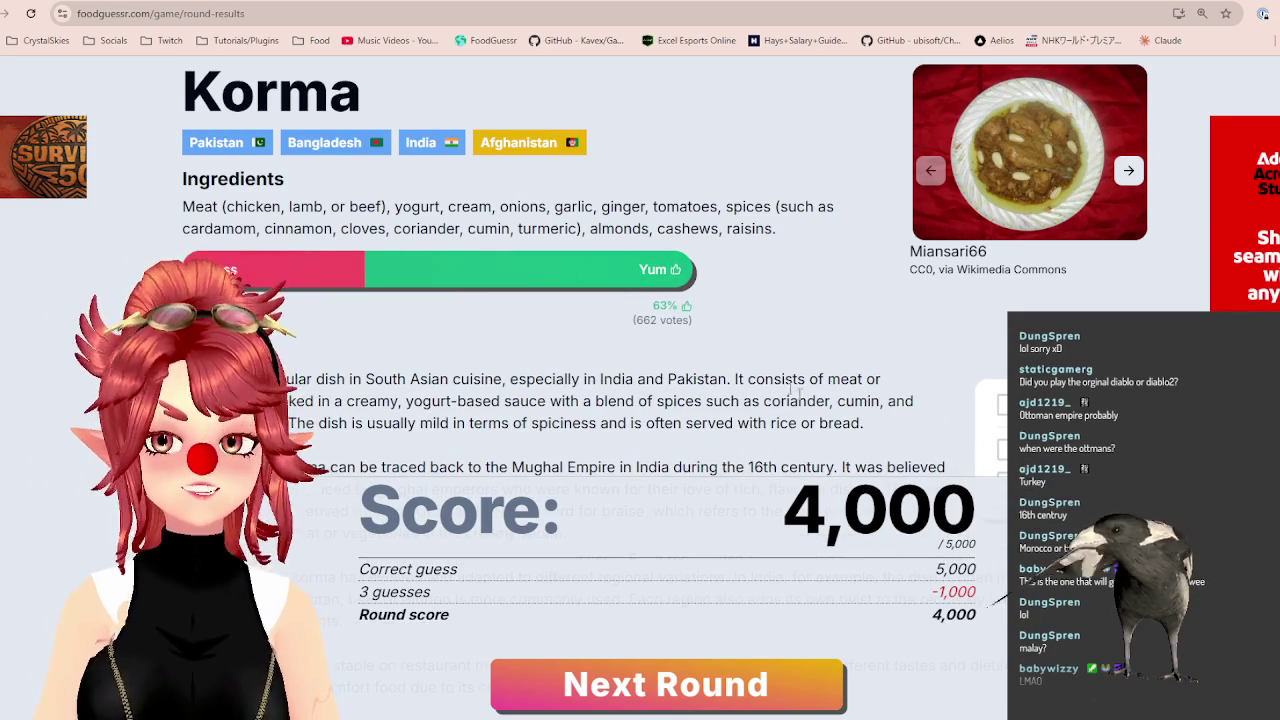
# Review the Korma round results and move on to round 5.
pyautogui.scroll(-1, 740, 290)
pyautogui.scroll(-1, 700, 300)
pyautogui.scroll(2, 602, 342)
pyautogui.scroll(-3, 603, 342)
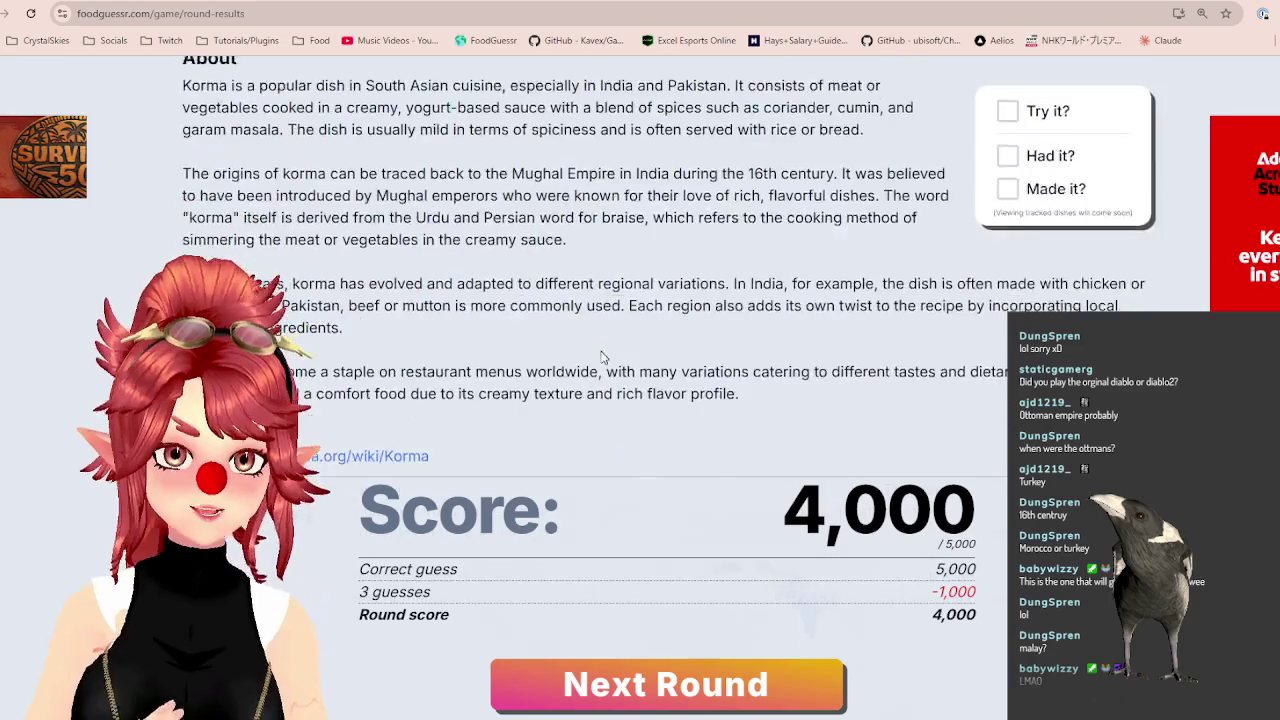
pyautogui.scroll(-2, 603, 340)
pyautogui.scroll(5, 680, 250)
pyautogui.scroll(1, 763, 437)
pyautogui.click(764, 672)
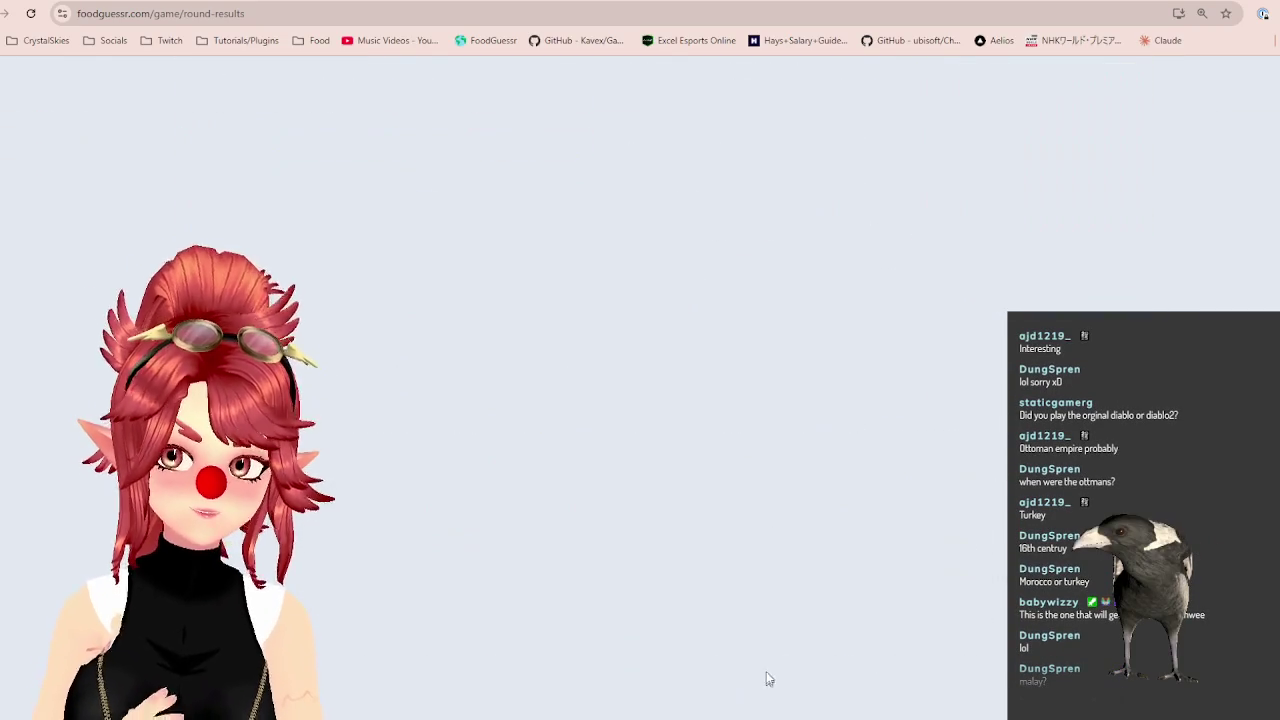
# Check the round 5 dish photos and pan Google Maps over Europe.
pyautogui.click(33, 217)
pyautogui.click(16, 148)
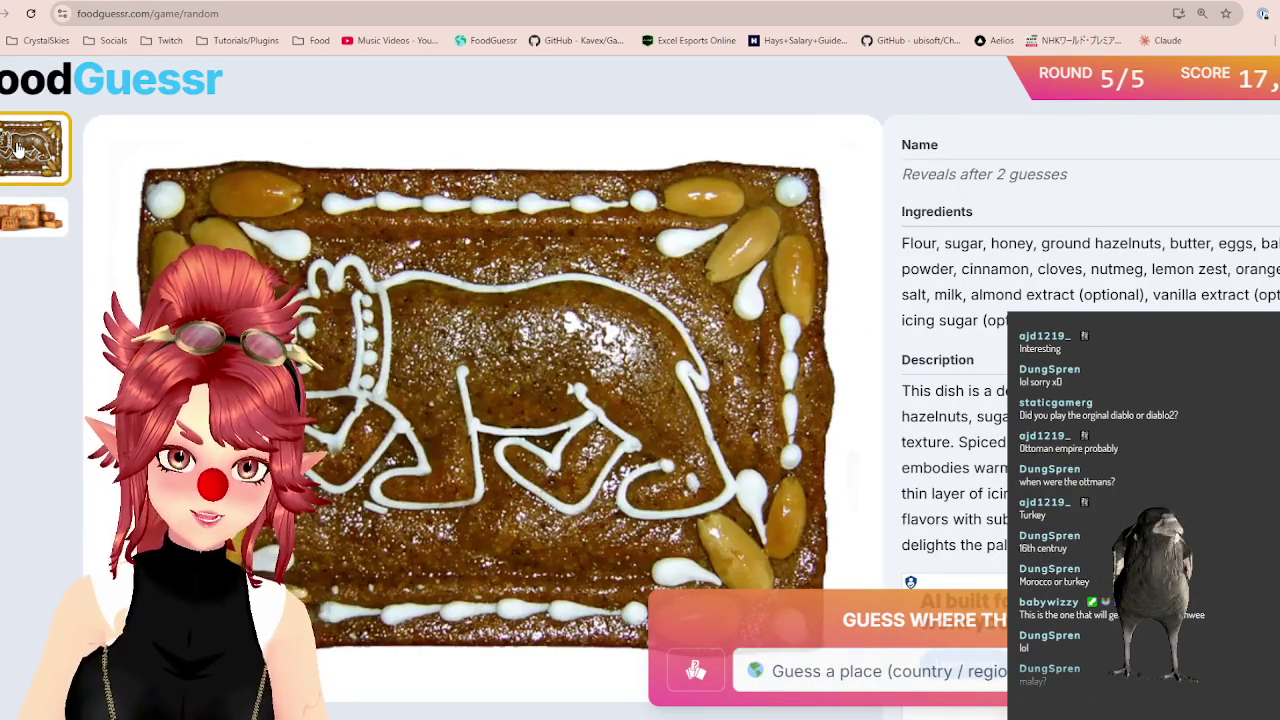
pyautogui.hotkey('ctrl', 'Tab')
pyautogui.moveTo(200, 150); pyautogui.dragTo(680, 520)
pyautogui.scroll(2, 669, 388)
pyautogui.scroll(2, 669, 388)
pyautogui.hotkey('ctrl', 'shift', 'Tab')
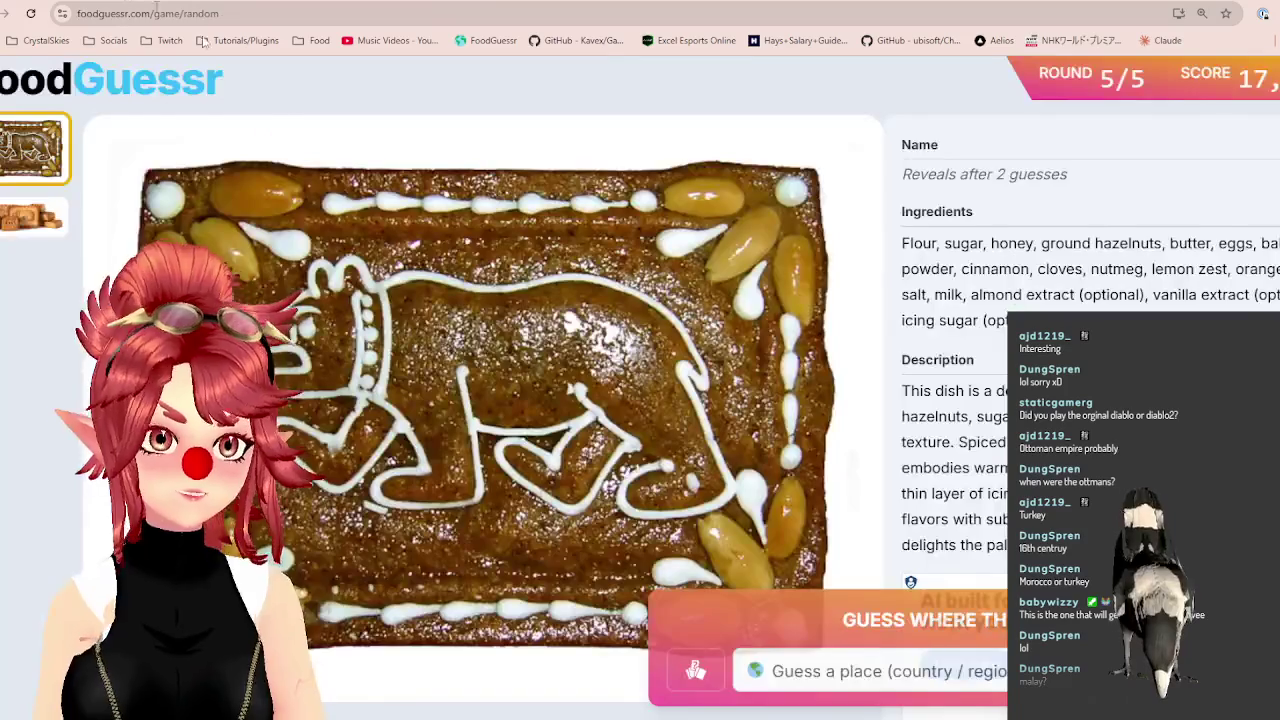
# Guess Denmark first, then recenter the Europe map around Denmark.
pyautogui.click(843, 670)
pyautogui.write('den')
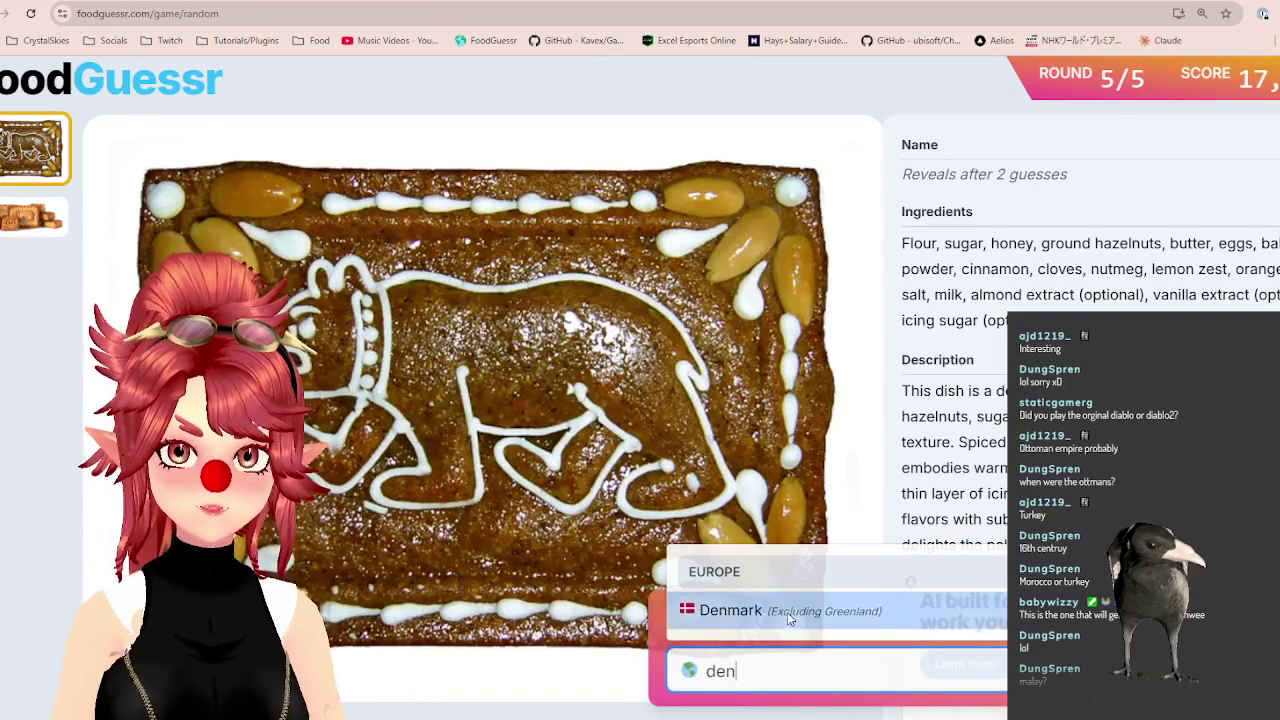
pyautogui.click(787, 612)
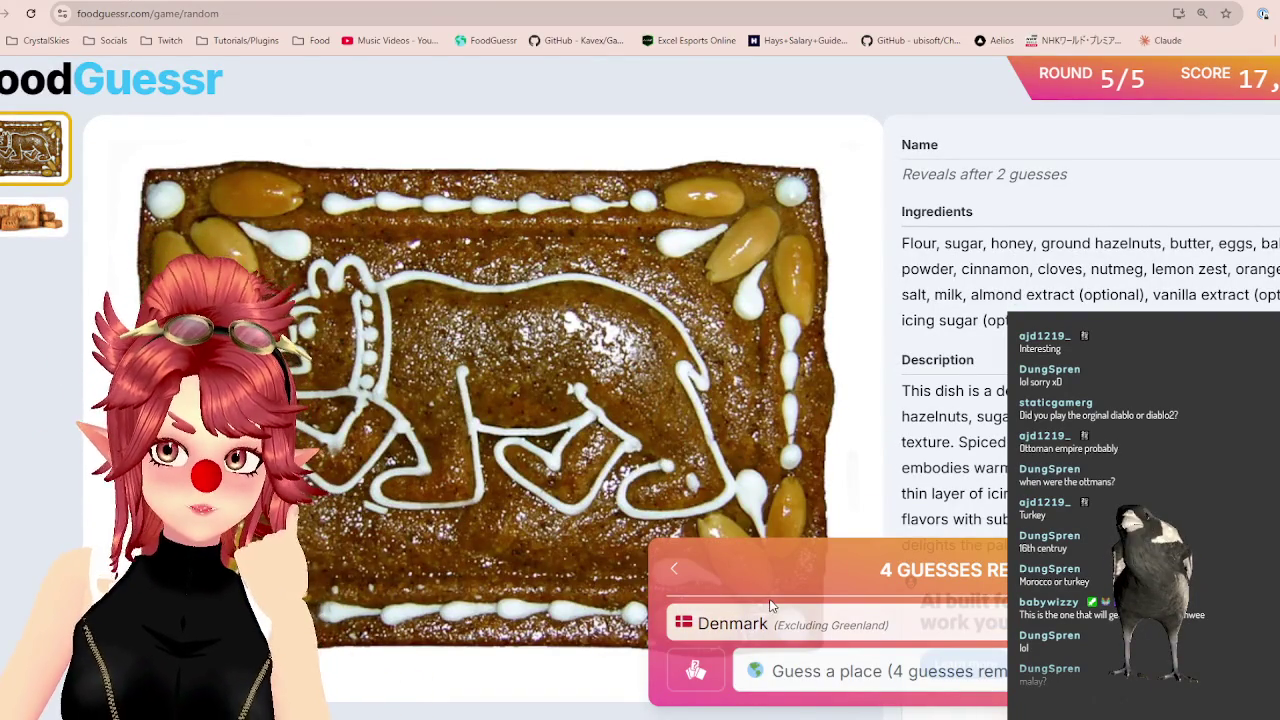
pyautogui.hotkey('ctrl', 'Tab')
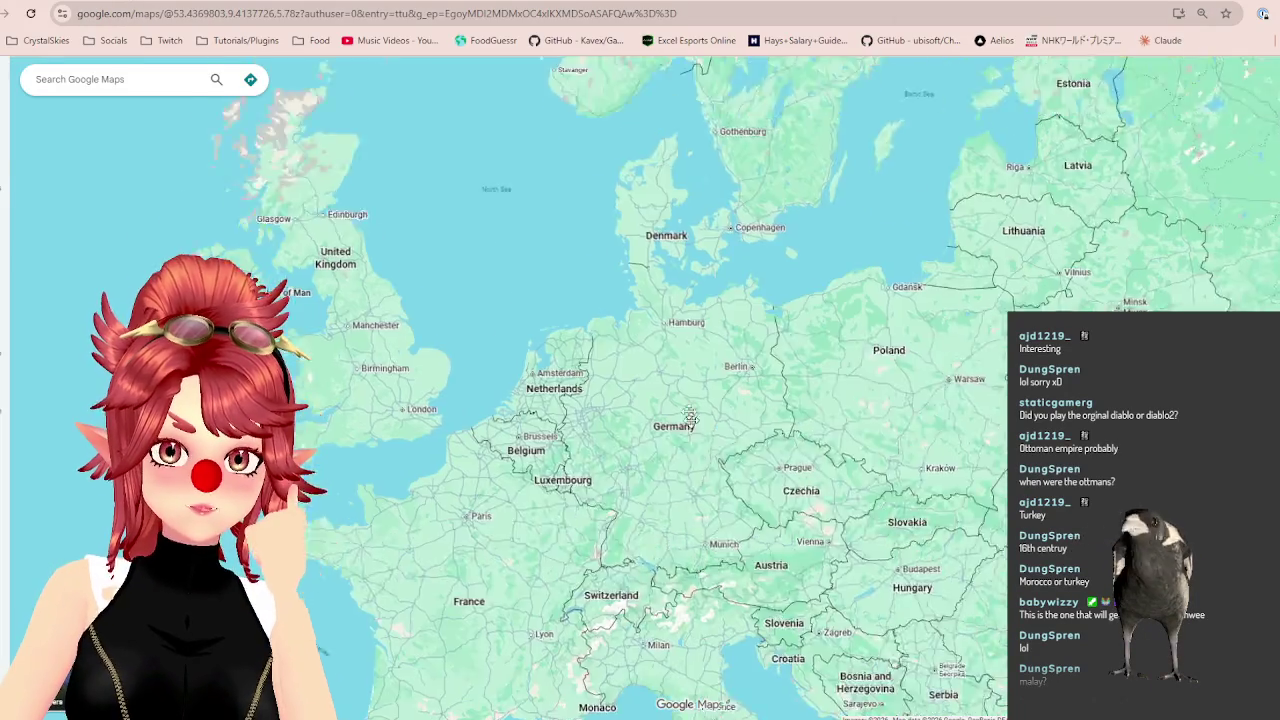
pyautogui.moveTo(706, 553); pyautogui.dragTo(660, 316)
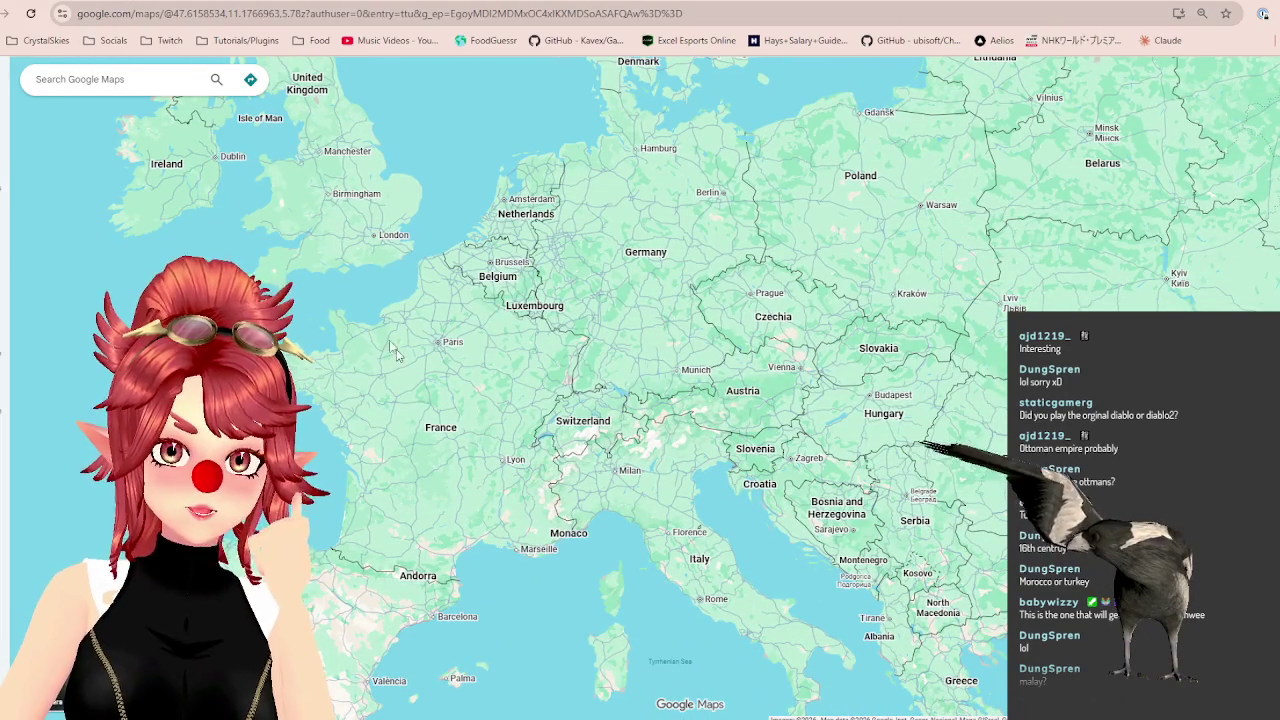
pyautogui.hotkey('ctrl', 'Tab')
# Guess Switzerland for 4,500 points with Berner Haselnusslebkuchen and open the final score.
pyautogui.click(943, 678)
pyautogui.write('d')
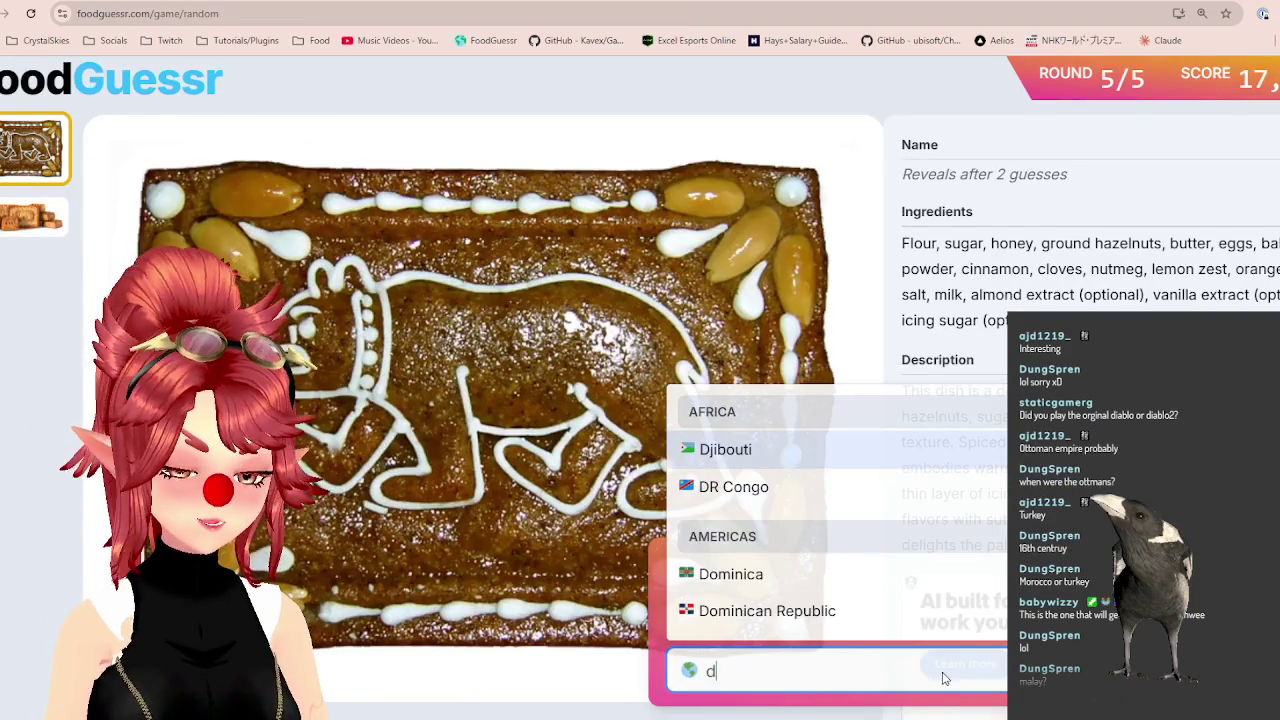
pyautogui.press('BackSpace')
pyautogui.write('sw')
pyautogui.click(832, 608)
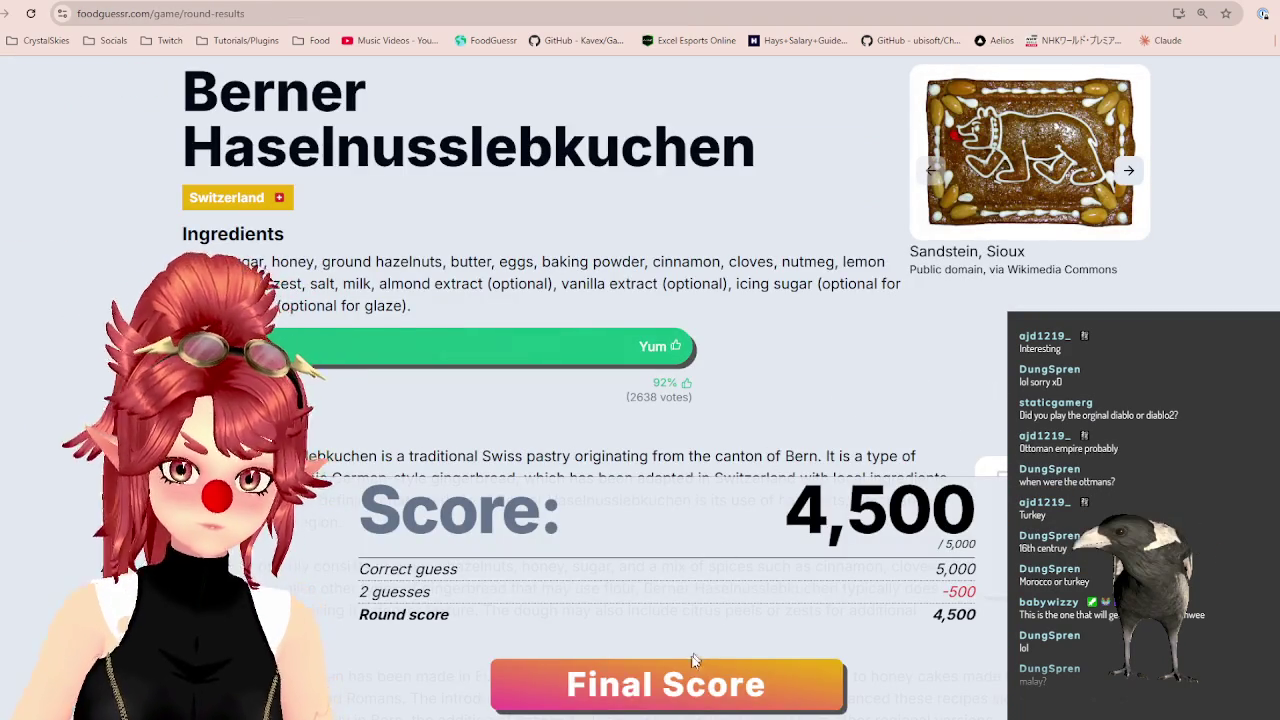
pyautogui.click(690, 684)
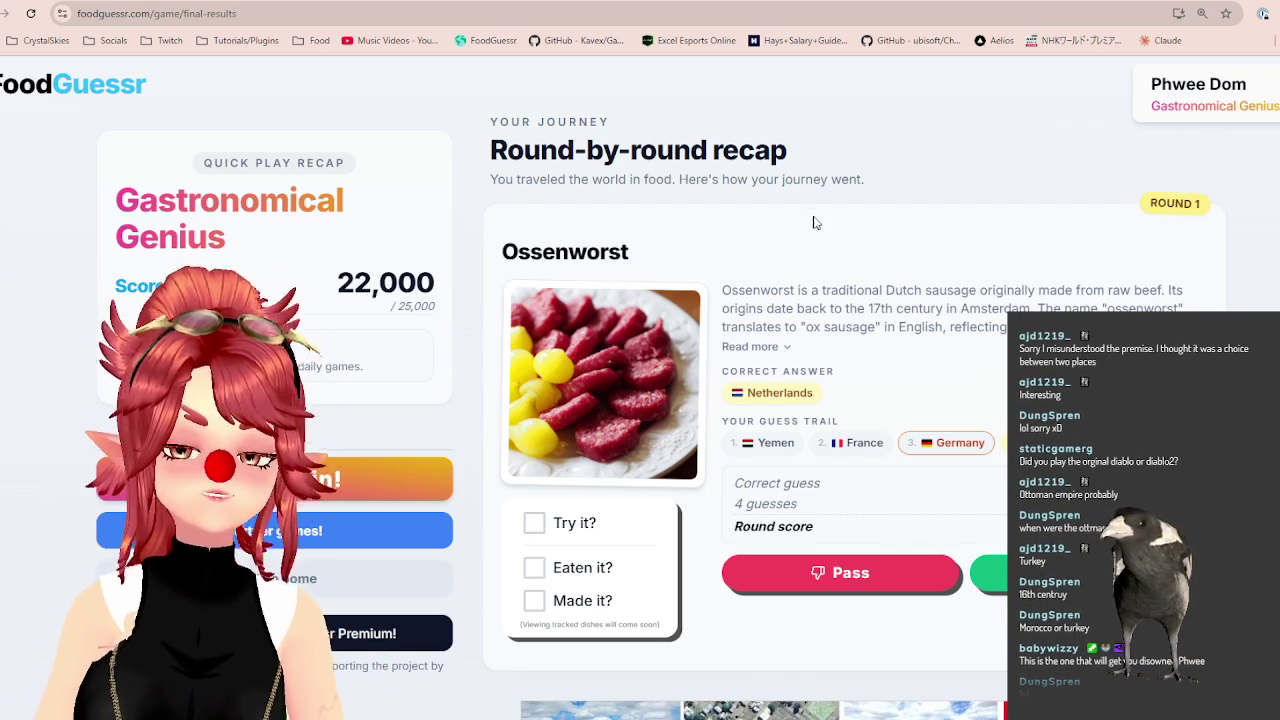
# Scroll through the round-by-round recap of the 22,000 out of 25,000 score.
pyautogui.scroll(-5, 840, 220)
pyautogui.scroll(-3, 860, 210)
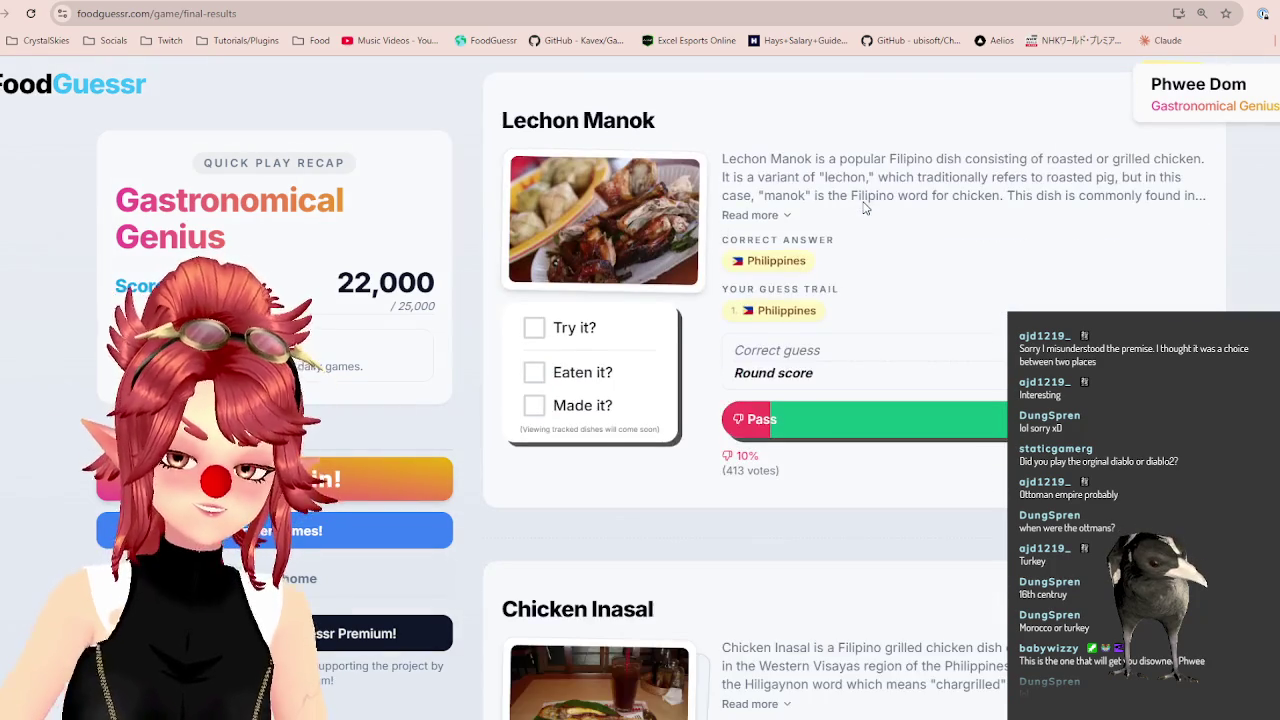
pyautogui.scroll(-2, 858, 210)
pyautogui.scroll(-4, 858, 210)
pyautogui.scroll(-5, 843, 225)
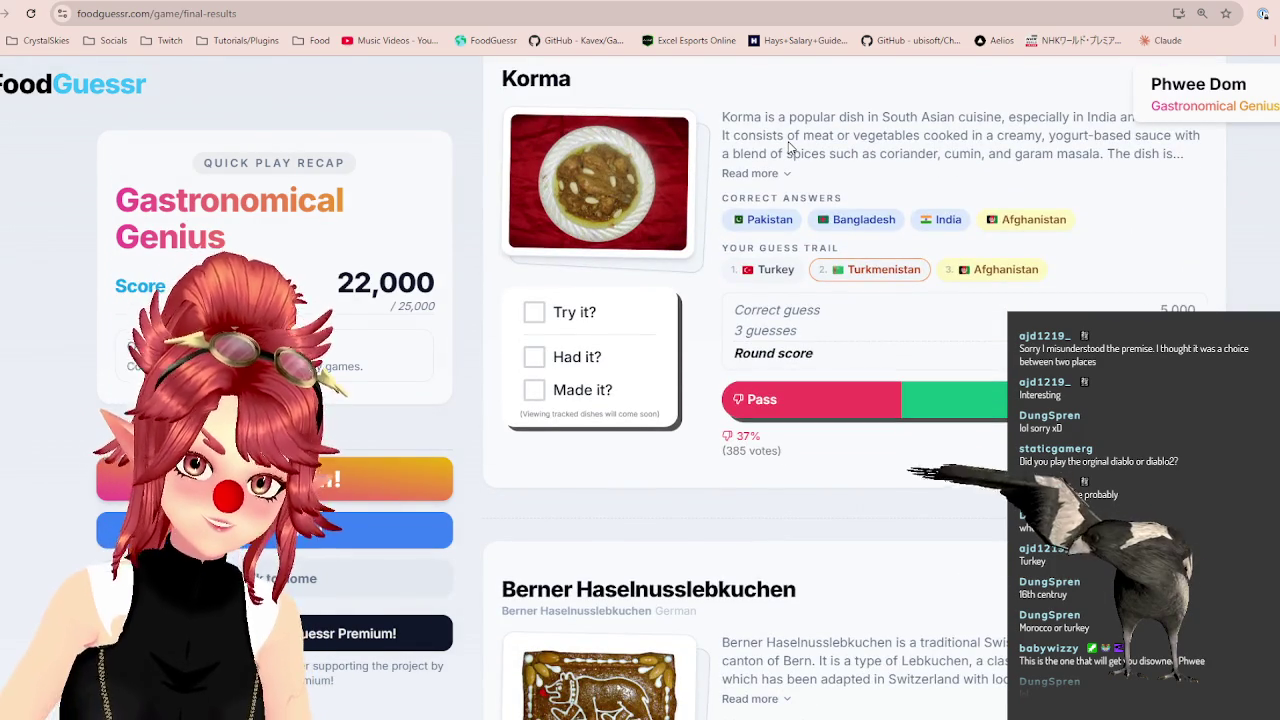
pyautogui.scroll(-1, 788, 148)
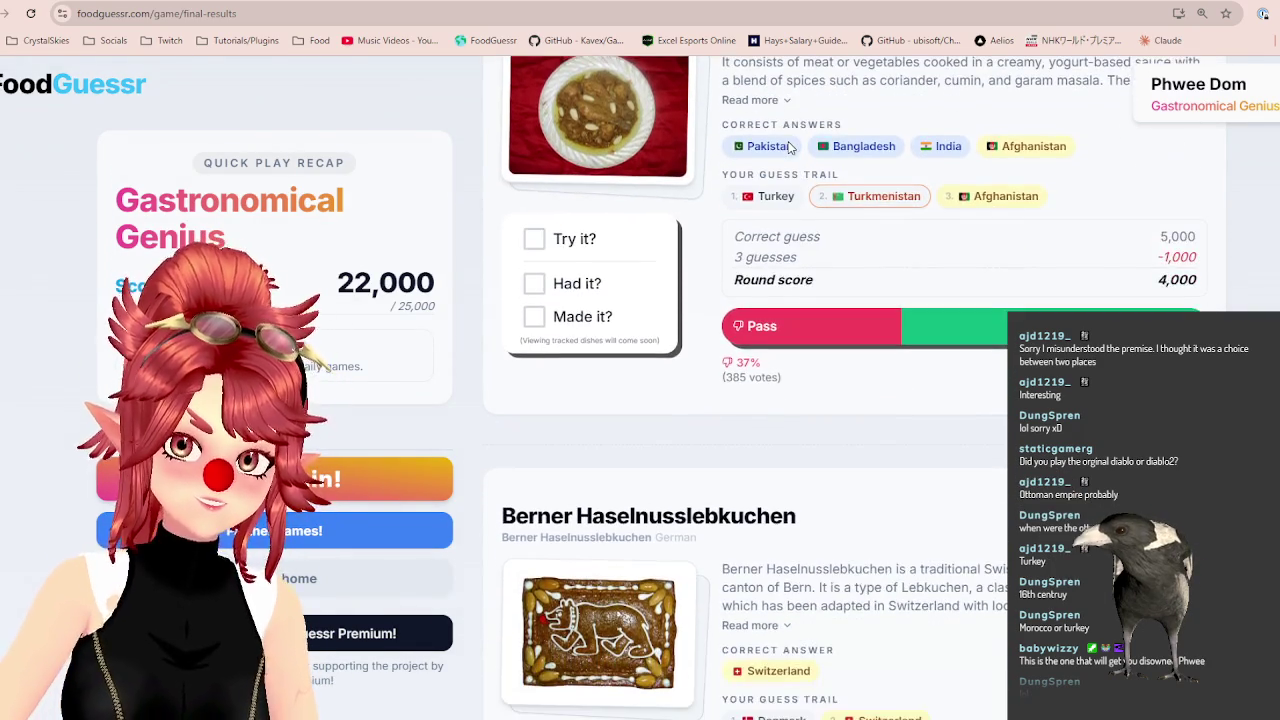
pyautogui.scroll(-2, 789, 148)
pyautogui.scroll(-1, 790, 148)
pyautogui.scroll(4, 760, 143)
pyautogui.scroll(8, 749, 149)
pyautogui.scroll(5, 933, 406)
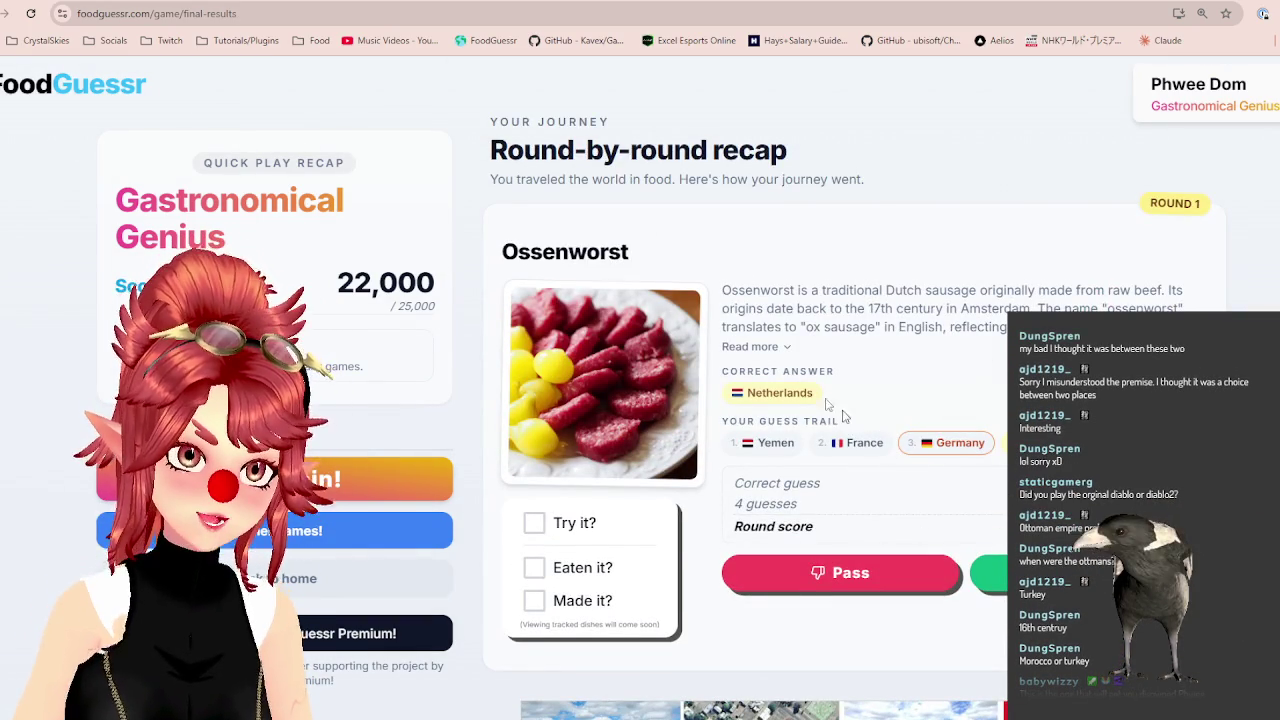
# Finish reviewing the recap, then switch to Google Maps and the cat paws Filmora project.
pyautogui.scroll(-1, 961, 455)
pyautogui.scroll(-4, 961, 455)
pyautogui.scroll(-2, 961, 455)
pyautogui.scroll(-2, 961, 455)
pyautogui.scroll(3, 957, 453)
pyautogui.scroll(-3, 957, 453)
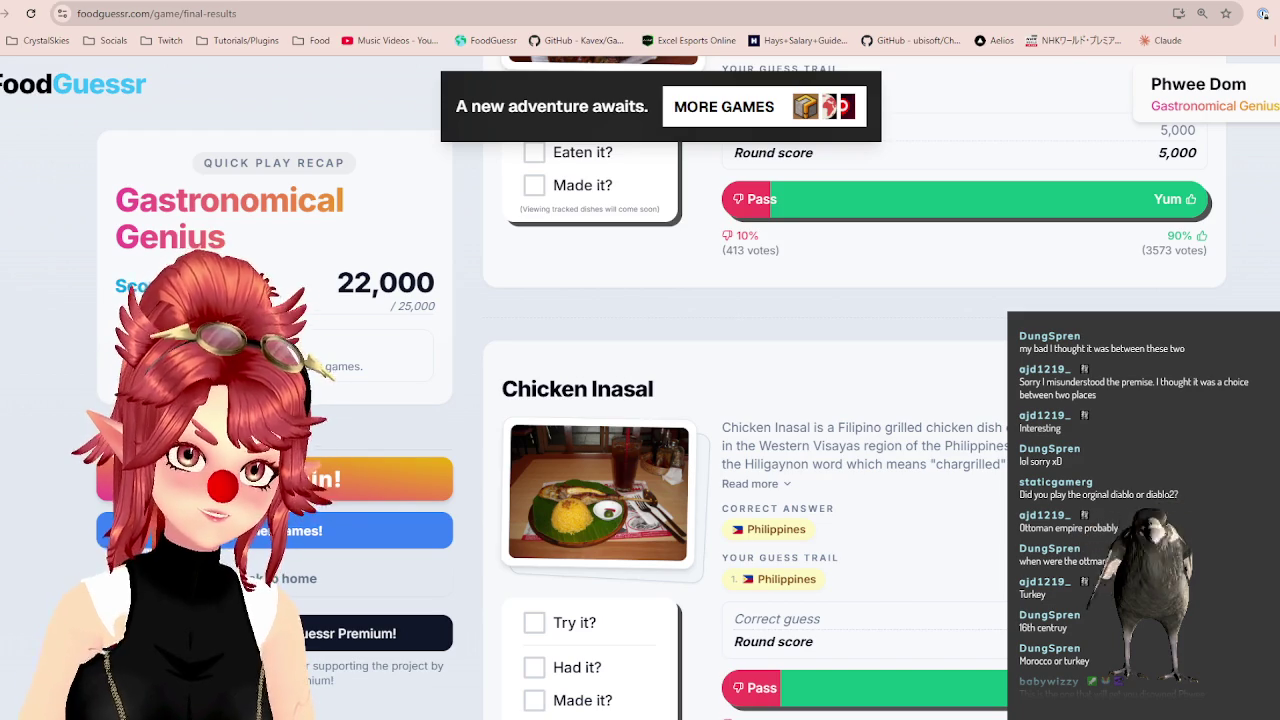
pyautogui.scroll(-3, 860, 432)
pyautogui.scroll(-4, 858, 435)
pyautogui.scroll(-2, 855, 438)
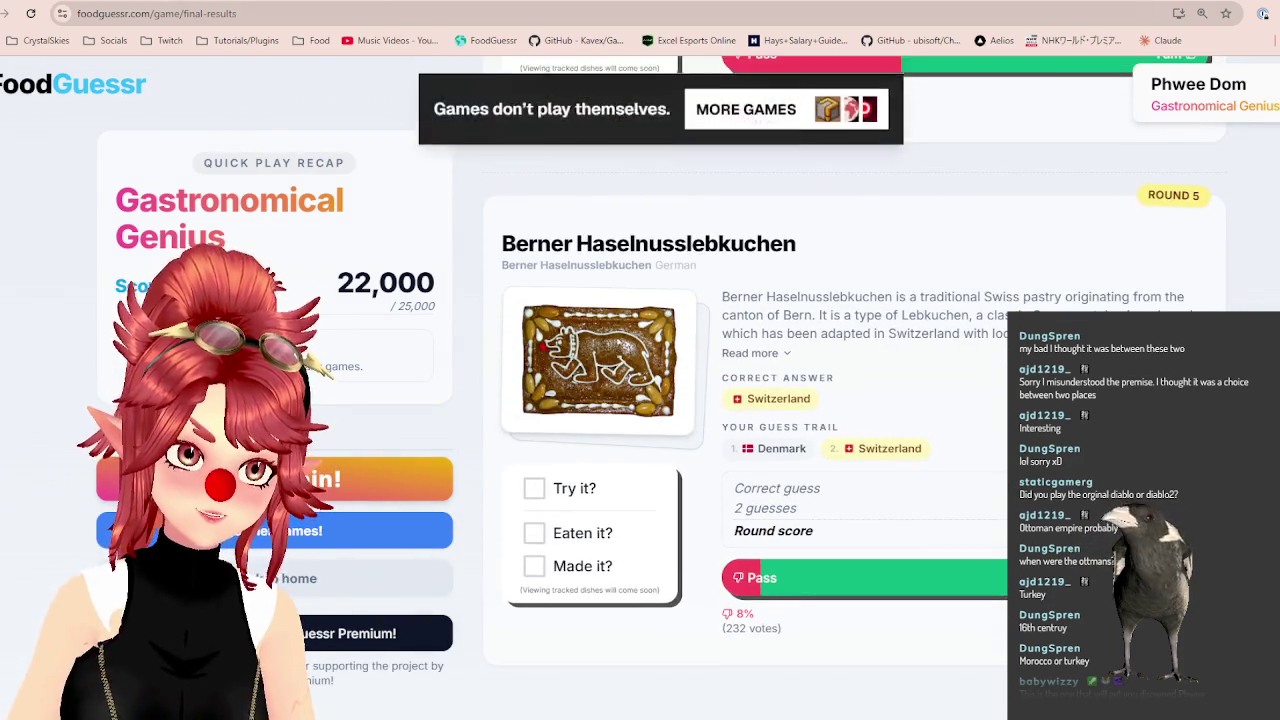
pyautogui.hotkey('ctrl', 'Tab')
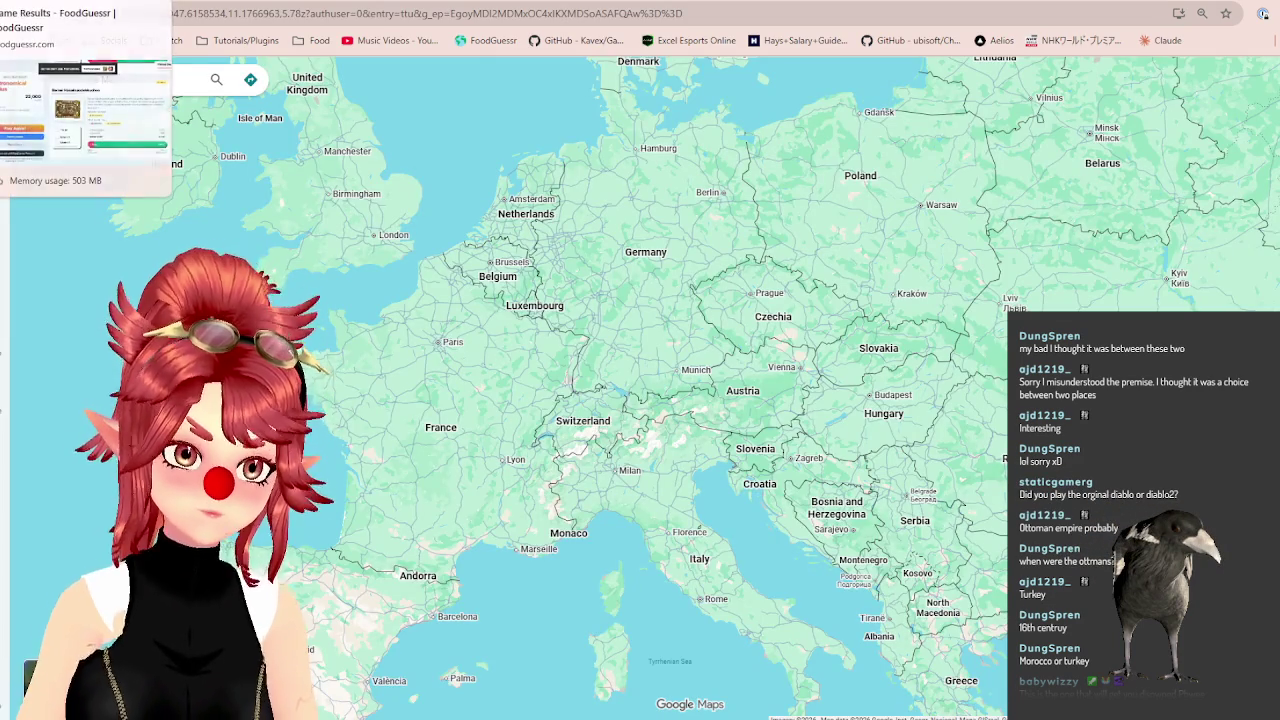
pyautogui.hotkey('alt', 'Tab')
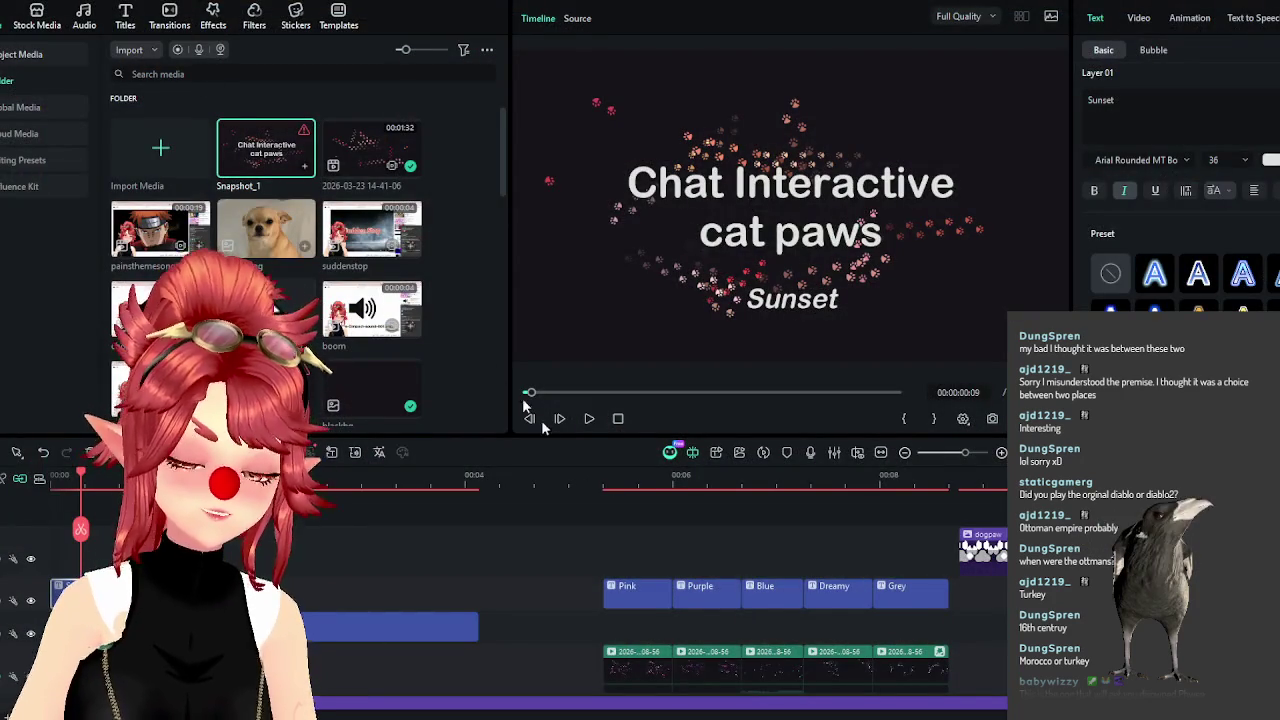
# Trim the Chat Interactive title to about one second, using frame 15 as a guide.
pyautogui.scroll(-1, 631, 524)
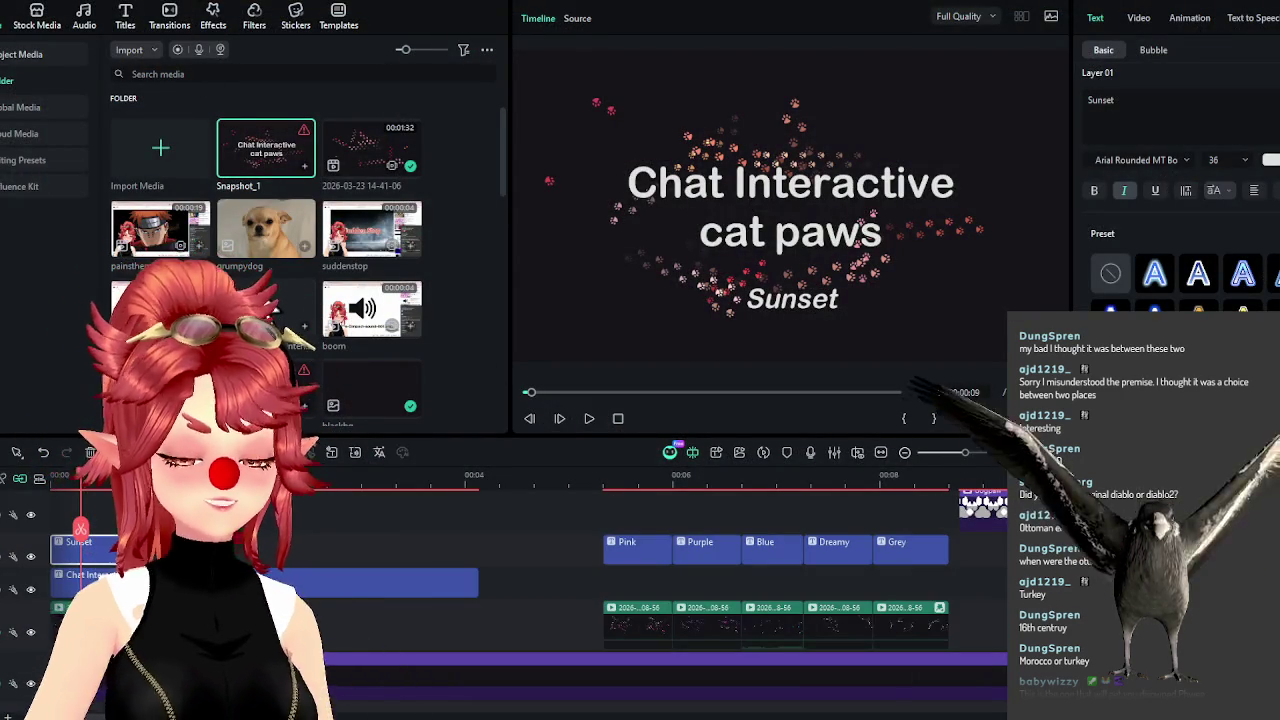
pyautogui.scroll(-2, 530, 560)
pyautogui.scroll(5, 530, 560)
pyautogui.click(112, 487)
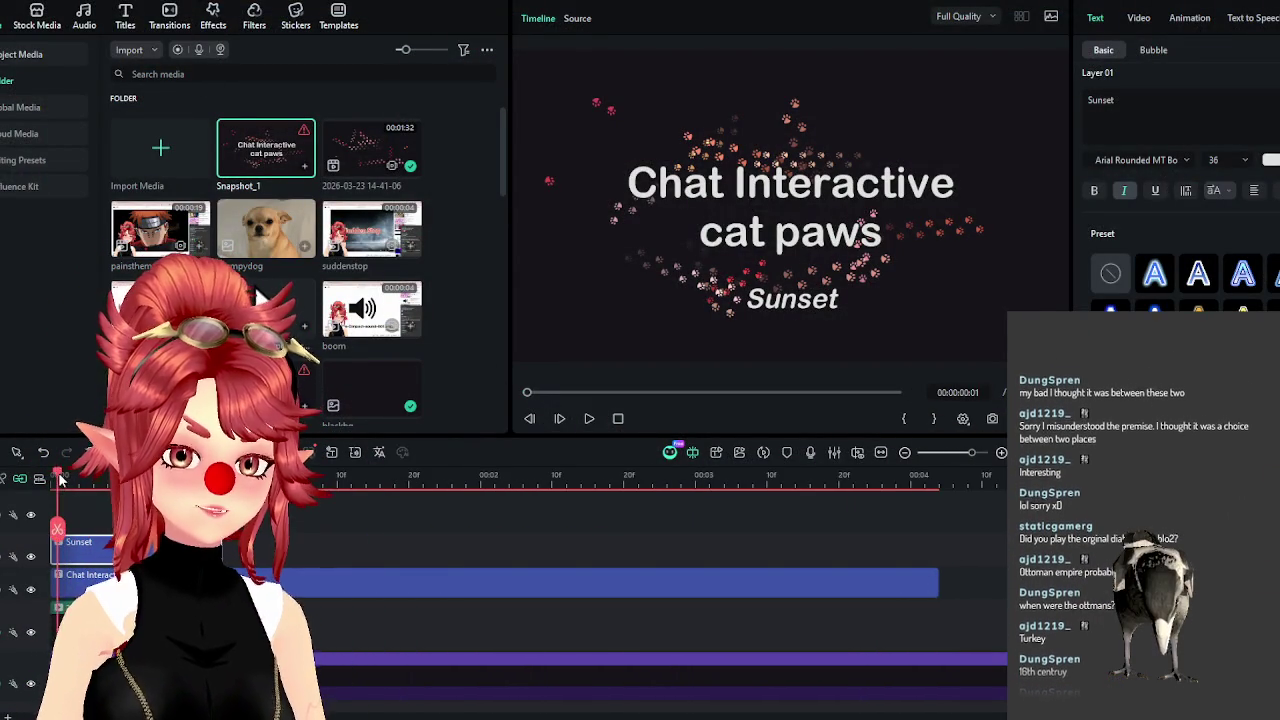
pyautogui.moveTo(112, 487); pyautogui.dragTo(223, 487)
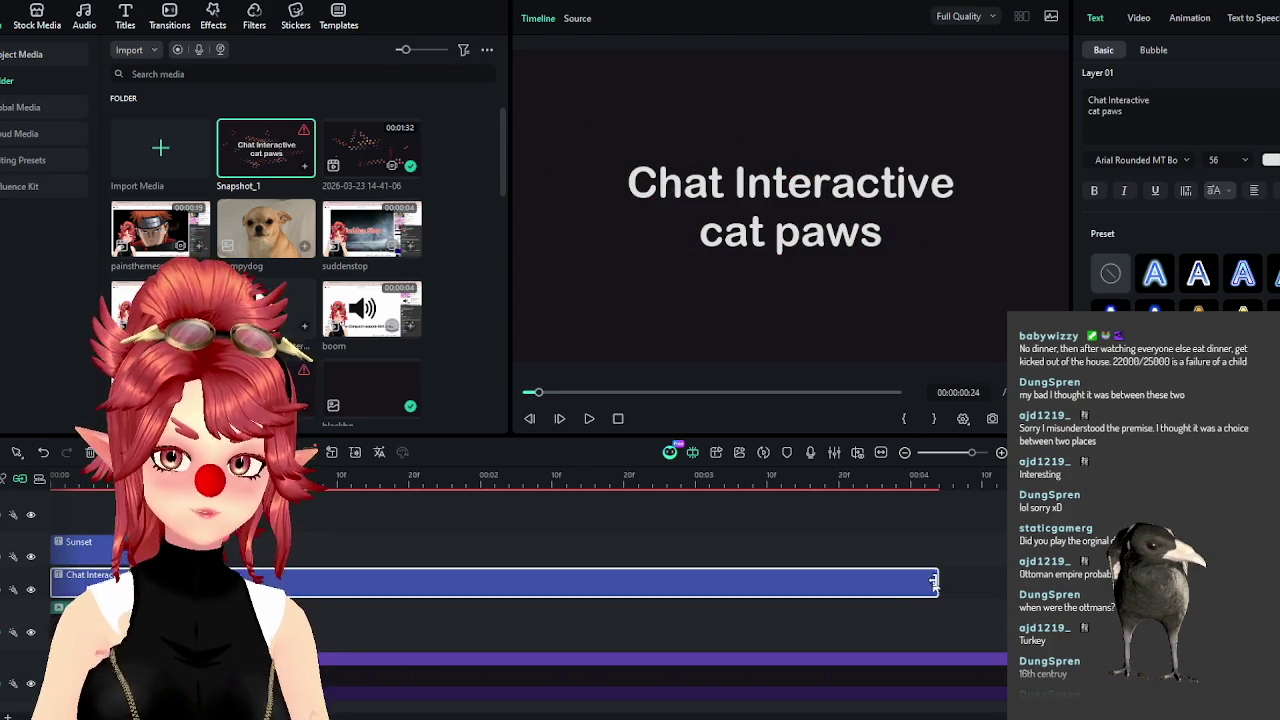
pyautogui.moveTo(938, 583); pyautogui.dragTo(262, 555)
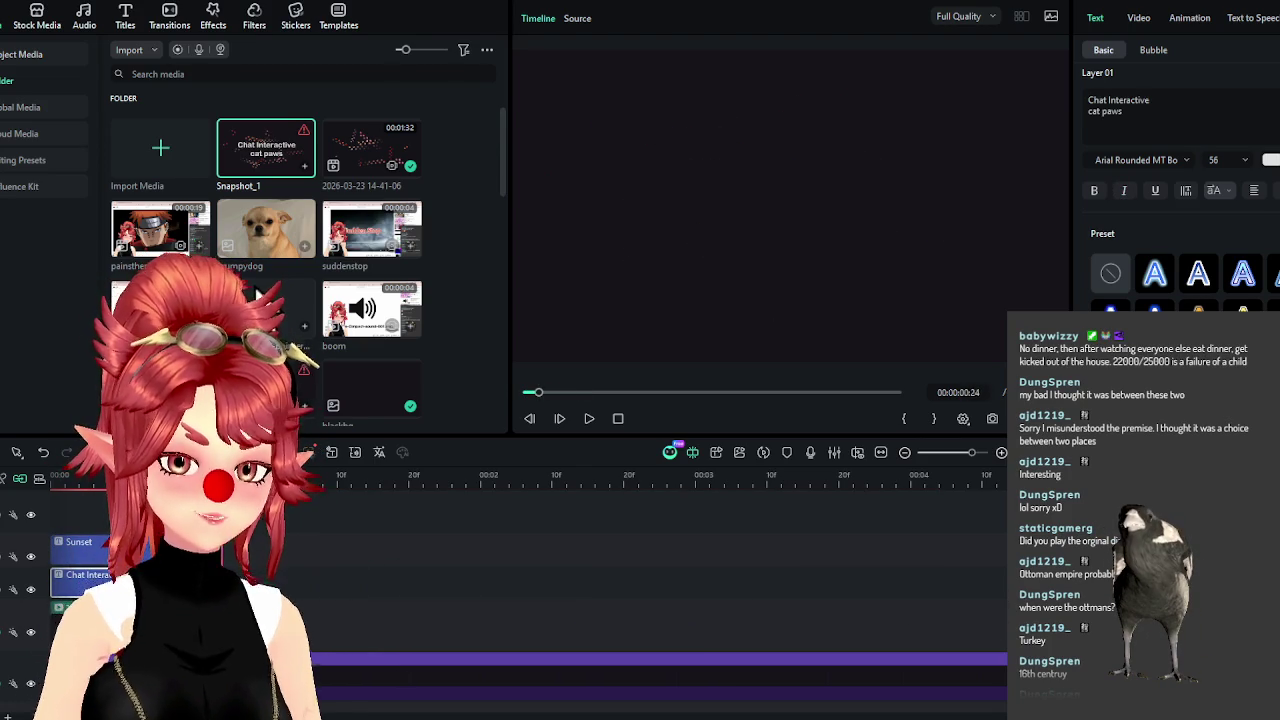
# Move the Chat Interactive title onto a new top track and the first paw clip to the start.
pyautogui.moveTo(85, 574); pyautogui.dragTo(85, 495)
pyautogui.moveTo(89, 541); pyautogui.dragTo(80, 576)
pyautogui.scroll(-2, 356, 605)
pyautogui.scroll(-2, 356, 605)
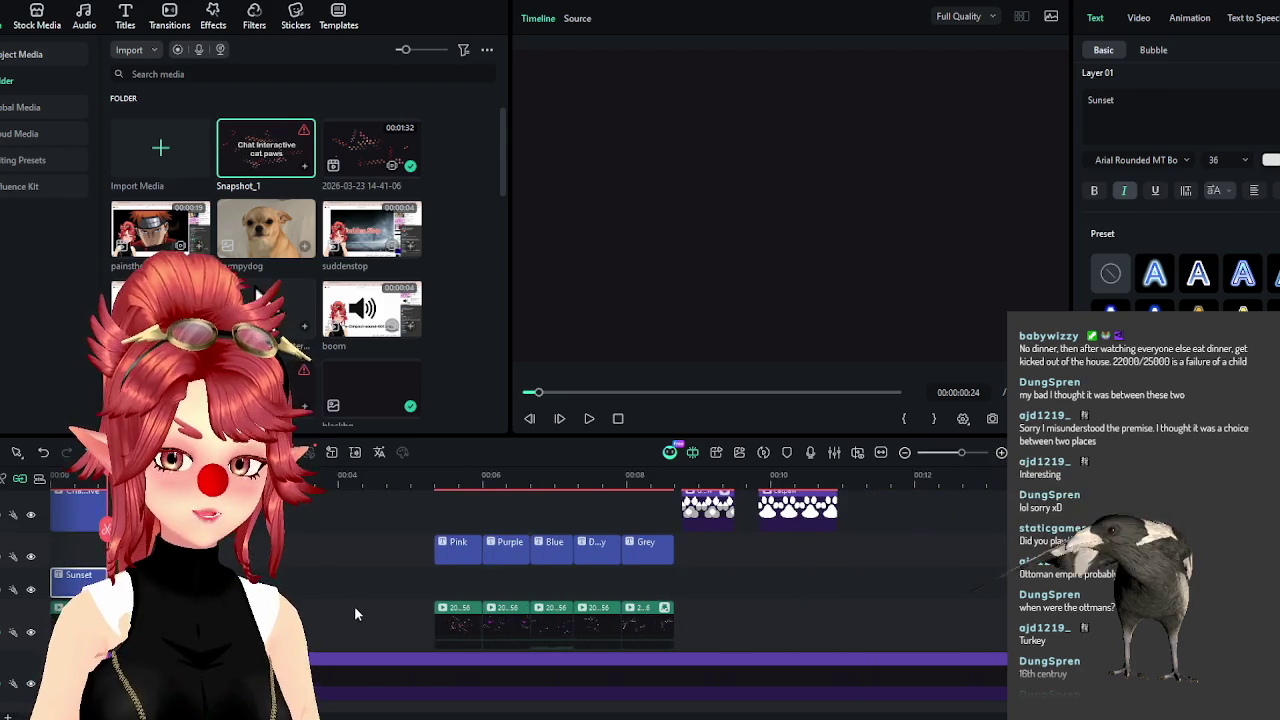
pyautogui.click(457, 615)
pyautogui.moveTo(459, 615); pyautogui.dragTo(80, 541)
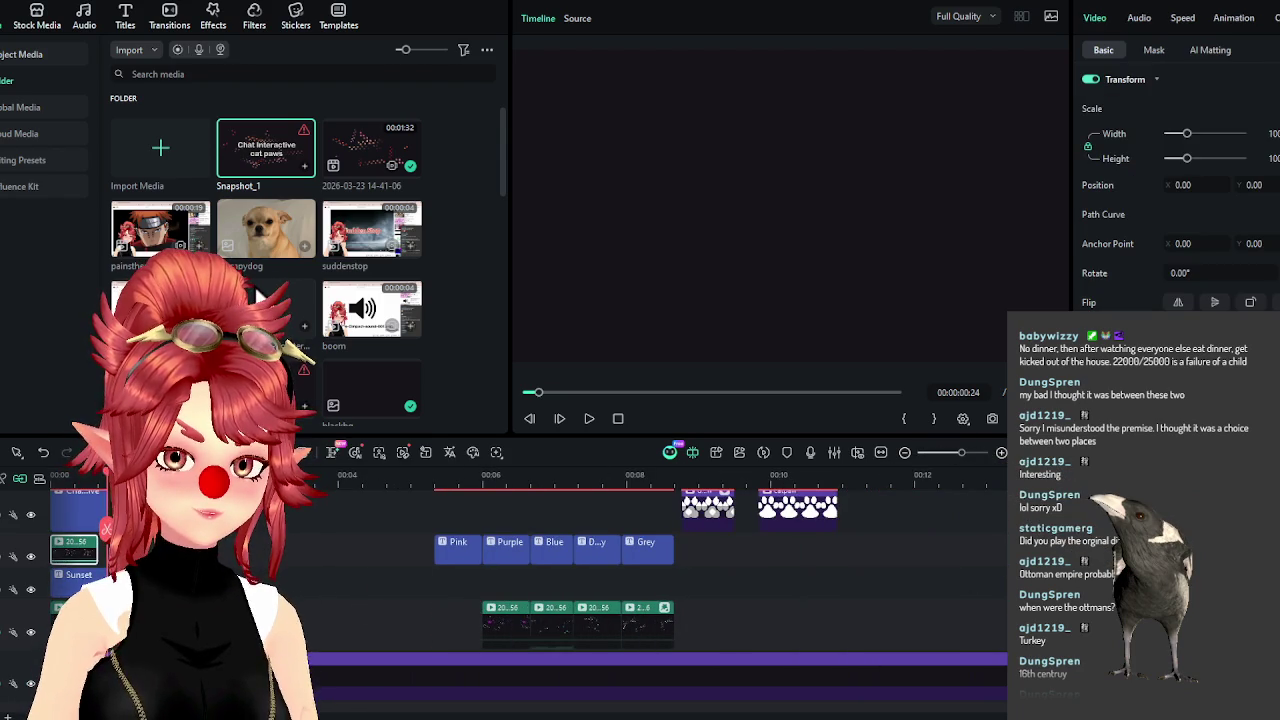
# Place the Pink caption at the timeline start beneath the Chat Interactive title.
pyautogui.scroll(1, 80, 541)
pyautogui.scroll(1, 808, 590)
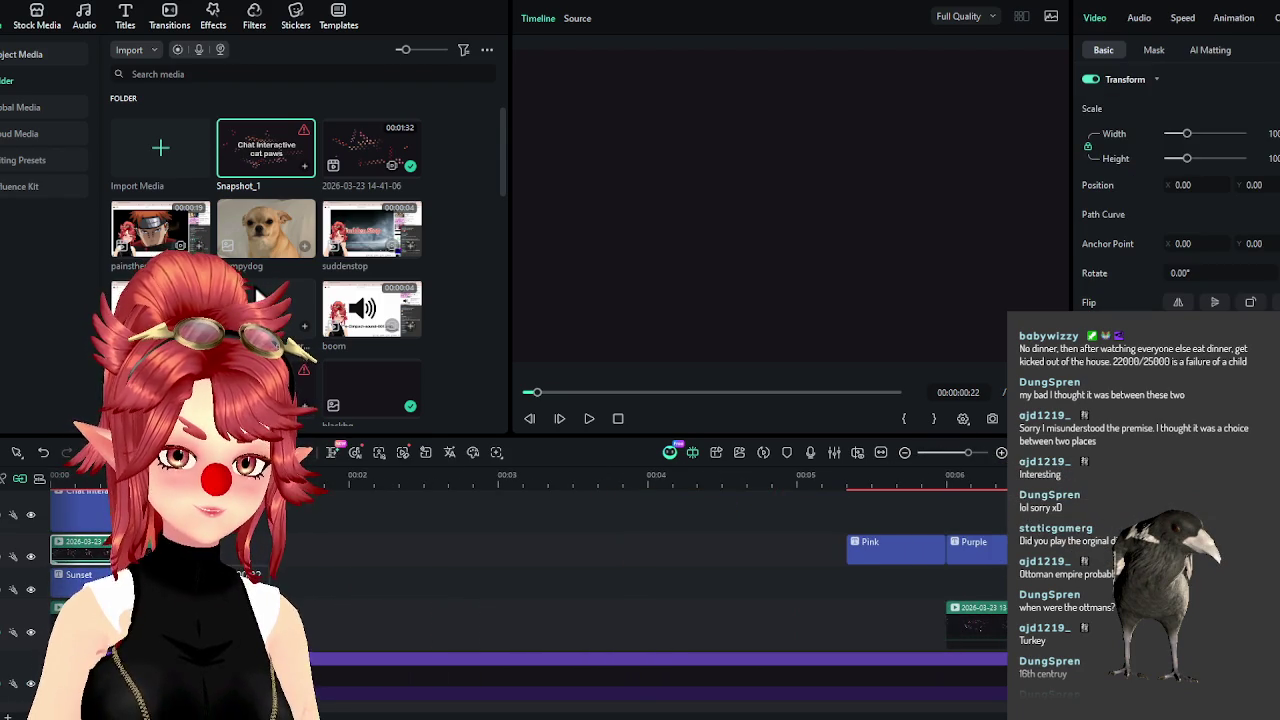
pyautogui.moveTo(860, 545); pyautogui.dragTo(100, 537)
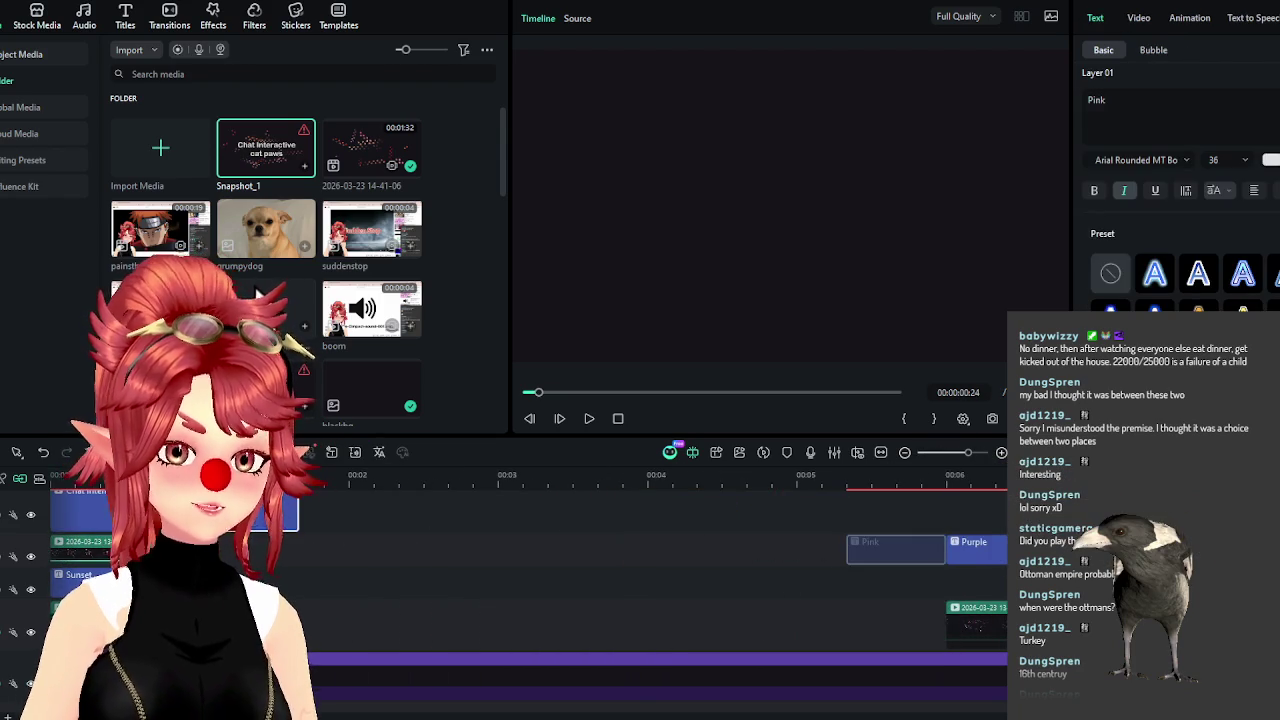
pyautogui.click(78, 560)
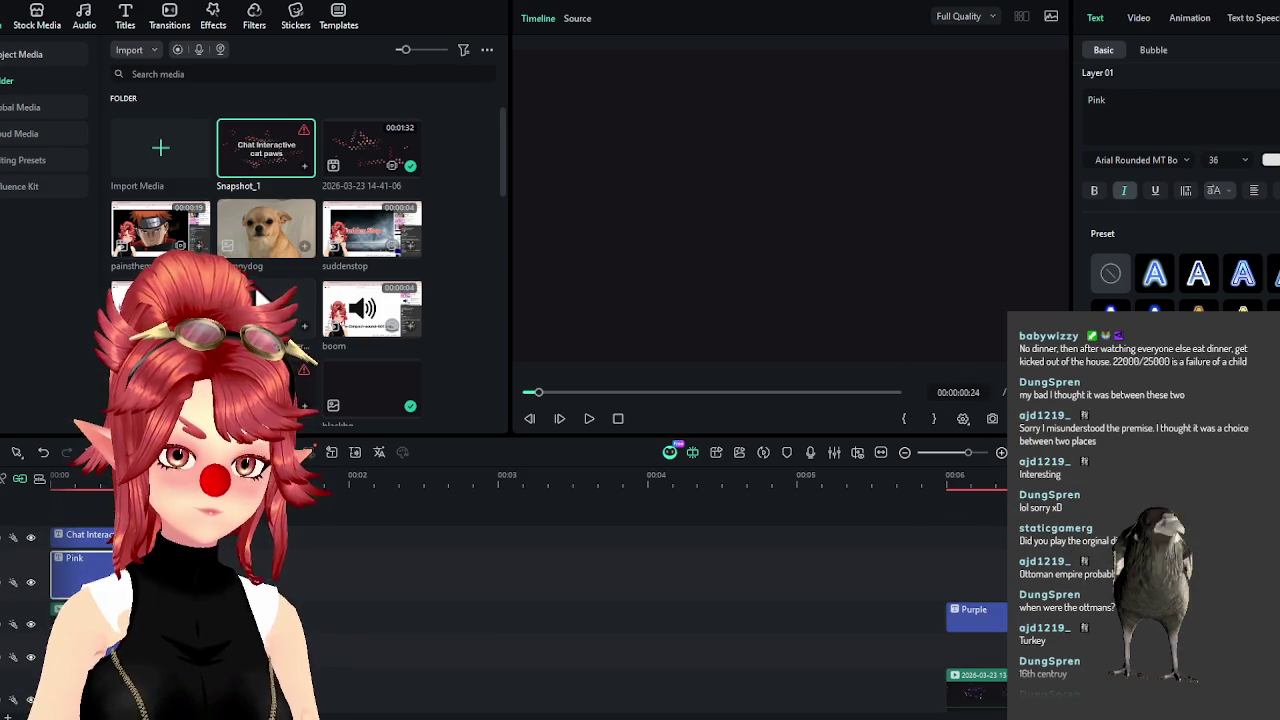
pyautogui.scroll(-3, 492, 620)
pyautogui.scroll(3, 650, 638)
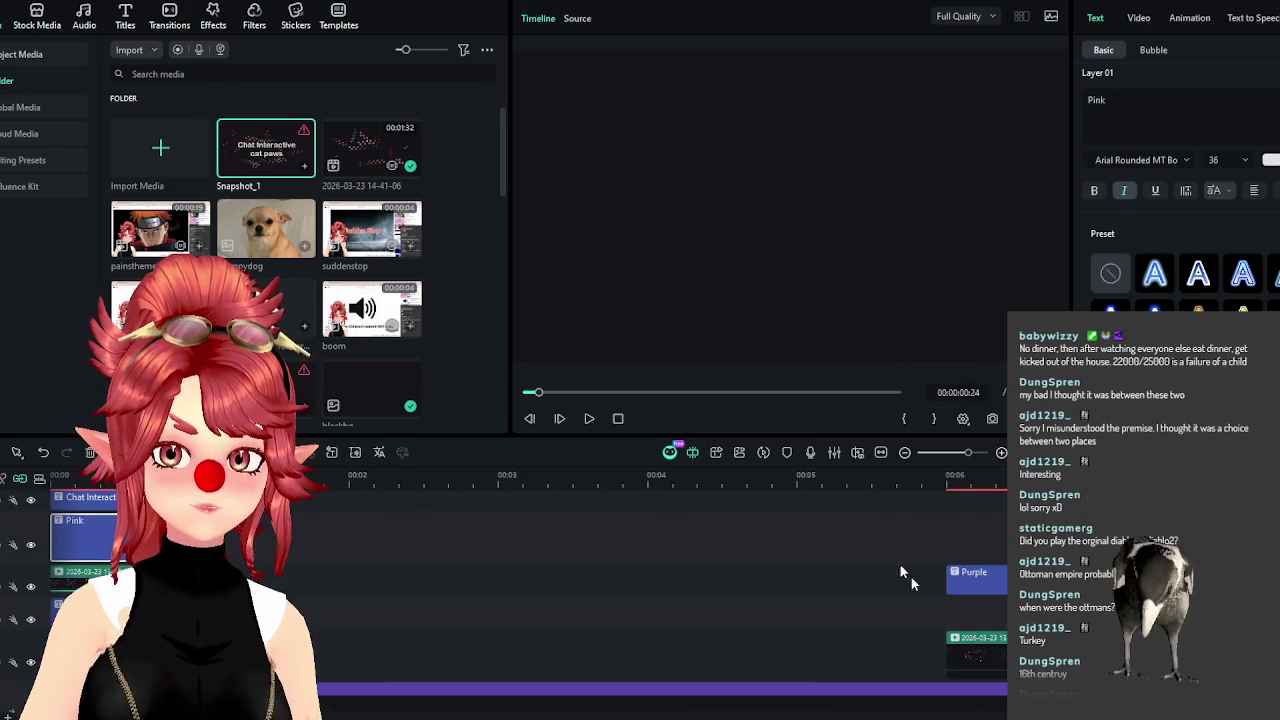
pyautogui.click(985, 582)
# Select the Purple, Blue, Dreamy and Grey clips and shift them toward the start.
pyautogui.moveTo(992, 588); pyautogui.dragTo(988, 592)
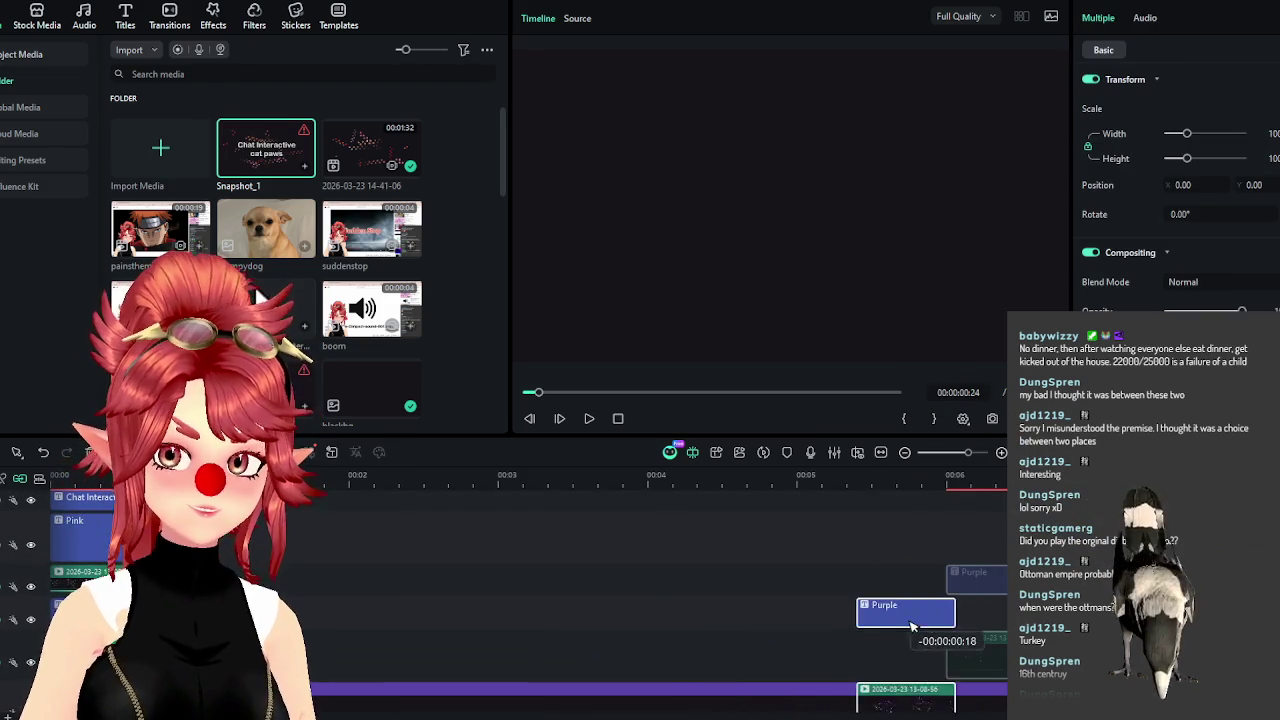
pyautogui.hotkey('ctrl', '-')
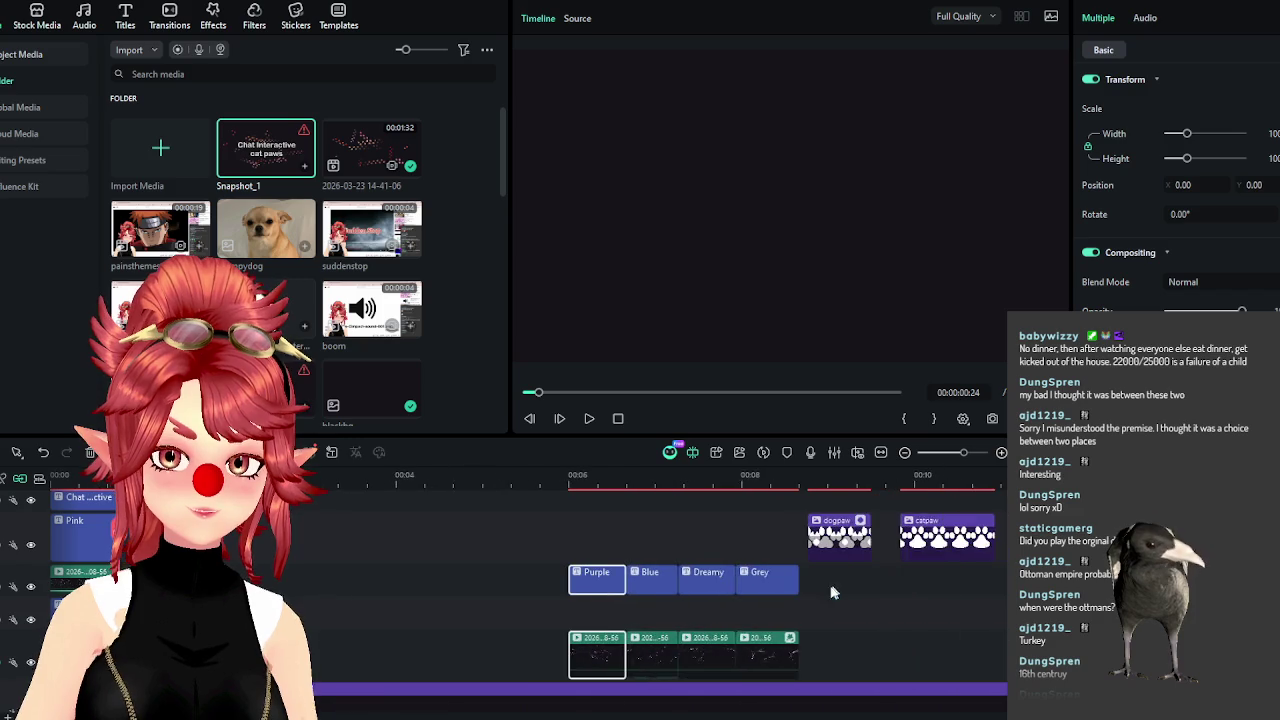
pyautogui.hscroll(2, 600, 560)
pyautogui.moveTo(502, 530)
pyautogui.mouseDown()
pyautogui.moveTo(632, 563)
pyautogui.moveTo(672, 655)
pyautogui.mouseUp()
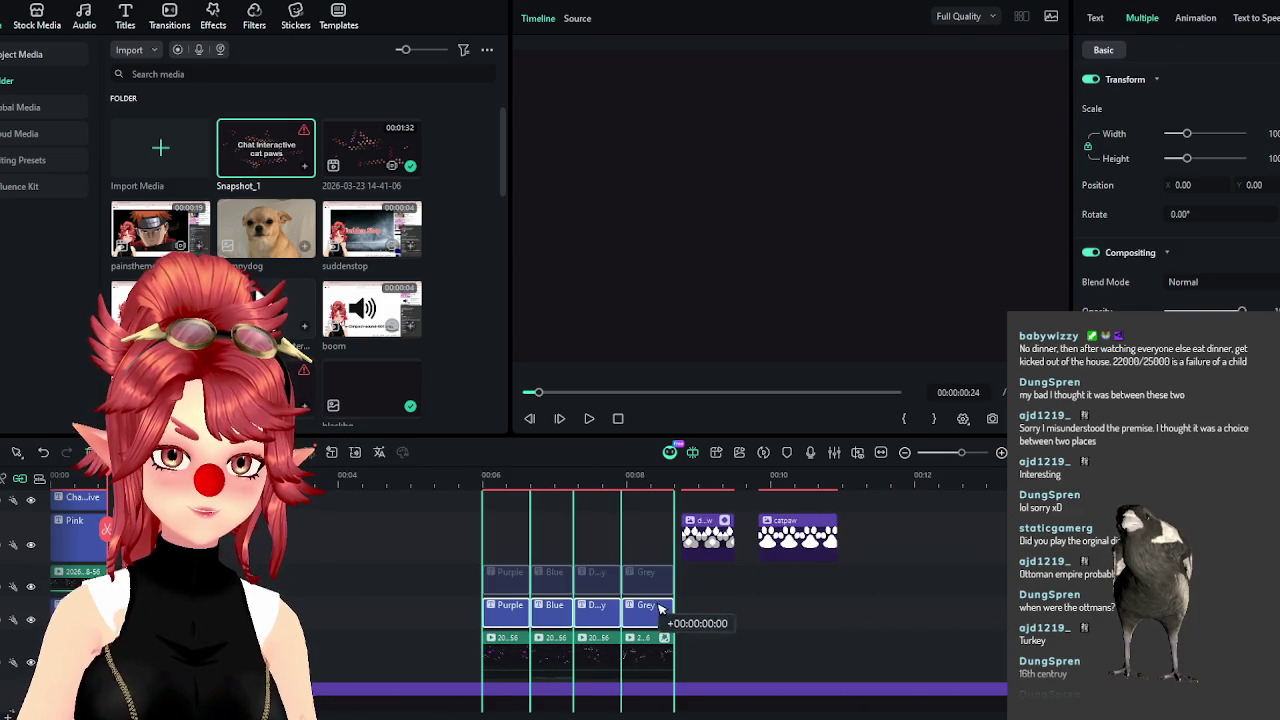
pyautogui.moveTo(484, 548)
pyautogui.mouseDown()
pyautogui.moveTo(641, 659)
pyautogui.moveTo(300, 545)
pyautogui.mouseUp()
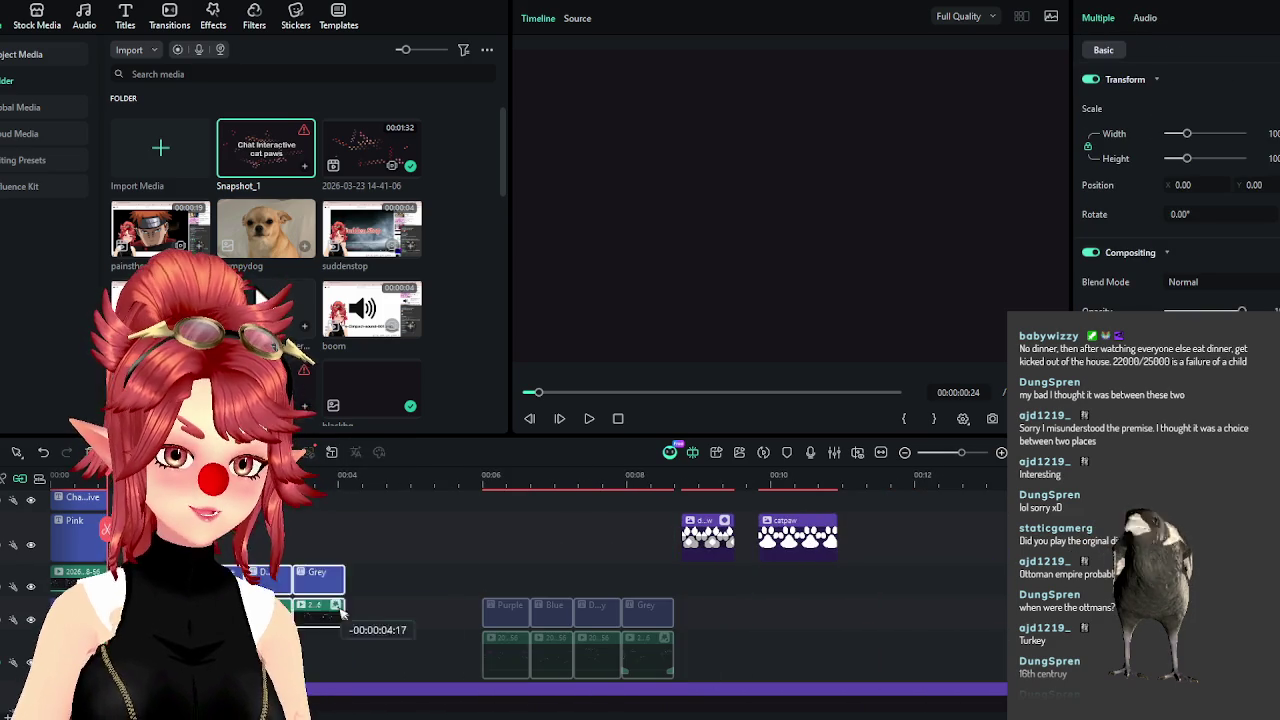
# Select the Purple caption with its first paw clip and save the project.
pyautogui.scroll(3, 352, 618)
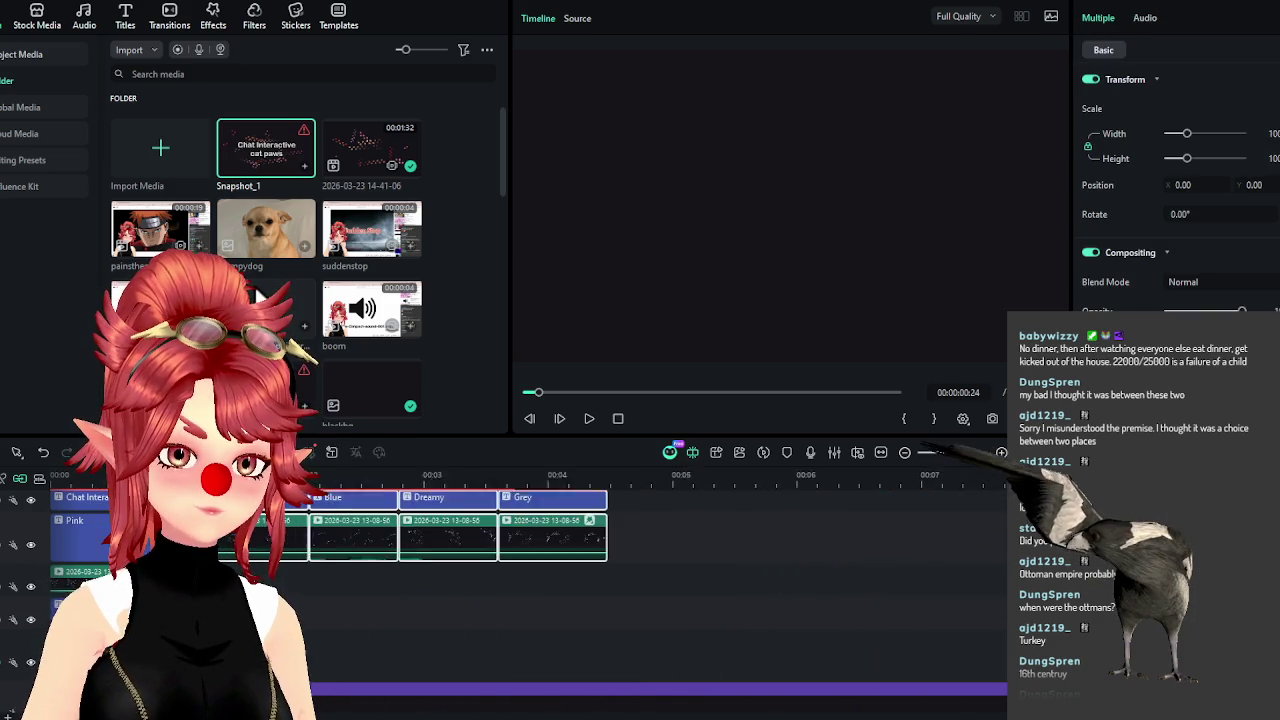
pyautogui.click(307, 535)
pyautogui.click(349, 566)
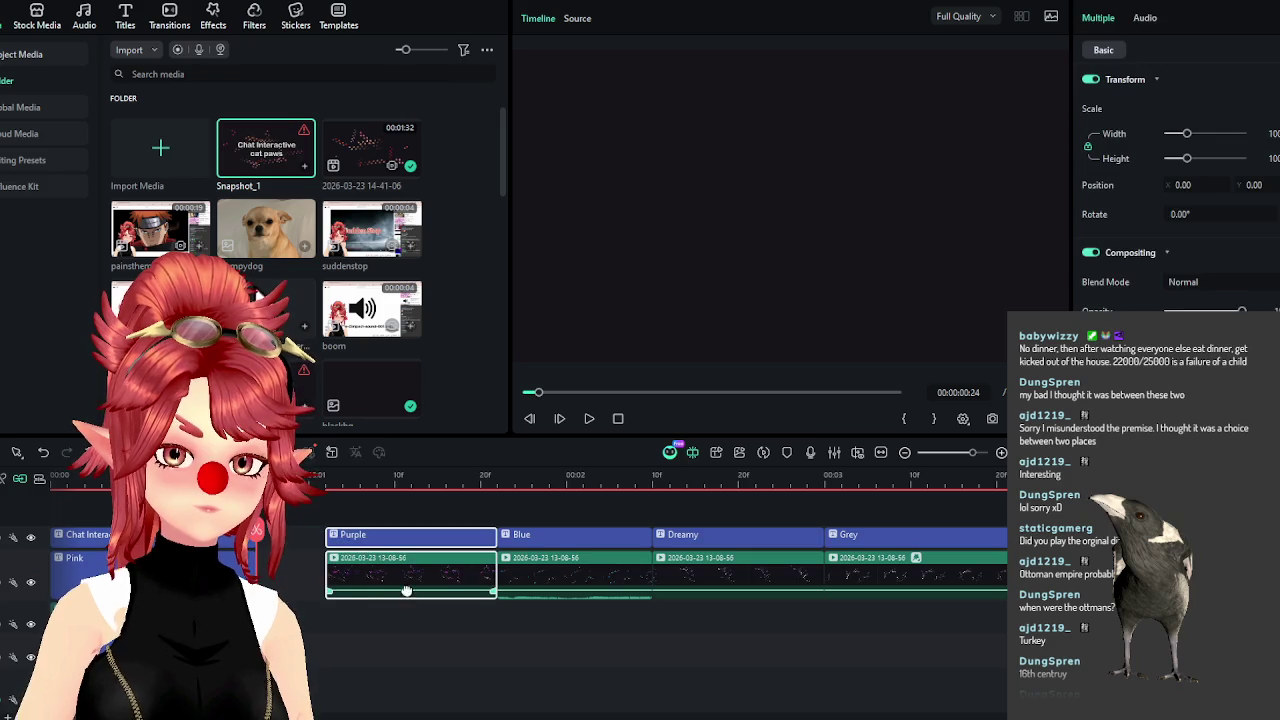
pyautogui.keyDown('ctrl'); pyautogui.click(342, 538); pyautogui.keyUp('ctrl')
pyautogui.hotkey('ctrl', 's')
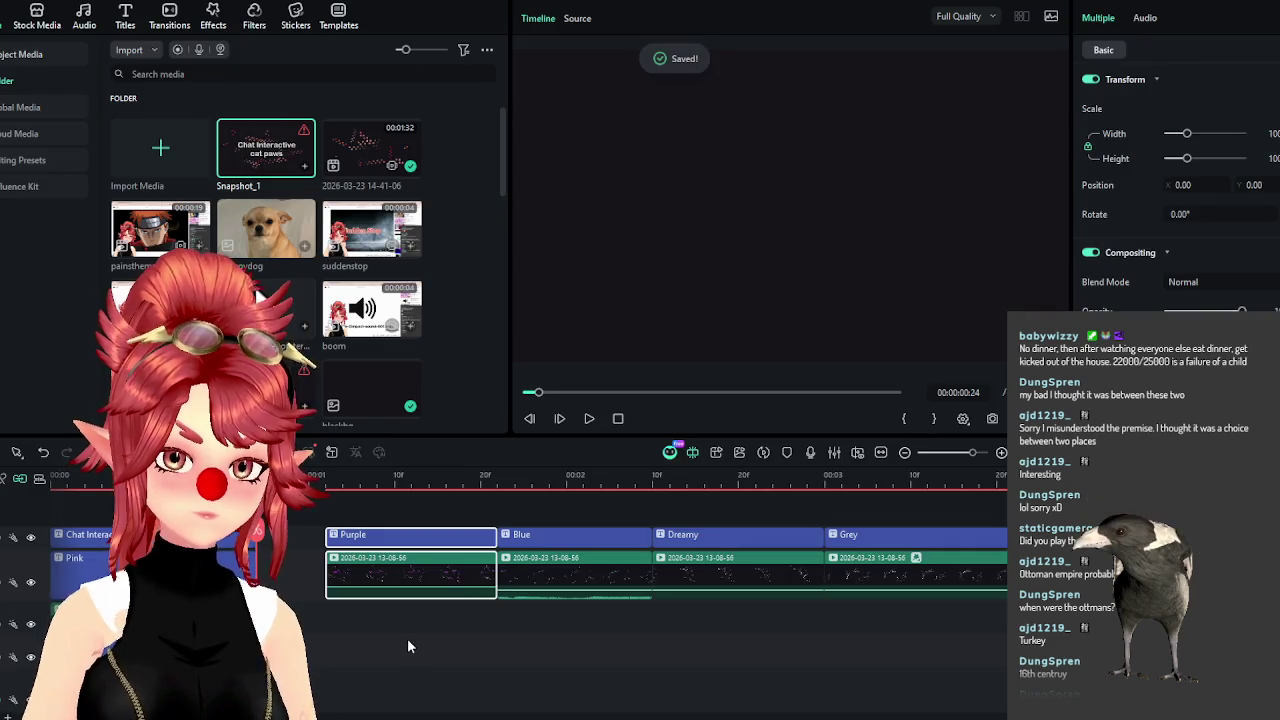
# Move the Purple caption and its paw clip to 00:00 and return the playhead home.
pyautogui.click(407, 638)
pyautogui.moveTo(400, 650)
pyautogui.mouseDown()
pyautogui.moveTo(305, 530)
pyautogui.moveTo(84, 545)
pyautogui.mouseUp()
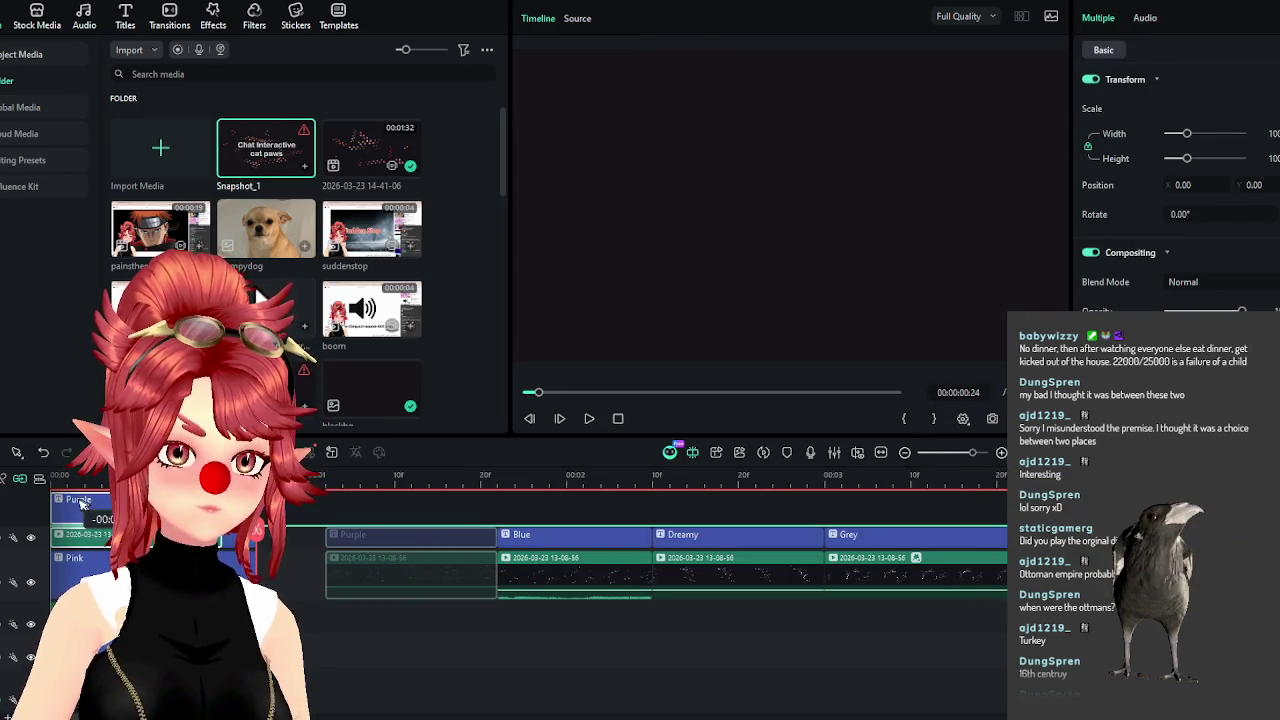
pyautogui.click(85, 558)
pyautogui.press('Home')
pyautogui.click(287, 591)
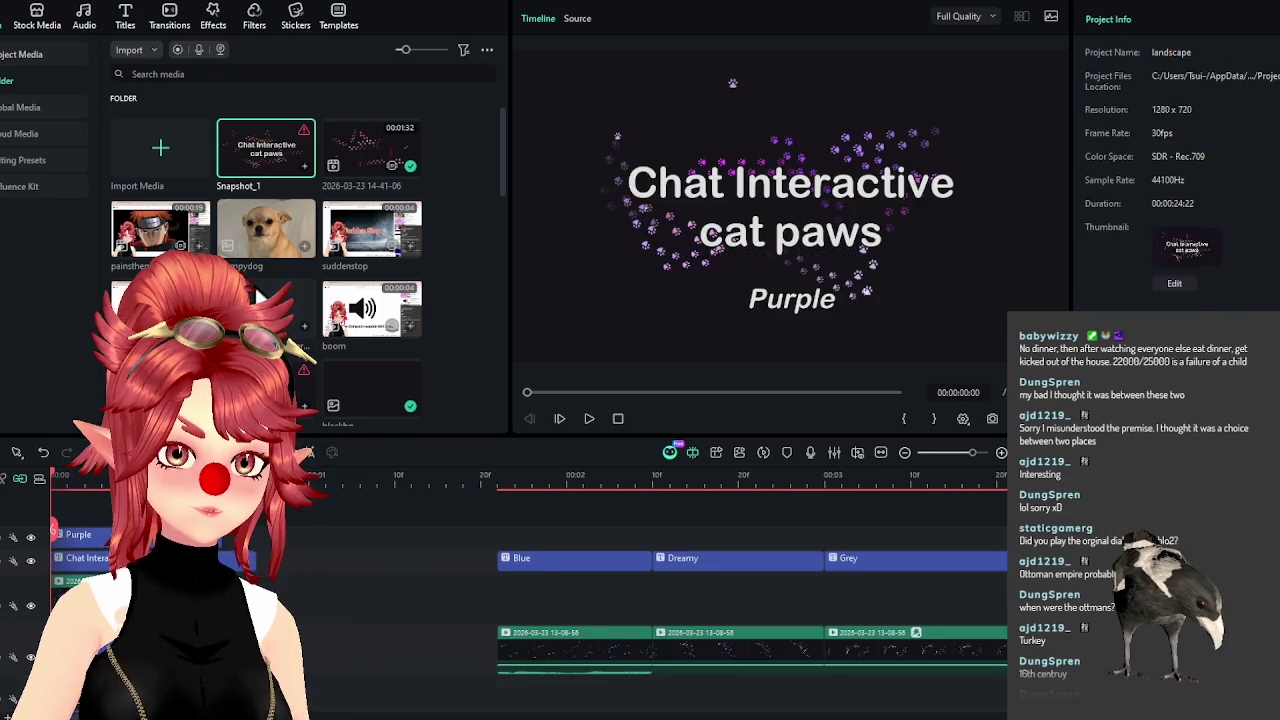
# Move the Chat Interactive title to a top track and drag the Blue, Dreamy and Grey clips toward the start.
pyautogui.moveTo(85, 558); pyautogui.dragTo(85, 524)
pyautogui.keyDown('ctrl'); pyautogui.click(85, 558); pyautogui.keyUp('ctrl')
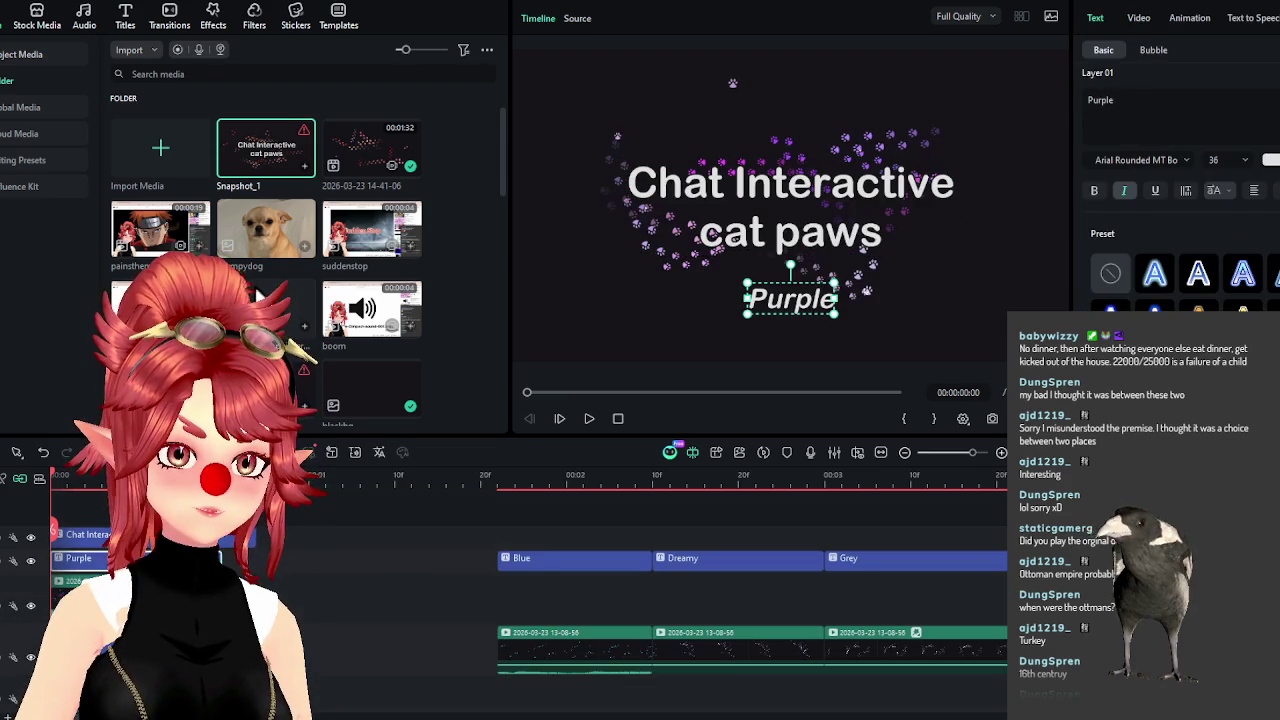
pyautogui.click(232, 563)
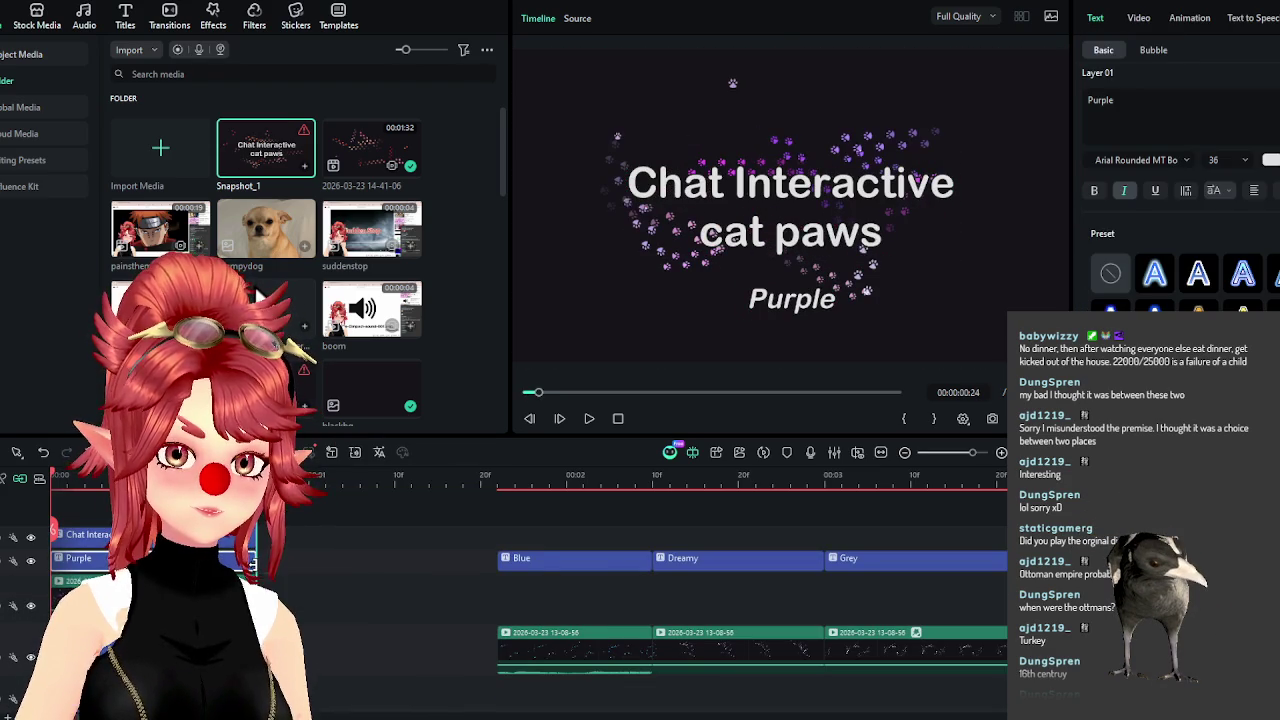
pyautogui.scroll(-1, 443, 632)
pyautogui.scroll(-1, 460, 600)
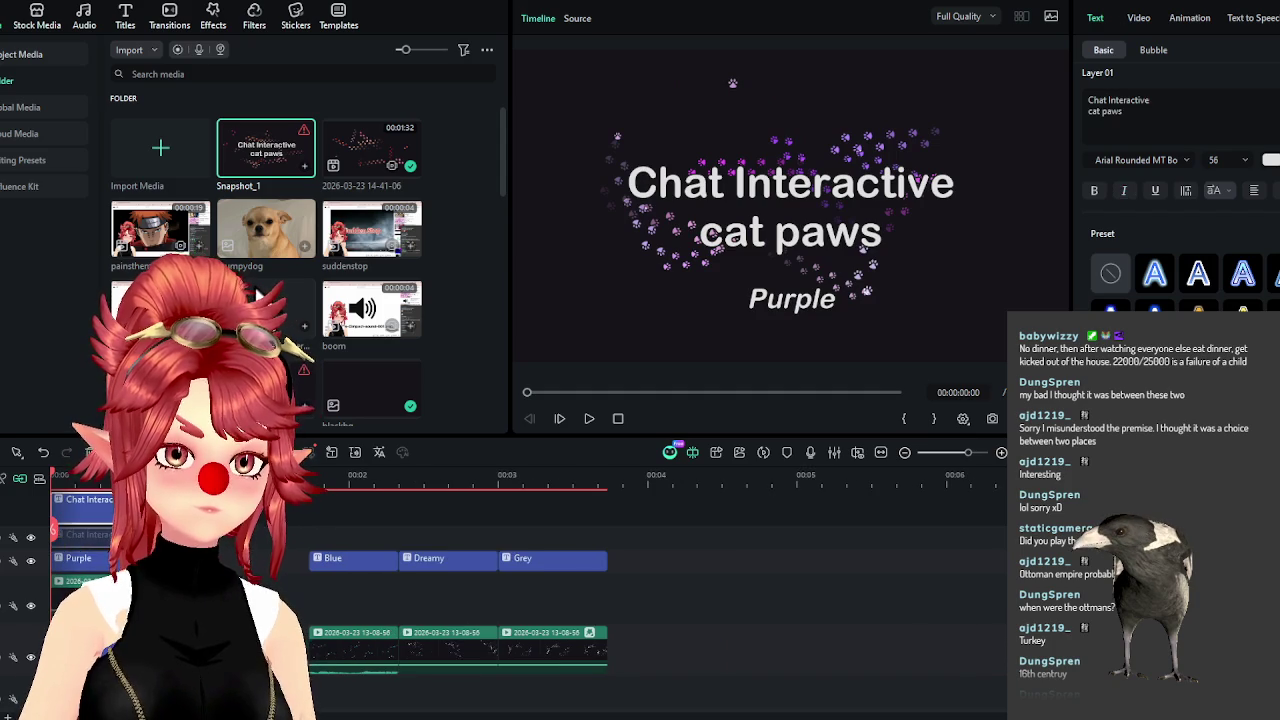
pyautogui.moveTo(341, 549); pyautogui.dragTo(610, 575)
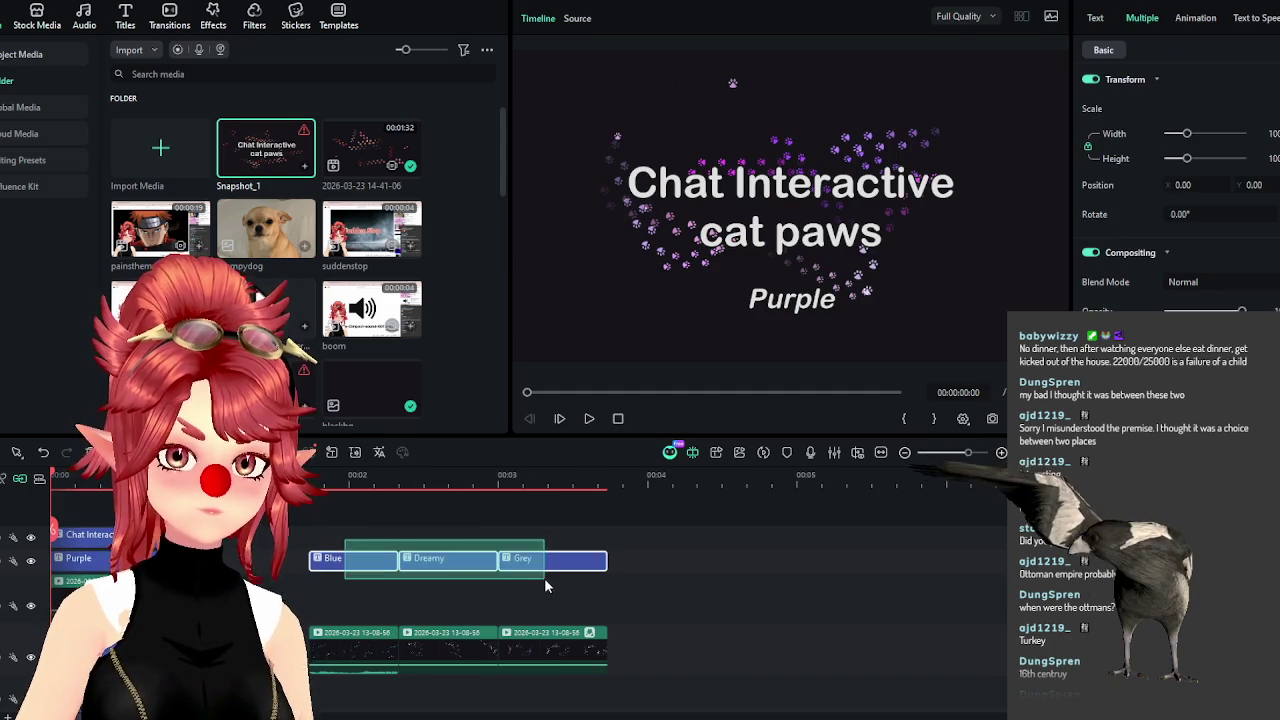
pyautogui.moveTo(320, 605)
pyautogui.mouseDown()
pyautogui.moveTo(437, 638)
pyautogui.moveTo(437, 585)
pyautogui.mouseUp()
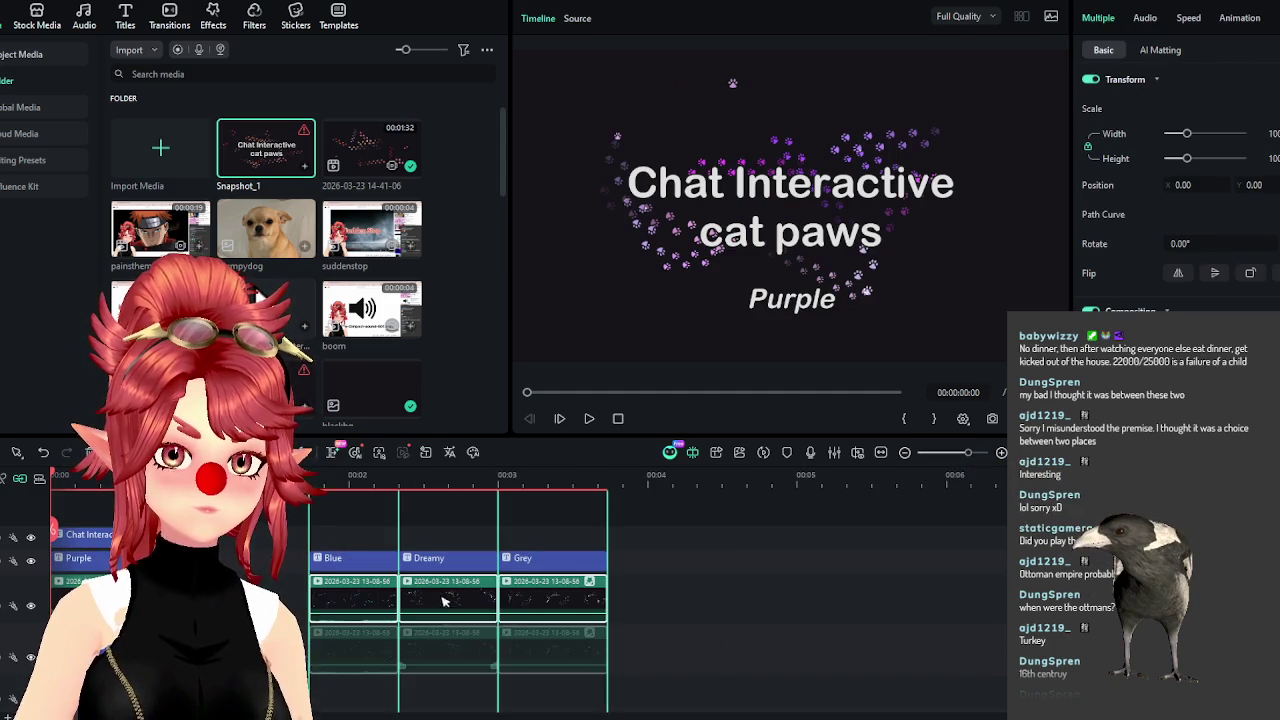
pyautogui.moveTo(340, 540); pyautogui.dragTo(606, 612)
pyautogui.moveTo(545, 578); pyautogui.dragTo(445, 522)
# Keep the title on the top track and move the Dreamy caption and paw clip to the start.
pyautogui.click(85, 567)
pyautogui.moveTo(85, 567)
pyautogui.mouseDown()
pyautogui.moveTo(85, 534)
pyautogui.moveTo(94, 568)
pyautogui.mouseUp()
pyautogui.click(267, 568)
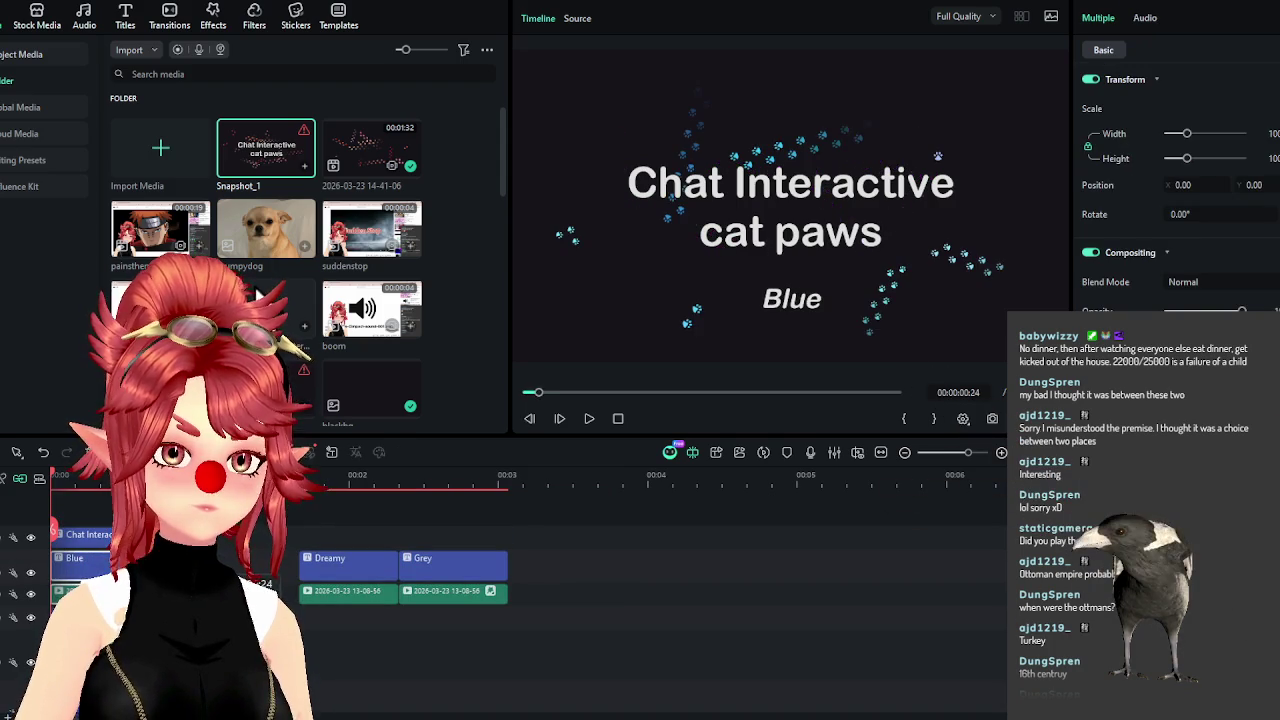
pyautogui.click(85, 534)
pyautogui.click(443, 634)
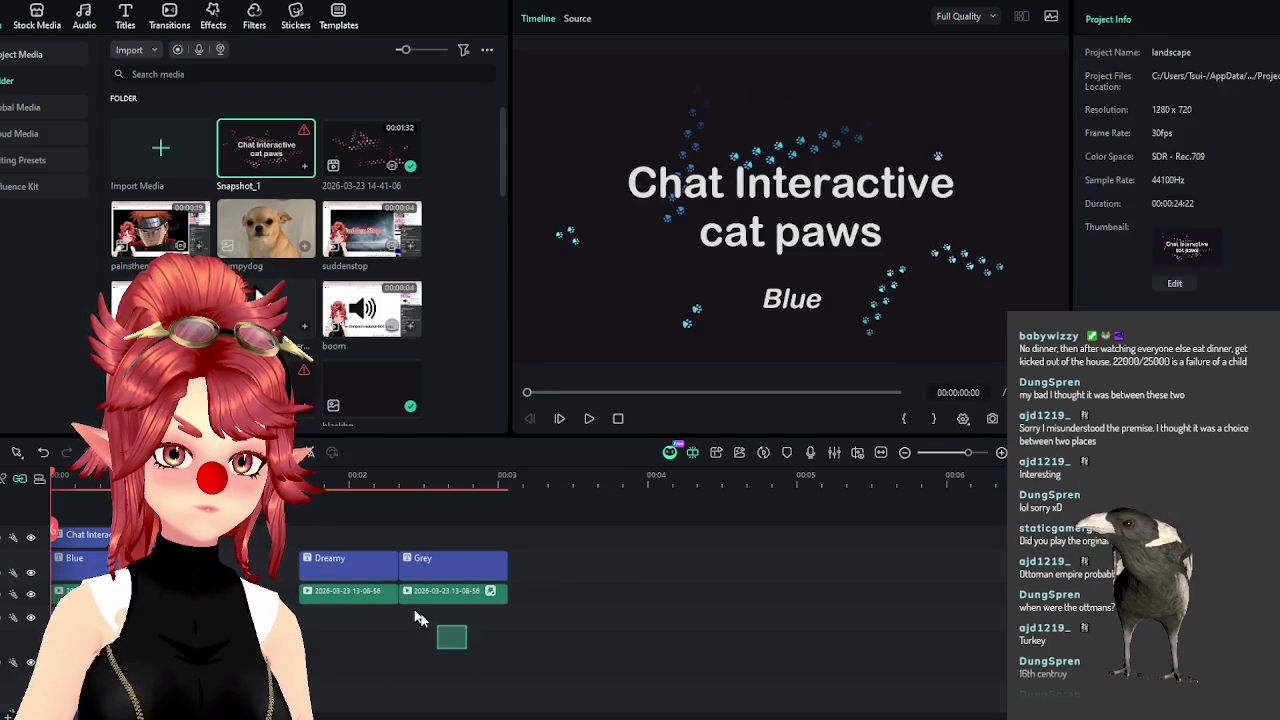
pyautogui.click(407, 592)
pyautogui.moveTo(407, 600); pyautogui.dragTo(289, 576)
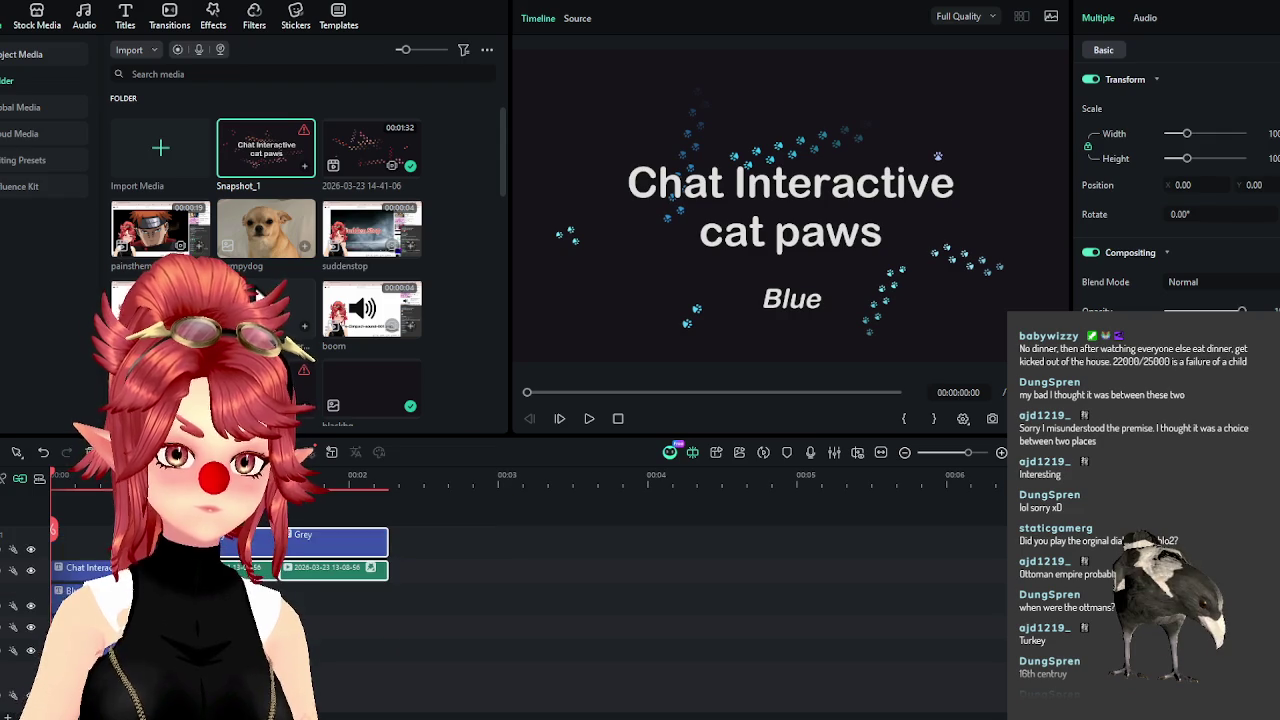
# Move the Grey caption and its paw clip to the start beneath the Chat Interactive title.
pyautogui.moveTo(85, 567); pyautogui.dragTo(85, 534)
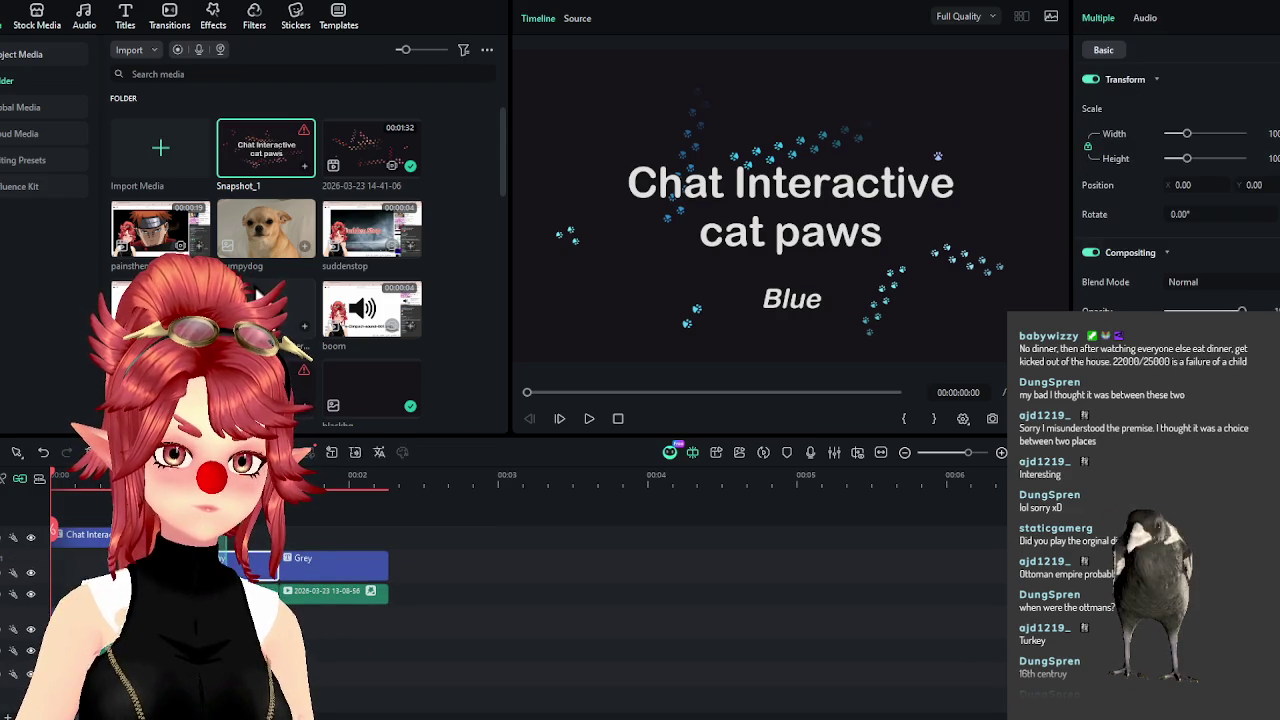
pyautogui.click(85, 534)
pyautogui.click(330, 630)
pyautogui.click(325, 597)
pyautogui.moveTo(325, 603)
pyautogui.mouseDown()
pyautogui.moveTo(298, 605)
pyautogui.moveTo(298, 568)
pyautogui.moveTo(108, 580)
pyautogui.mouseUp()
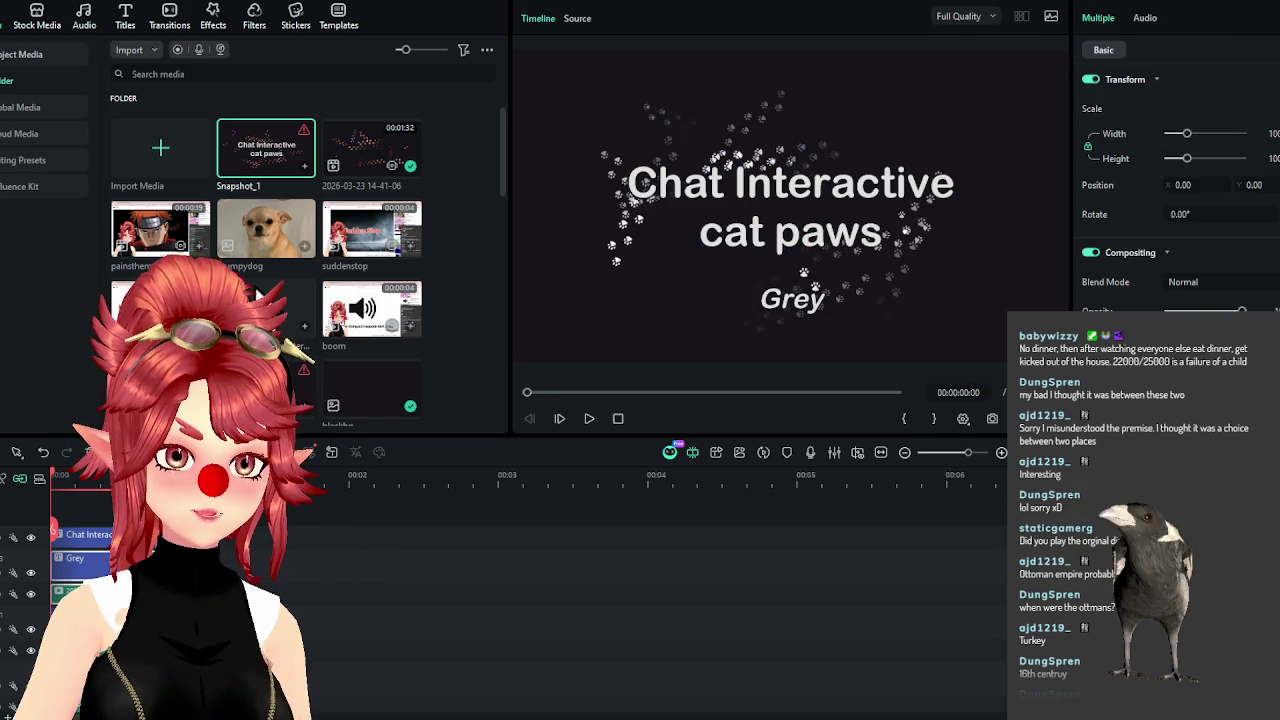
# Play the preview from the start and zoom out the timeline.
pyautogui.press('space')
pyautogui.click(100, 486)
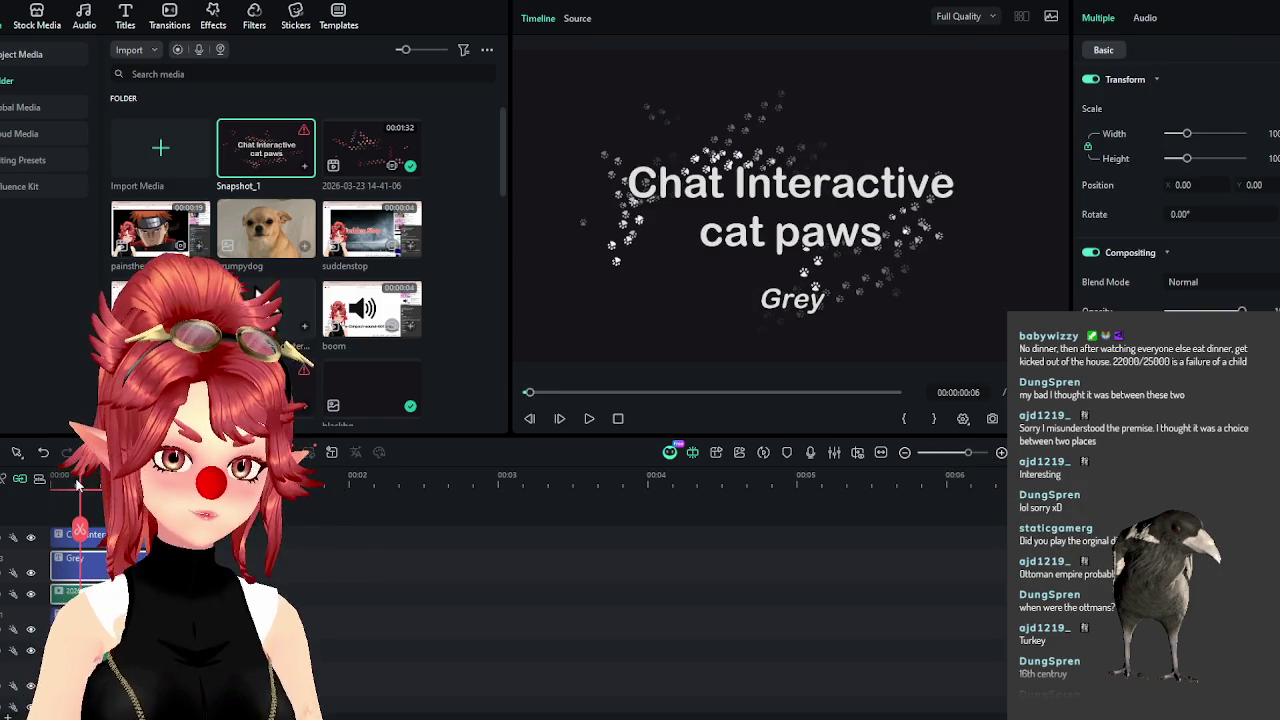
pyautogui.scroll(-3, 490, 644)
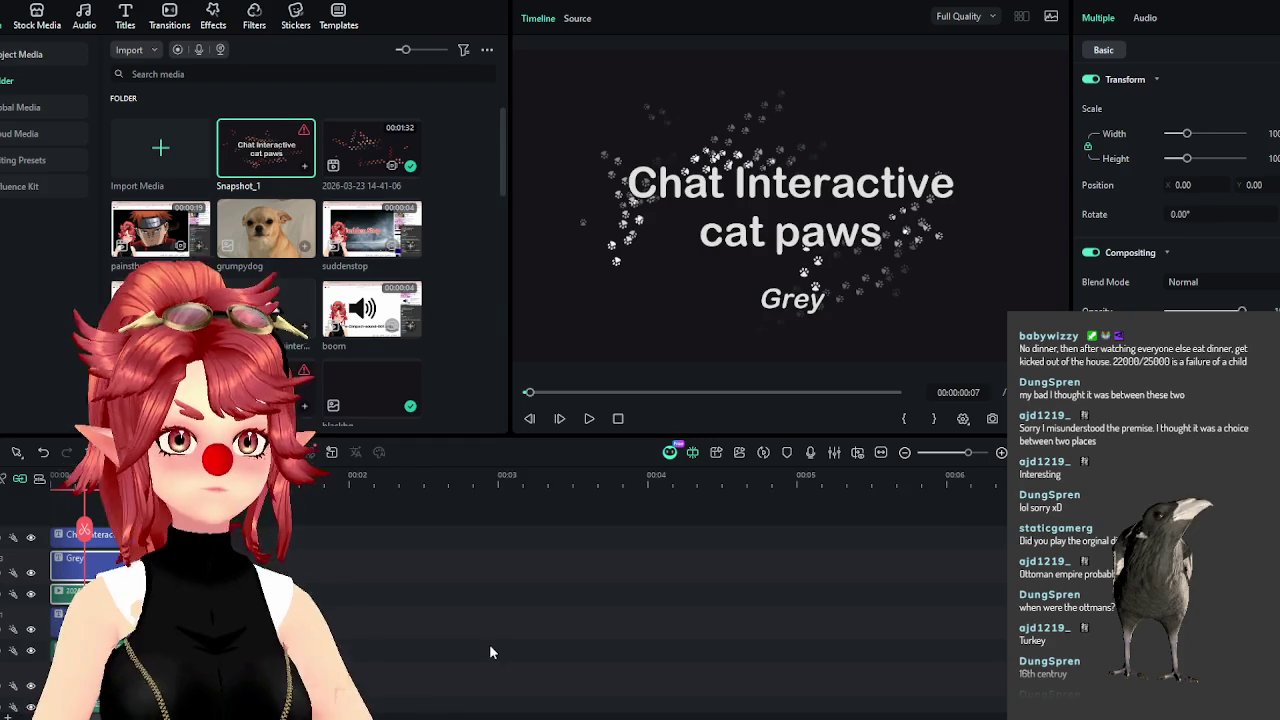
pyautogui.scroll(-3, 481, 634)
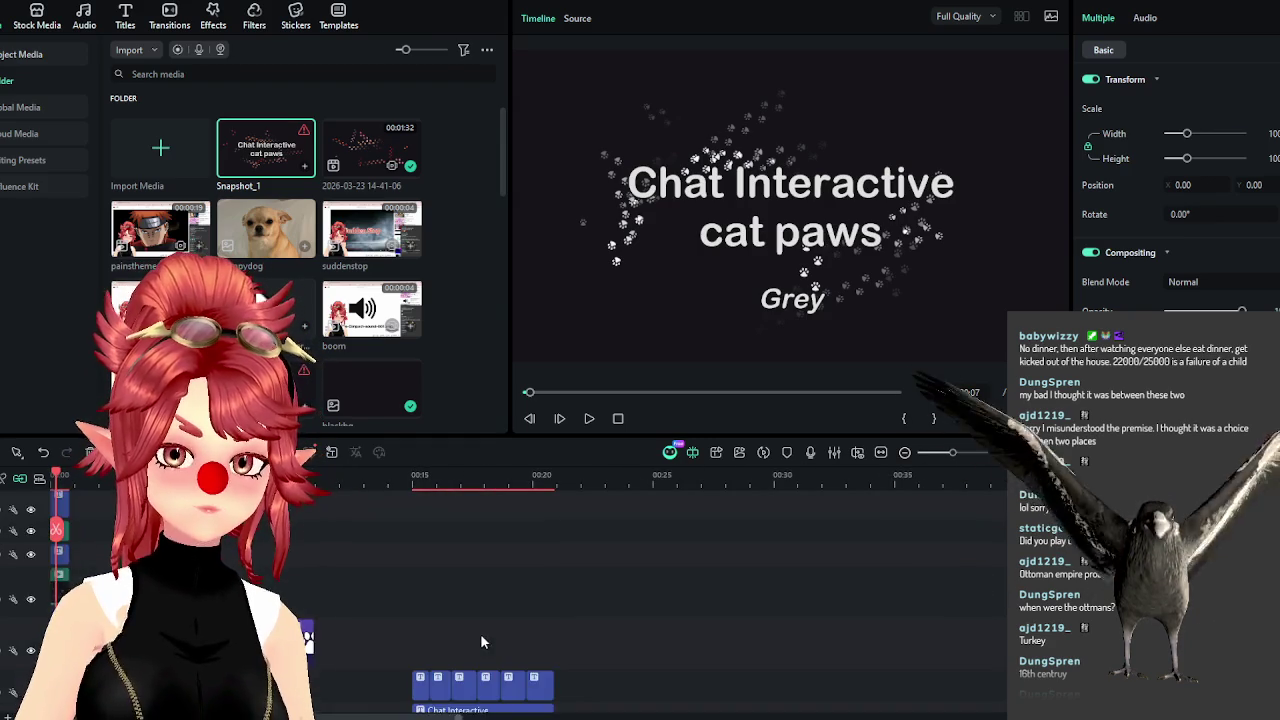
pyautogui.scroll(-2, 366, 606)
# Delete the later paw image clips and place the catpaw image on top at the timeline start.
pyautogui.click(292, 532)
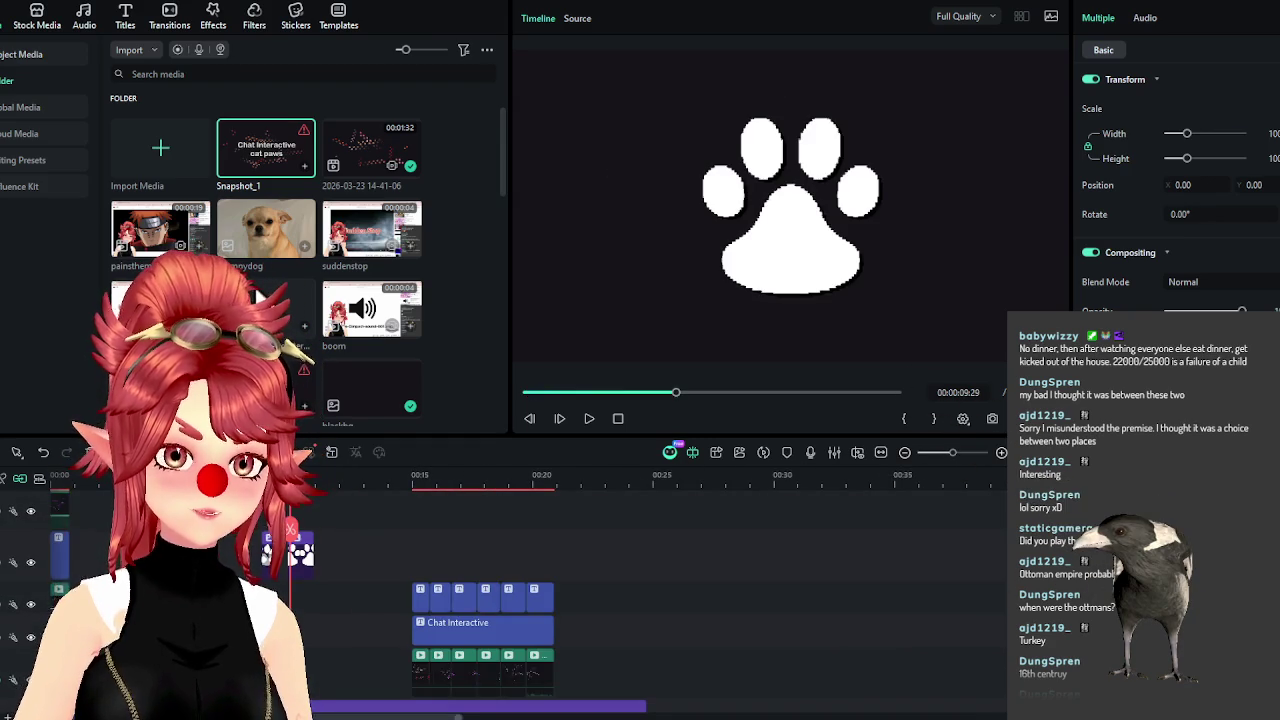
pyautogui.press('Delete')
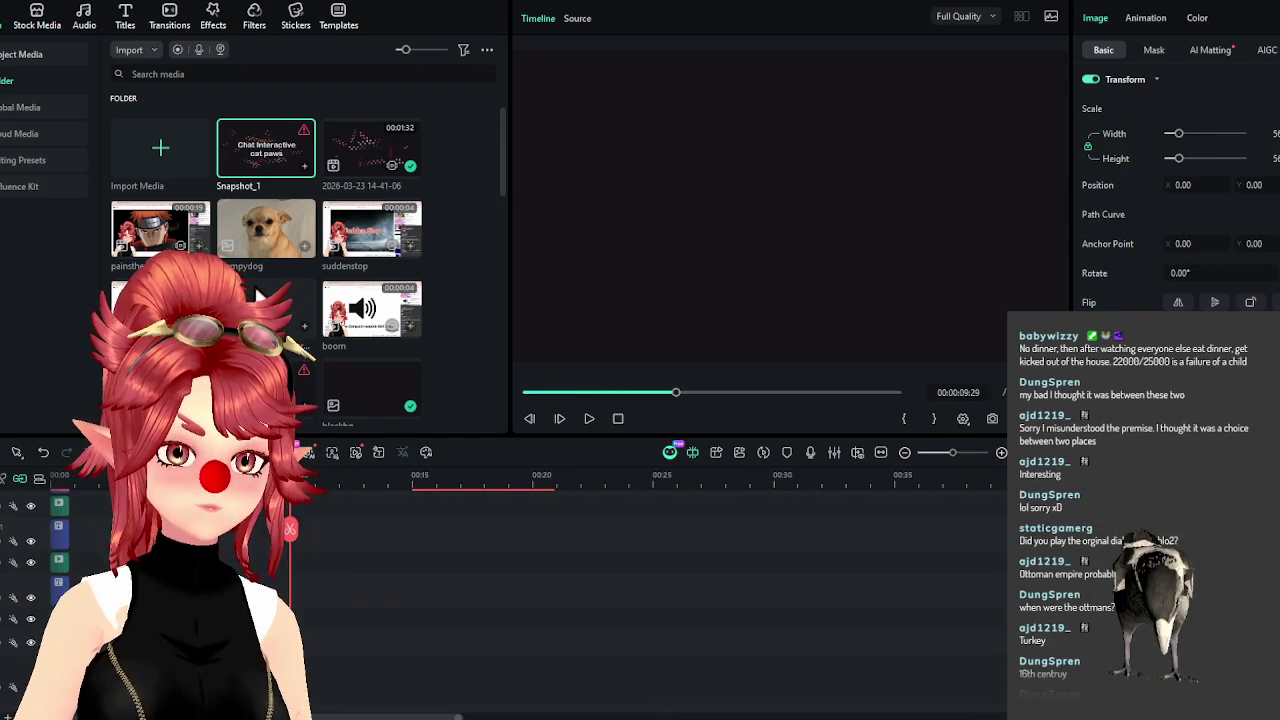
pyautogui.moveTo(101, 566); pyautogui.dragTo(70, 525)
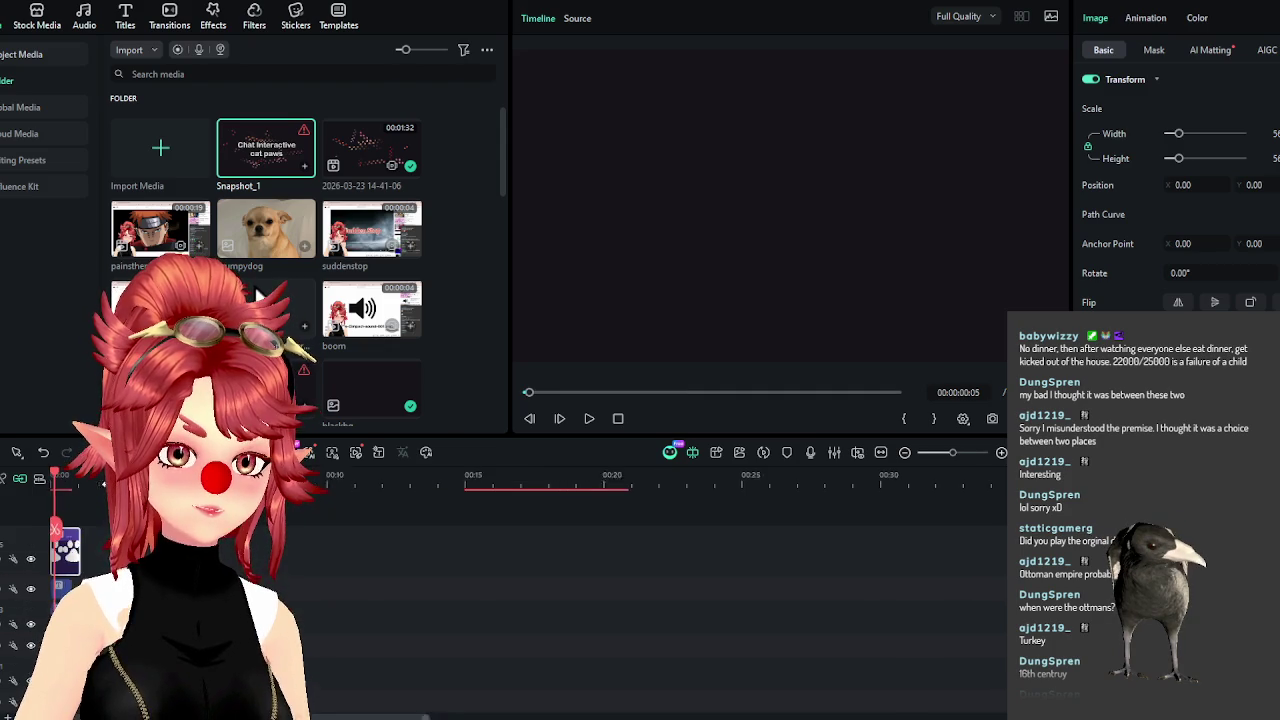
pyautogui.scroll(3, 95, 484)
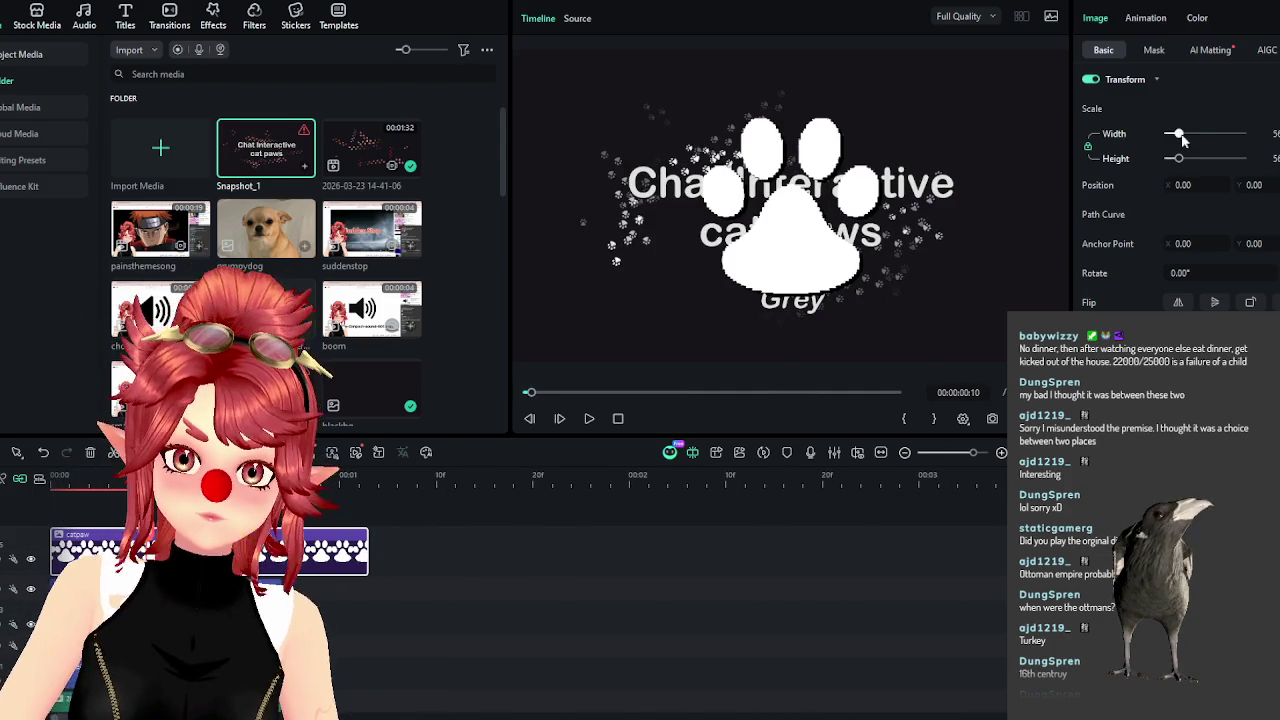
# Shrink the paw image, move it lower-left of the title, rotate it about 23°, and trim its end.
pyautogui.moveTo(1183, 141); pyautogui.dragTo(1175, 141)
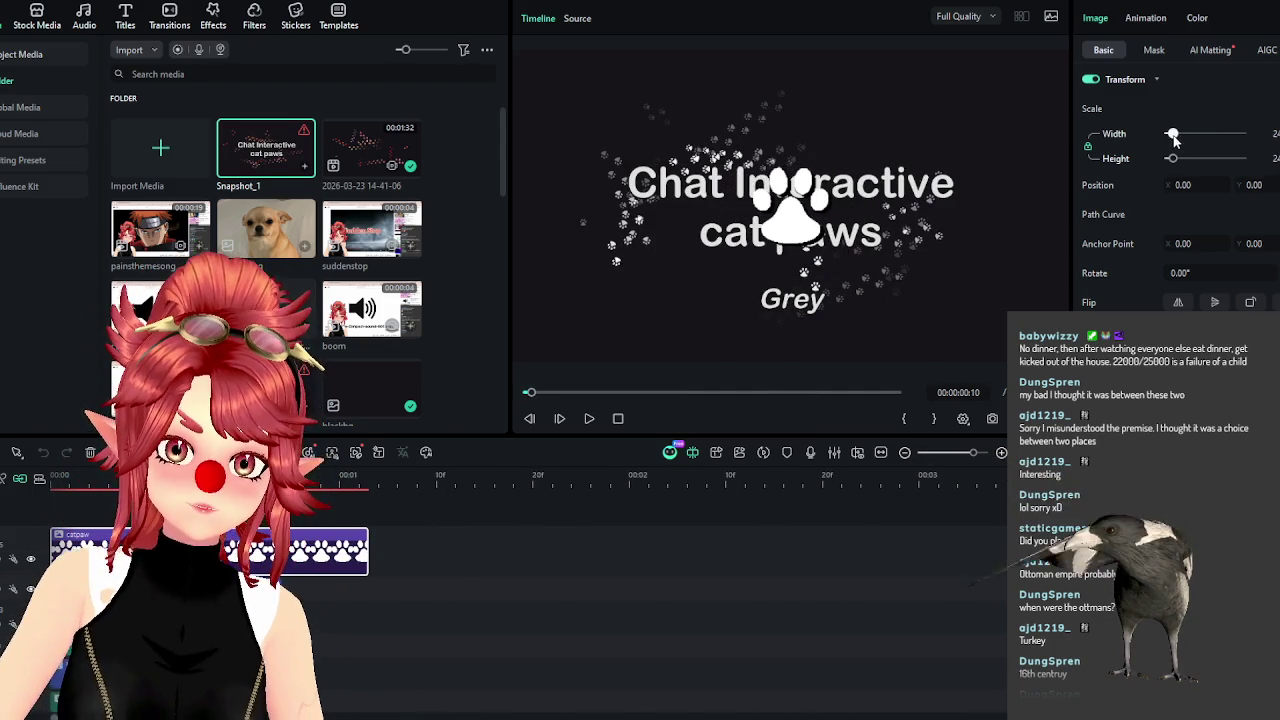
pyautogui.moveTo(790, 210)
pyautogui.mouseDown()
pyautogui.moveTo(628, 197)
pyautogui.moveTo(637, 336)
pyautogui.mouseUp()
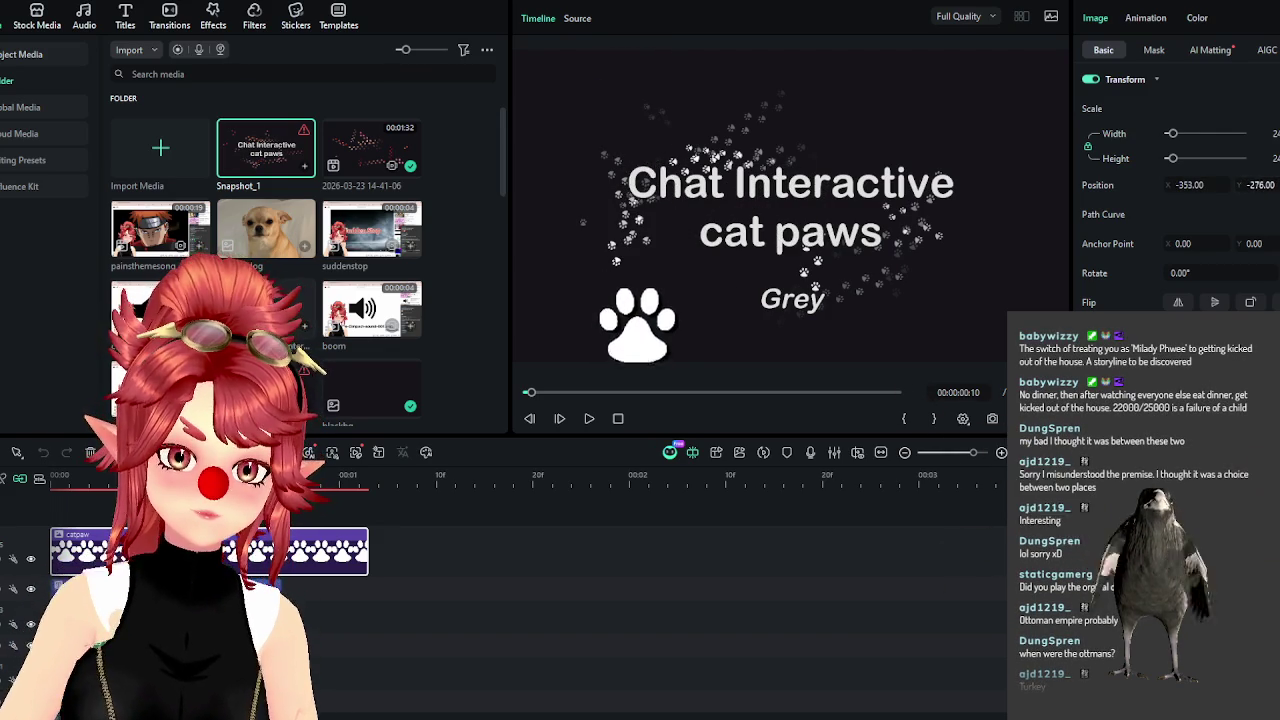
pyautogui.moveTo(1260, 185); pyautogui.dragTo(1260, 222)
pyautogui.moveTo(1180, 273); pyautogui.dragTo(1150, 273)
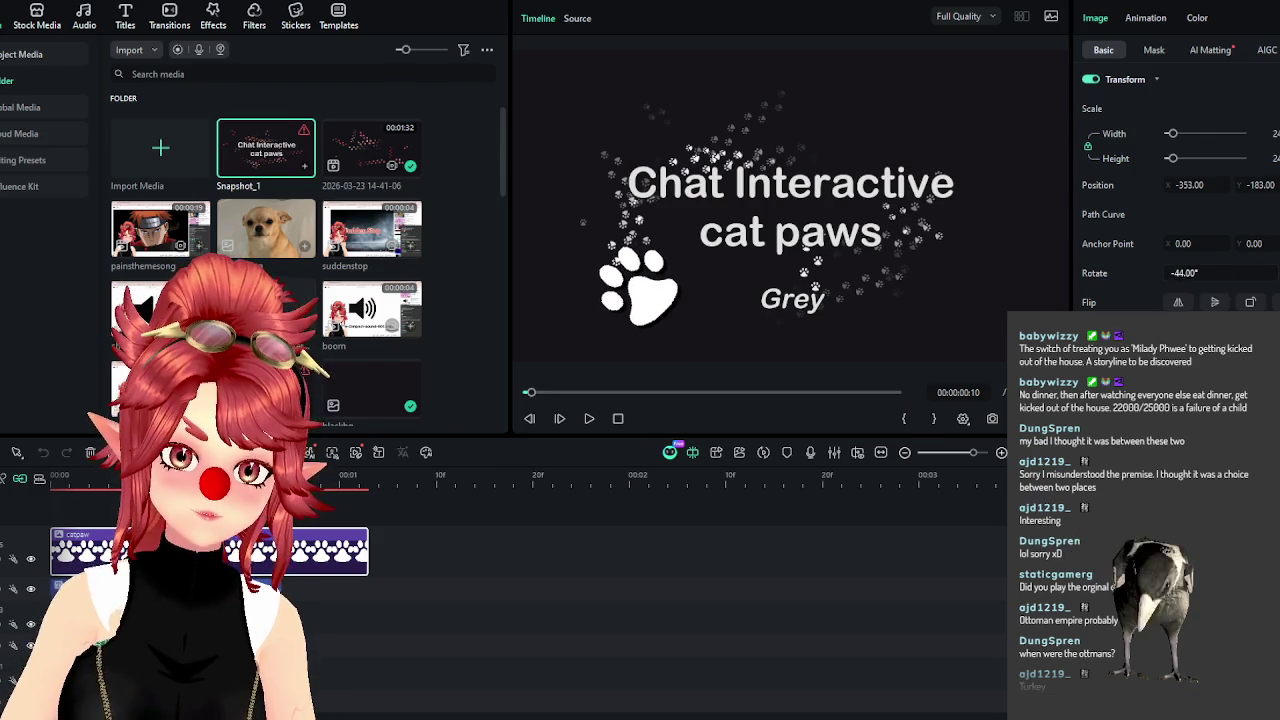
pyautogui.moveTo(1184, 273)
pyautogui.mouseDown()
pyautogui.moveTo(1200, 273)
pyautogui.moveTo(1185, 273)
pyautogui.mouseUp()
pyautogui.moveTo(1186, 188); pyautogui.dragTo(1166, 188)
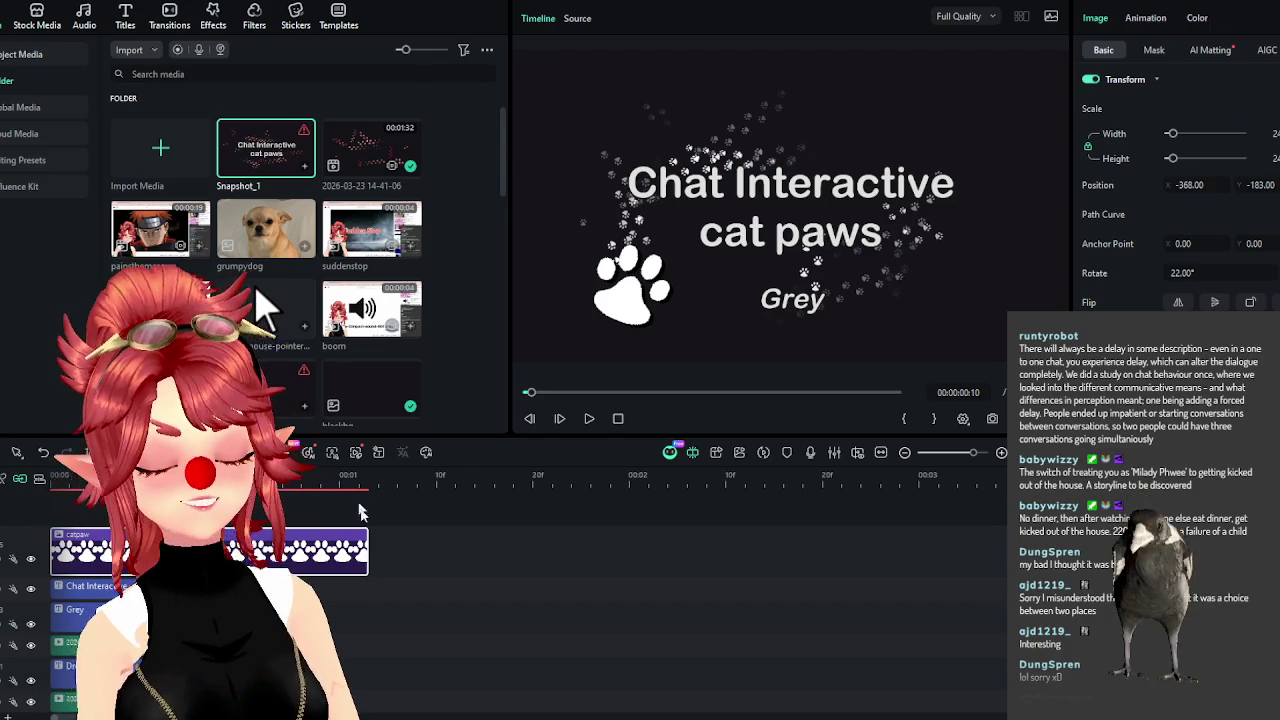
pyautogui.moveTo(368, 550); pyautogui.dragTo(280, 550)
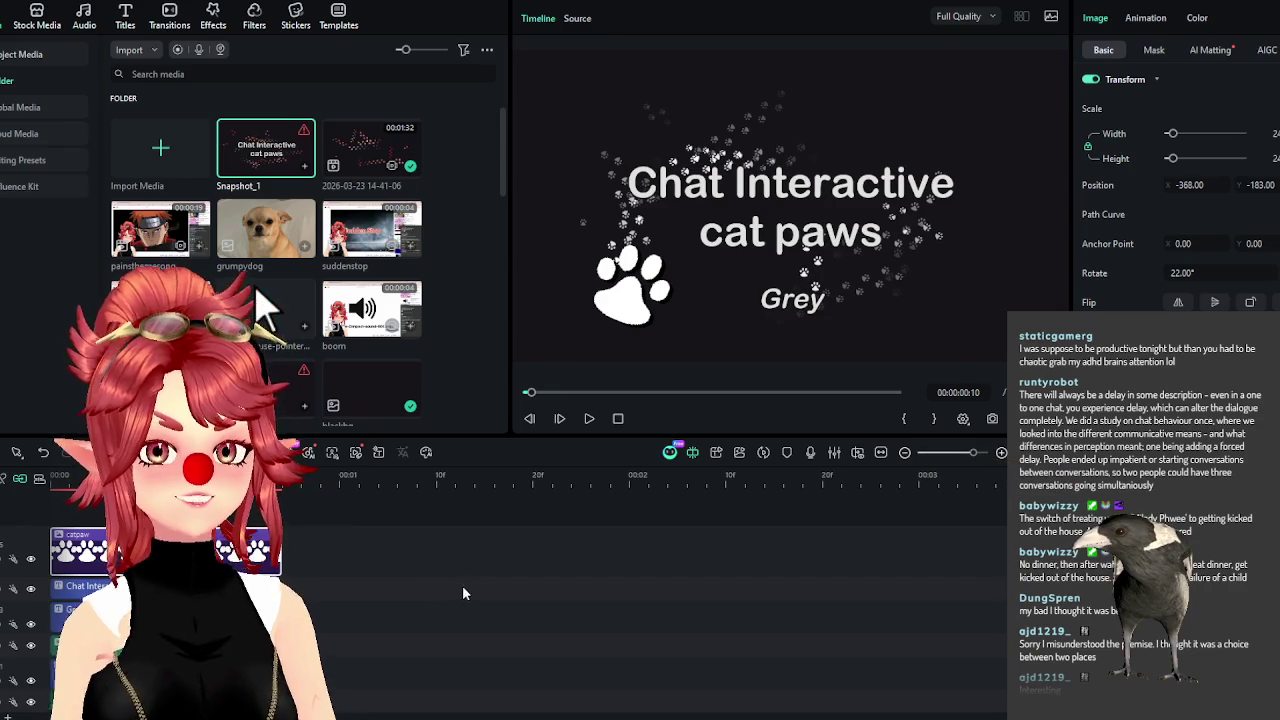
# Raise the paw to Position Y -155 and tilt it the opposite way to -23°.
pyautogui.scroll(-1, 479, 595)
pyautogui.scroll(-1, 479, 587)
pyautogui.scroll(-1, 481, 587)
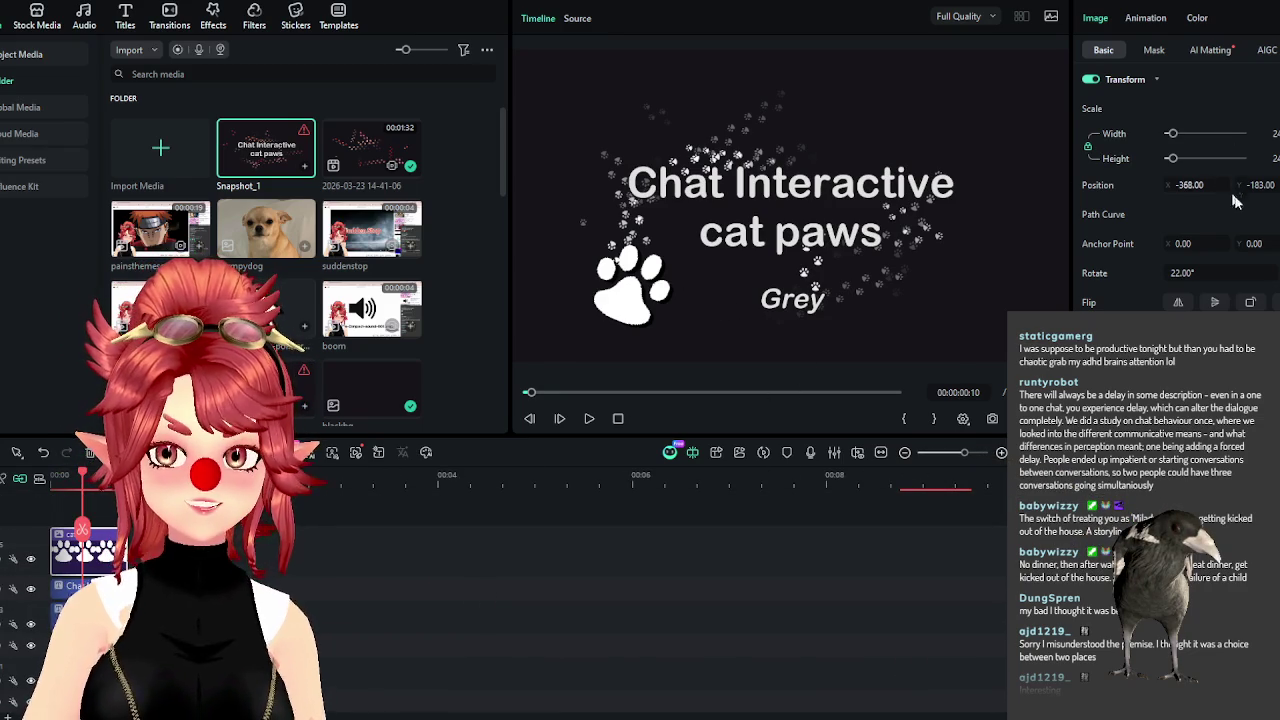
pyautogui.moveTo(1258, 187); pyautogui.dragTo(1272, 187)
pyautogui.scroll(-1, 613, 626)
pyautogui.scroll(3, 615, 590)
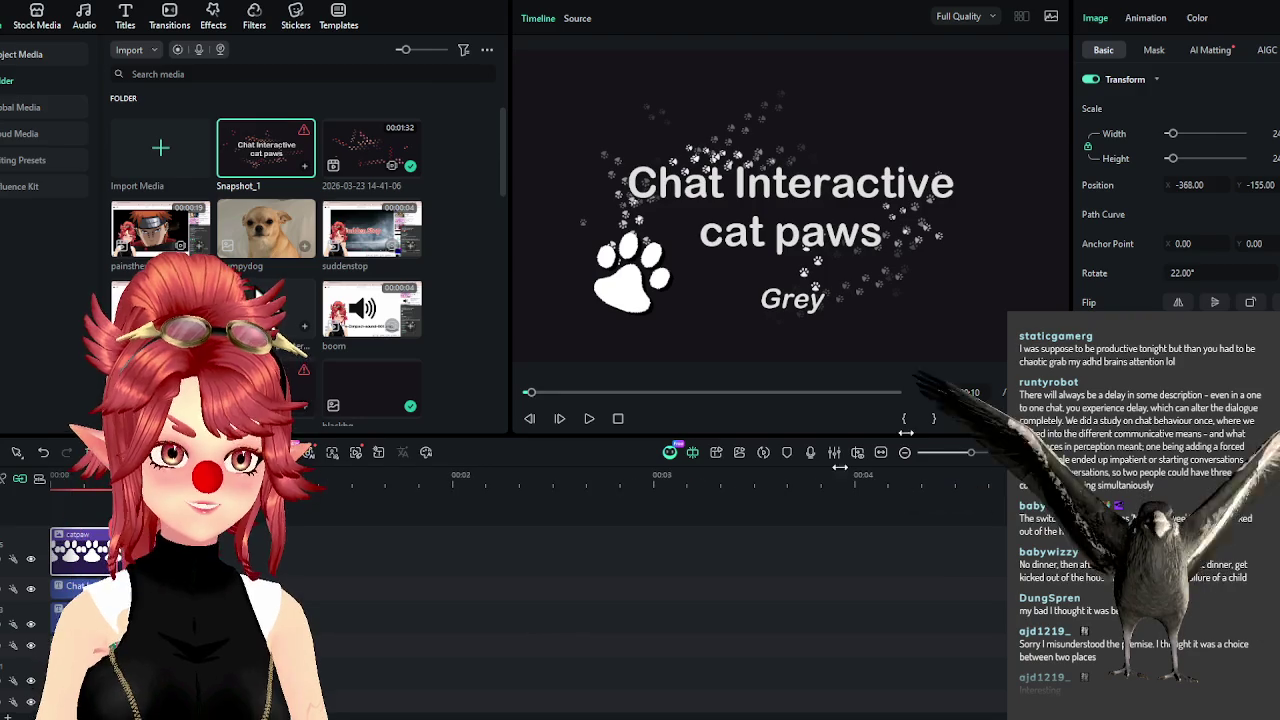
pyautogui.moveTo(1226, 270)
pyautogui.mouseDown()
pyautogui.moveTo(1174, 270)
pyautogui.moveTo(1193, 272)
pyautogui.mouseUp()
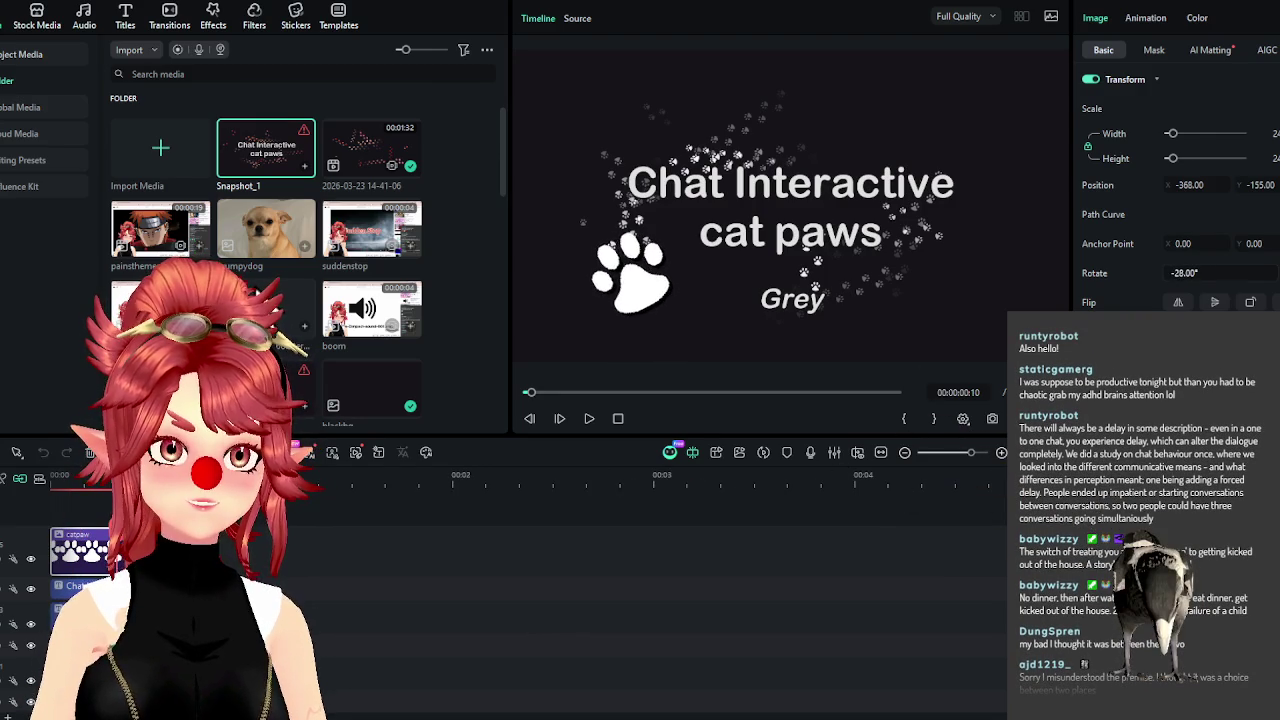
pyautogui.scroll(-3, 626, 594)
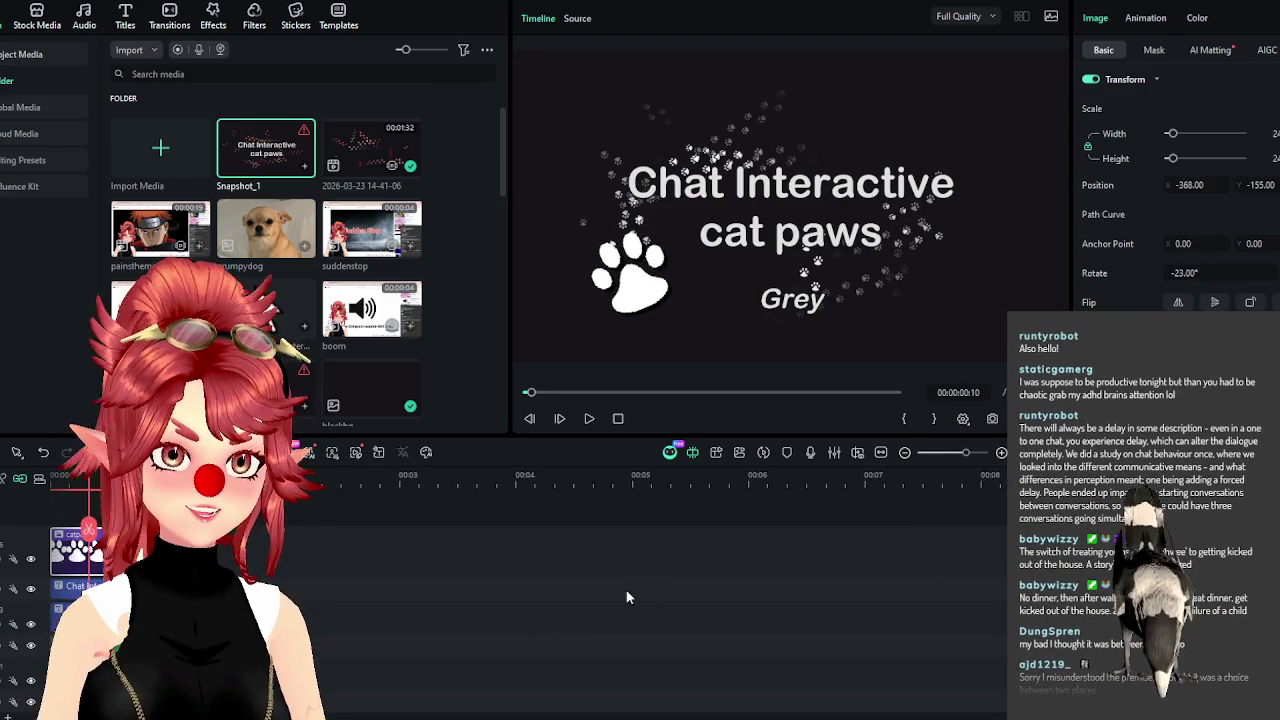
# Enlarge the timeline panel and select the later group of title clips.
pyautogui.moveTo(595, 438); pyautogui.dragTo(587, 133)
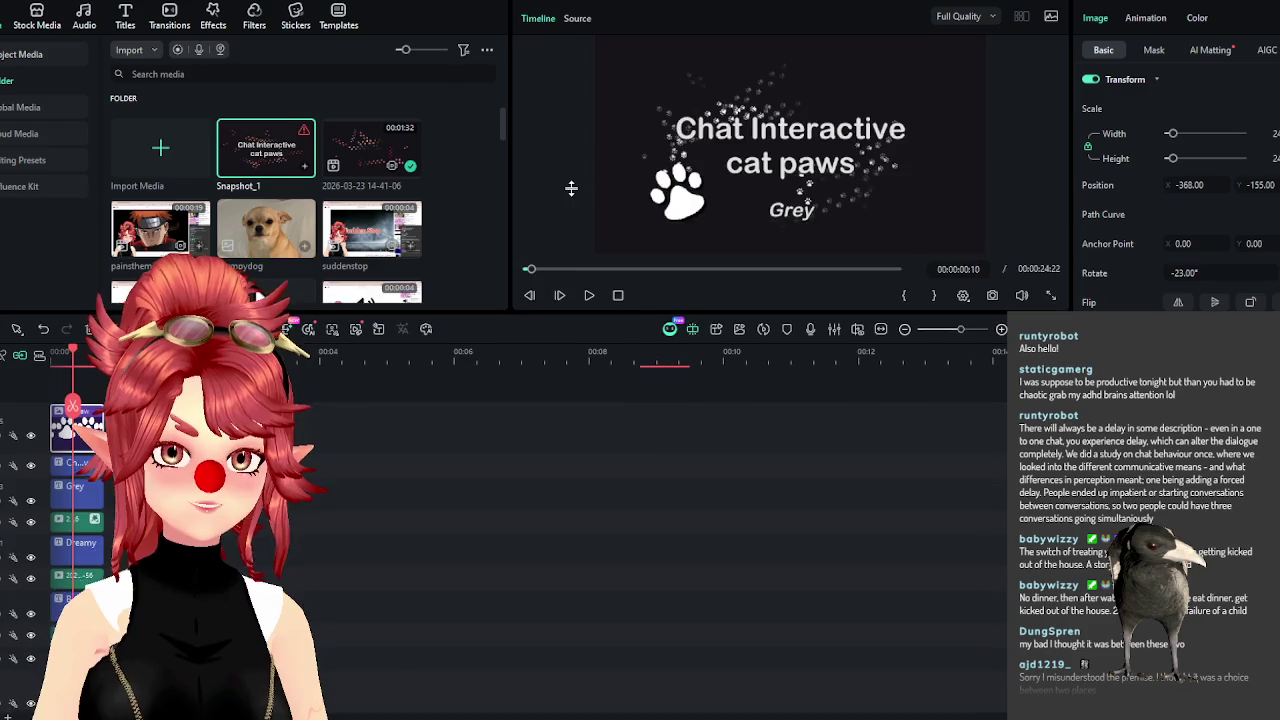
pyautogui.moveTo(665, 697)
pyautogui.mouseDown()
pyautogui.moveTo(325, 444)
pyautogui.moveTo(697, 545)
pyautogui.mouseUp()
pyautogui.scroll(-2, 697, 545)
pyautogui.moveTo(617, 517)
pyautogui.mouseDown()
pyautogui.moveTo(847, 660)
pyautogui.moveTo(389, 705)
pyautogui.mouseUp()
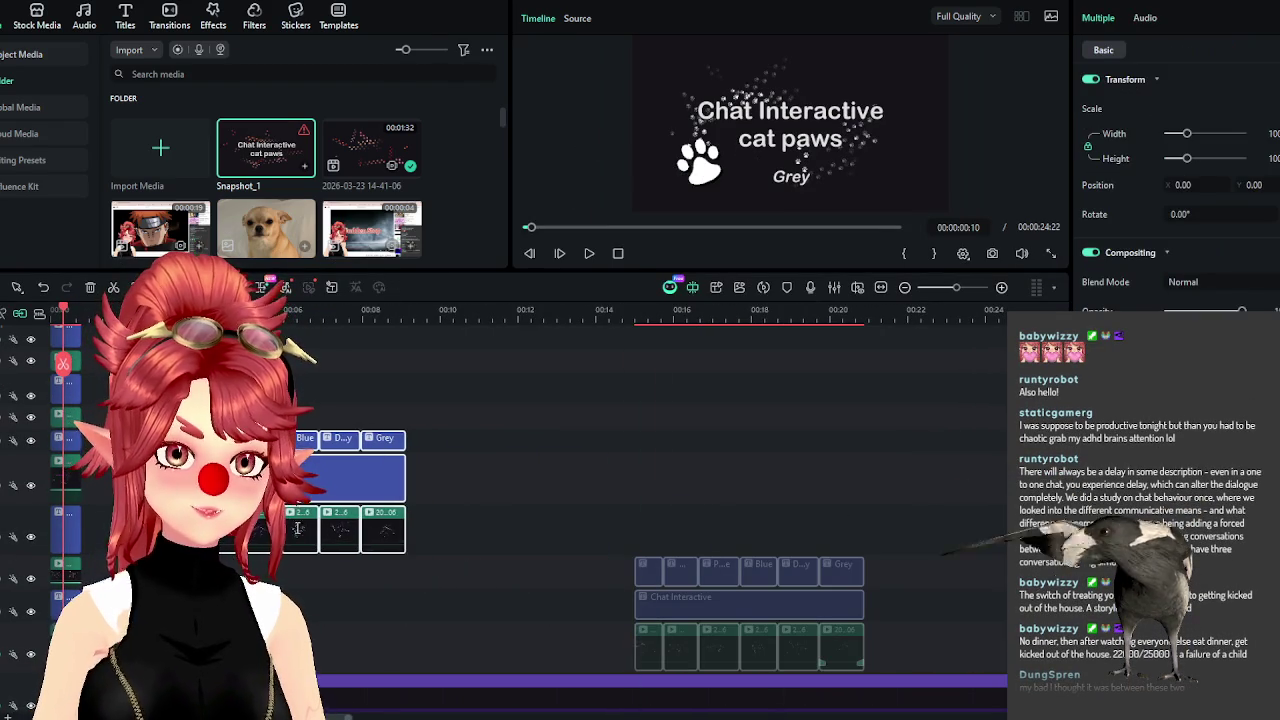
pyautogui.scroll(-2, 295, 333)
pyautogui.scroll(3, 295, 333)
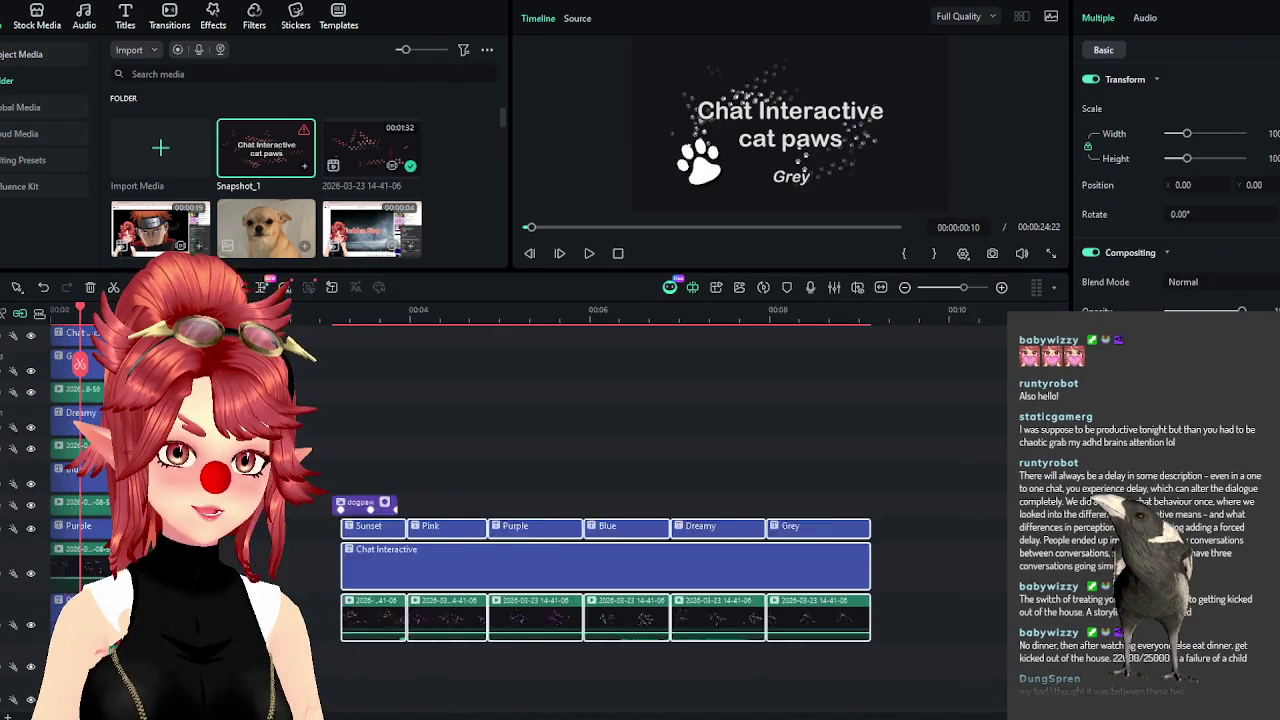
pyautogui.scroll(-2, 285, 322)
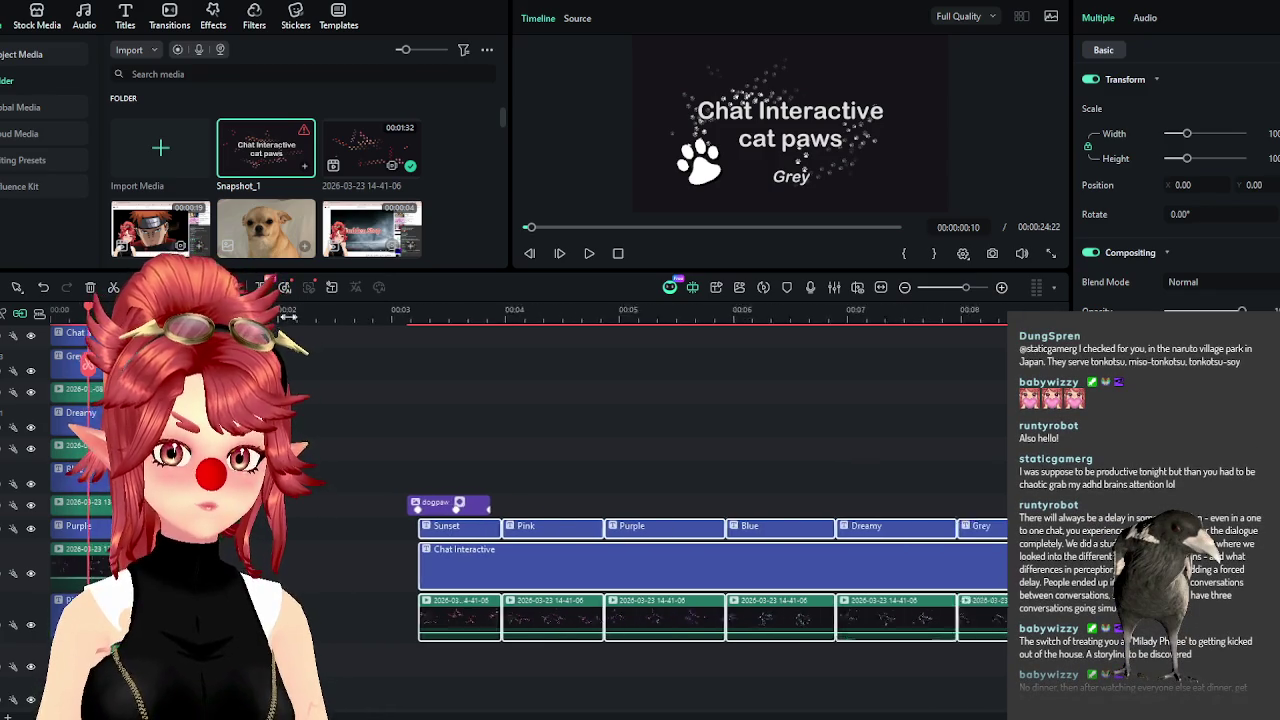
pyautogui.scroll(1, 283, 317)
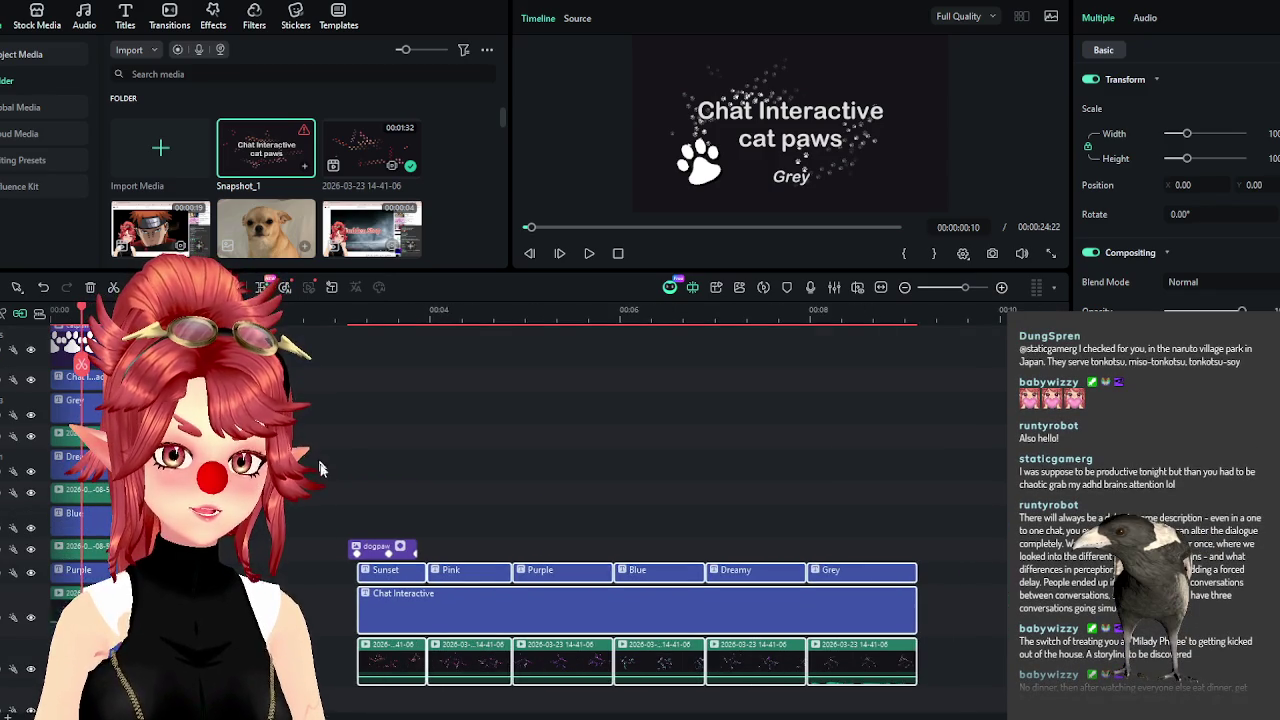
# Shift the dogpaw clip and Sunset, Pink, Purple and Chat Interactive clips about 1.5 seconds earlier, then bring up Export.
pyautogui.click(385, 549)
pyautogui.moveTo(385, 549); pyautogui.dragTo(300, 420)
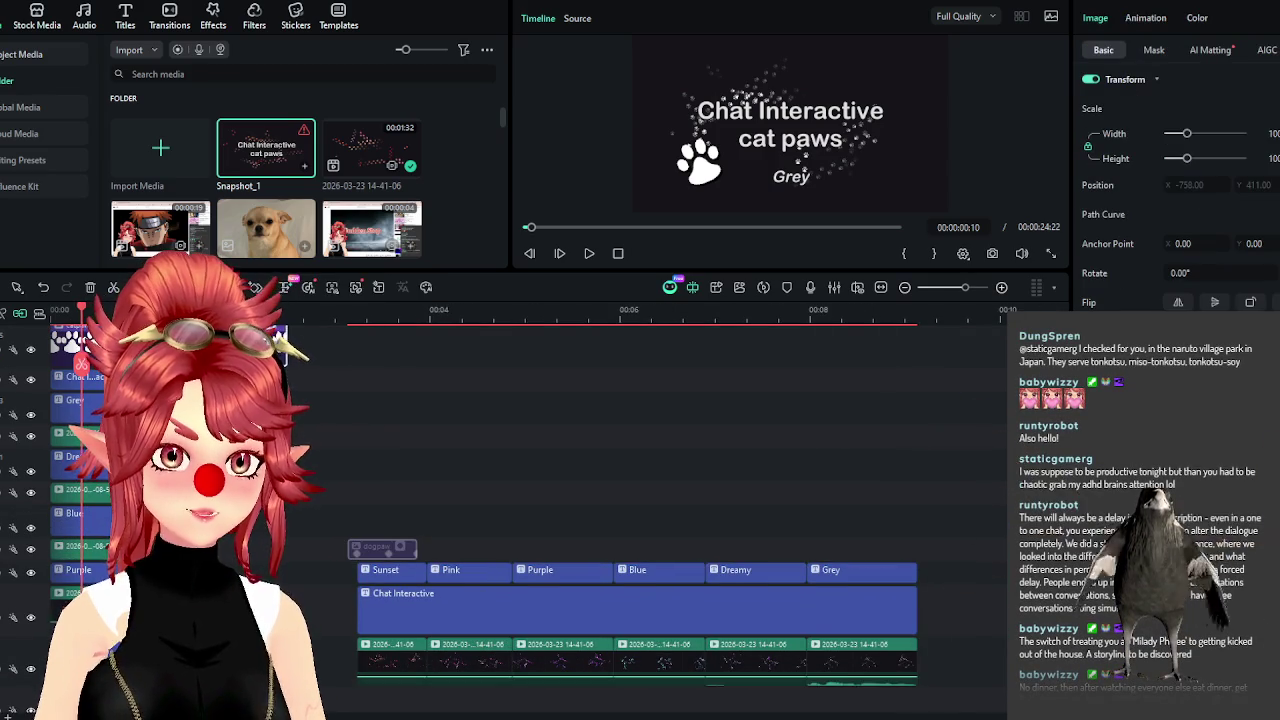
pyautogui.scroll(-1, 640, 500)
pyautogui.moveTo(346, 483)
pyautogui.mouseDown()
pyautogui.moveTo(714, 647)
pyautogui.moveTo(843, 668)
pyautogui.mouseUp()
pyautogui.moveTo(855, 585); pyautogui.dragTo(727, 401)
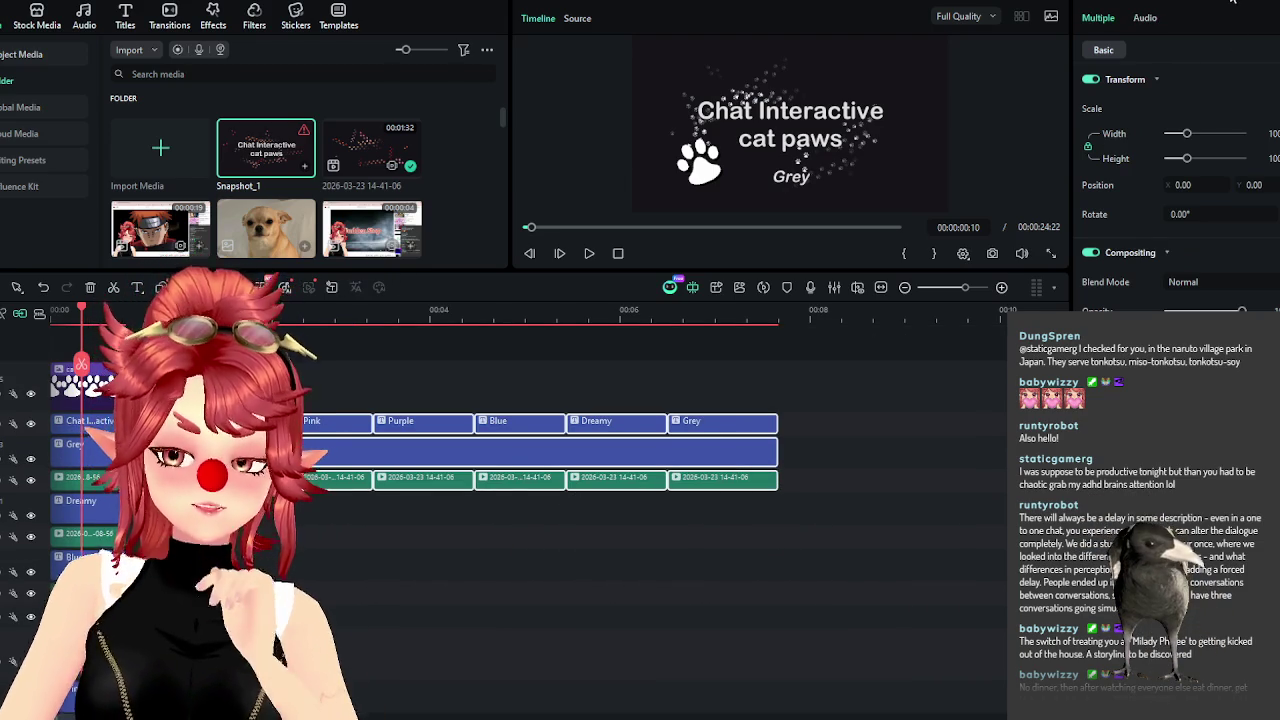
pyautogui.hotkey('ctrl', 'e')
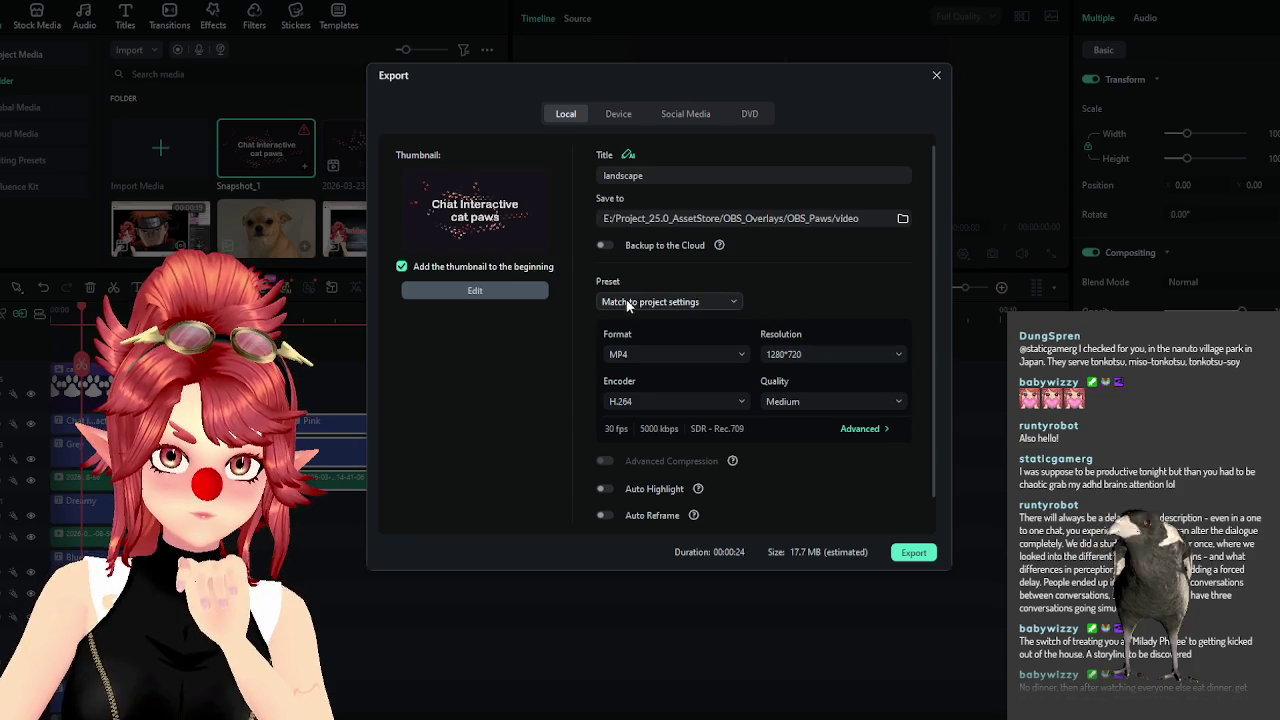
# Check the MP4 1280×720 H.264 export and advanced encoding settings, then close without exporting.
pyautogui.scroll(-1, 663, 493)
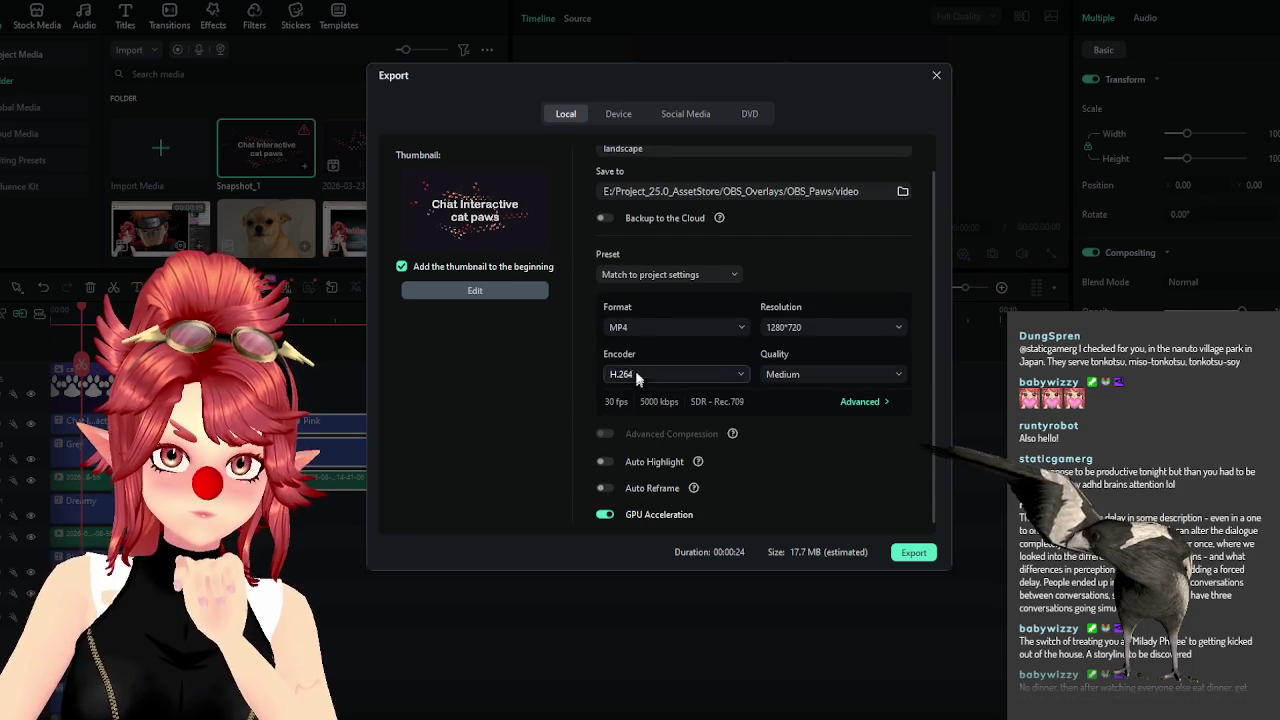
pyautogui.scroll(1, 646, 282)
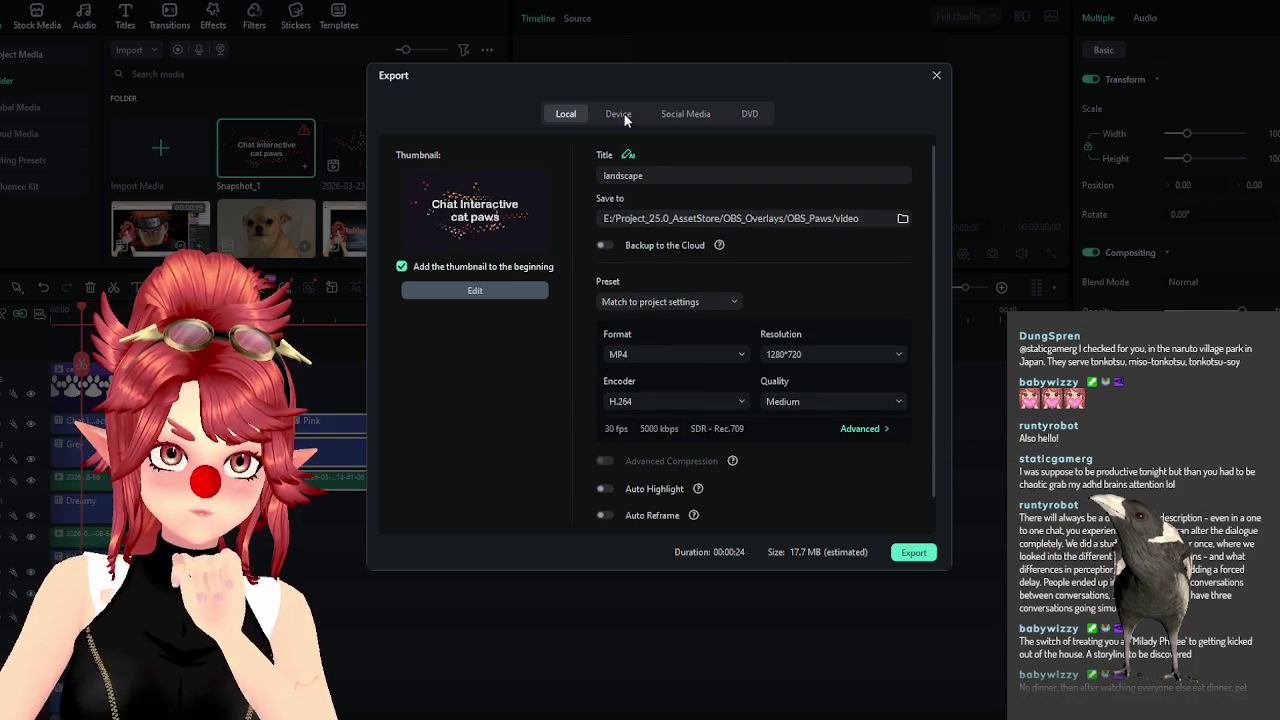
pyautogui.scroll(-1, 763, 360)
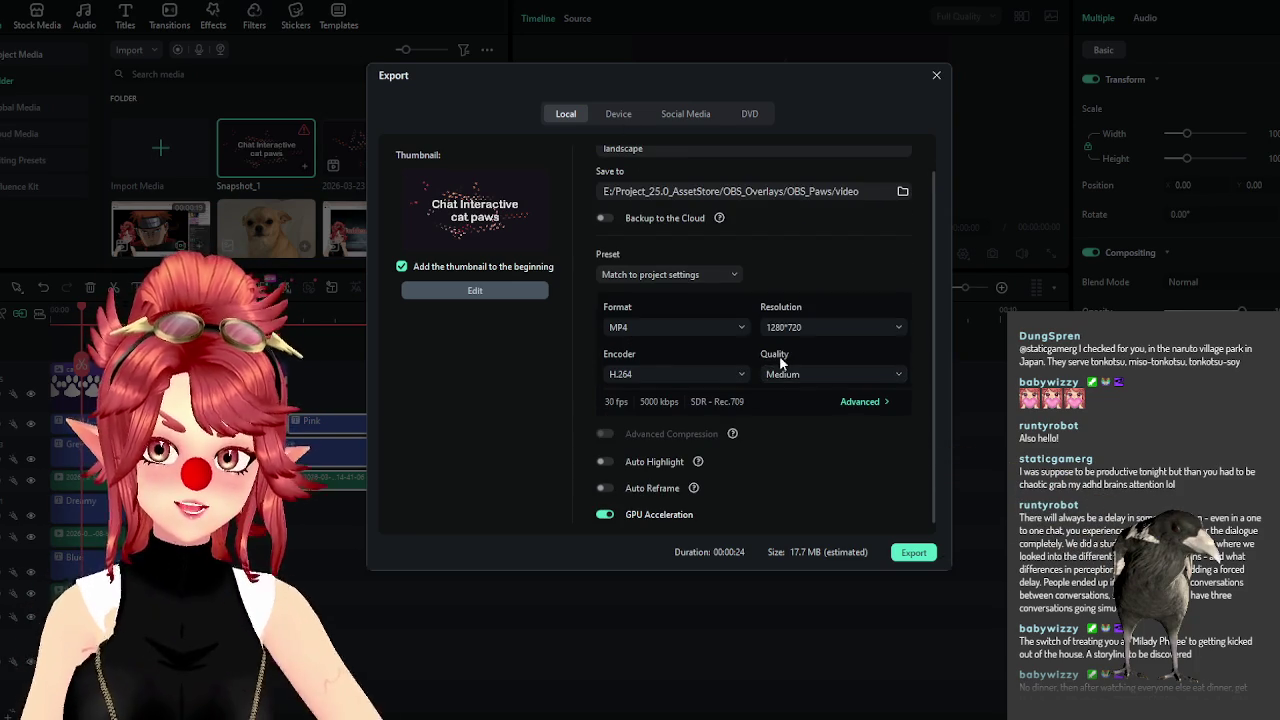
pyautogui.click(860, 401)
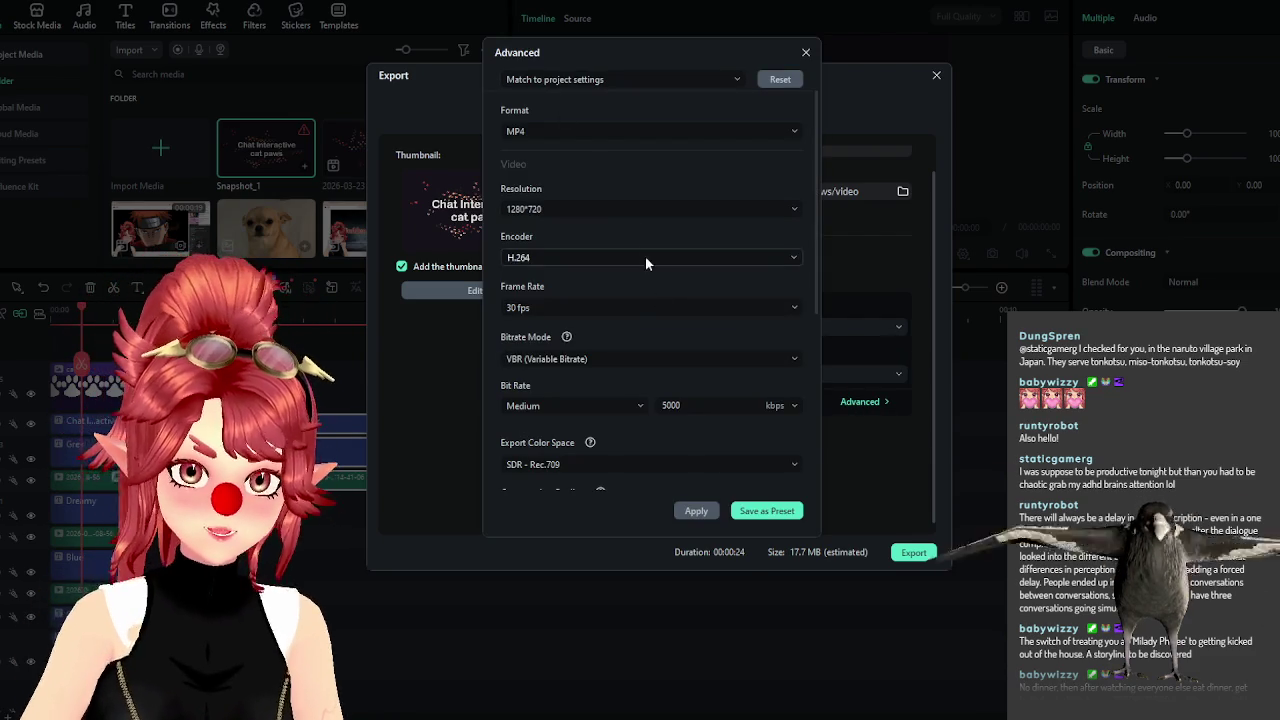
pyautogui.scroll(-2, 549, 329)
pyautogui.scroll(-3, 549, 329)
pyautogui.scroll(-2, 549, 329)
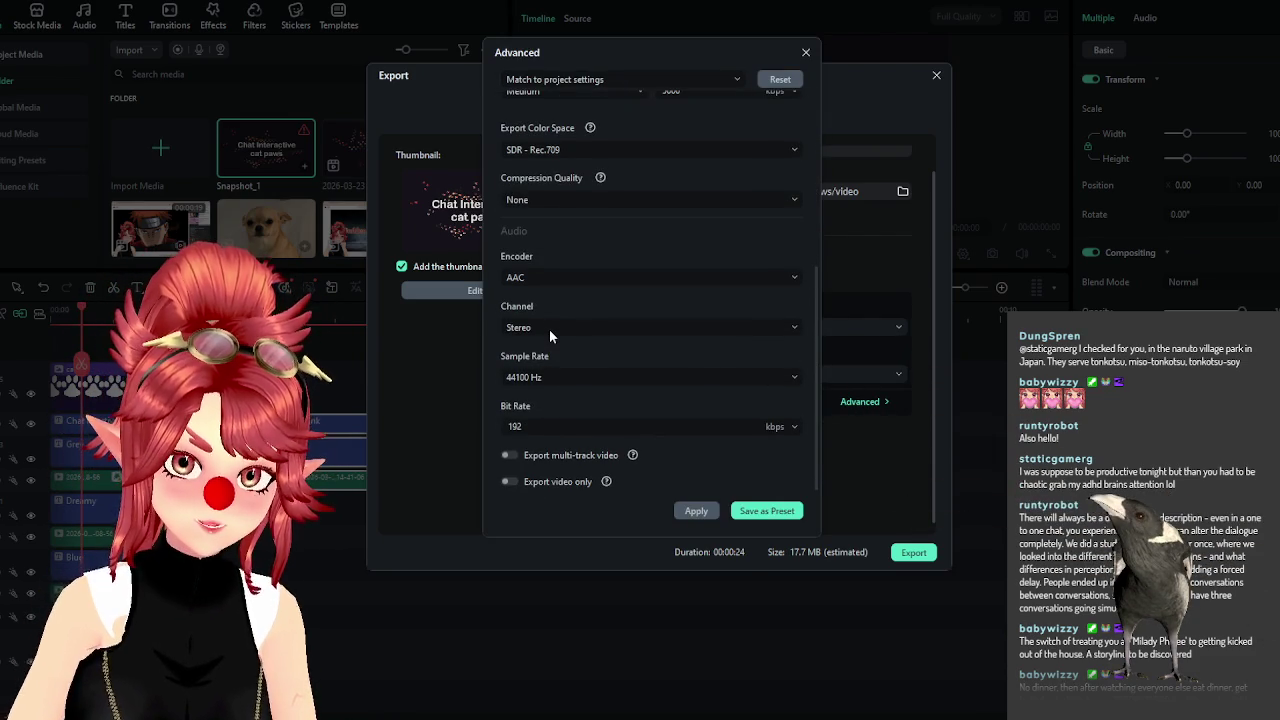
pyautogui.scroll(3, 549, 329)
pyautogui.scroll(2, 549, 329)
pyautogui.scroll(2, 549, 329)
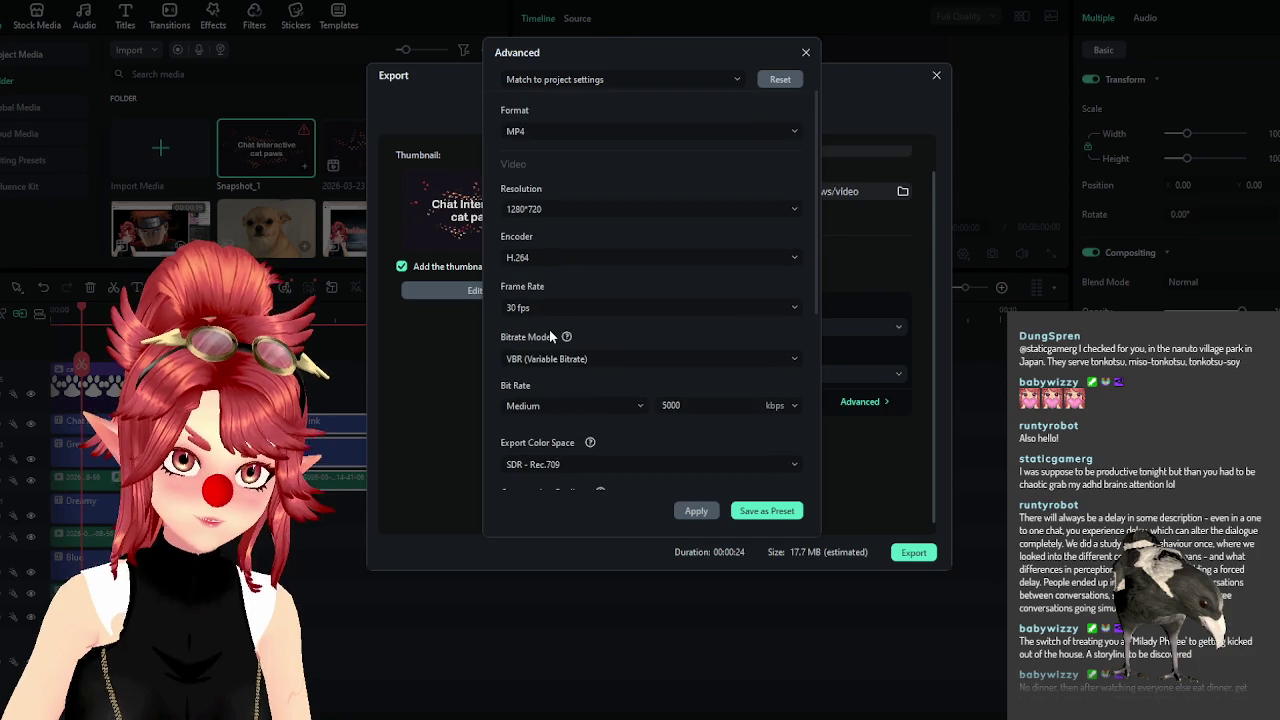
pyautogui.click(806, 52)
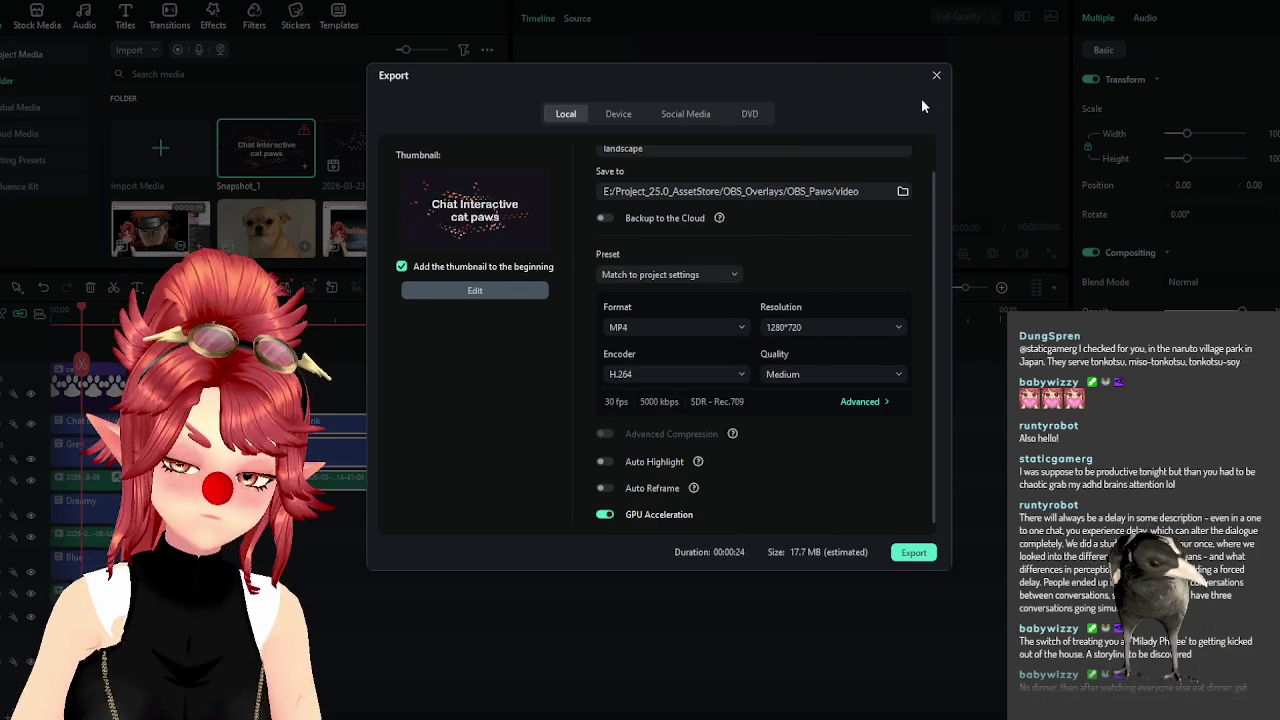
pyautogui.click(936, 77)
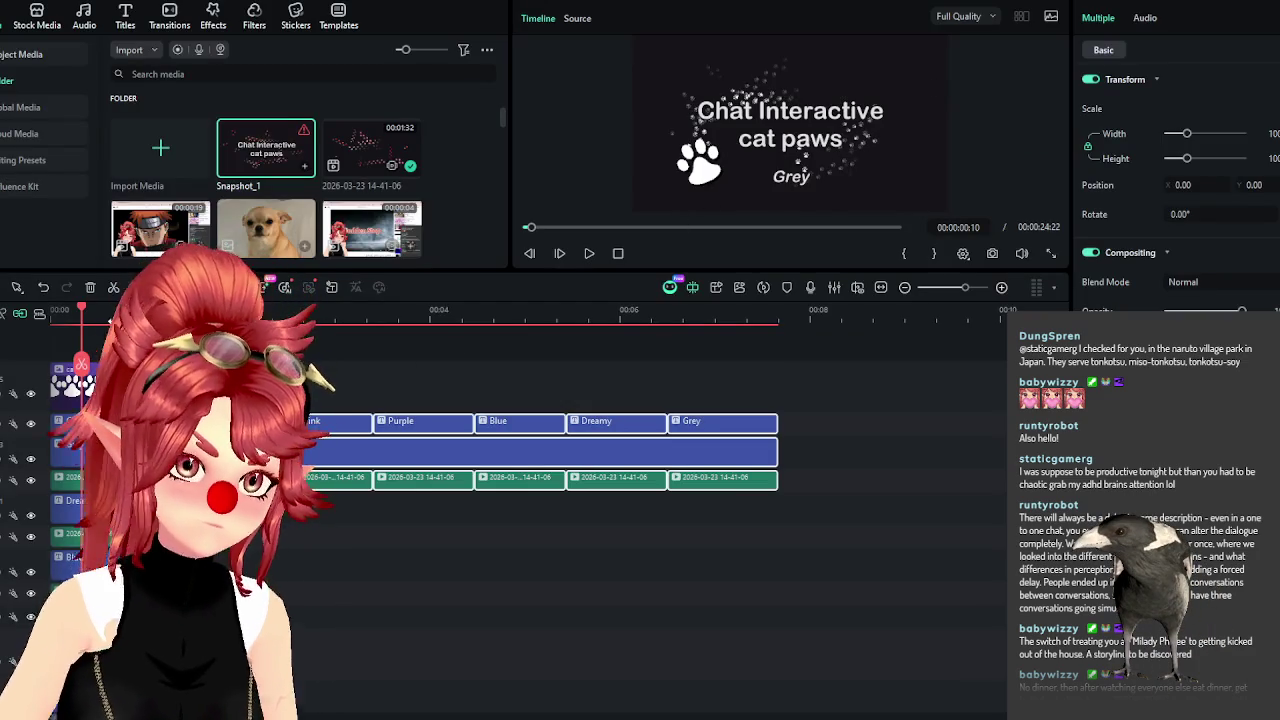
# Fit the timeline to view and delete the long purple image clip, cutting the project to 00:00:07:20.
pyautogui.press('Escape')
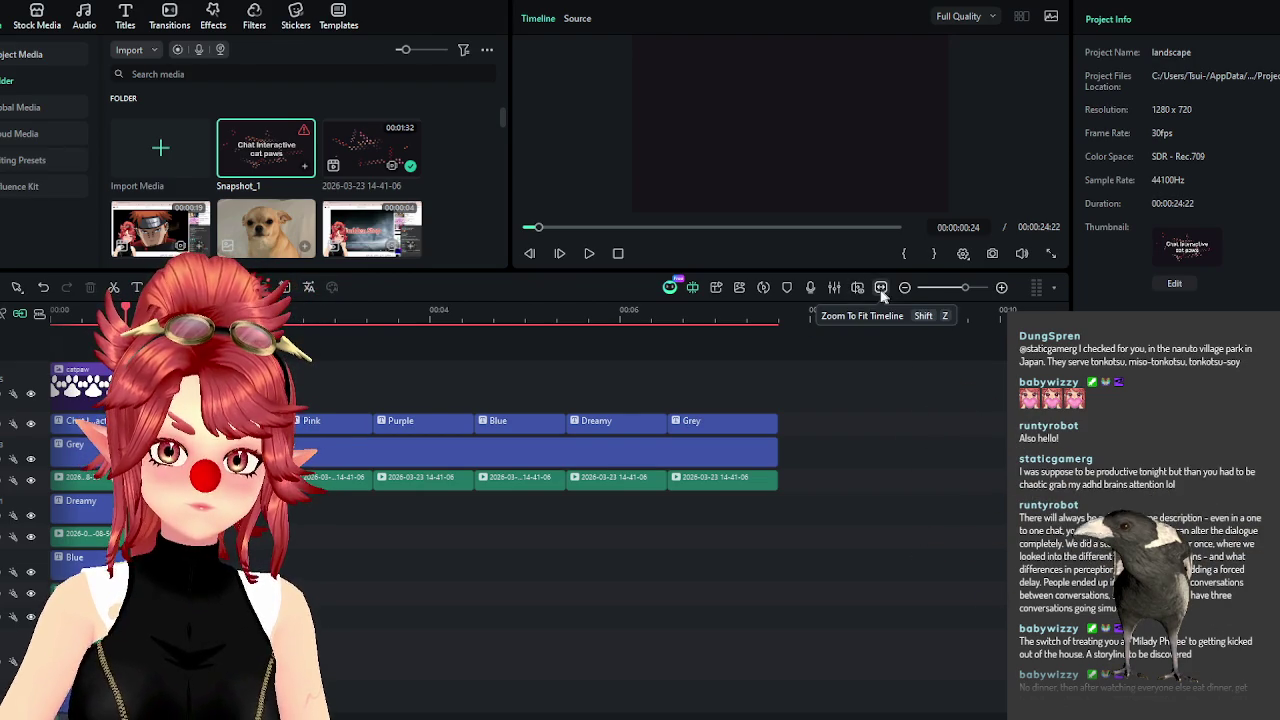
pyautogui.click(865, 288)
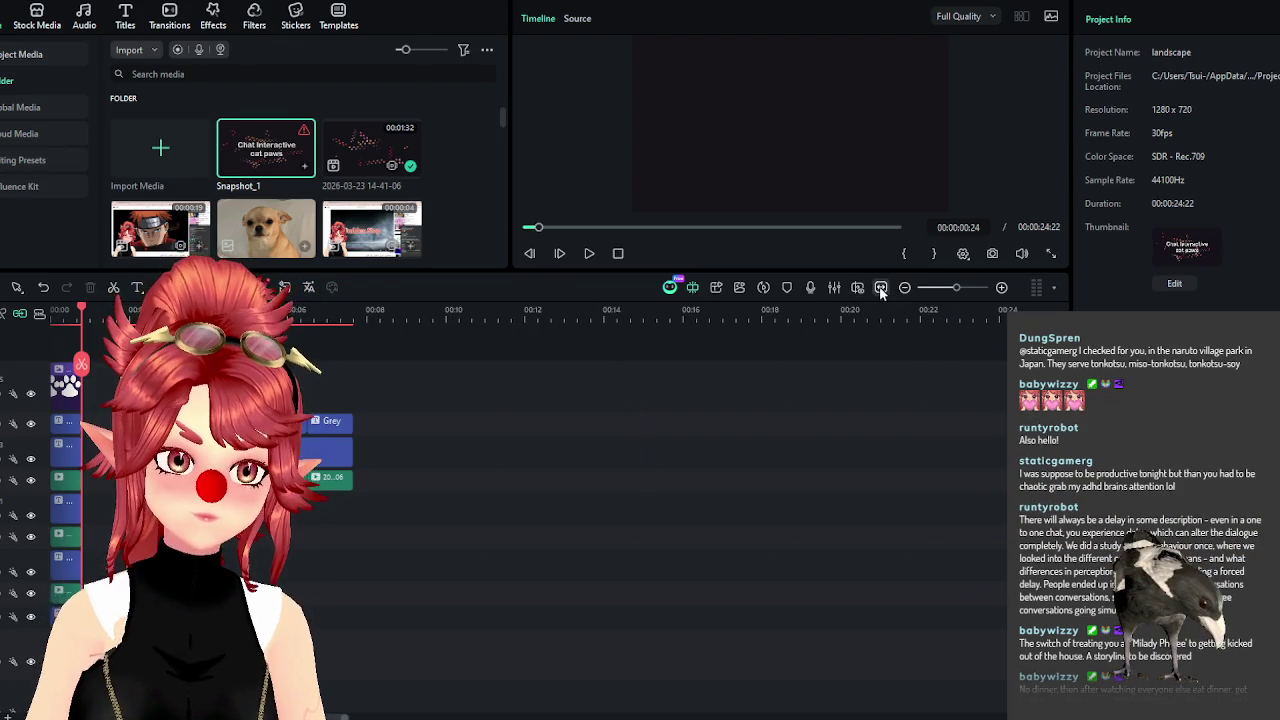
pyautogui.click(890, 603)
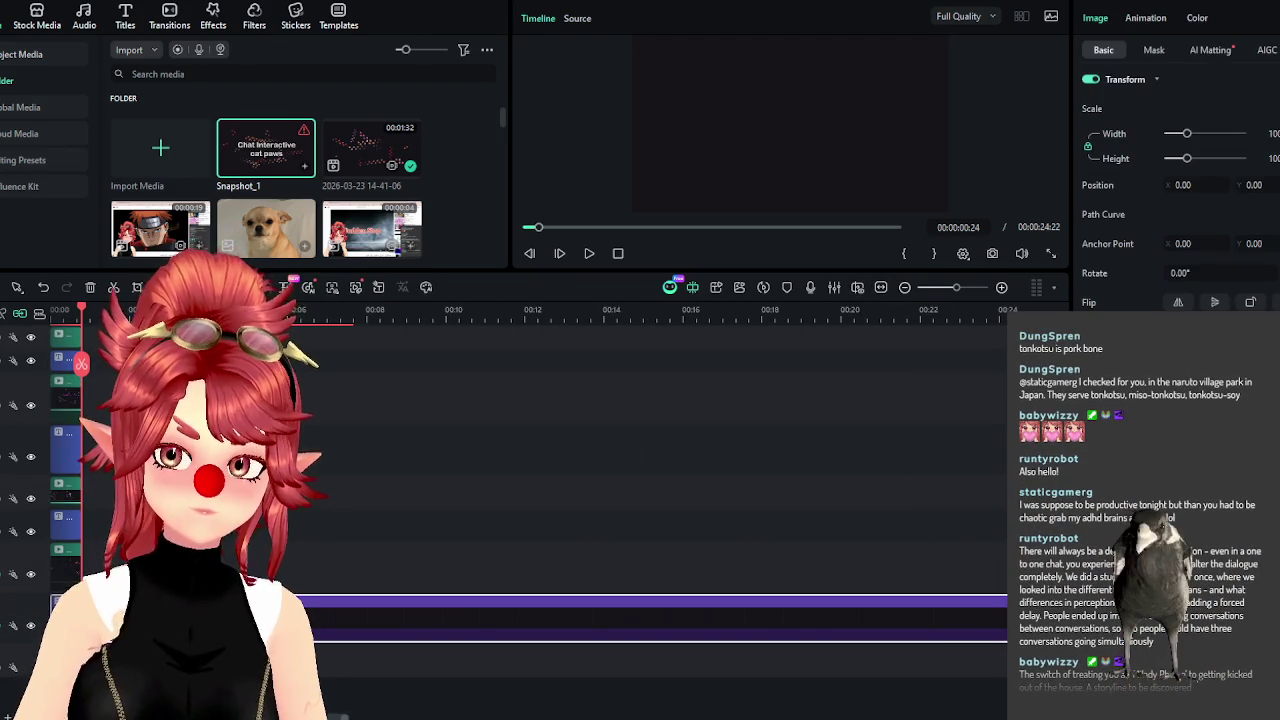
pyautogui.press('Delete')
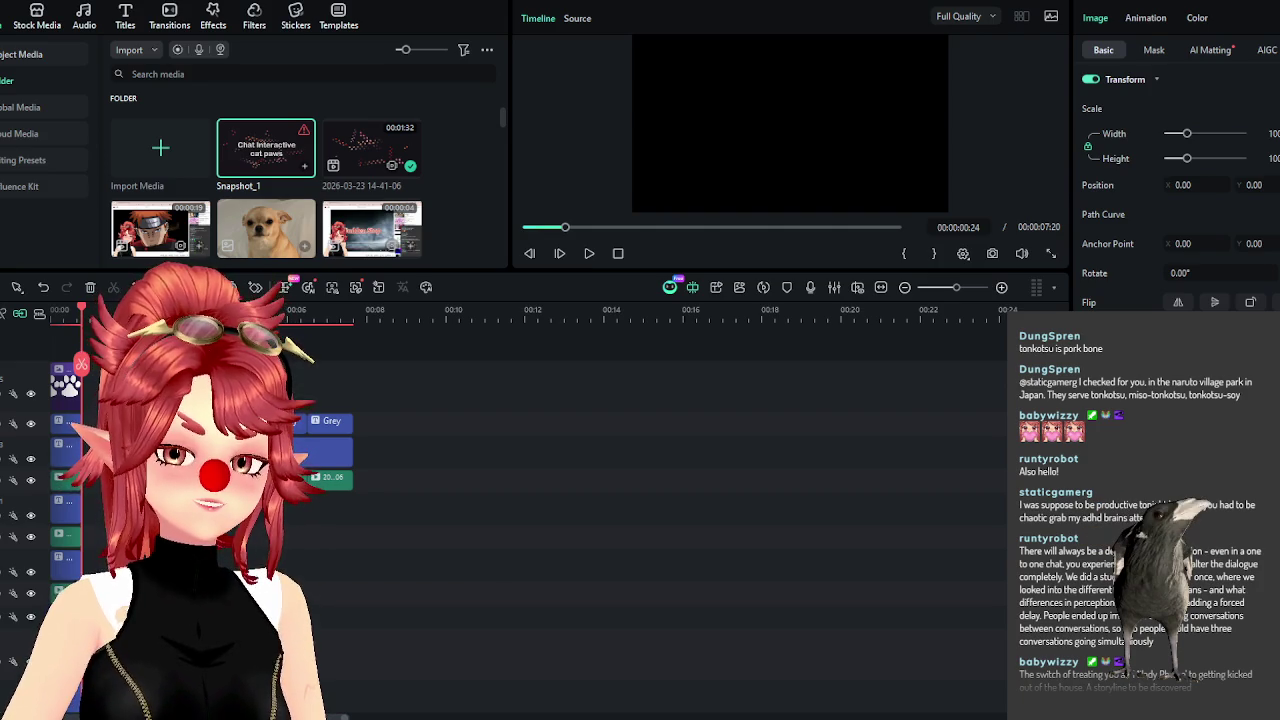
pyautogui.scroll(3, 383, 316)
pyautogui.scroll(2, 383, 316)
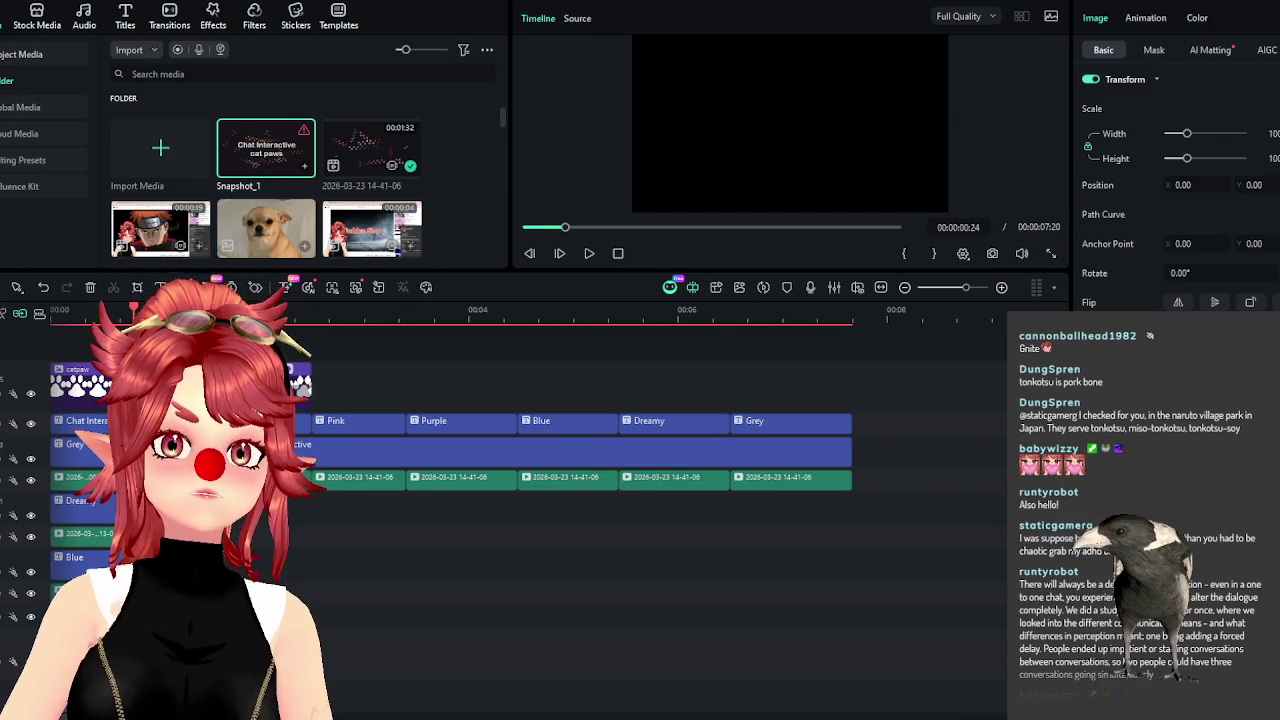
pyautogui.moveTo(666, 0); pyautogui.dragTo(666, 140)
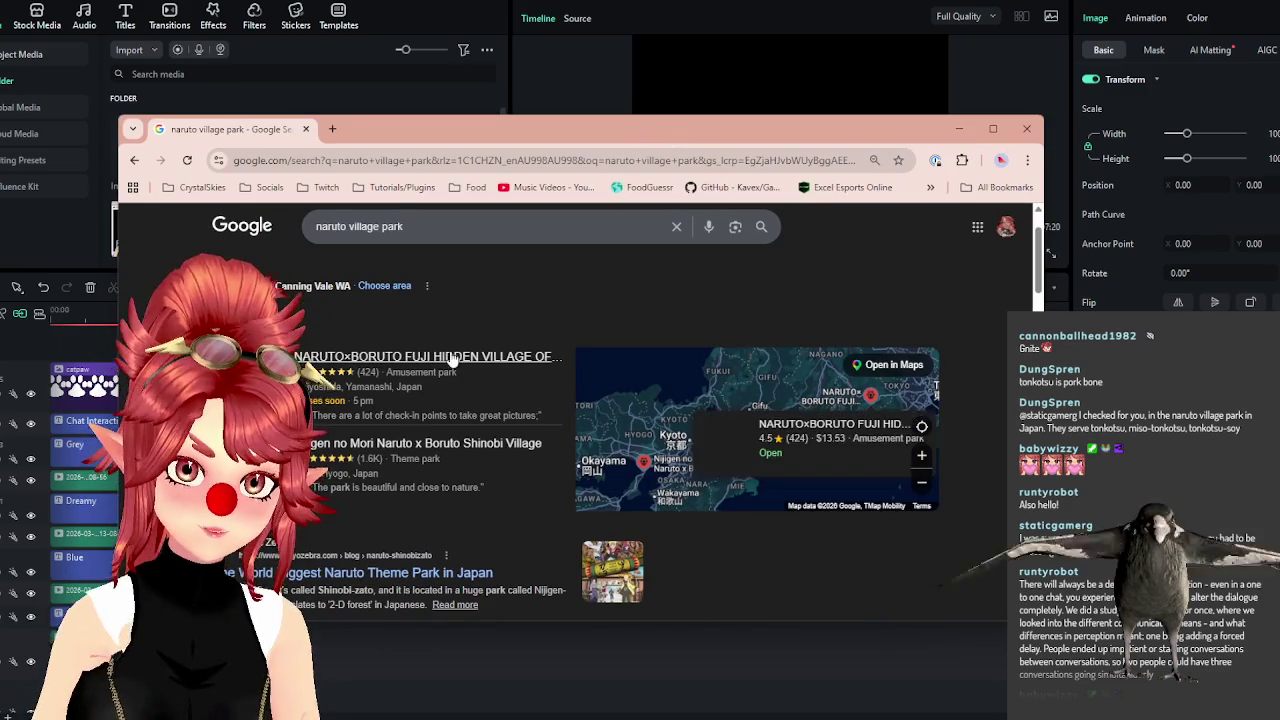
# Scroll through the naruto village park results and close the Chrome window.
pyautogui.scroll(-1, 502, 410)
pyautogui.scroll(-2, 502, 410)
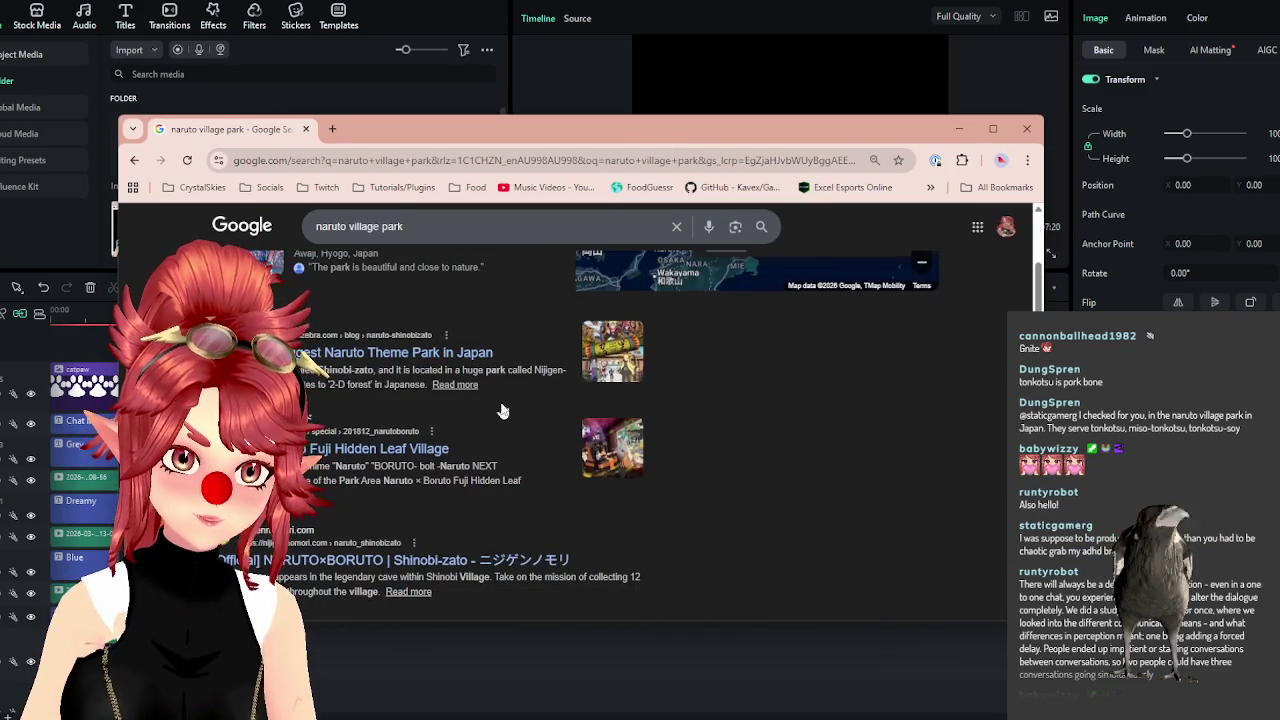
pyautogui.scroll(-1, 502, 409)
pyautogui.scroll(-1, 502, 409)
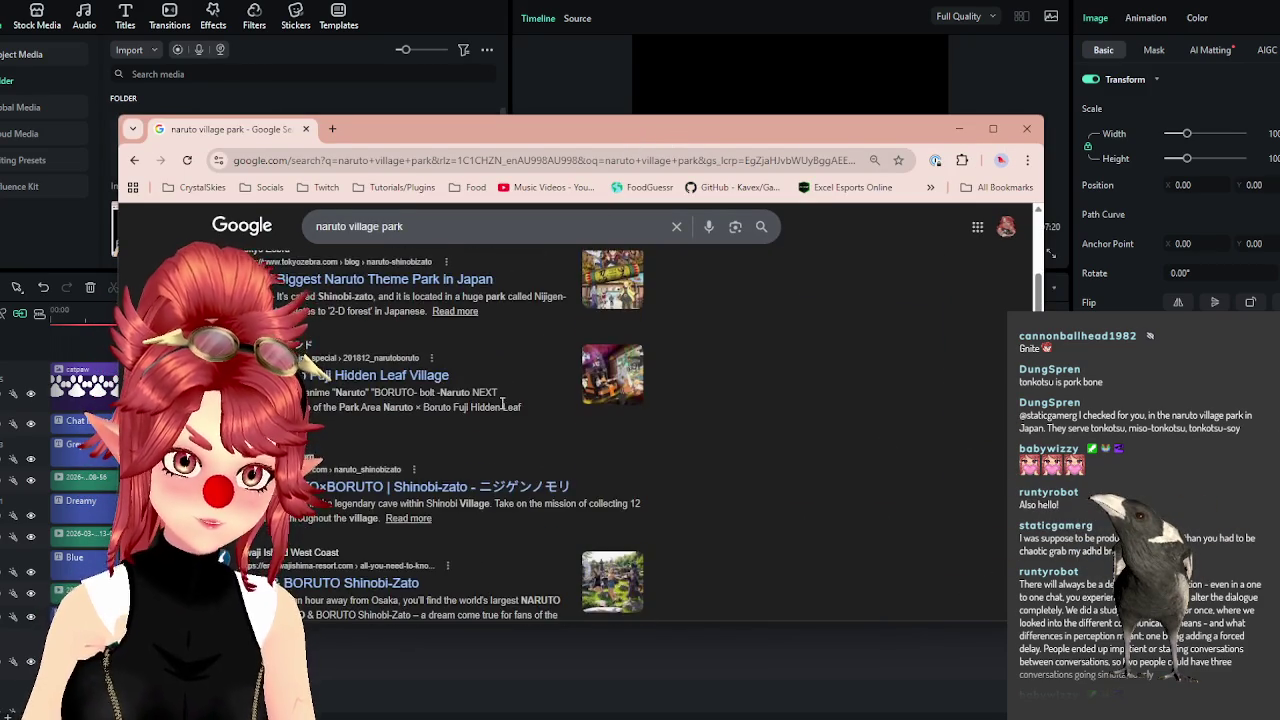
pyautogui.scroll(-2, 502, 410)
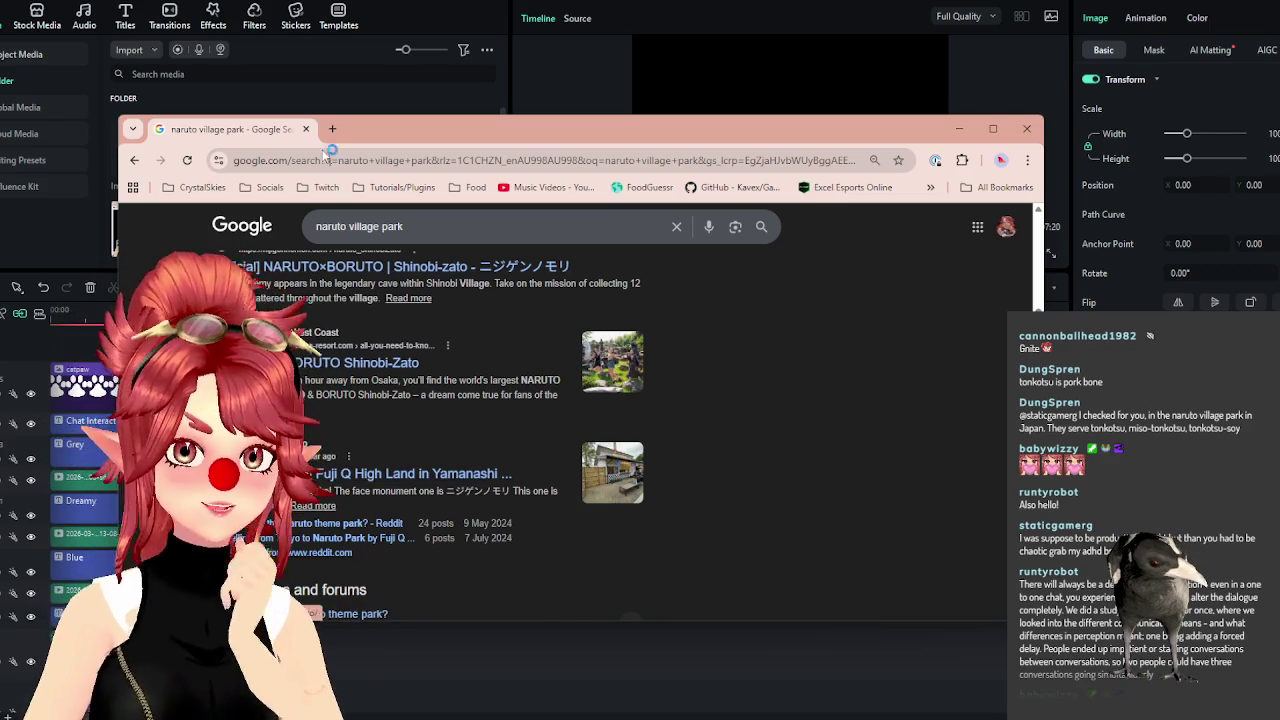
pyautogui.click(306, 129)
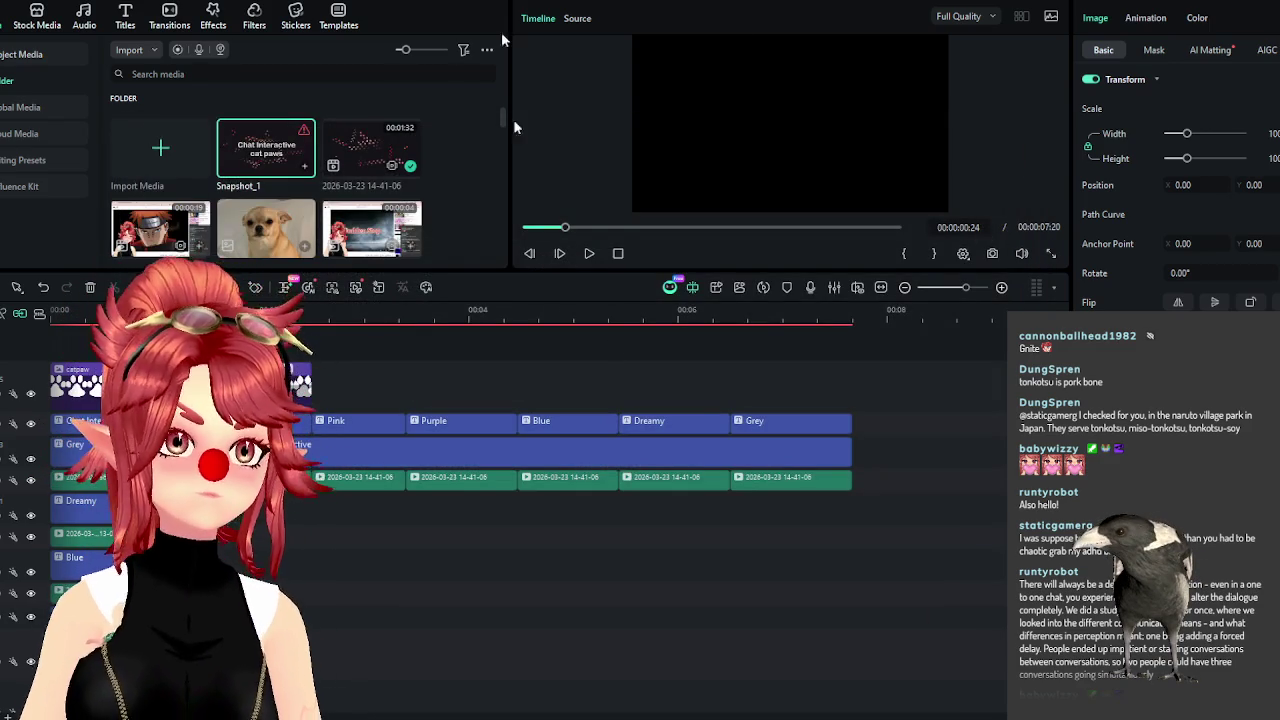
# Zoom the timeline in and preview the opening frames of the Chat Interactive cat paws title.
pyautogui.scroll(-1, 450, 440)
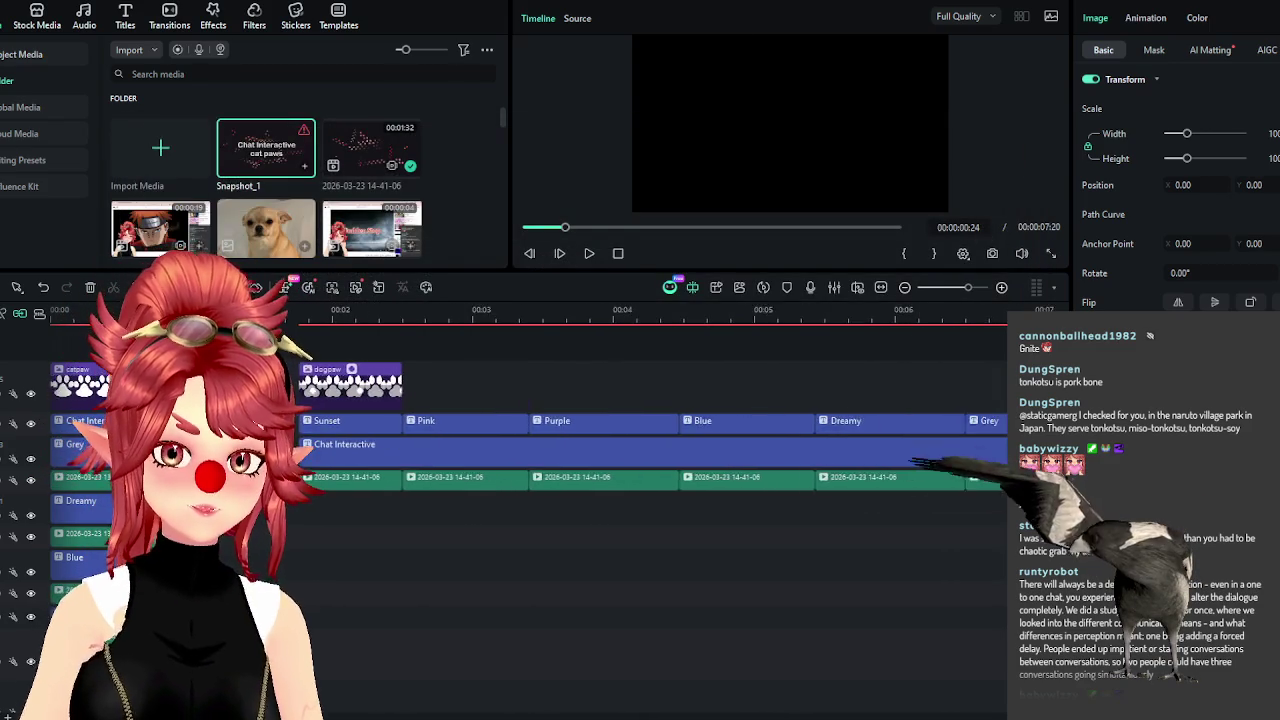
pyautogui.scroll(2, 530, 440)
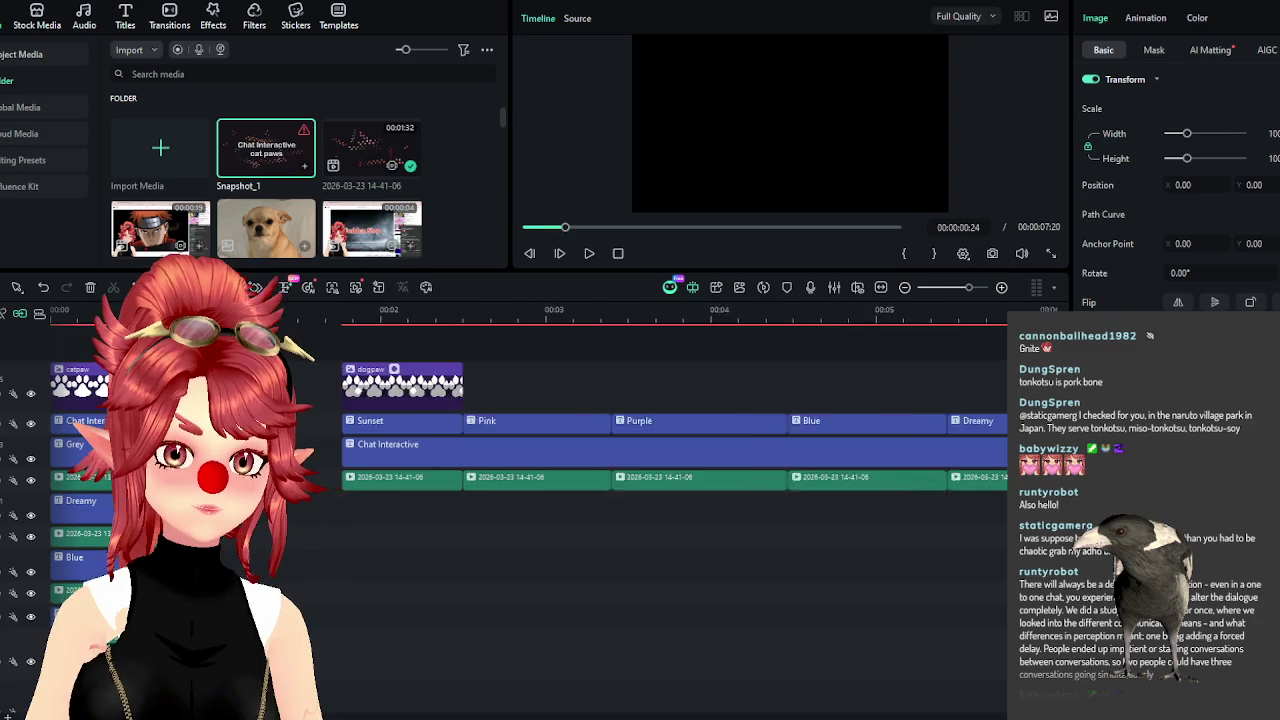
pyautogui.scroll(2, 530, 440)
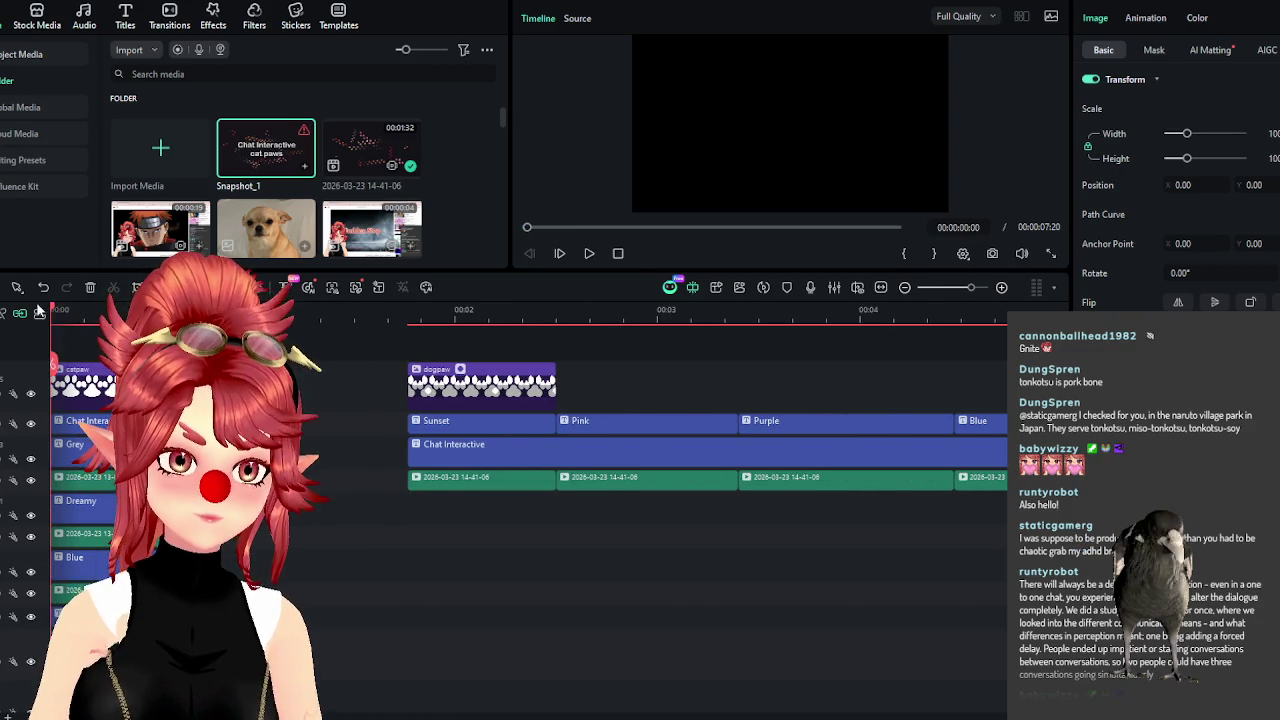
pyautogui.click(77, 311)
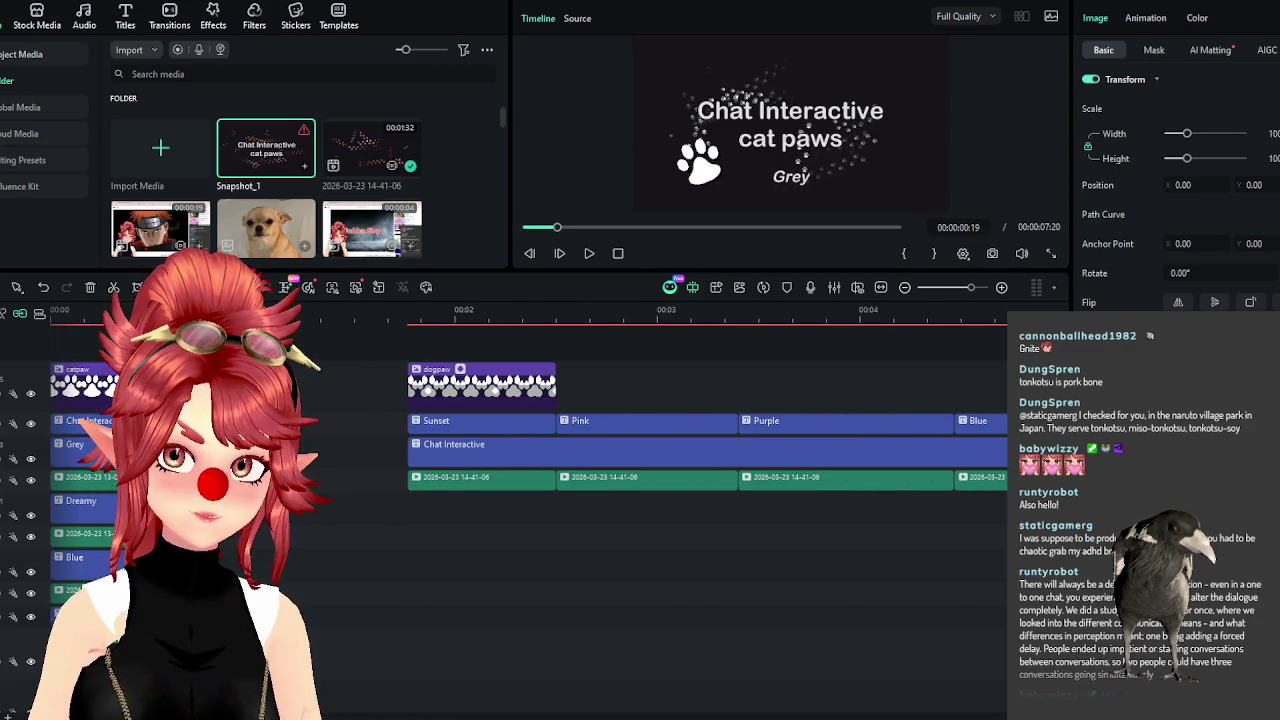
pyautogui.press('Right')
pyautogui.press('Right')
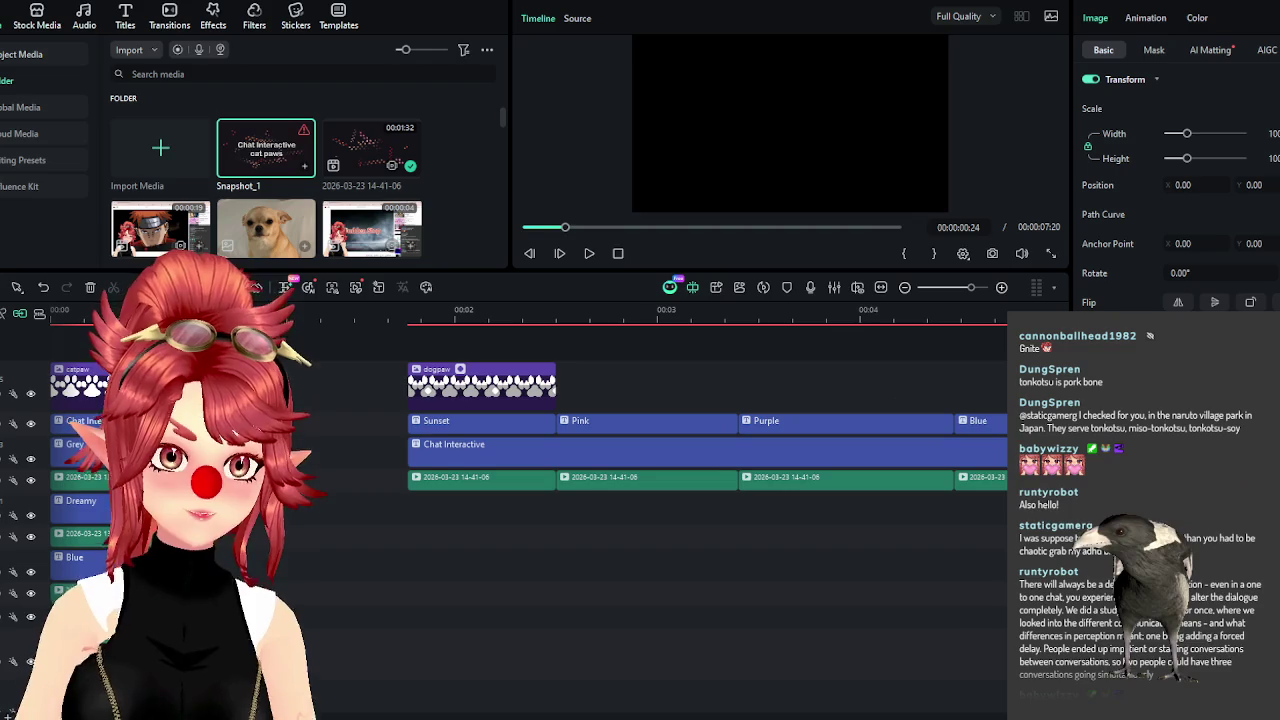
pyautogui.click(963, 253)
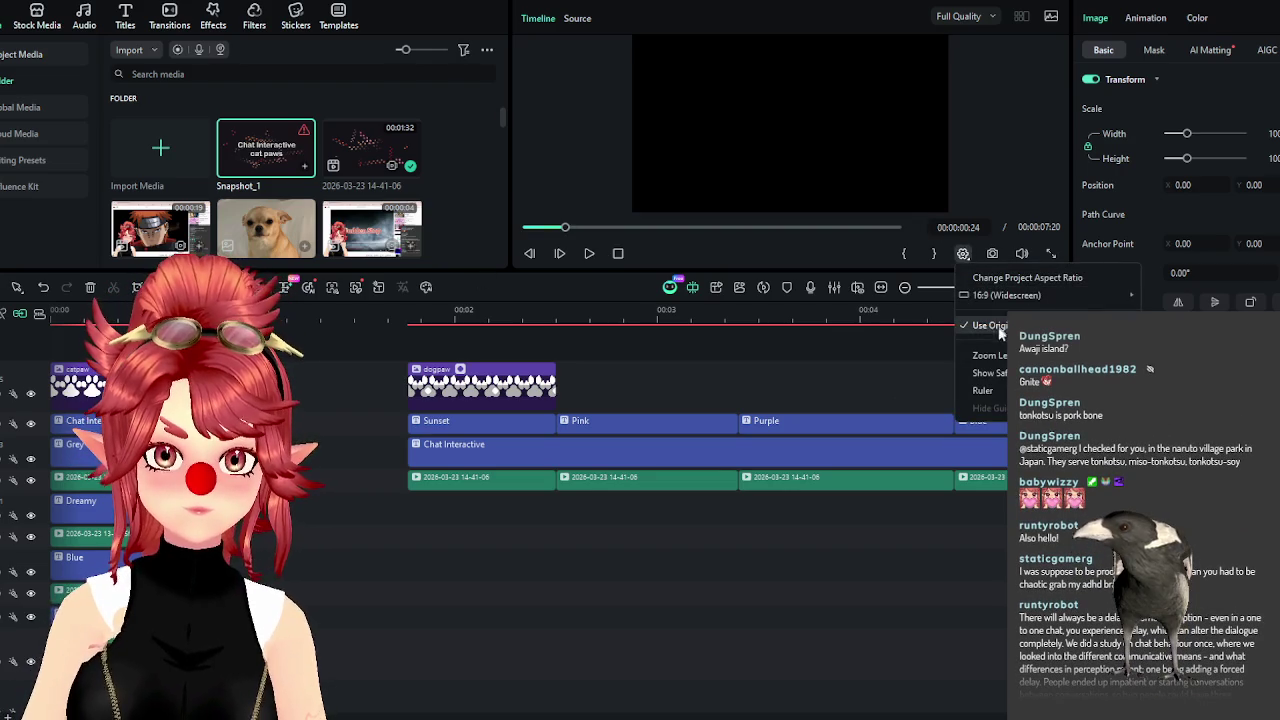
pyautogui.click(810, 697)
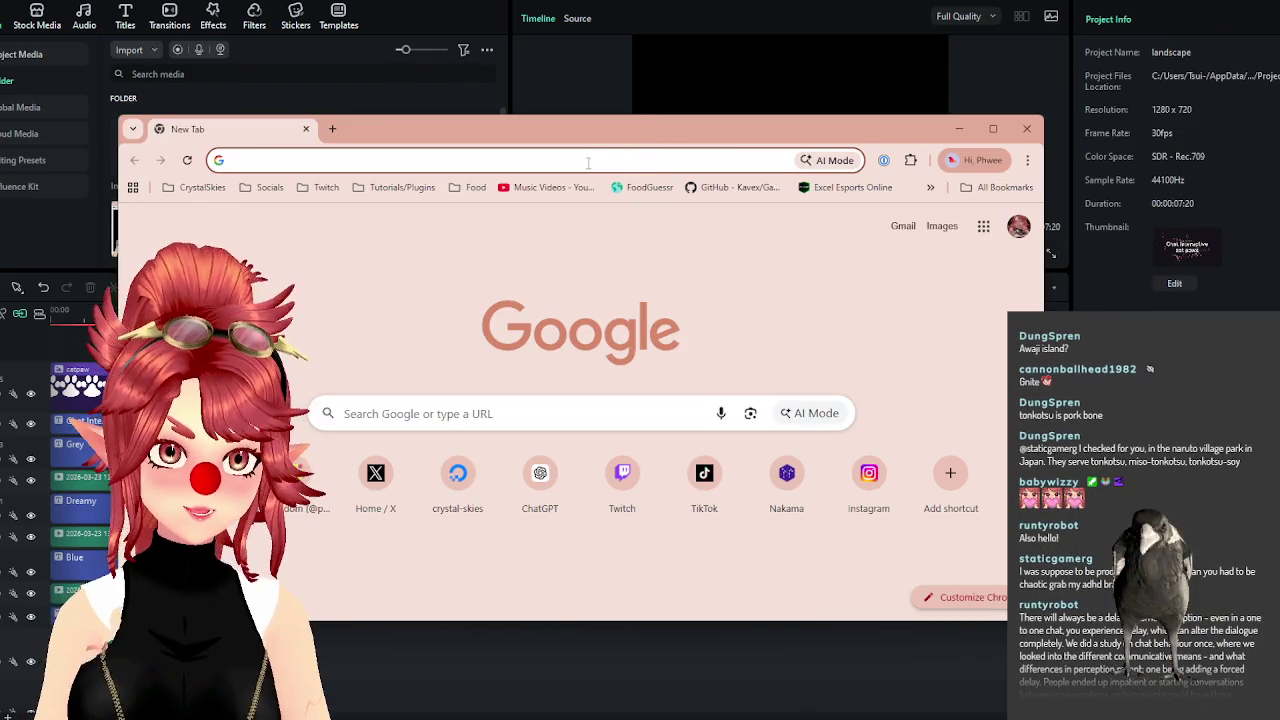
# Search Google for 'export filmora not whole timeline' and return to Filmora.
pyautogui.click(589, 162)
pyautogui.write('export filmor')
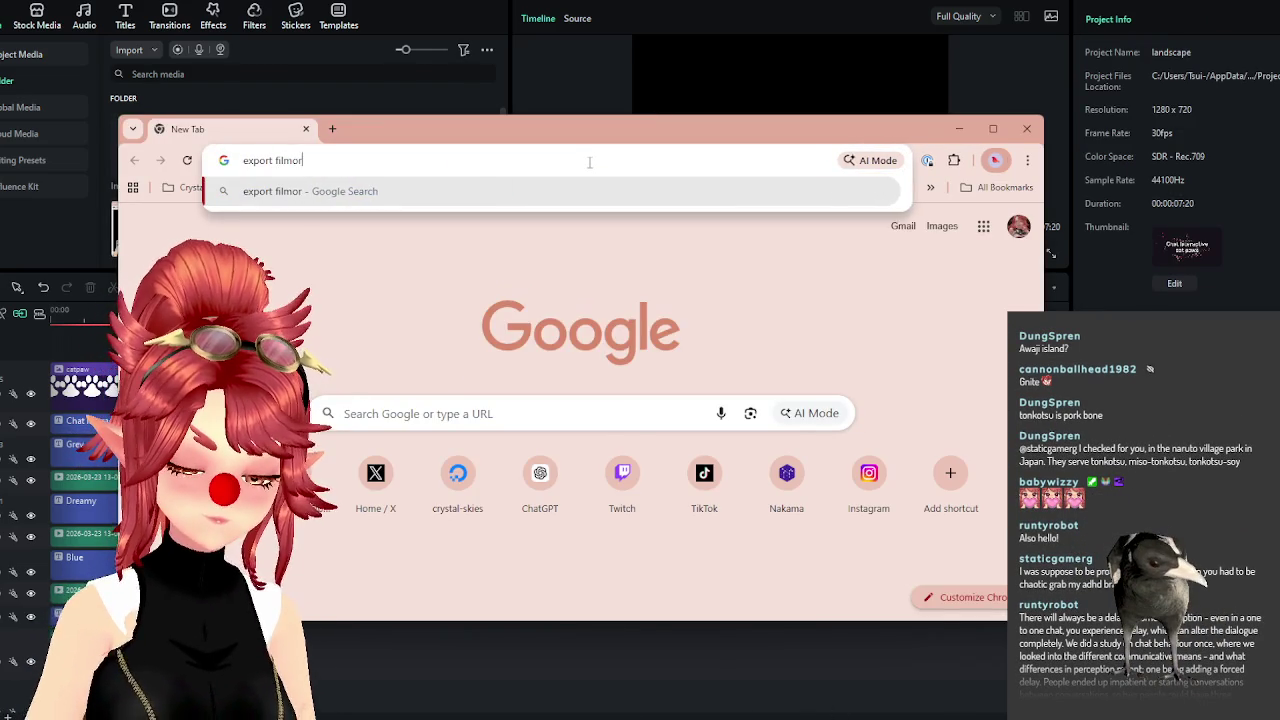
pyautogui.write('a no')
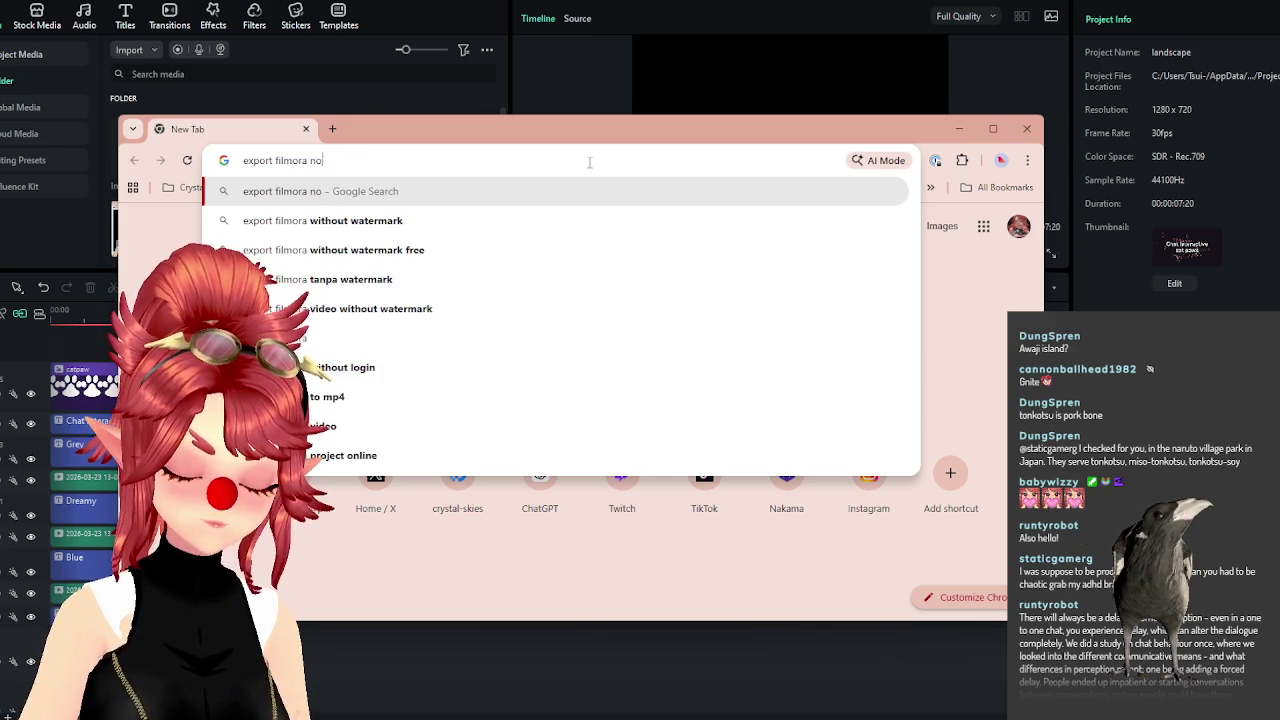
pyautogui.write('meline')
pyautogui.press('Return')
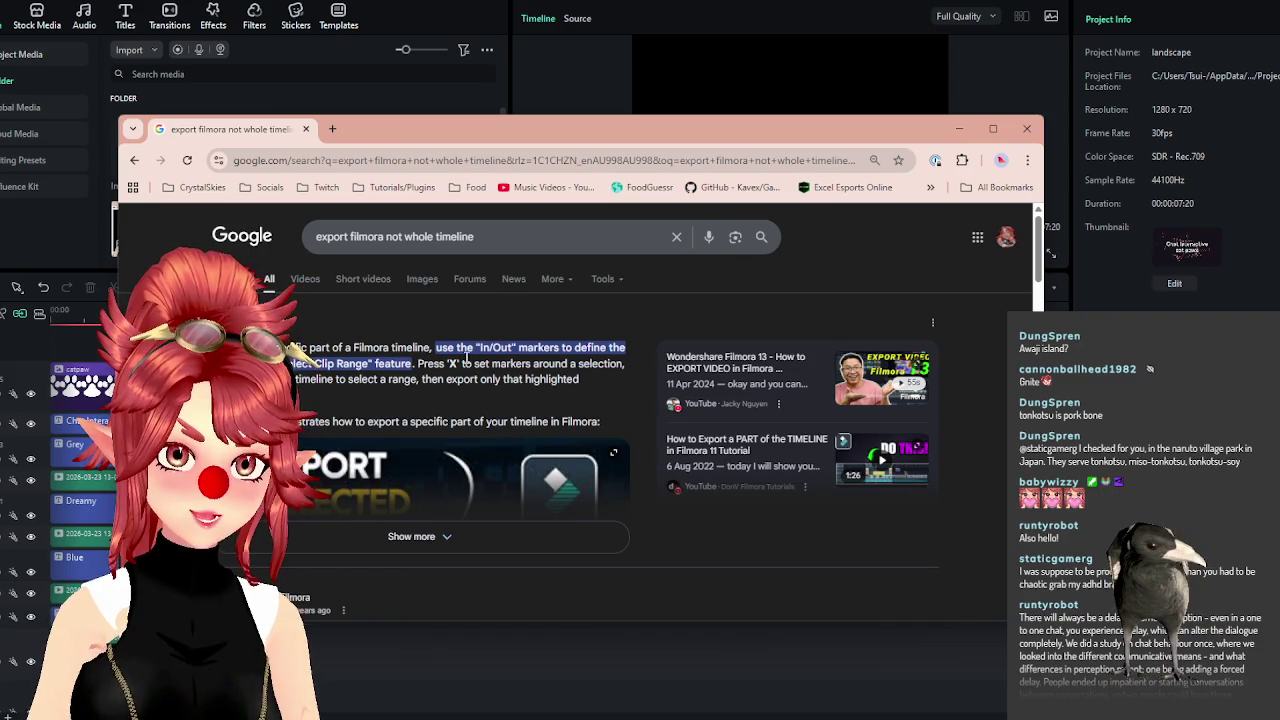
pyautogui.hotkey('alt', 'Tab')
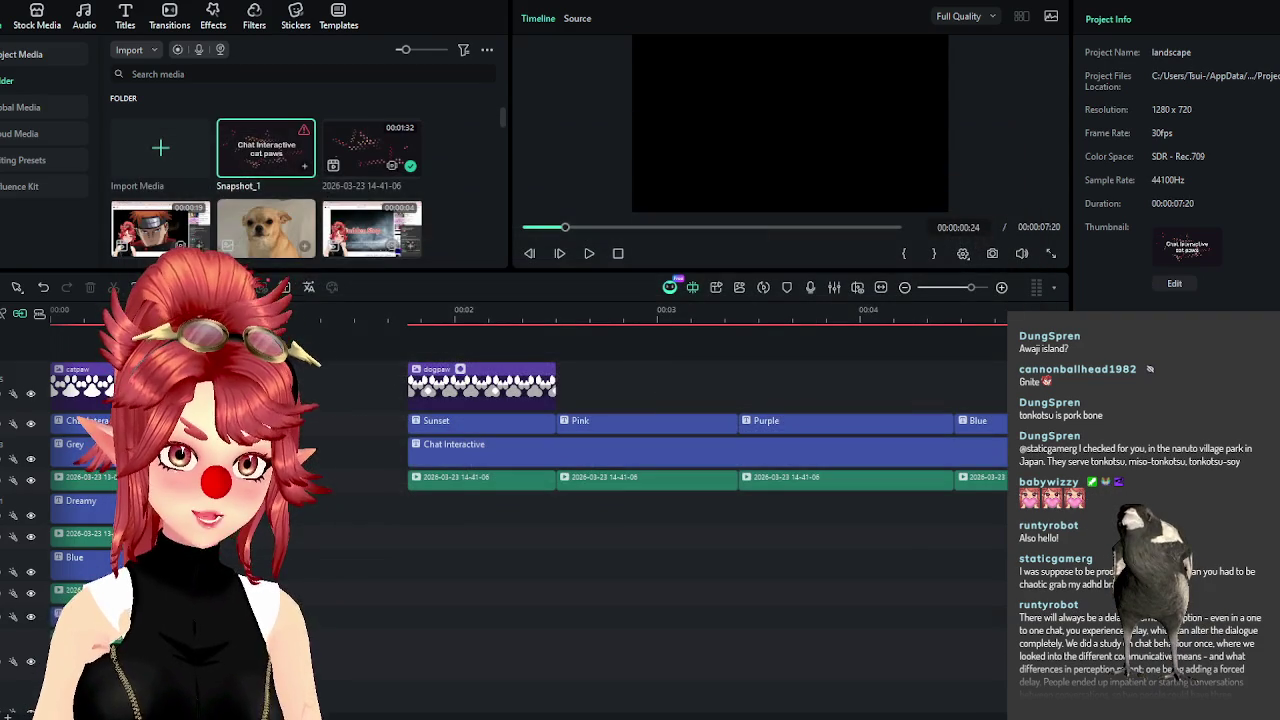
# Mark a clip range over the opening cat paws title and play it from the start.
pyautogui.rightClick(250, 399)
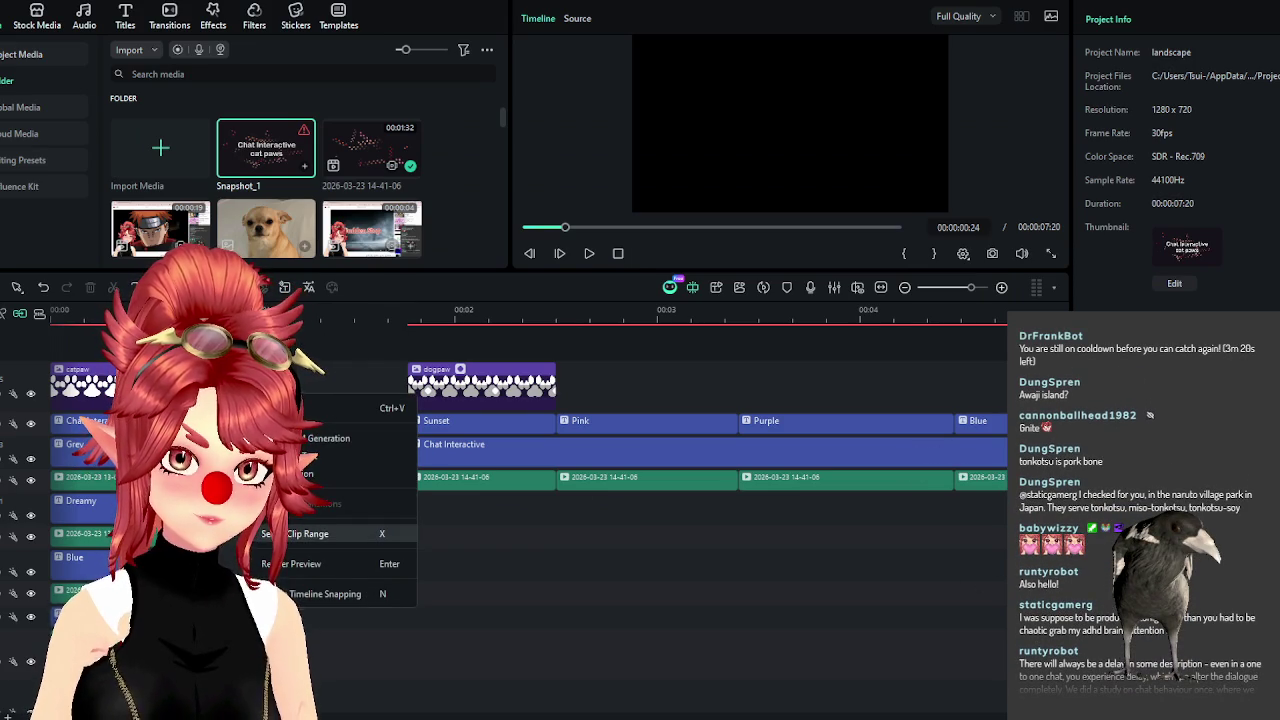
pyautogui.click(330, 503)
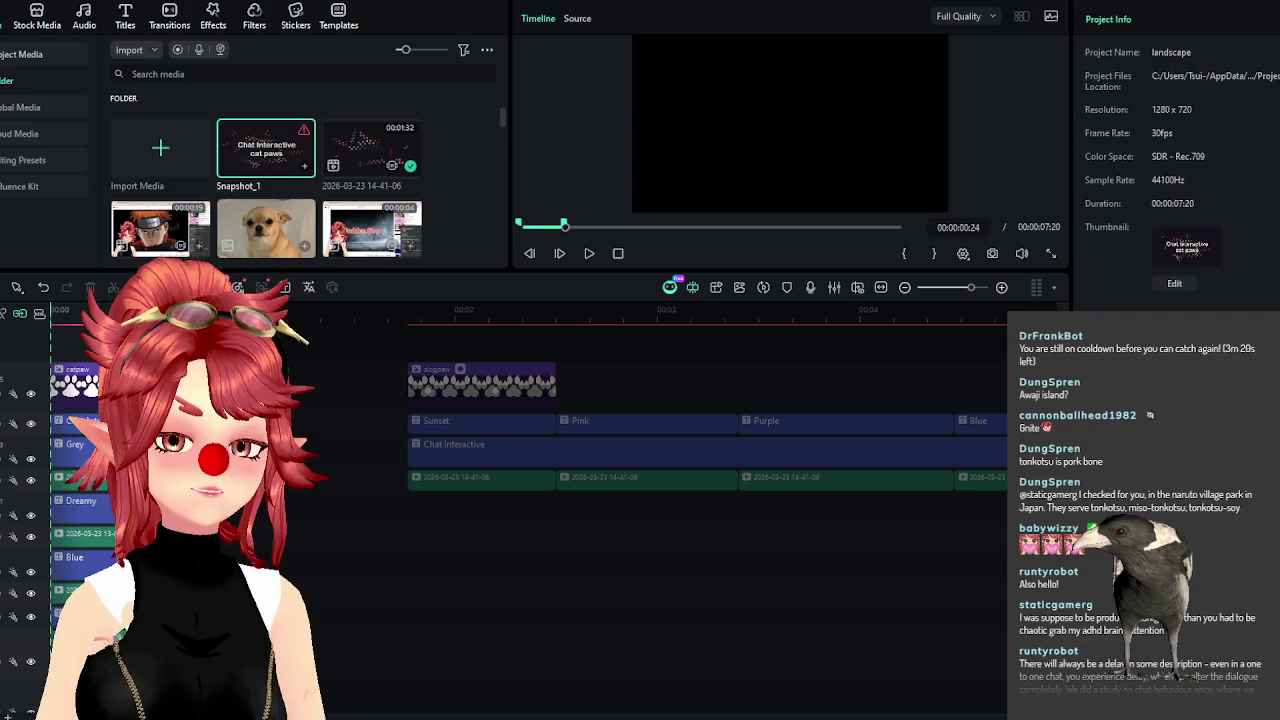
pyautogui.rightClick(288, 414)
pyautogui.press('Escape')
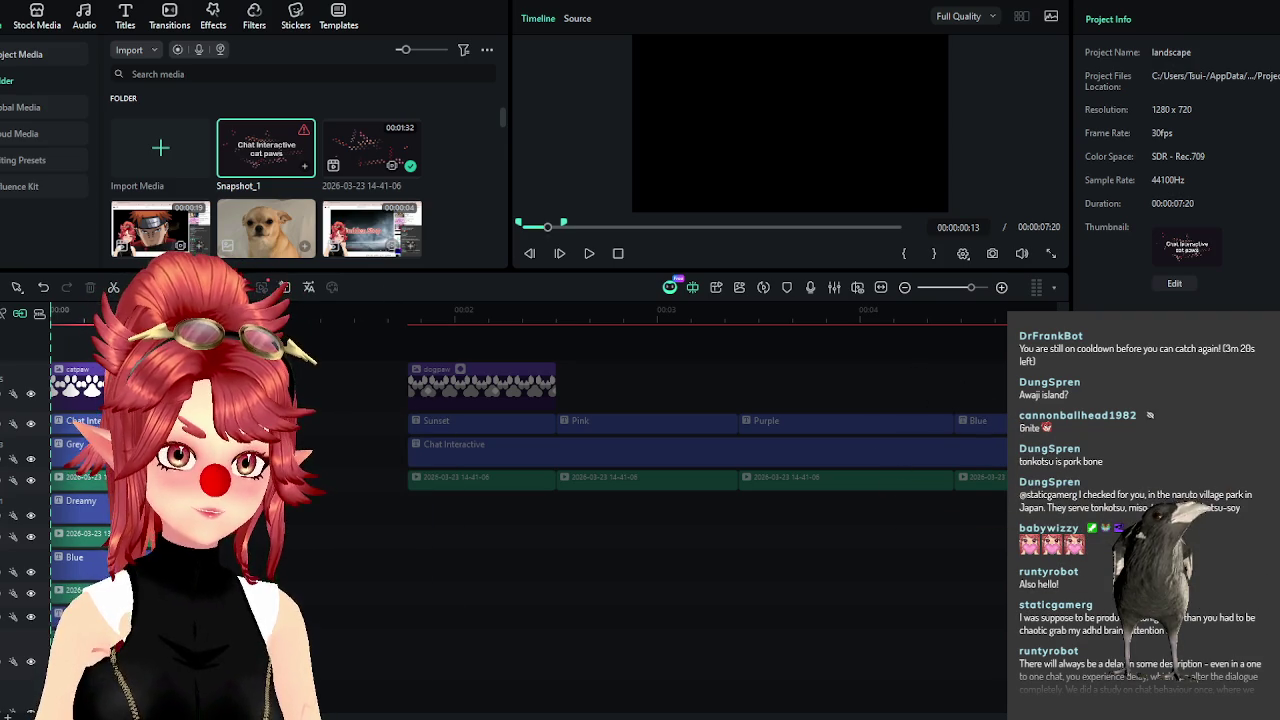
pyautogui.click(137, 312)
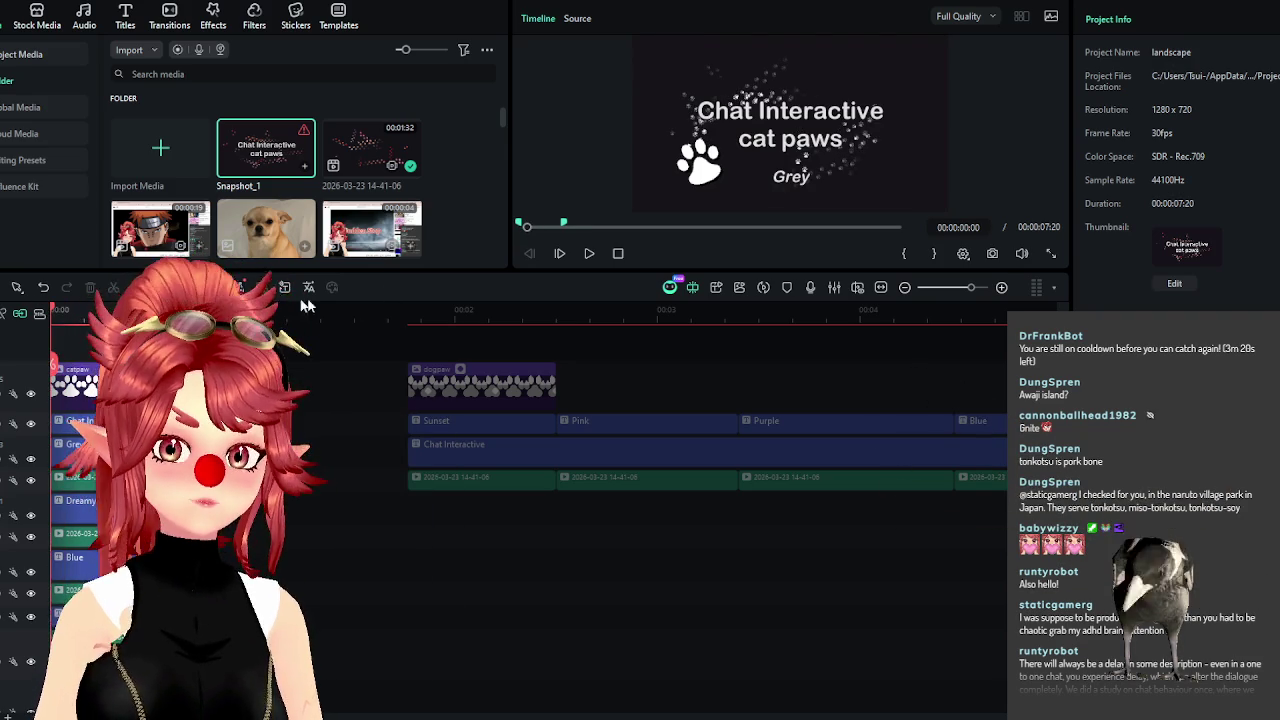
pyautogui.press('Home')
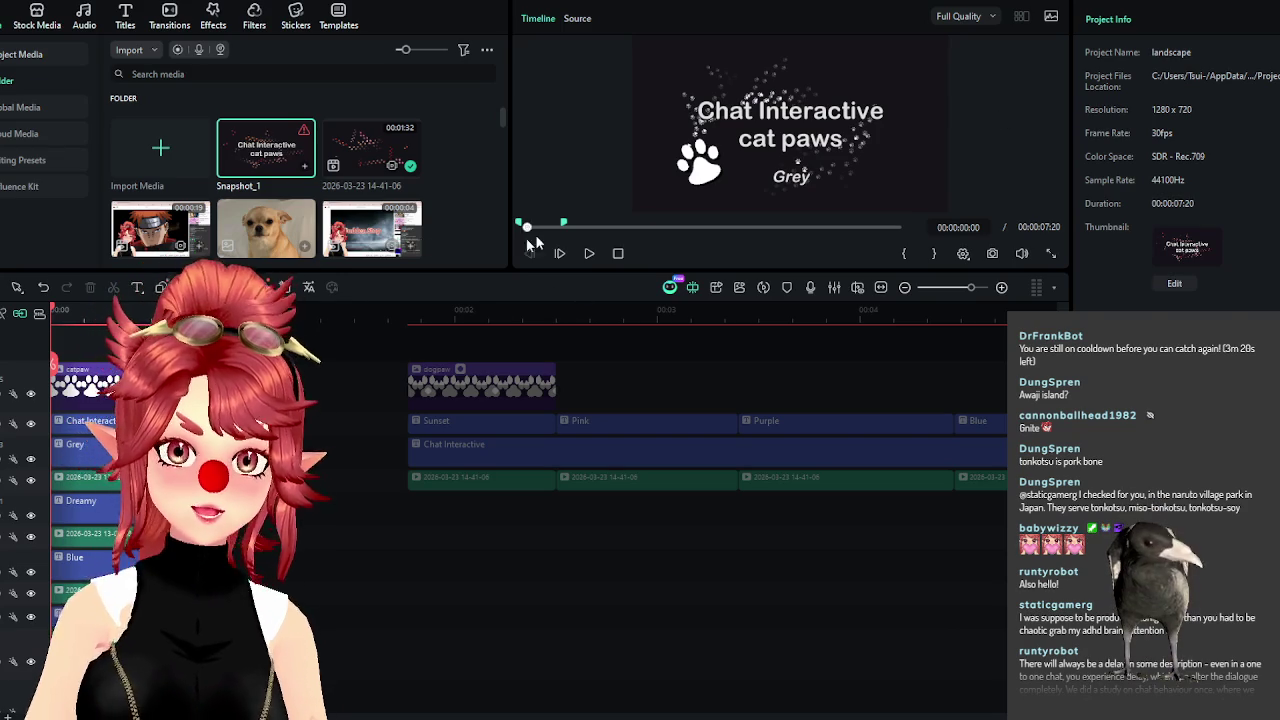
pyautogui.press('space')
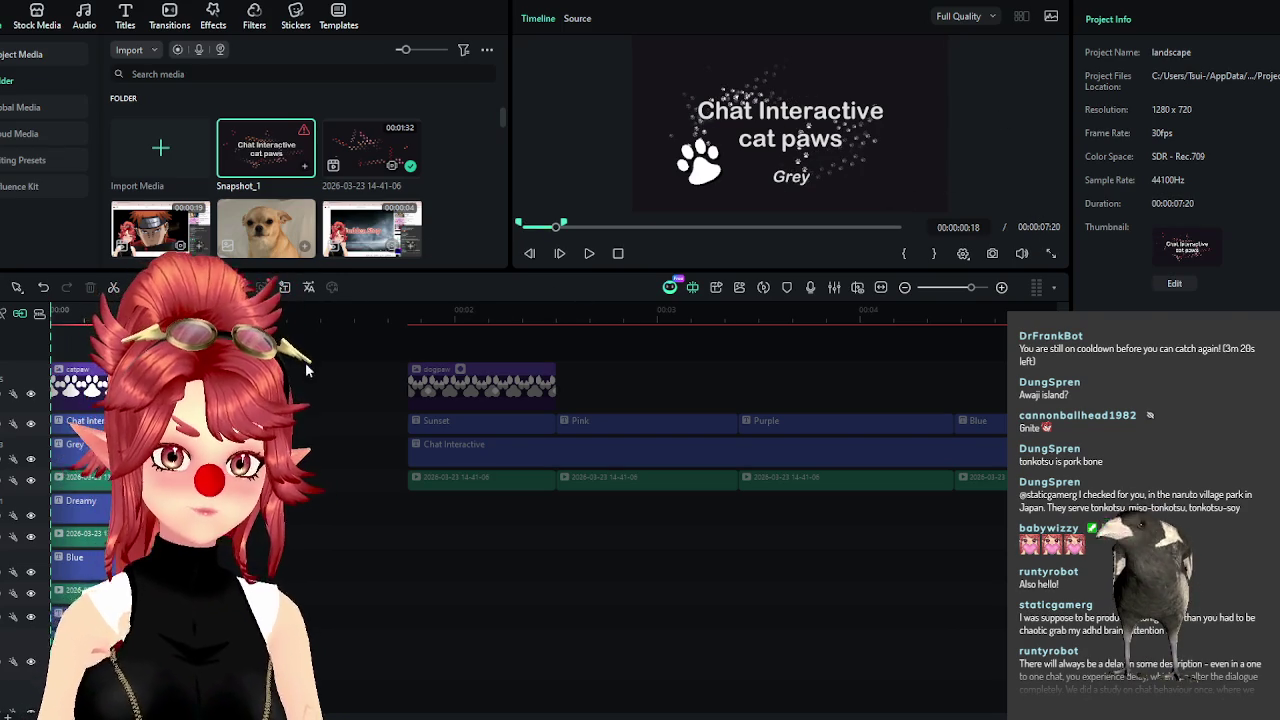
# Scroll through the timeline tracks and select a recording clip in a lower track.
pyautogui.scroll(-1, 700, 450)
pyautogui.scroll(-2, 700, 450)
pyautogui.scroll(2, 100, 548)
pyautogui.scroll(-2, 100, 548)
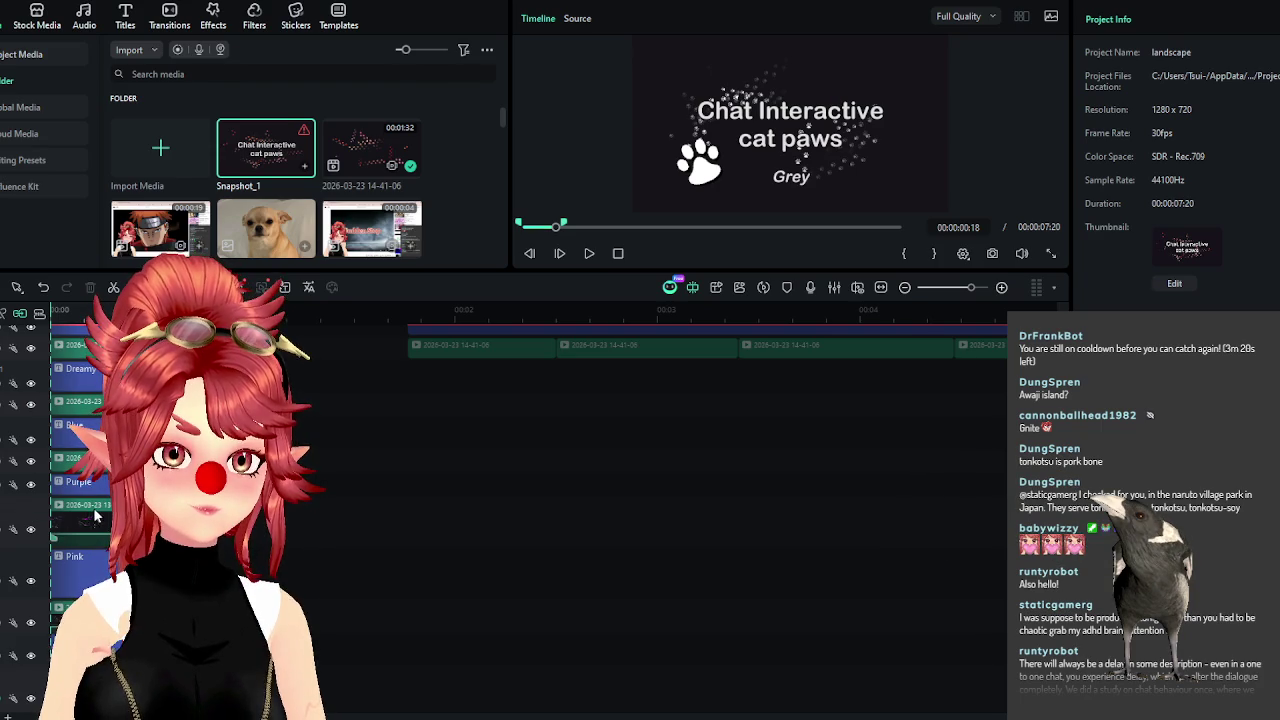
pyautogui.scroll(2, 108, 515)
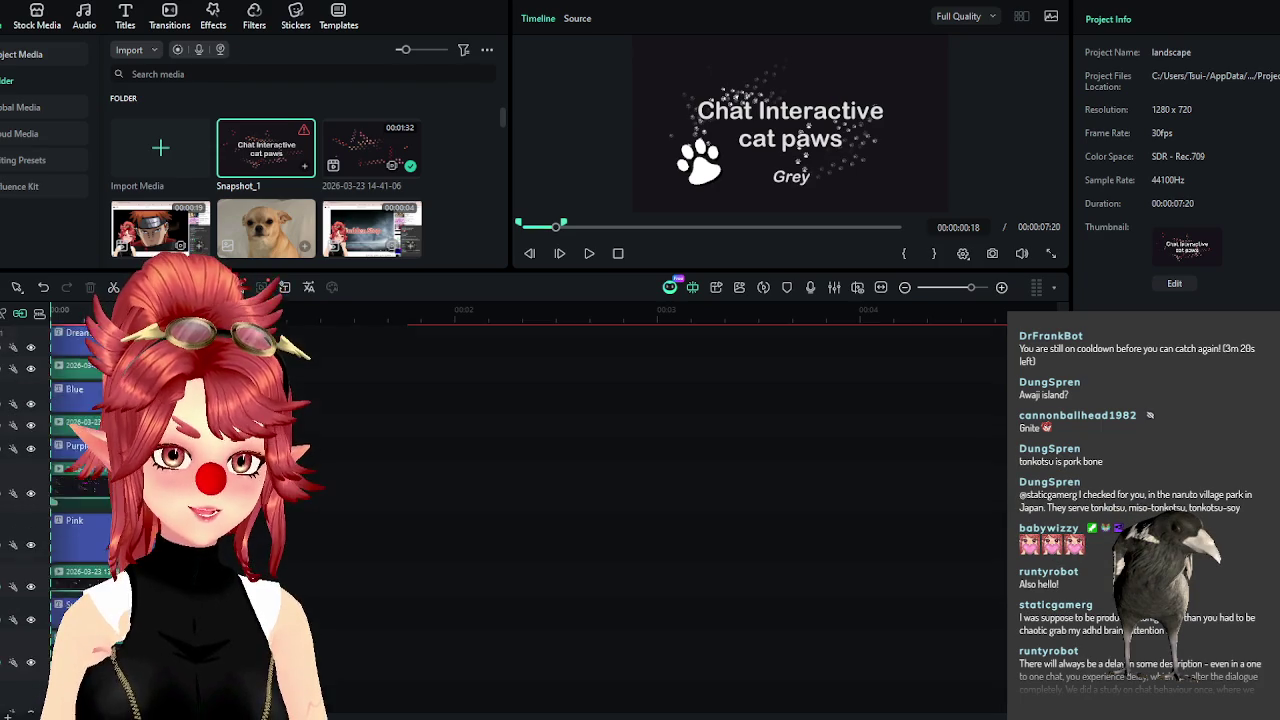
pyautogui.scroll(-1, 108, 515)
pyautogui.scroll(-1, 104, 534)
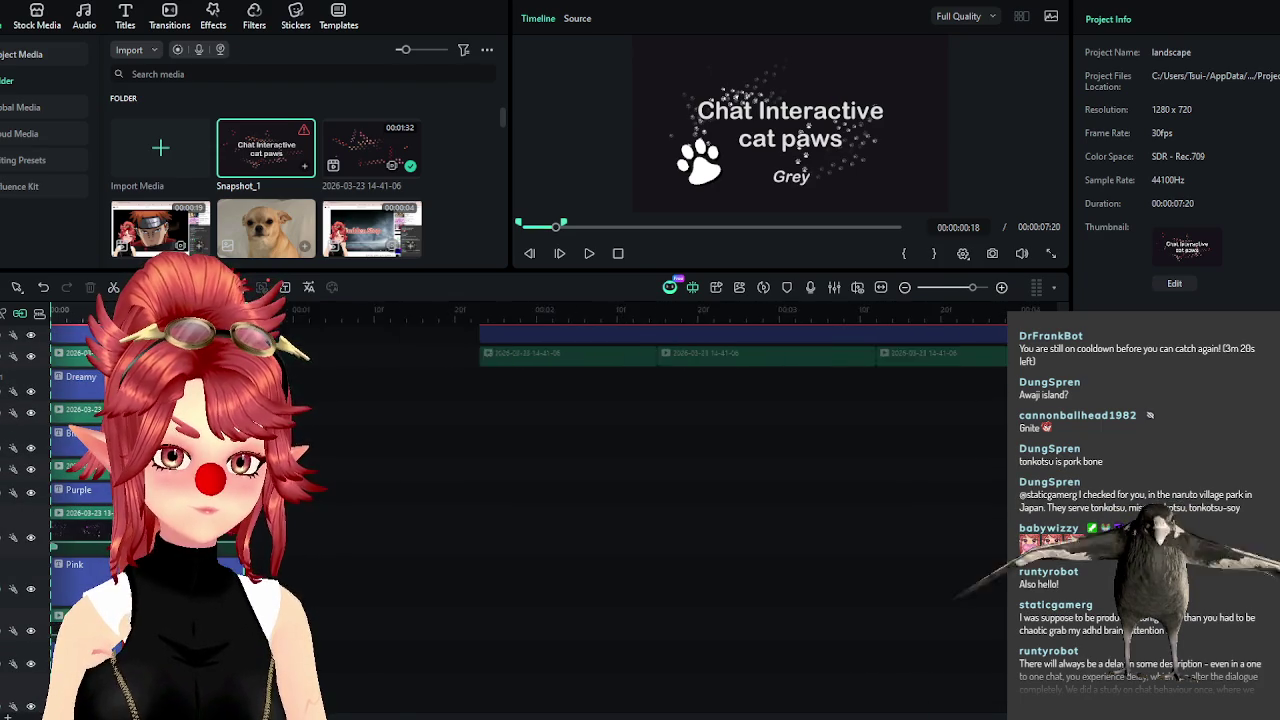
pyautogui.scroll(3, 352, 365)
pyautogui.click(352, 530)
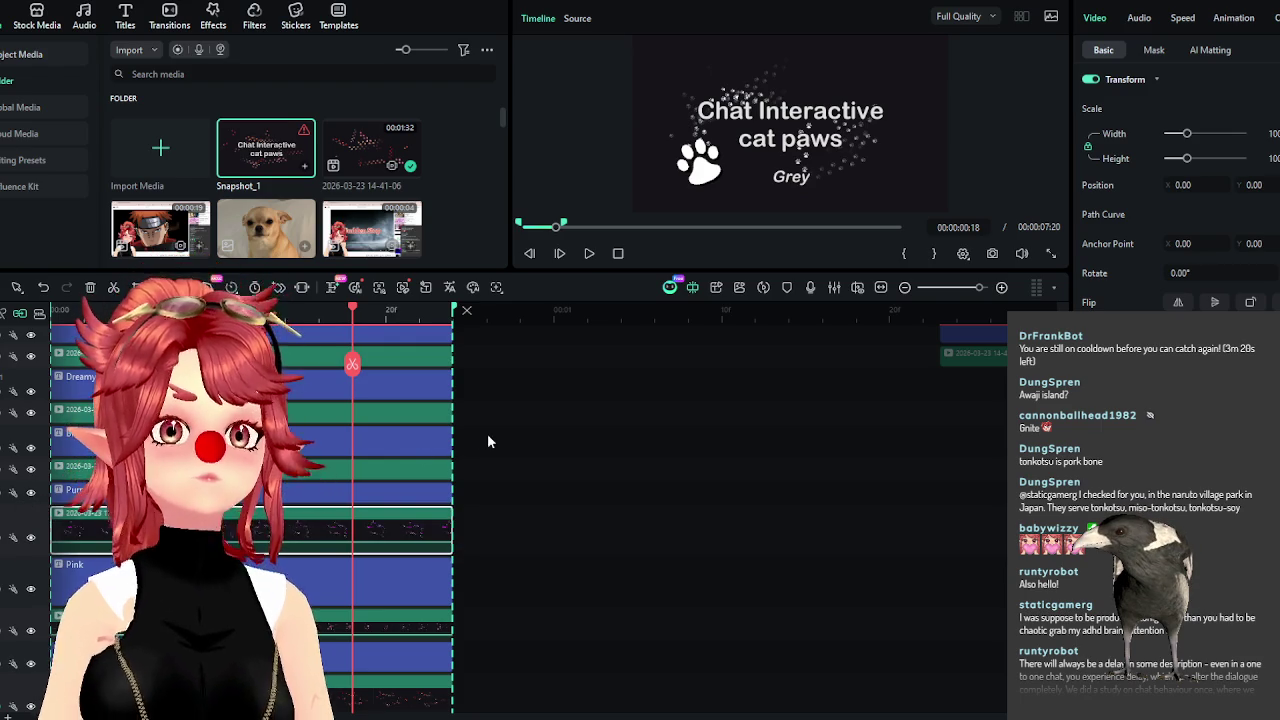
# Inspect the dog paws section and select its Sunset, Pink and green clips.
pyautogui.scroll(3, 489, 437)
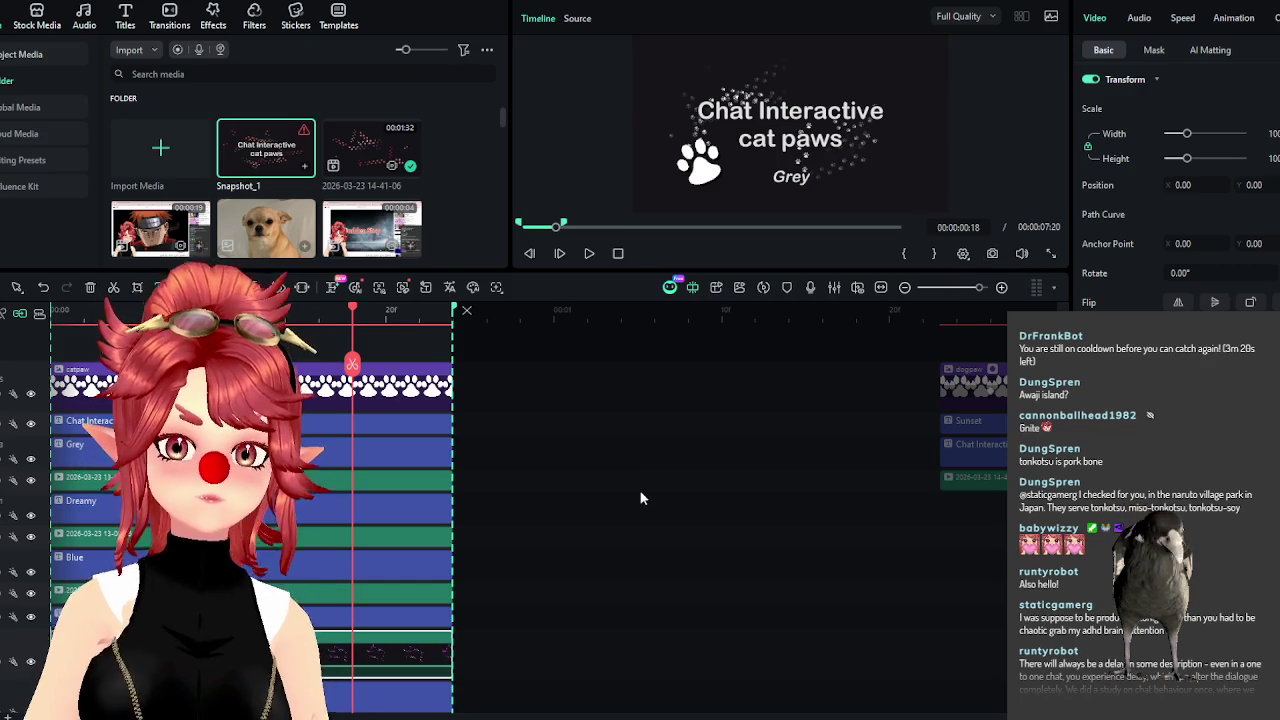
pyautogui.keyDown('ctrl'); pyautogui.scroll(-2, 640, 497); pyautogui.keyUp('ctrl')
pyautogui.keyDown('ctrl'); pyautogui.scroll(-2, 640, 497); pyautogui.keyUp('ctrl')
pyautogui.click(388, 517)
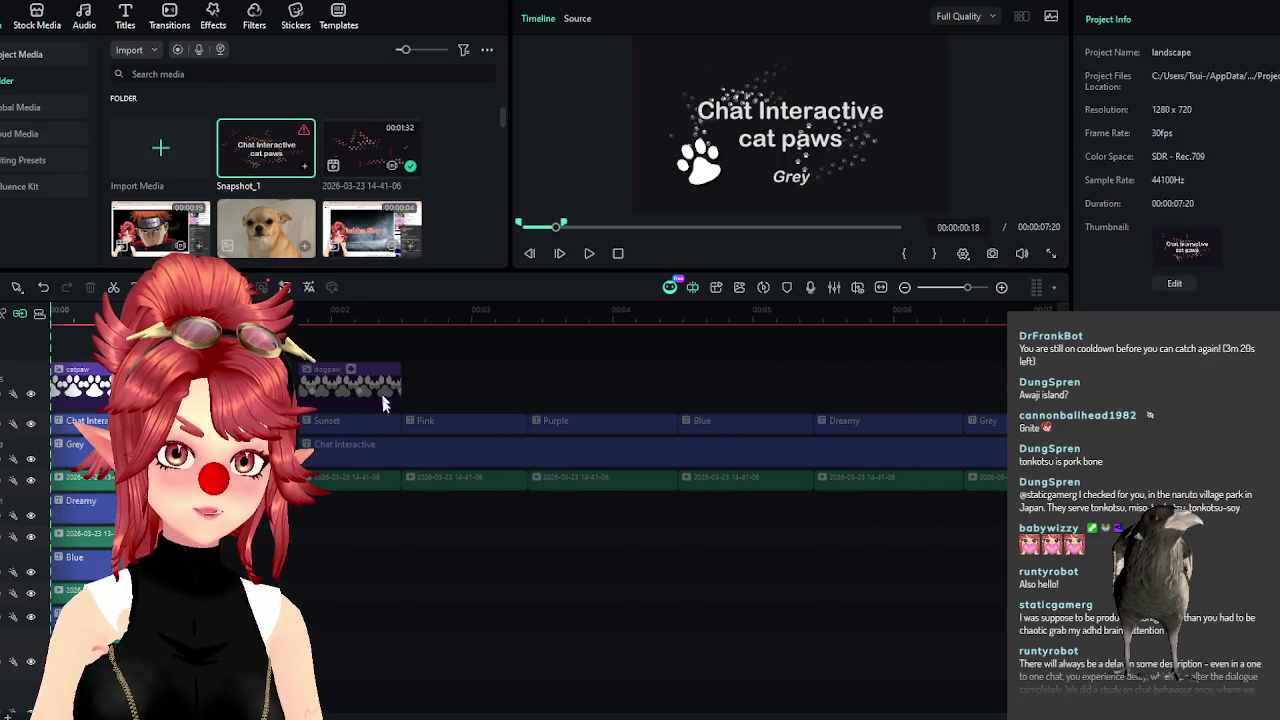
pyautogui.click(322, 369)
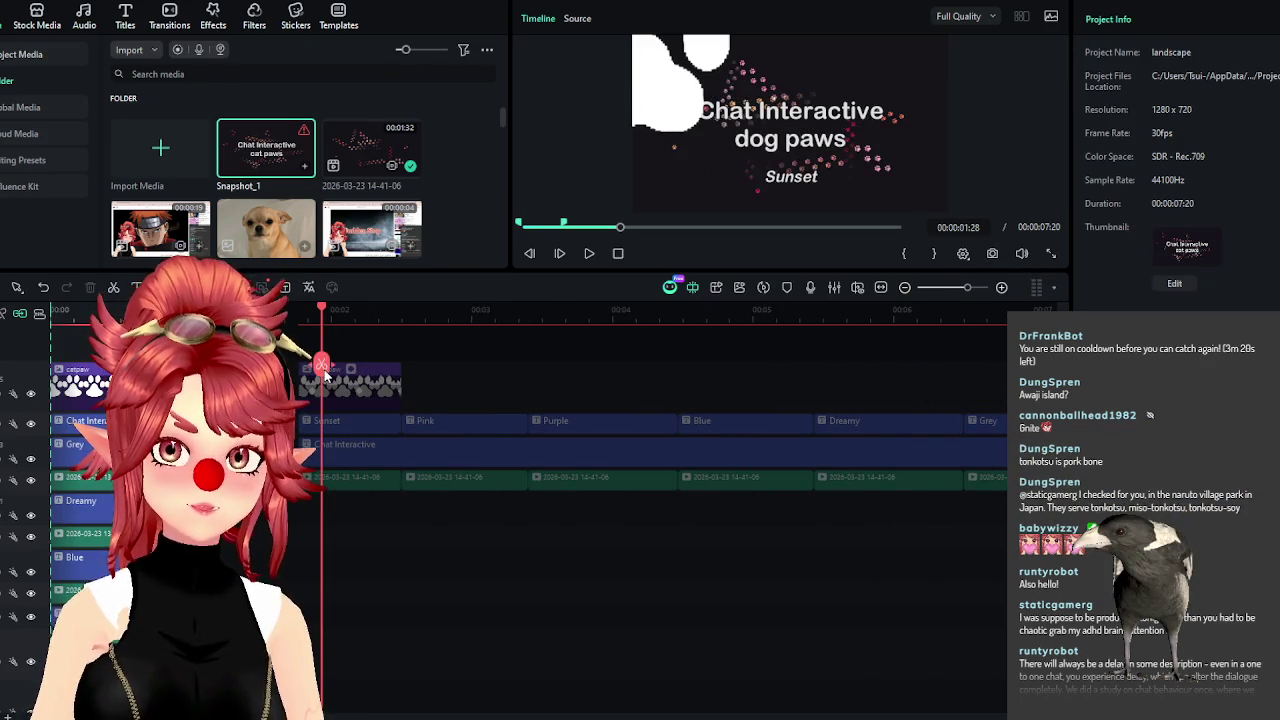
pyautogui.keyDown('ctrl'); pyautogui.scroll(-2, 395, 569); pyautogui.keyUp('ctrl')
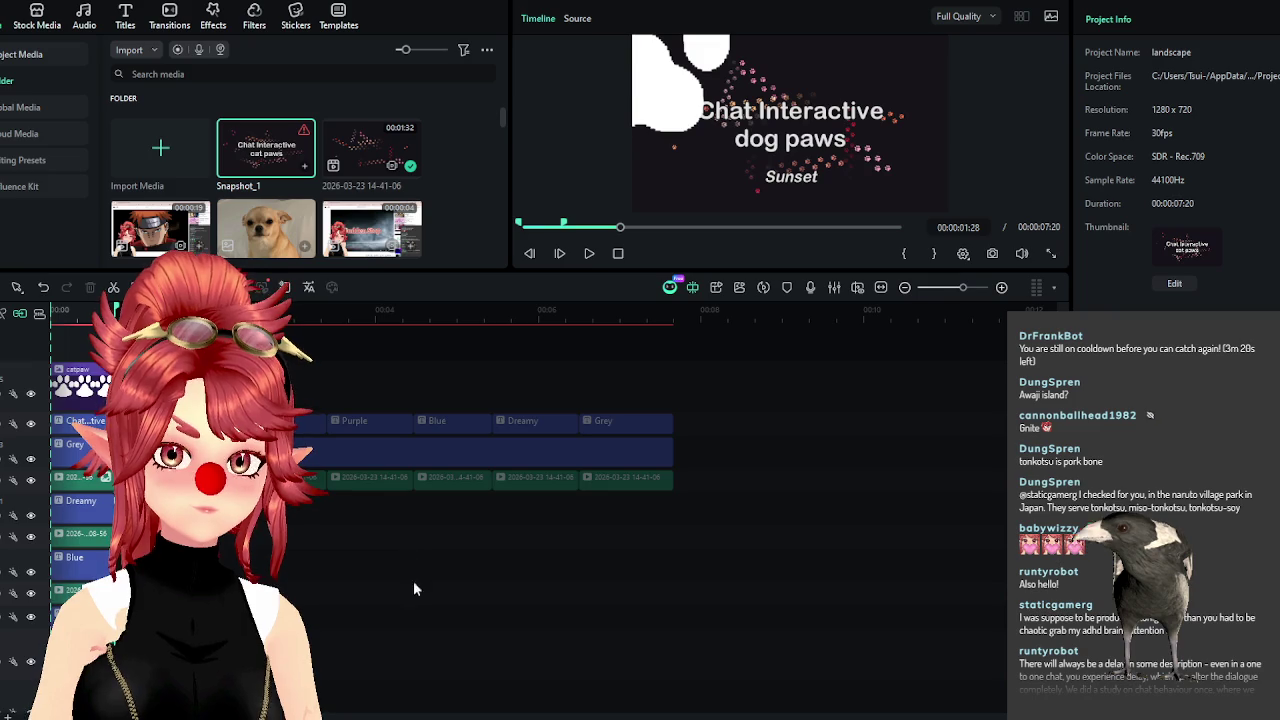
pyautogui.scroll(-3, 418, 586)
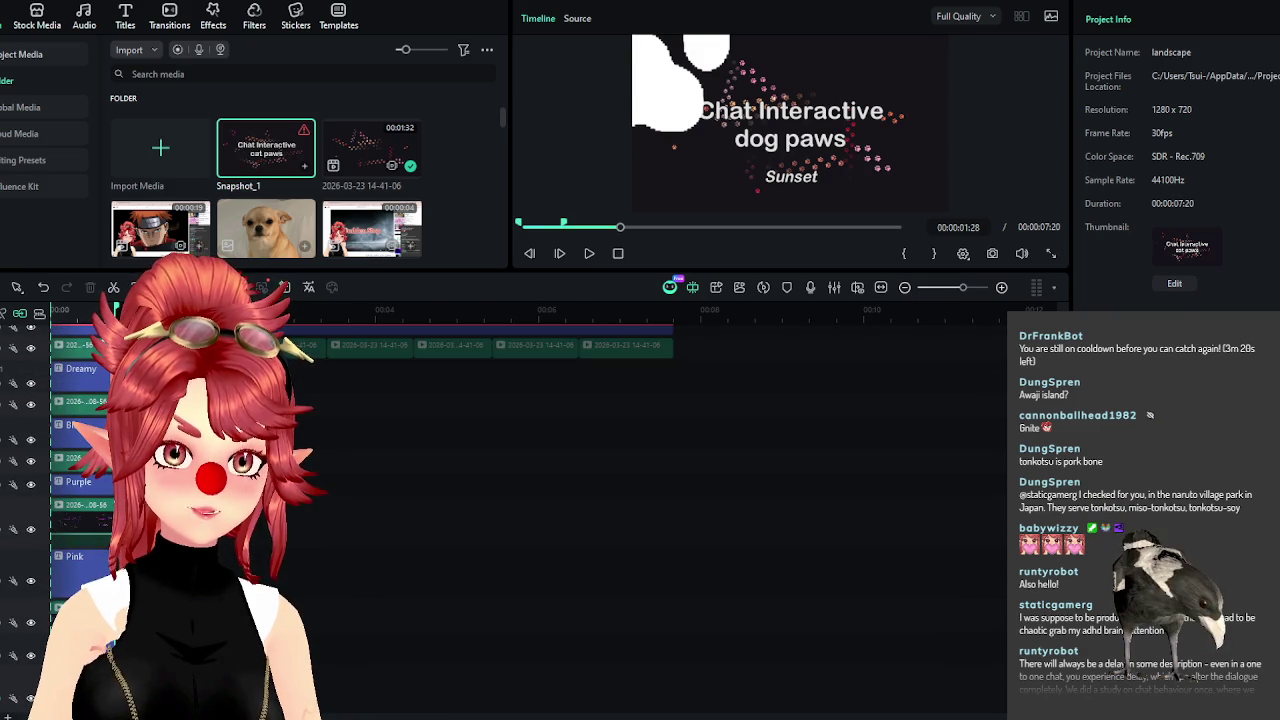
pyautogui.click(80, 401)
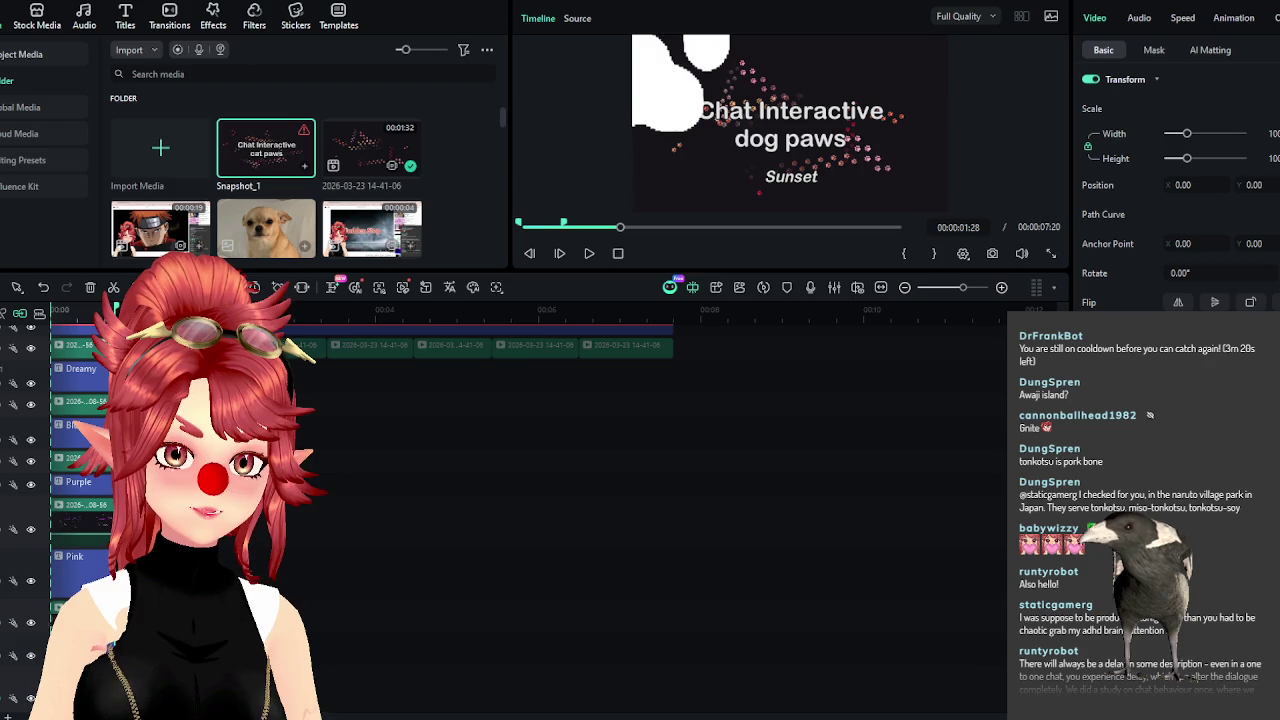
pyautogui.scroll(2, 300, 360)
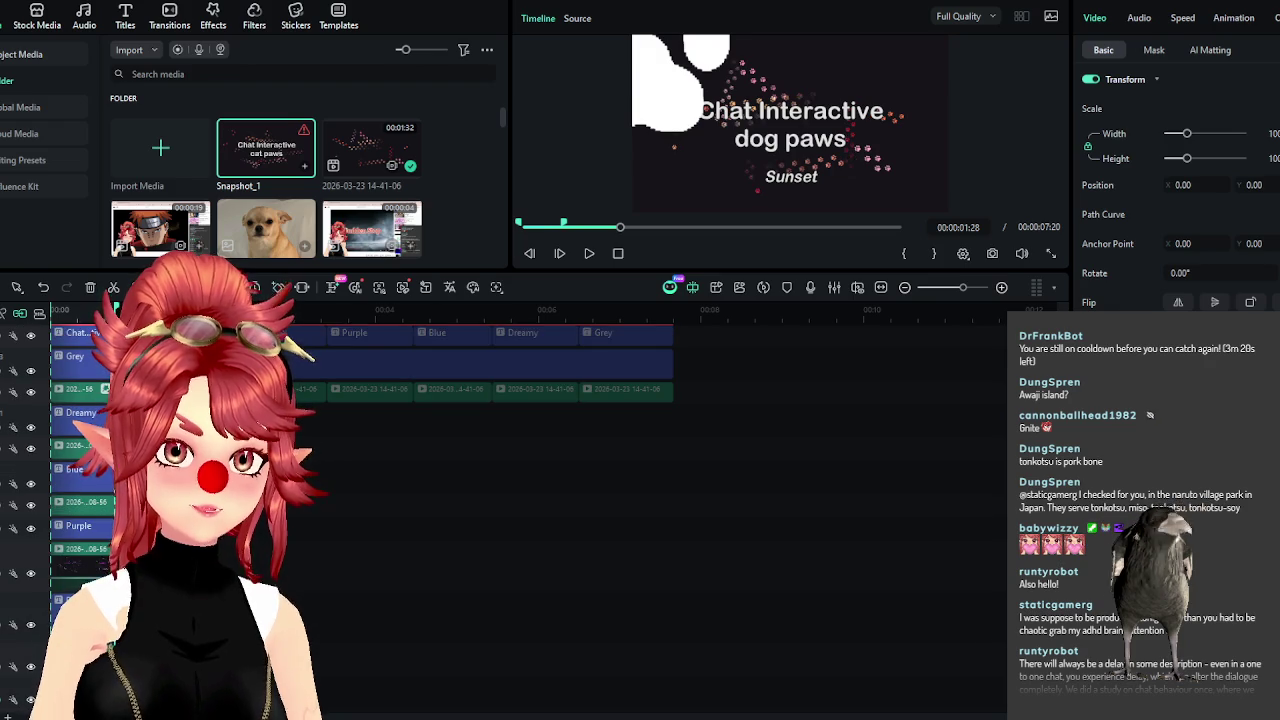
pyautogui.click(270, 333)
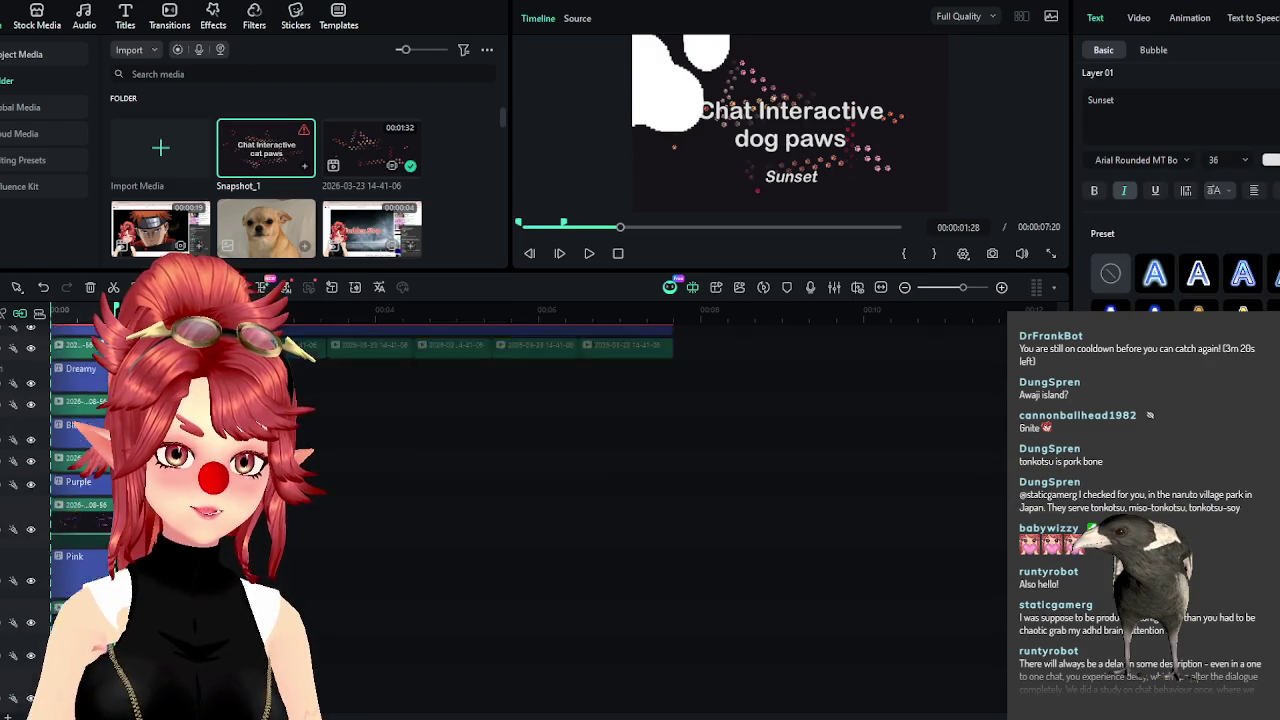
pyautogui.click(302, 390)
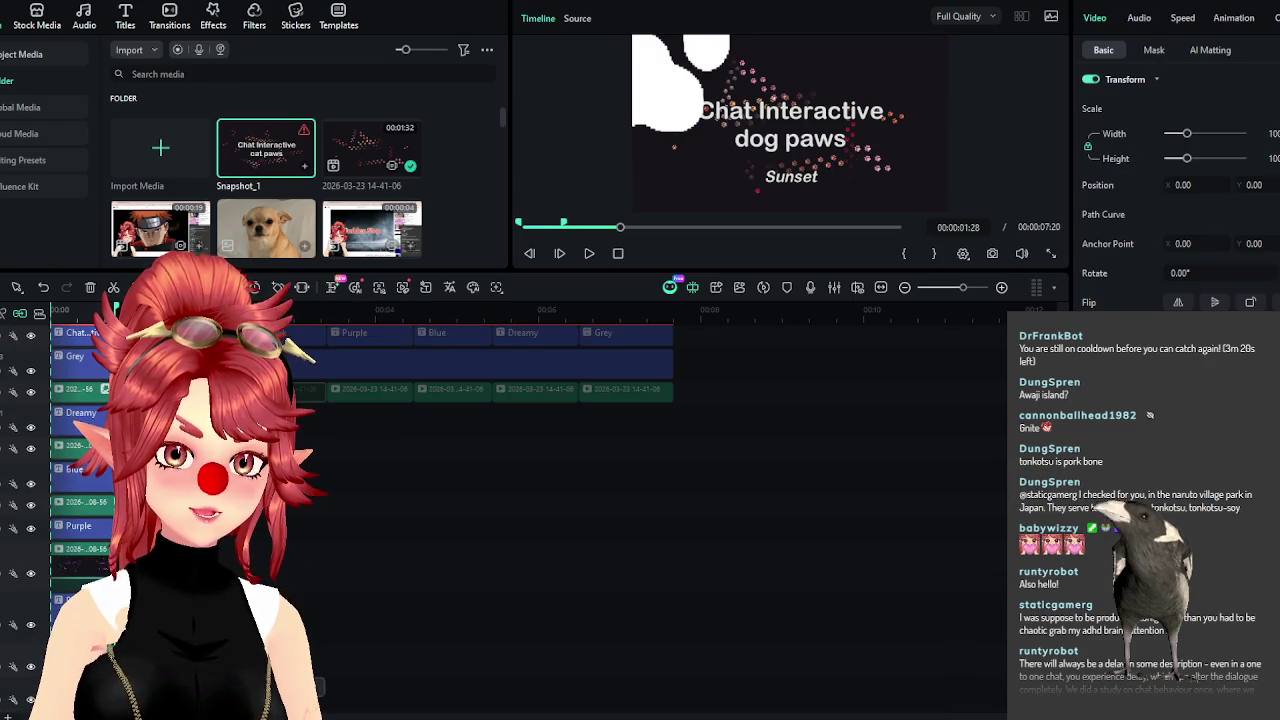
pyautogui.click(315, 332)
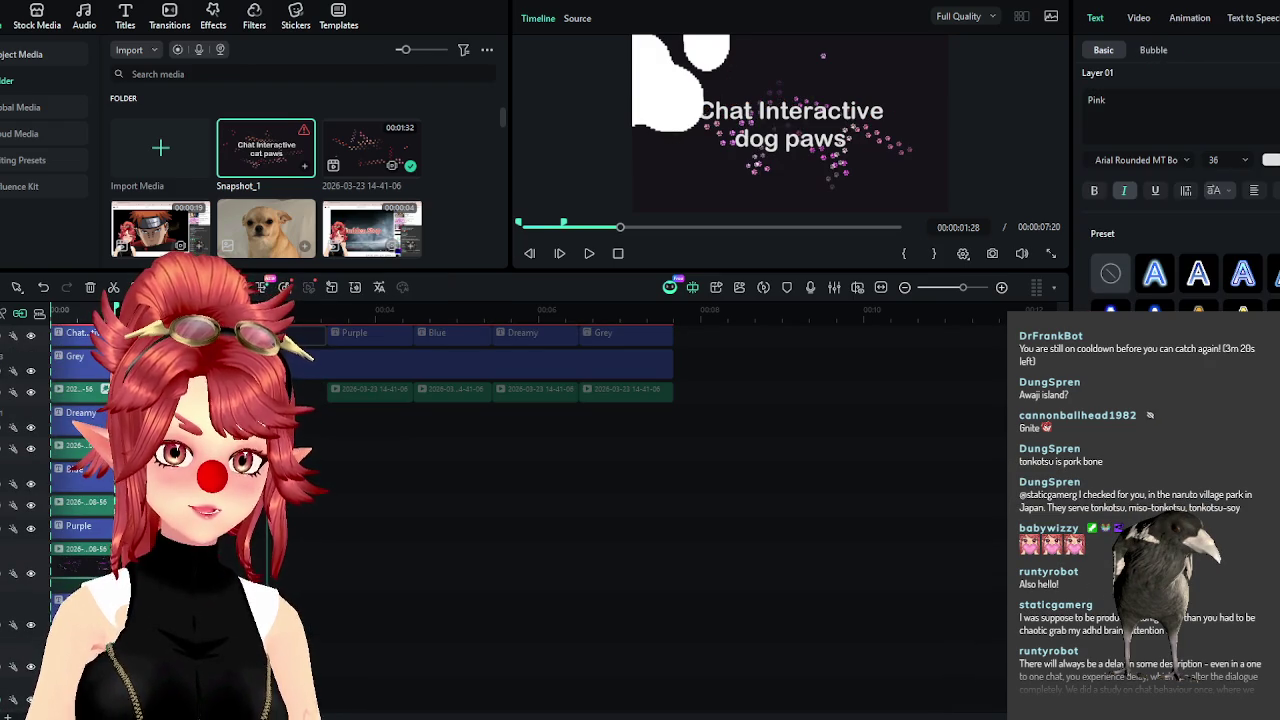
# Move the Purple and Blue caption clips and two green video clips toward the start.
pyautogui.moveTo(363, 390); pyautogui.dragTo(262, 578)
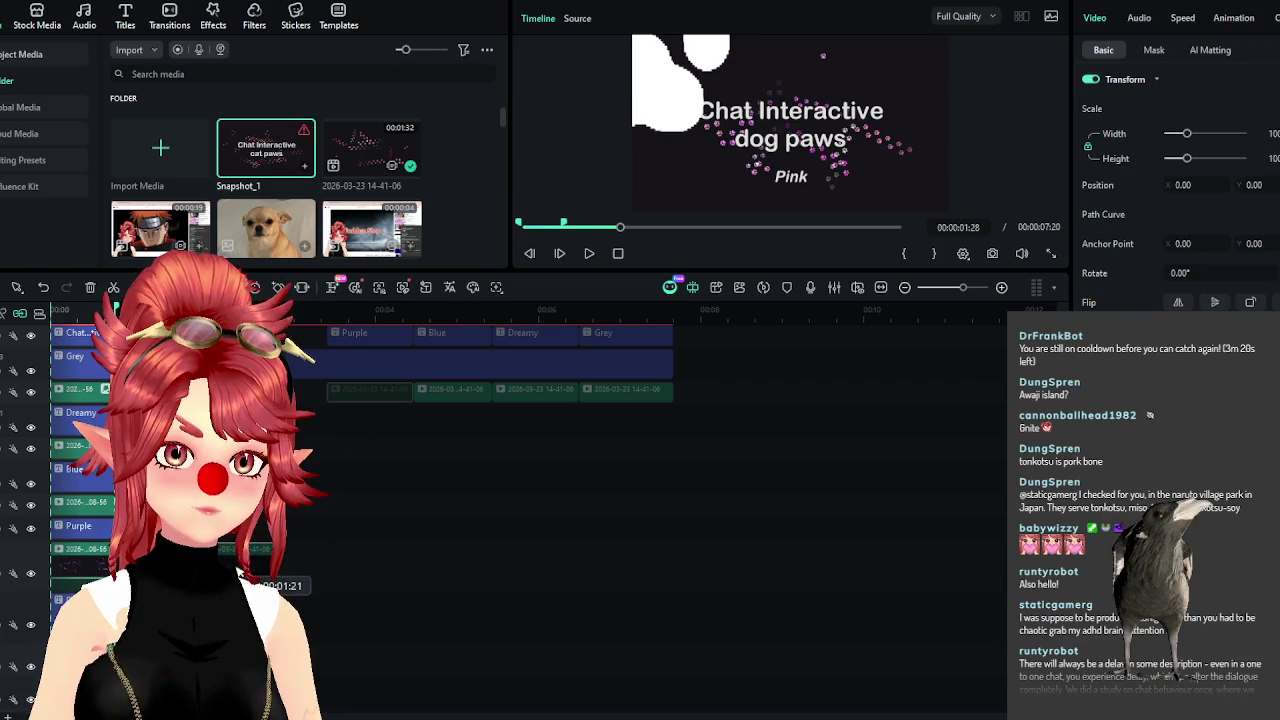
pyautogui.moveTo(360, 332); pyautogui.dragTo(262, 546)
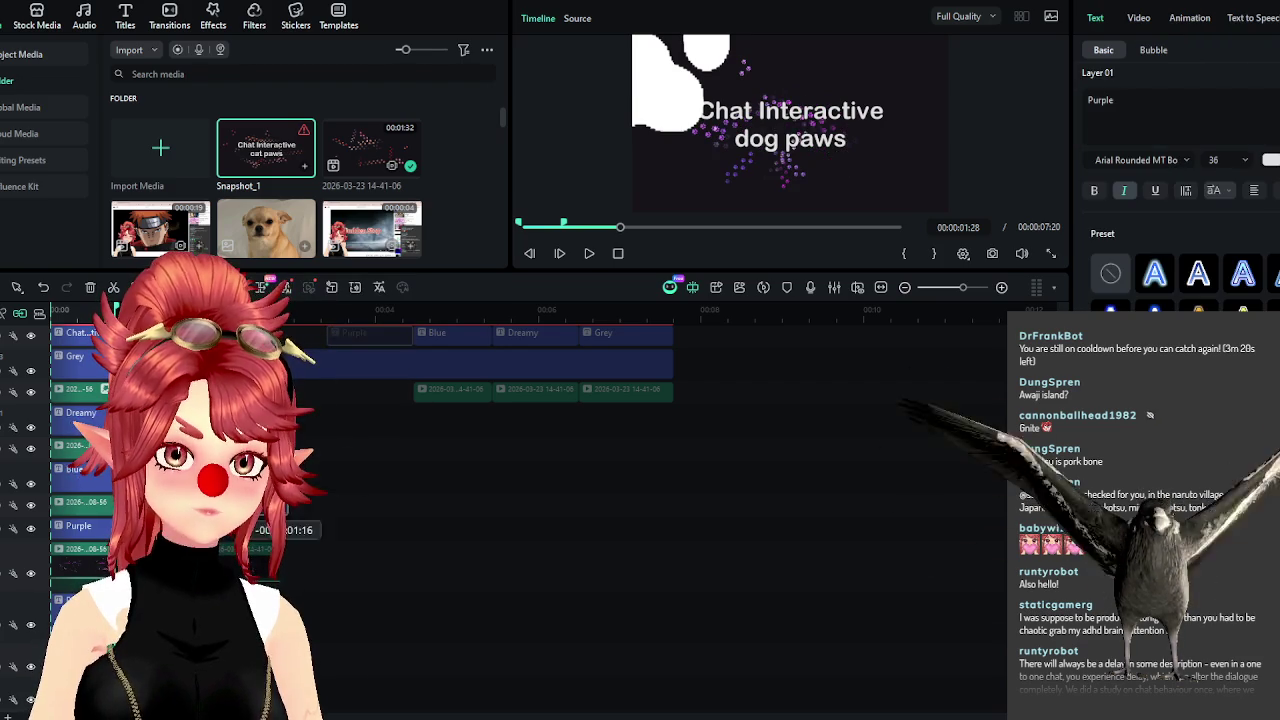
pyautogui.moveTo(418, 389)
pyautogui.mouseDown()
pyautogui.moveTo(408, 420)
pyautogui.moveTo(262, 540)
pyautogui.mouseUp()
pyautogui.moveTo(451, 331); pyautogui.dragTo(300, 468)
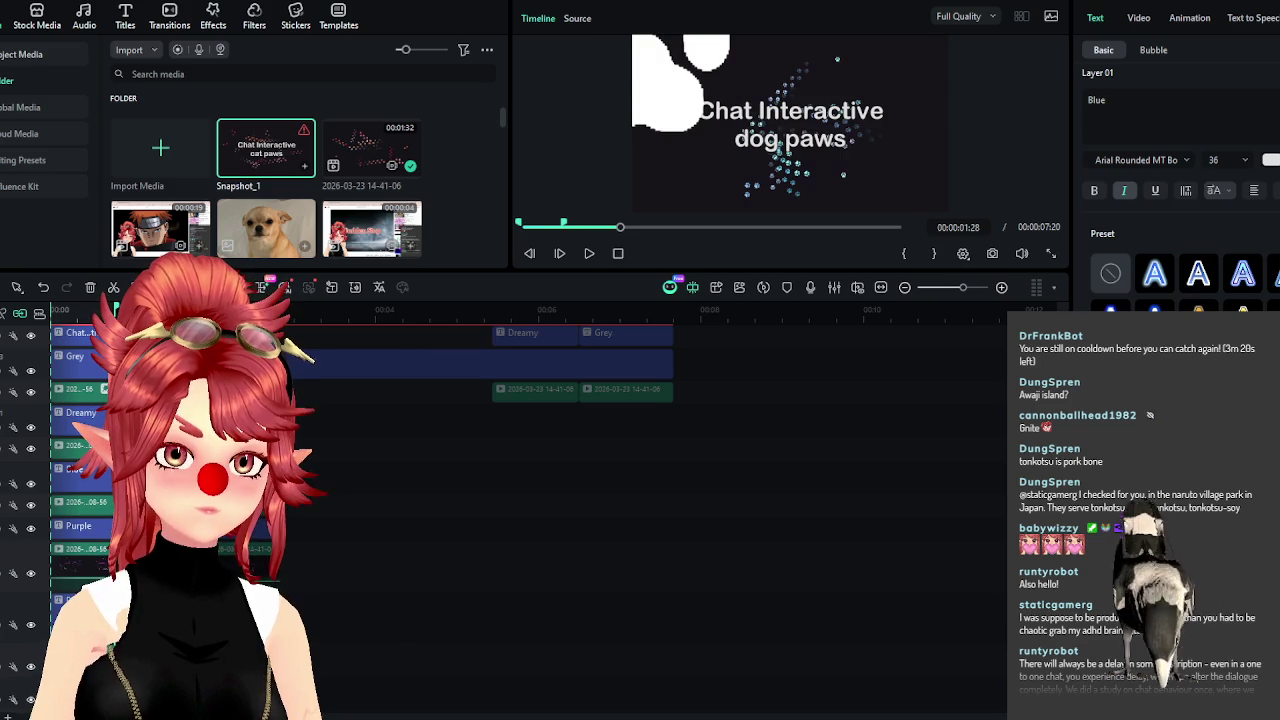
pyautogui.click(300, 600)
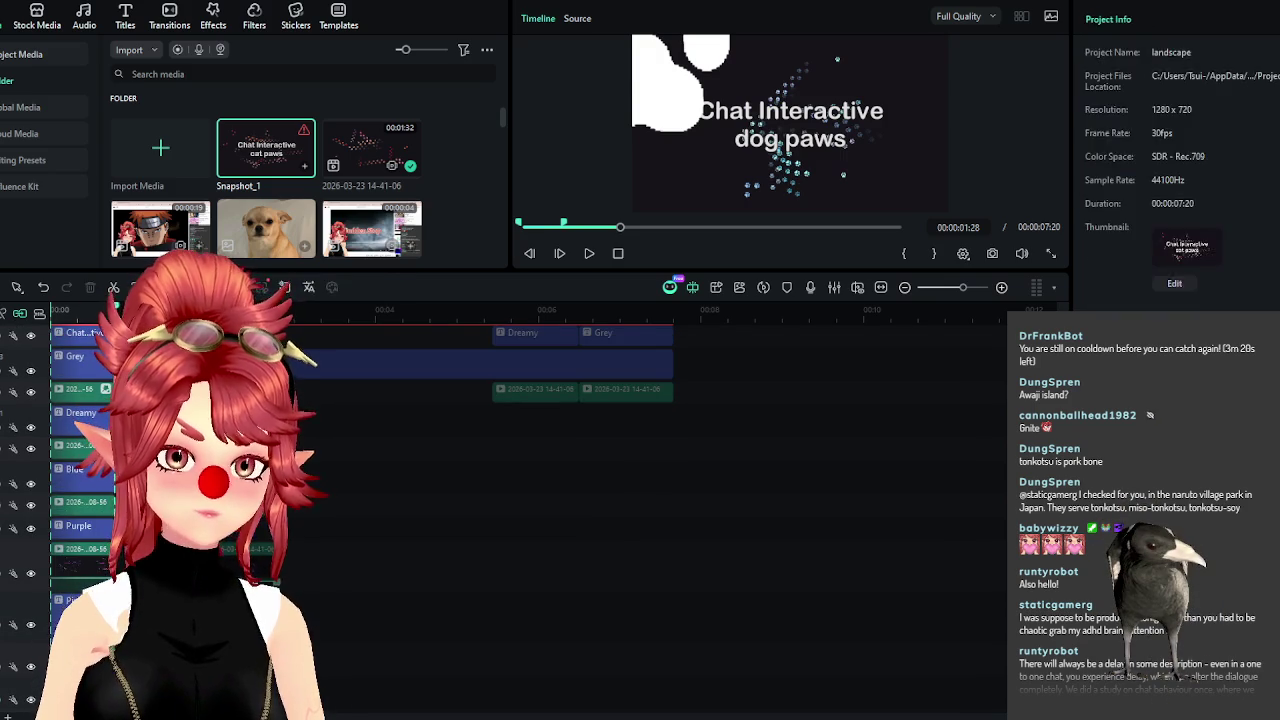
pyautogui.click(300, 468)
pyautogui.click(300, 600)
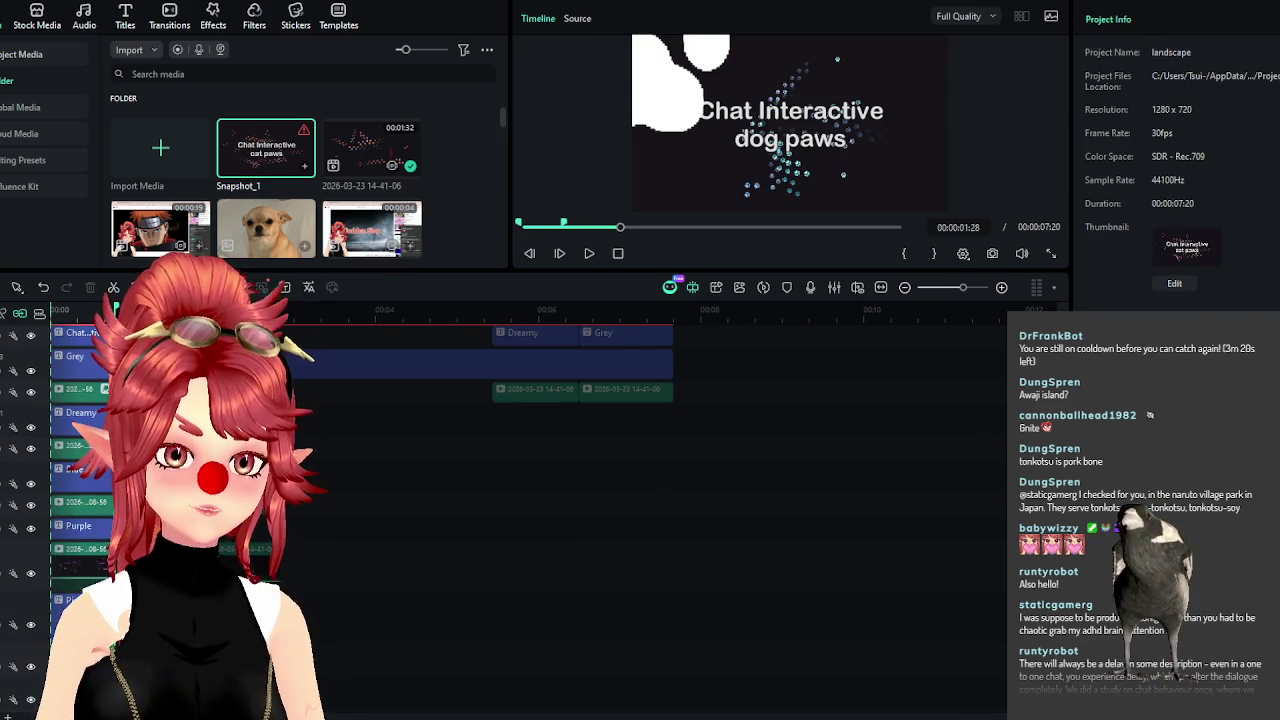
# Select the Sunset, Pink, Purple, Blue and Dreamy caption clips, with the playhead at 01:28.
pyautogui.click(263, 468)
pyautogui.click(300, 600)
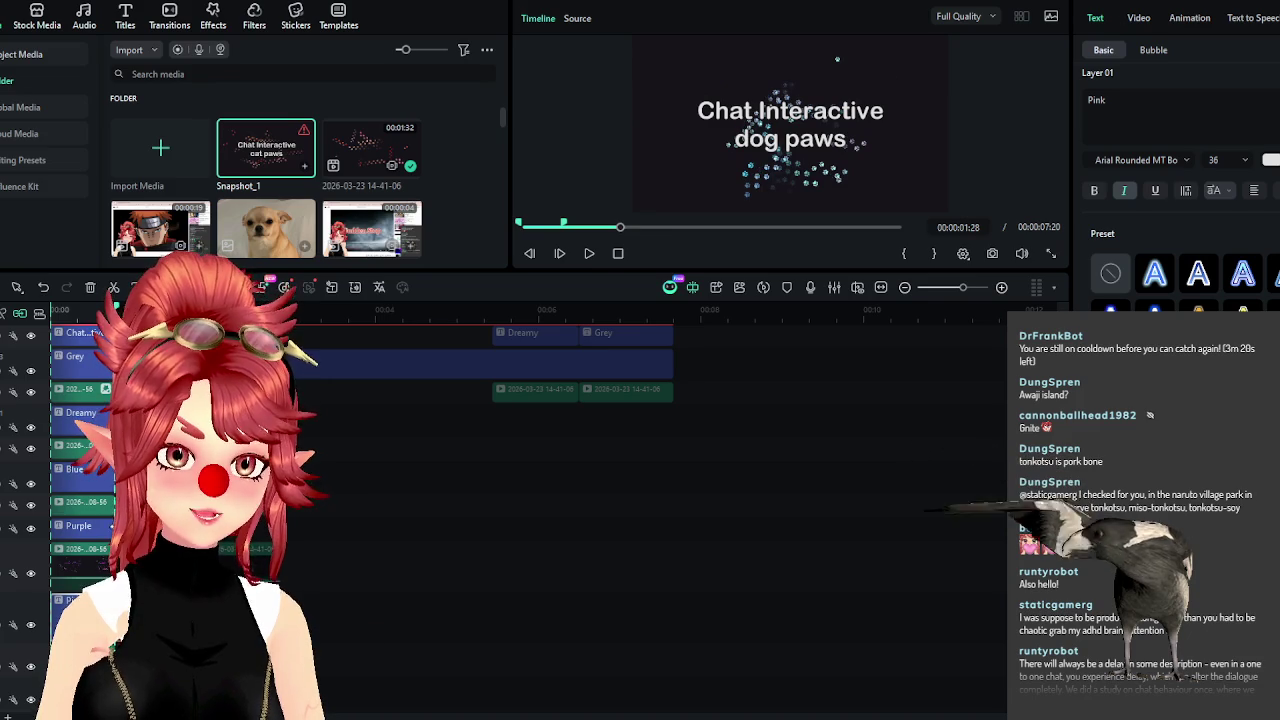
pyautogui.click(262, 530)
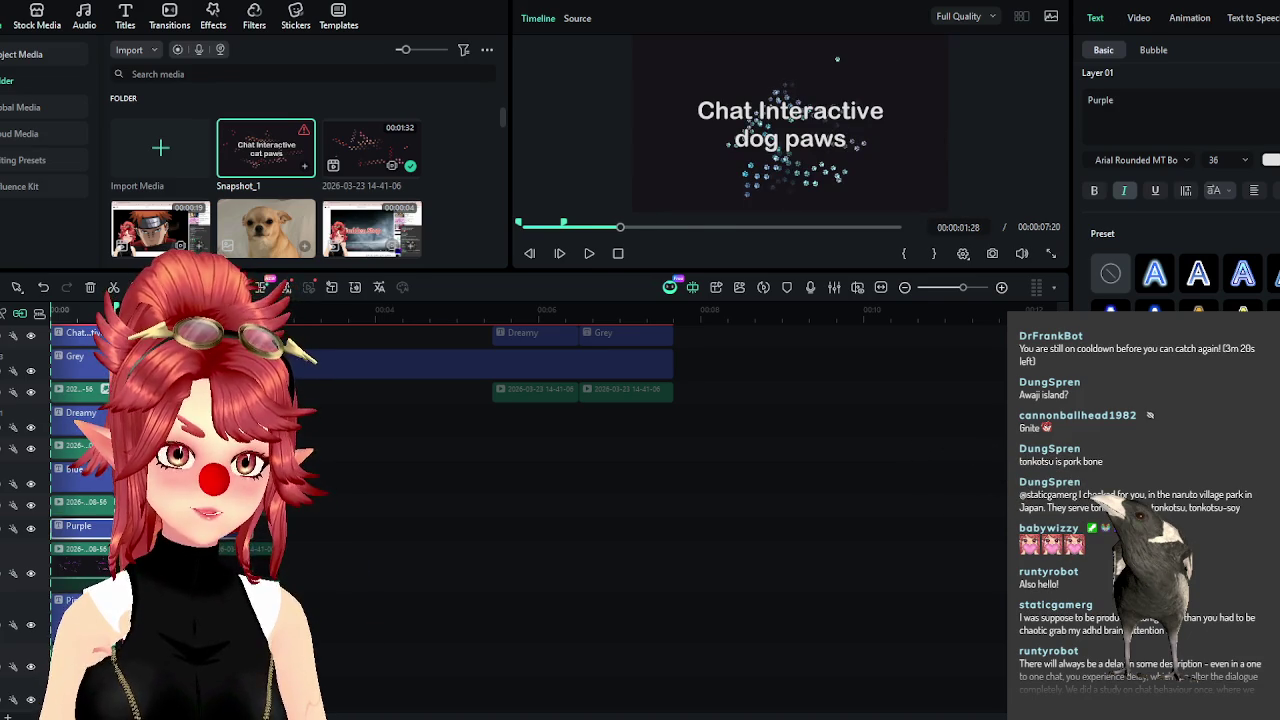
pyautogui.click(110, 476)
pyautogui.click(290, 476)
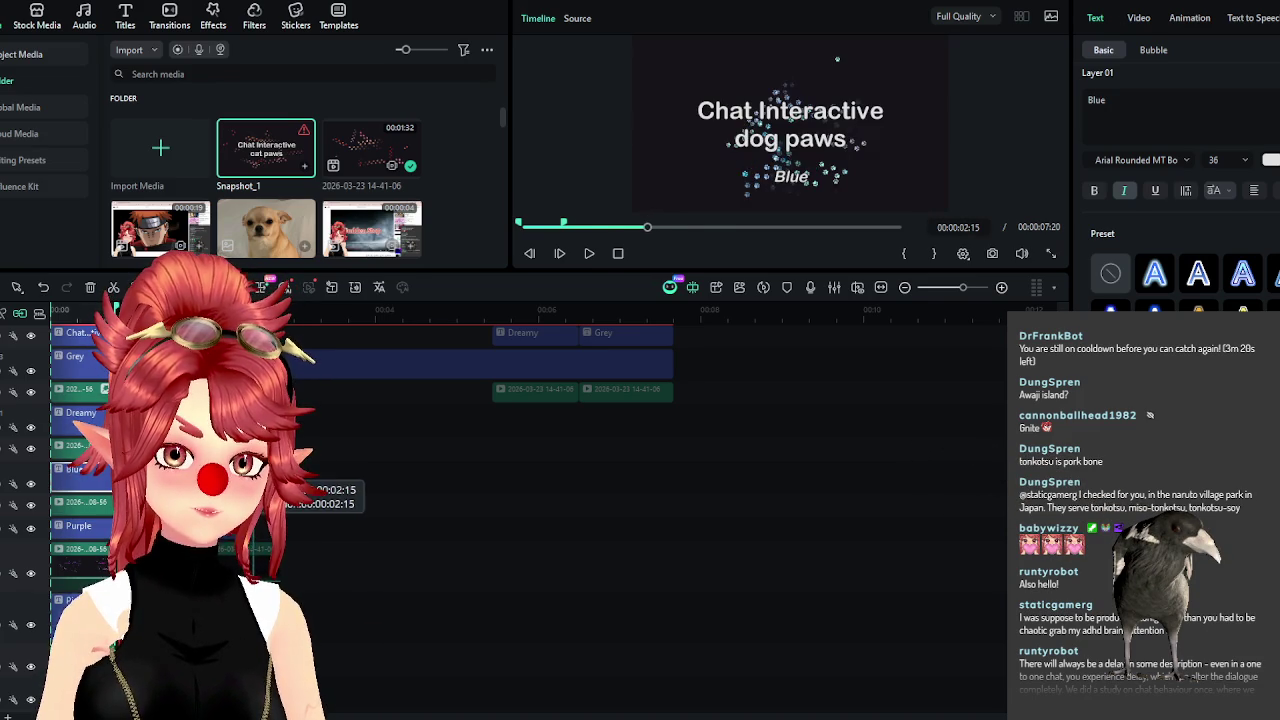
pyautogui.click(290, 415)
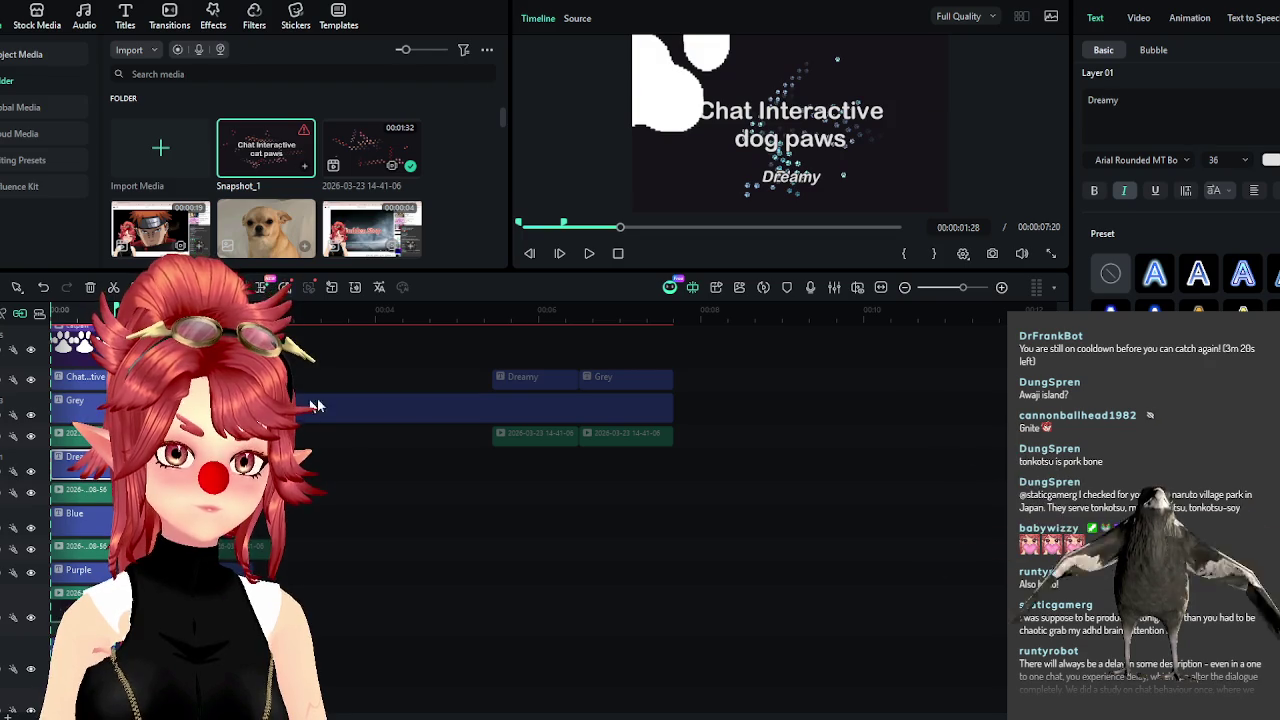
# Move the Dreamy and last green clips back, delete the Grey clip, and trim the long caption bar.
pyautogui.moveTo(529, 377)
pyautogui.mouseDown()
pyautogui.moveTo(447, 423)
pyautogui.moveTo(430, 492)
pyautogui.mouseUp()
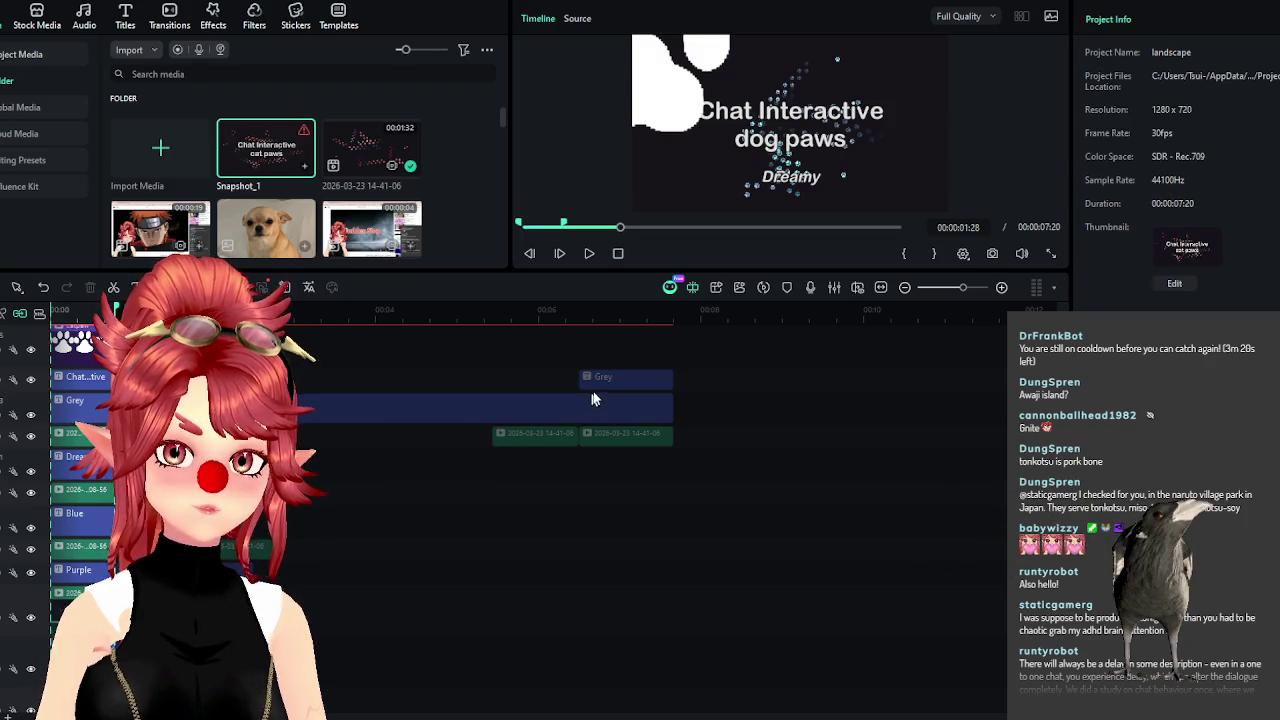
pyautogui.moveTo(505, 437); pyautogui.dragTo(370, 496)
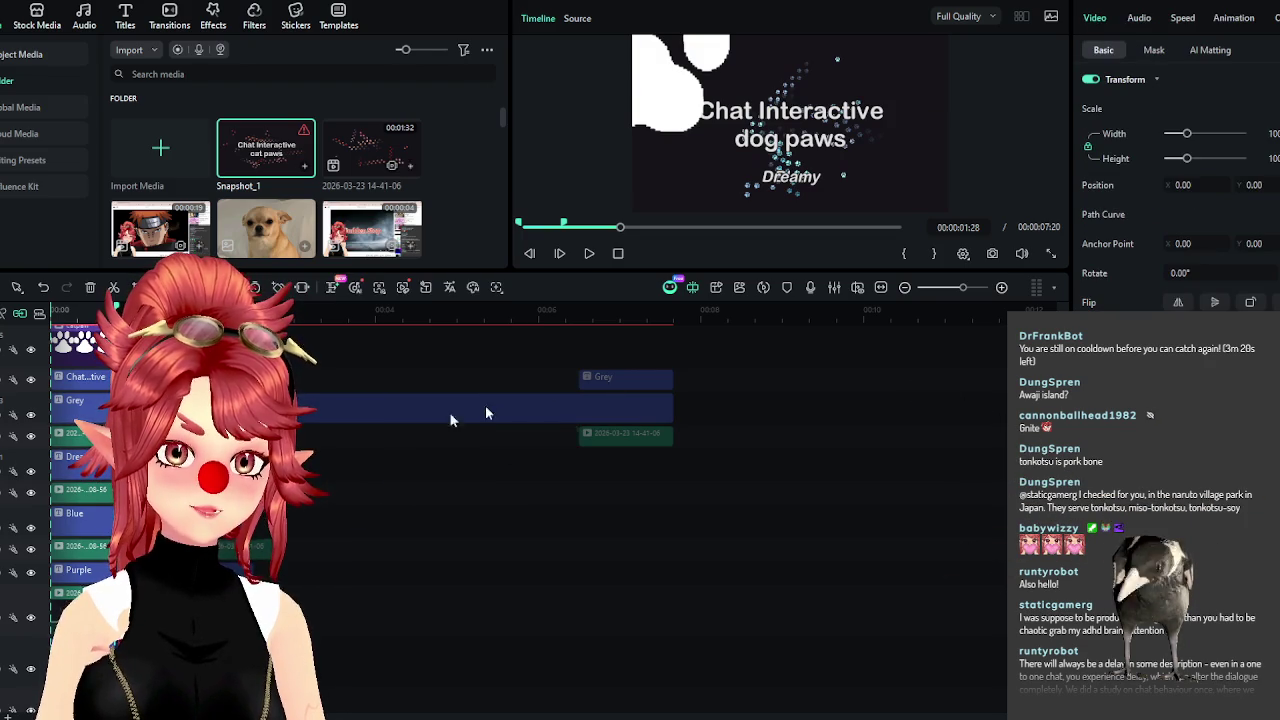
pyautogui.moveTo(621, 450); pyautogui.dragTo(300, 468)
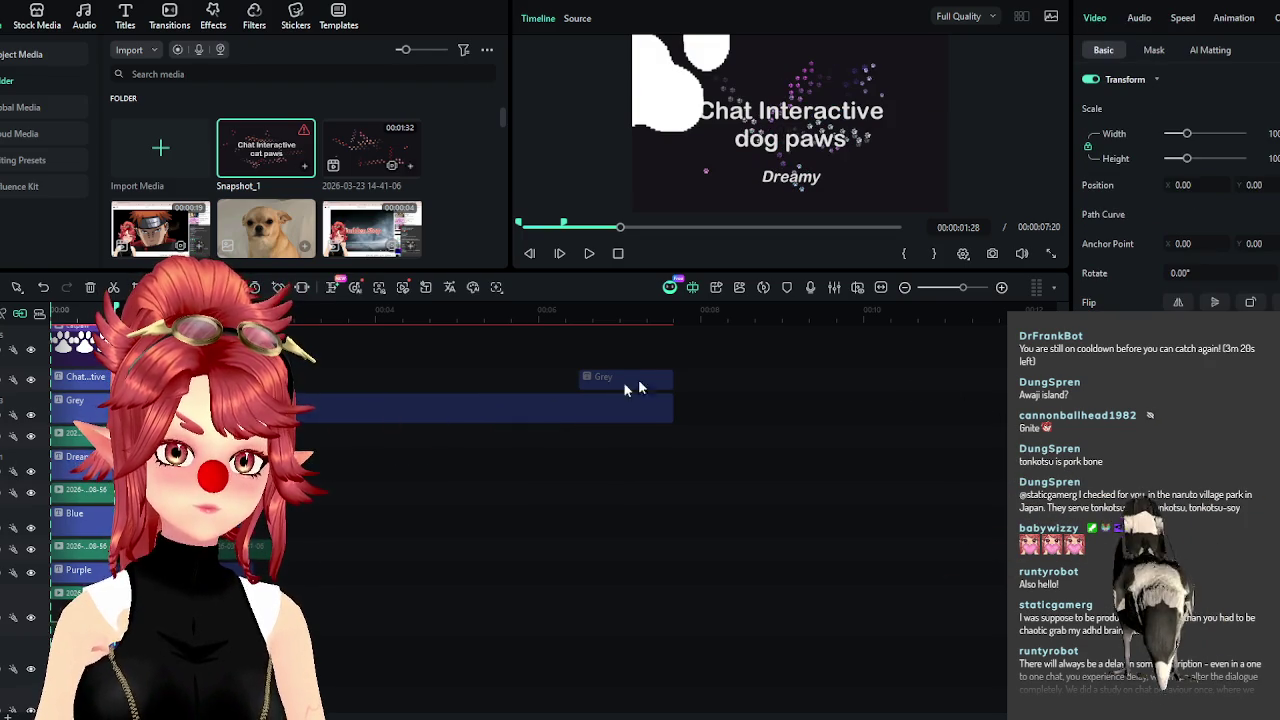
pyautogui.click(633, 377)
pyautogui.press('Delete')
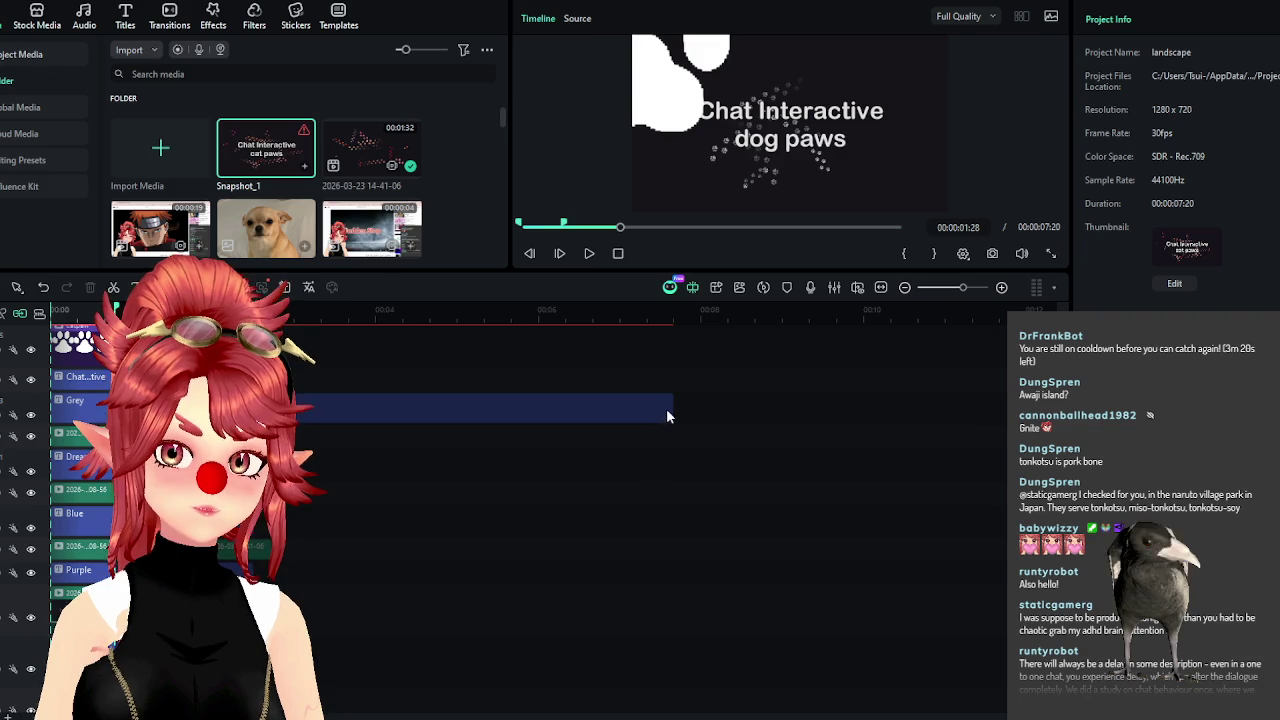
pyautogui.click(606, 414)
pyautogui.moveTo(673, 408); pyautogui.dragTo(292, 400)
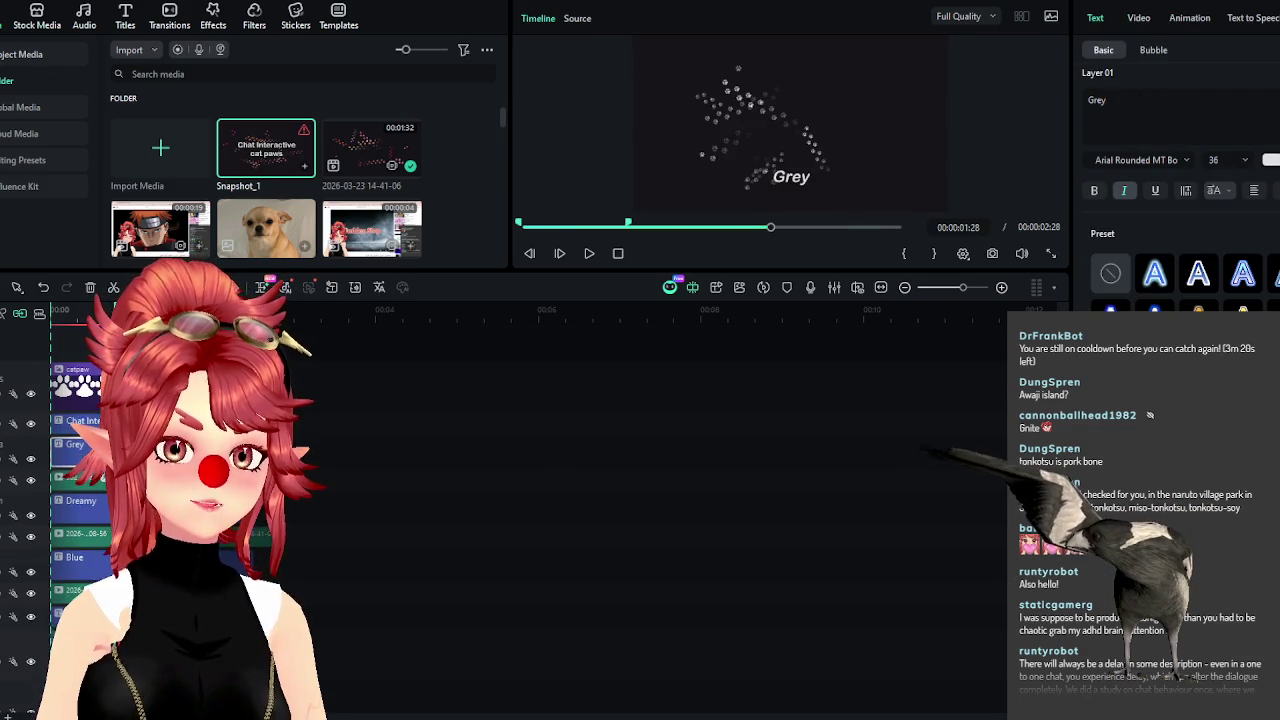
# Split the cat paw overlay clip at 00:00:02:15 and delete its tail piece.
pyautogui.scroll(4, 410, 317)
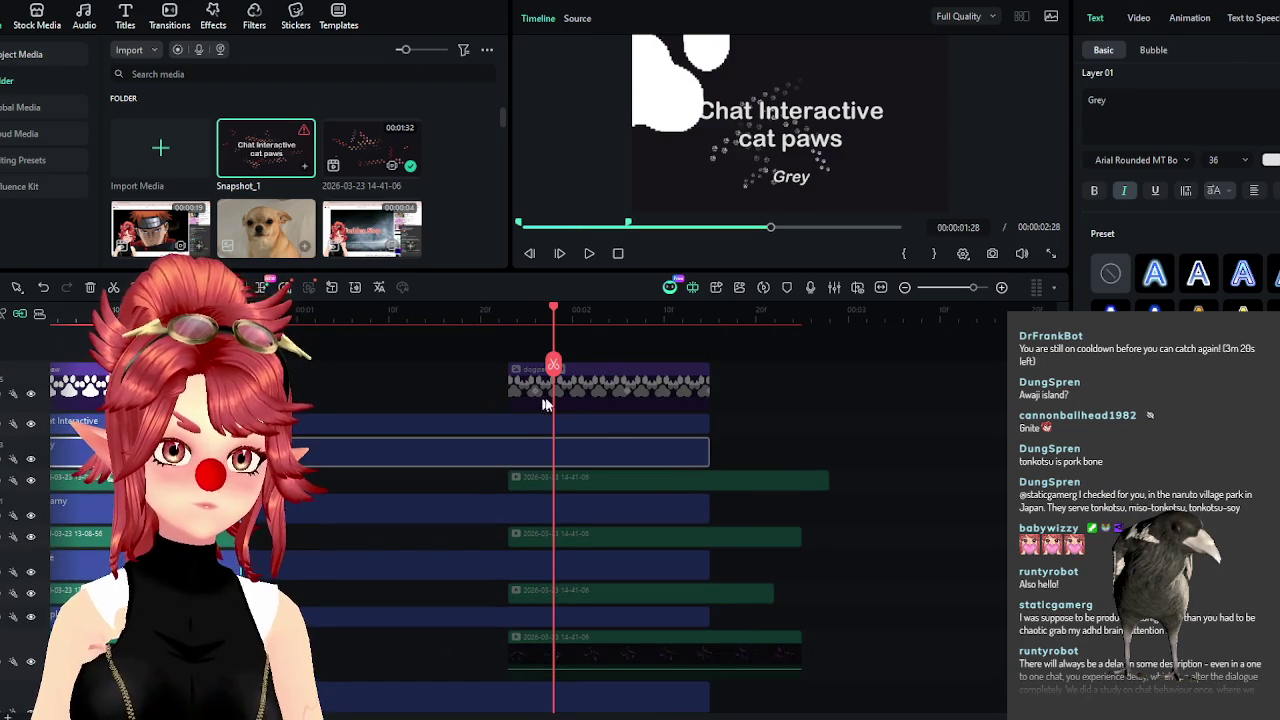
pyautogui.click(535, 404)
pyautogui.scroll(-1, 640, 470)
pyautogui.scroll(-1, 700, 450)
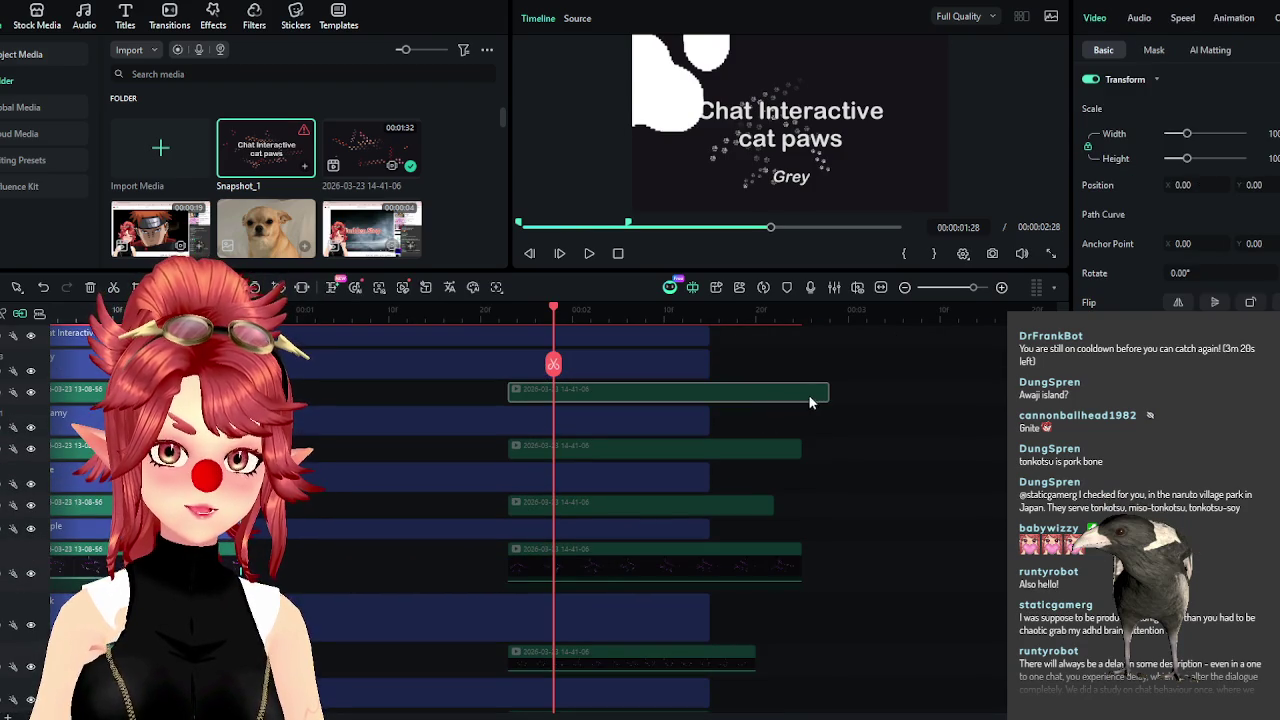
pyautogui.click(710, 316)
pyautogui.click(710, 364)
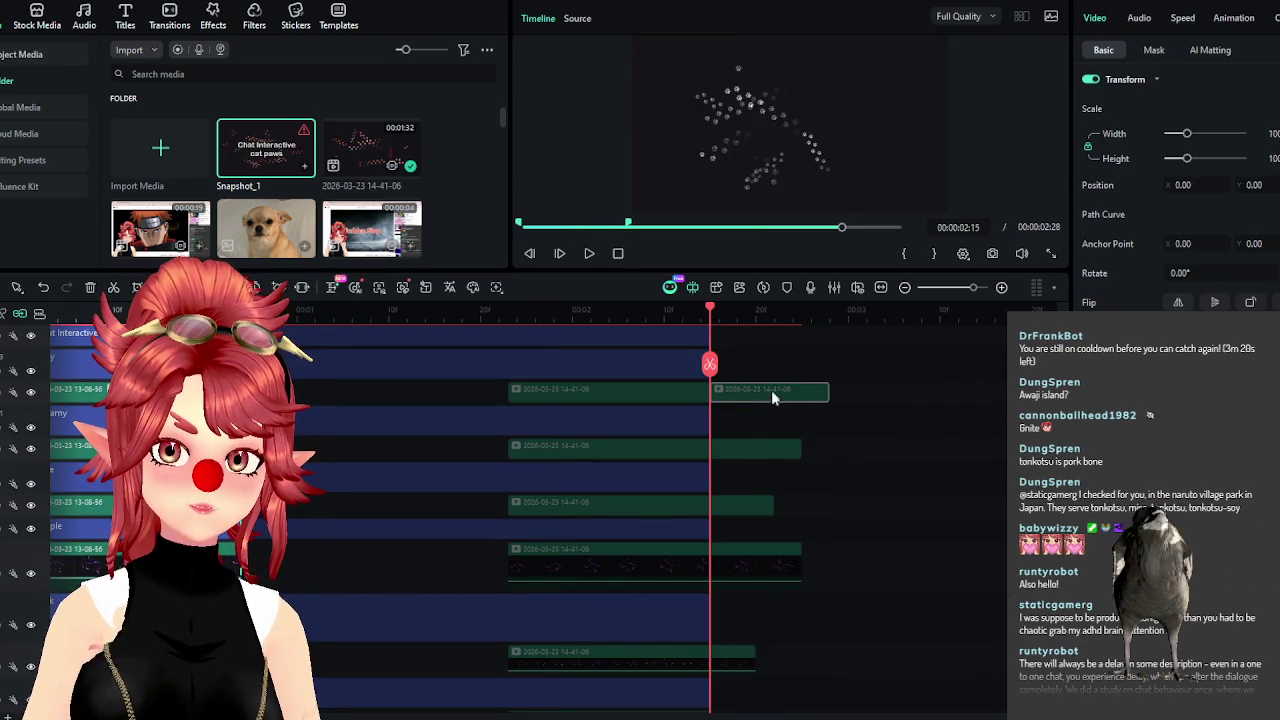
pyautogui.press('Delete')
# Delete all clip parts past 00:00:02:15 and extend the bottom clip to that point.
pyautogui.click(760, 450)
pyautogui.moveTo(832, 665); pyautogui.dragTo(731, 448)
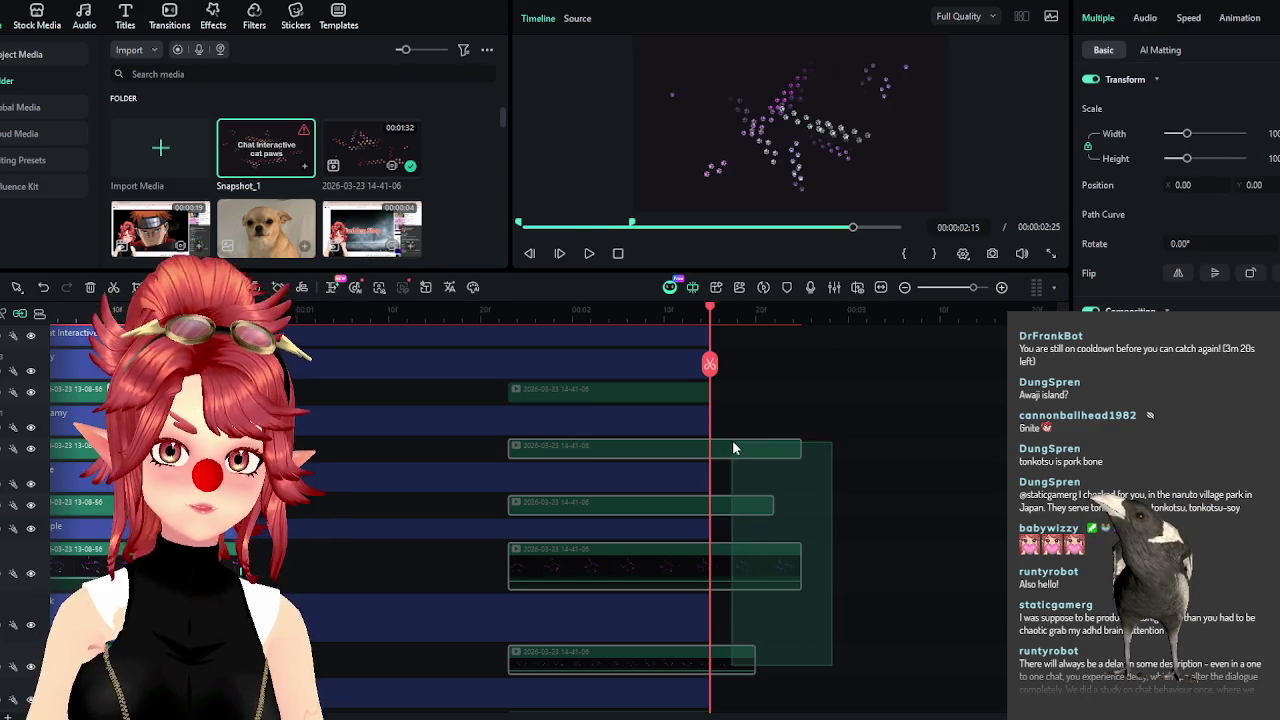
pyautogui.press('Delete')
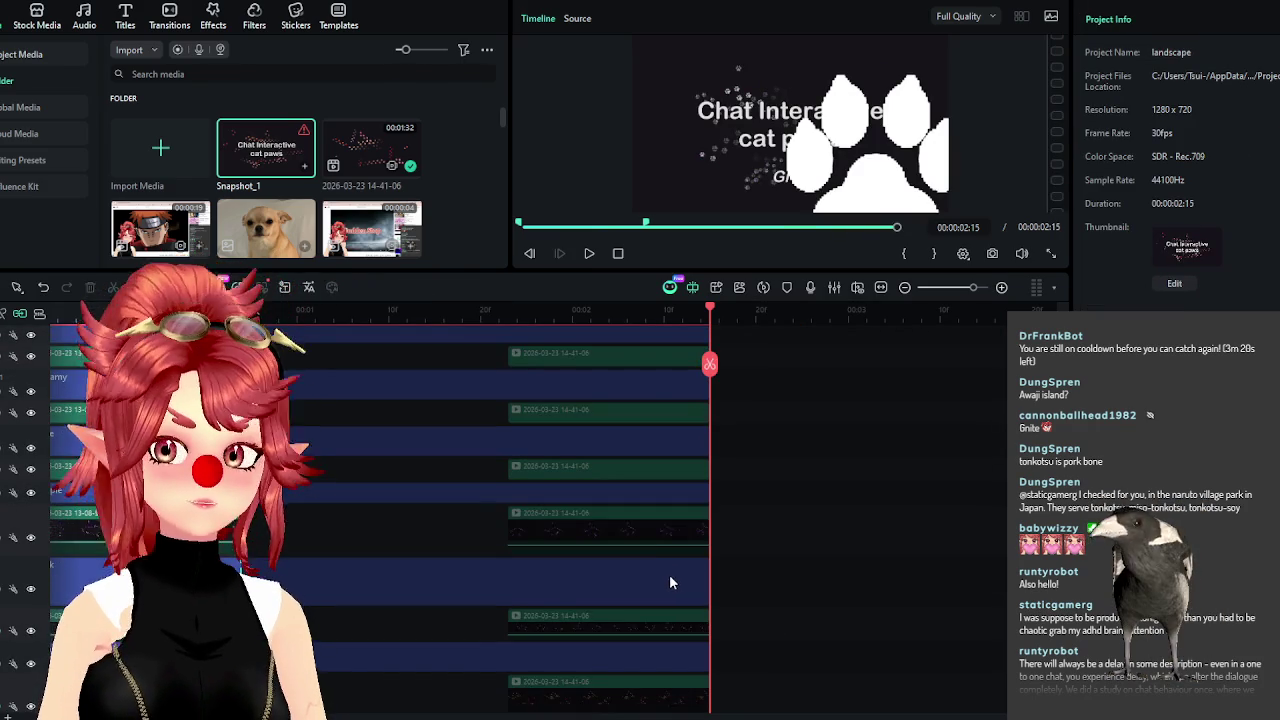
pyautogui.scroll(-3, 670, 583)
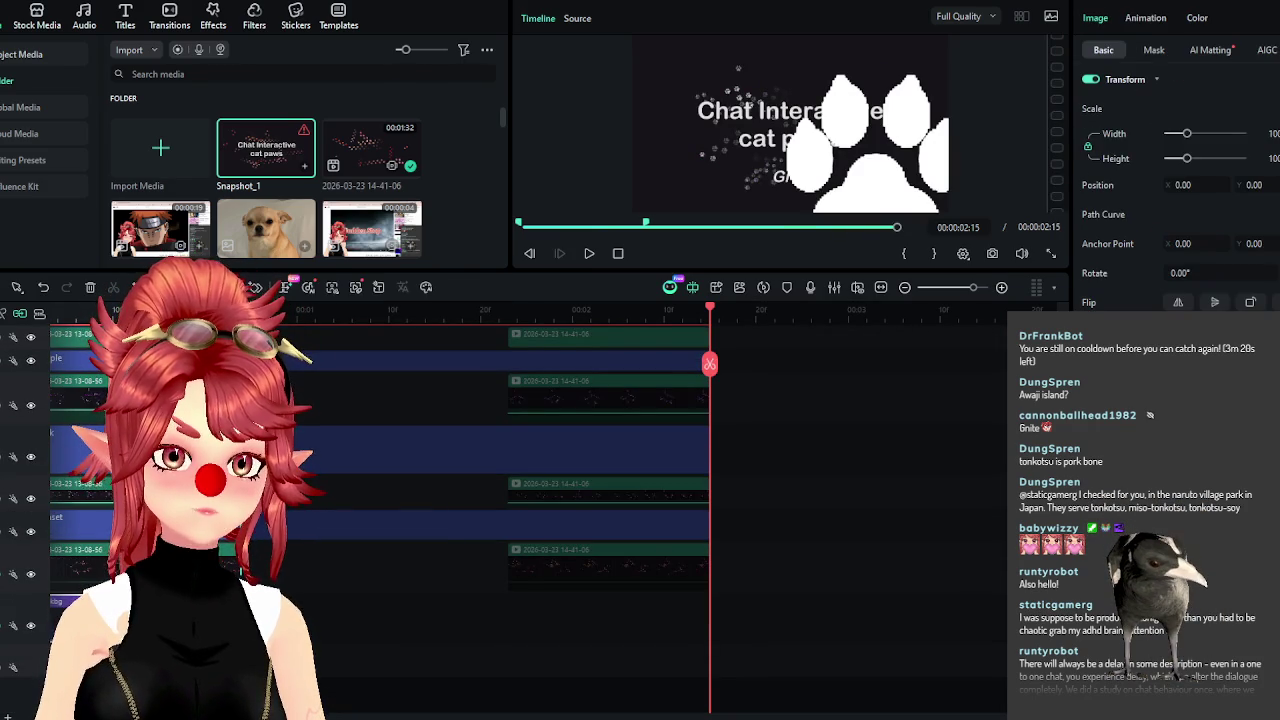
pyautogui.moveTo(310, 620); pyautogui.dragTo(720, 638)
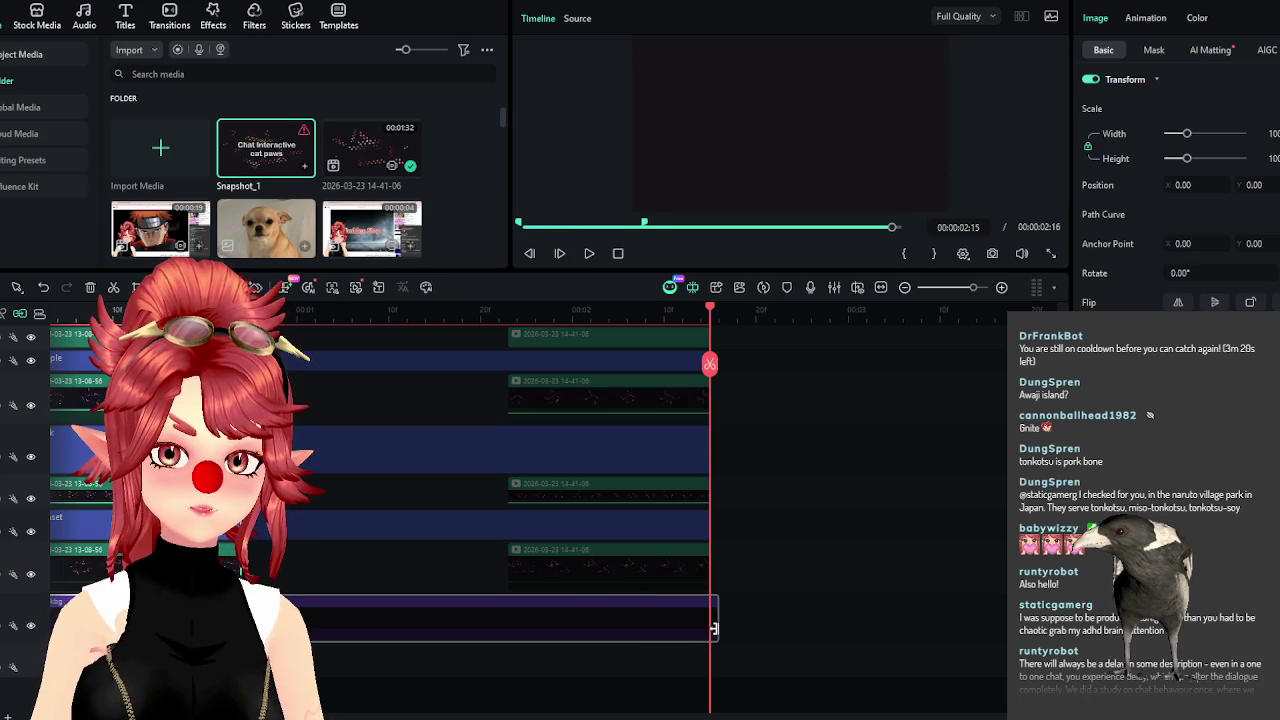
# Move the playhead back to 00:00:00:15 and select the dogpaw overlay clip.
pyautogui.scroll(3, 533, 593)
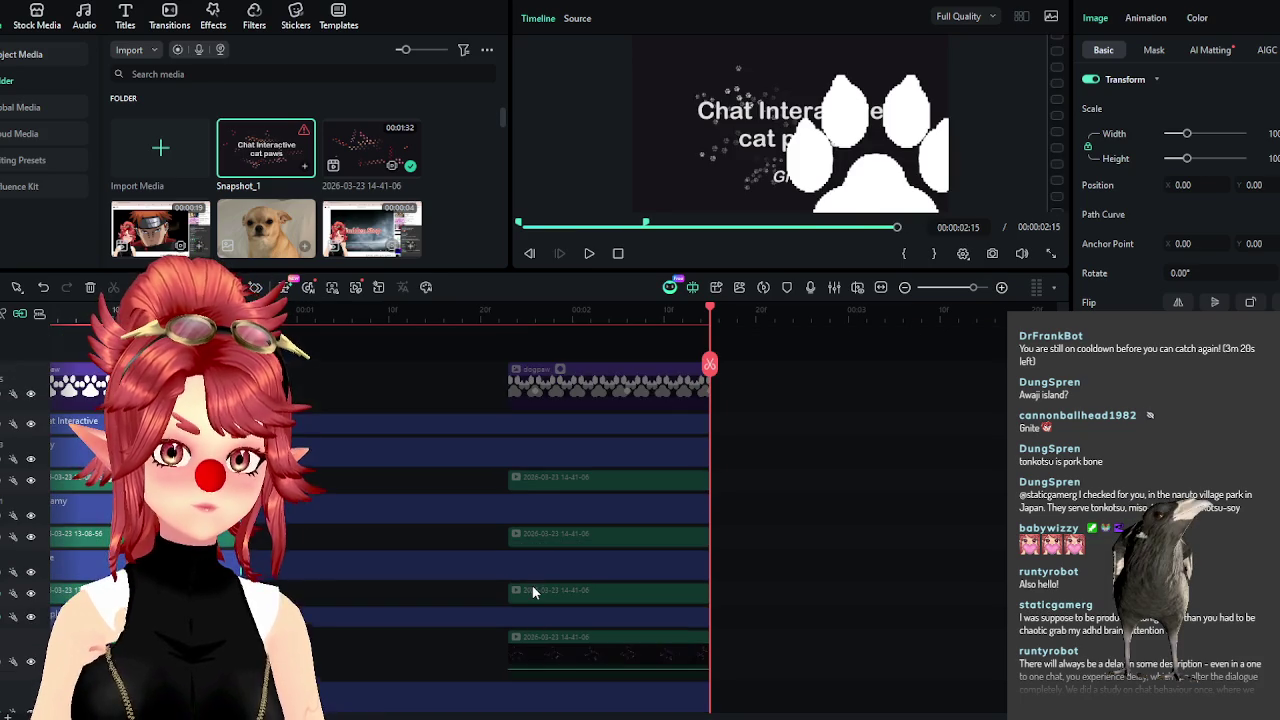
pyautogui.click(590, 312)
pyautogui.click(170, 312)
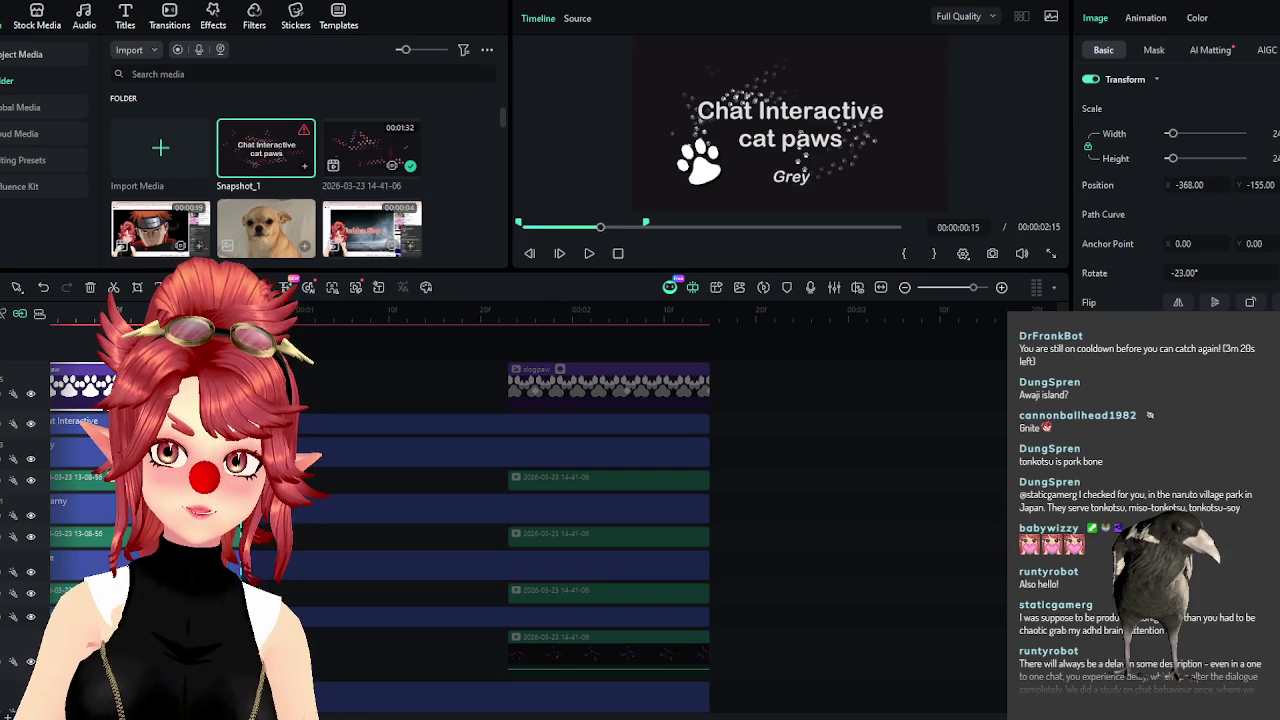
pyautogui.moveTo(585, 427)
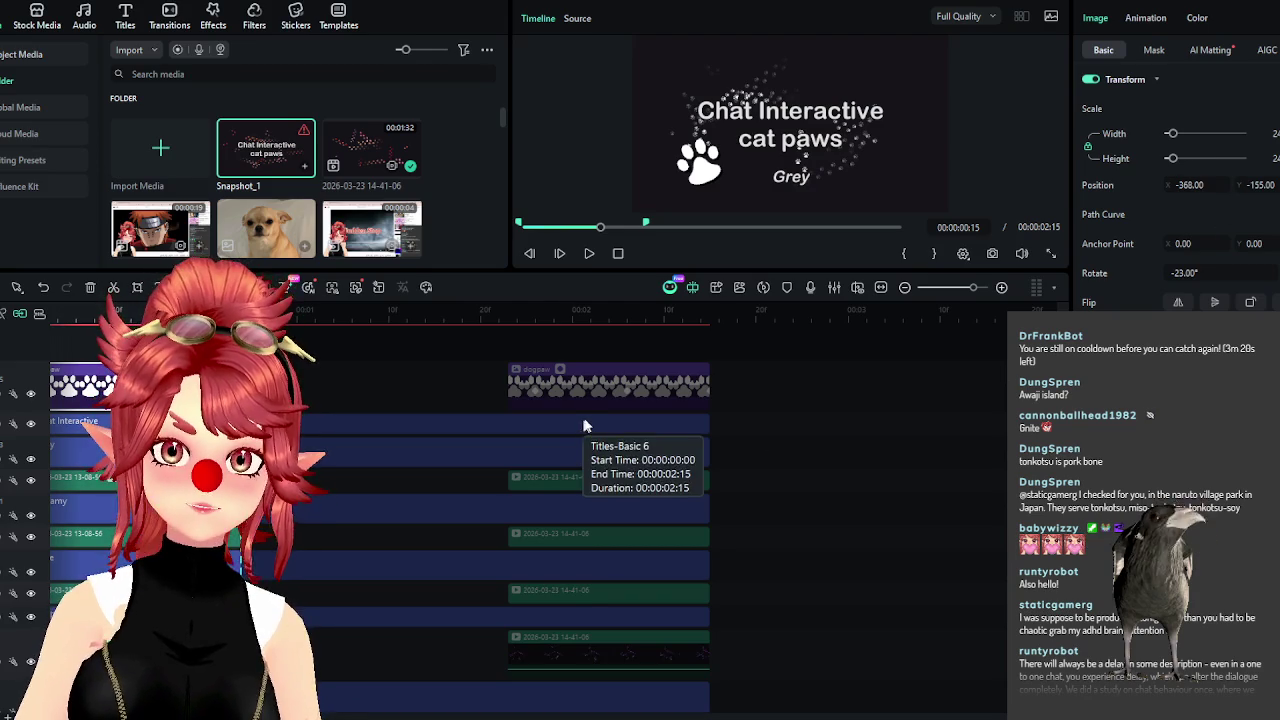
pyautogui.click(651, 376)
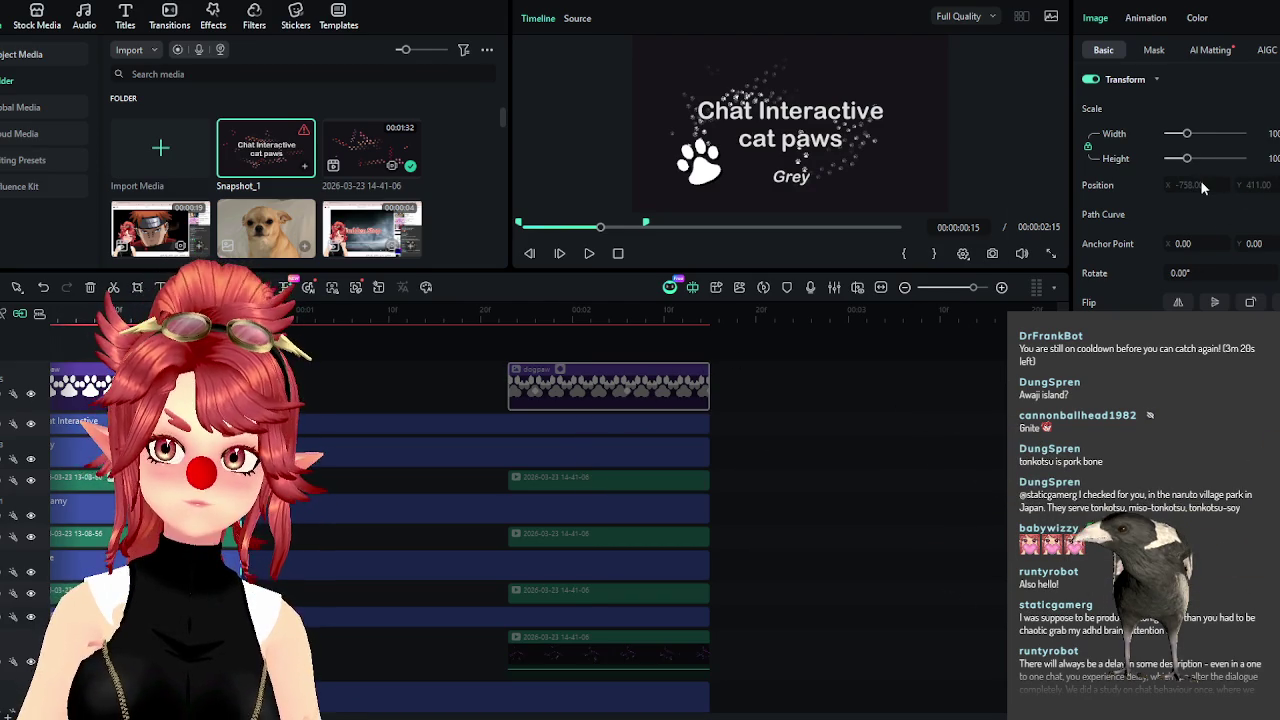